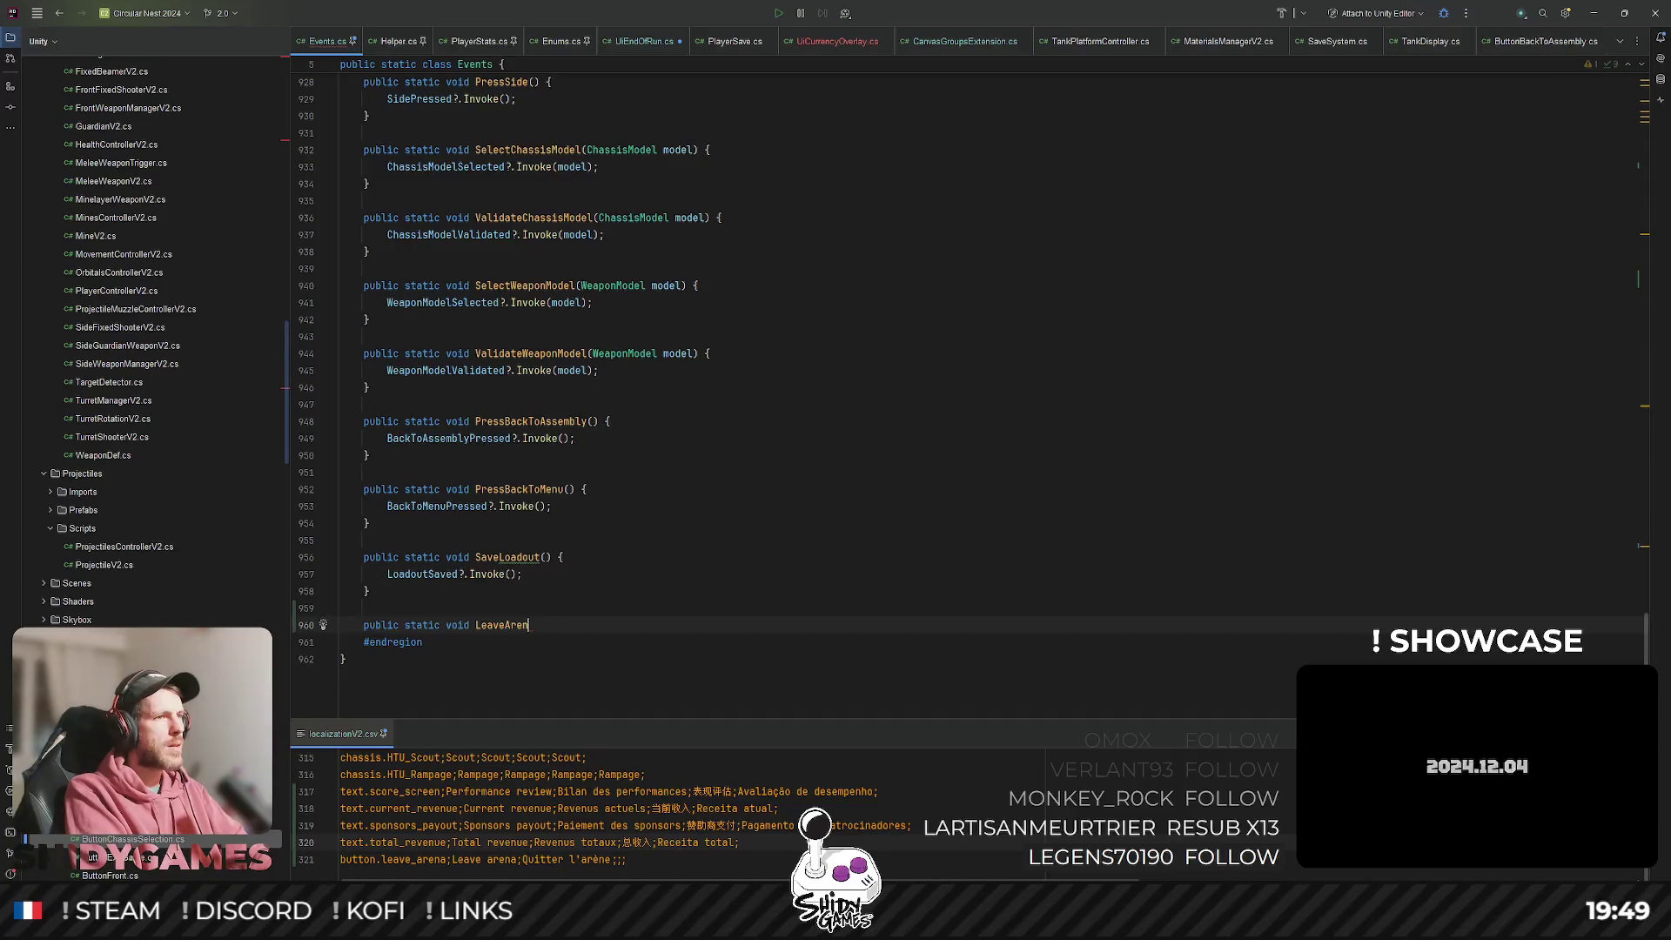
Complete LeaveArena() in Events.cs so it calls ArenaLeft?.Invoke().
text(a() {)
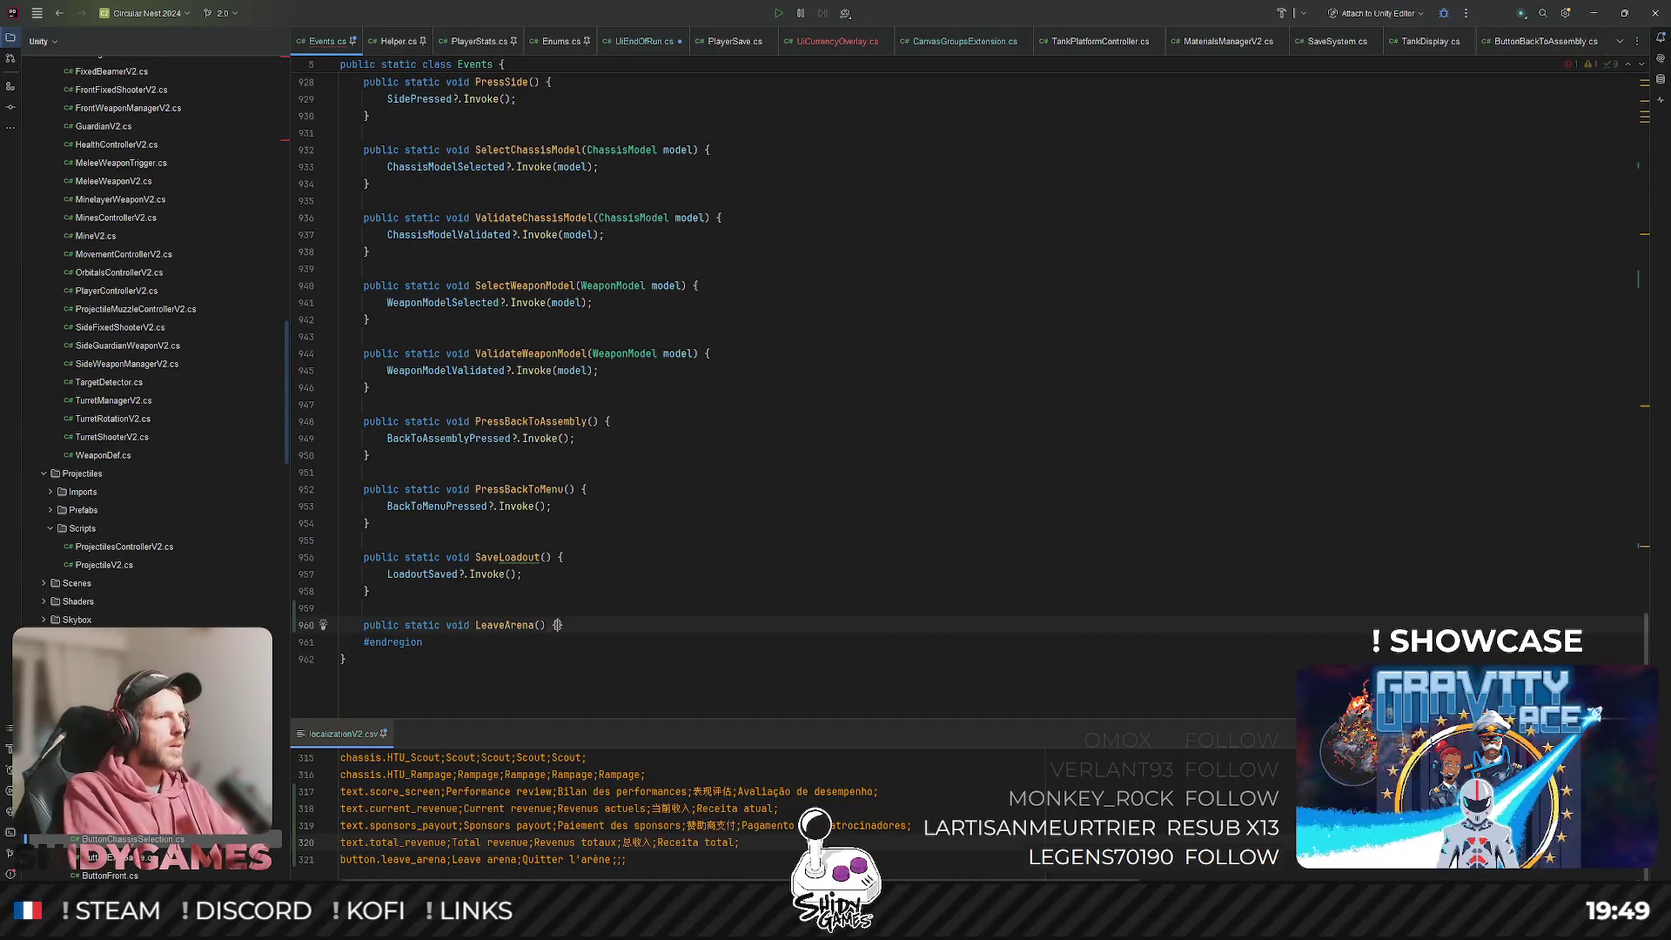
key(Return)
key(Tab)
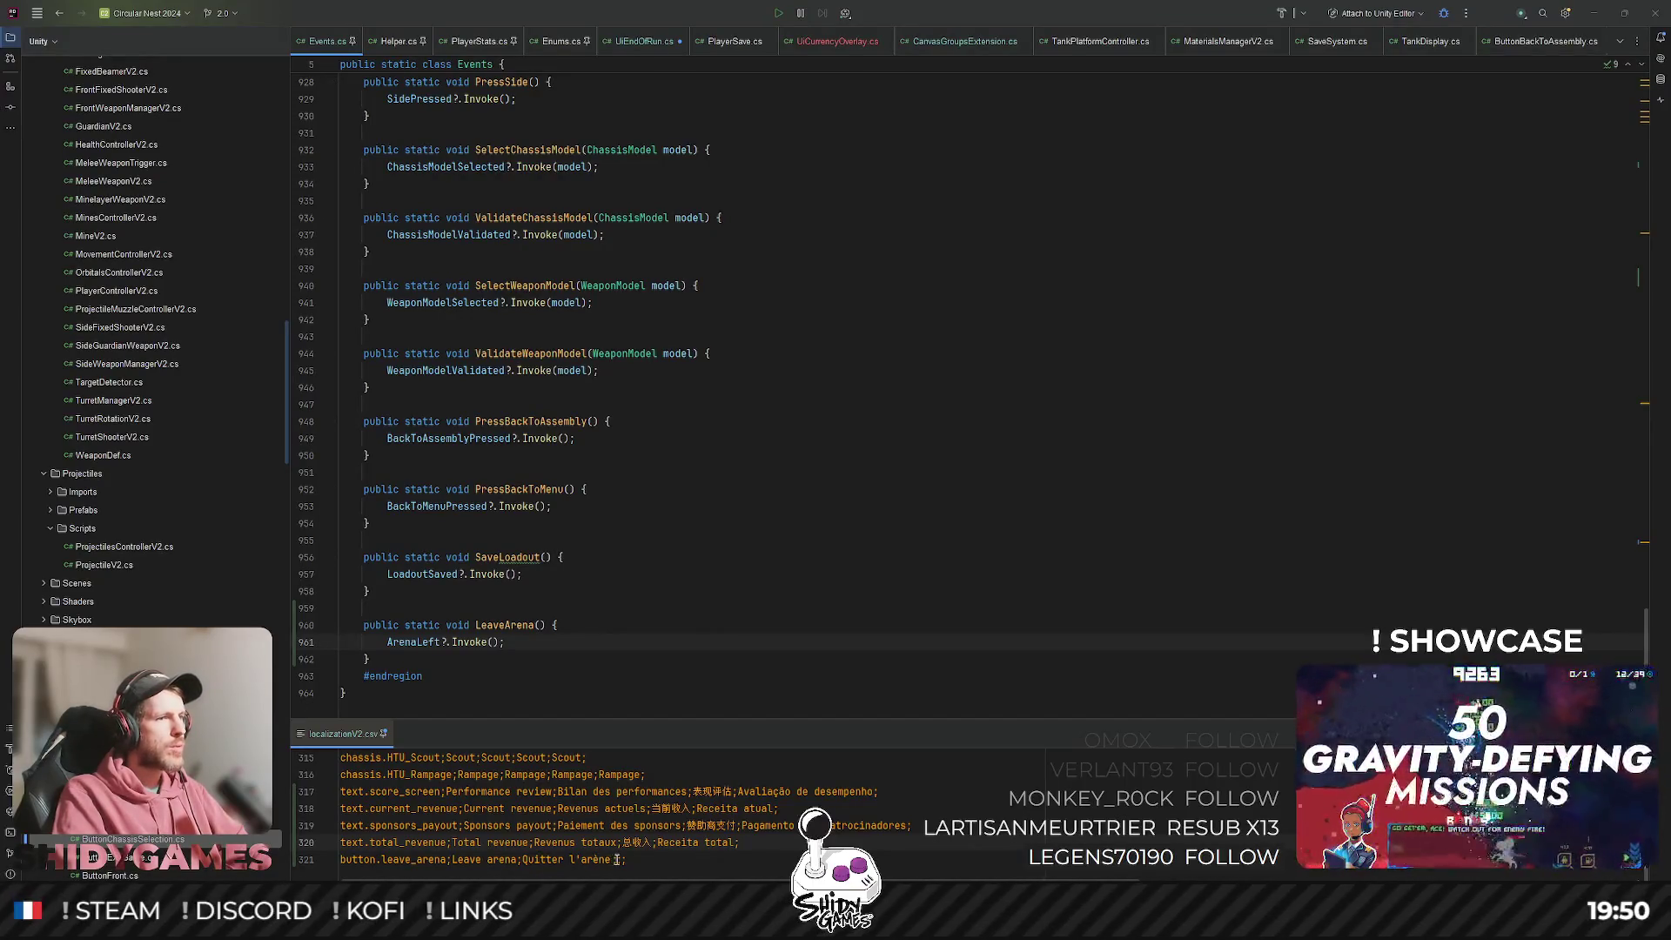
Add Chinese '离开竞技场' and Portuguese 'Sair da arena' translations to the leave_arena CSV line.
text(;离开竞技场)
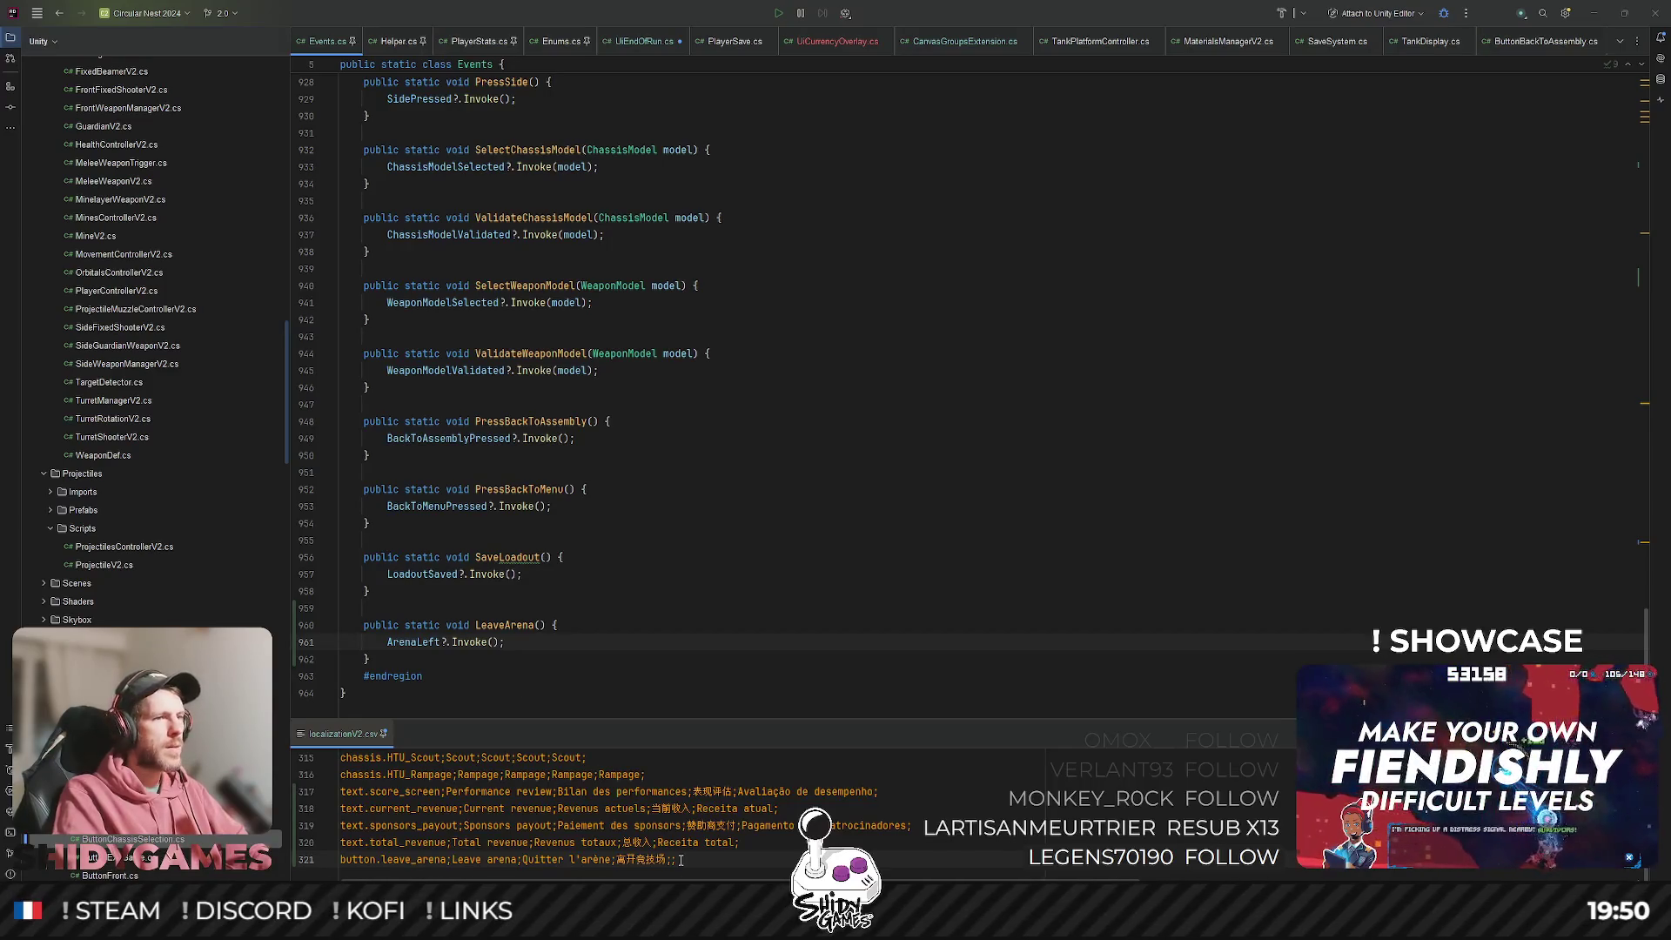
text(;Sair da arena)
click(1015, 490)
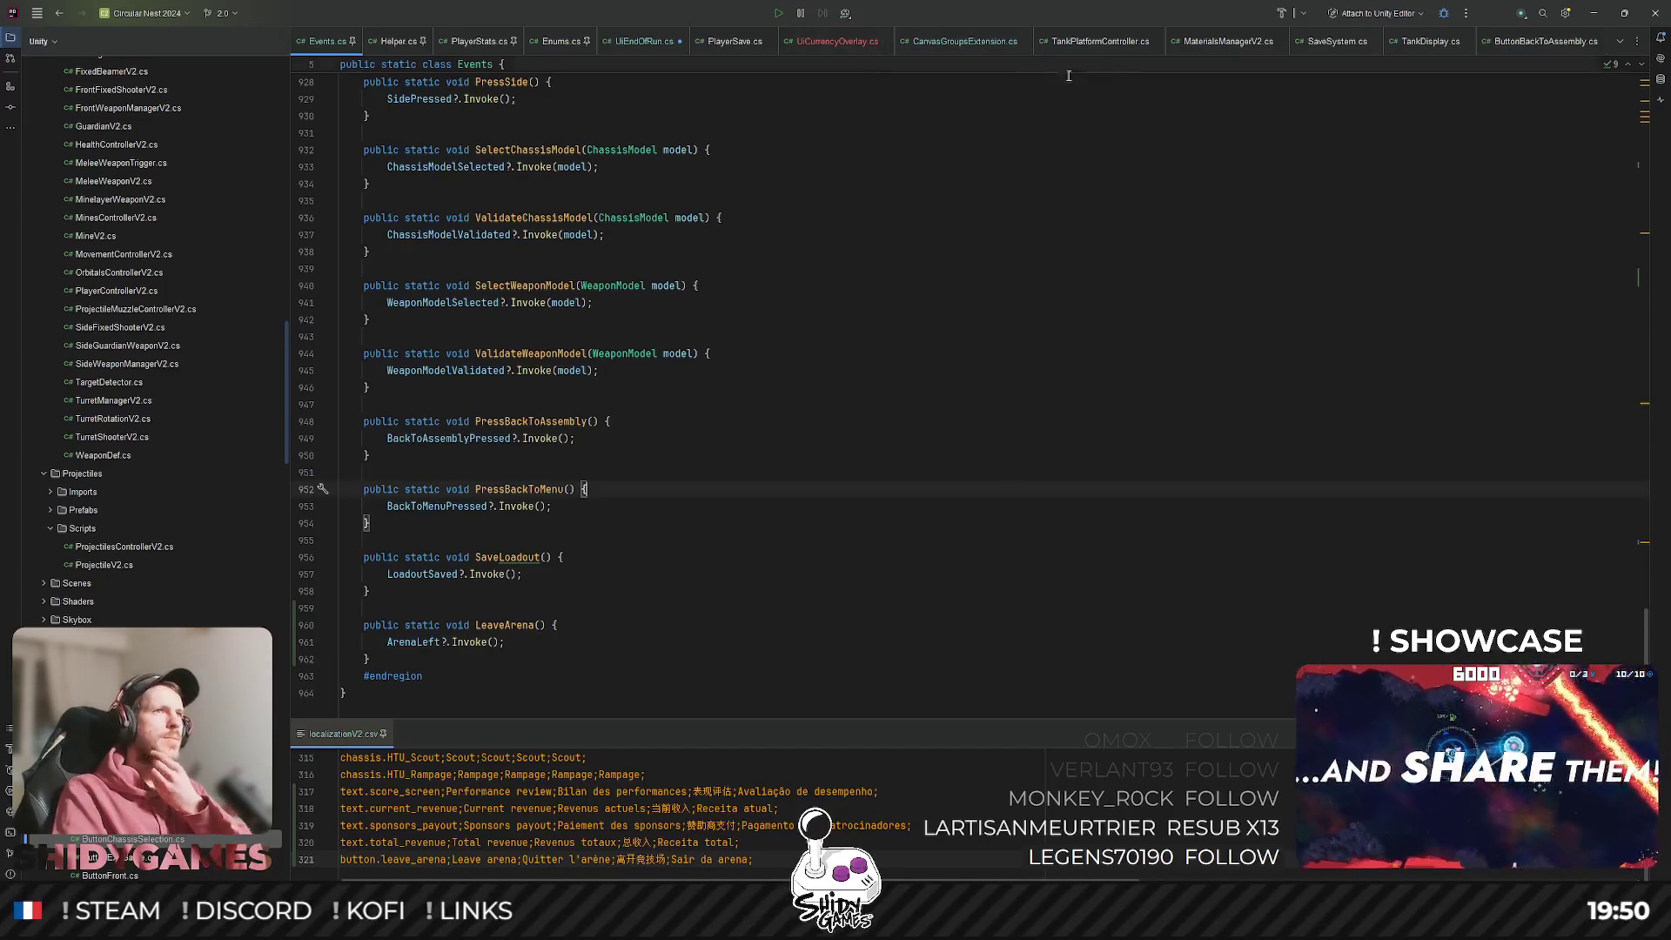
click(1022, 235)
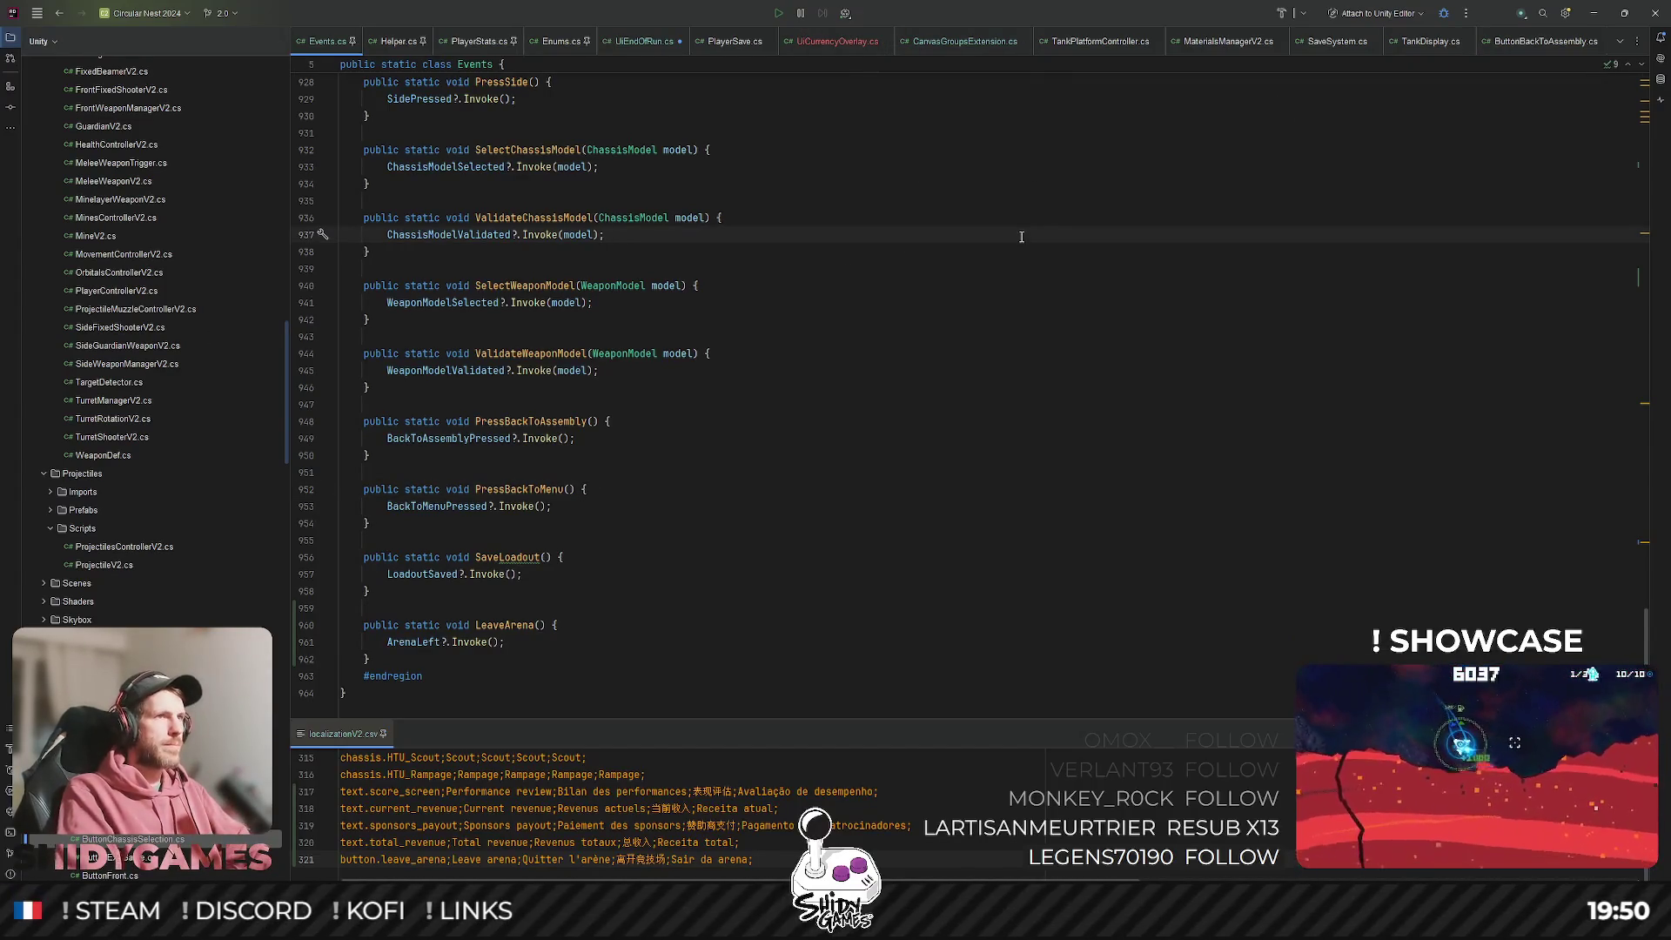
Open UiScoreDisplay.cs through the file search.
key(ctrl+t)
key(Return)
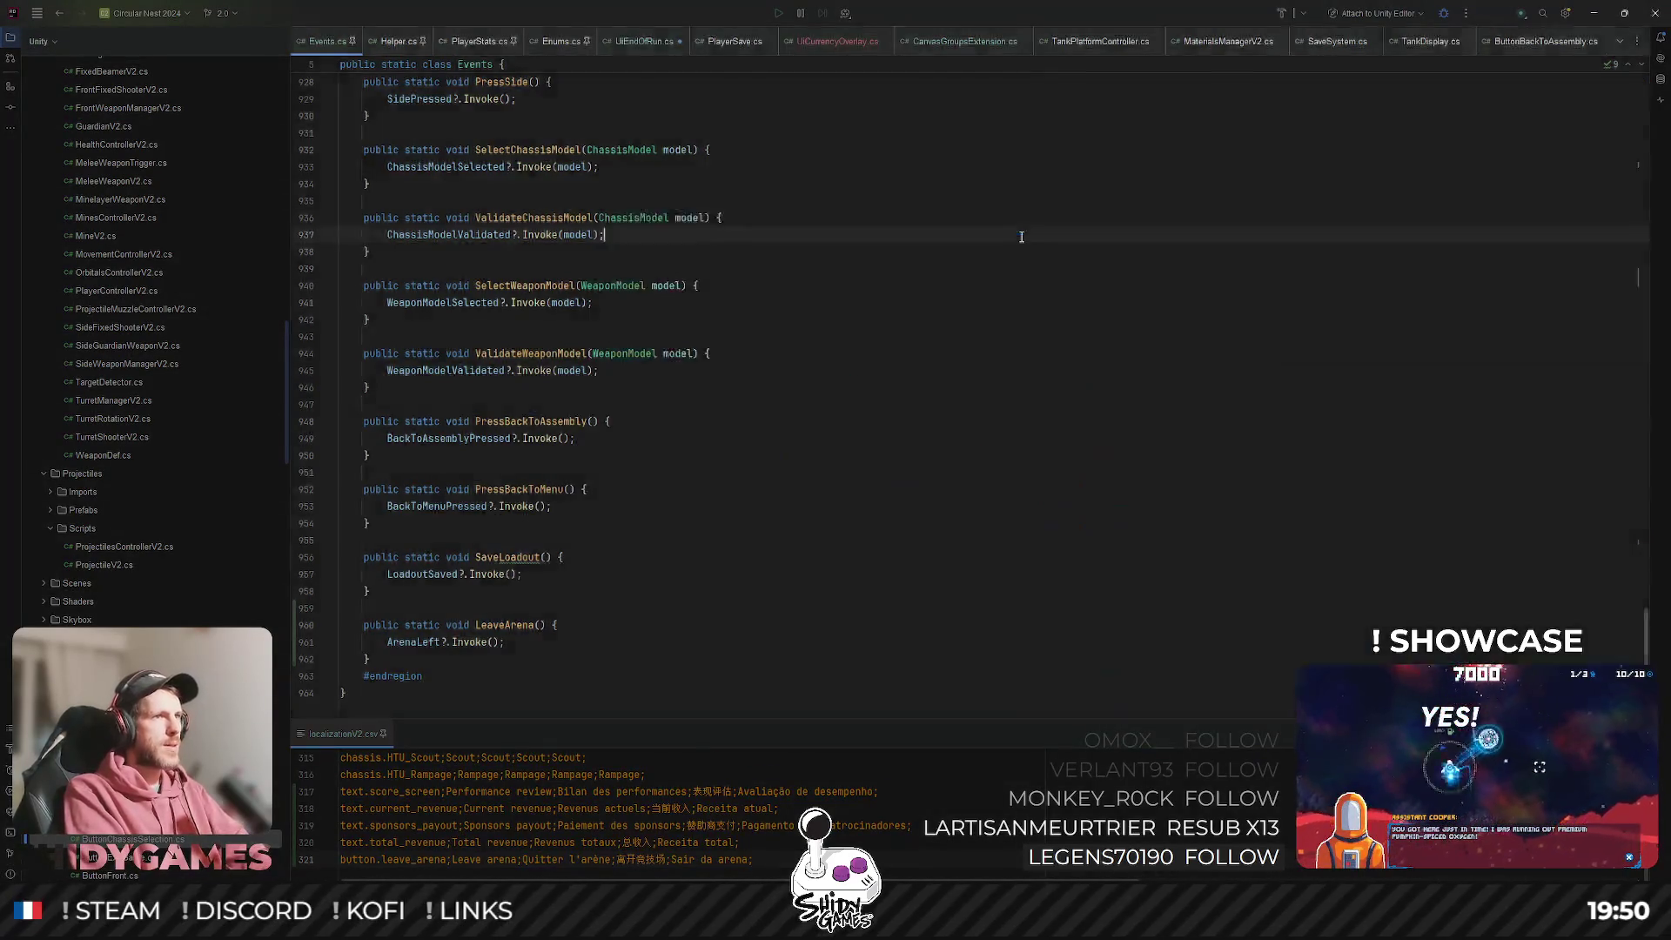
scroll(602, 399, down, 10)
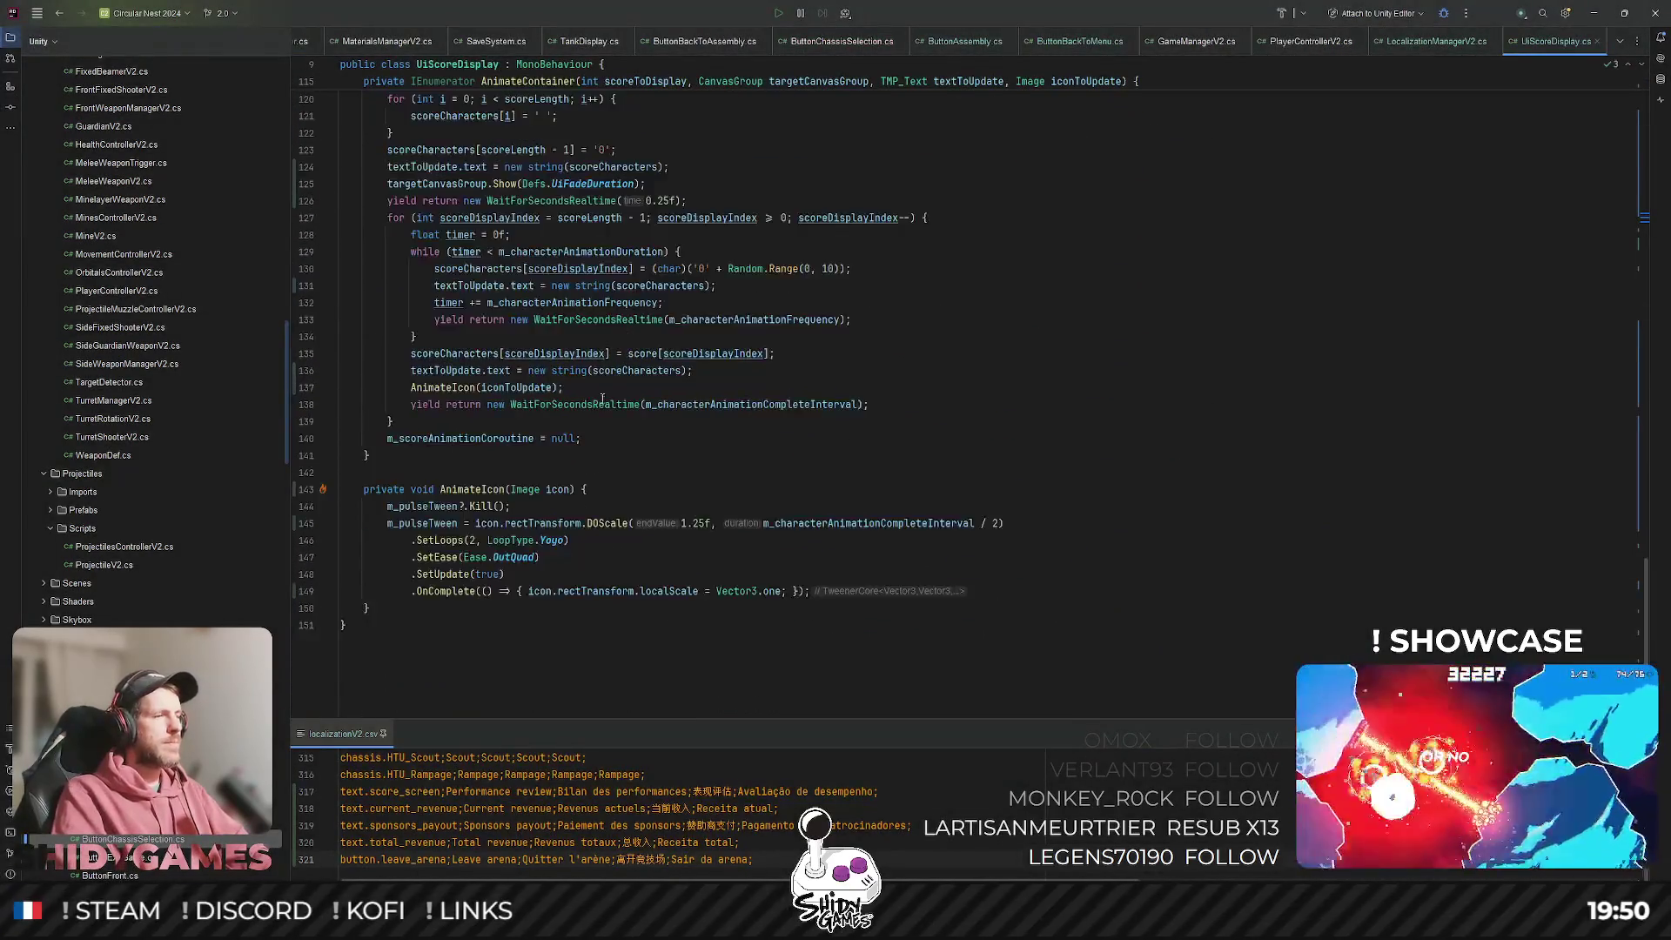
Find and open GameManagerV2.cs by searching 'gamema'.
scroll(788, 537, up, 5)
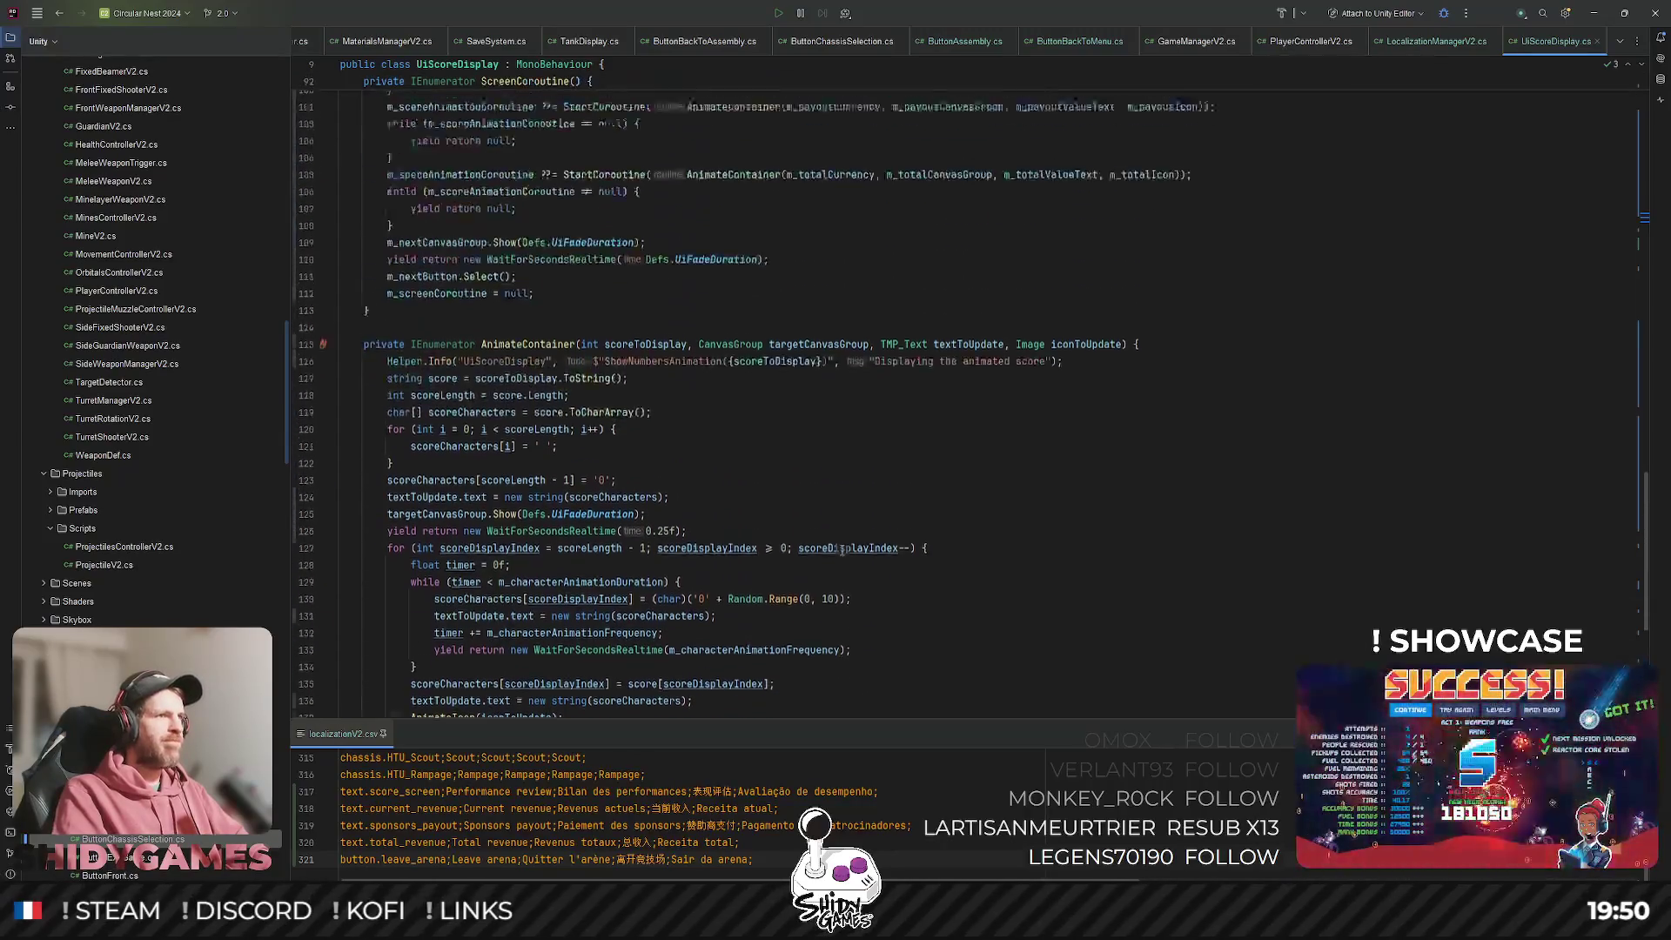
scroll(848, 533, down, 5)
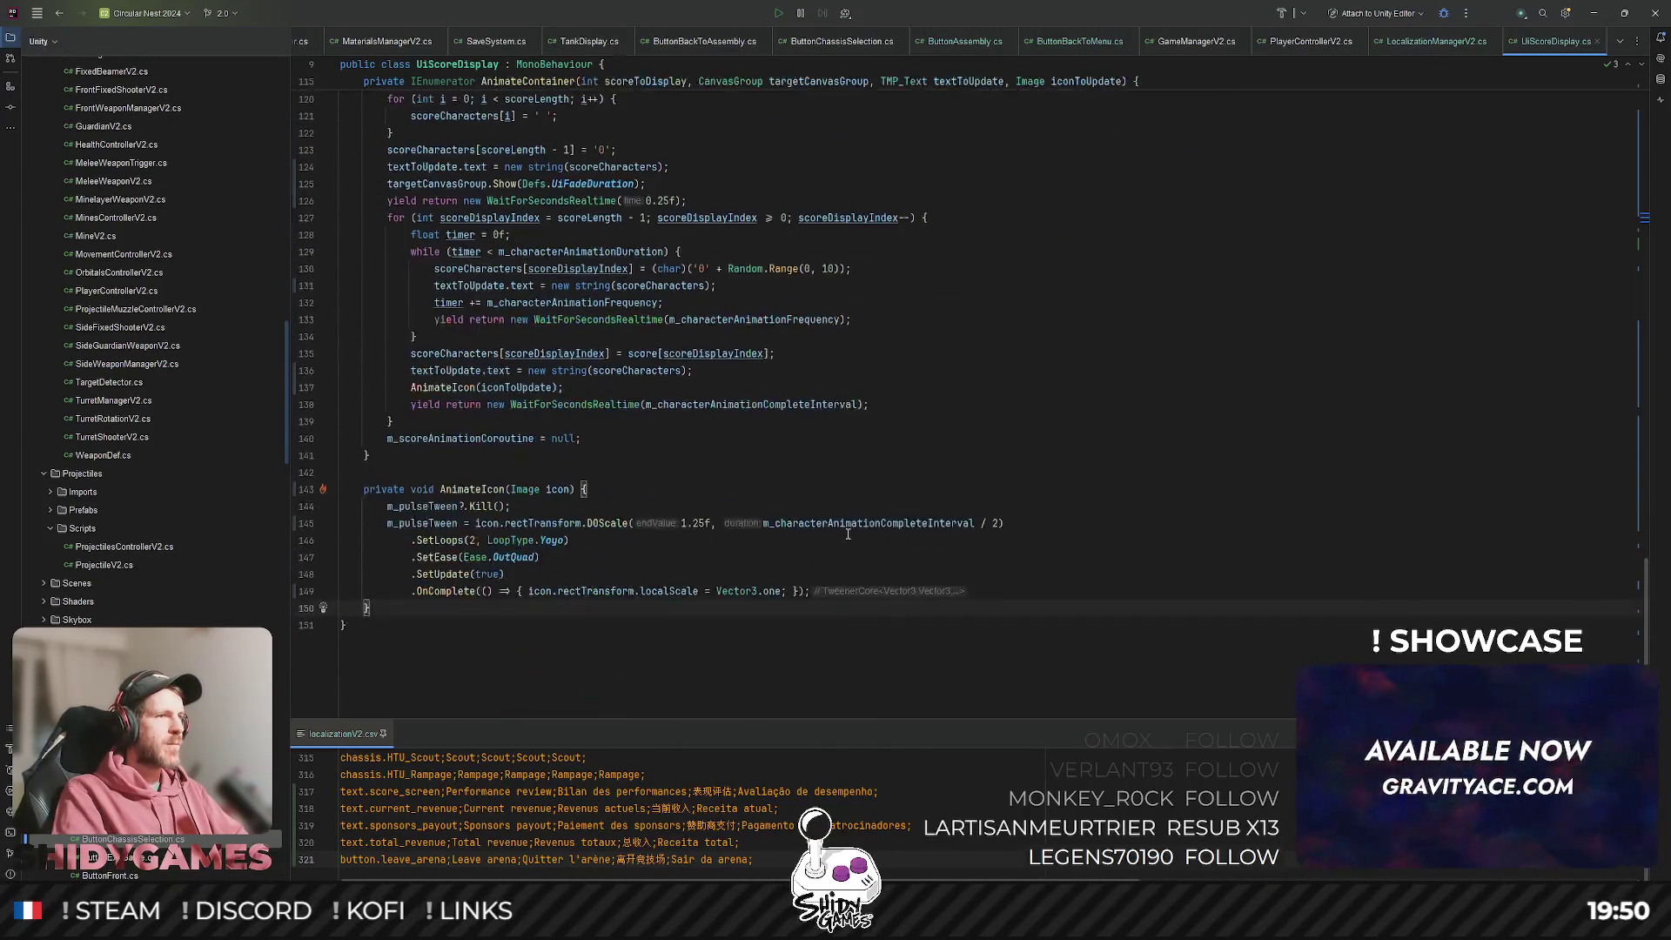
scroll(921, 418, up, 4)
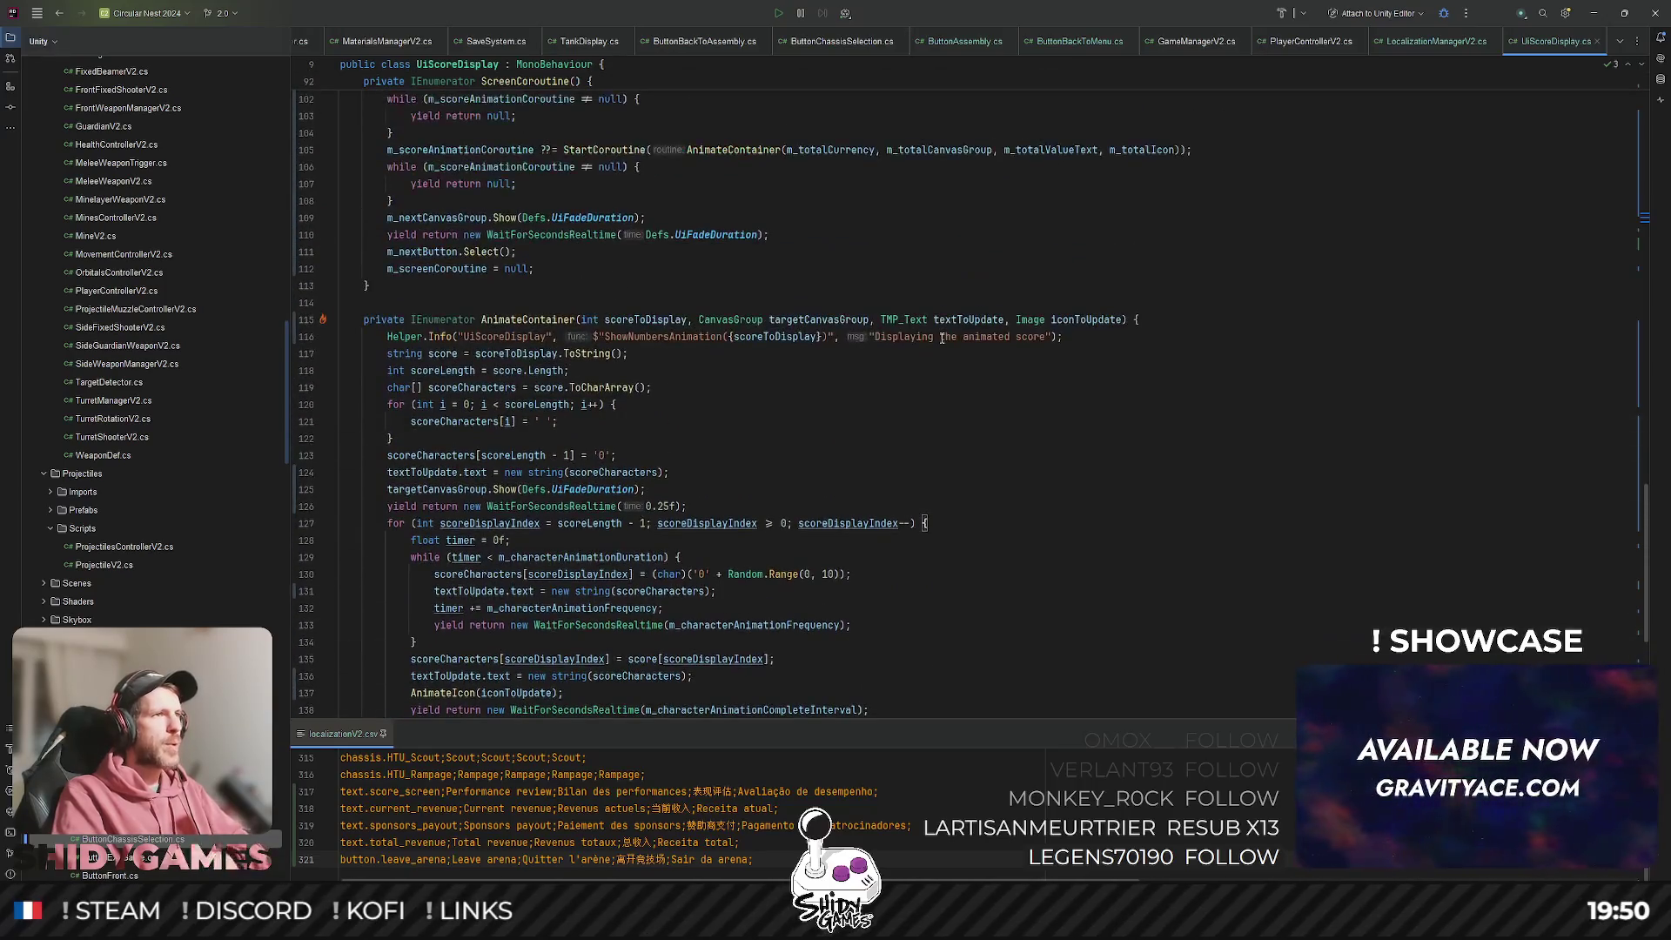
key(ctrl+shift+n)
text(gamema)
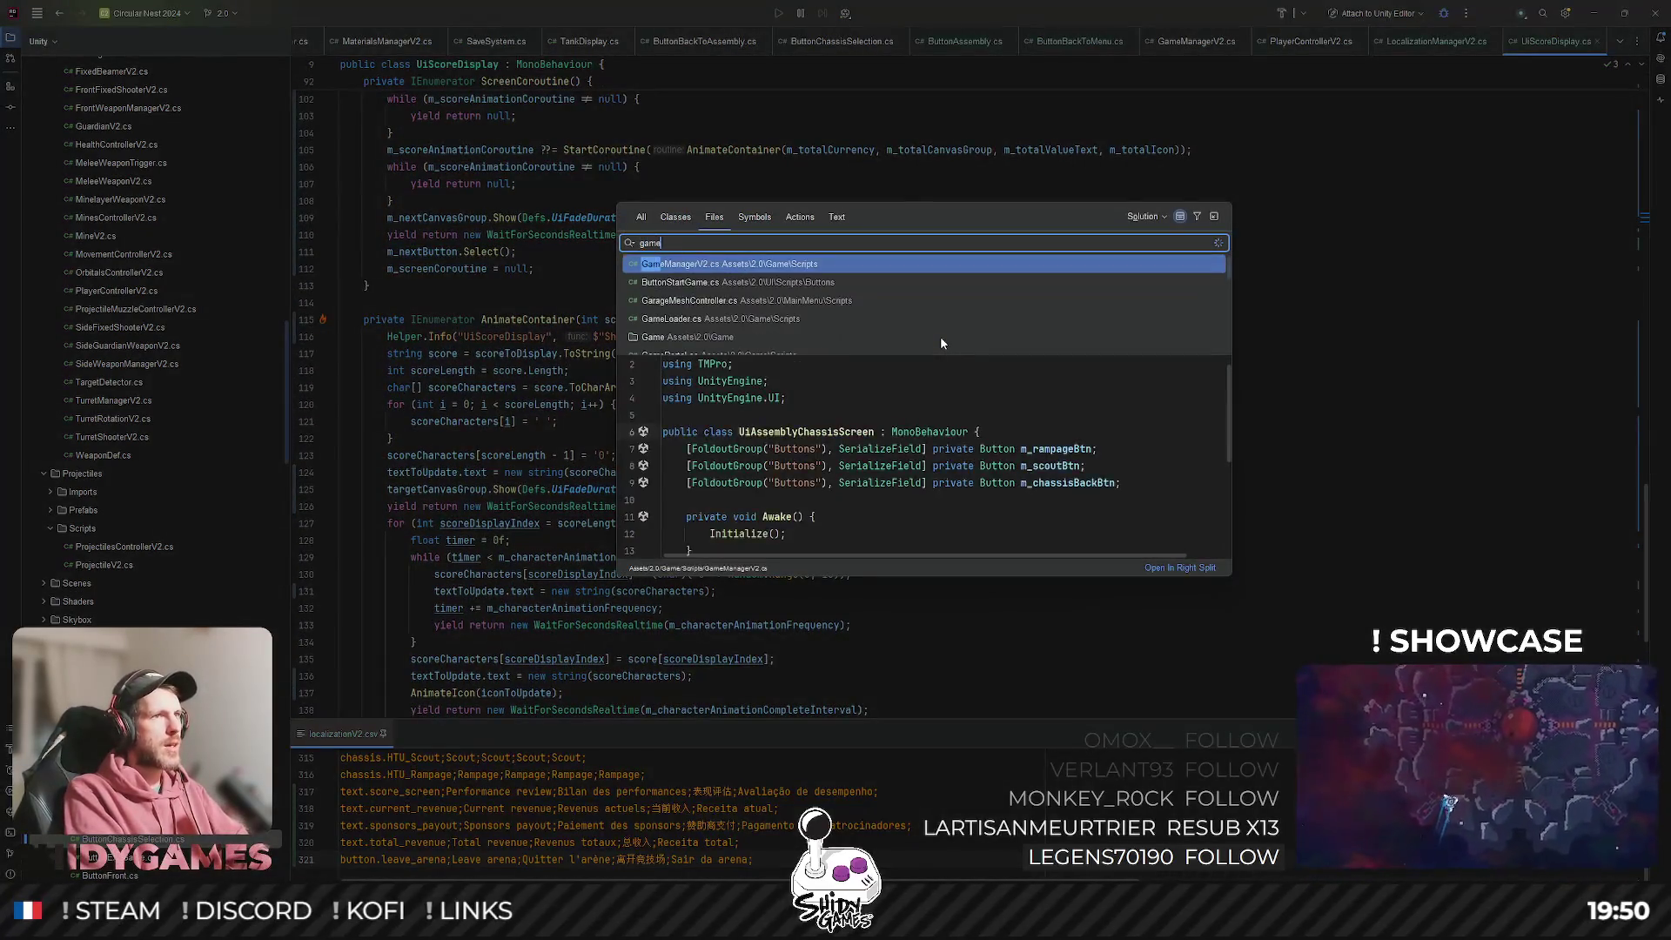
key(Return)
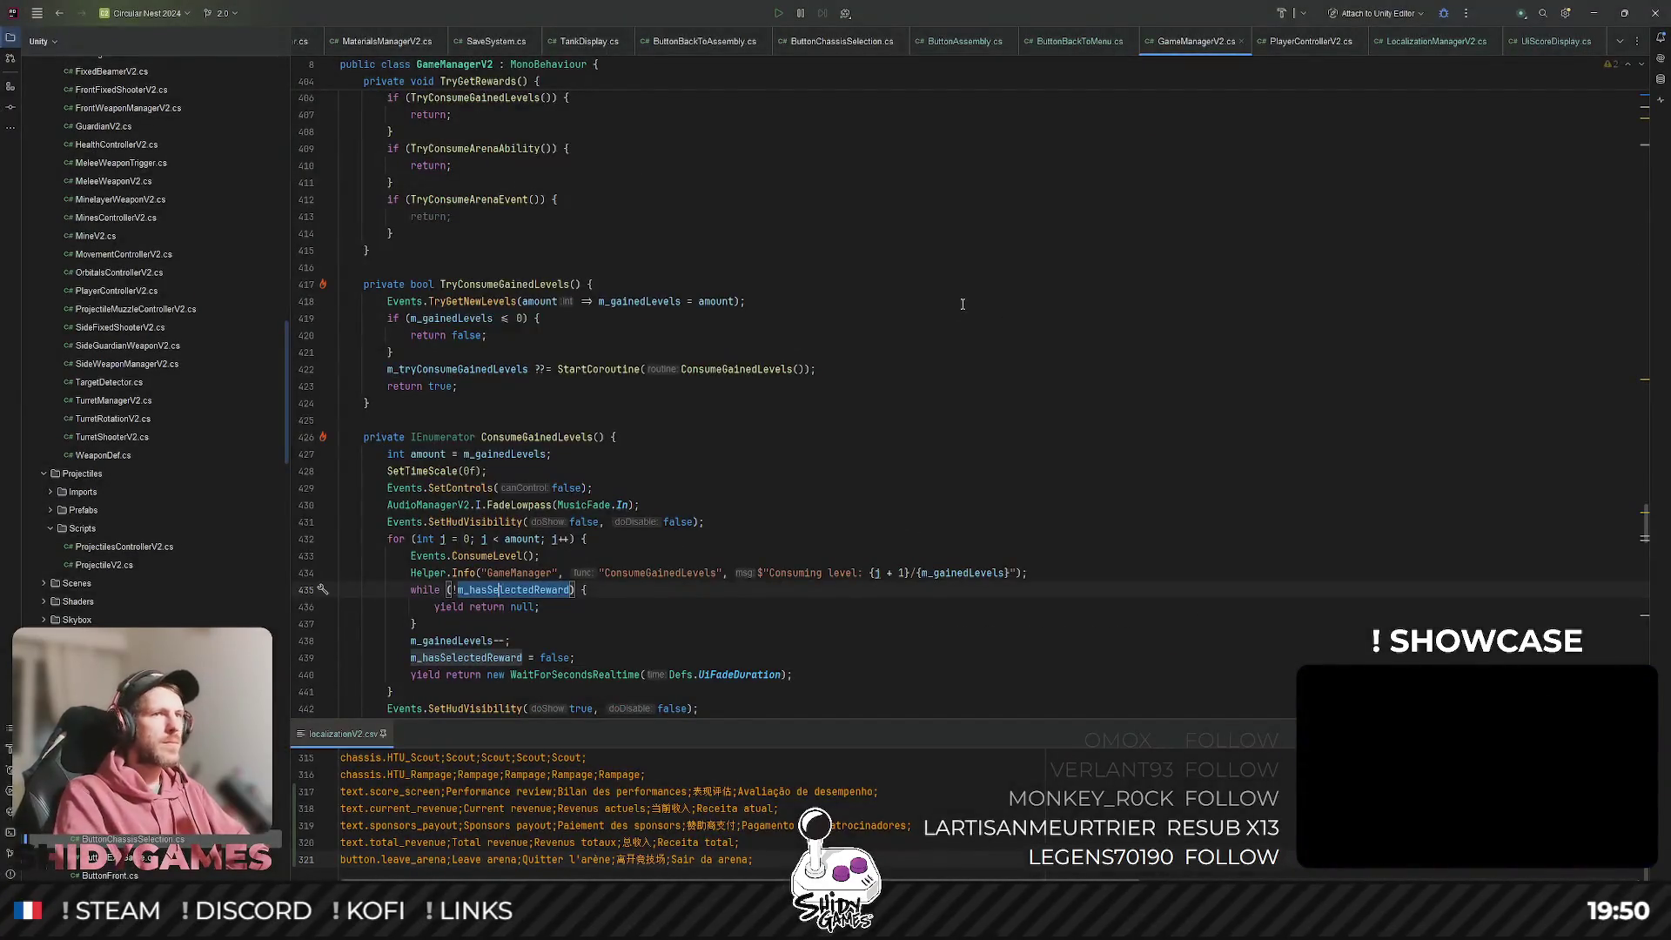
Add a private LeaveArena() method after KillCoroutines at the end of the class.
scroll(962, 304, down, 20)
click(392, 608)
key(Return)
key(Return)
text(private void LeaveAr)
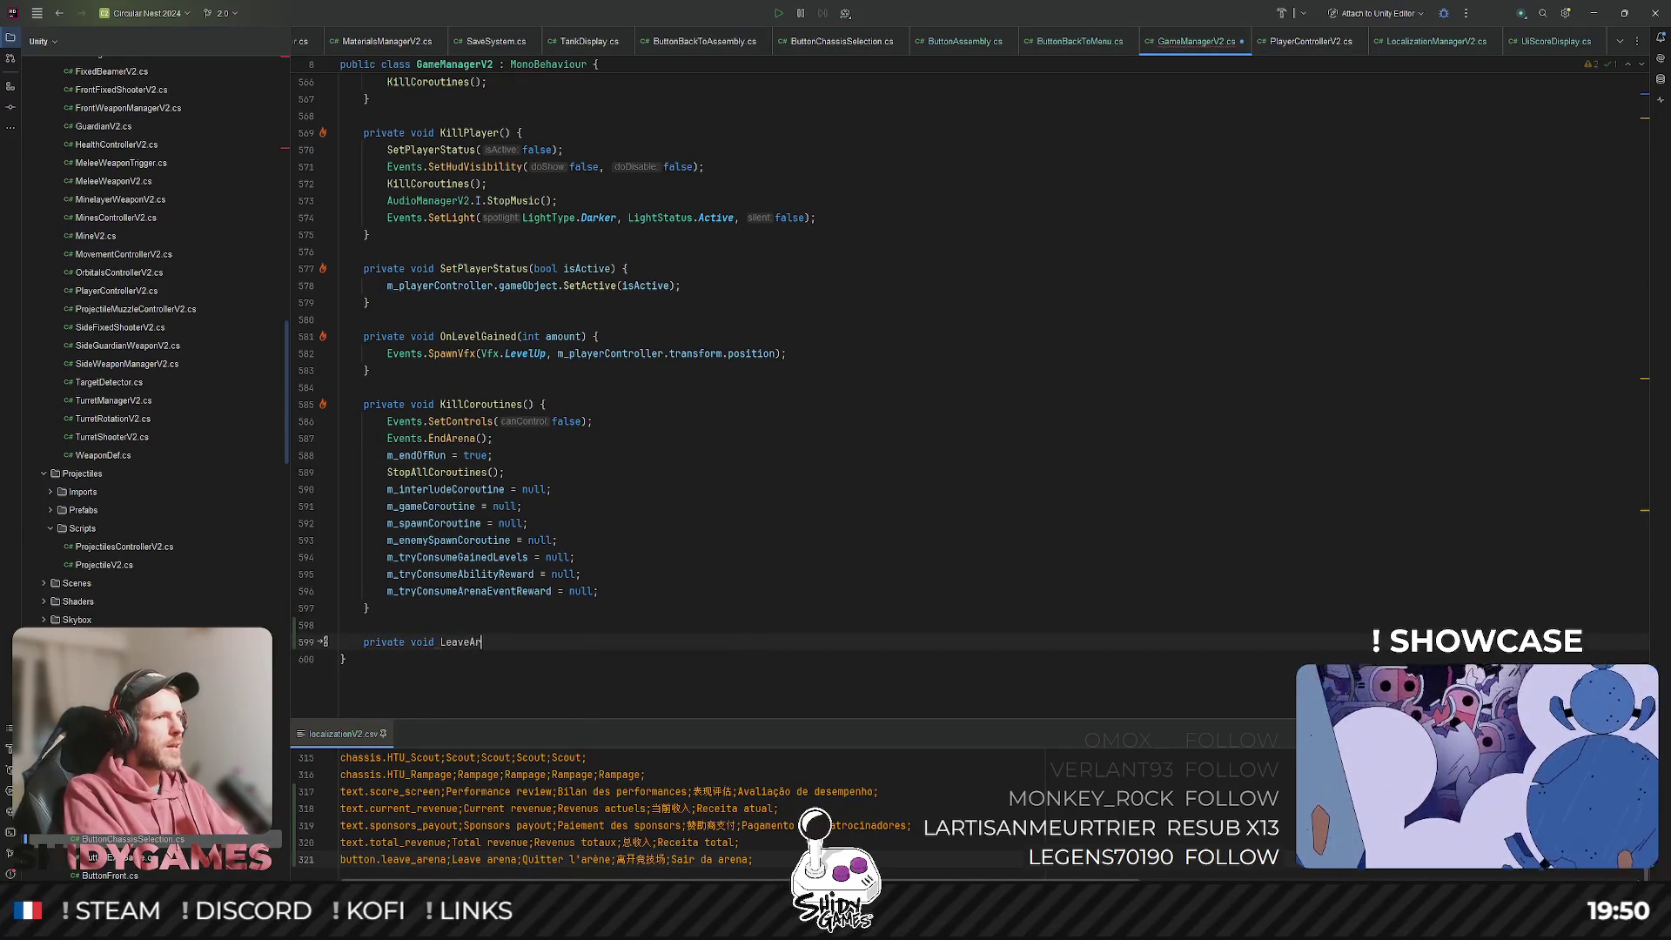
text(ena()
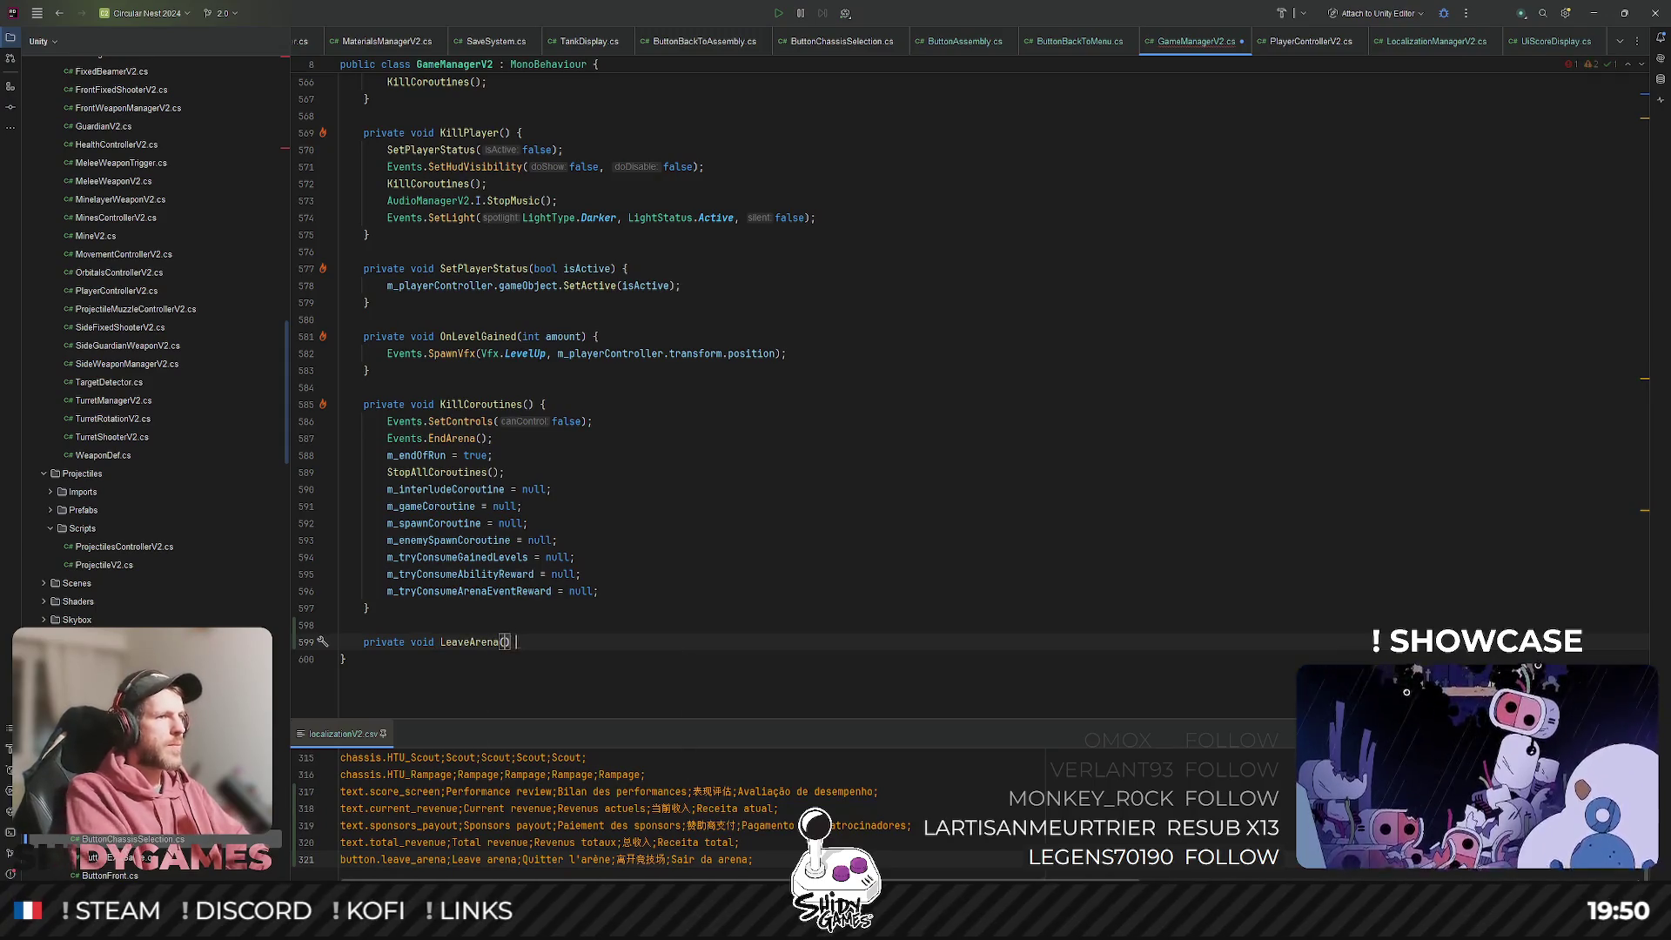
text({)
key(Return)
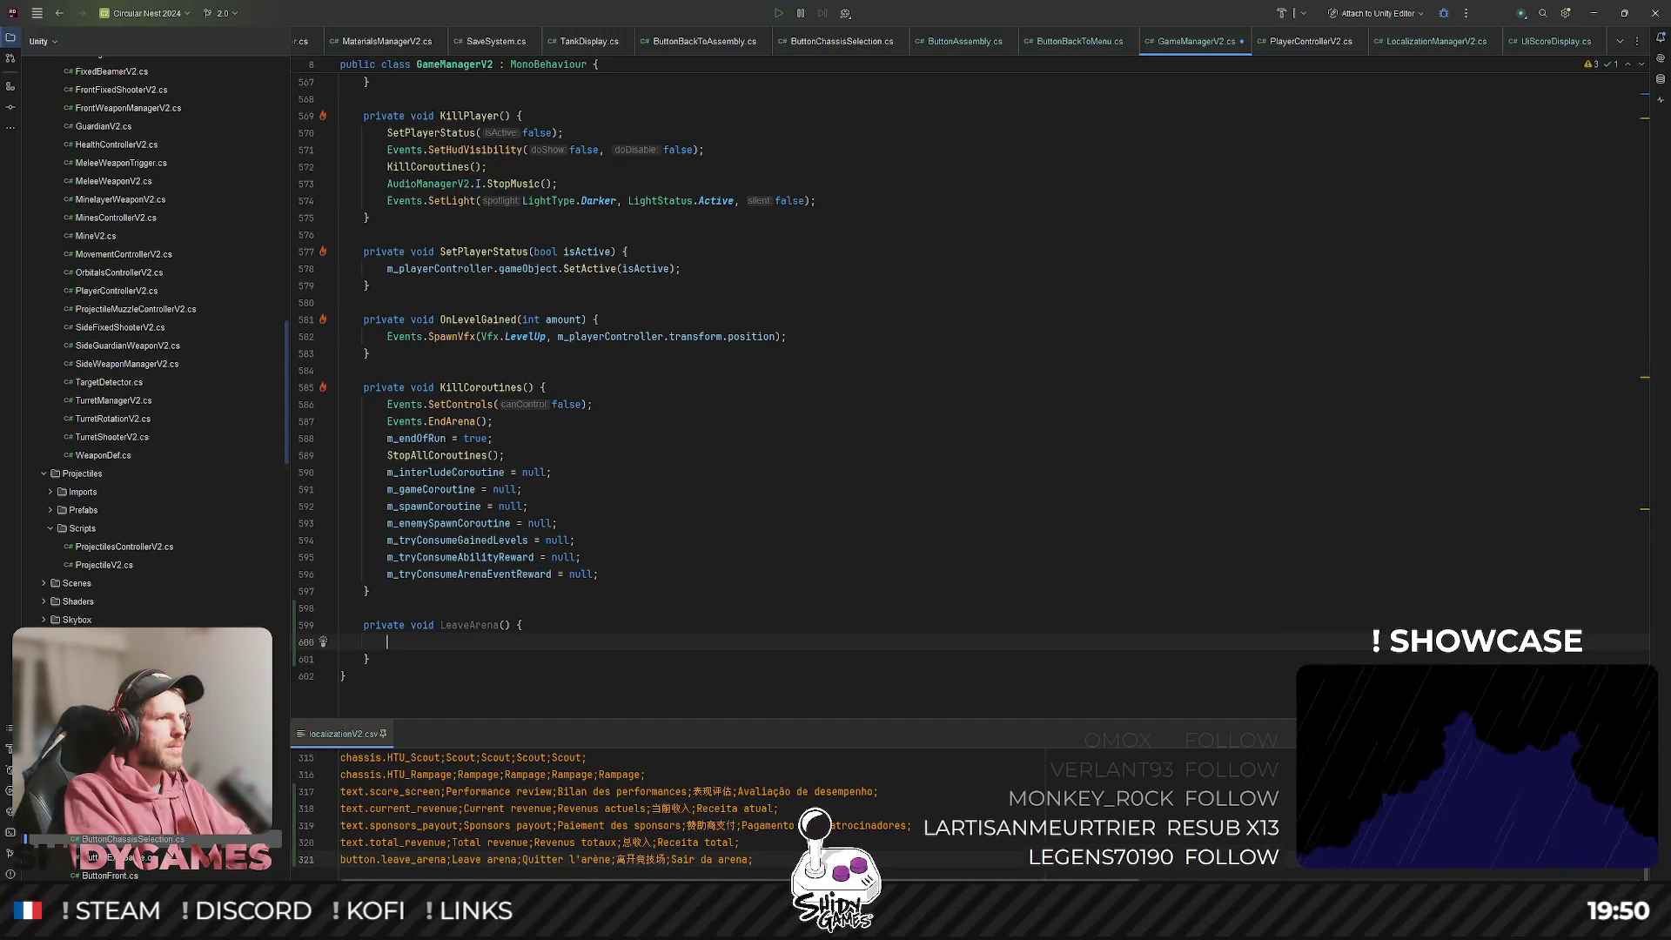
Make LeaveArena call Events.UpdateScreenFader(true).
text(Helper.D)
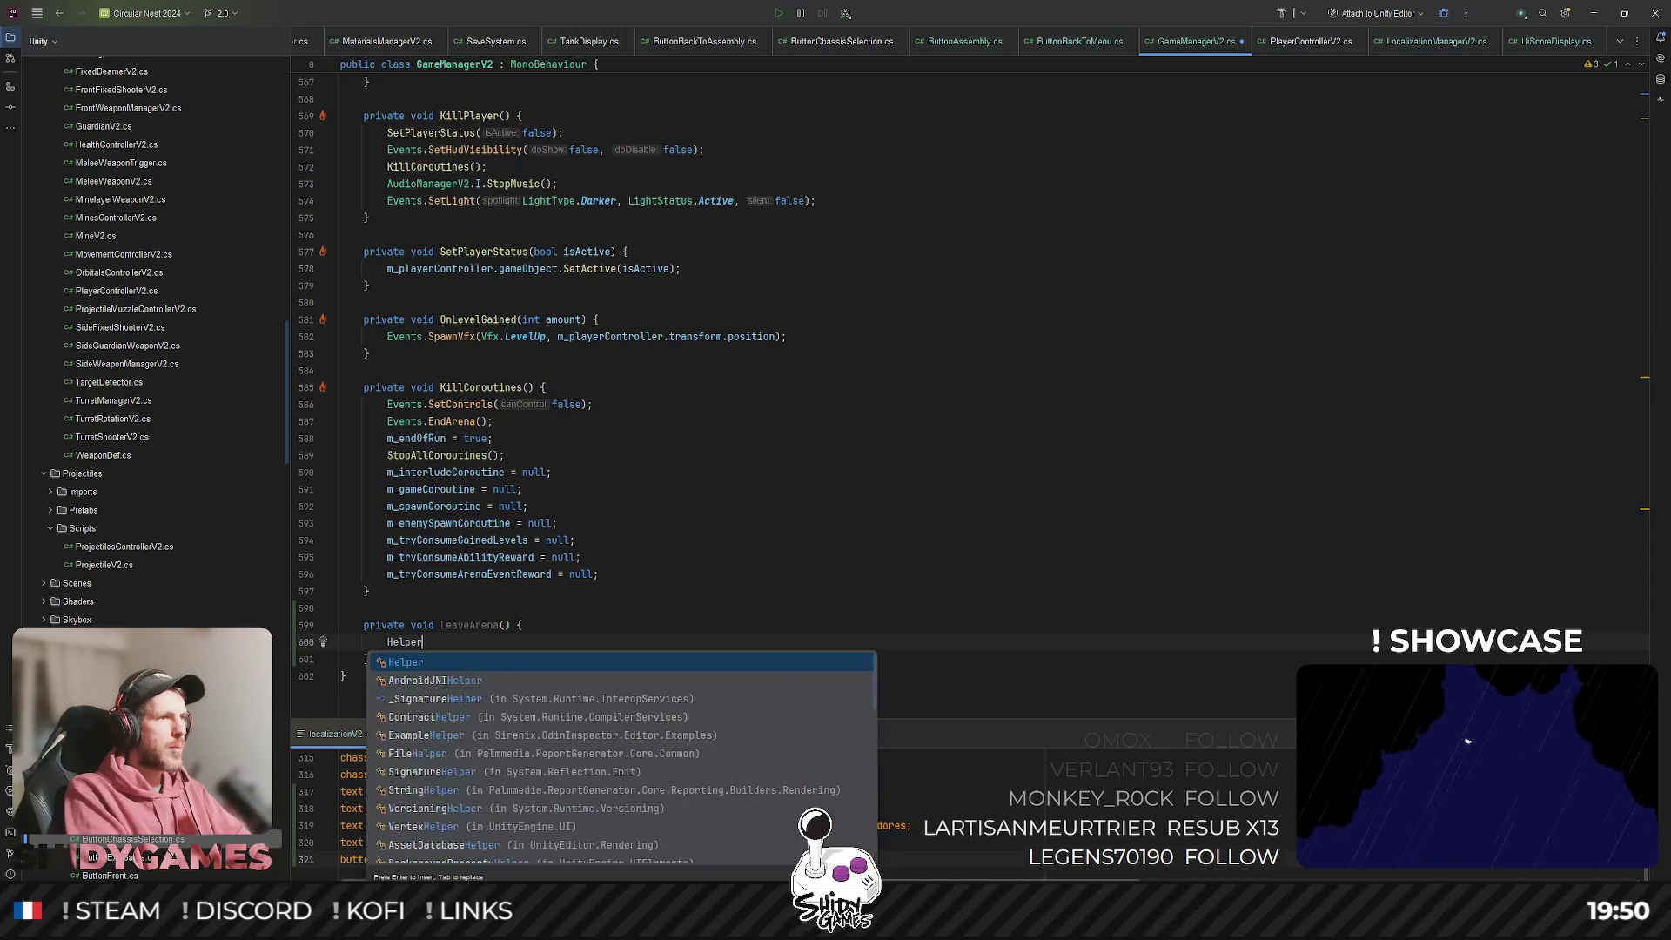
key(BackSpace)
text(Fa)
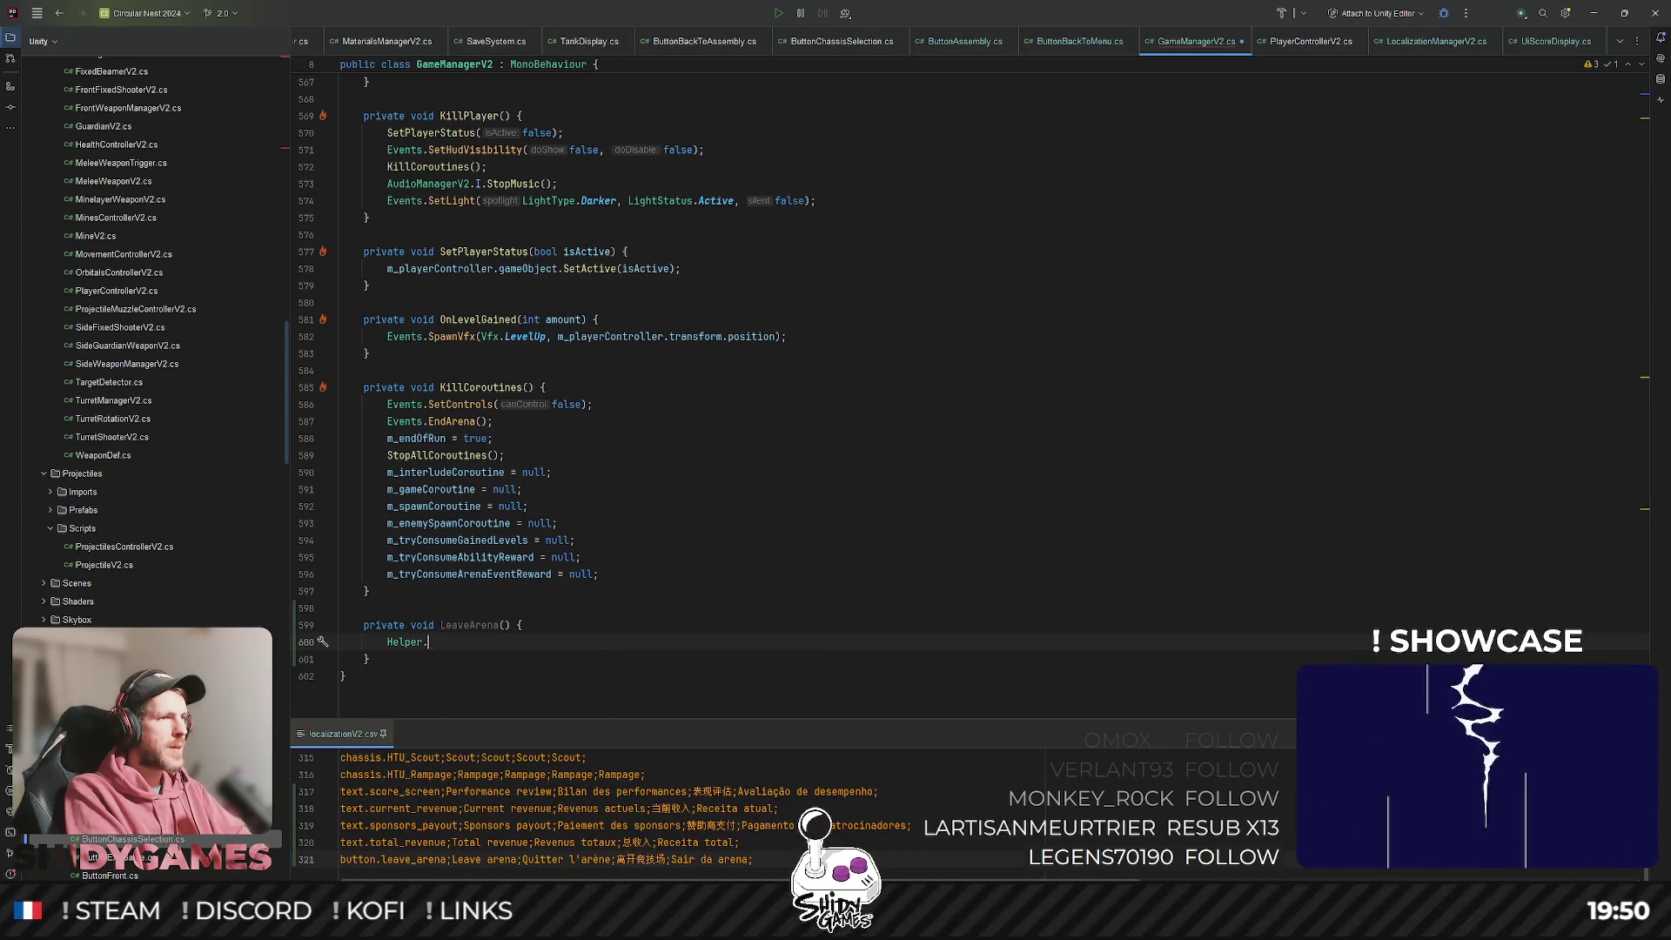
key(ctrl+BackSpace)
text(Eve)
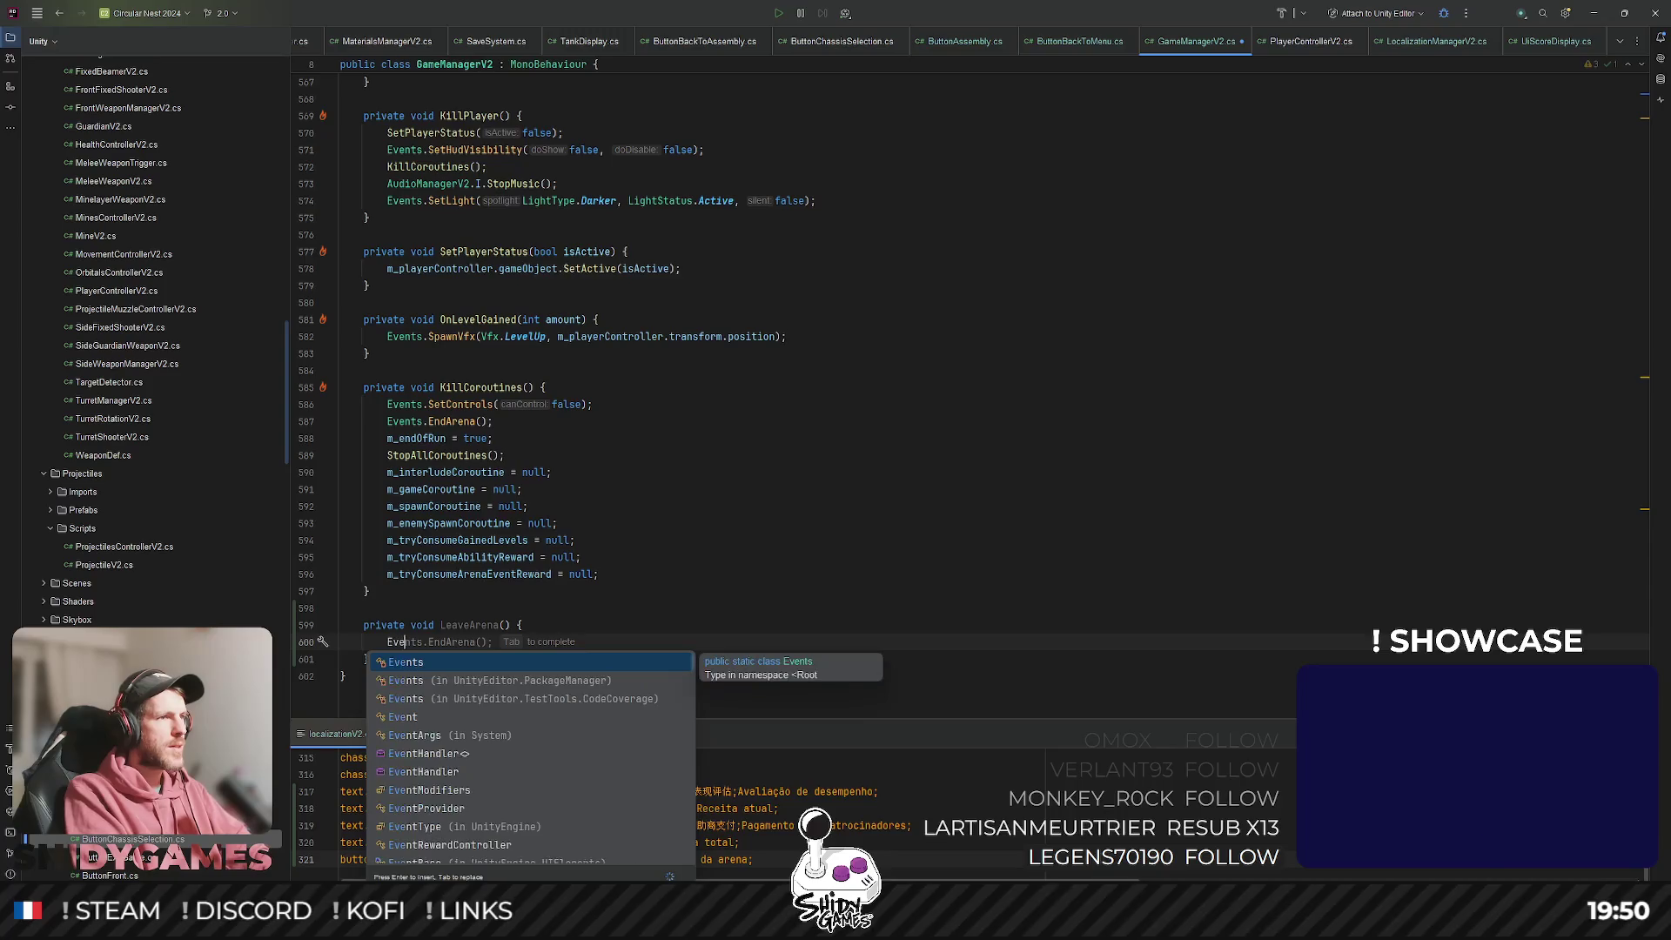
text(nt)
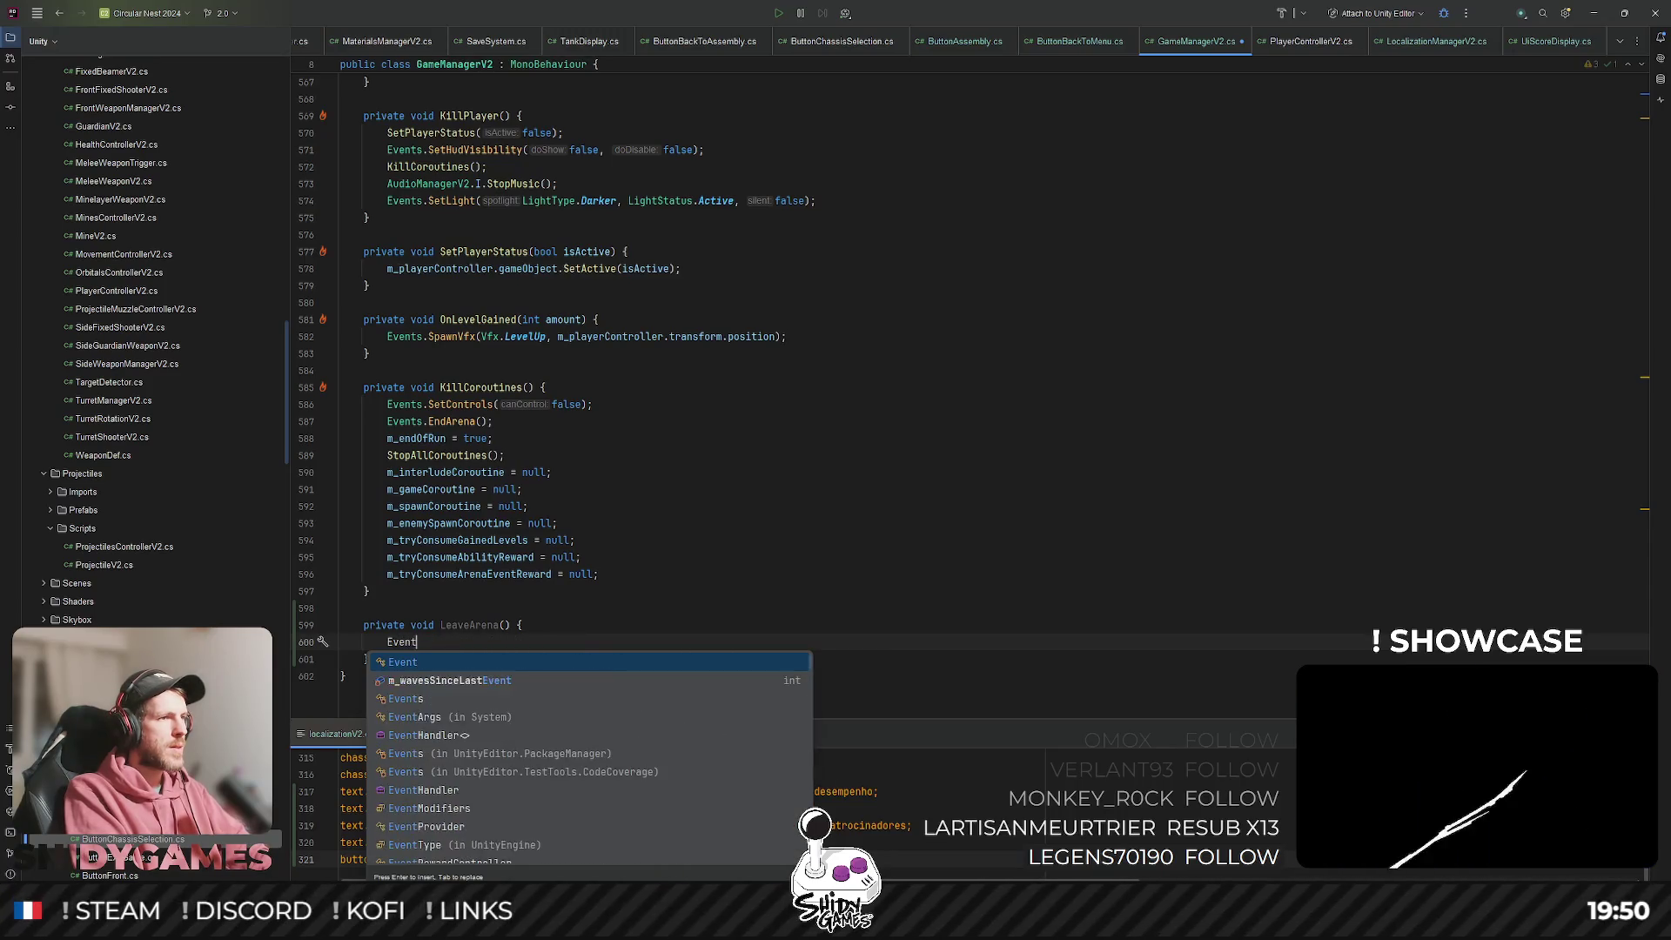
text(s.Fa)
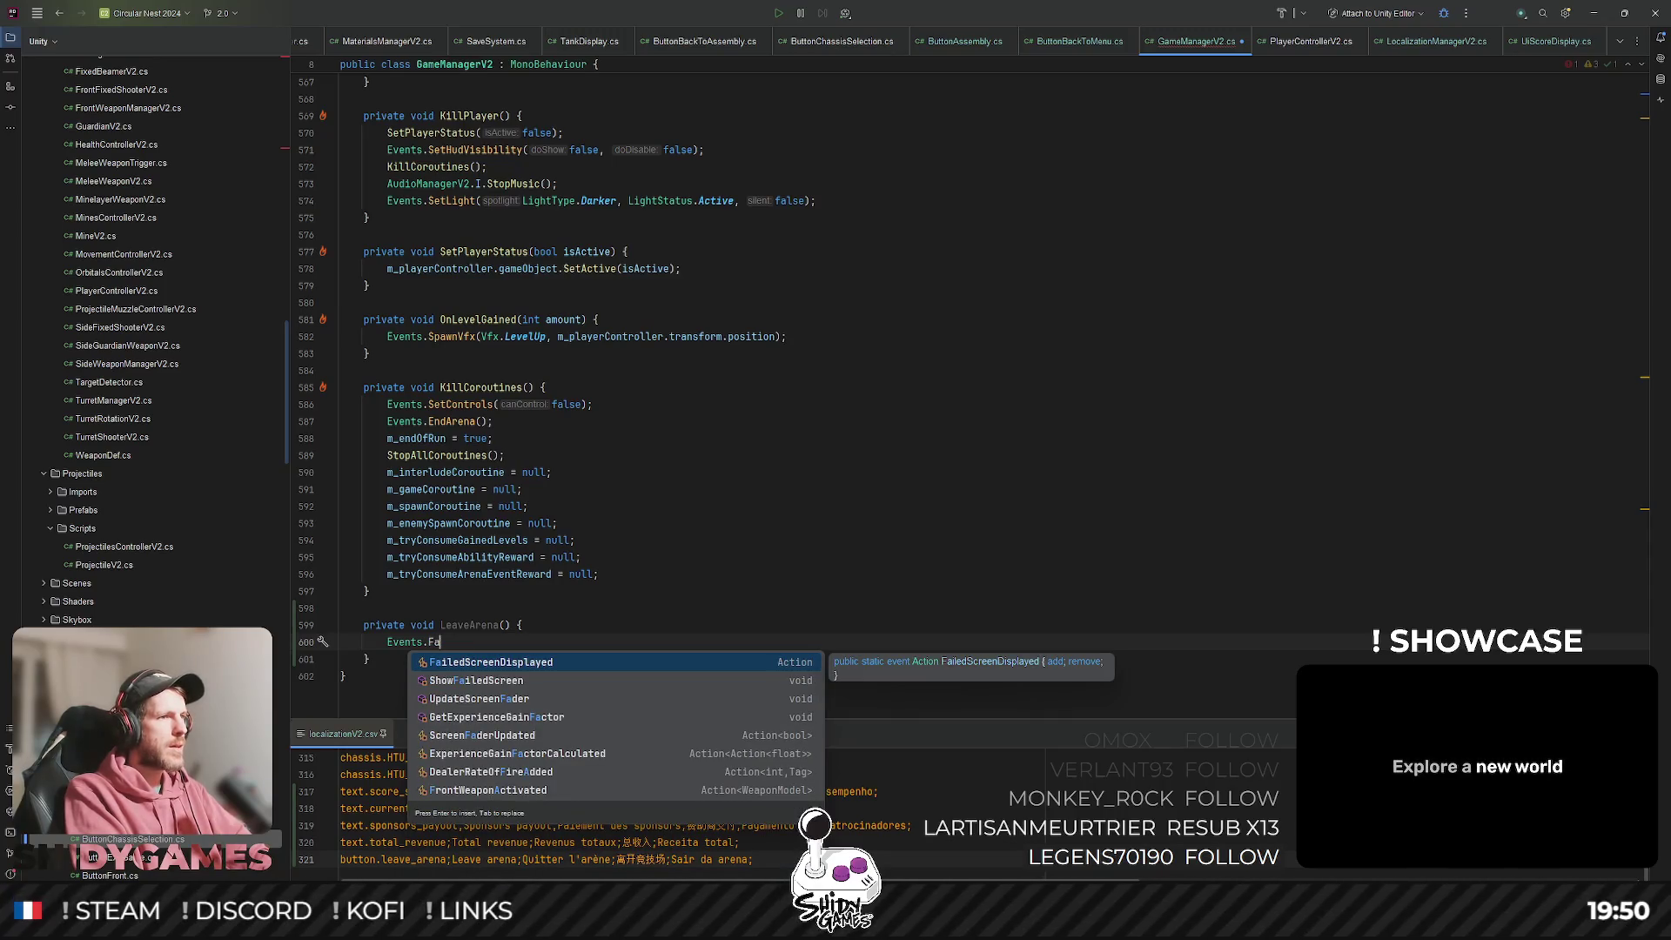
text(de)
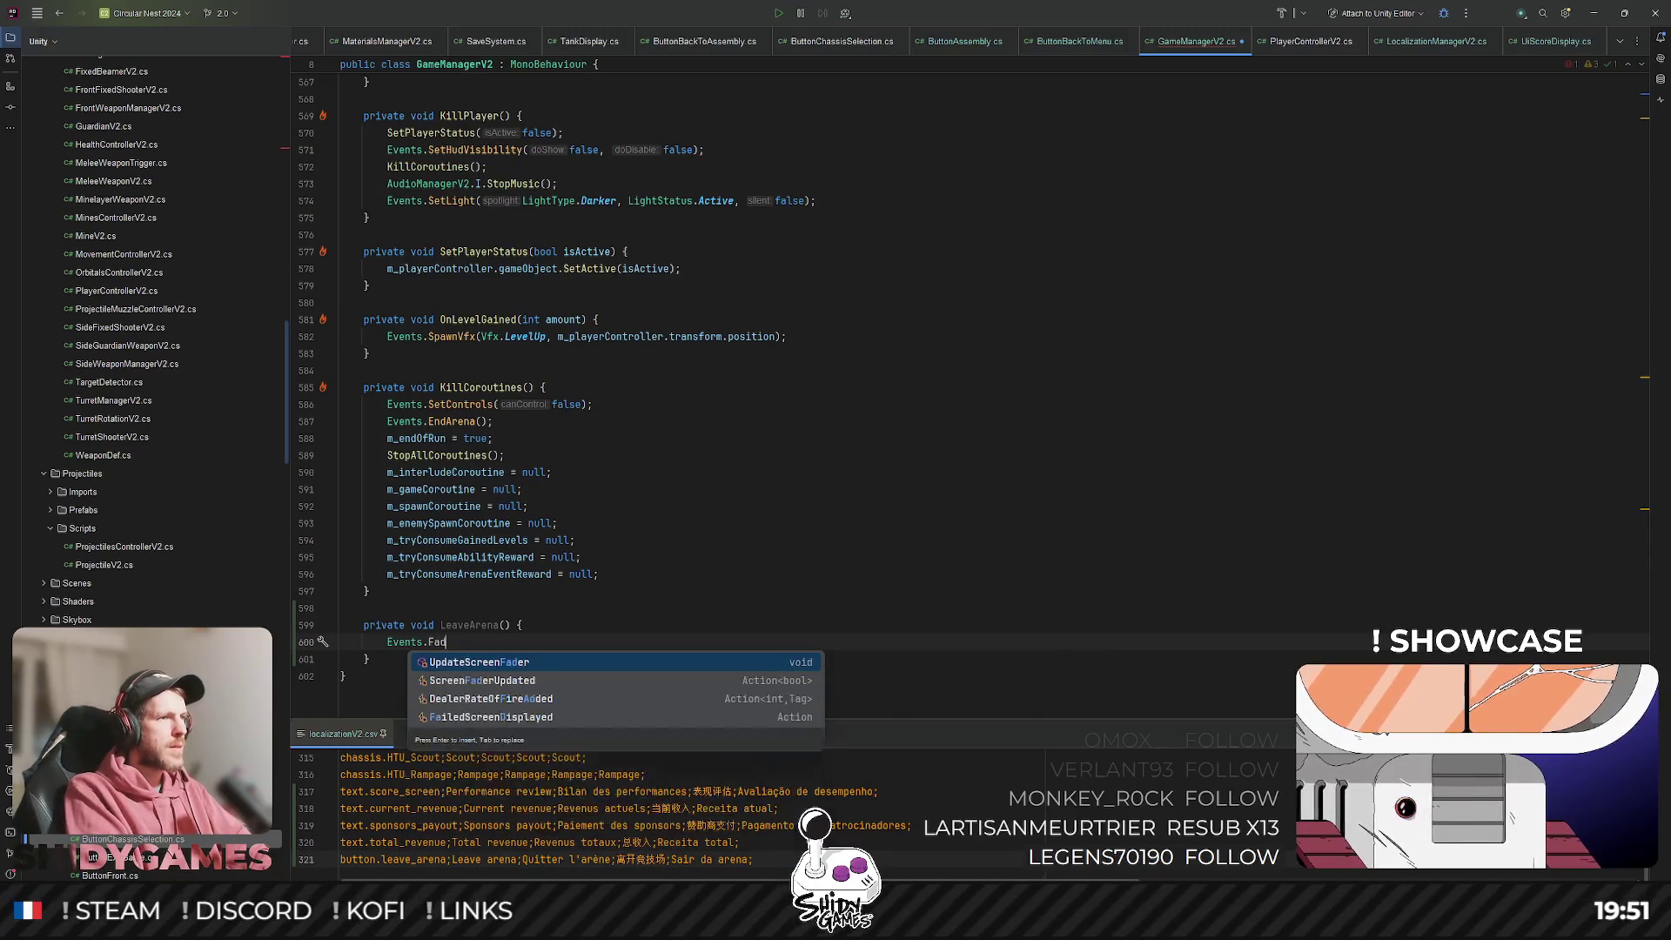
key(Down)
key(Up)
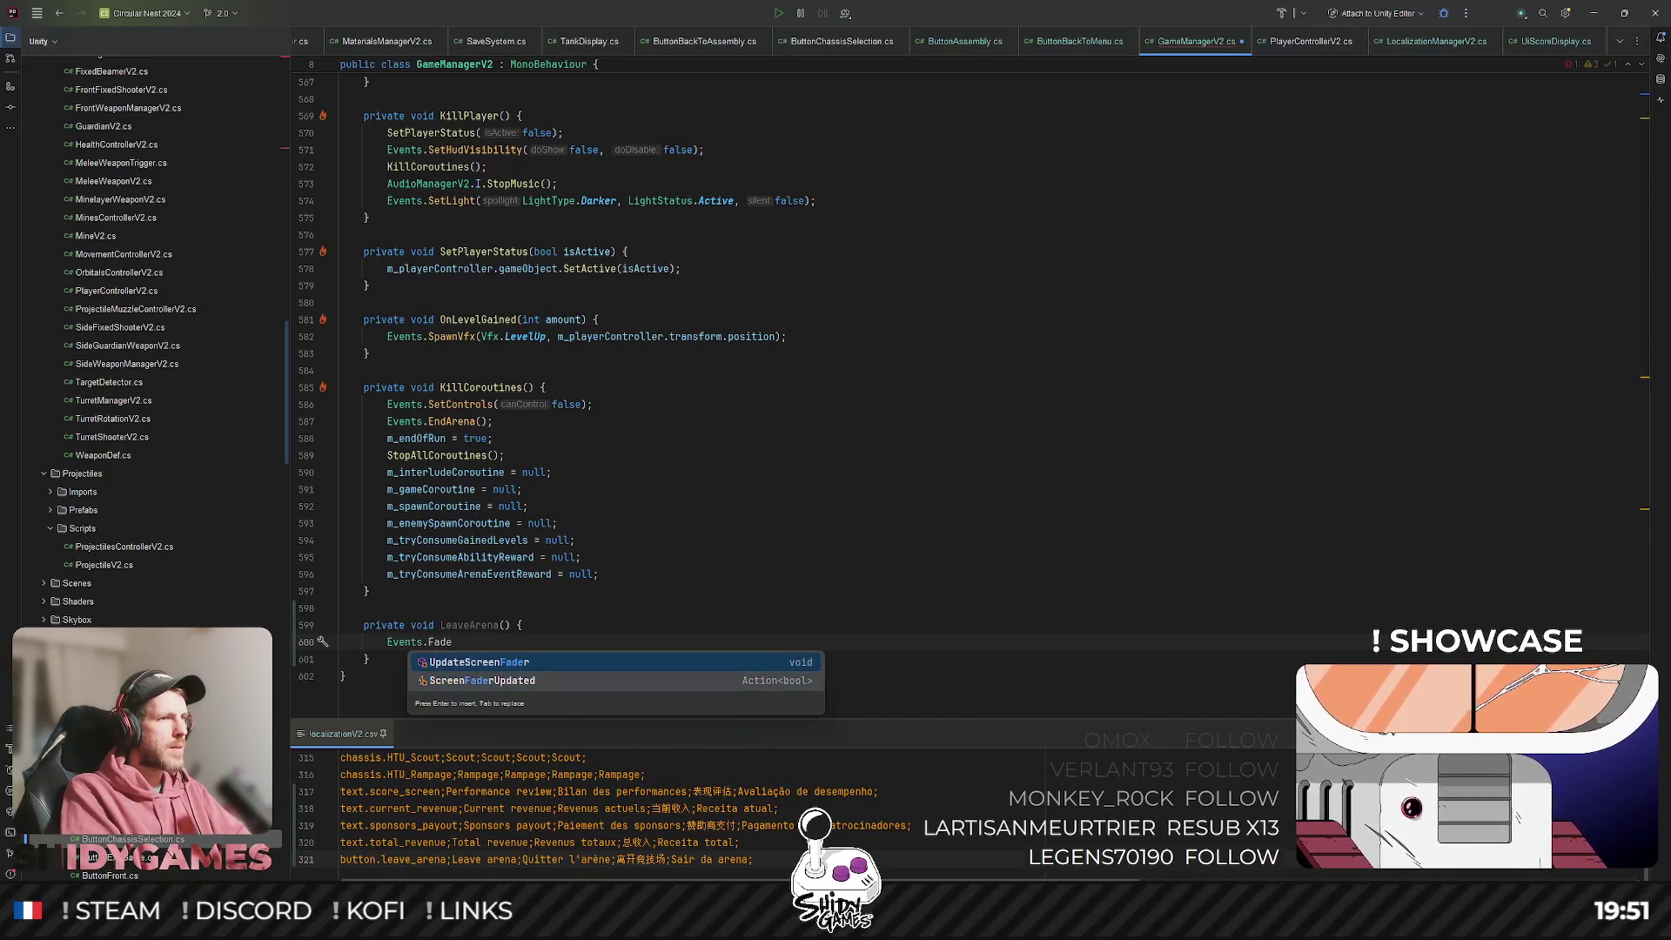
key(Return)
text(true);)
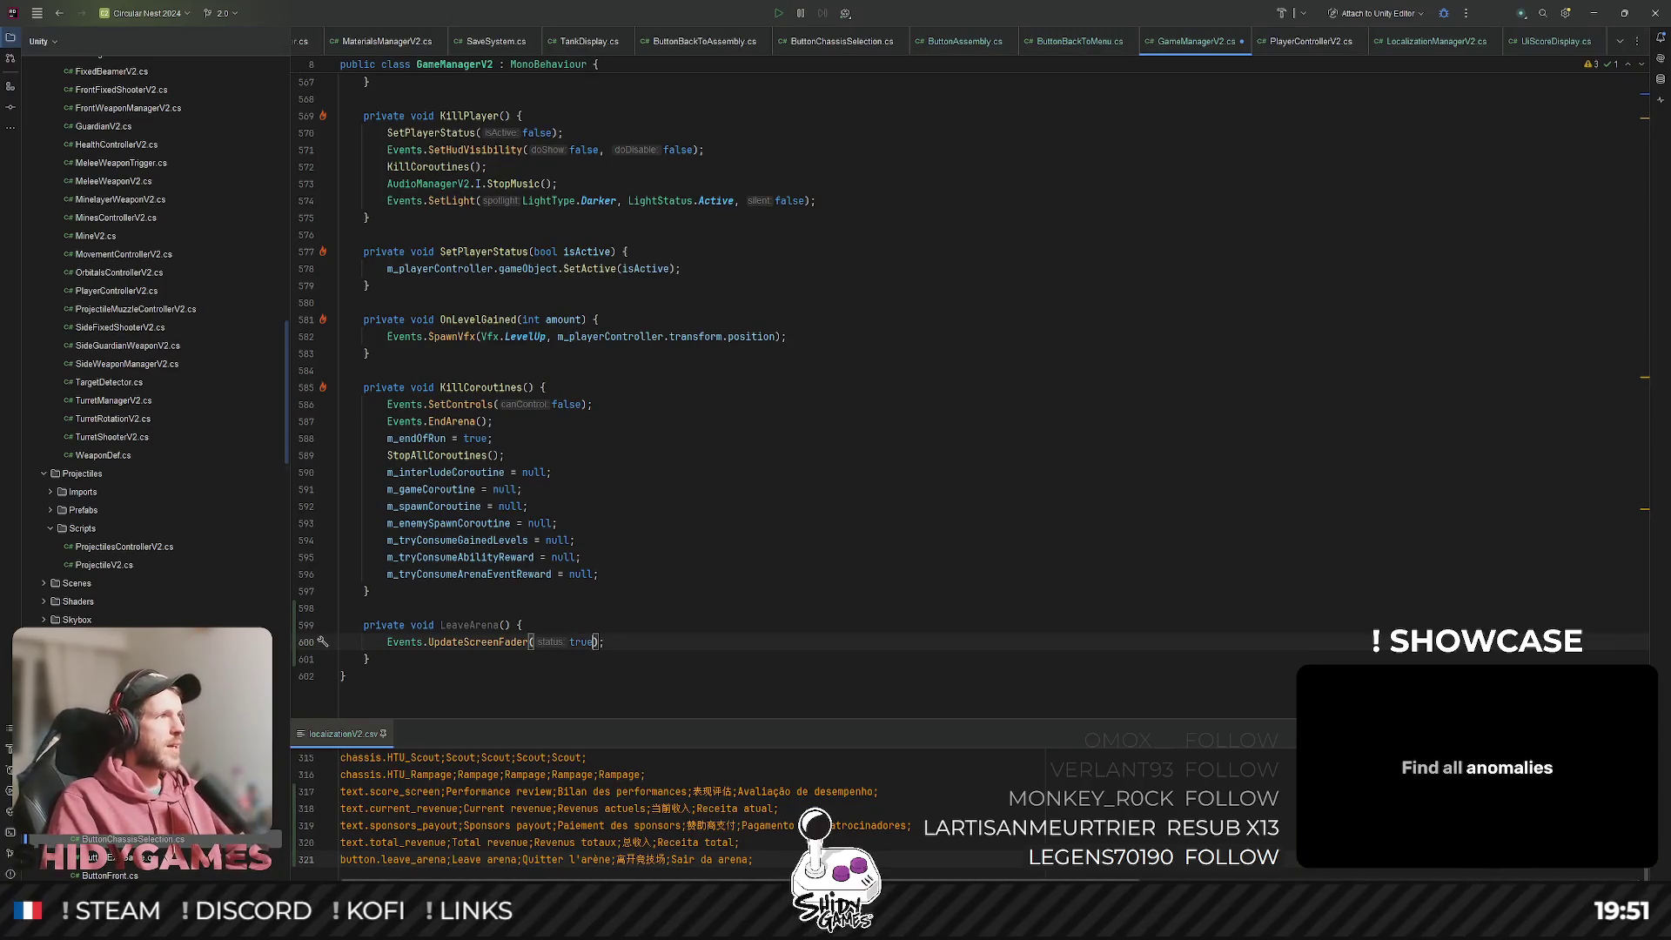
Start a new line below the fader call beginning with SceneManager.
click(644, 645)
key(Return)
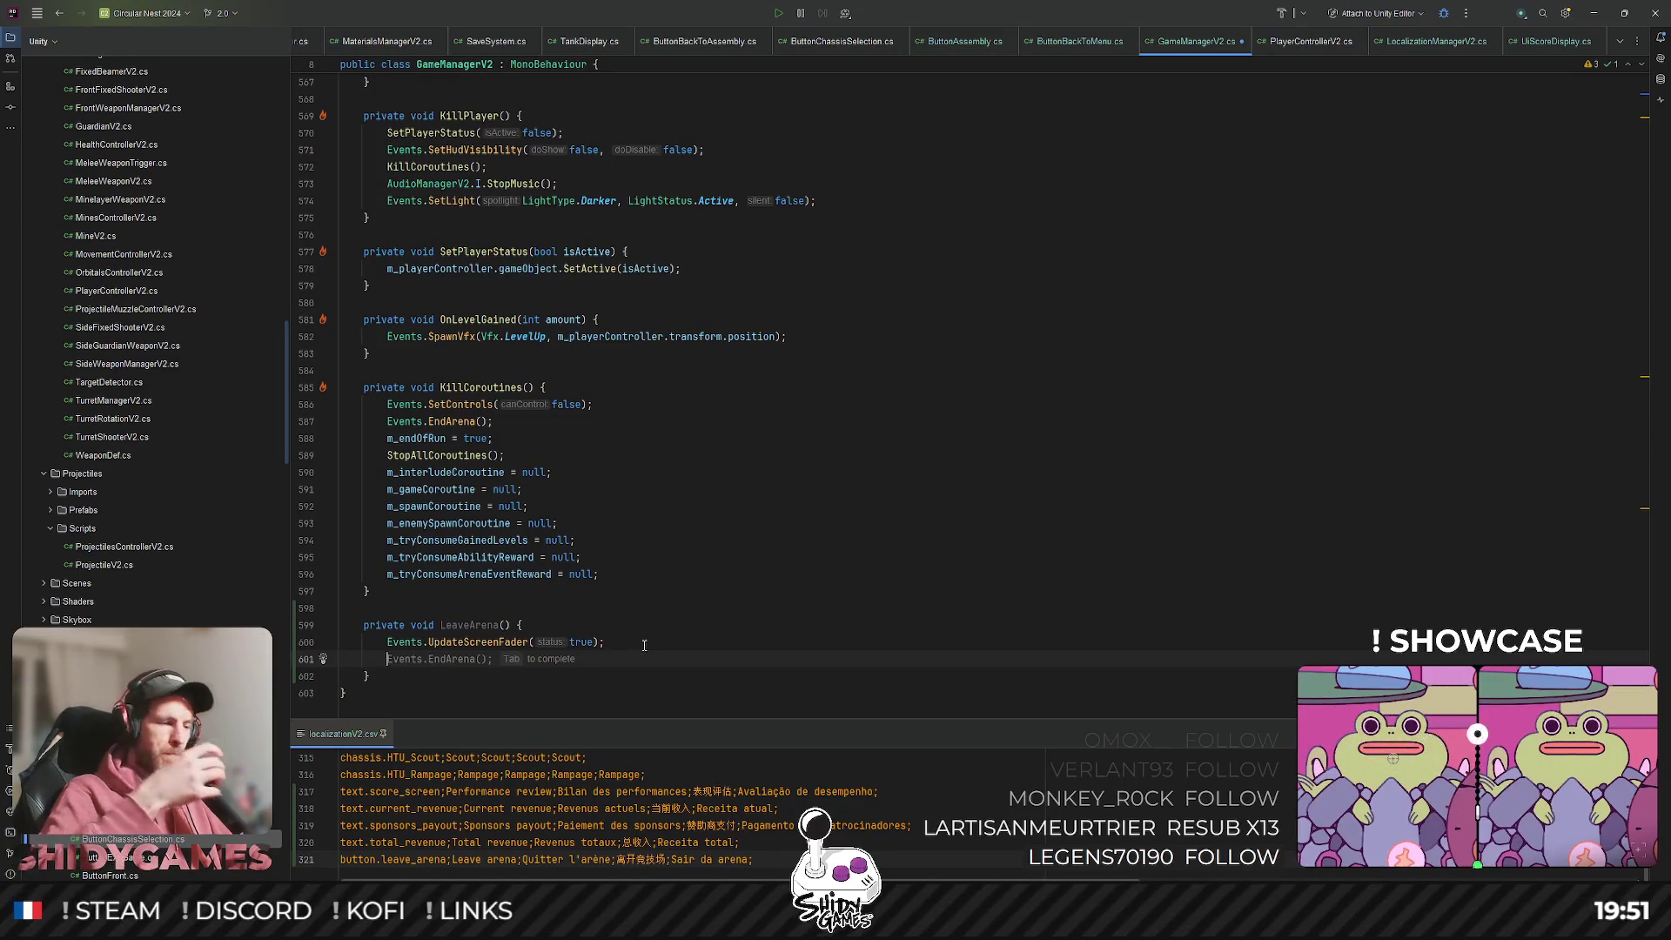
text(Scenema)
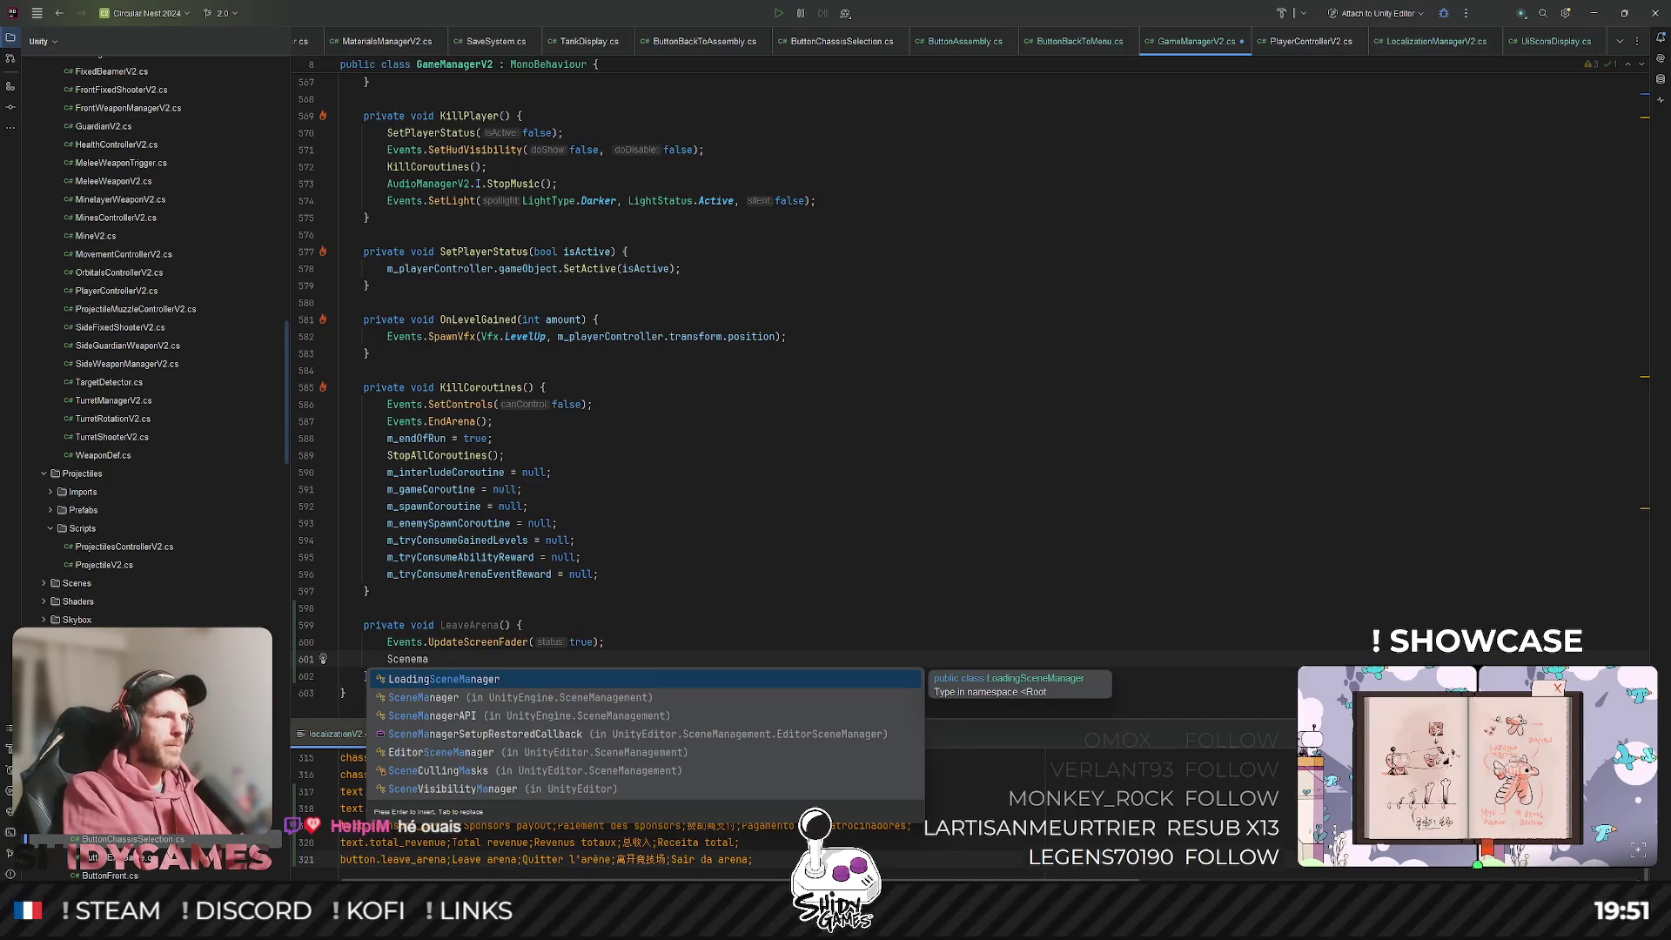
Insert a SceneManager.LoadSceneAsync call in LeaveArena.
text(nager)
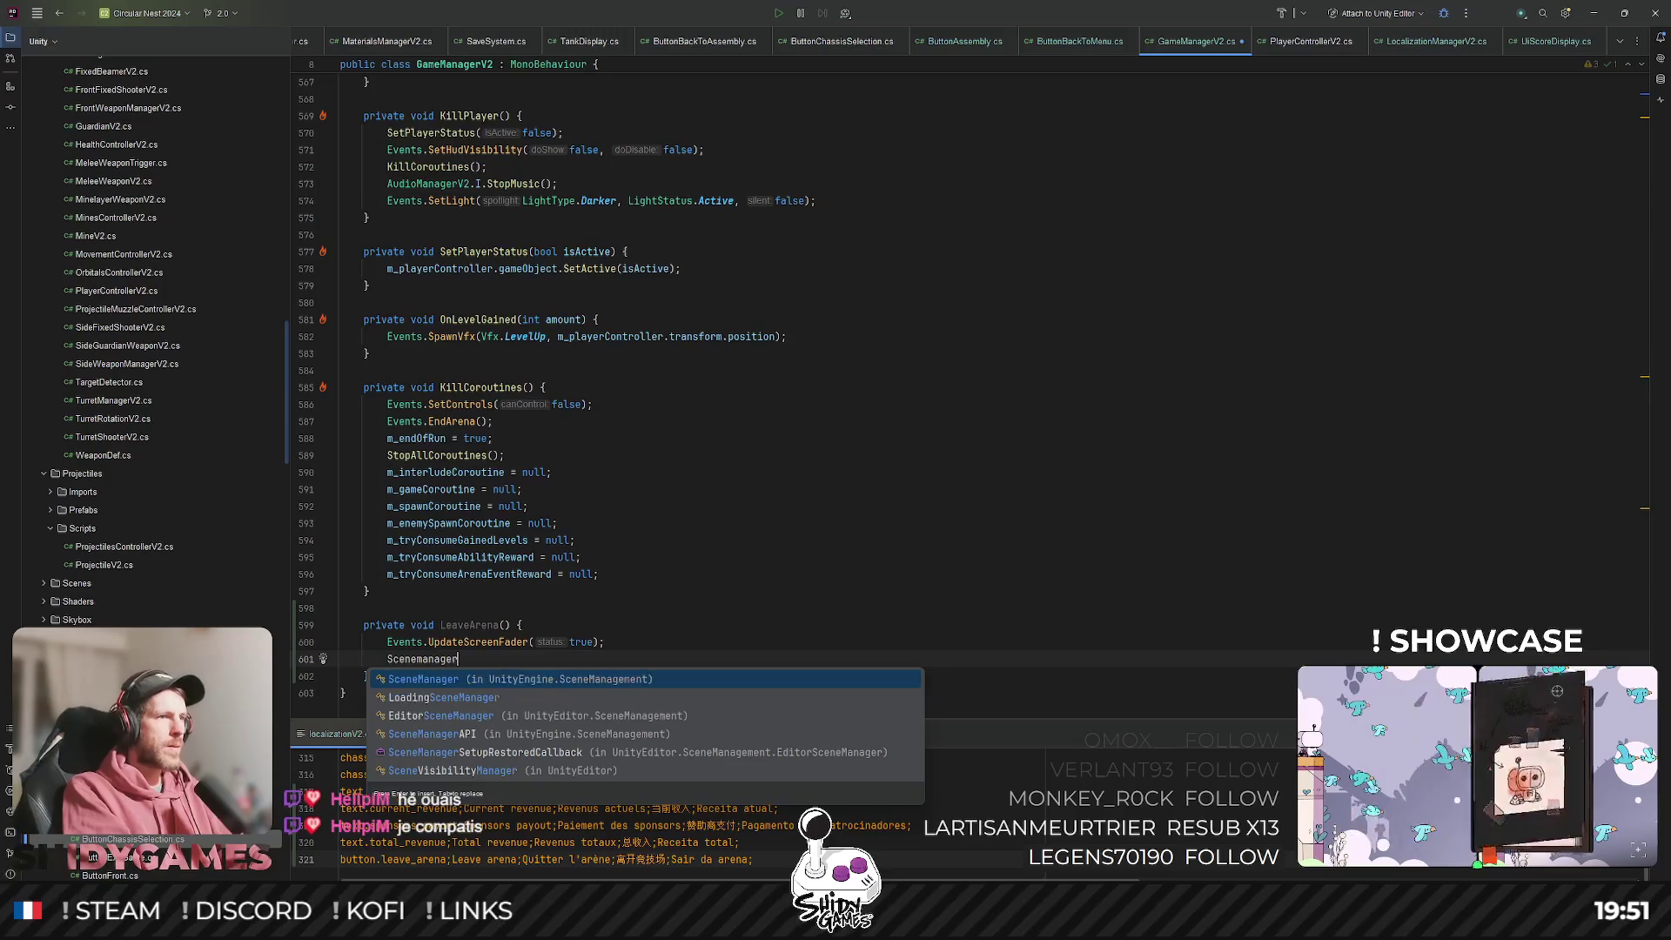
key(Return)
text(.)
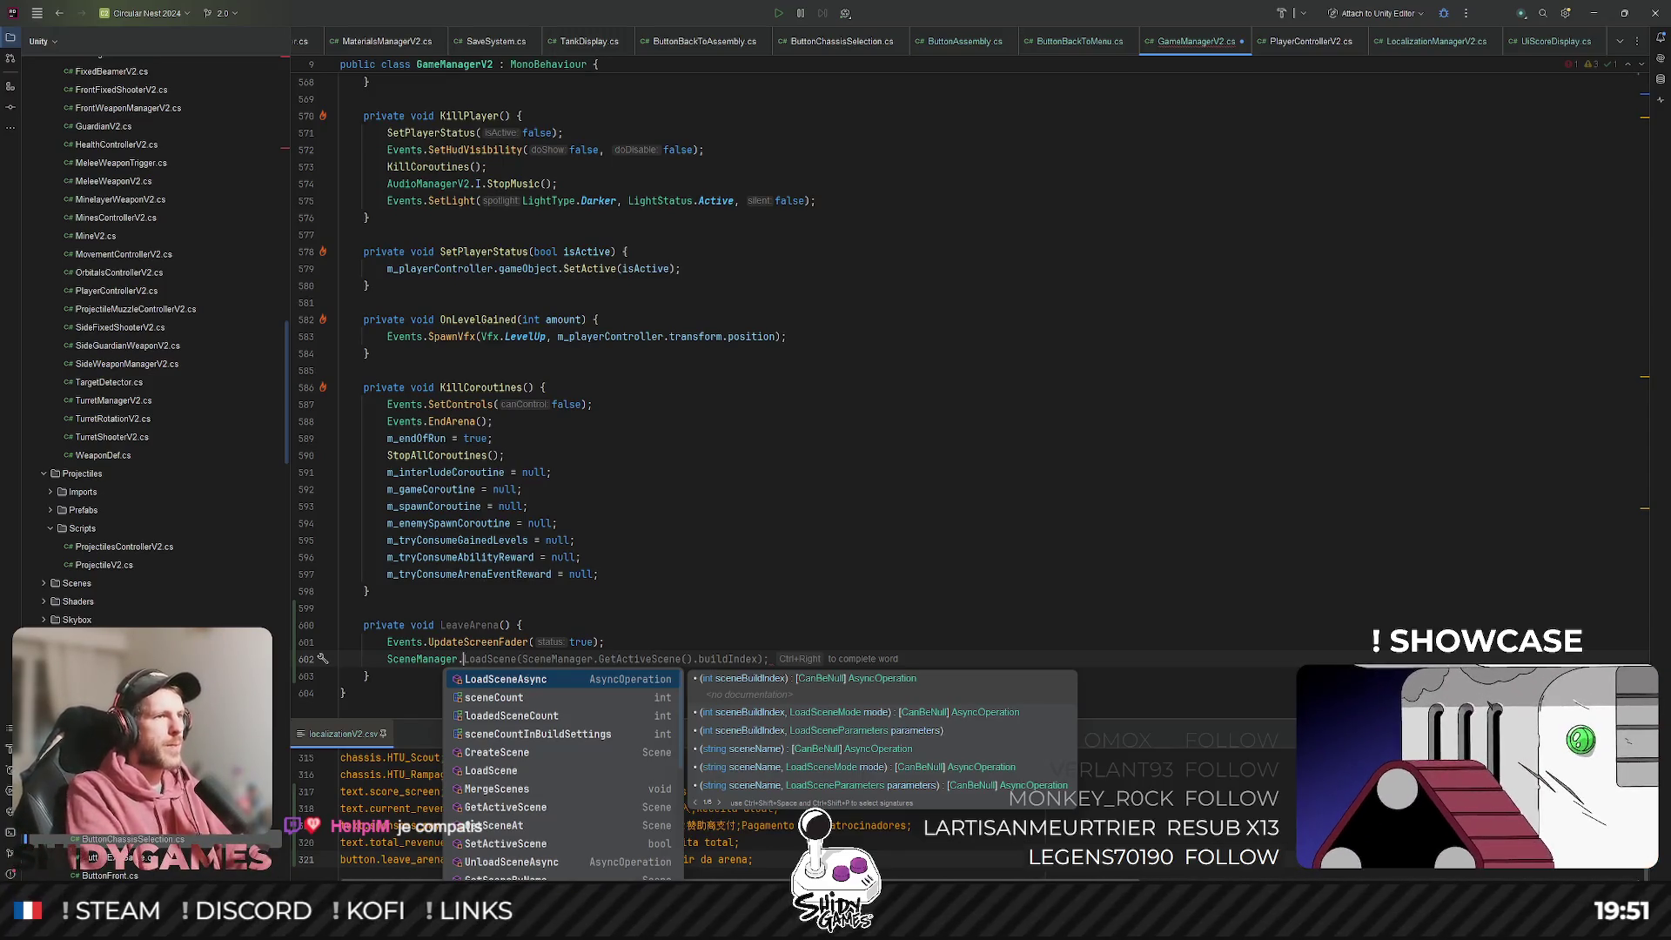
text(Load)
key(Down)
key(Return)
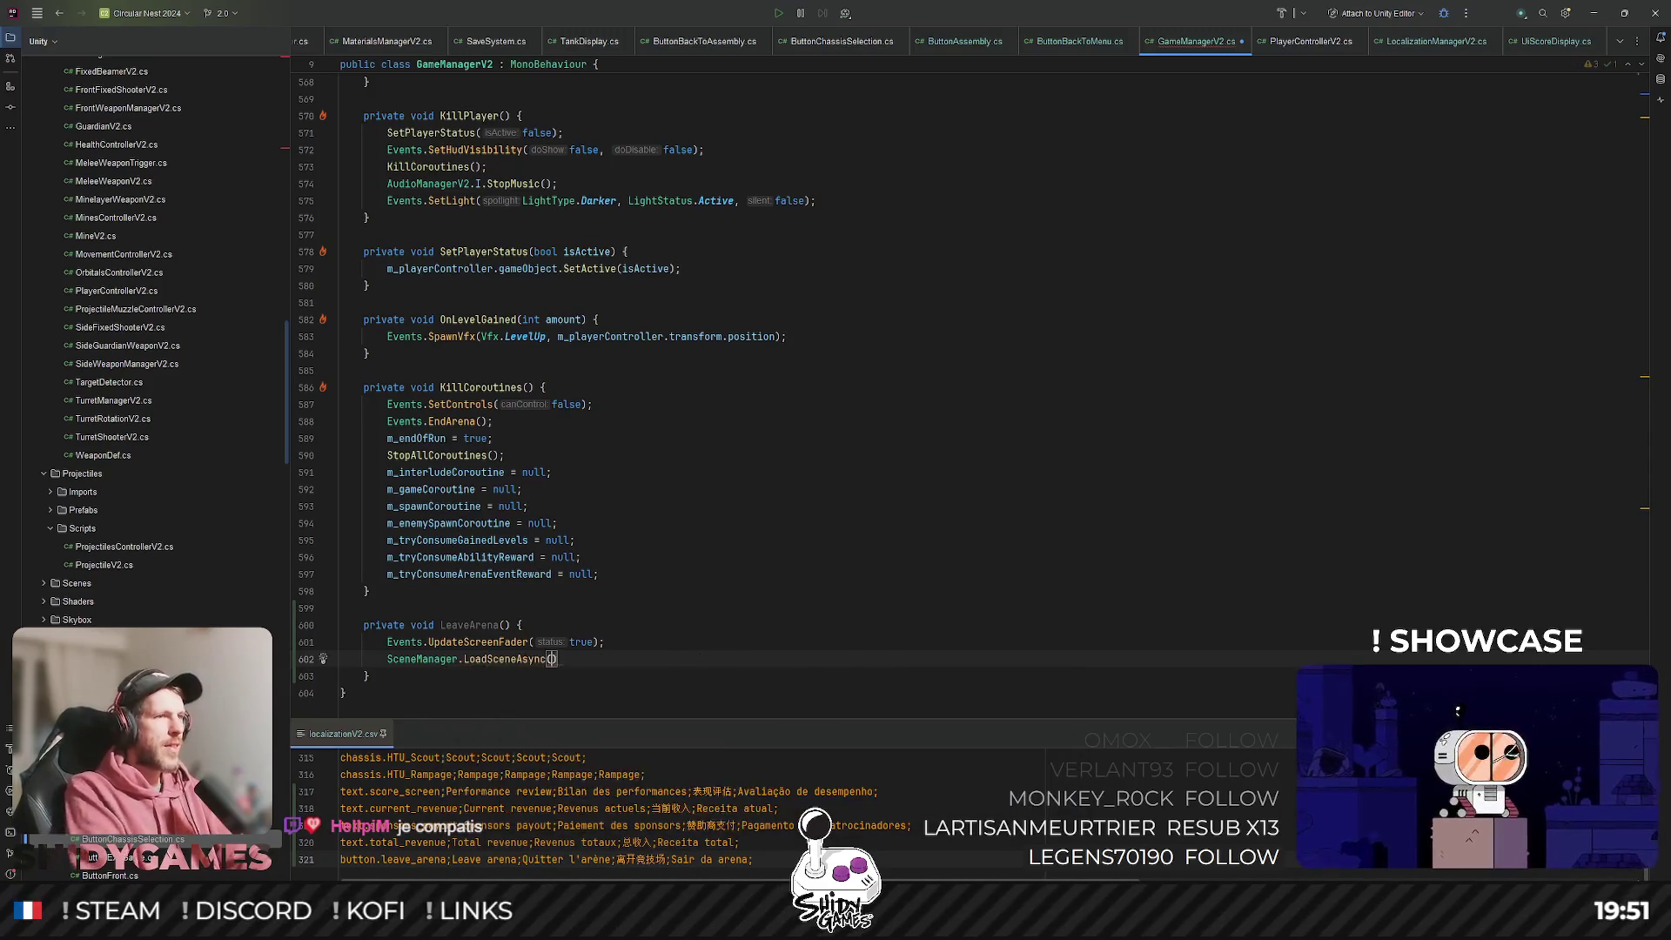
Pass "MainMenuScene" as the scene name, then scroll back to the top of the file.
text(")
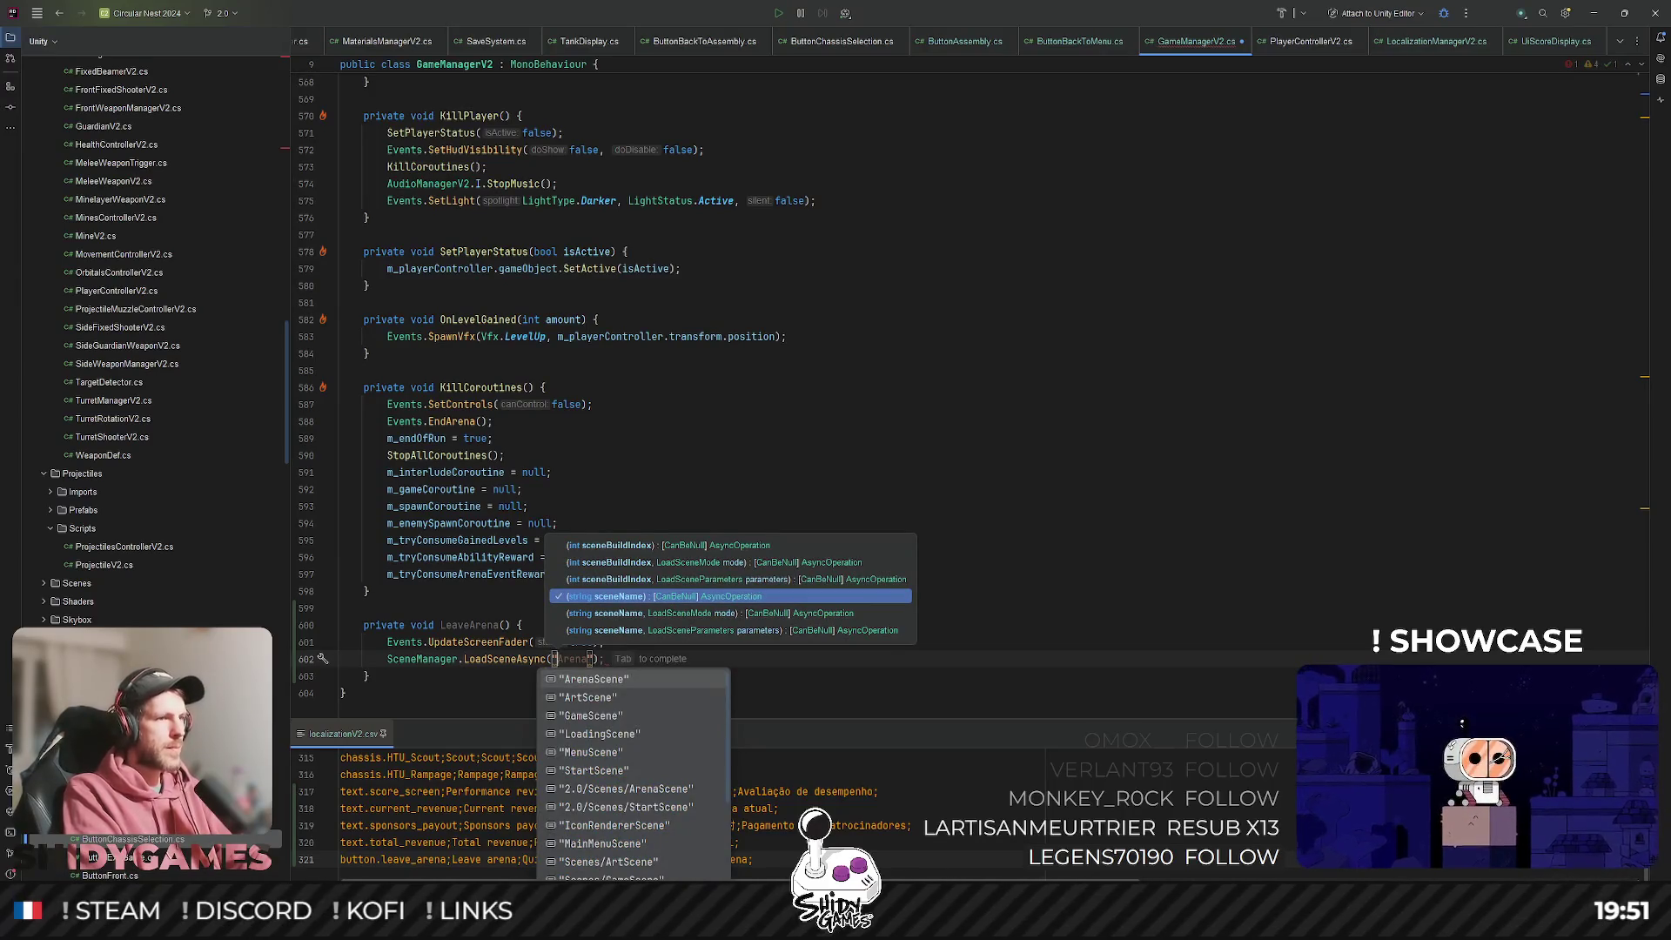
text(MainMenuScene)
key(Escape)
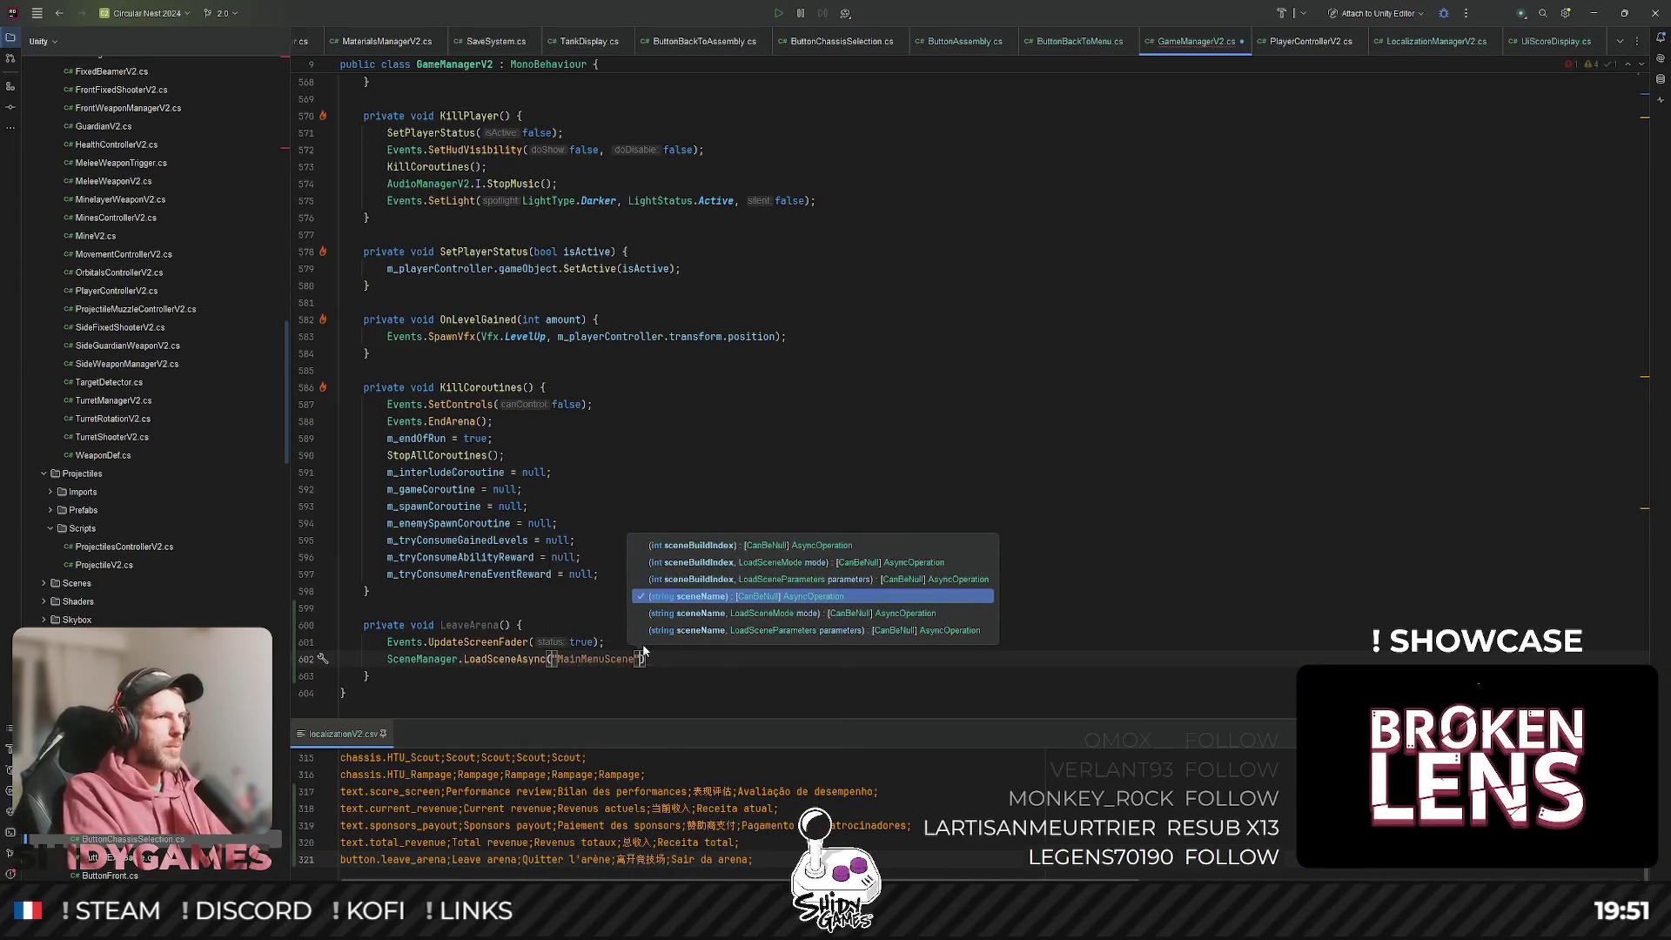
text(inN)
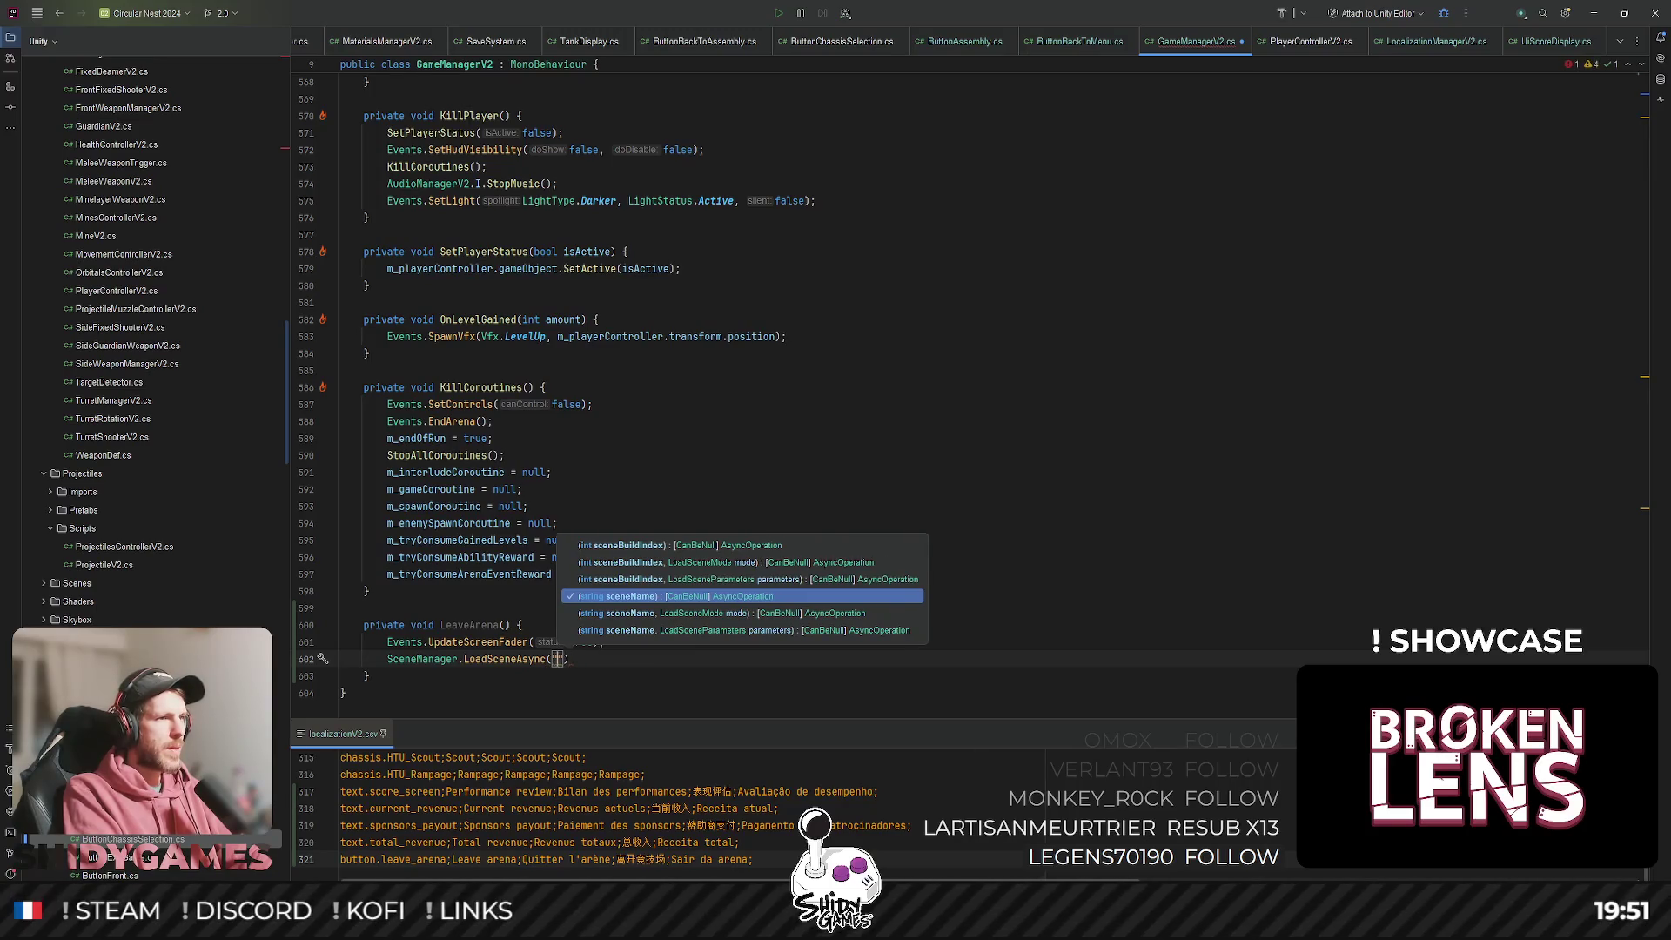
key(BackSpace)
text(MenuScene)
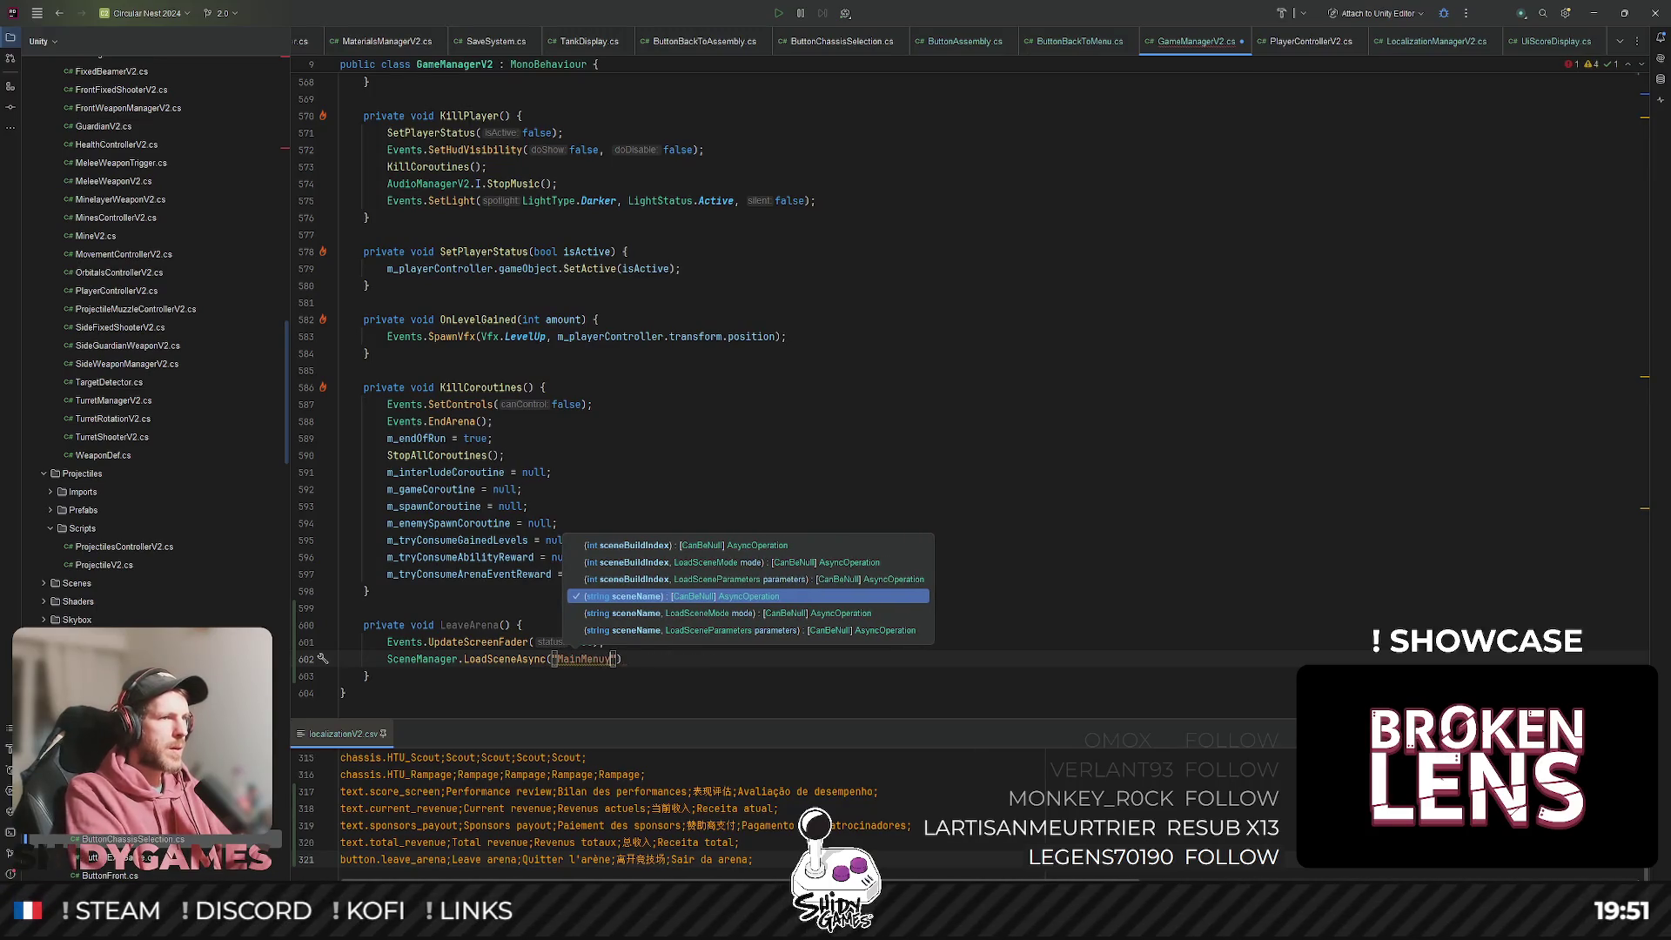
key(End)
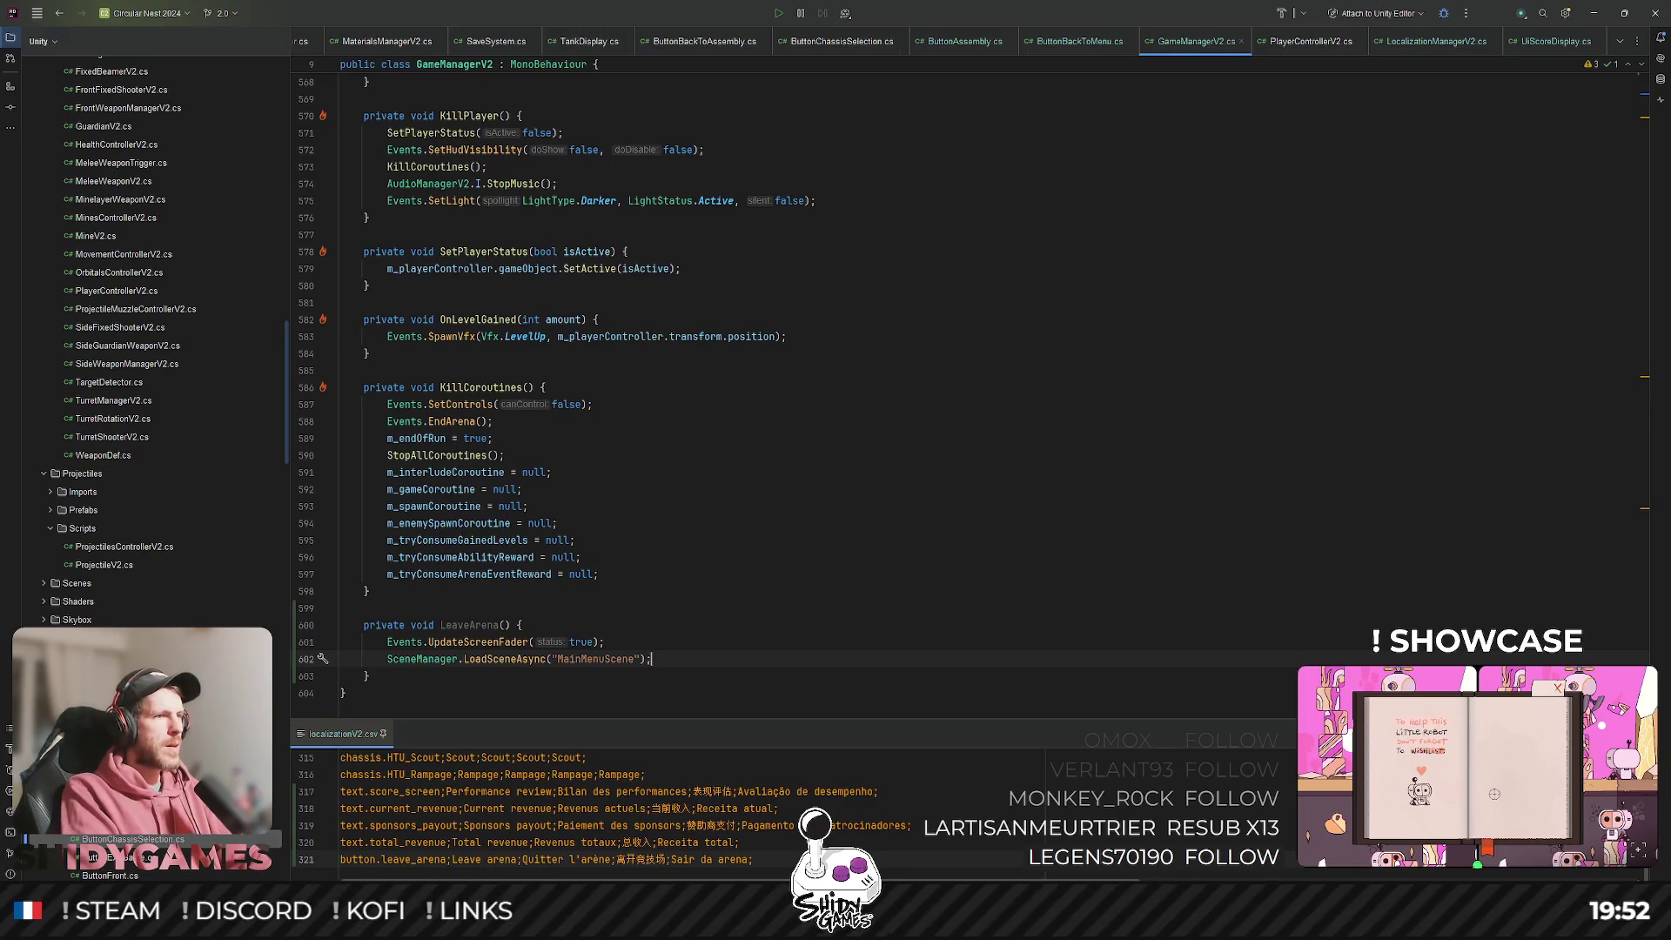
scroll(713, 576, up, 20)
scroll(714, 575, up, 20)
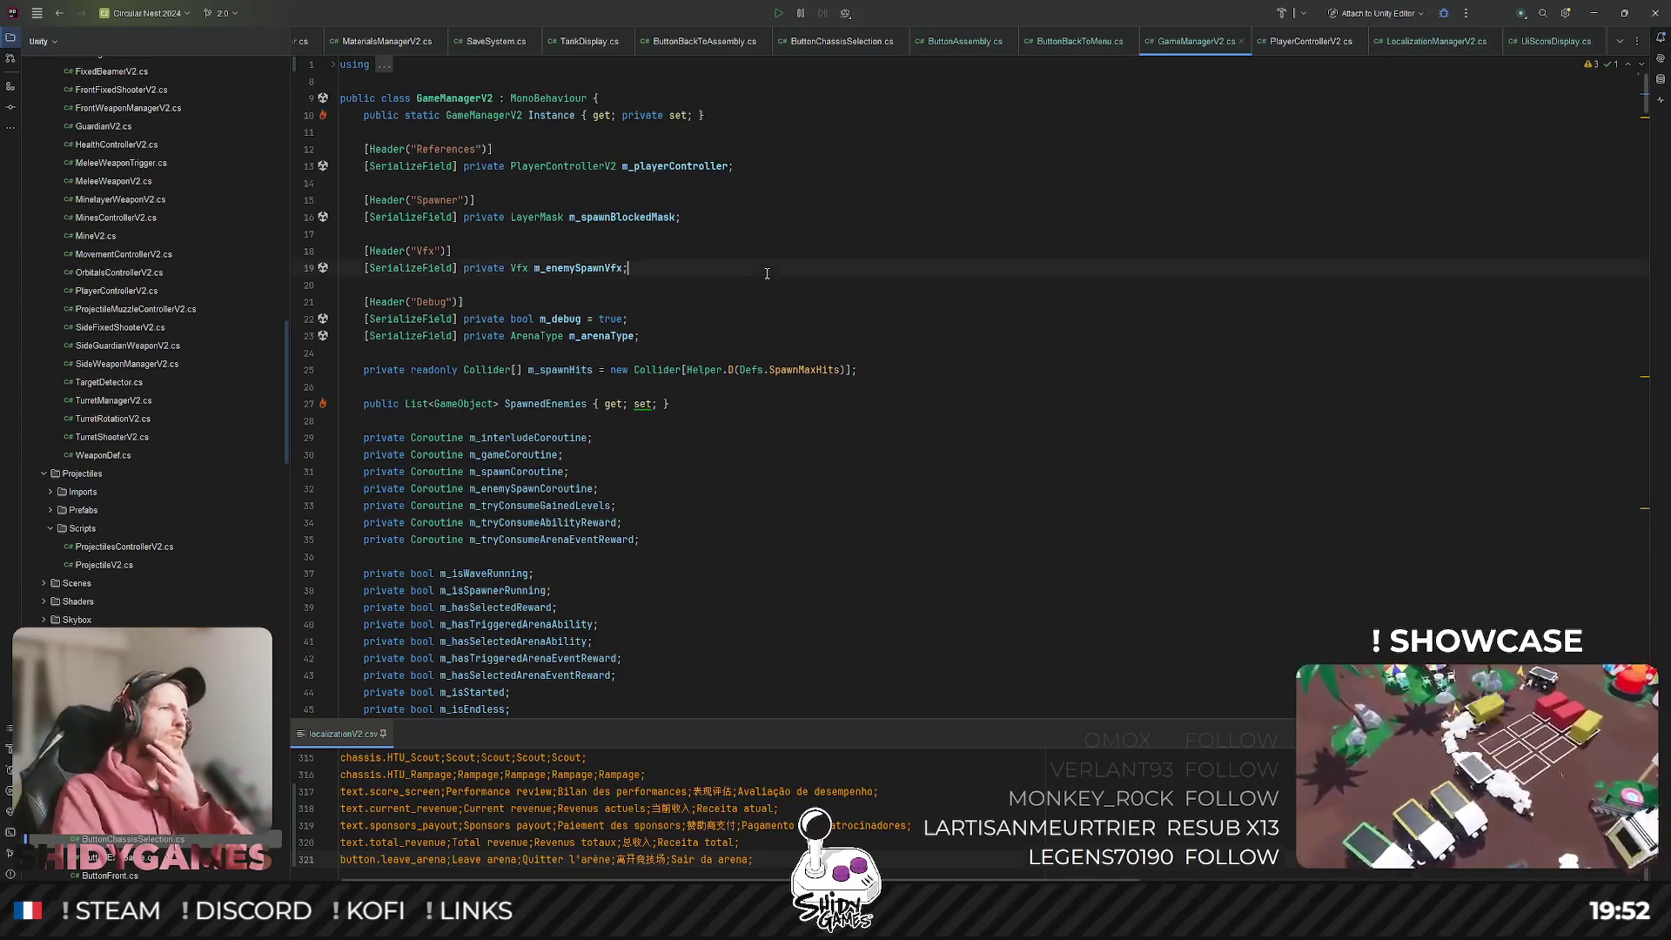
Subscribe LeaveArena with 'Events.ArenaLeft += LeaveArena;' in OnEnable.
scroll(761, 285, down, 15)
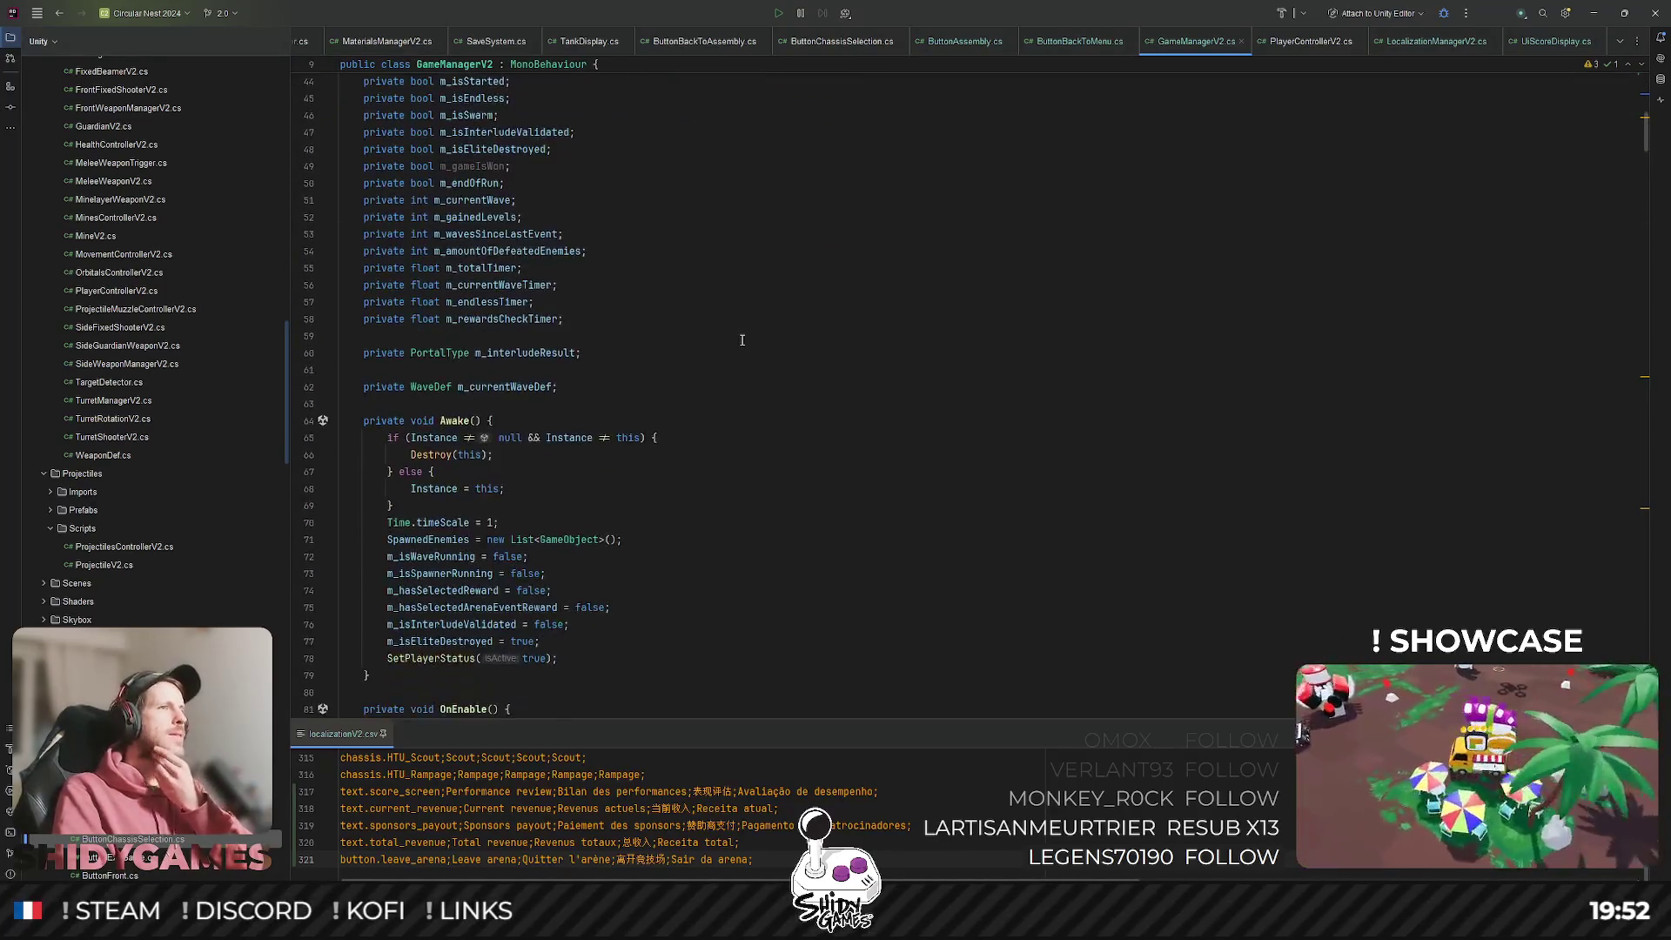
scroll(743, 337, down, 6)
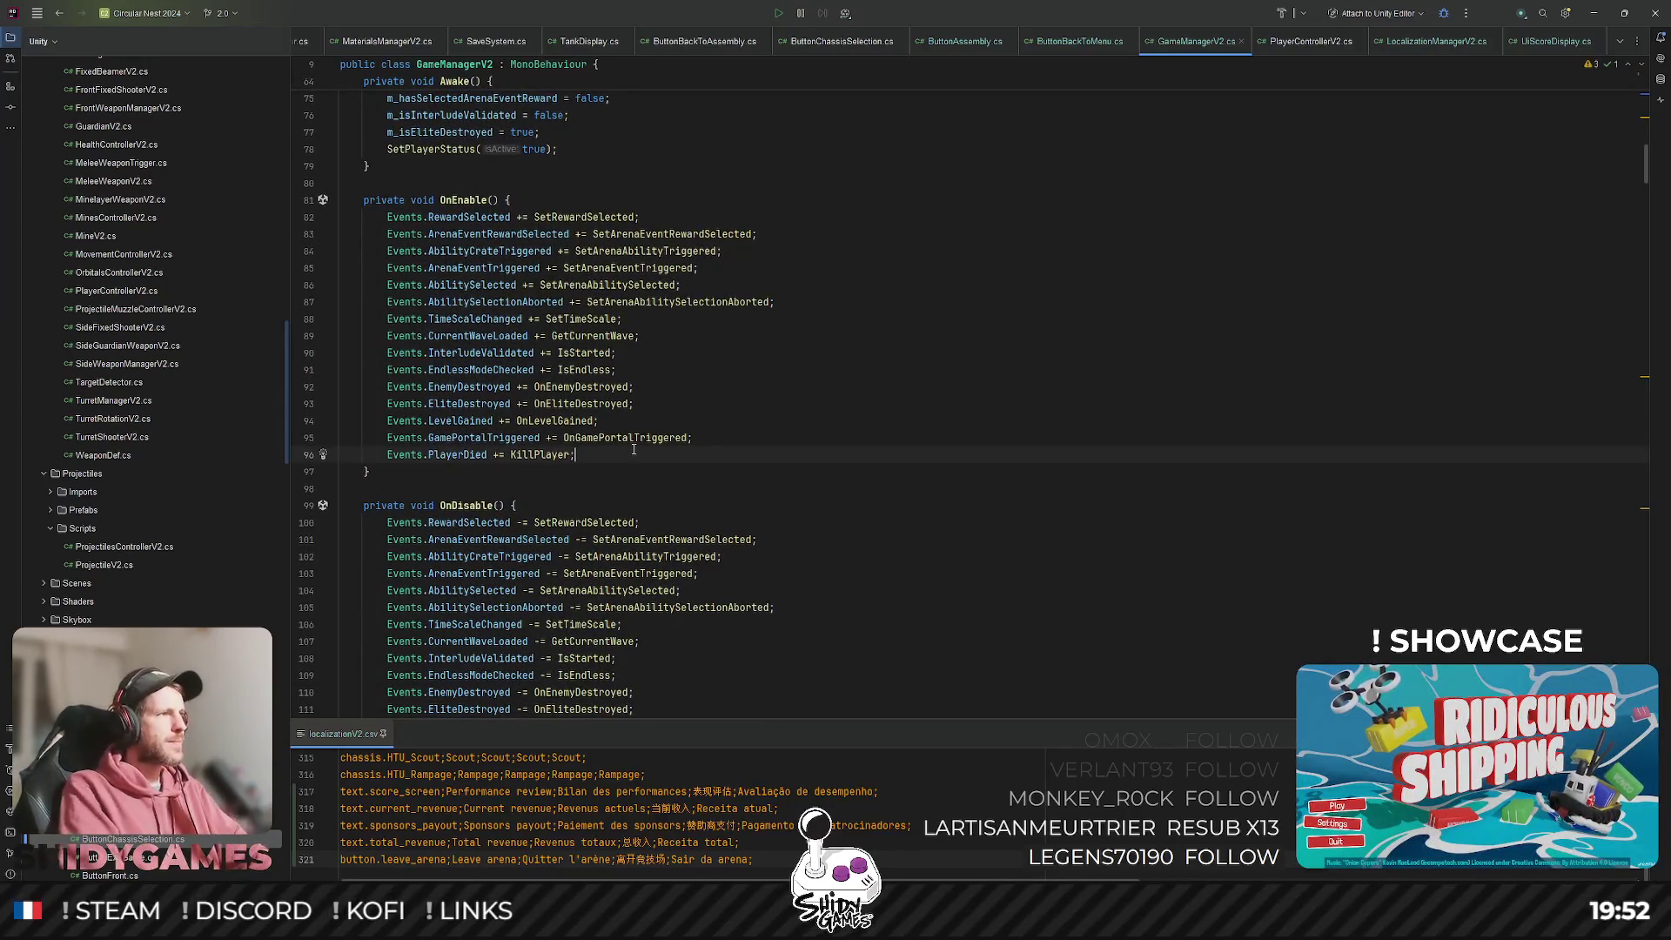
key(Return)
text(Events.)
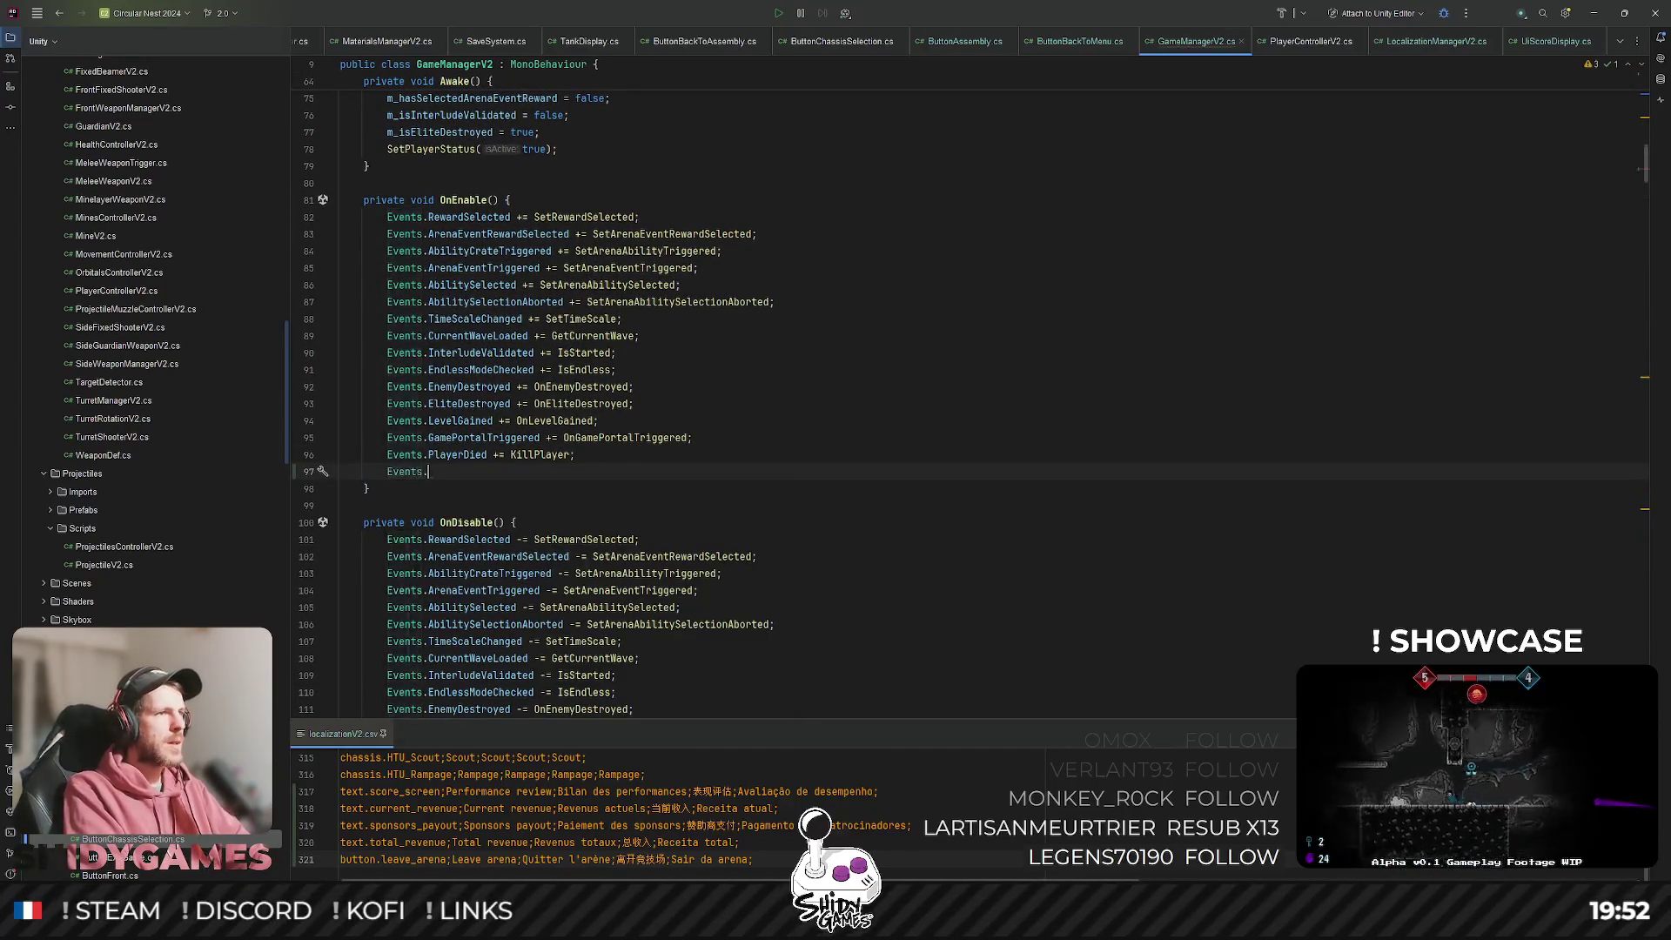
text(L)
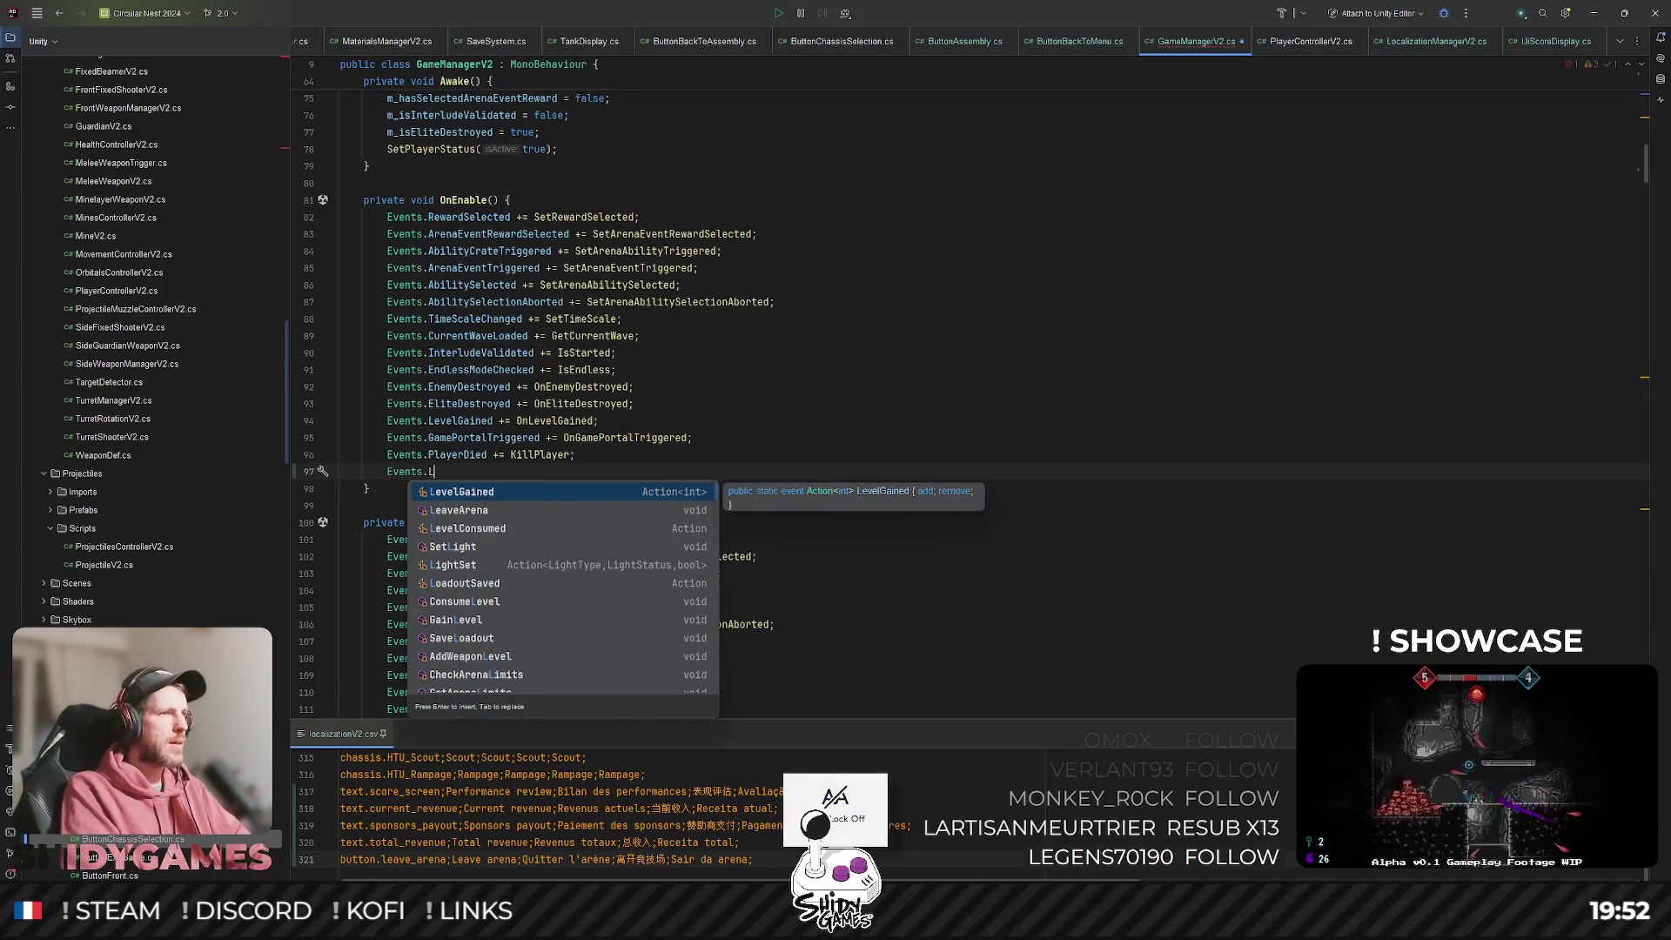
key(BackSpace)
text(Arenal)
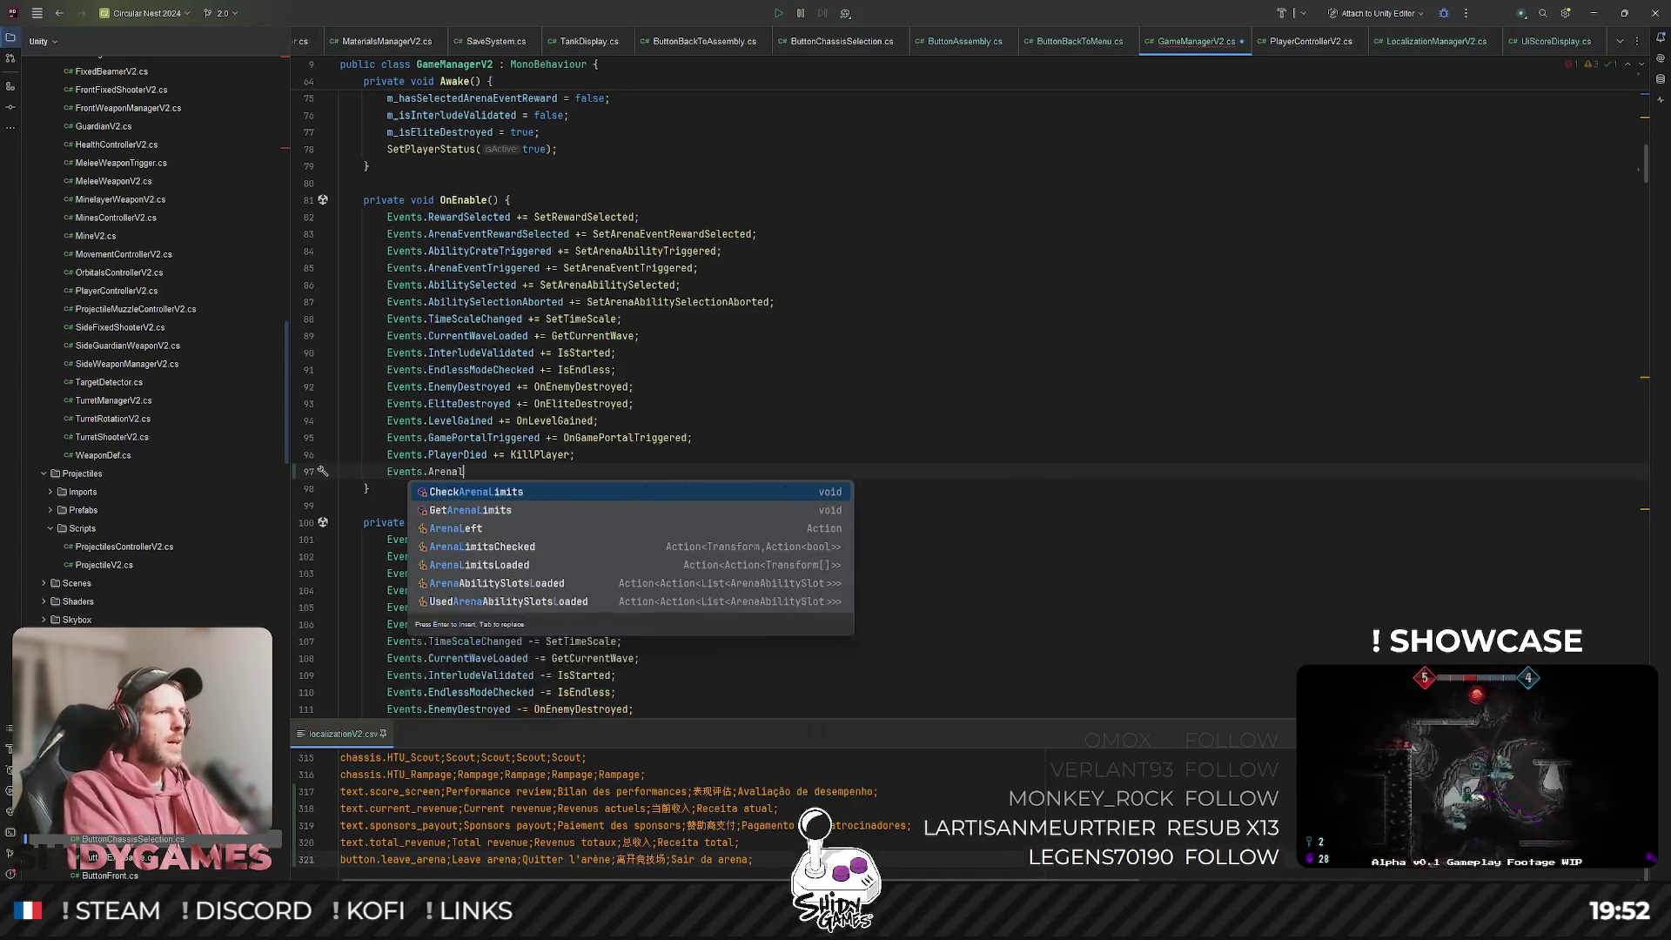
text(e)
key(Return)
text(+= Leav)
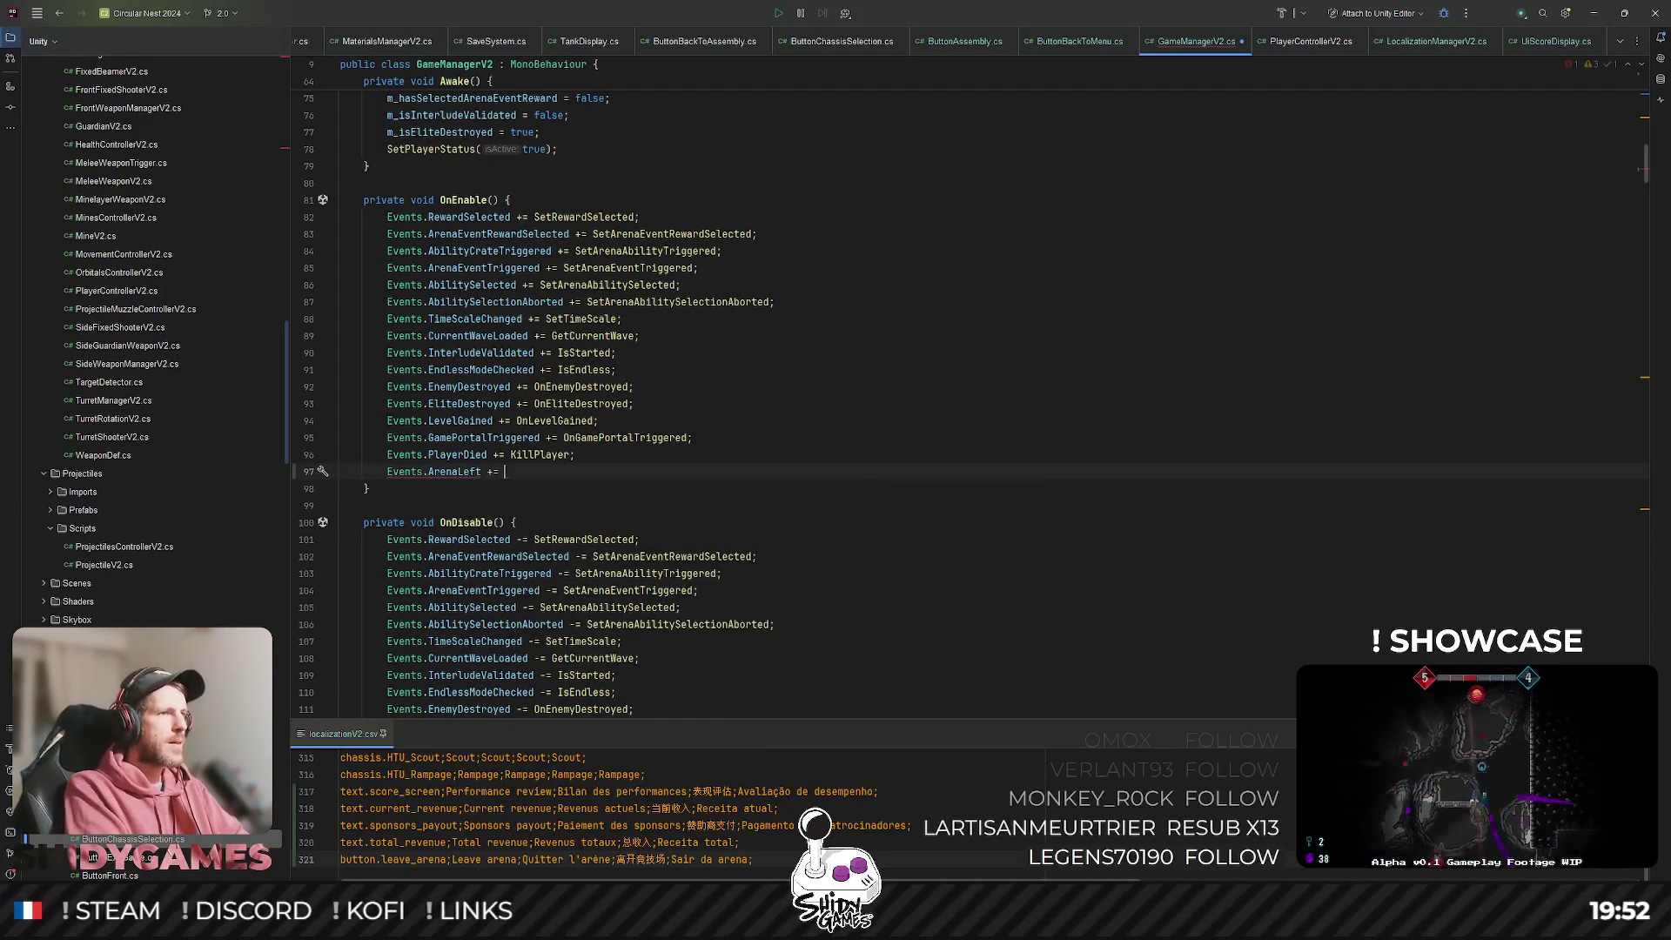
key(Return)
text(;)
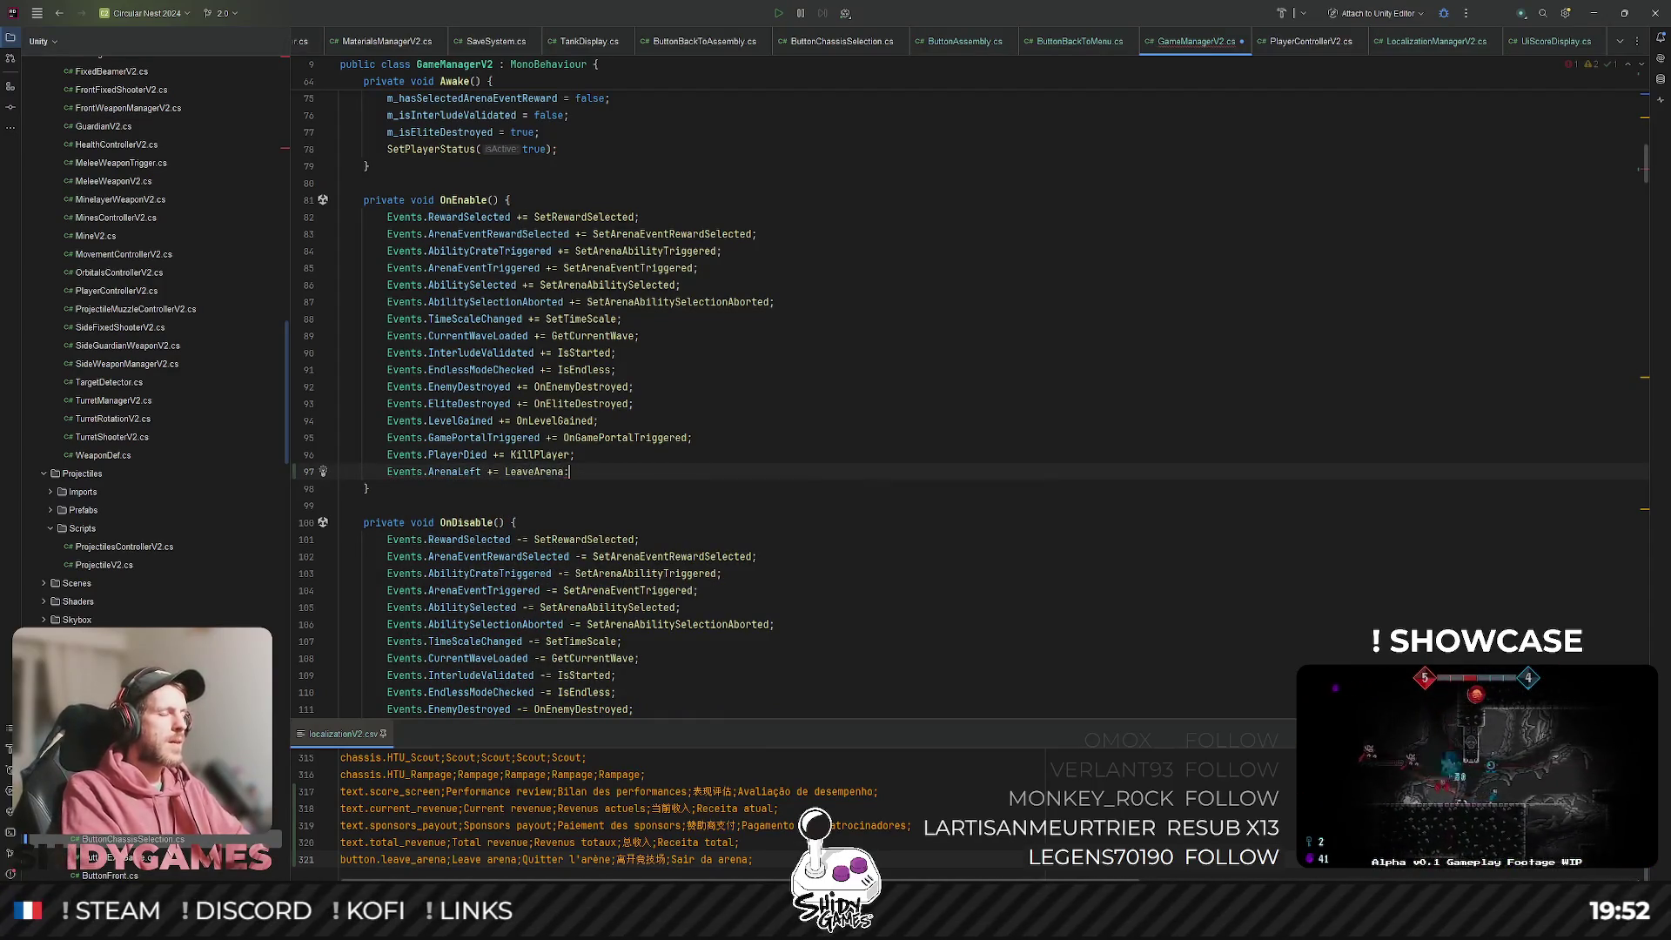
Add 'Events.ArenaLeft -= LeaveArena;' in OnDisable, then return to Unity.
scroll(549, 458, down, 7)
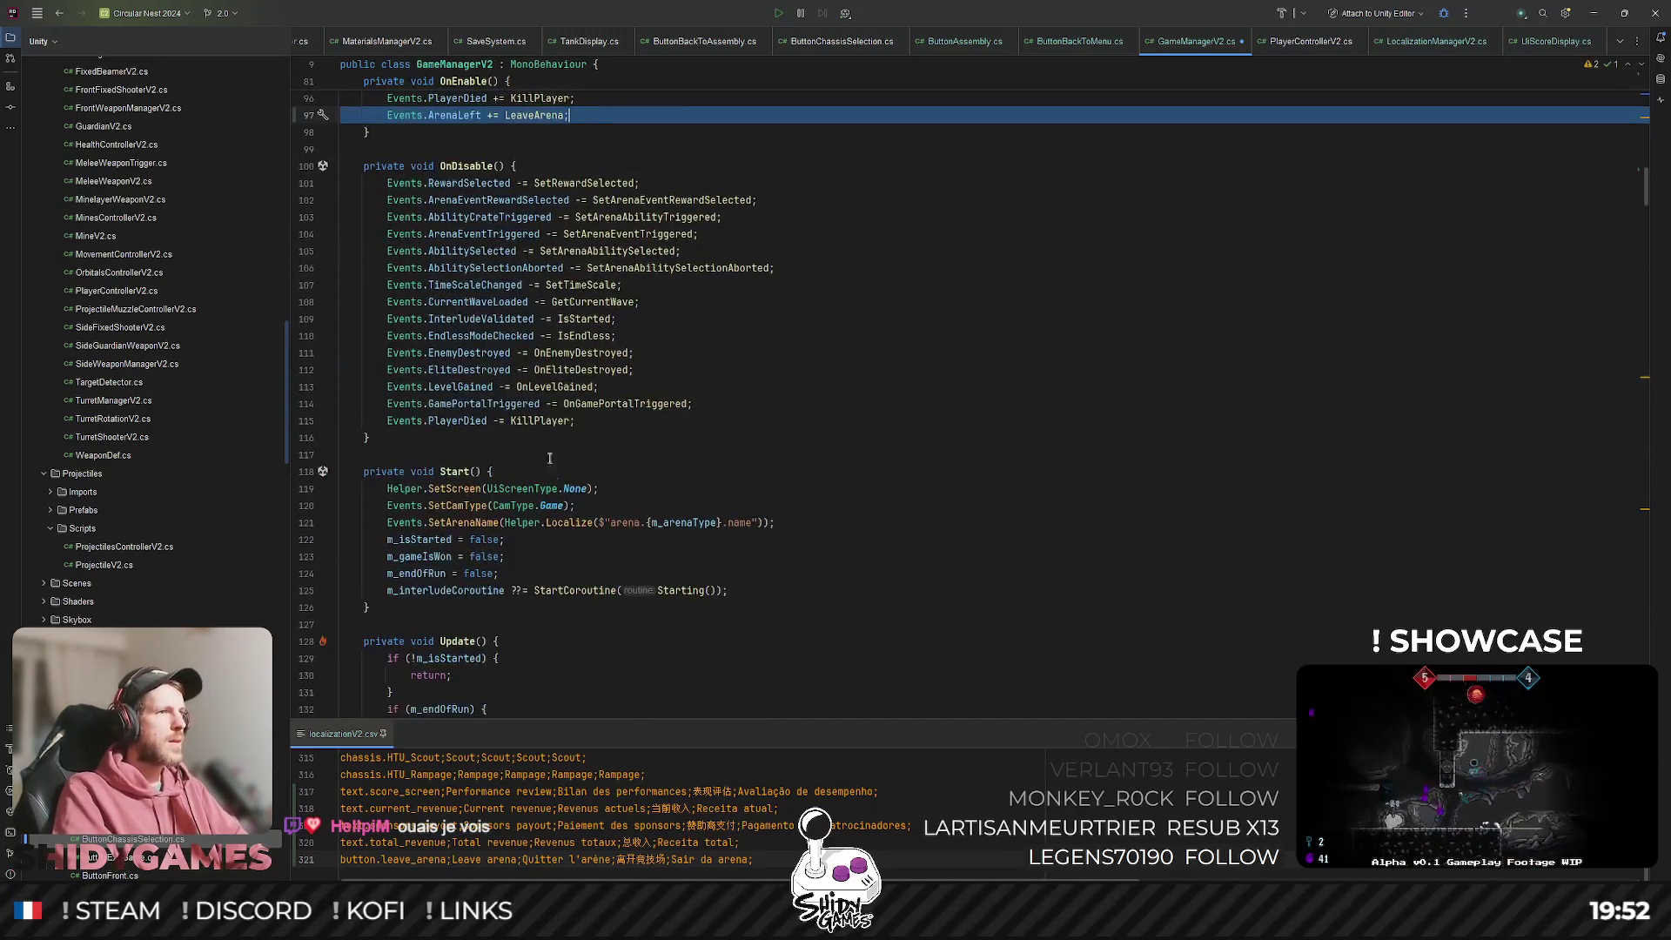
click(590, 420)
key(Return)
text(Events.ArenaLeft += LeaveArena;)
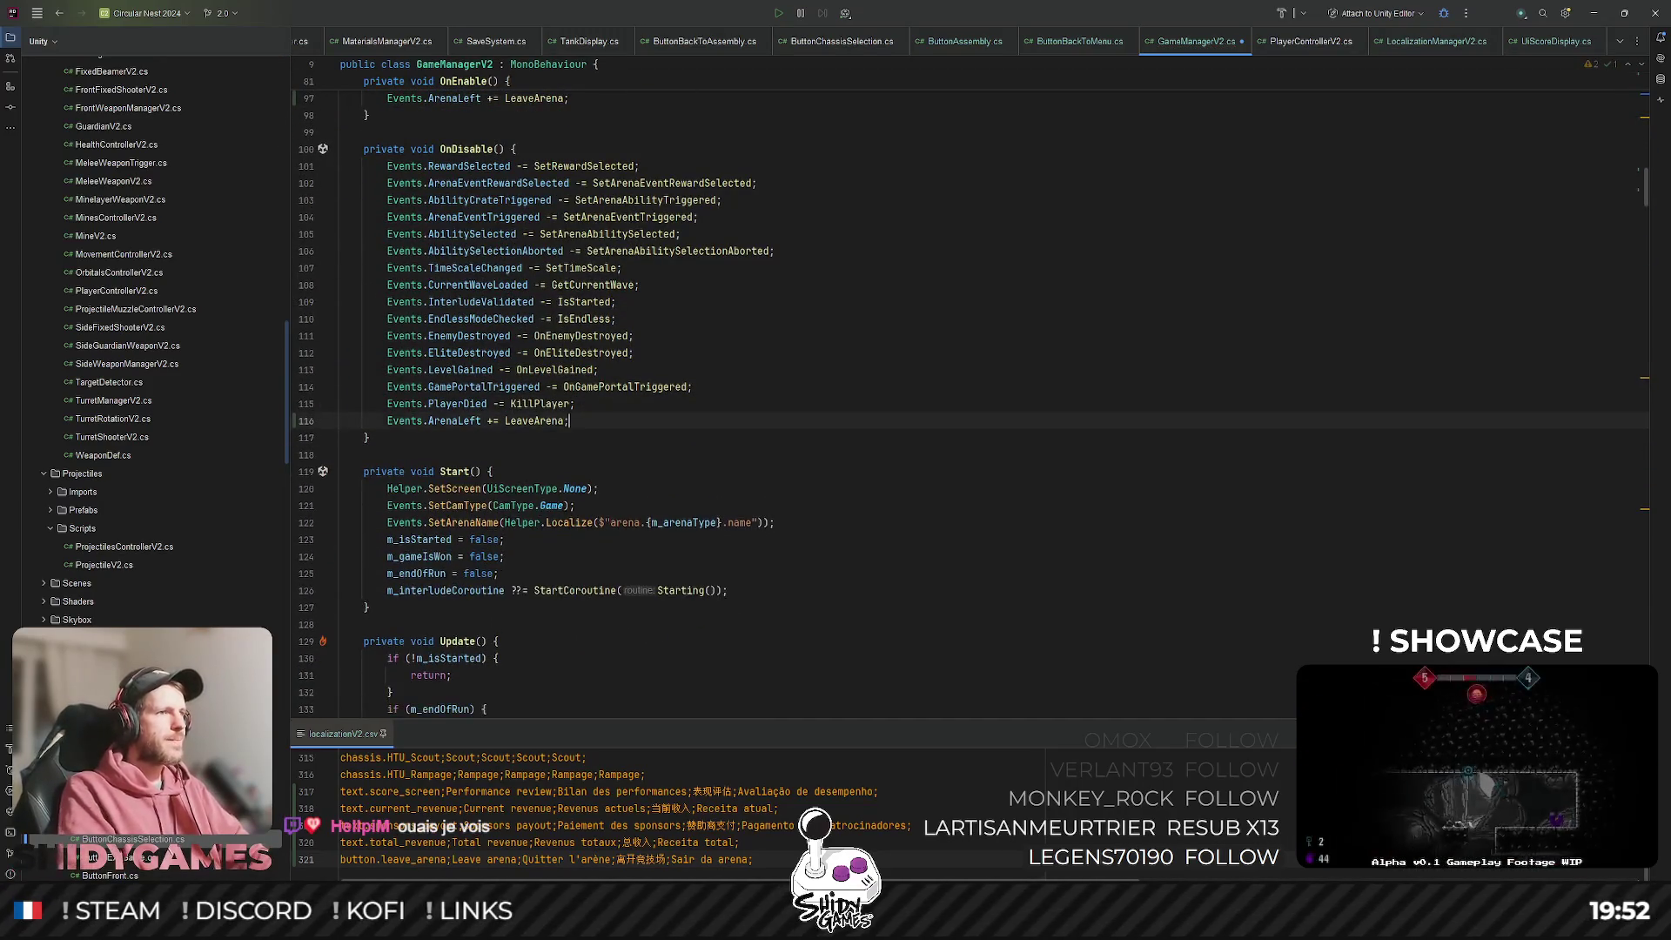
key(Delete)
text(-)
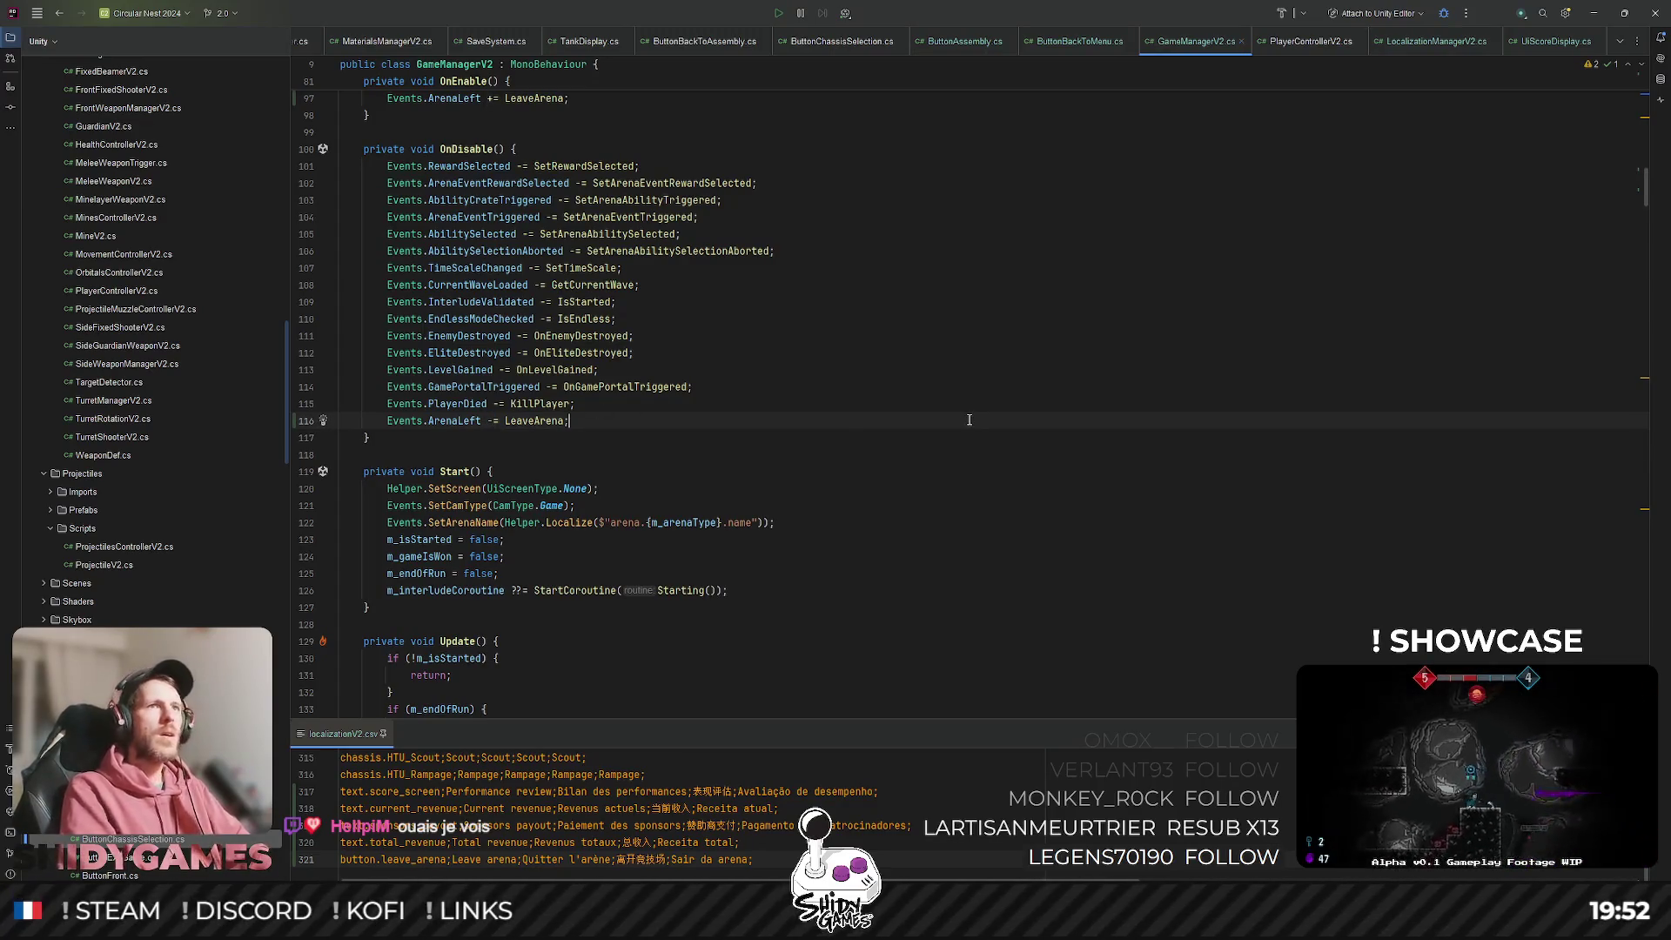
click(1003, 235)
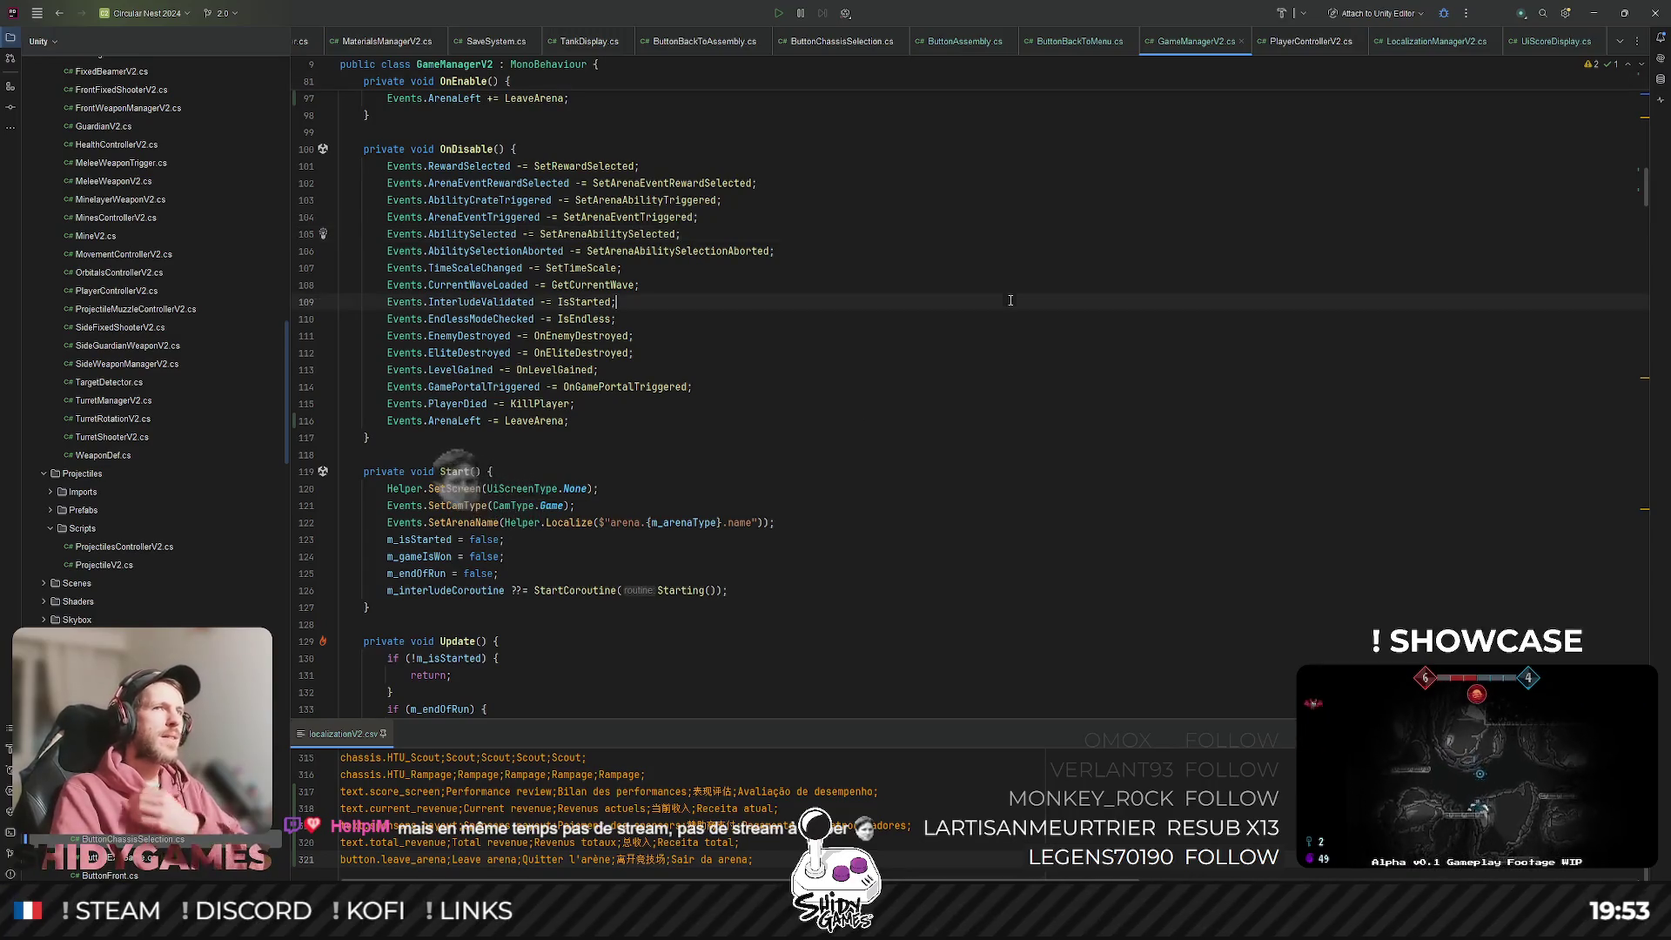
key(alt+Tab)
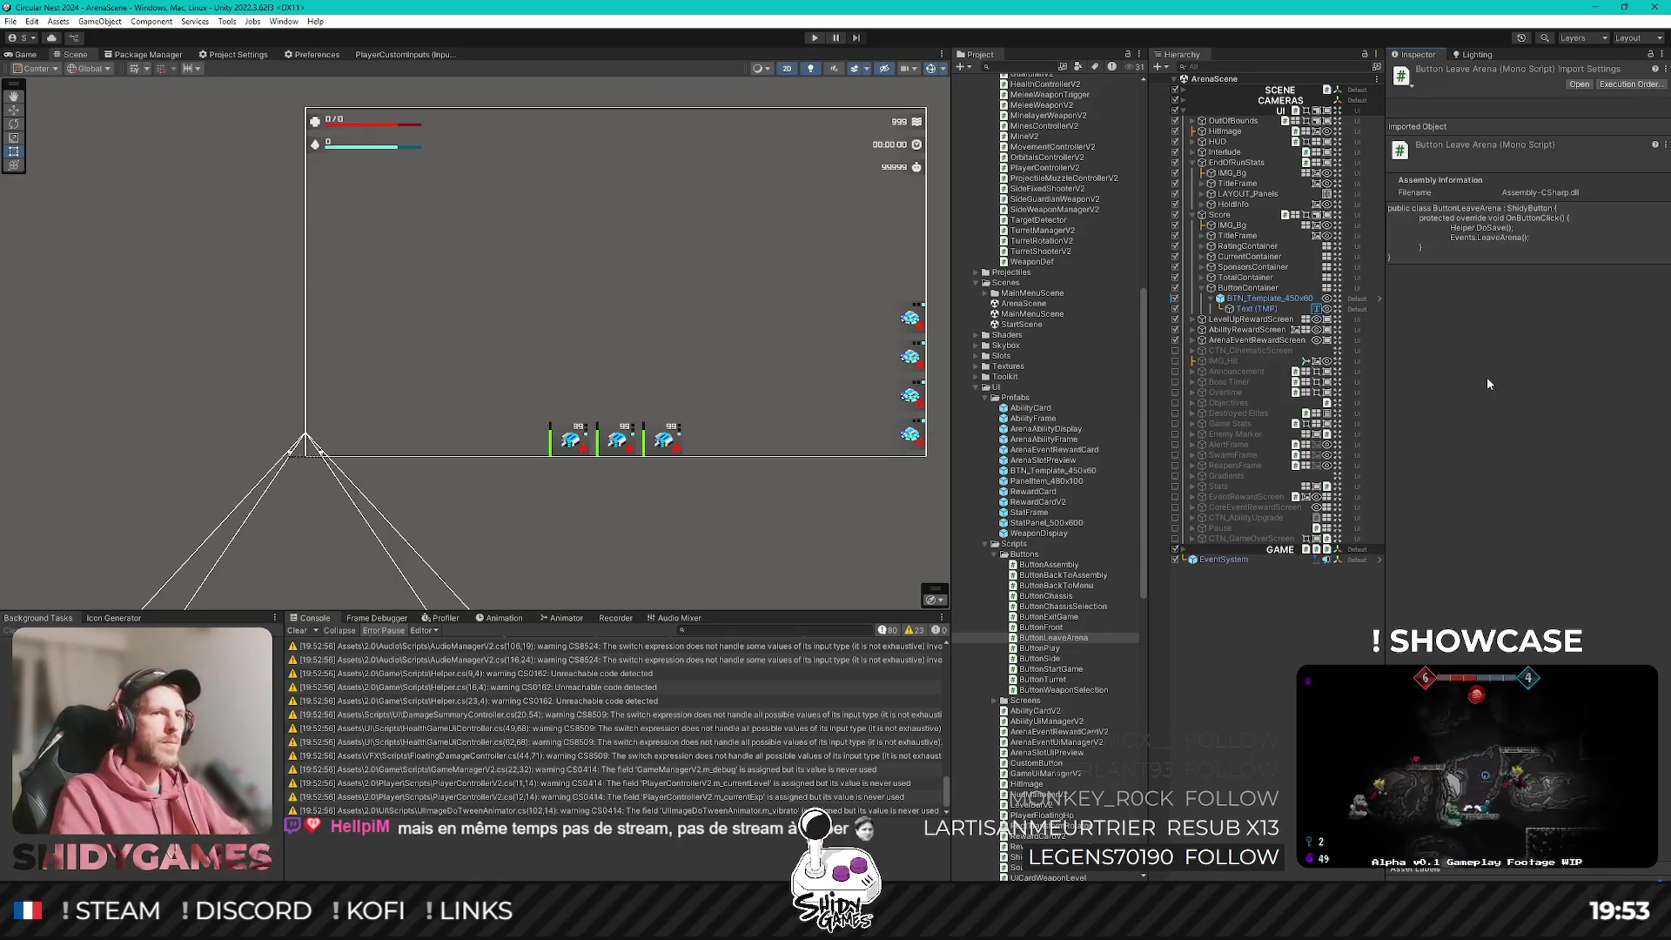
Attach the ButtonLeaveArena script to BTN_Template_450x60 and save ArenaScene.
click(1247, 301)
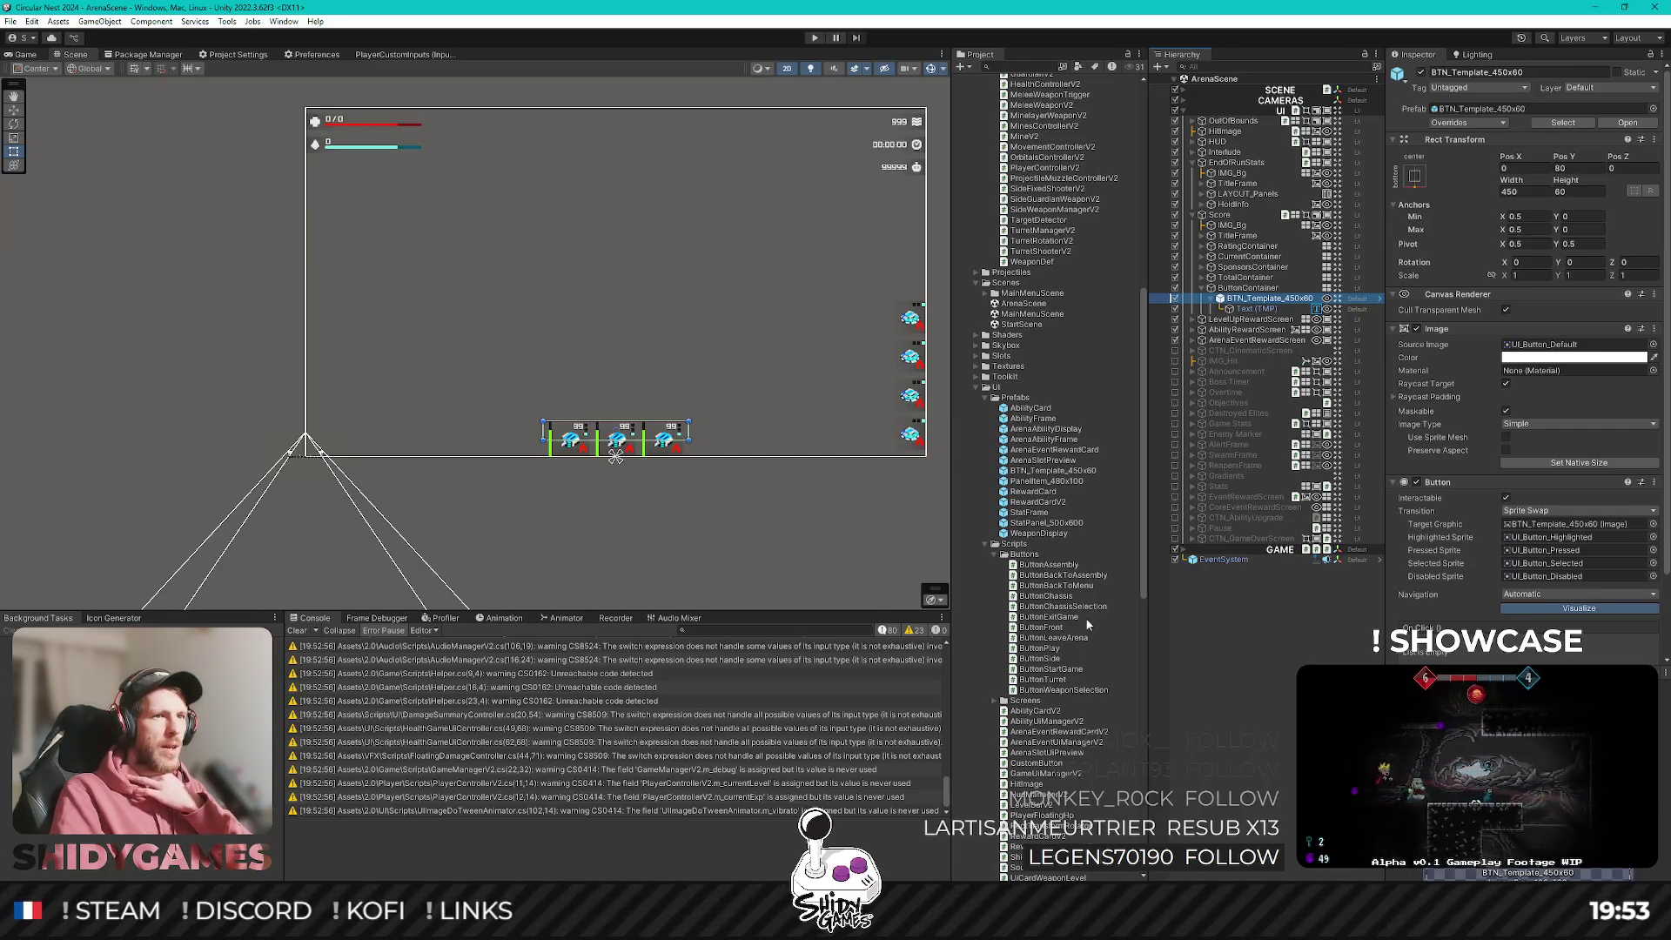
mouse_move(1067, 639)
mouse_down()
mouse_move(1479, 315)
mouse_move(1474, 289)
mouse_up()
click(1273, 627)
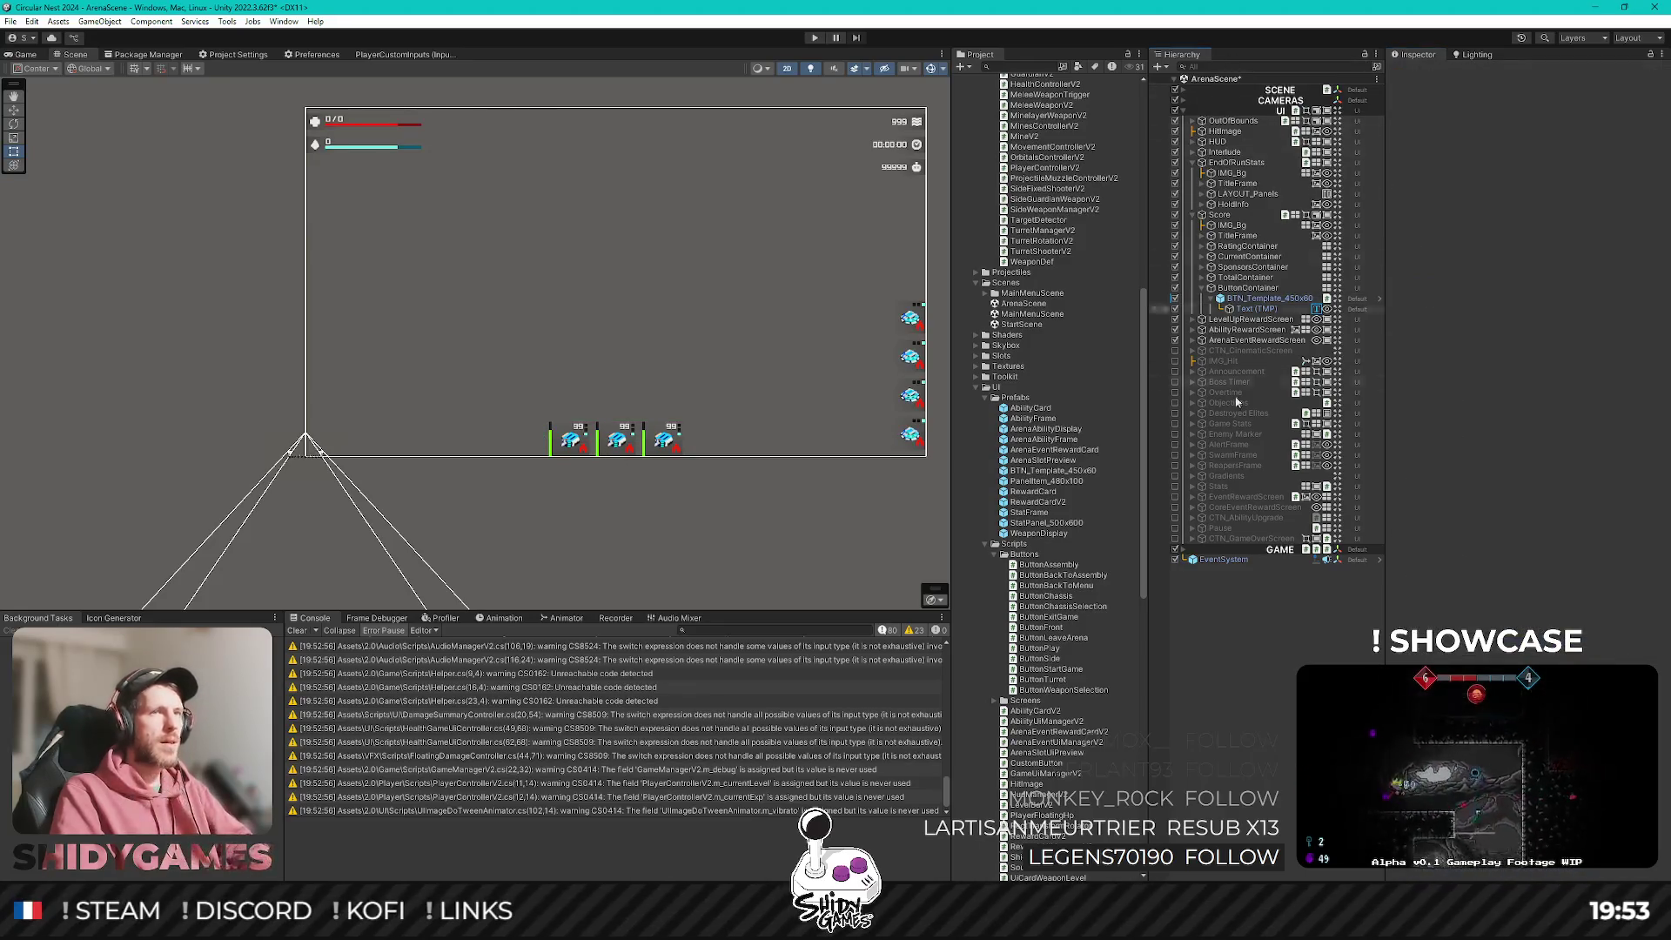
key(ctrl+s)
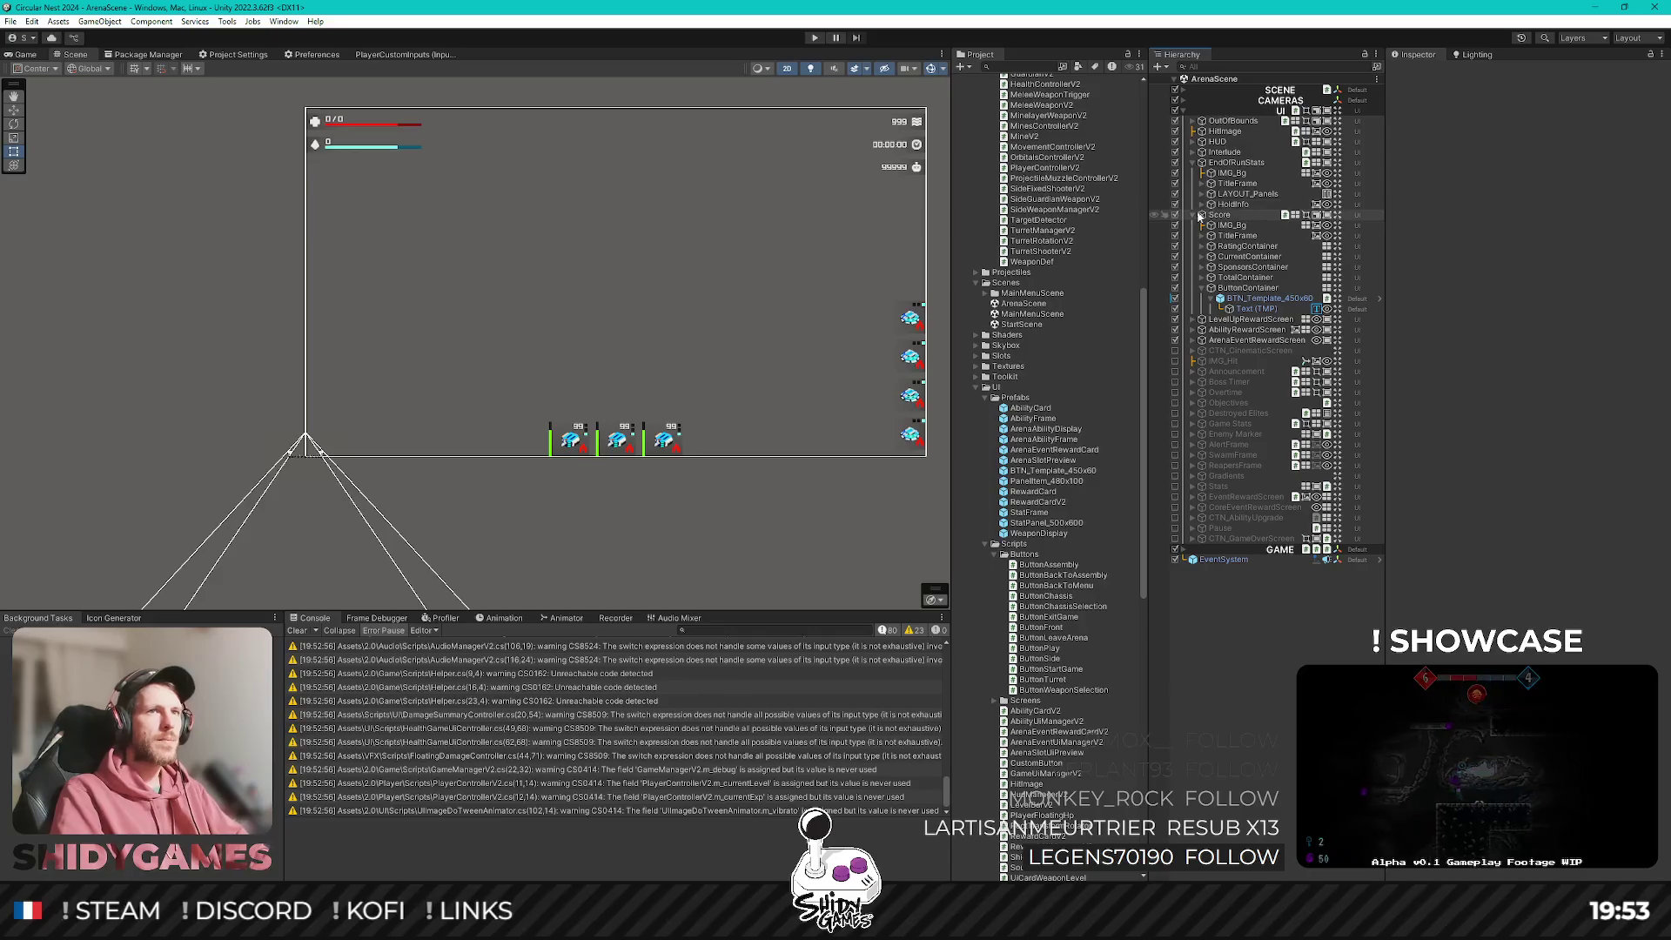
Open StartScene and enter Play mode.
click(1233, 214)
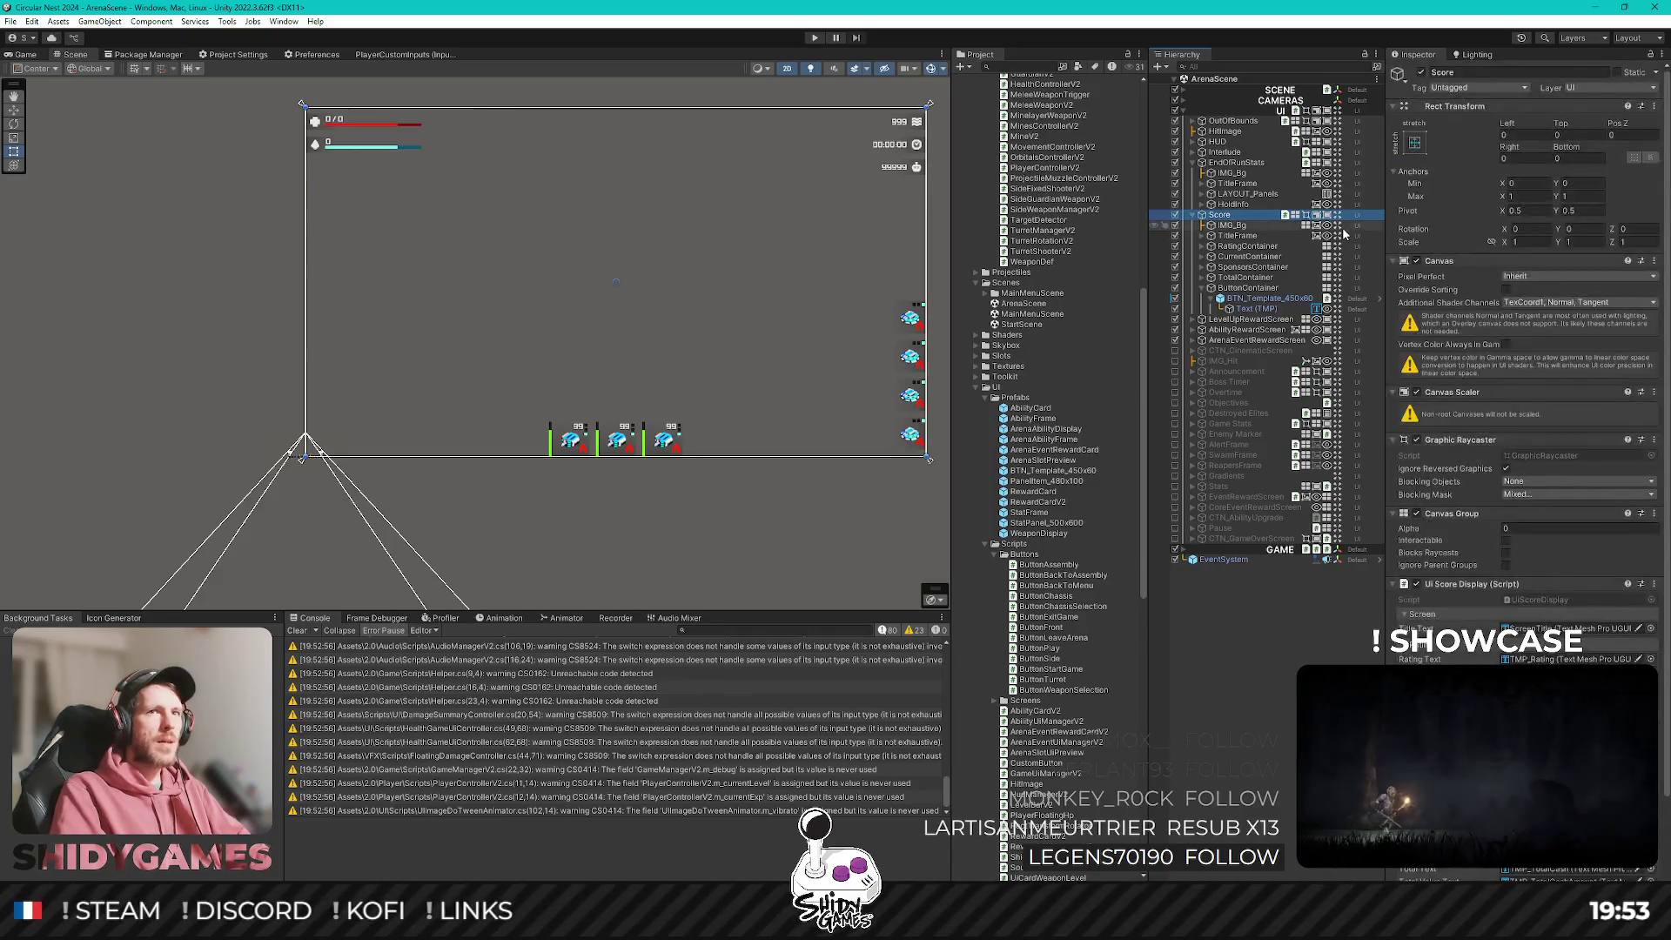
click(1168, 583)
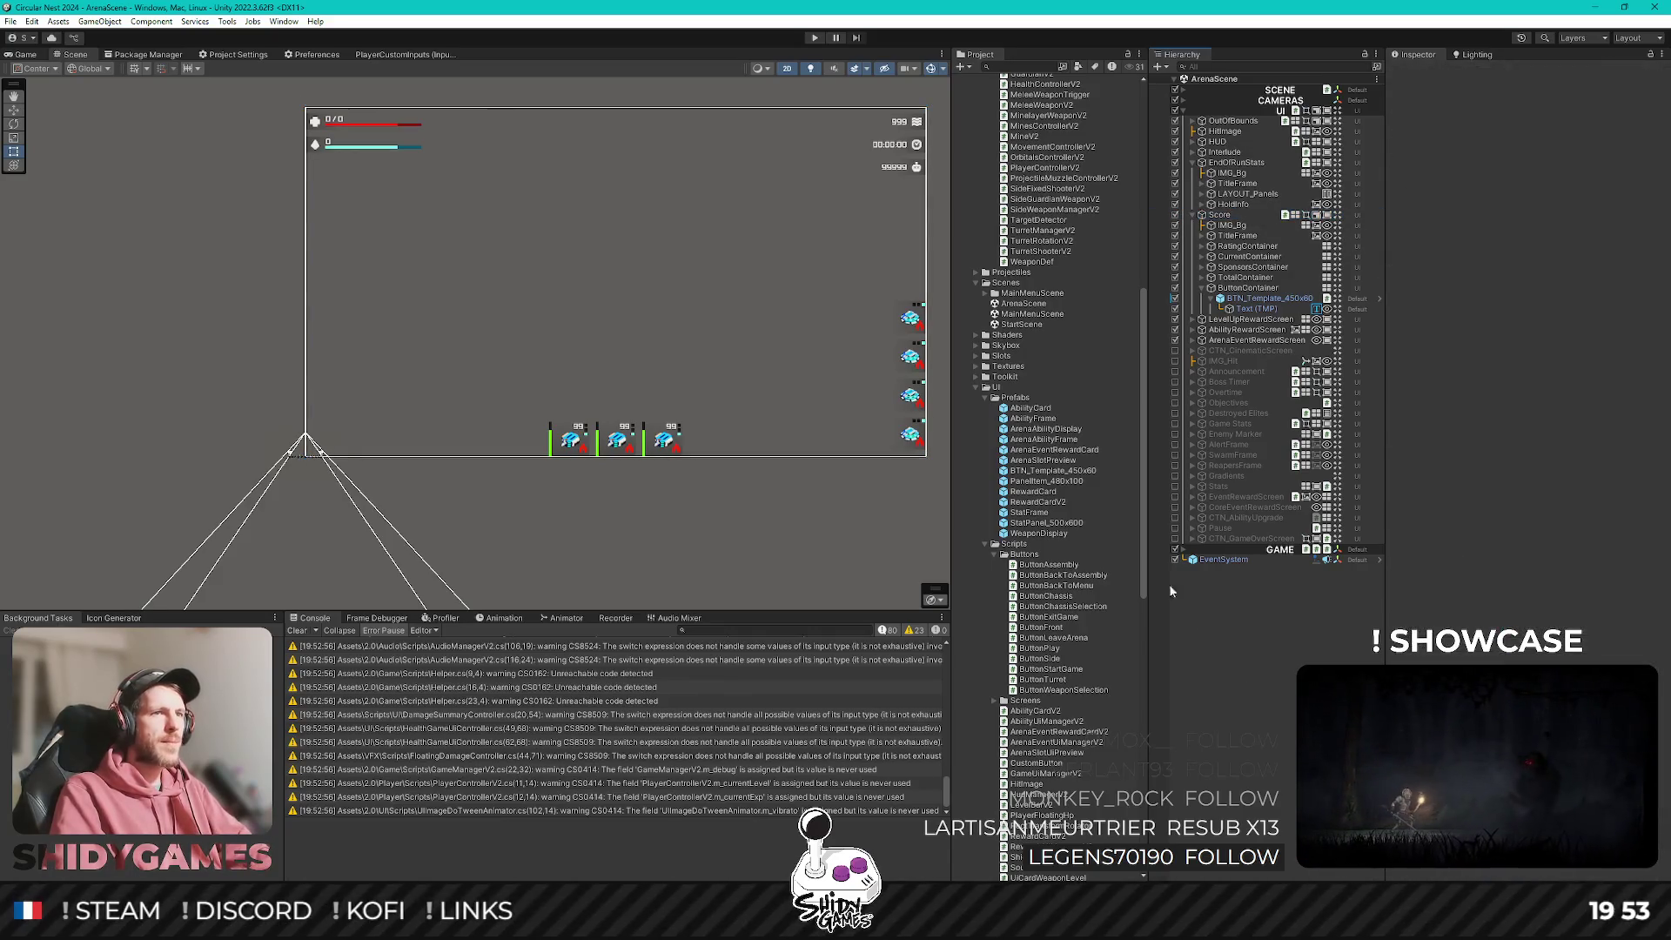
double_click(1032, 322)
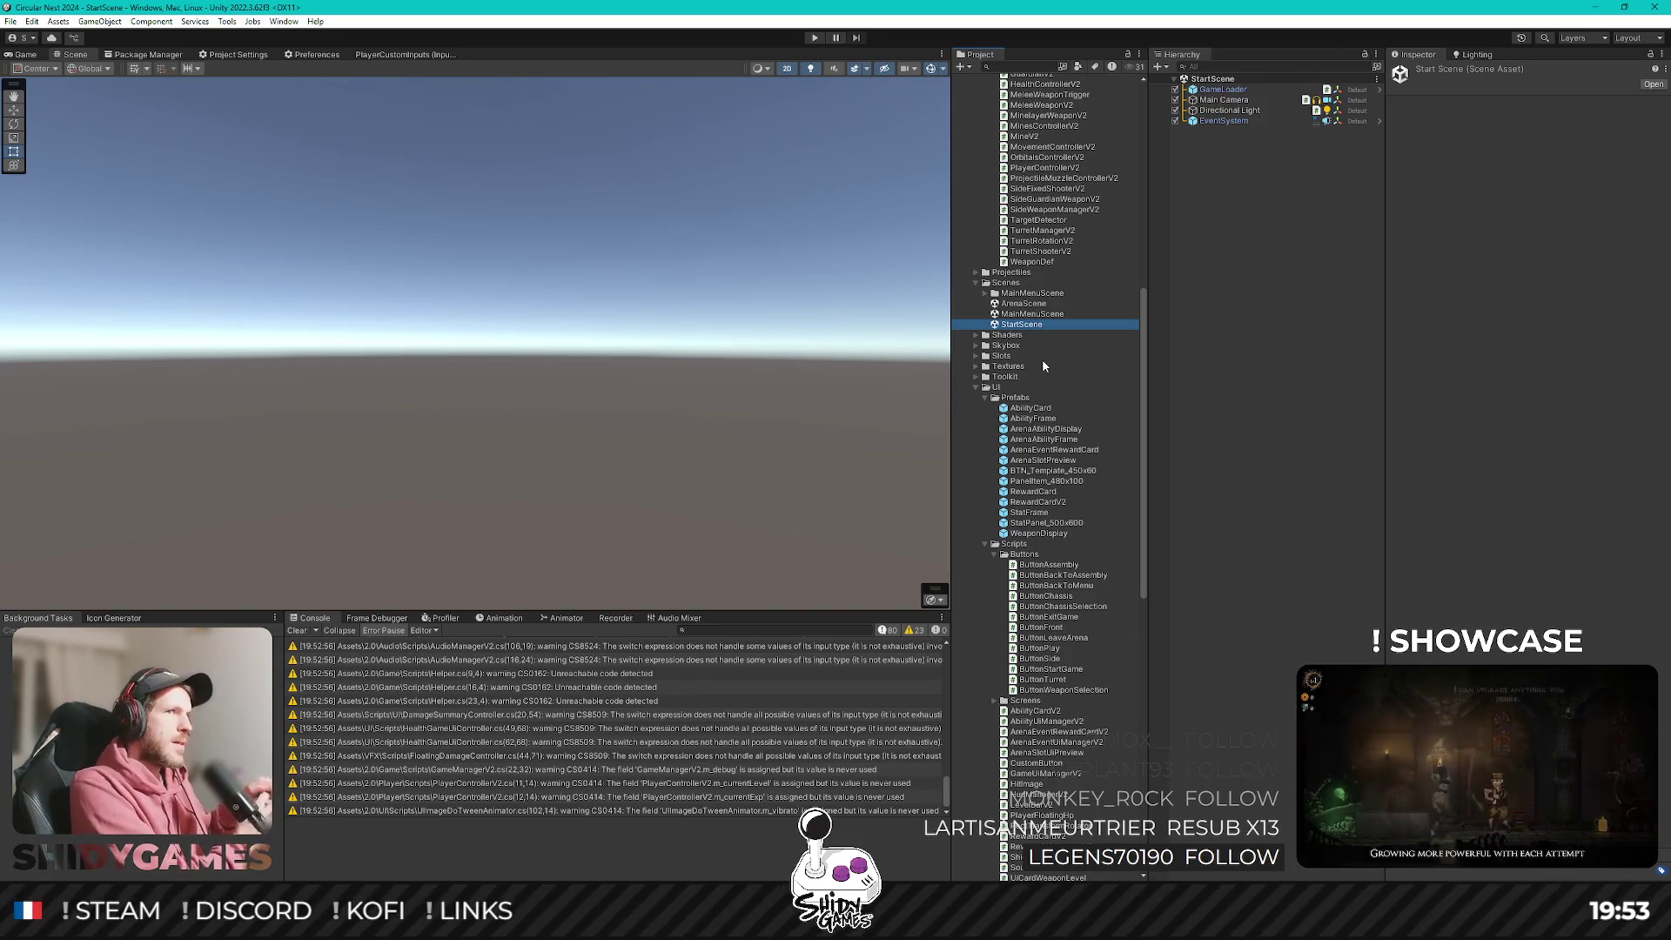
click(815, 38)
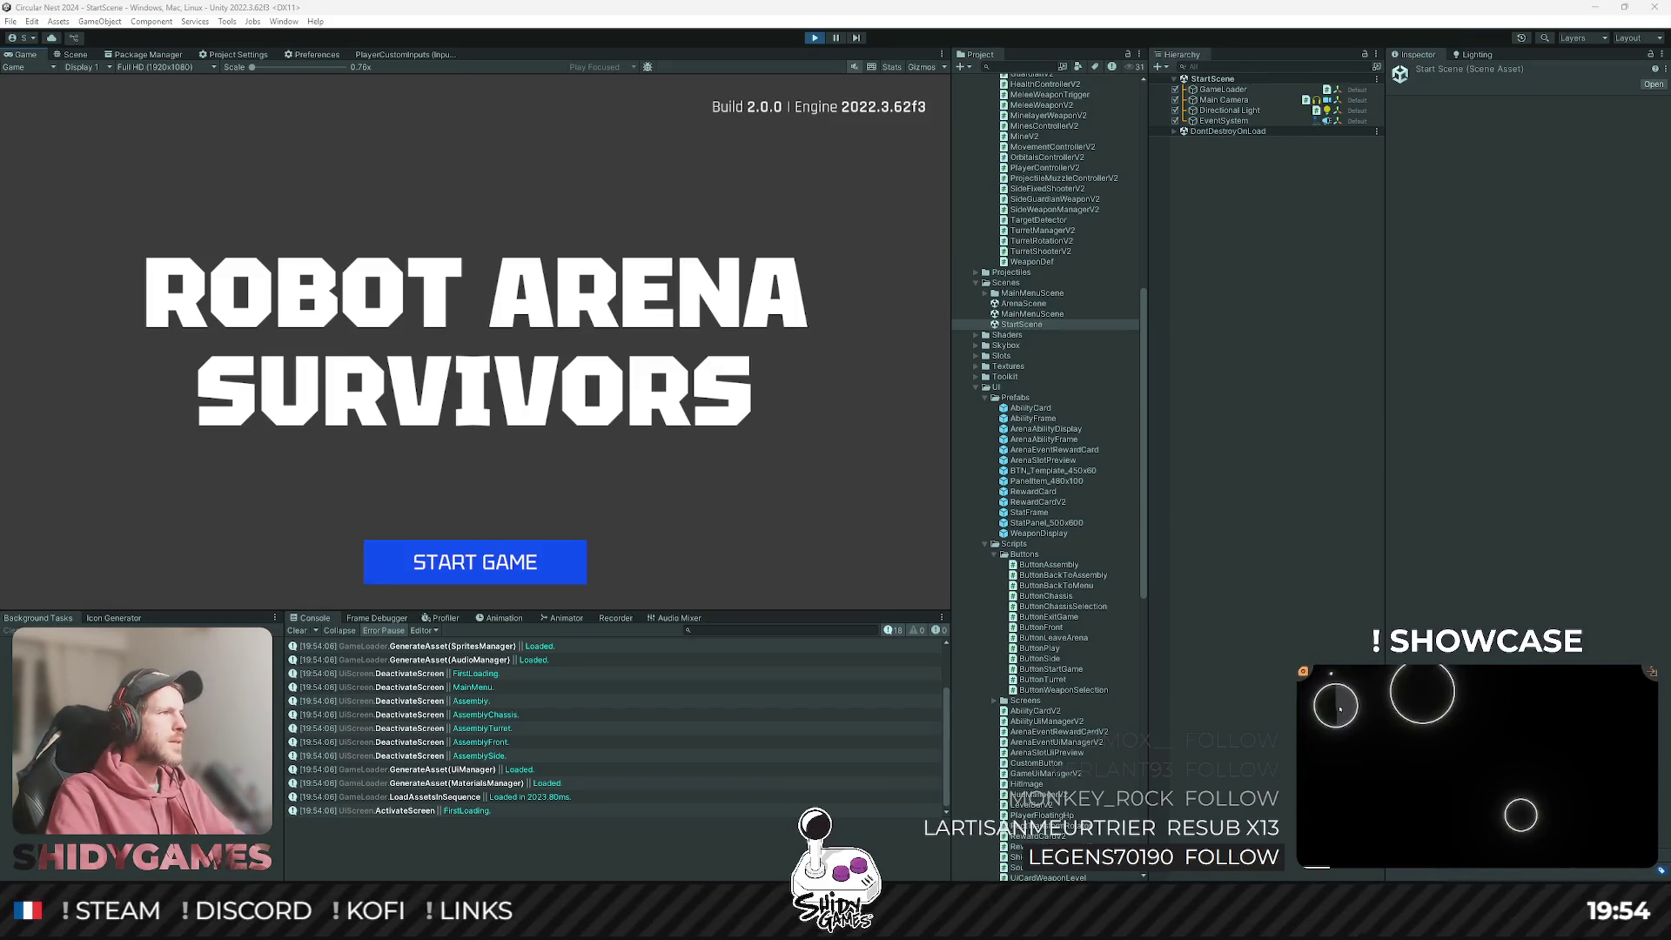
Focus the Game view once the ROBOT ARENA SURVIVORS title screen appears.
click(328, 448)
Start the game, browse the Side, Front and Turret weapon lists, and go back to main menu.
click(485, 566)
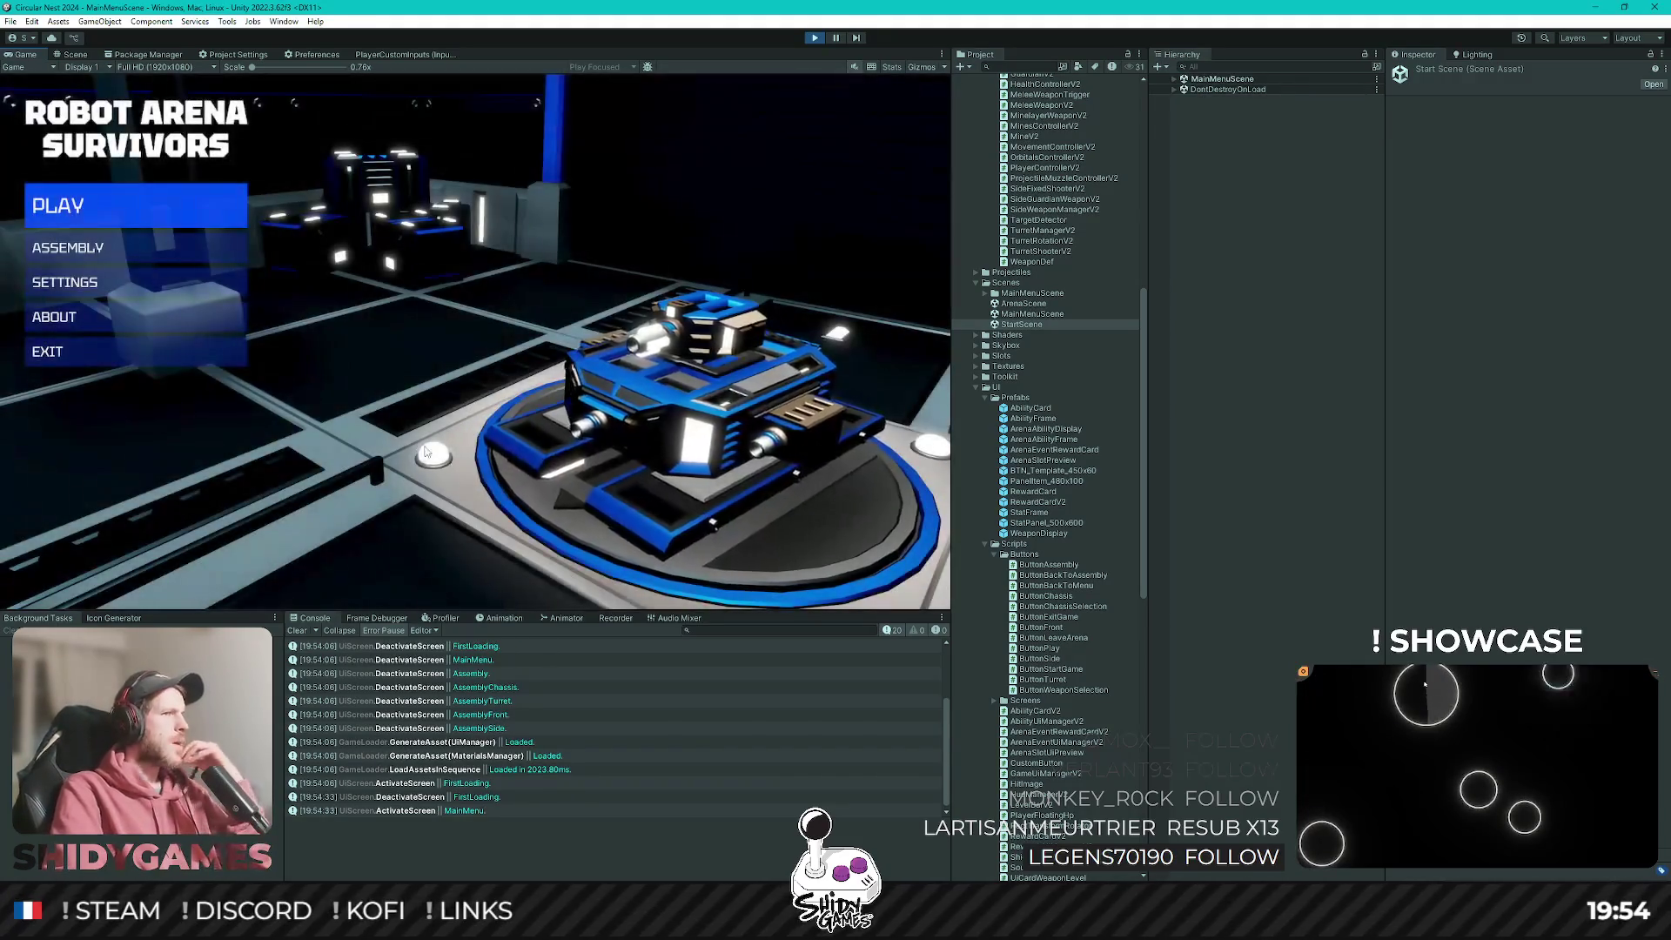
click(156, 246)
click(144, 218)
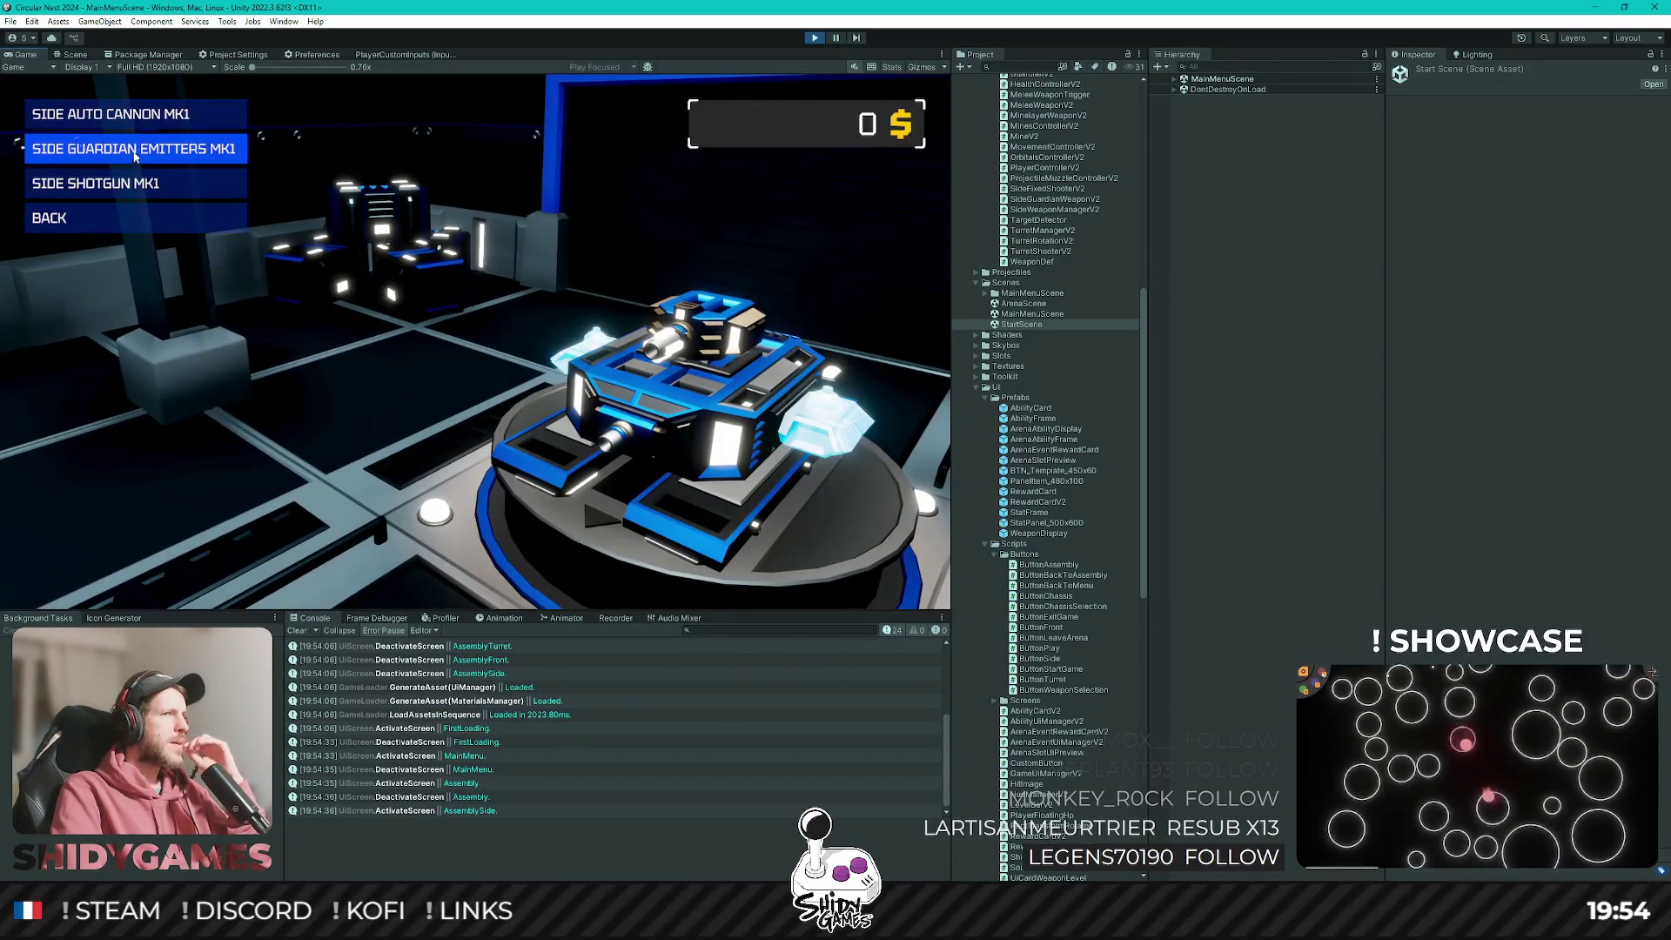
click(139, 217)
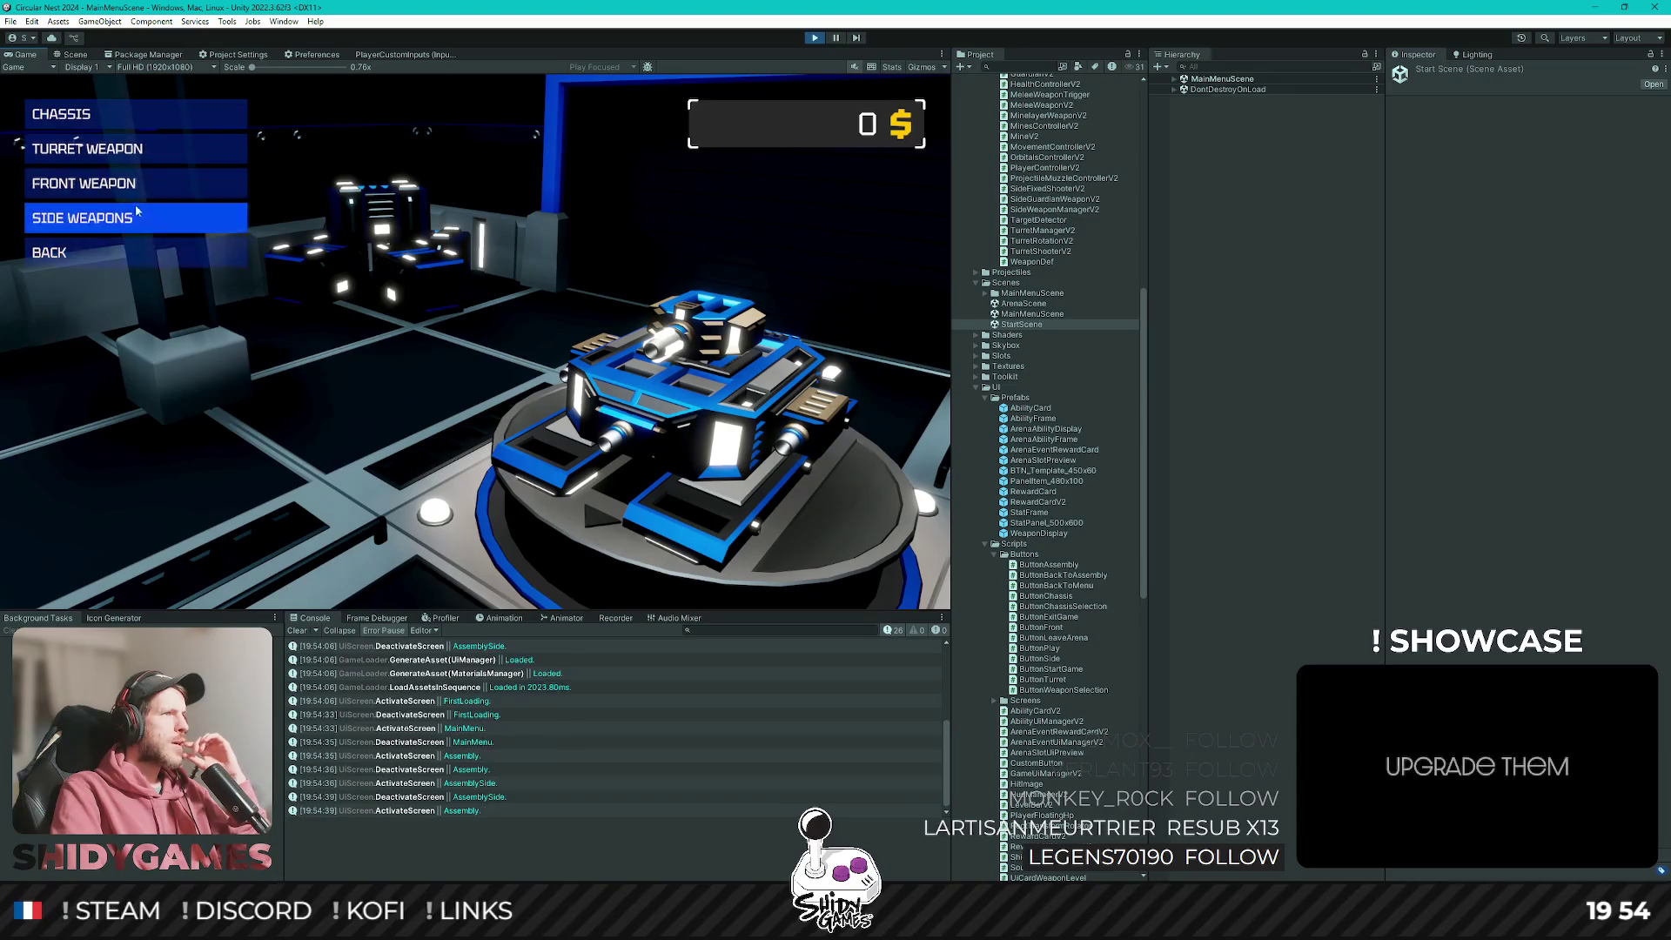
click(220, 195)
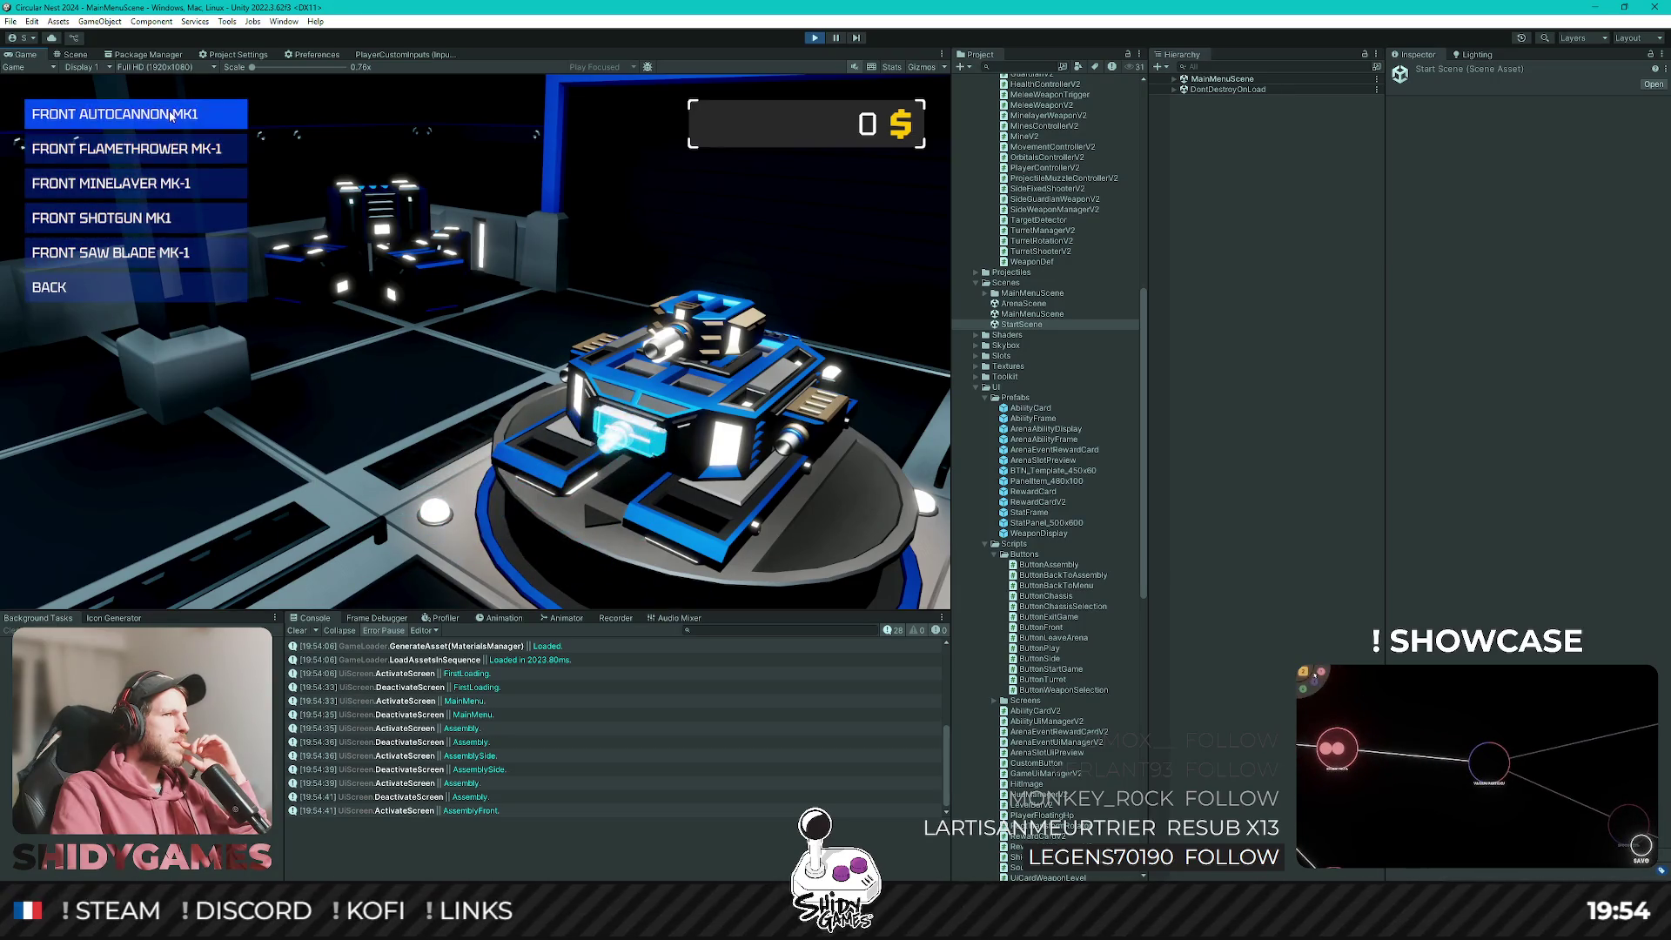
click(163, 283)
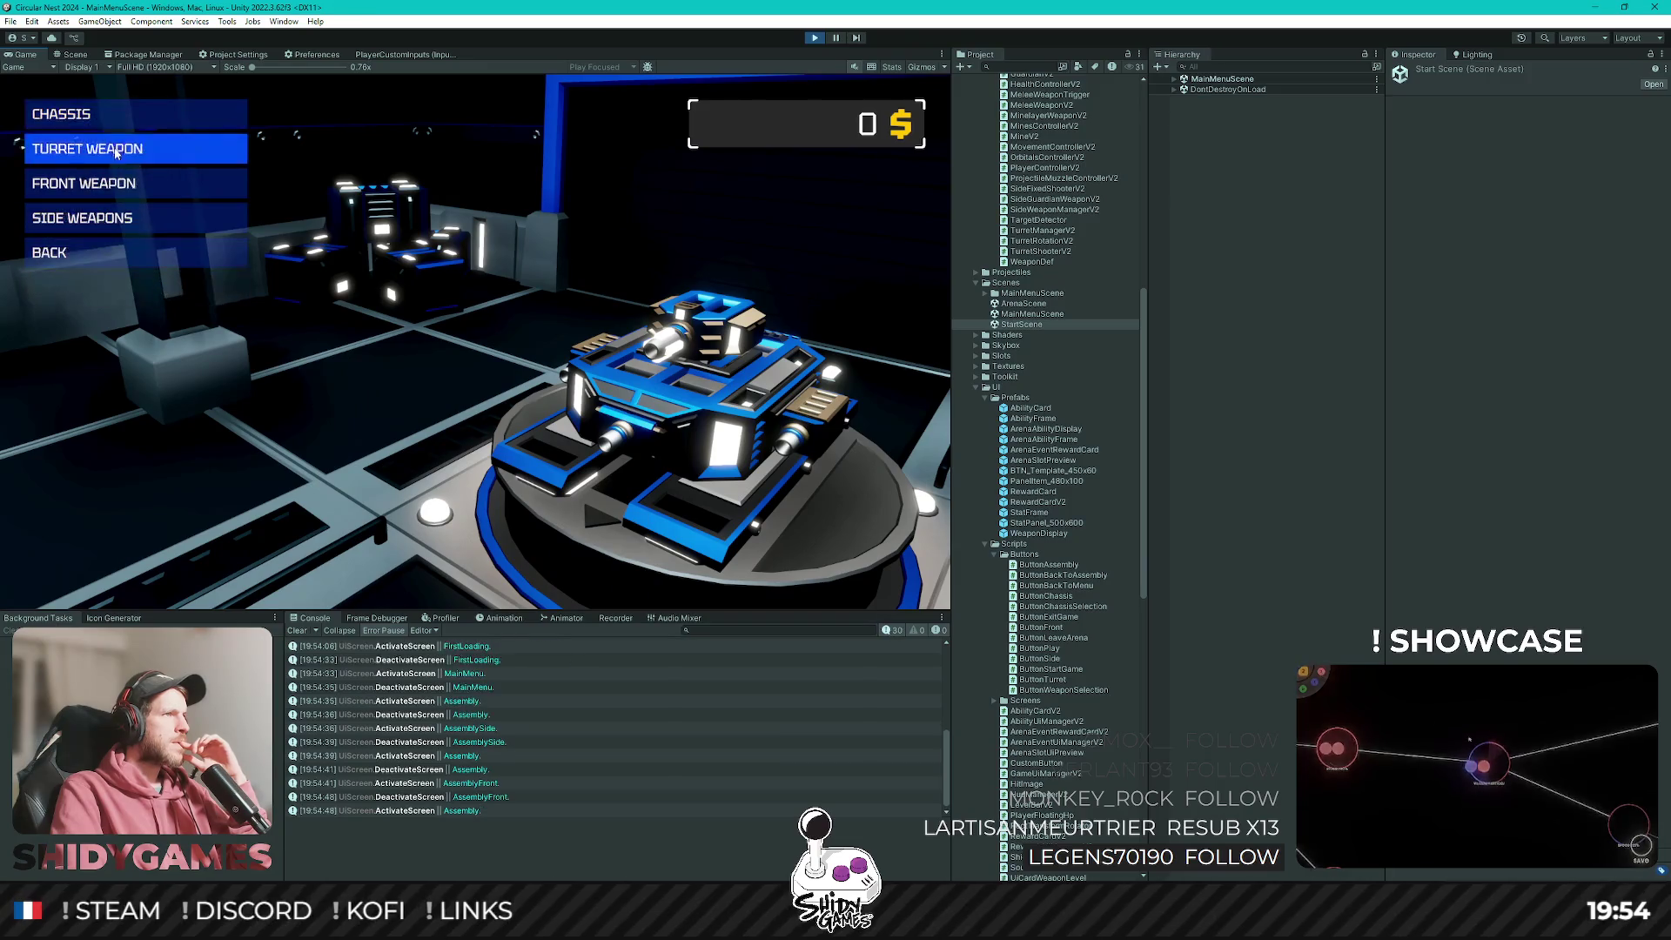
click(116, 154)
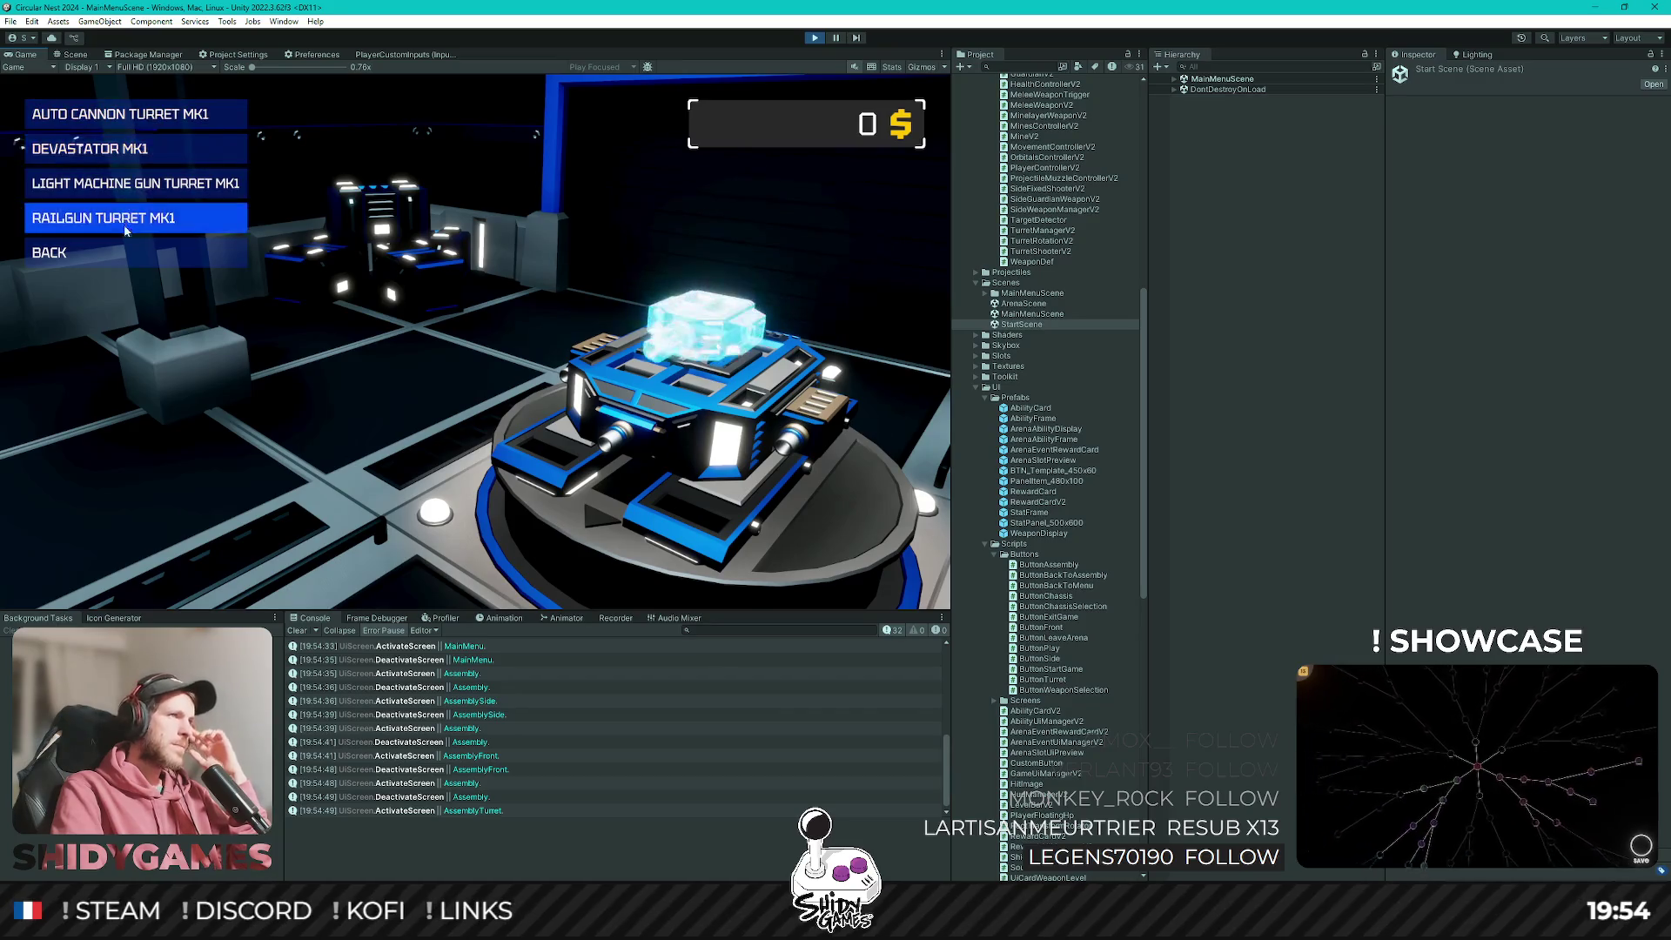
click(101, 256)
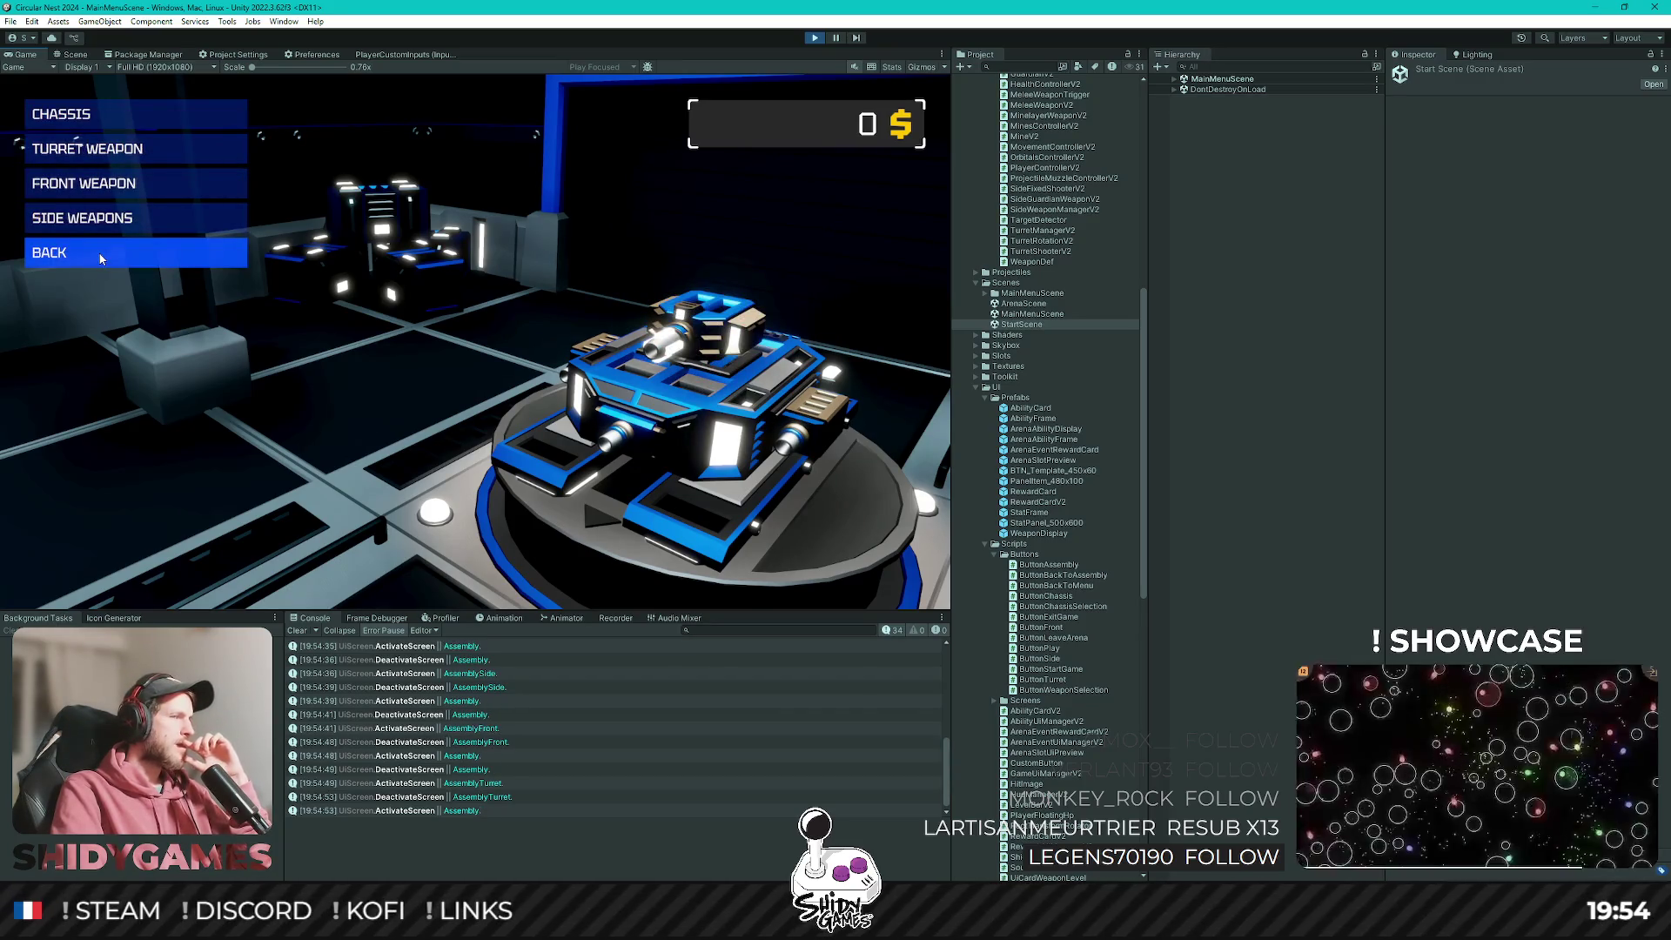
click(103, 252)
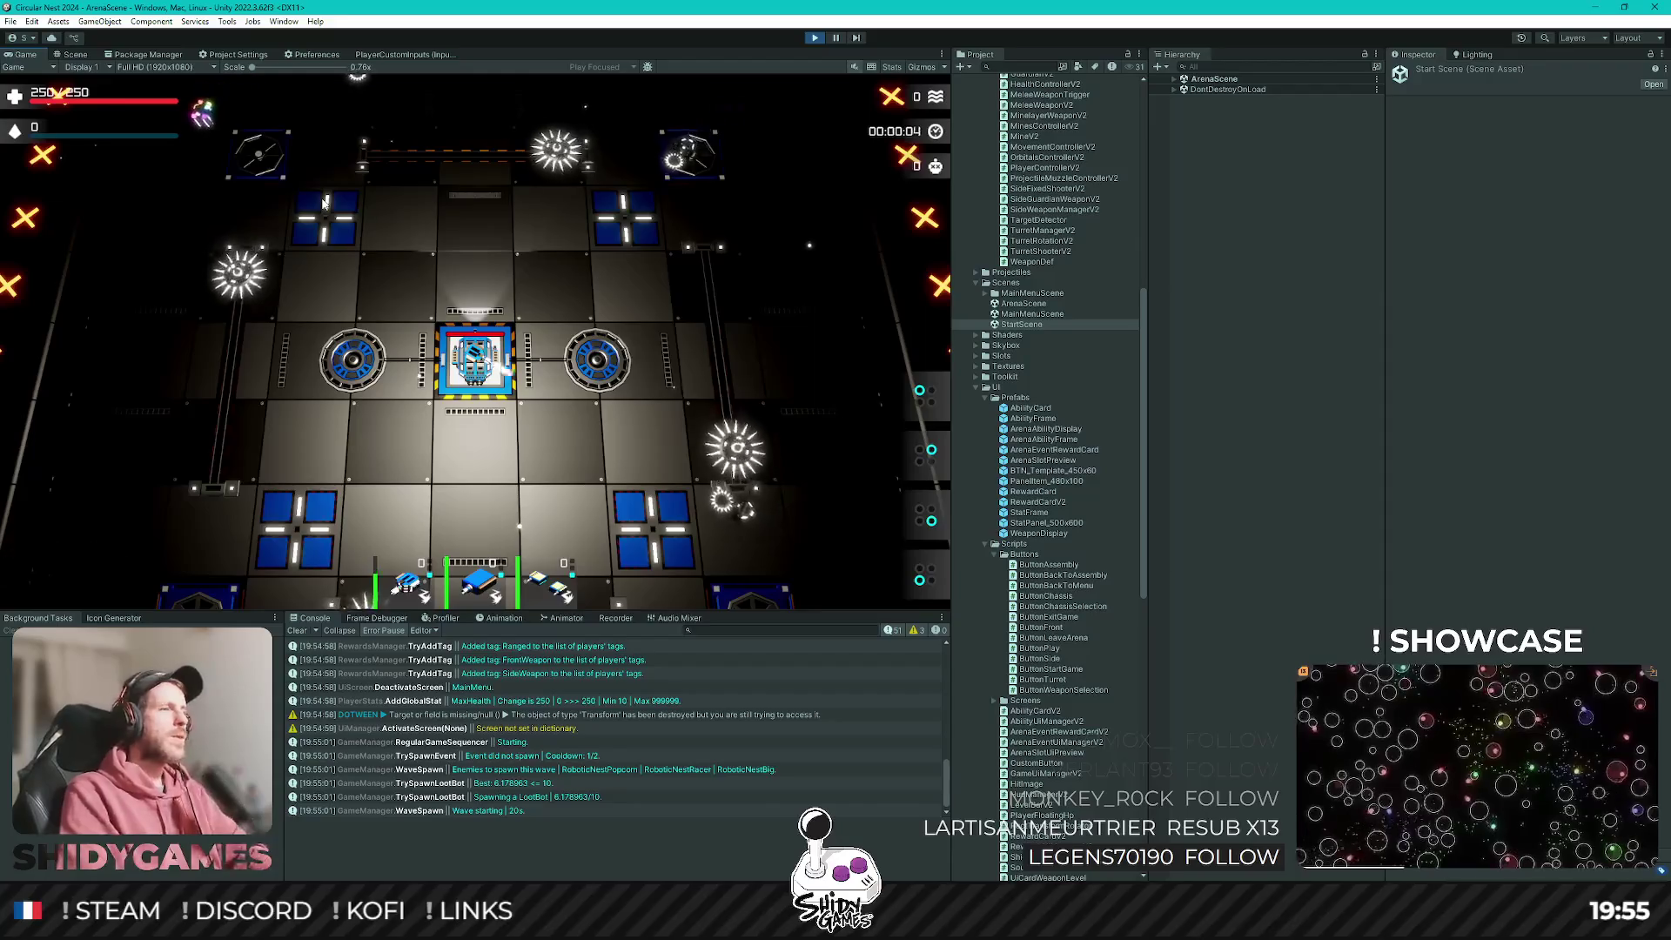
Fly the ship around with S, D, W and A, then choose a level-up upgrade.
key(s)
key(d)
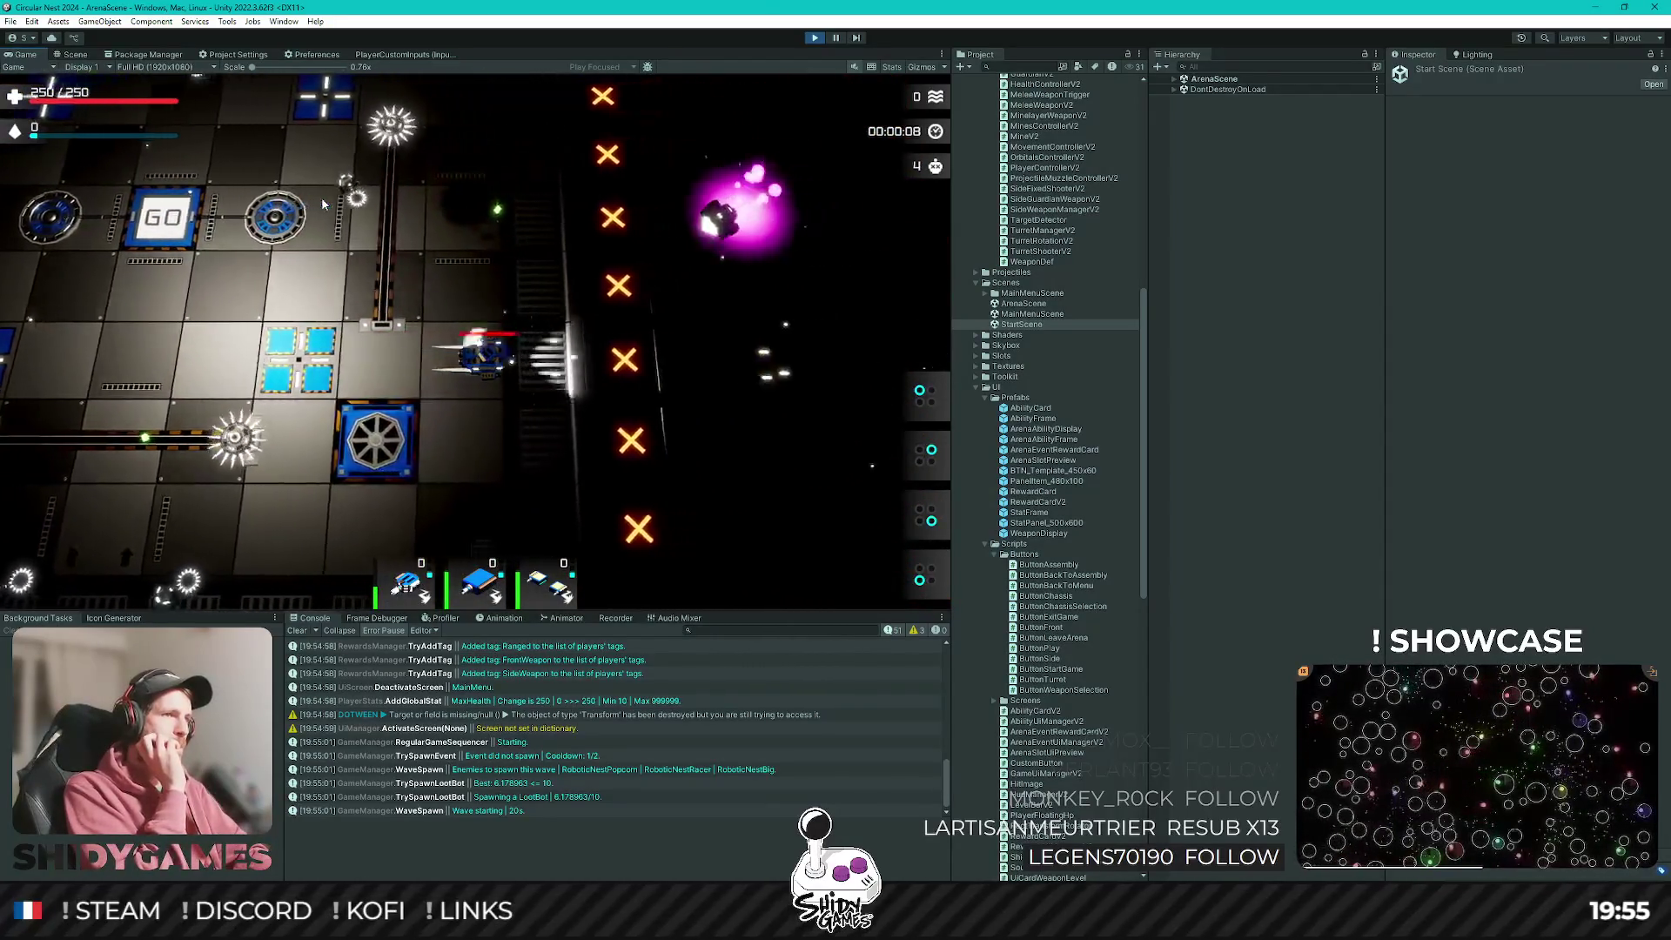
key(w)
key(w)
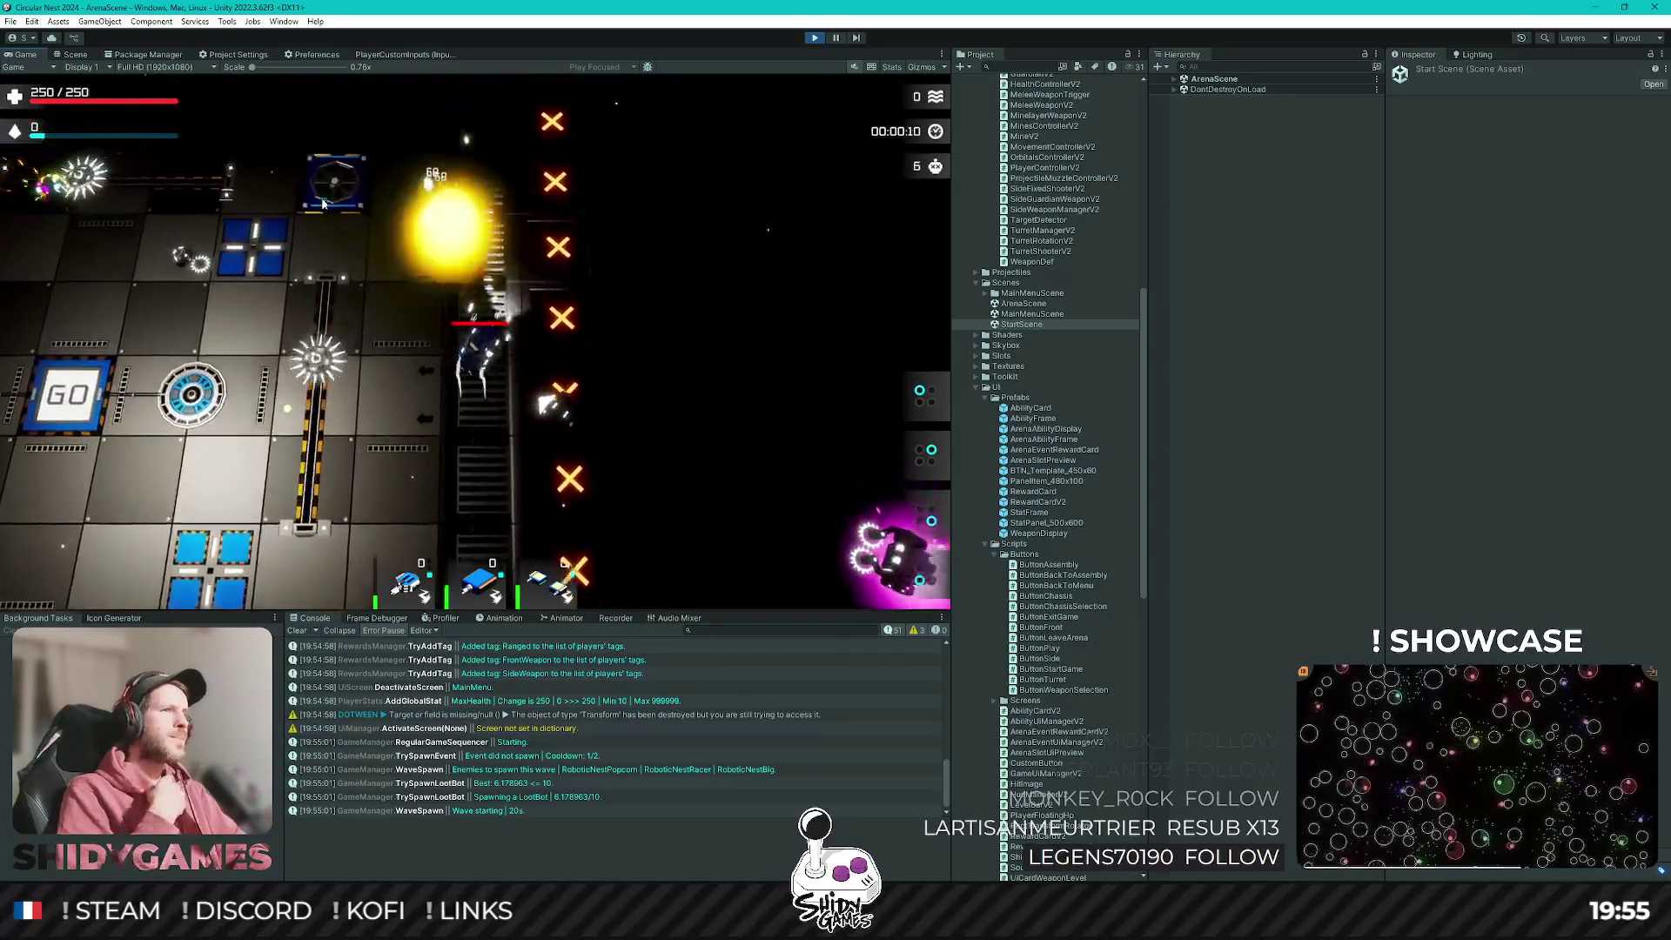
key(a)
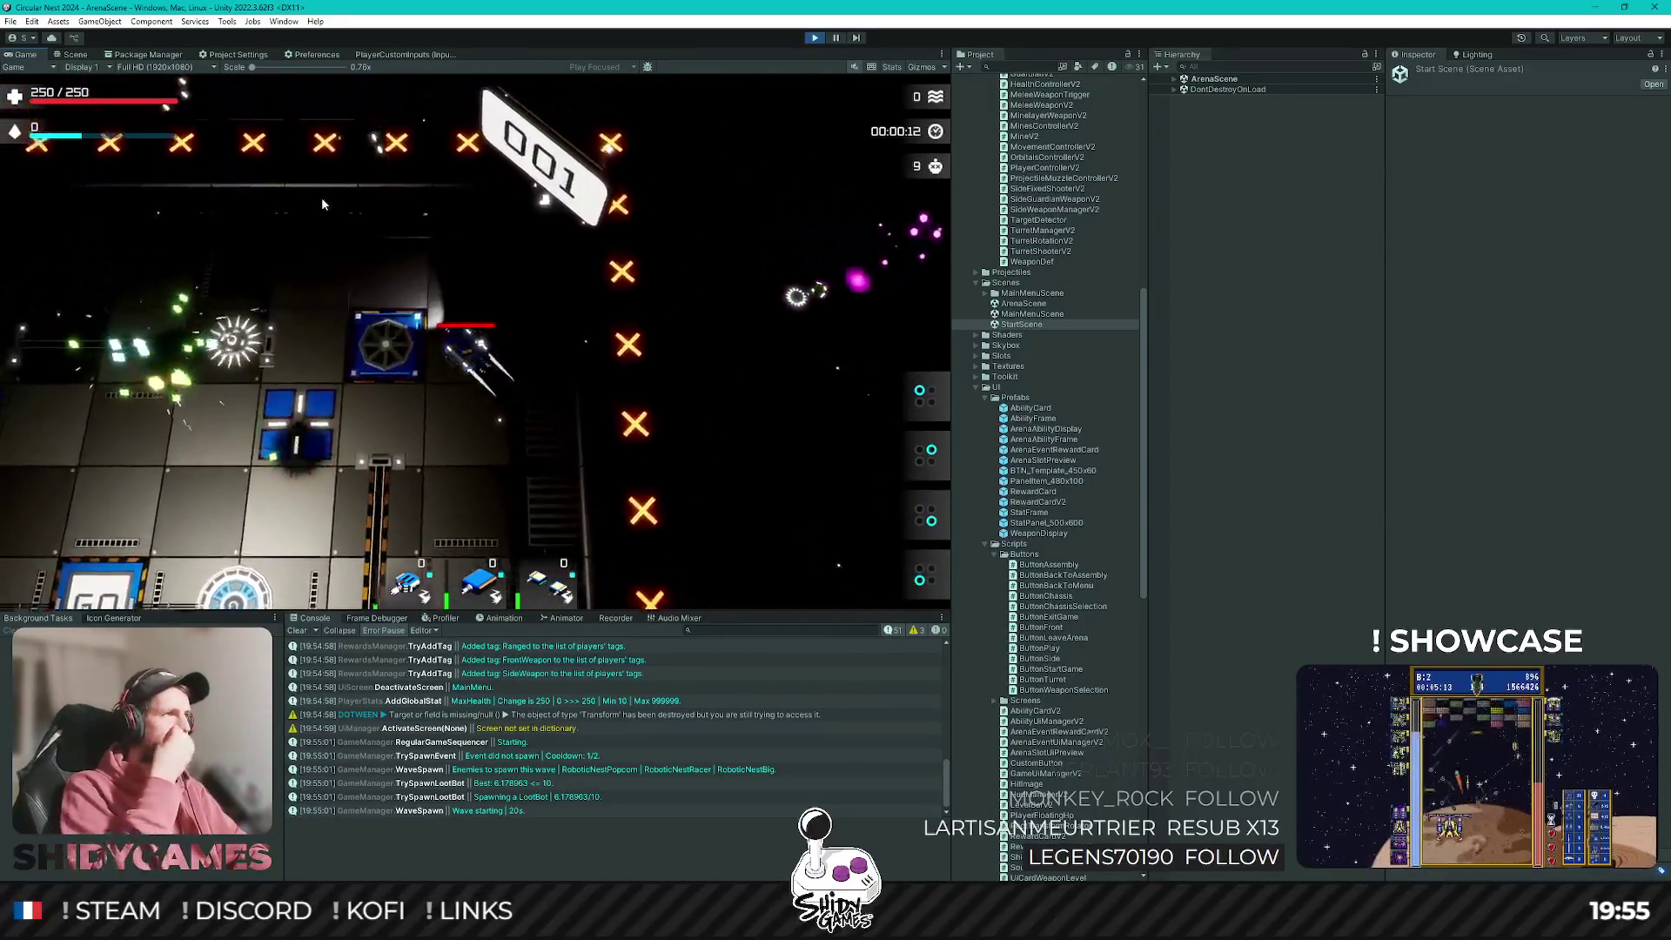
key(a)
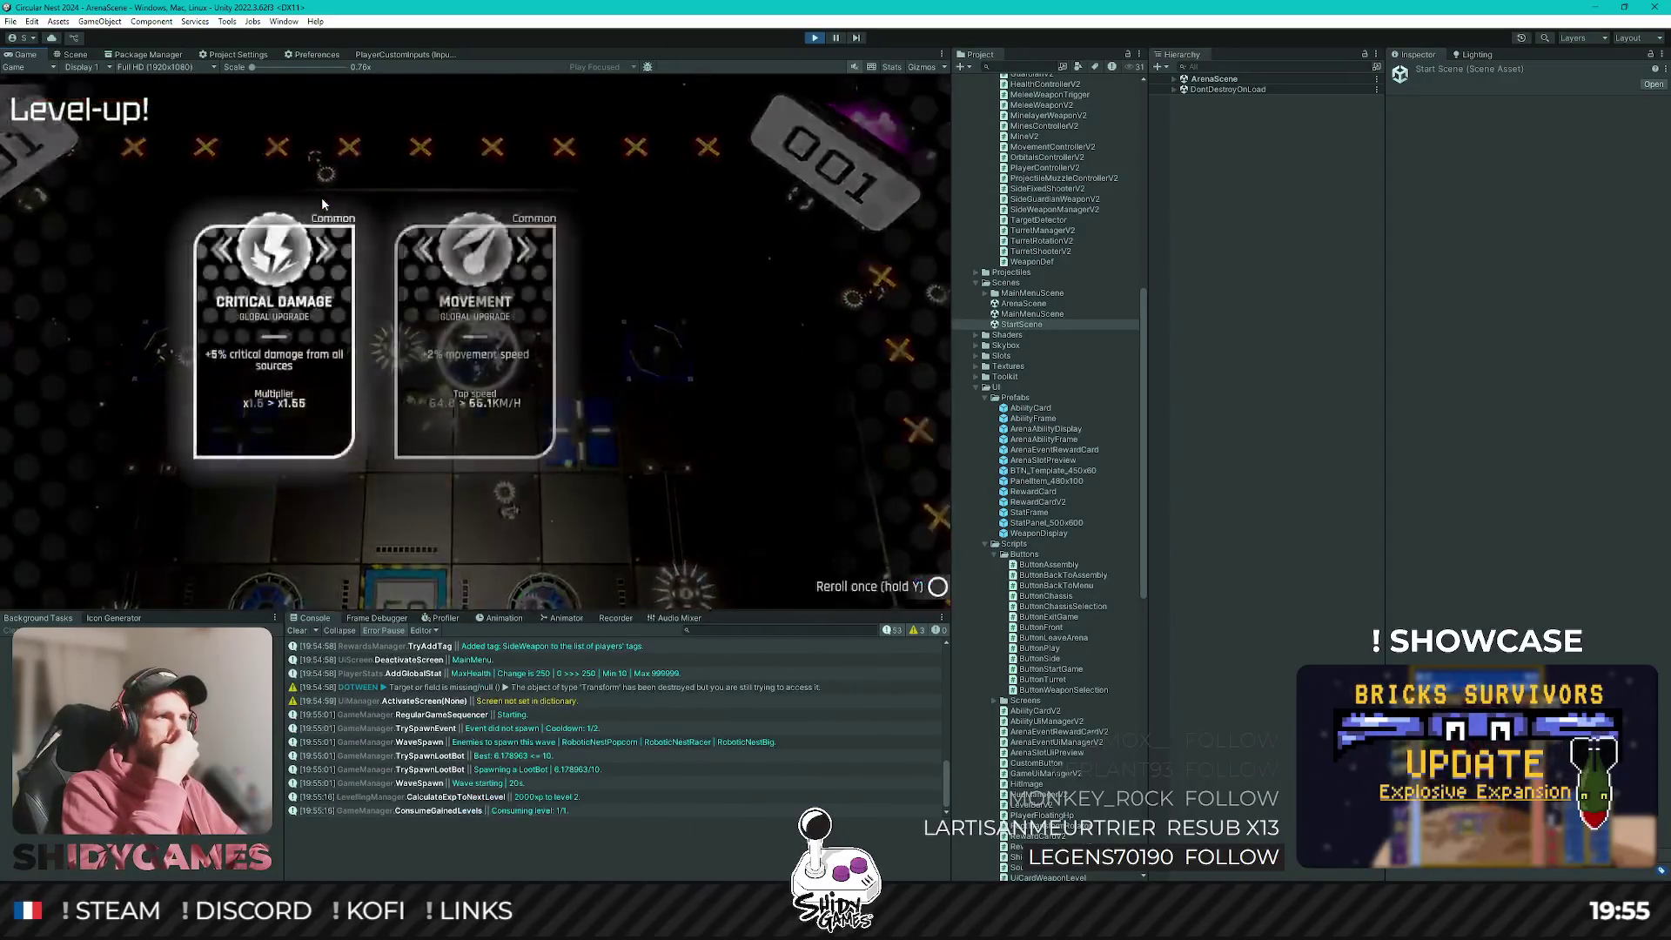
key(Return)
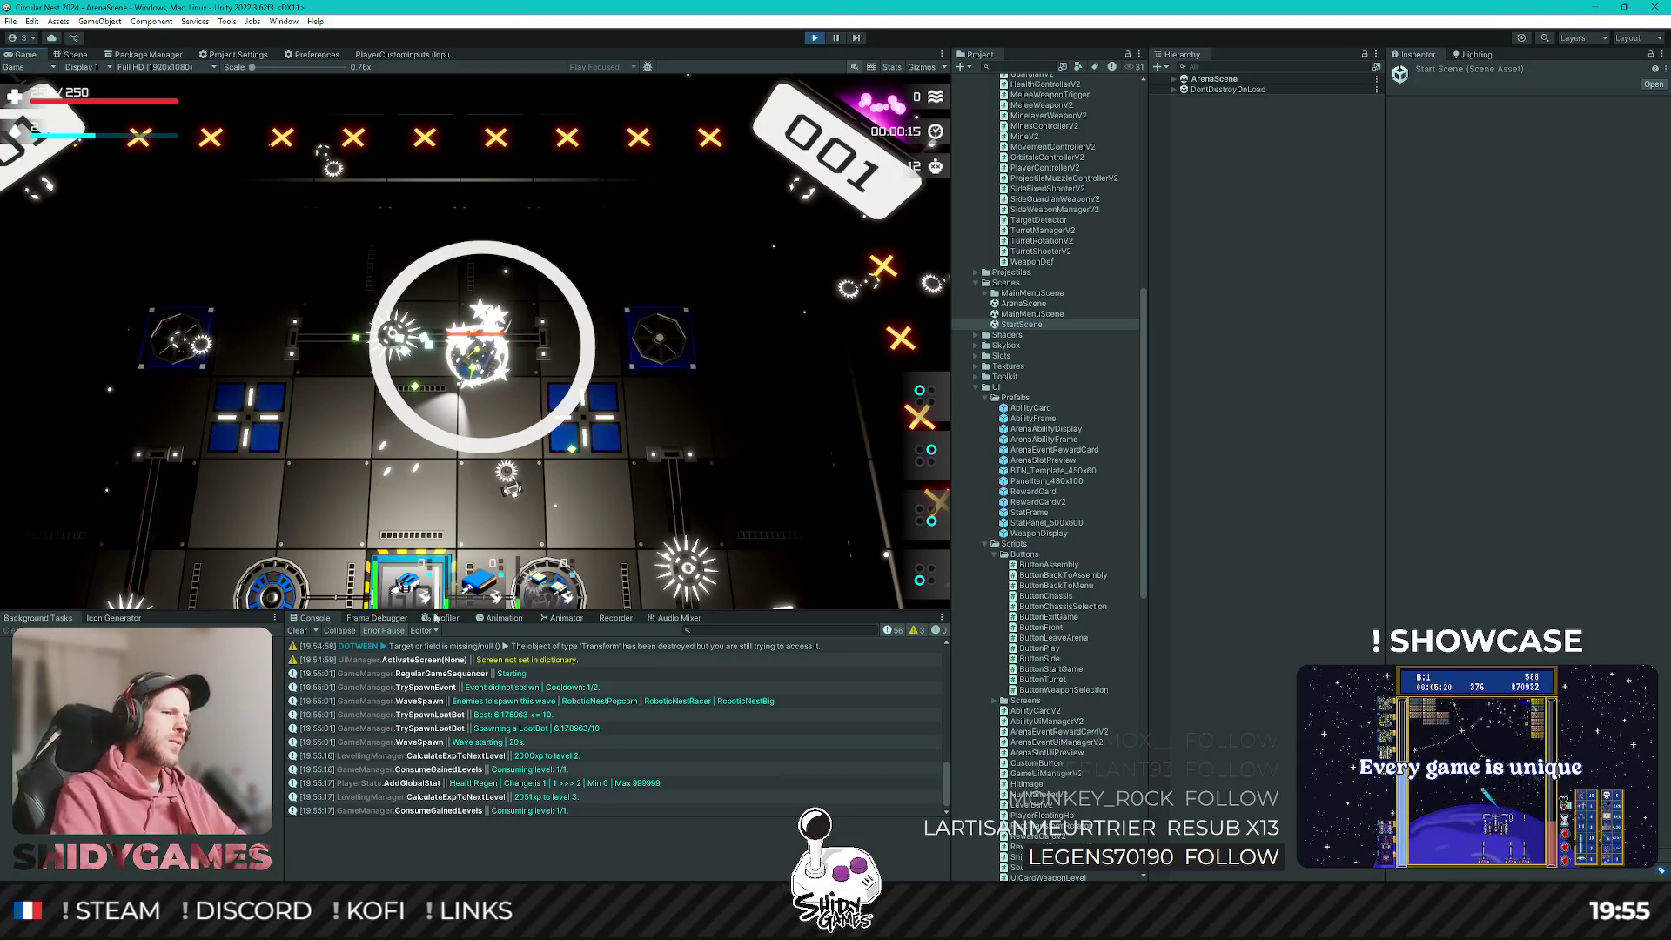
scroll(644, 770, down, 1)
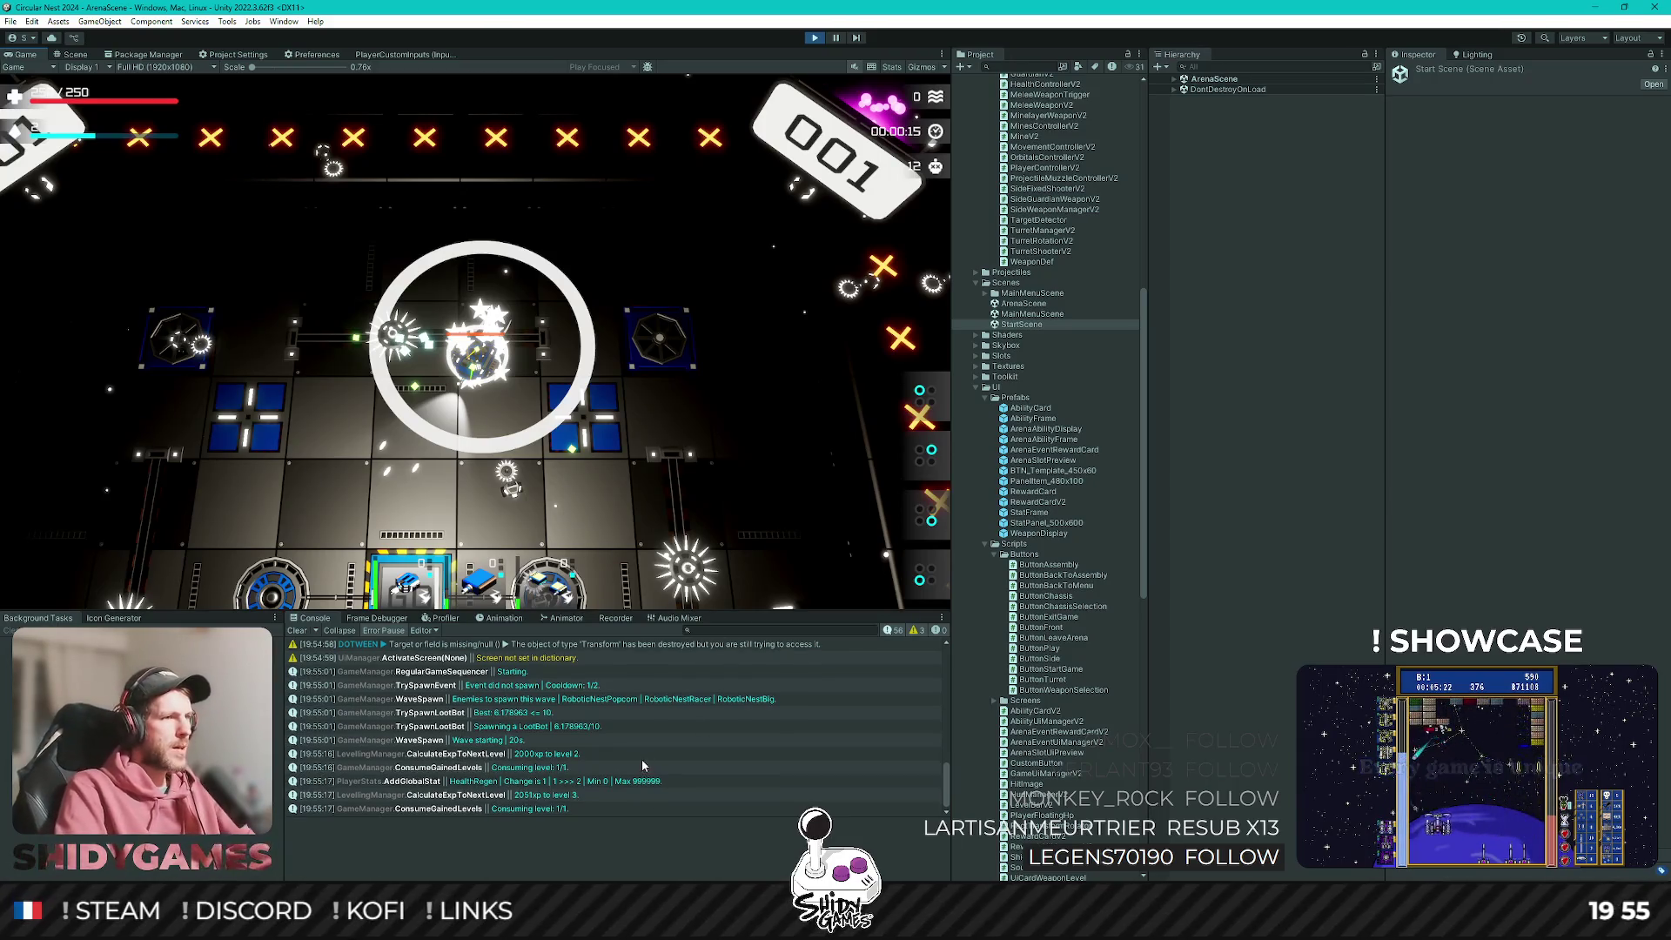
Follow the ConsumeGainedLevels log's stack trace into Rider, then return to Unity and stop Play mode.
click(545, 809)
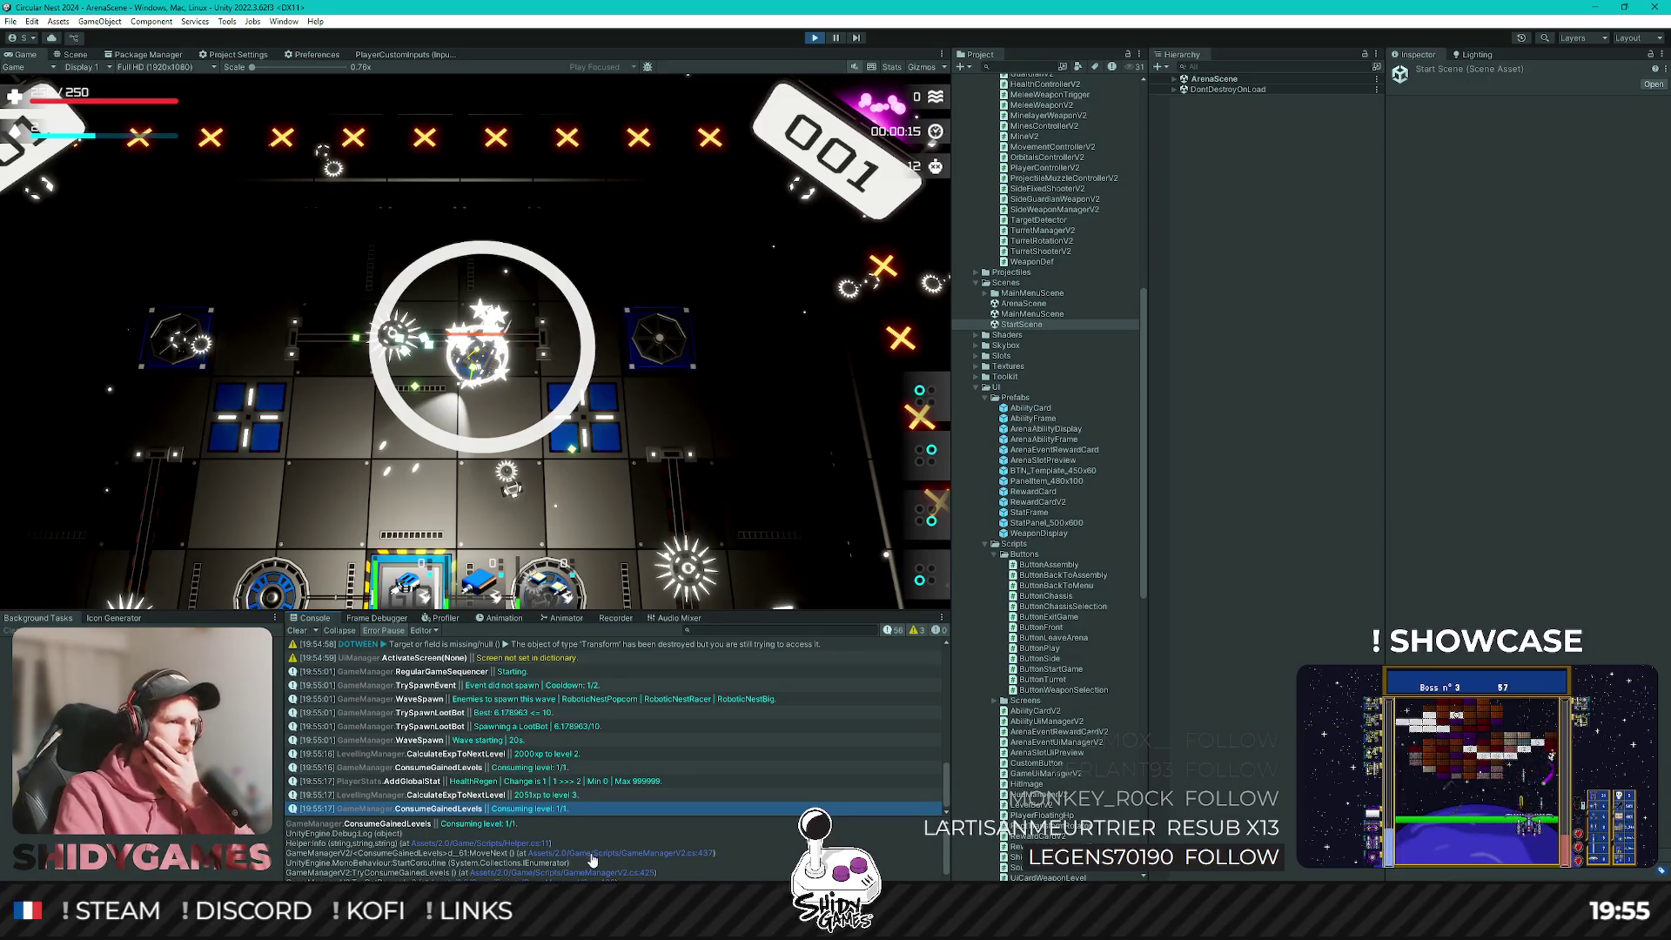
click(591, 860)
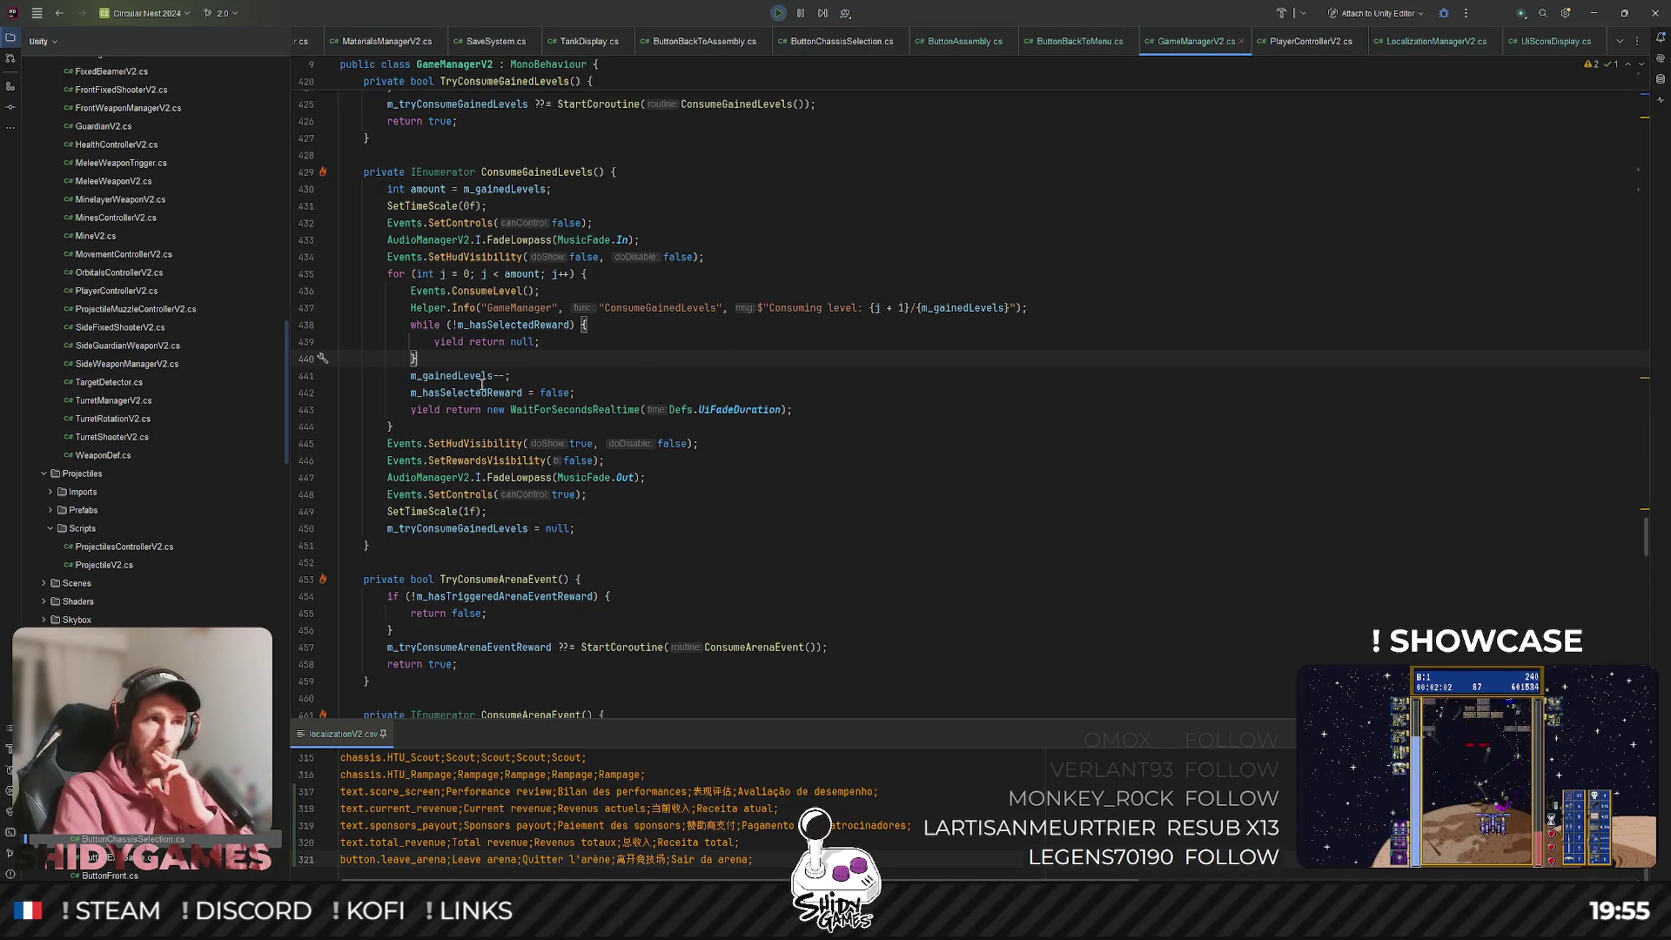
click(1594, 13)
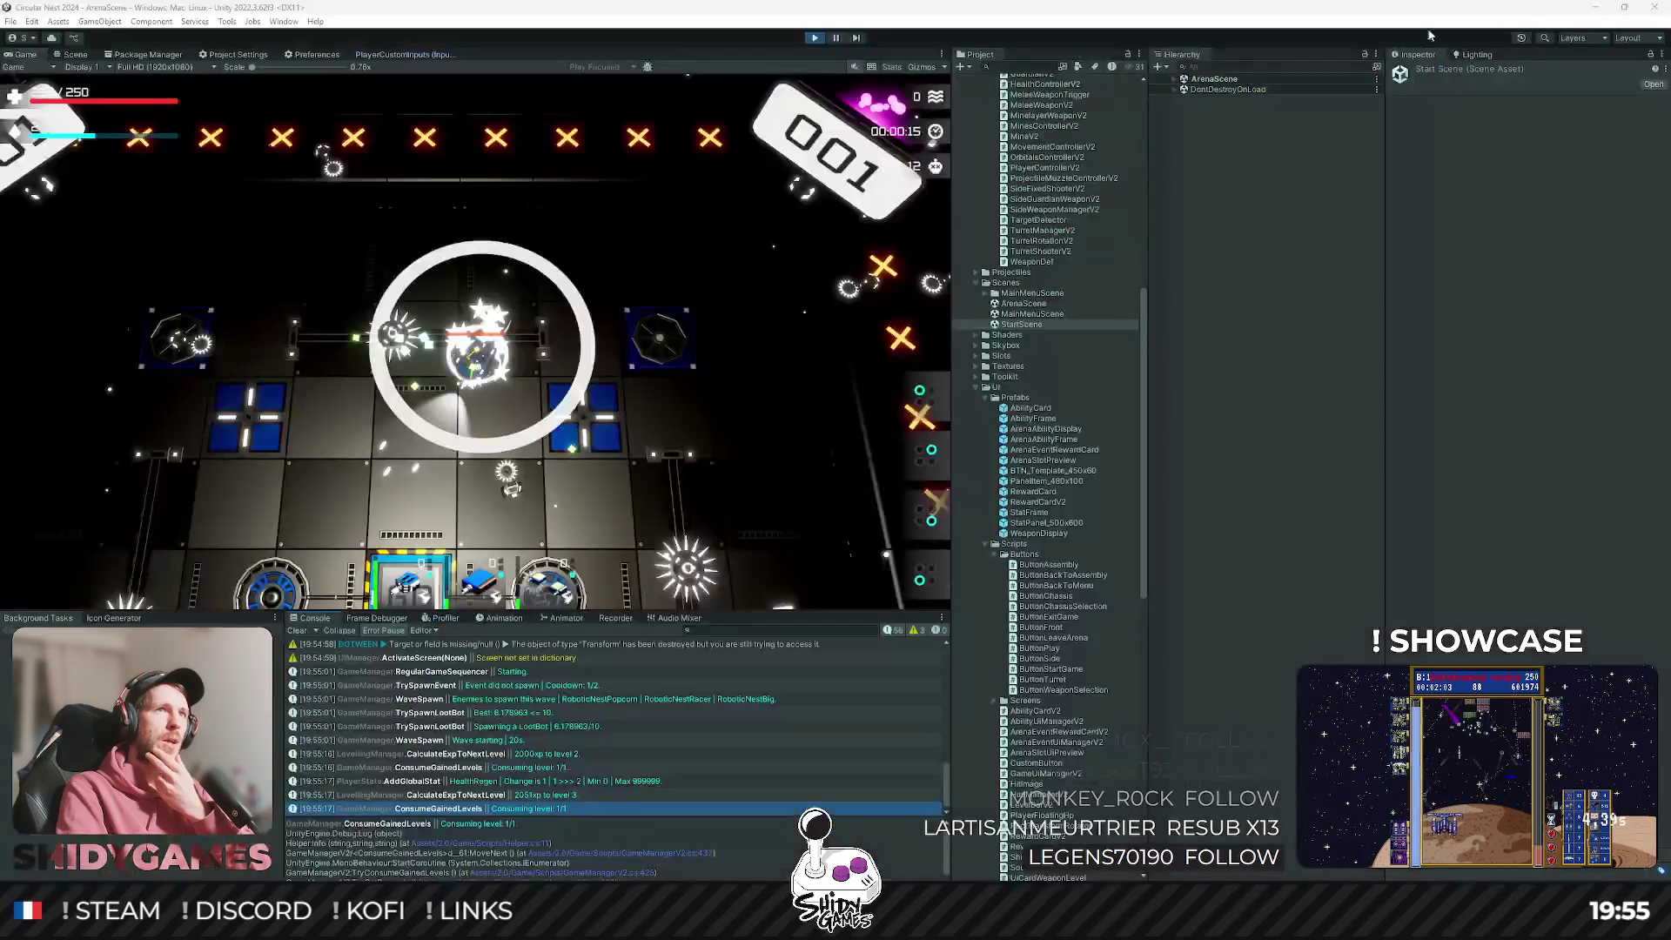
click(812, 38)
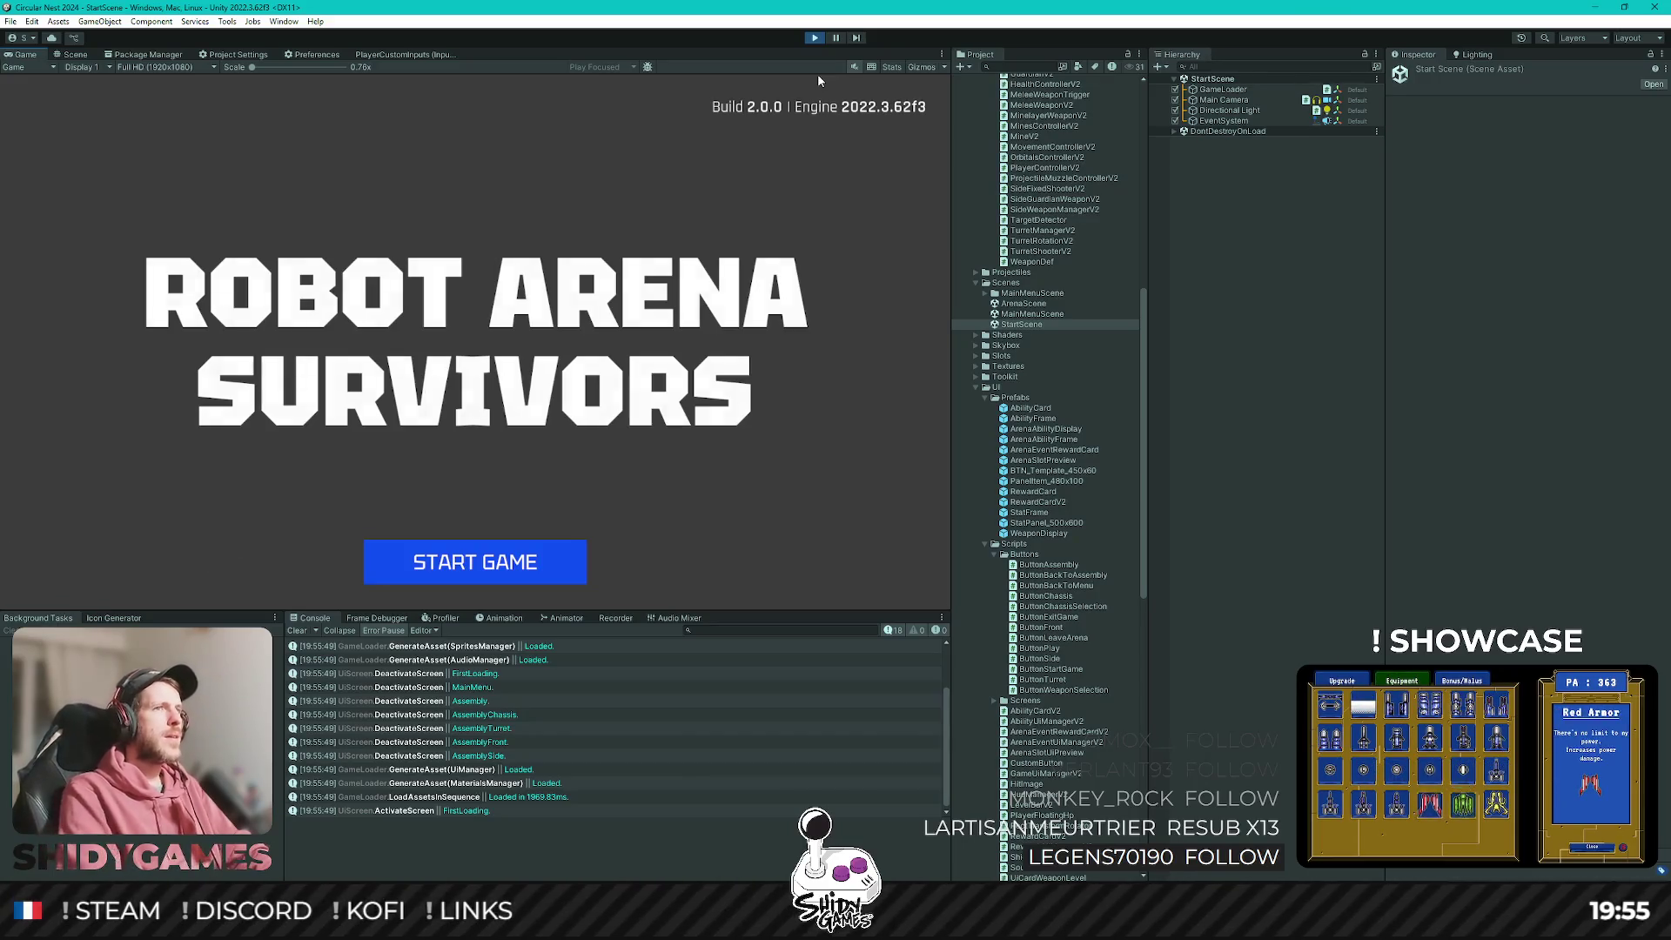
Start a new game, fly briefly, and leave the arena after a 0-revenue performance review.
key(Return)
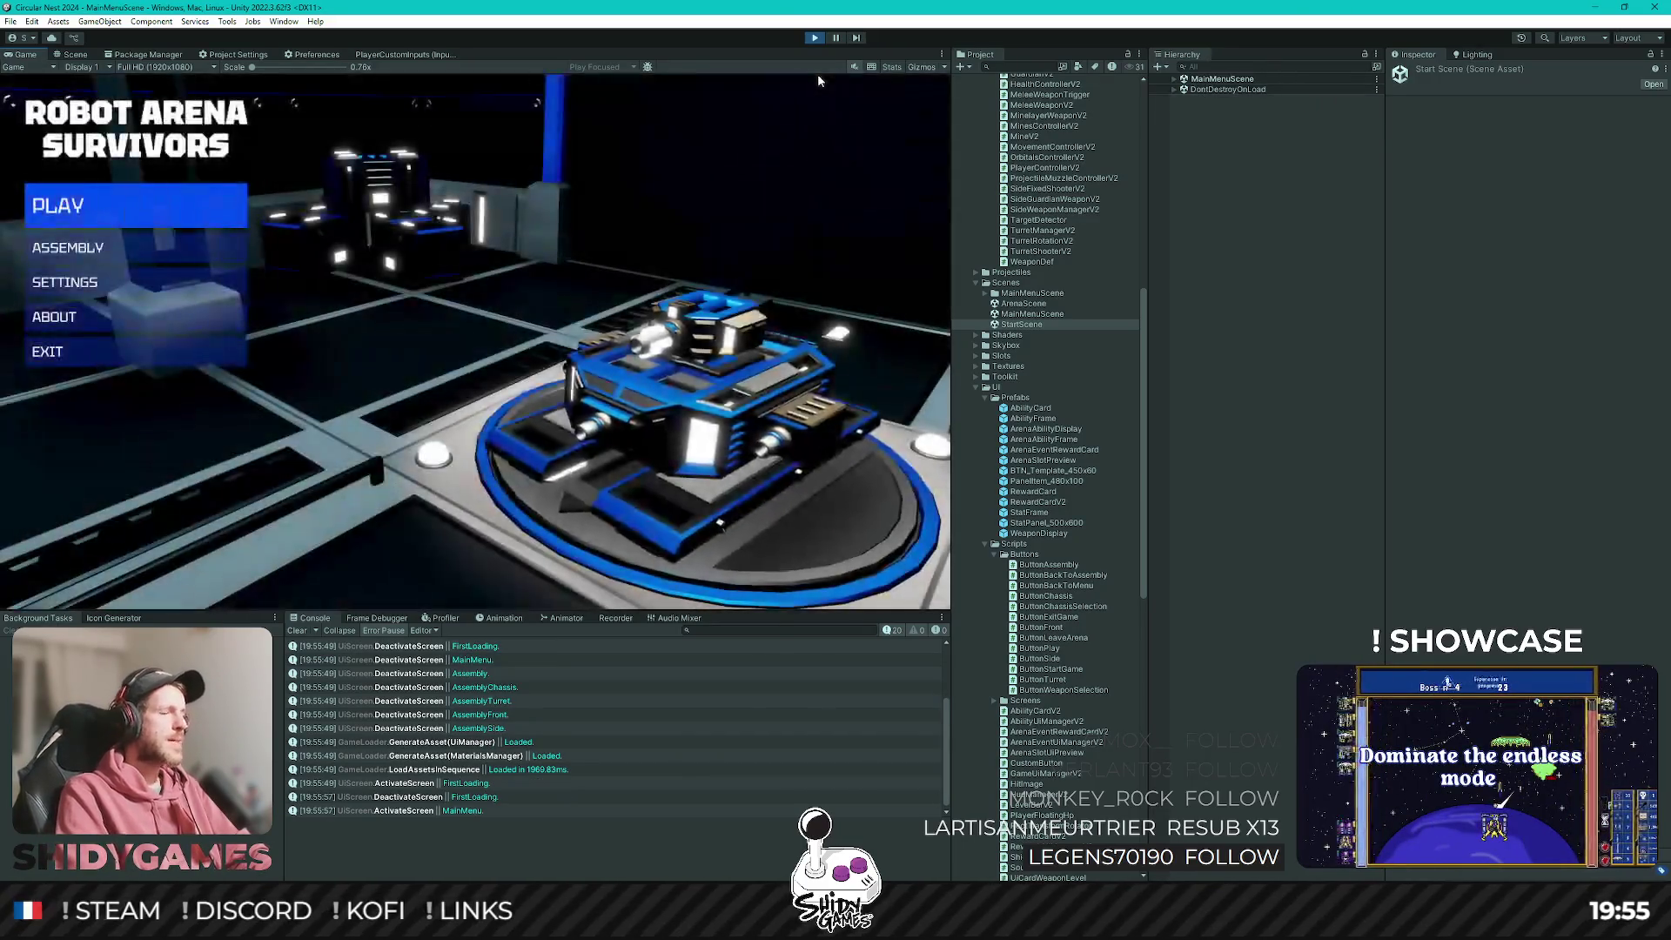
key(Return)
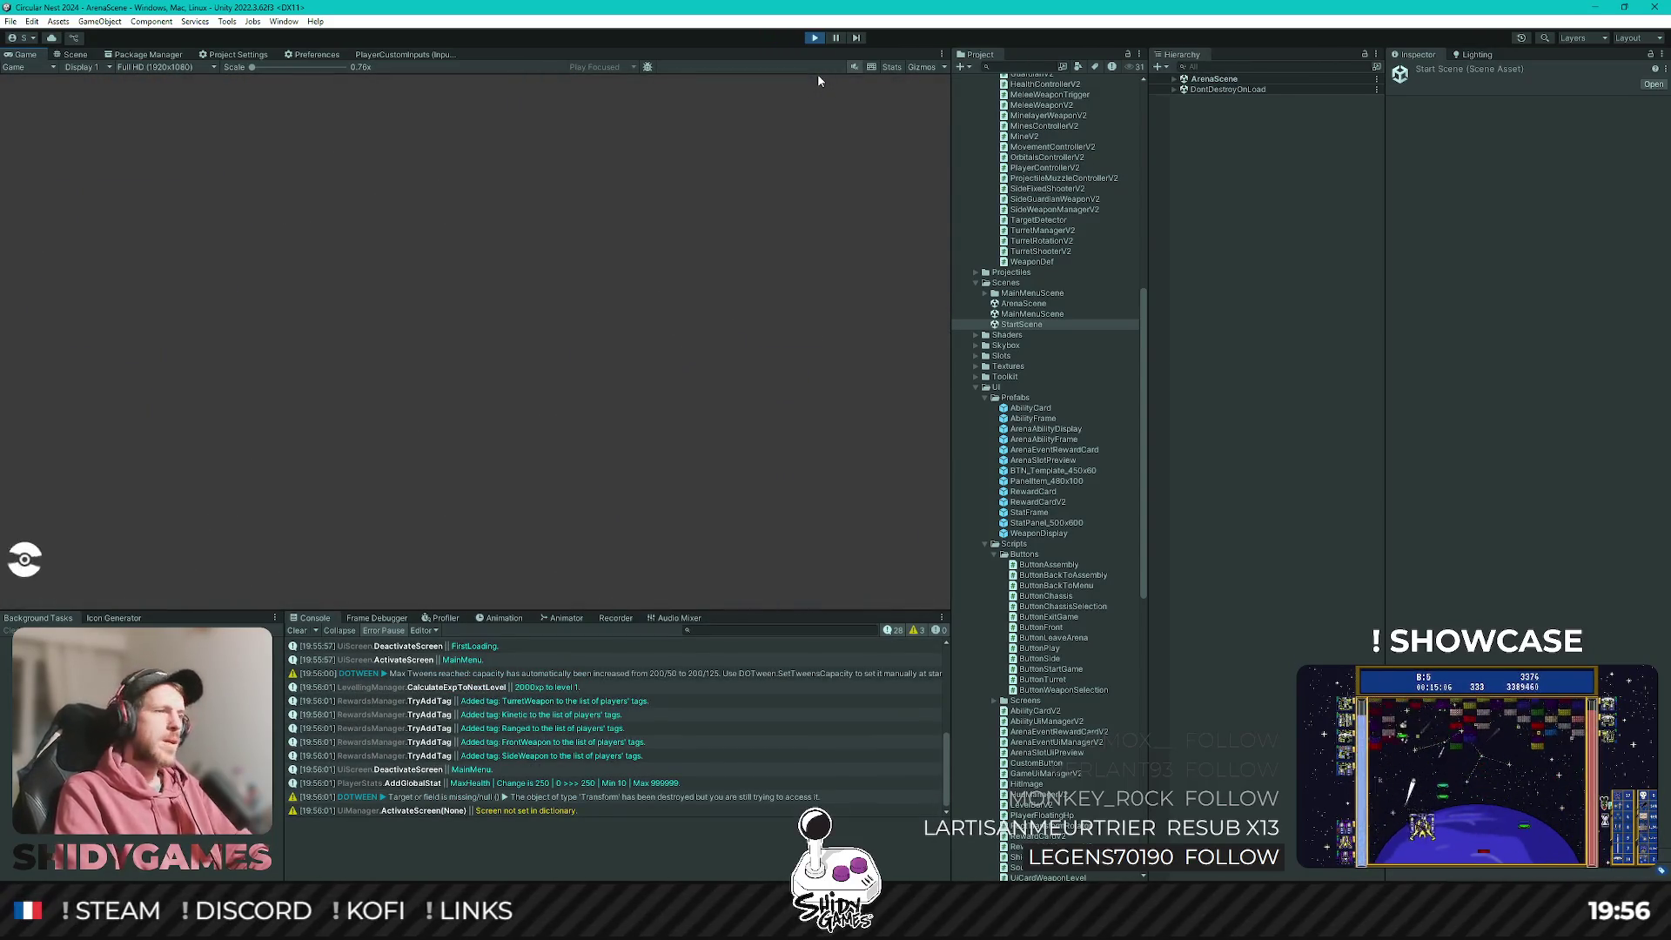
key(d)
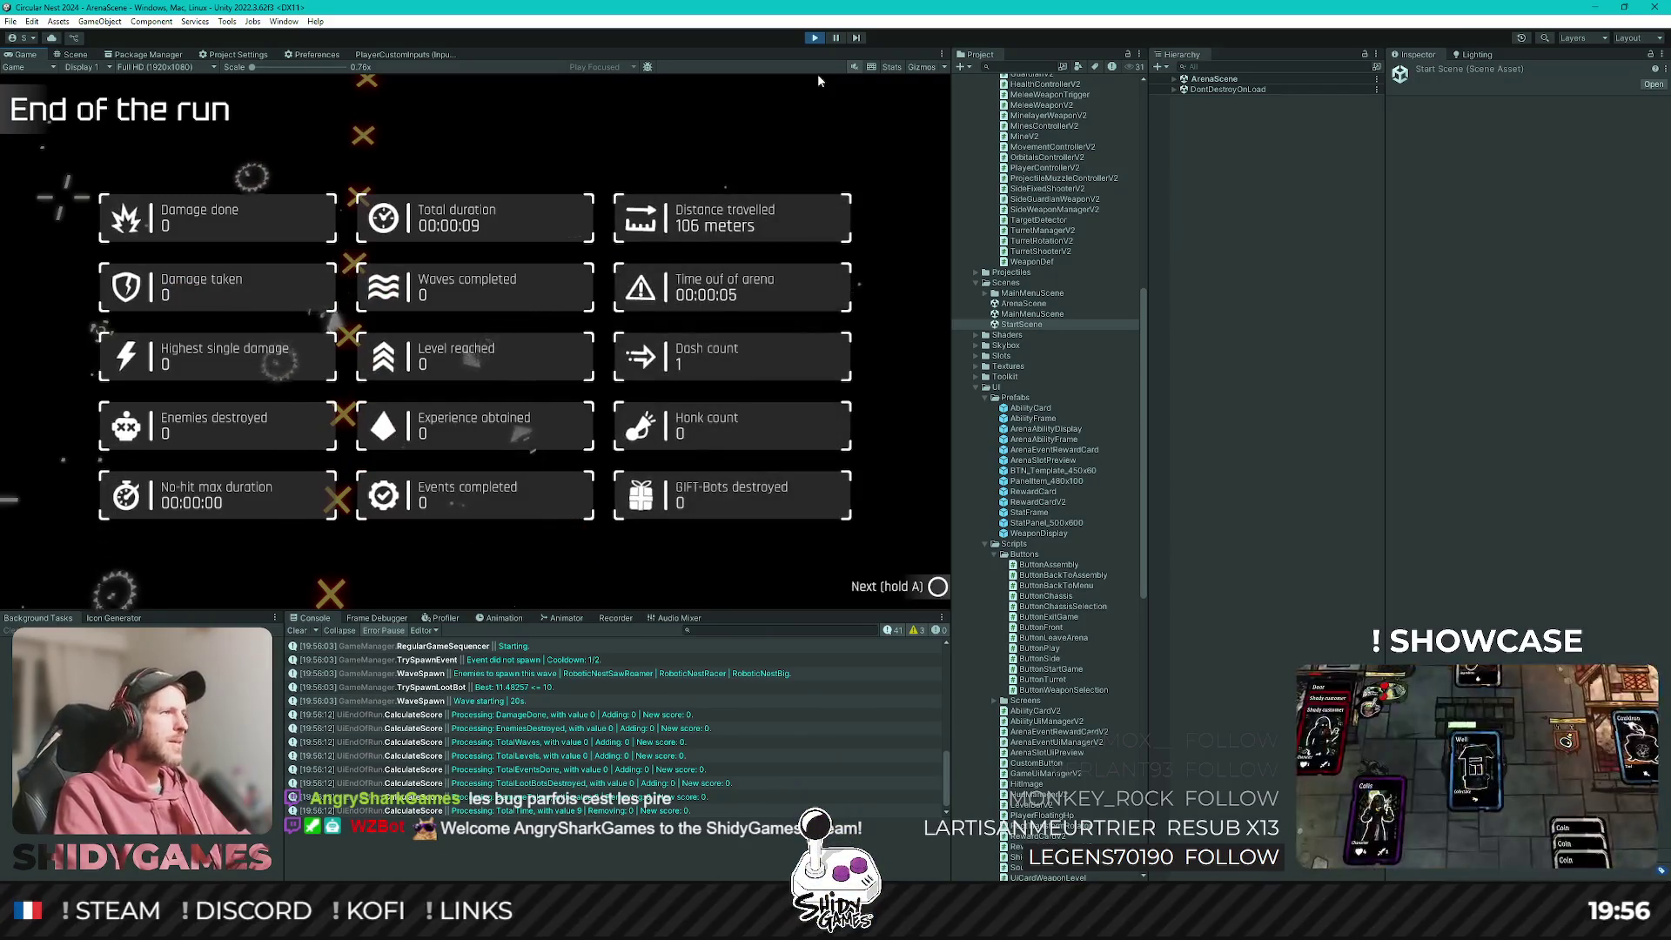
key(a)
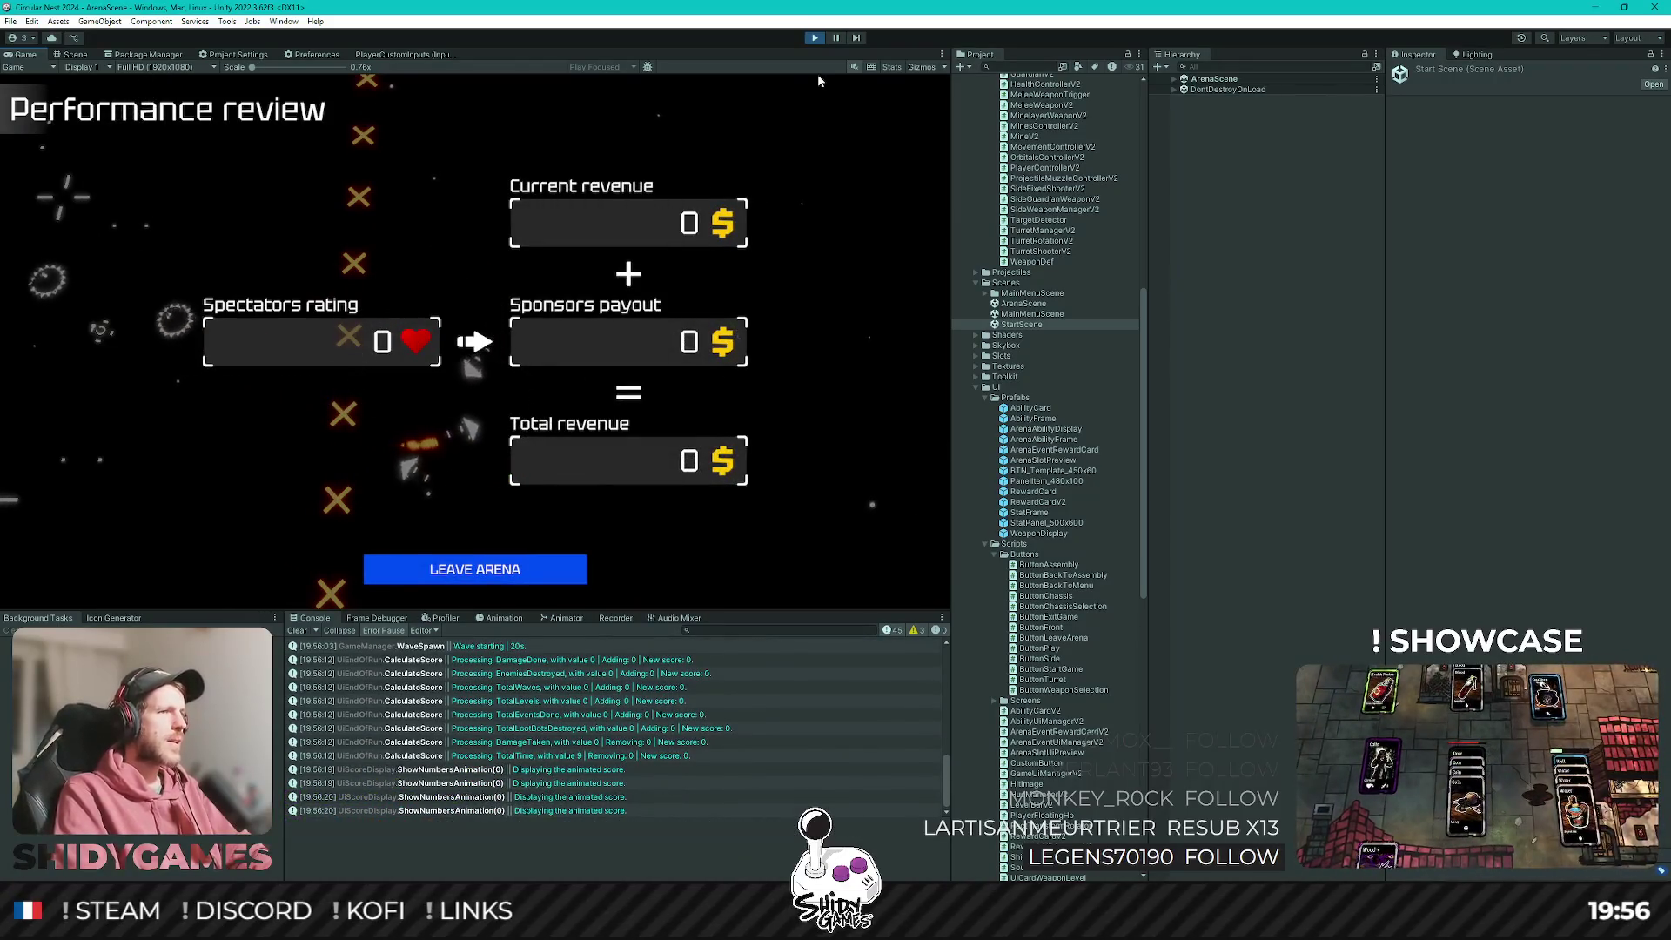
key(Return)
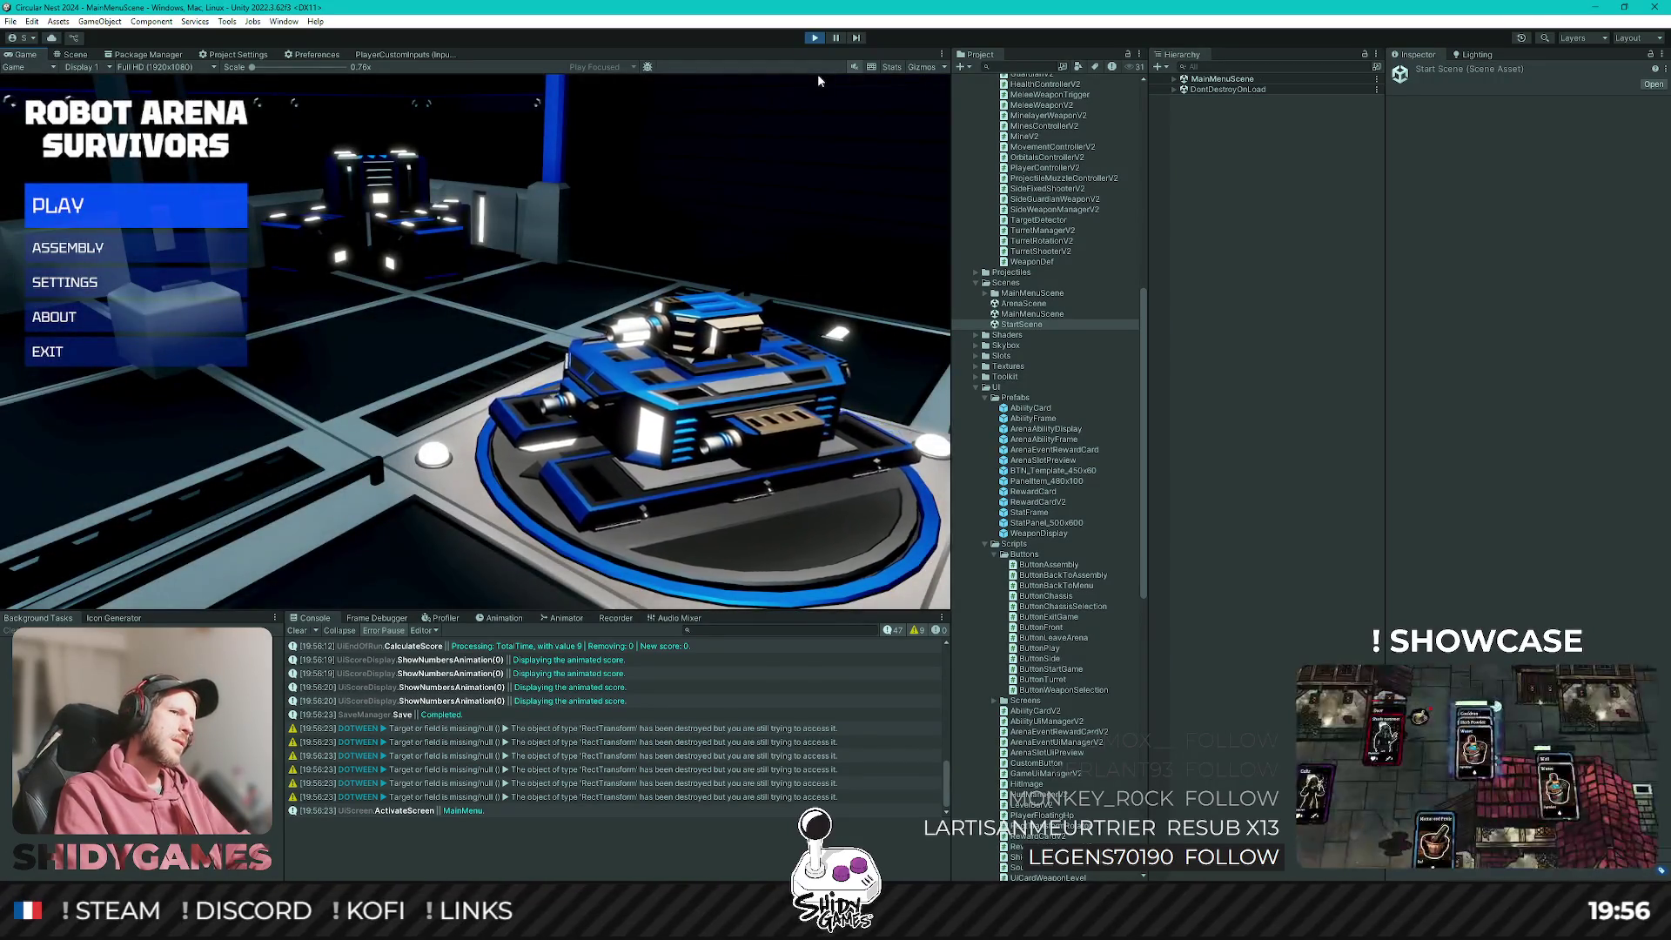
Pick PLAY again for a second short run and leave the arena back to the main menu.
key(Down)
key(Down)
key(Down)
key(Down)
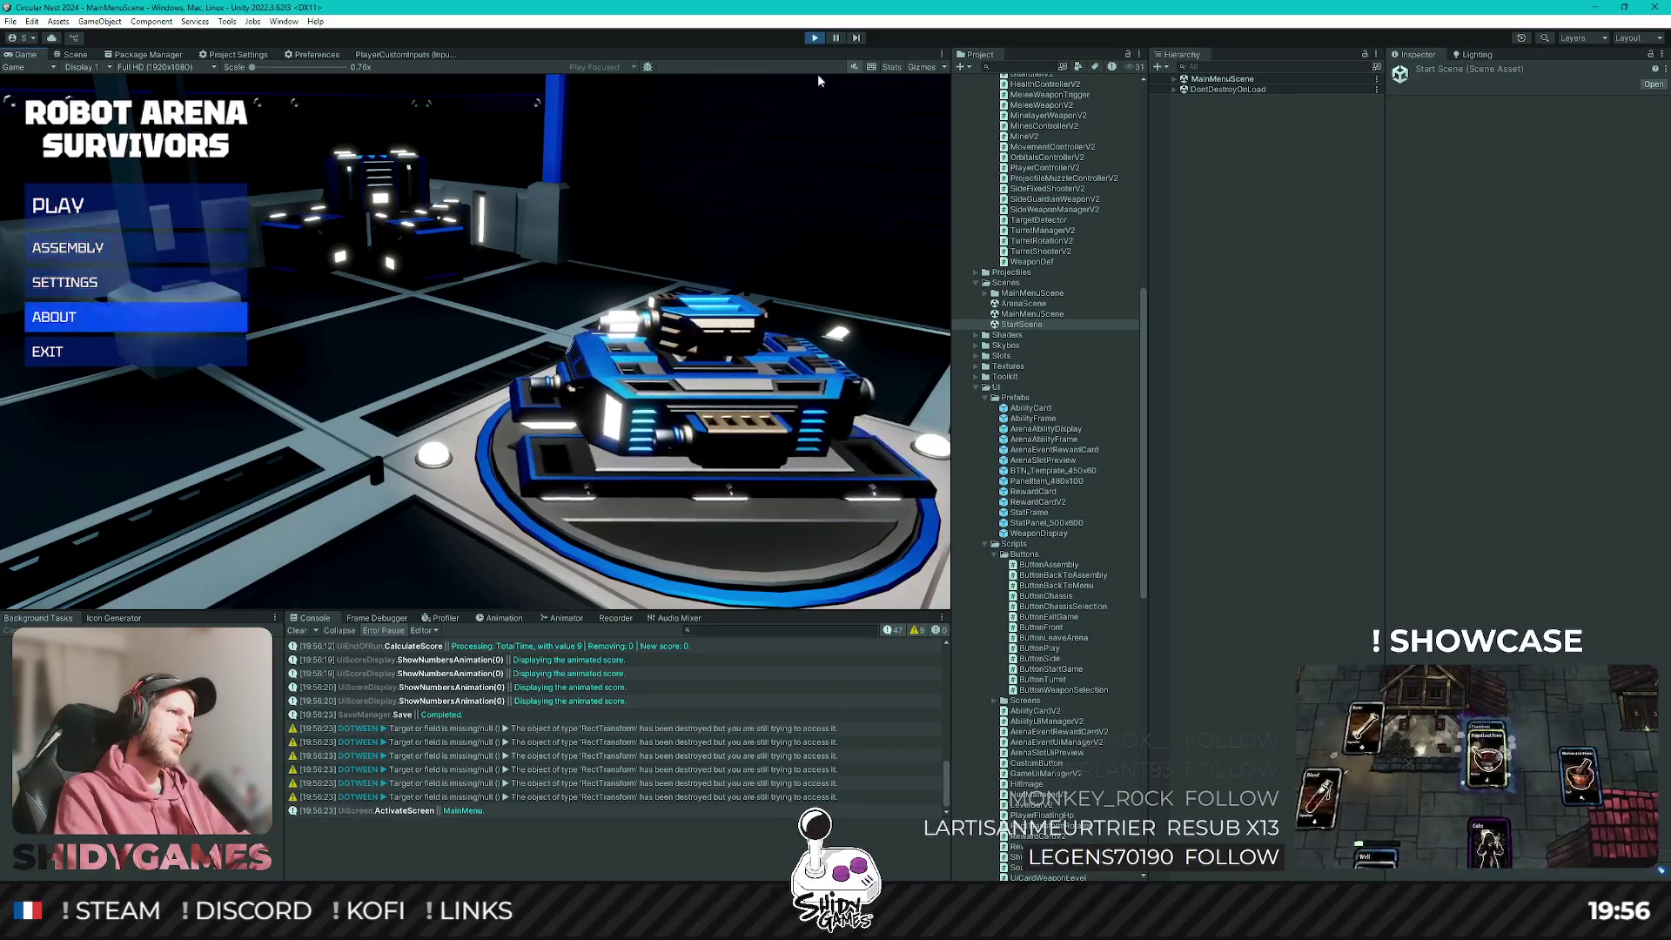
key(Up)
key(Up)
key(Up)
key(Return)
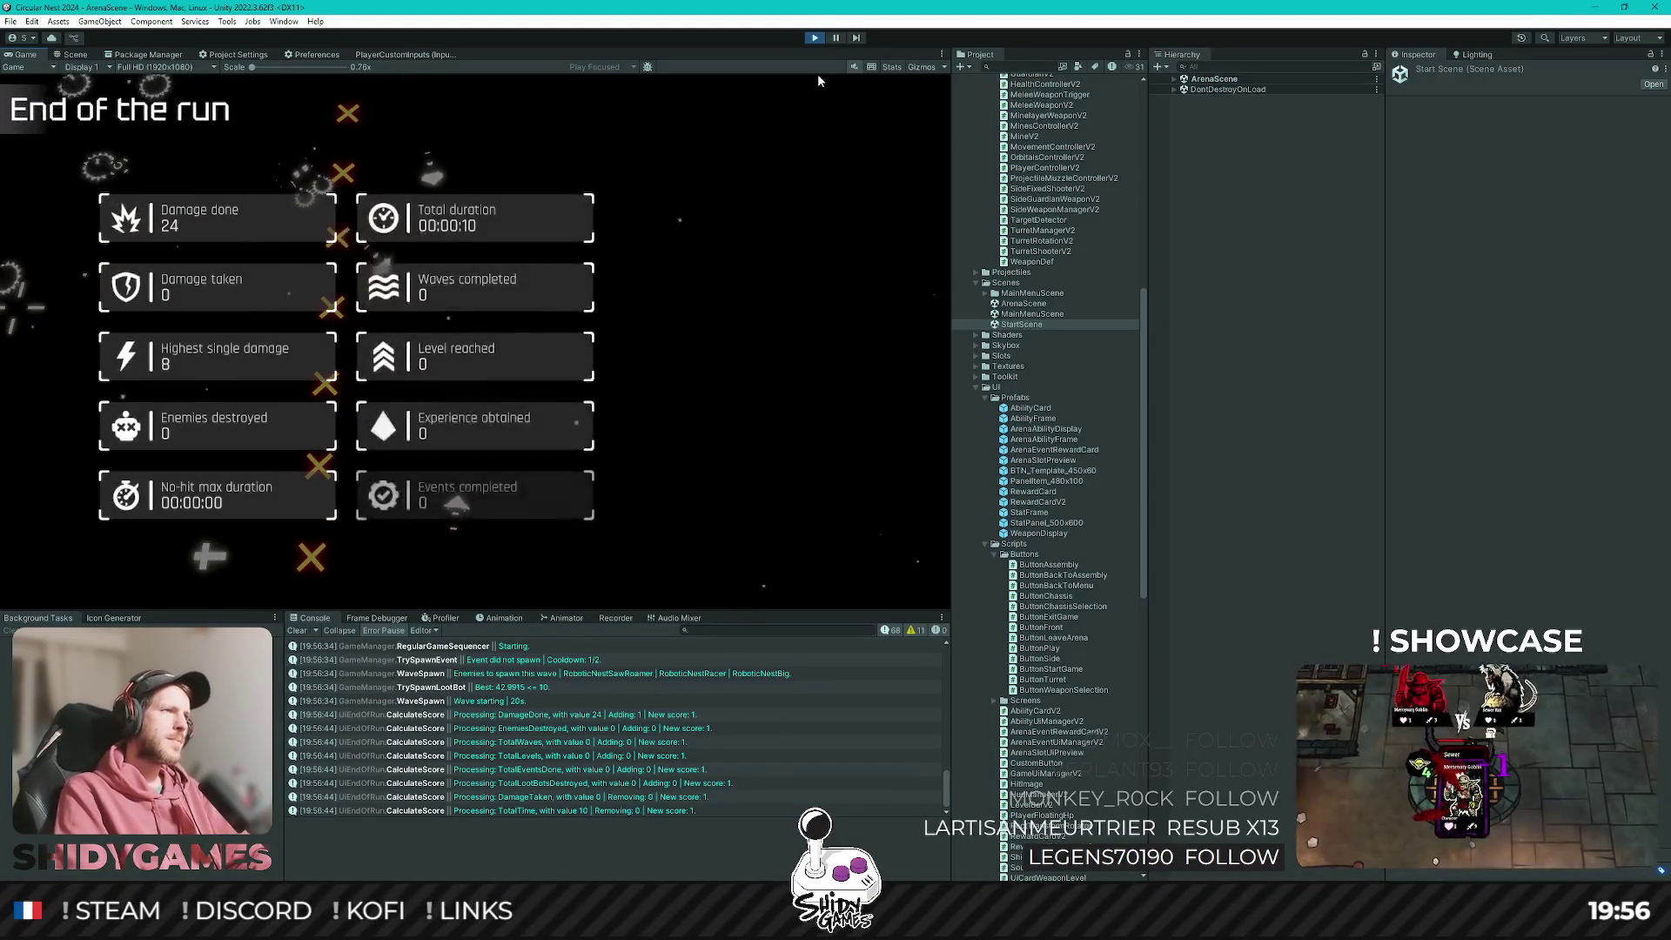
key(a)
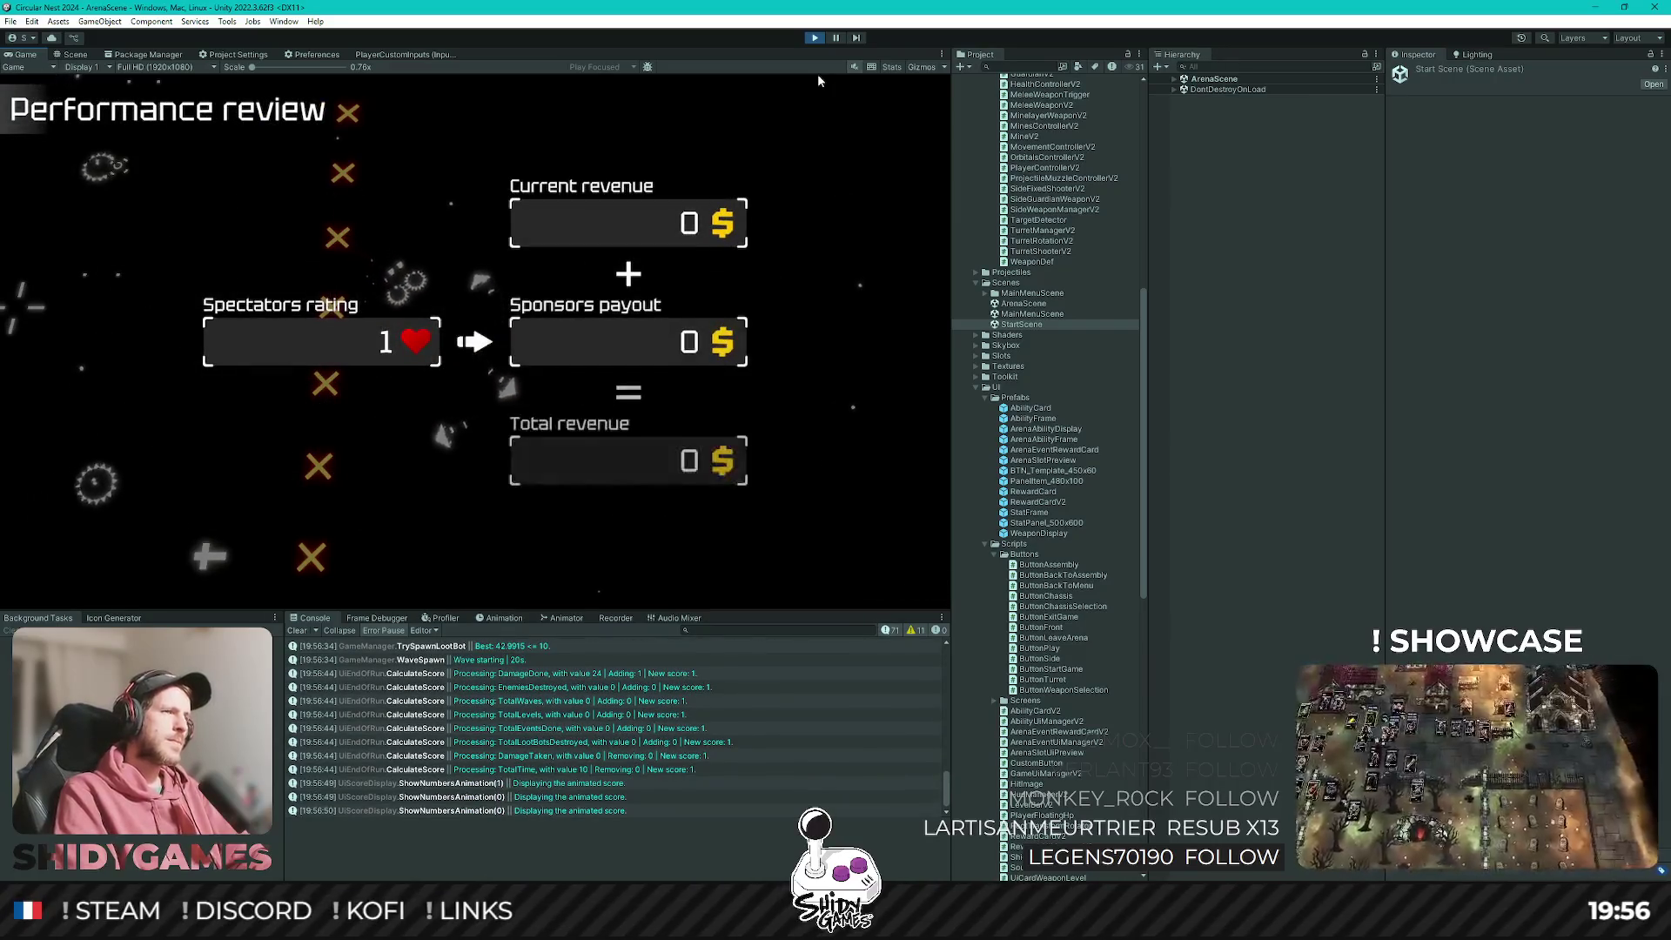
key(a)
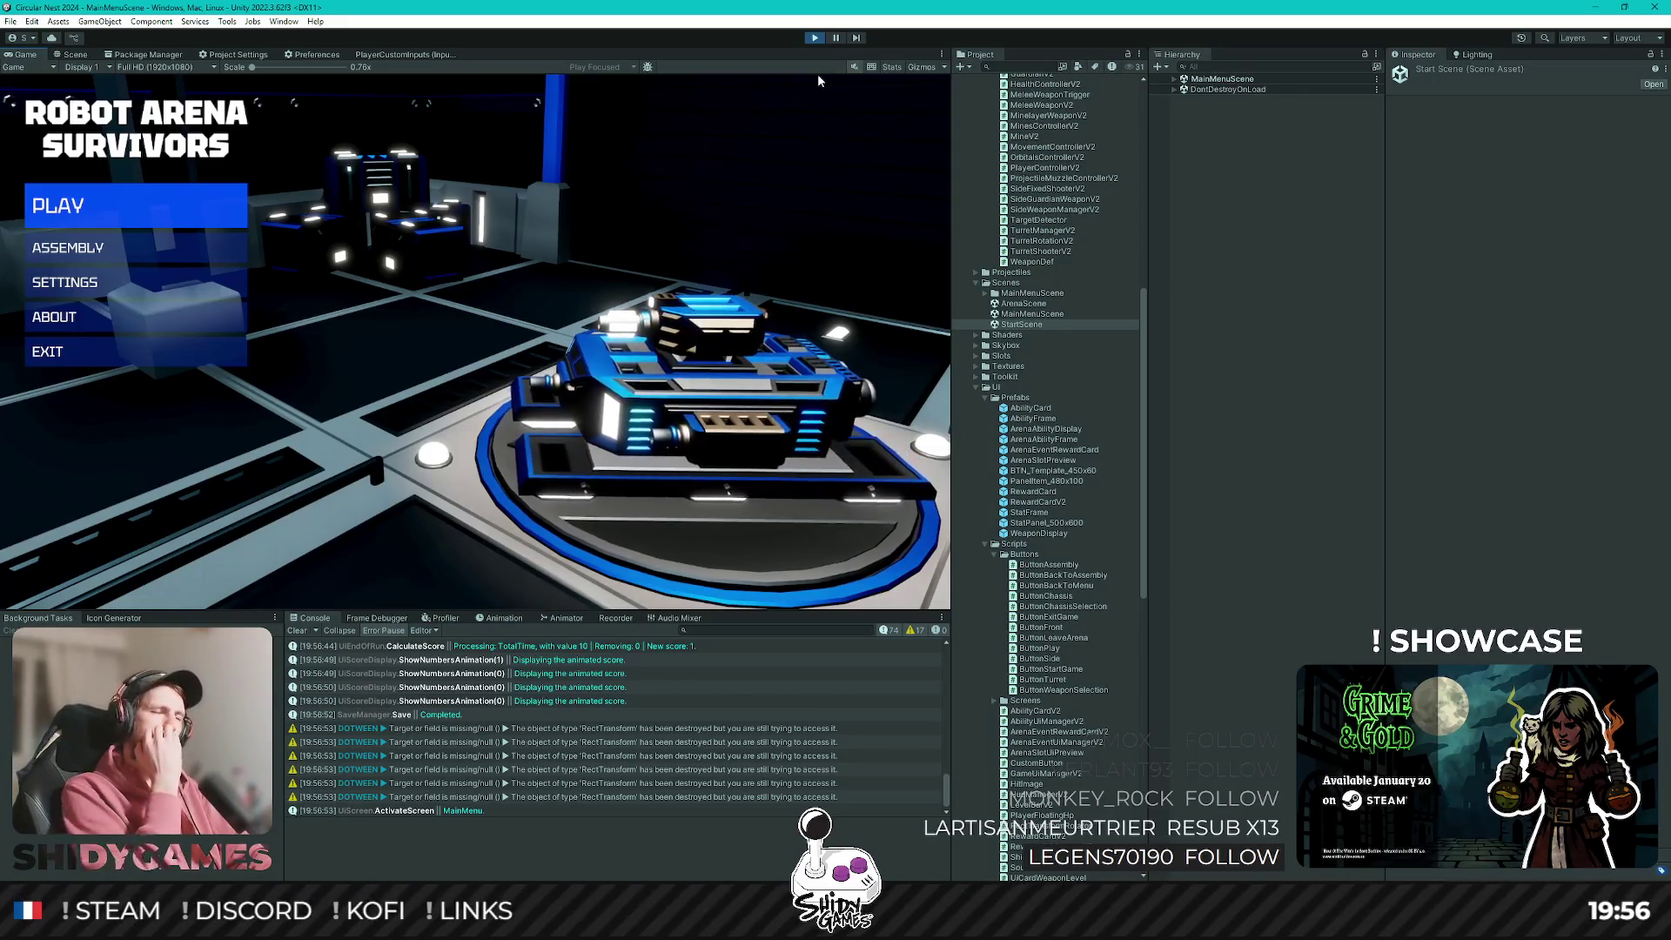
Play a third run earning 3 revenue, then open ASSEMBLY, where the balance still reads 0 $.
key(Return)
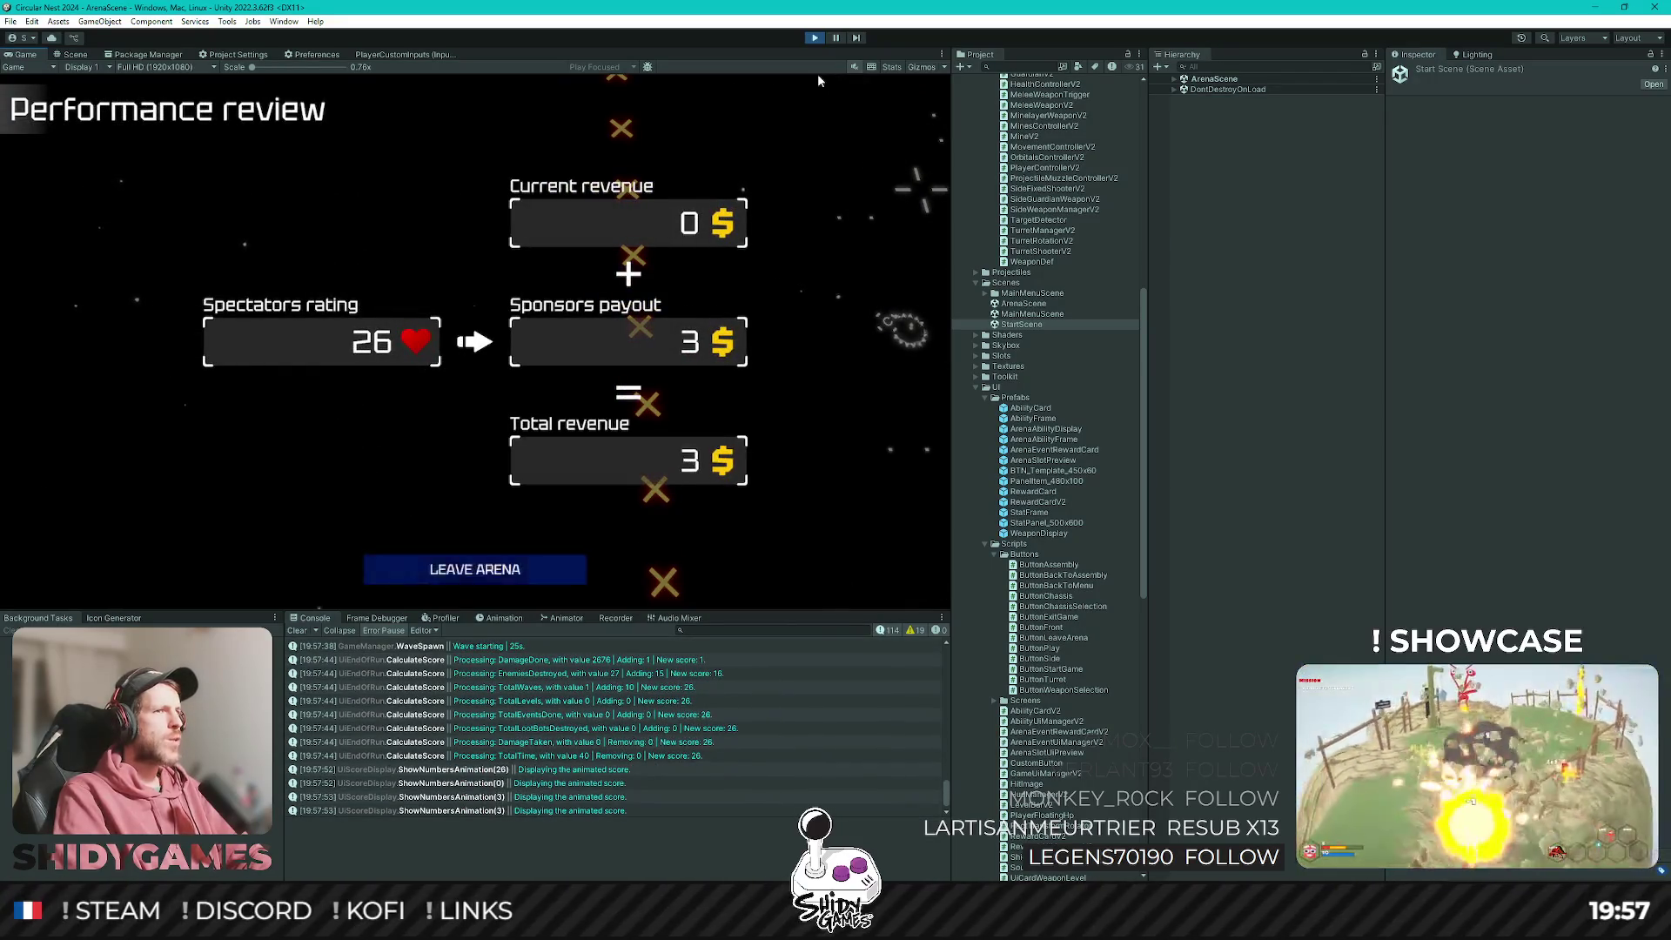
key(Return)
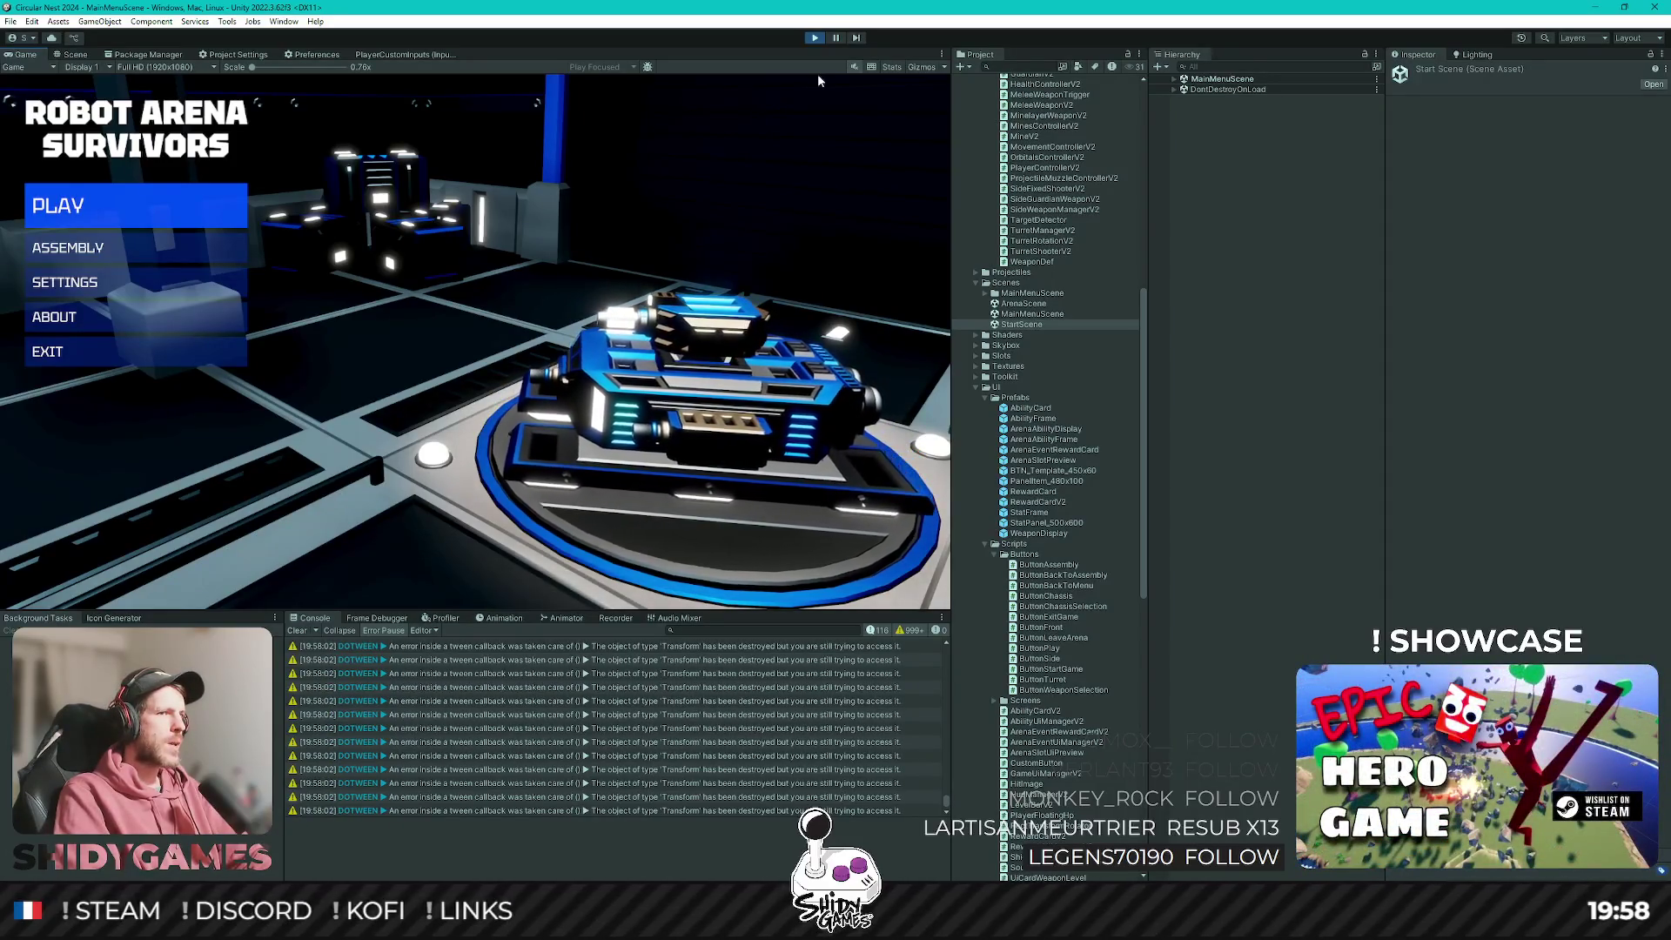
key(Down)
key(Return)
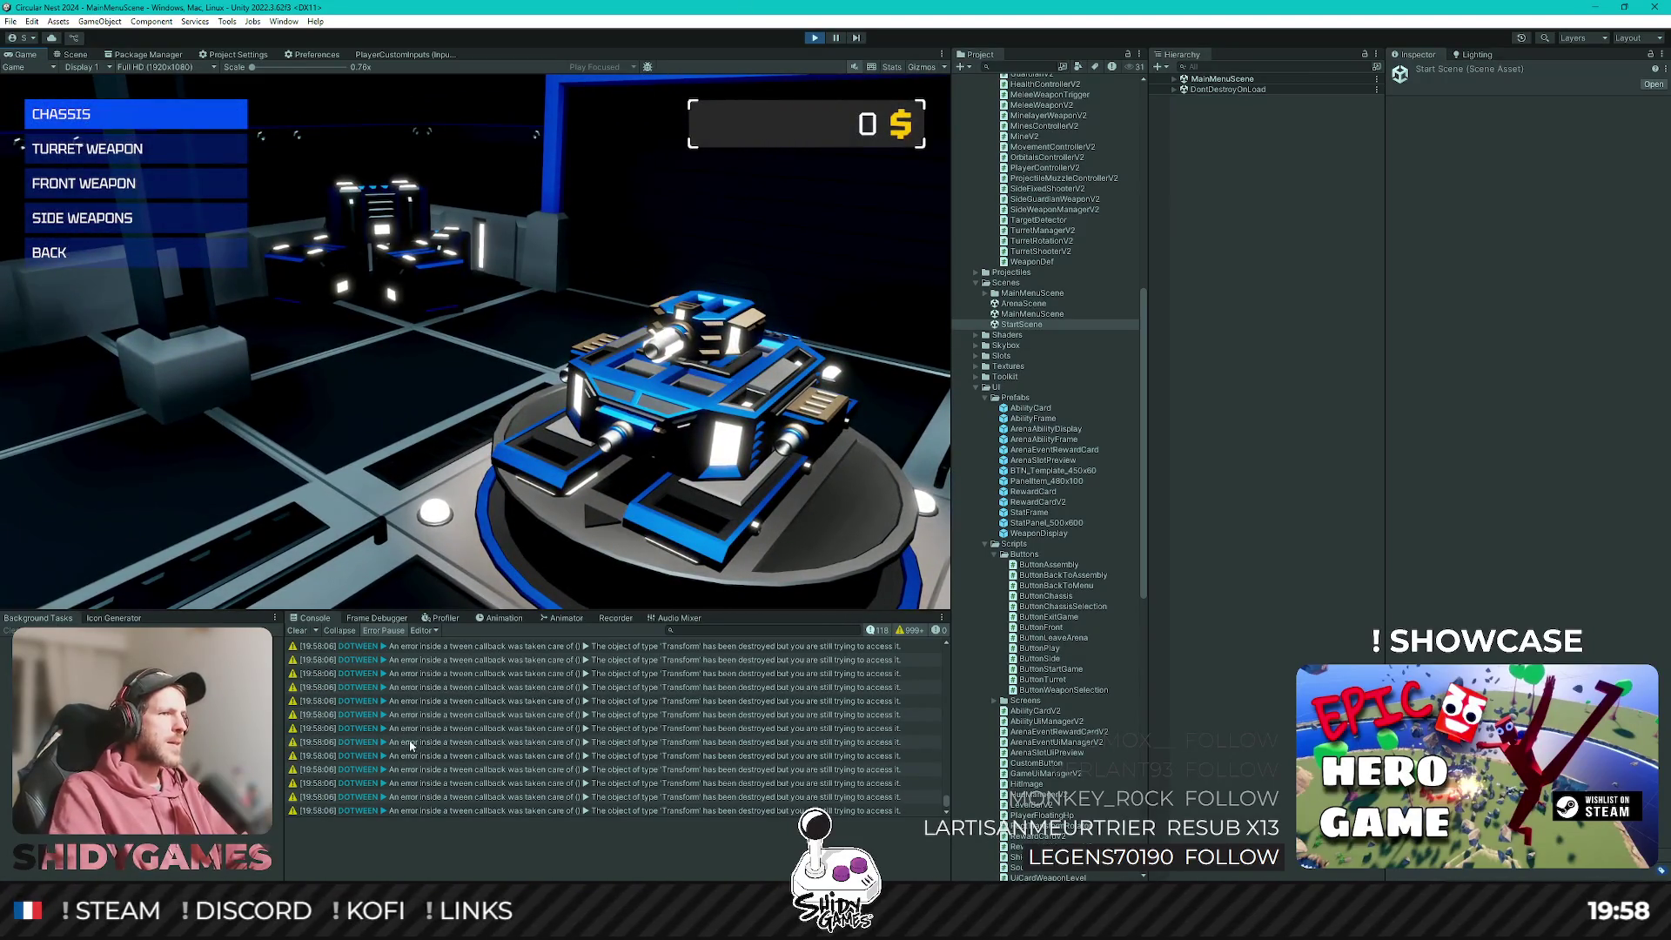
Inspect the DOTween error stack traces in the Console, clearing the log in between.
click(464, 727)
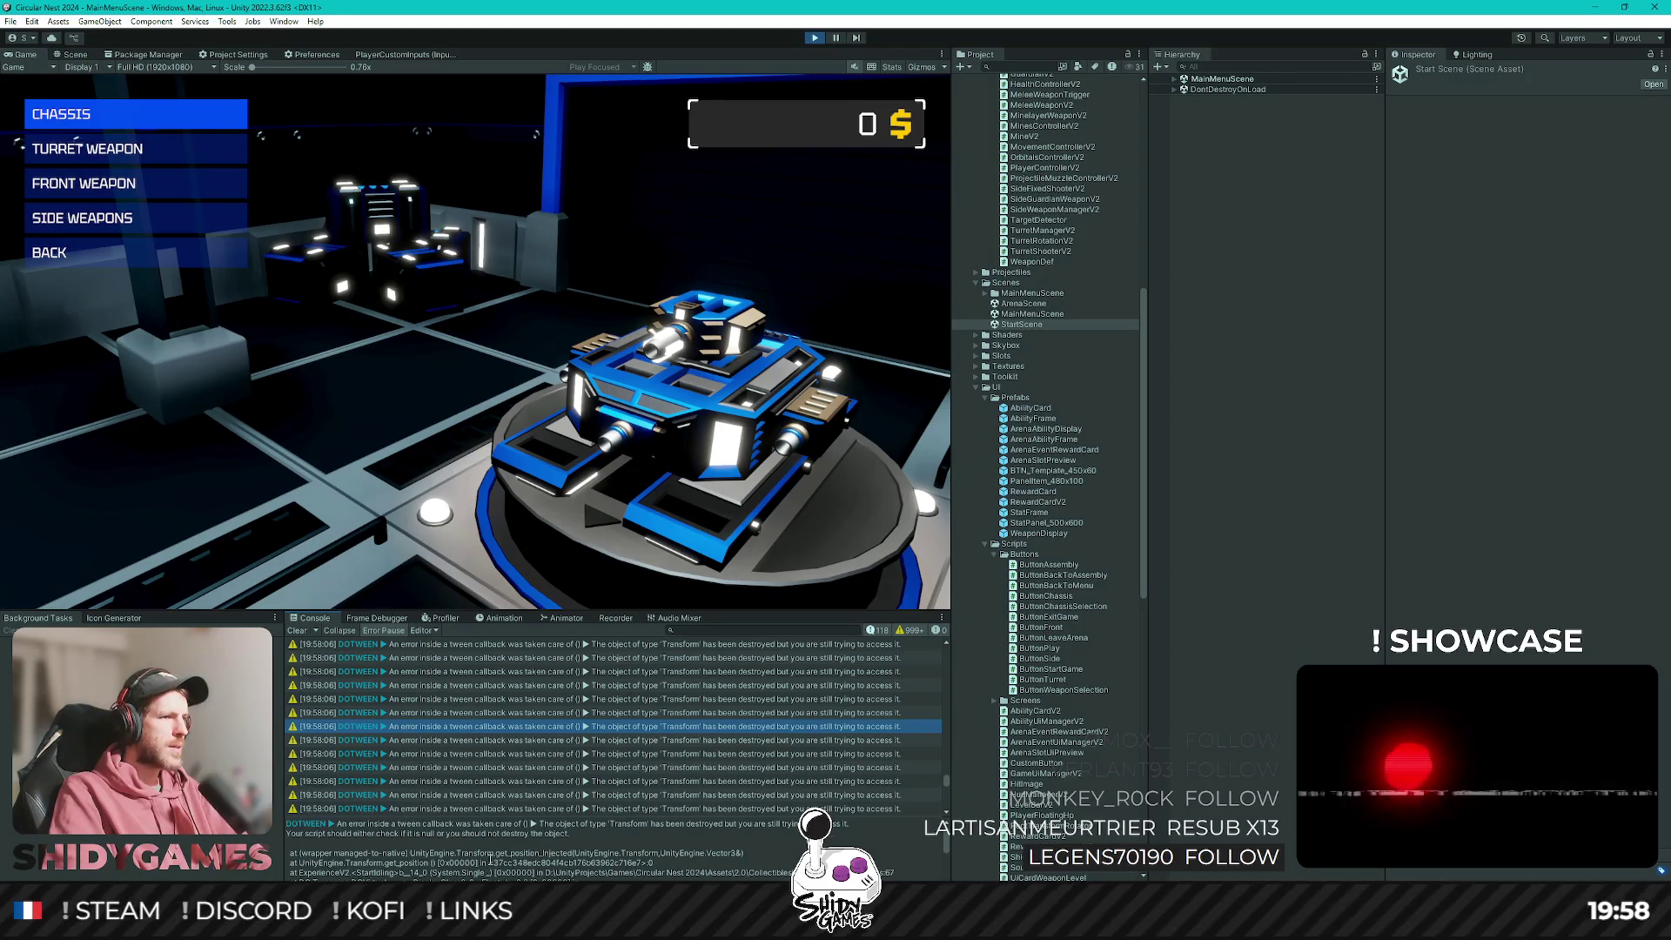
scroll(484, 858, down, 2)
scroll(414, 862, up, 2)
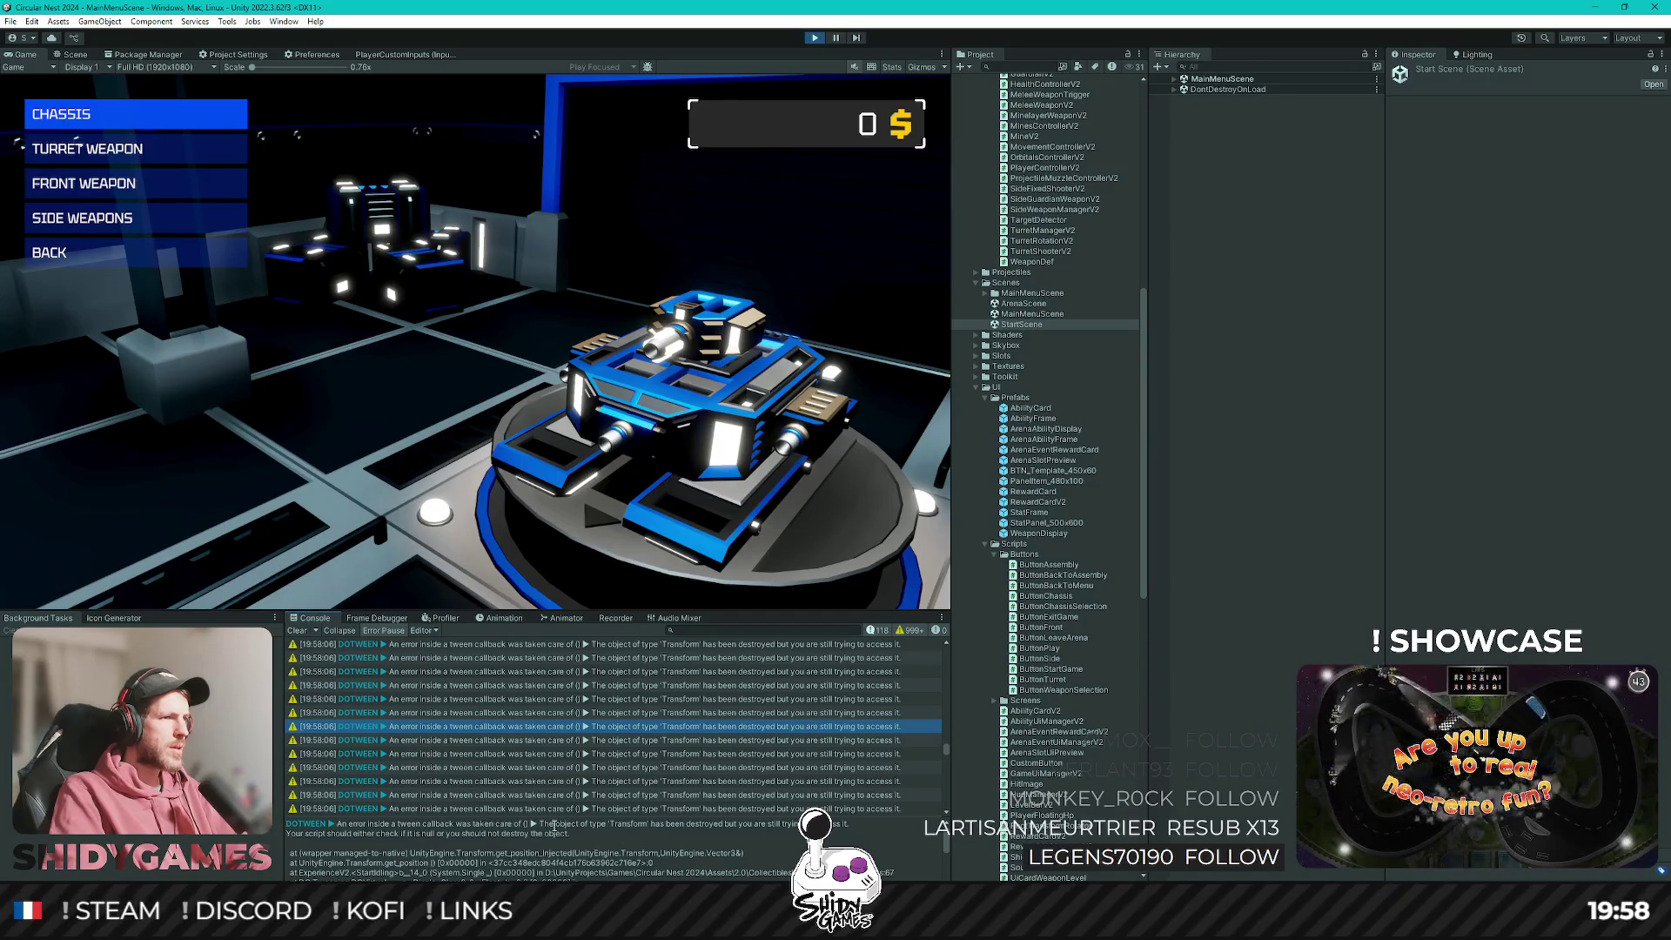
scroll(592, 765, up, 3)
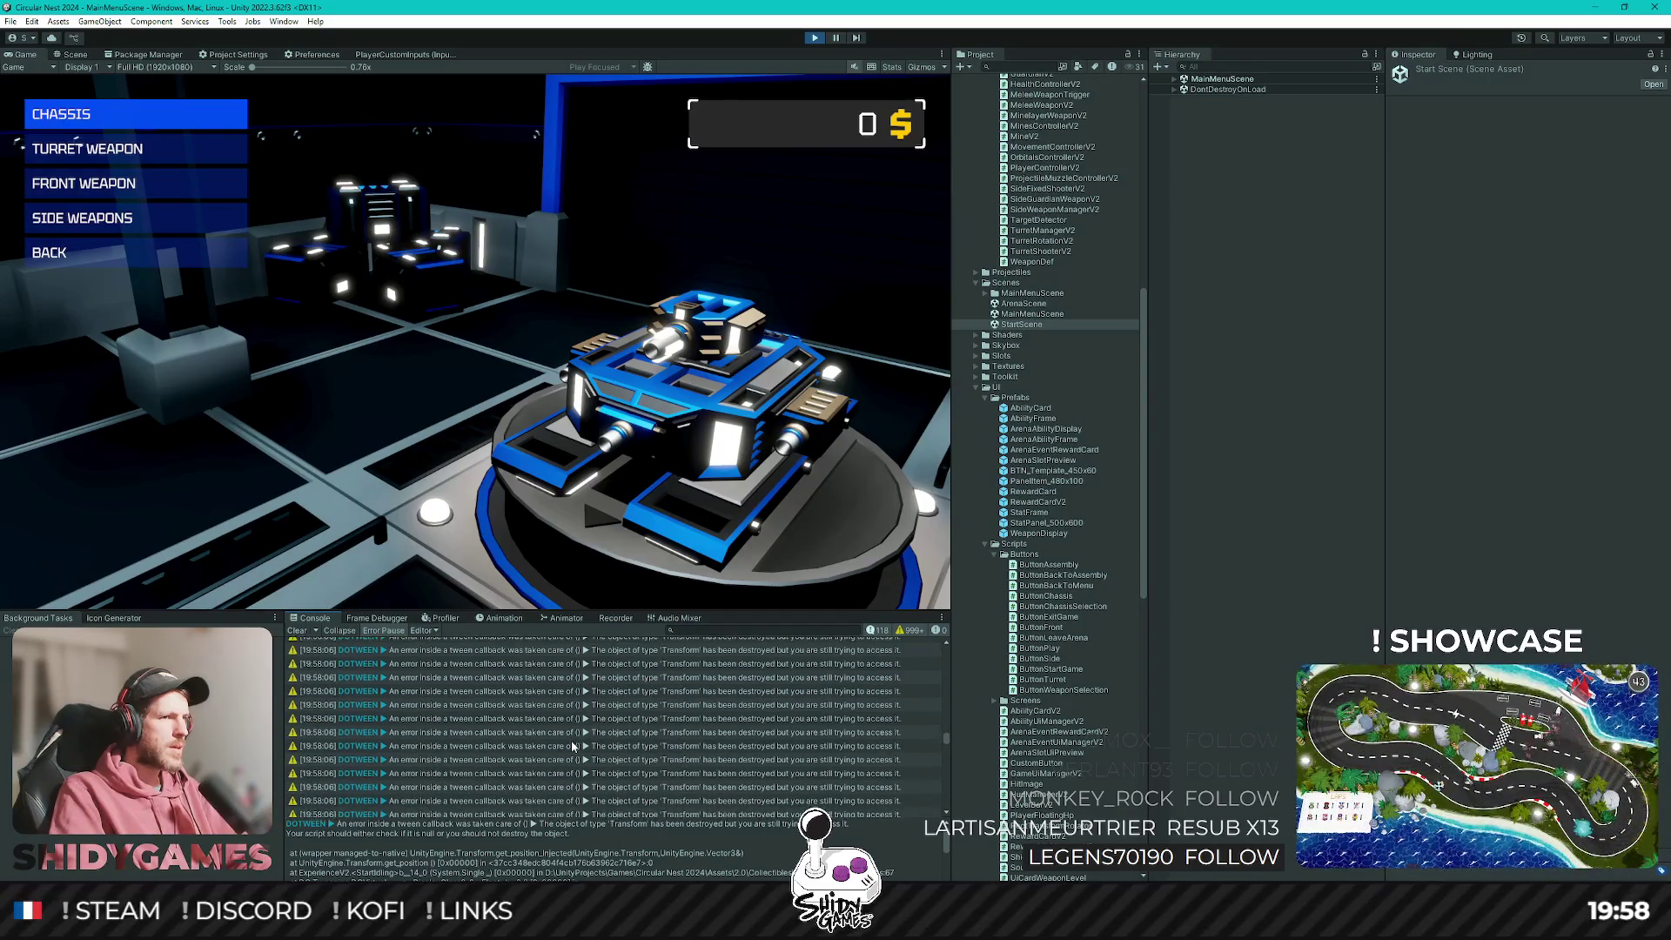
click(301, 631)
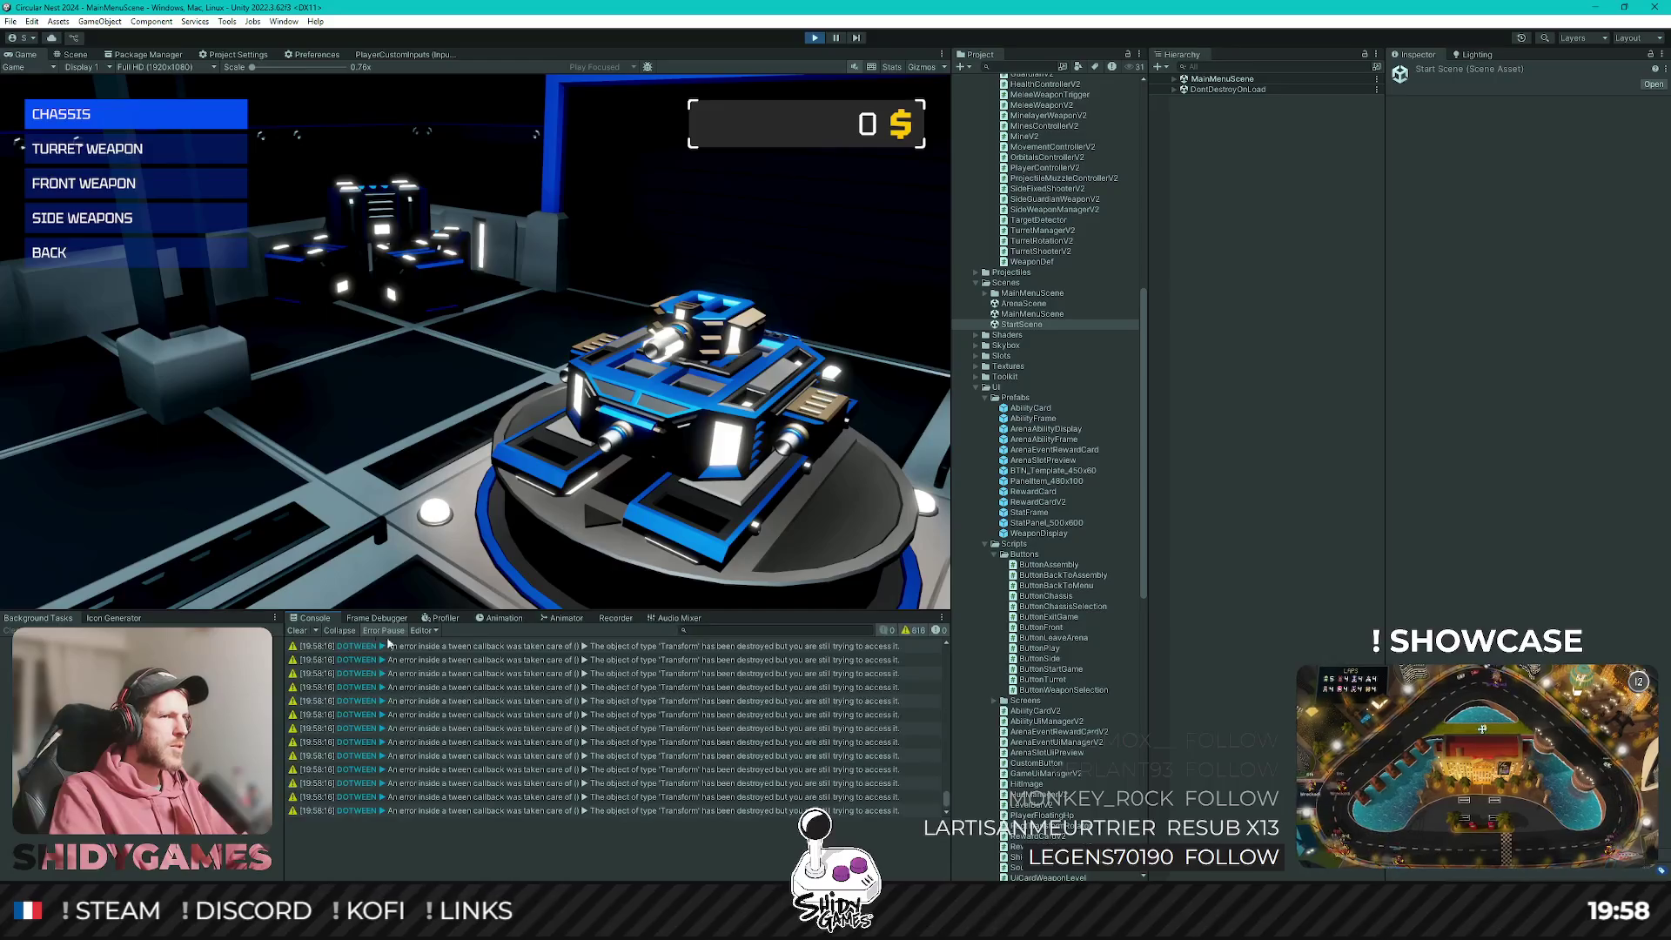
click(487, 658)
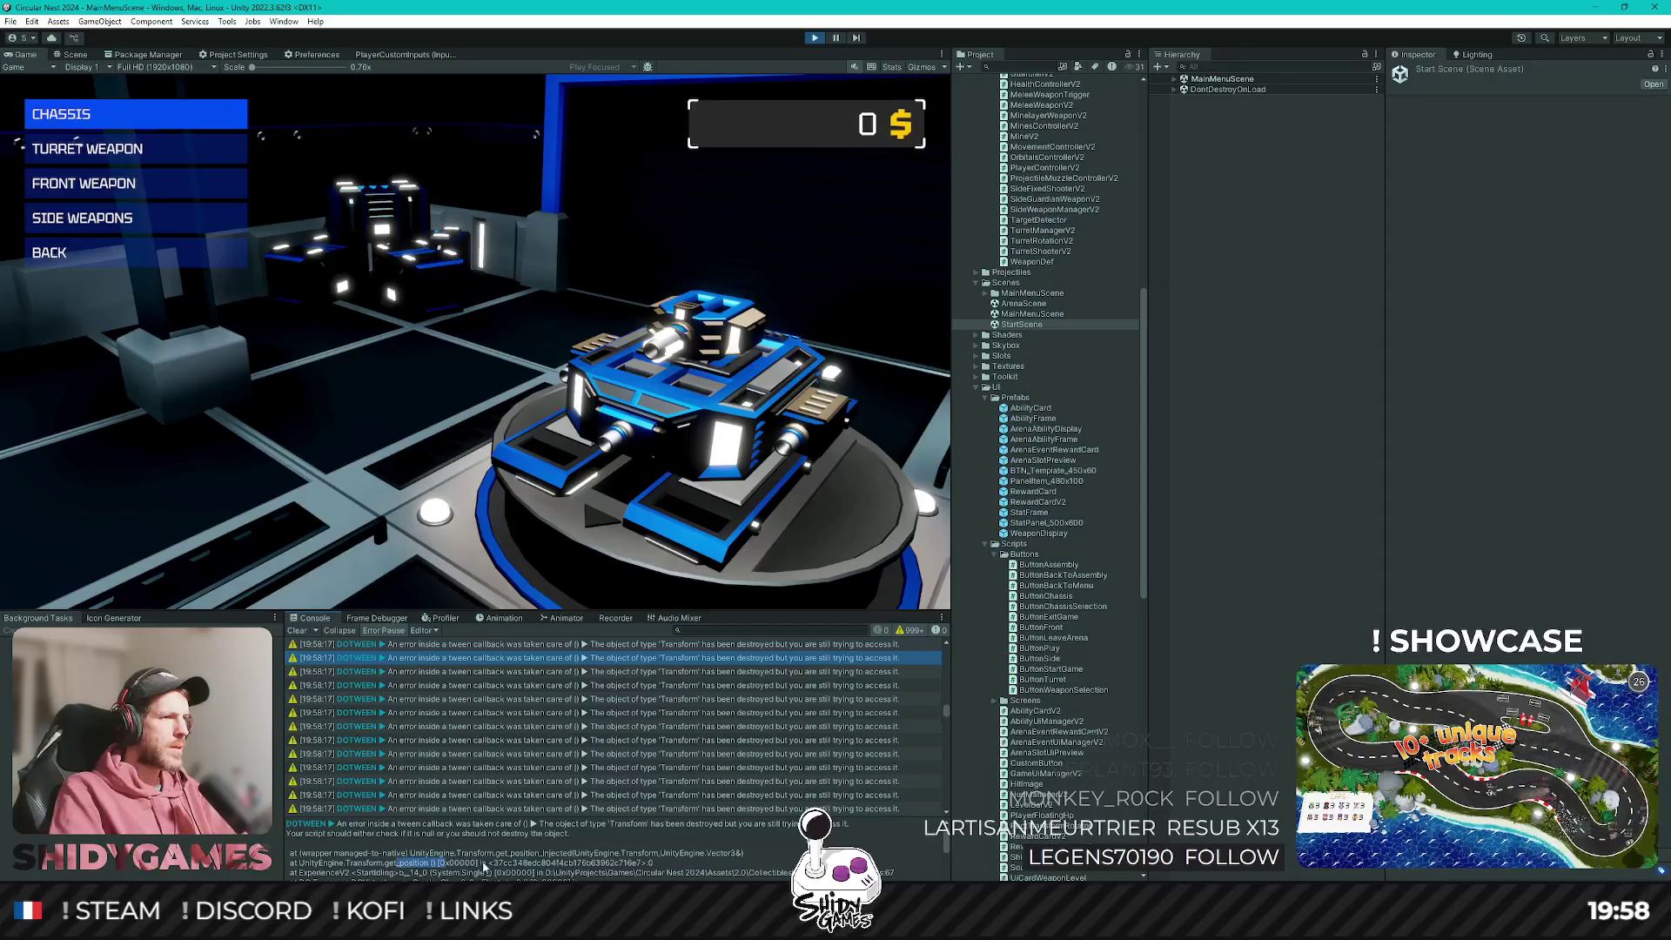
drag(484, 866, 651, 865)
scroll(512, 856, down, 2)
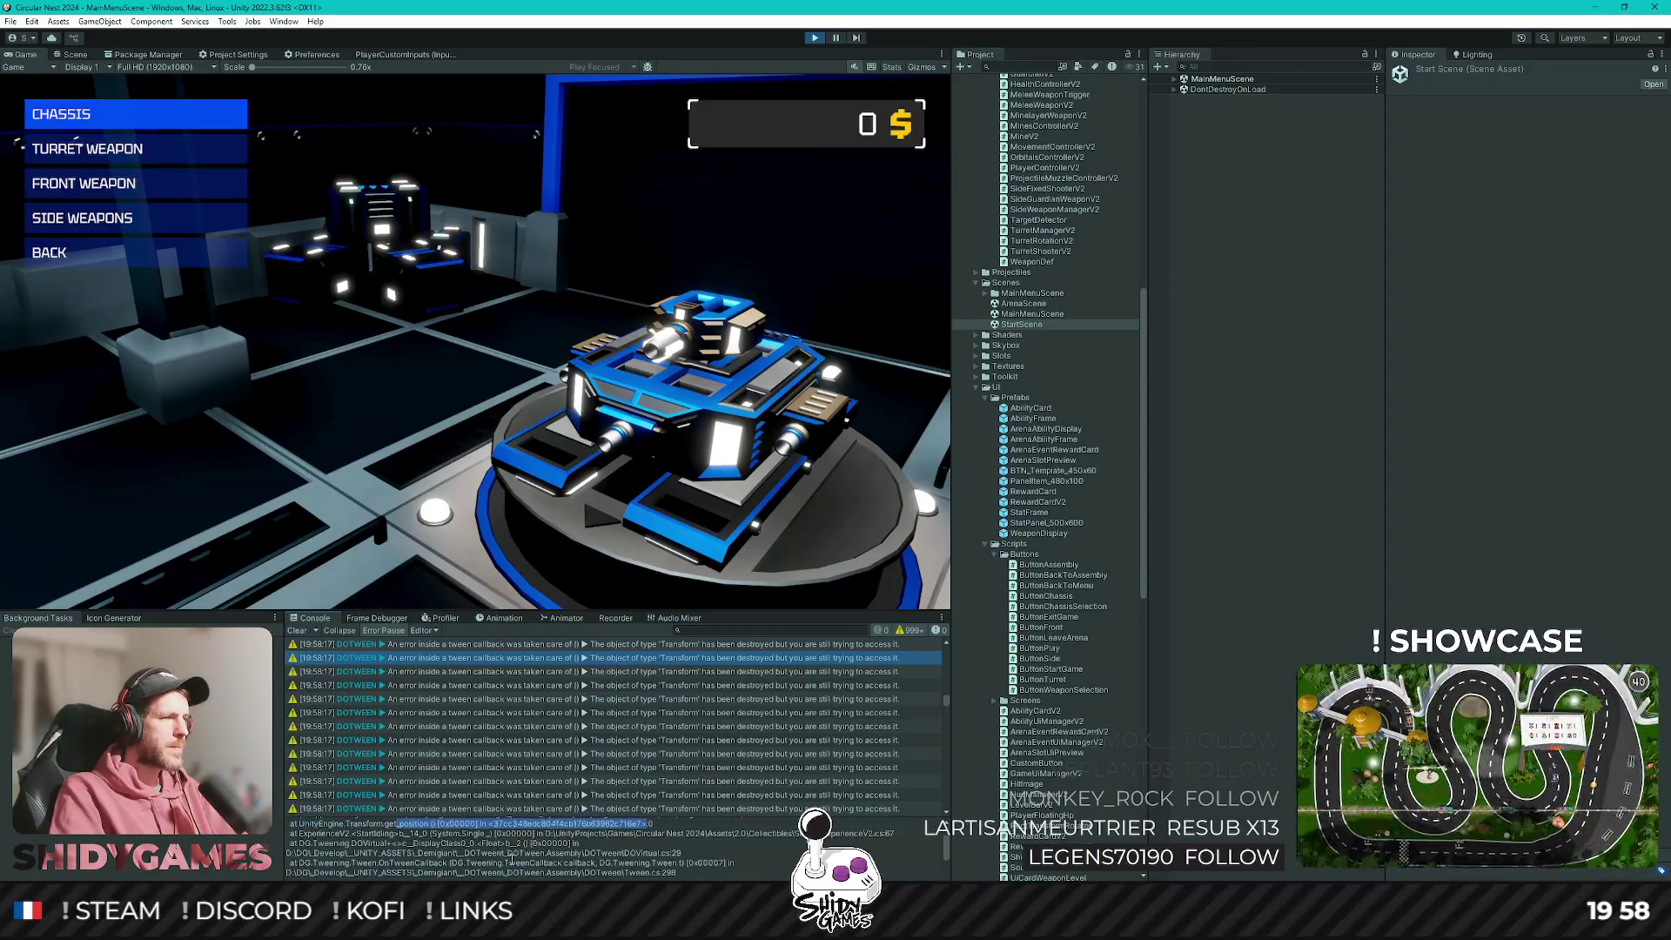
double_click(372, 834)
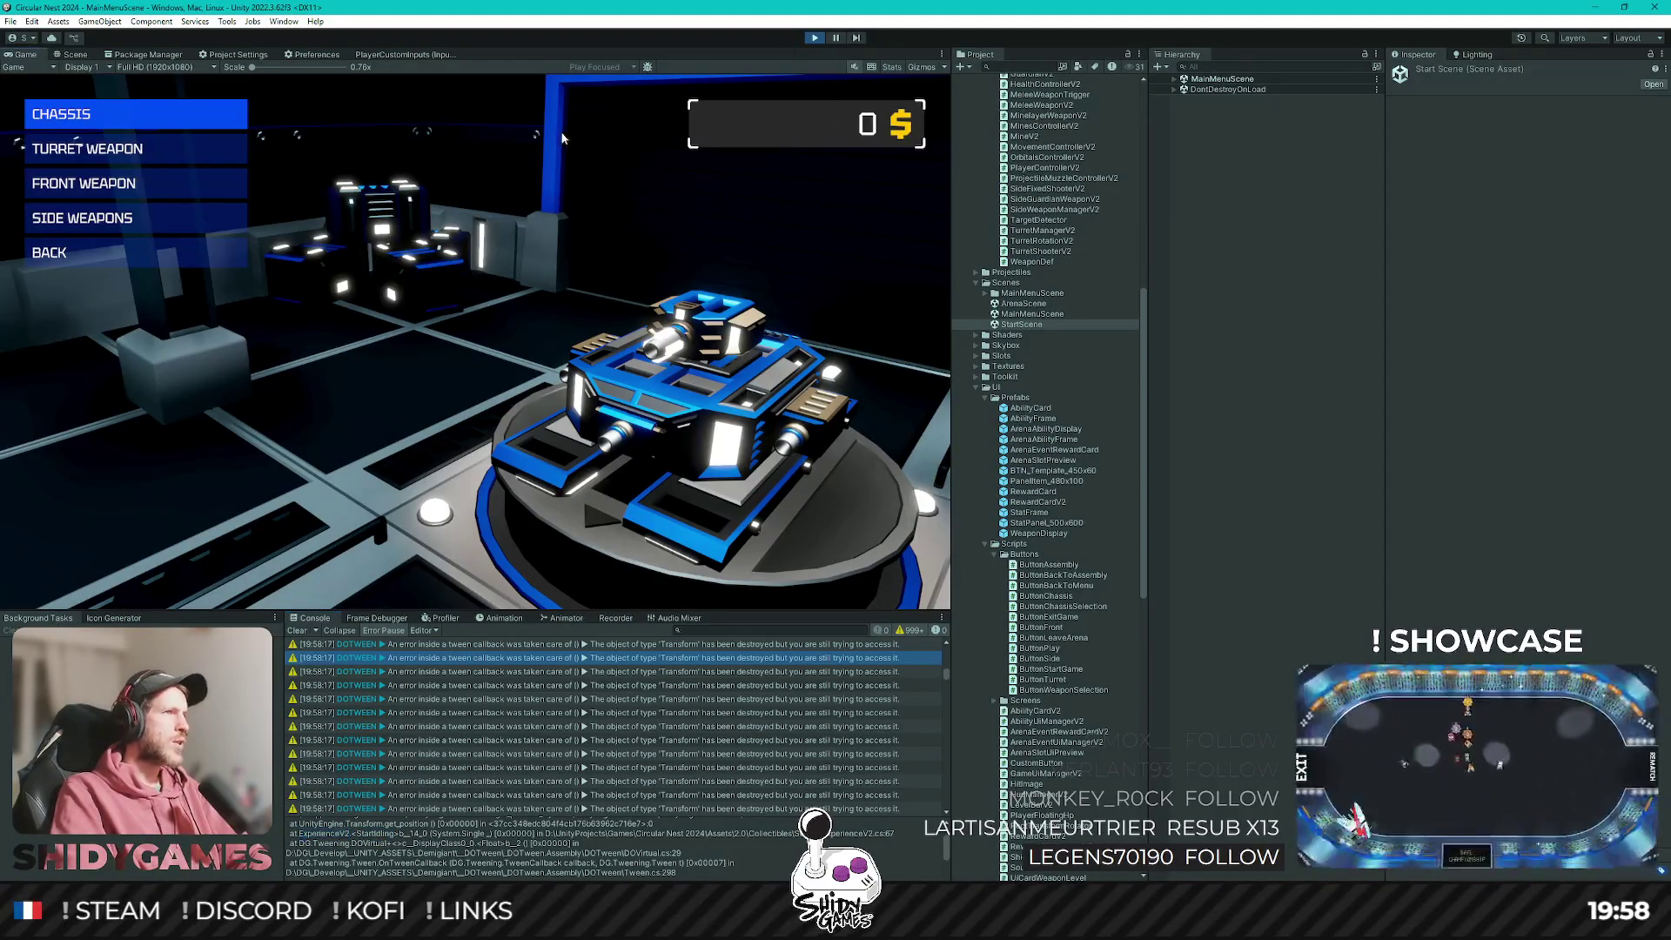
Cycle through the assembly menu entries, then choose Back to return to the main menu.
key(Down)
key(Down)
key(Down)
key(Down)
key(Up)
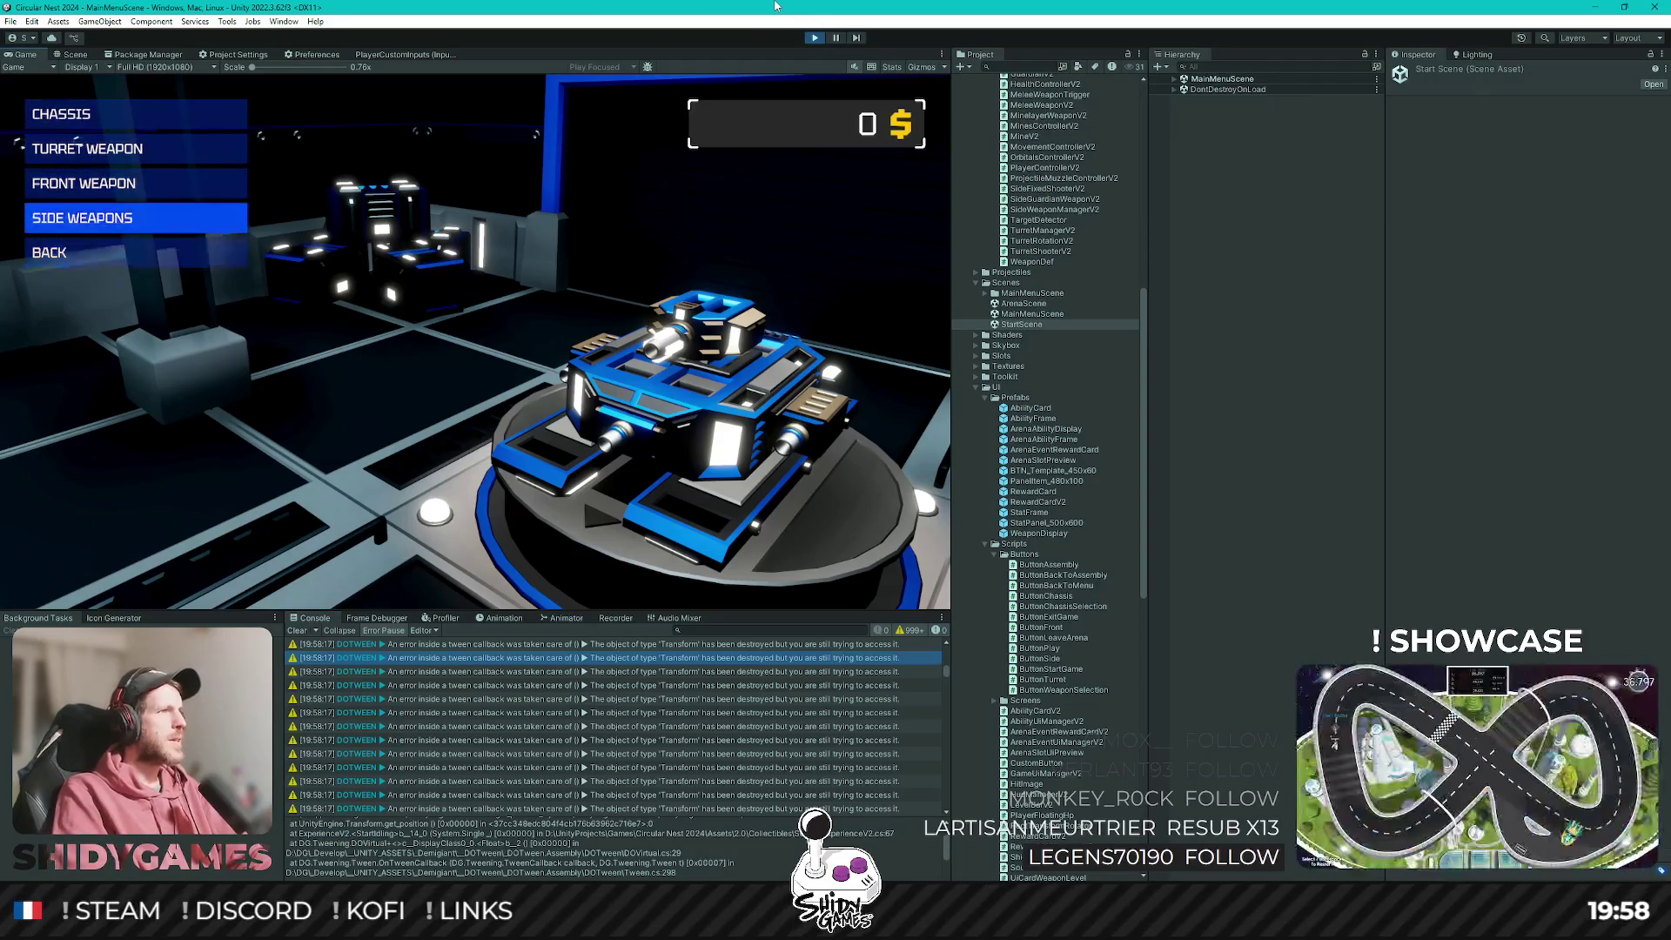
key(Up)
key(Up)
key(Up)
key(Down)
key(Down)
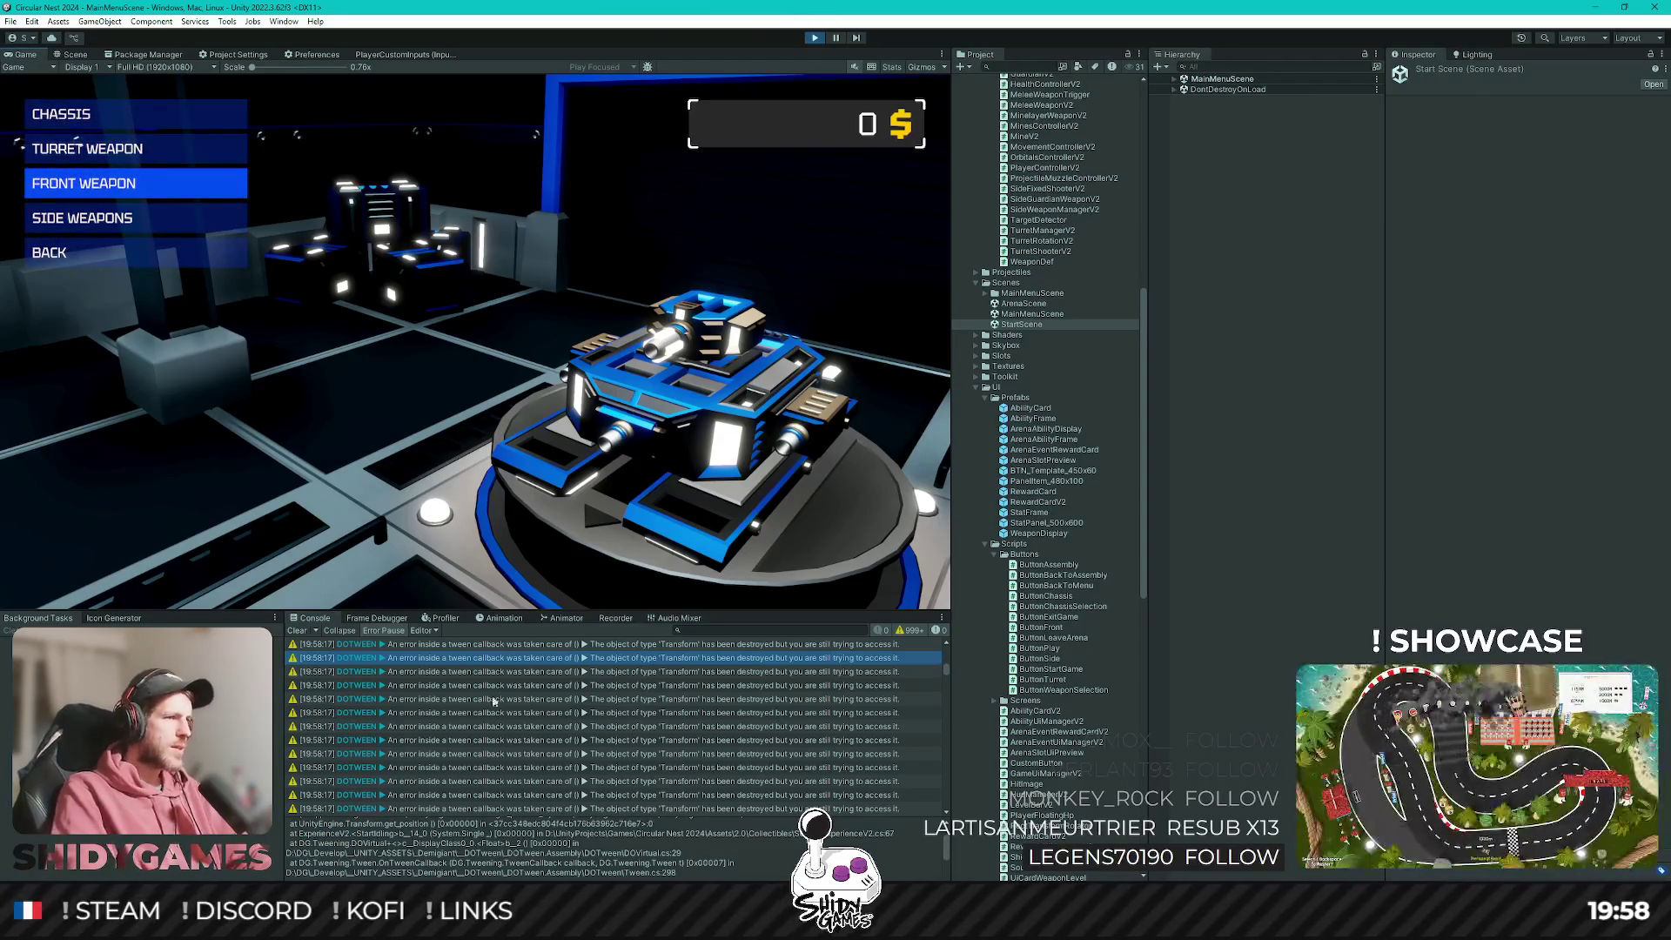
click(493, 702)
key(Down)
key(Down)
key(Down)
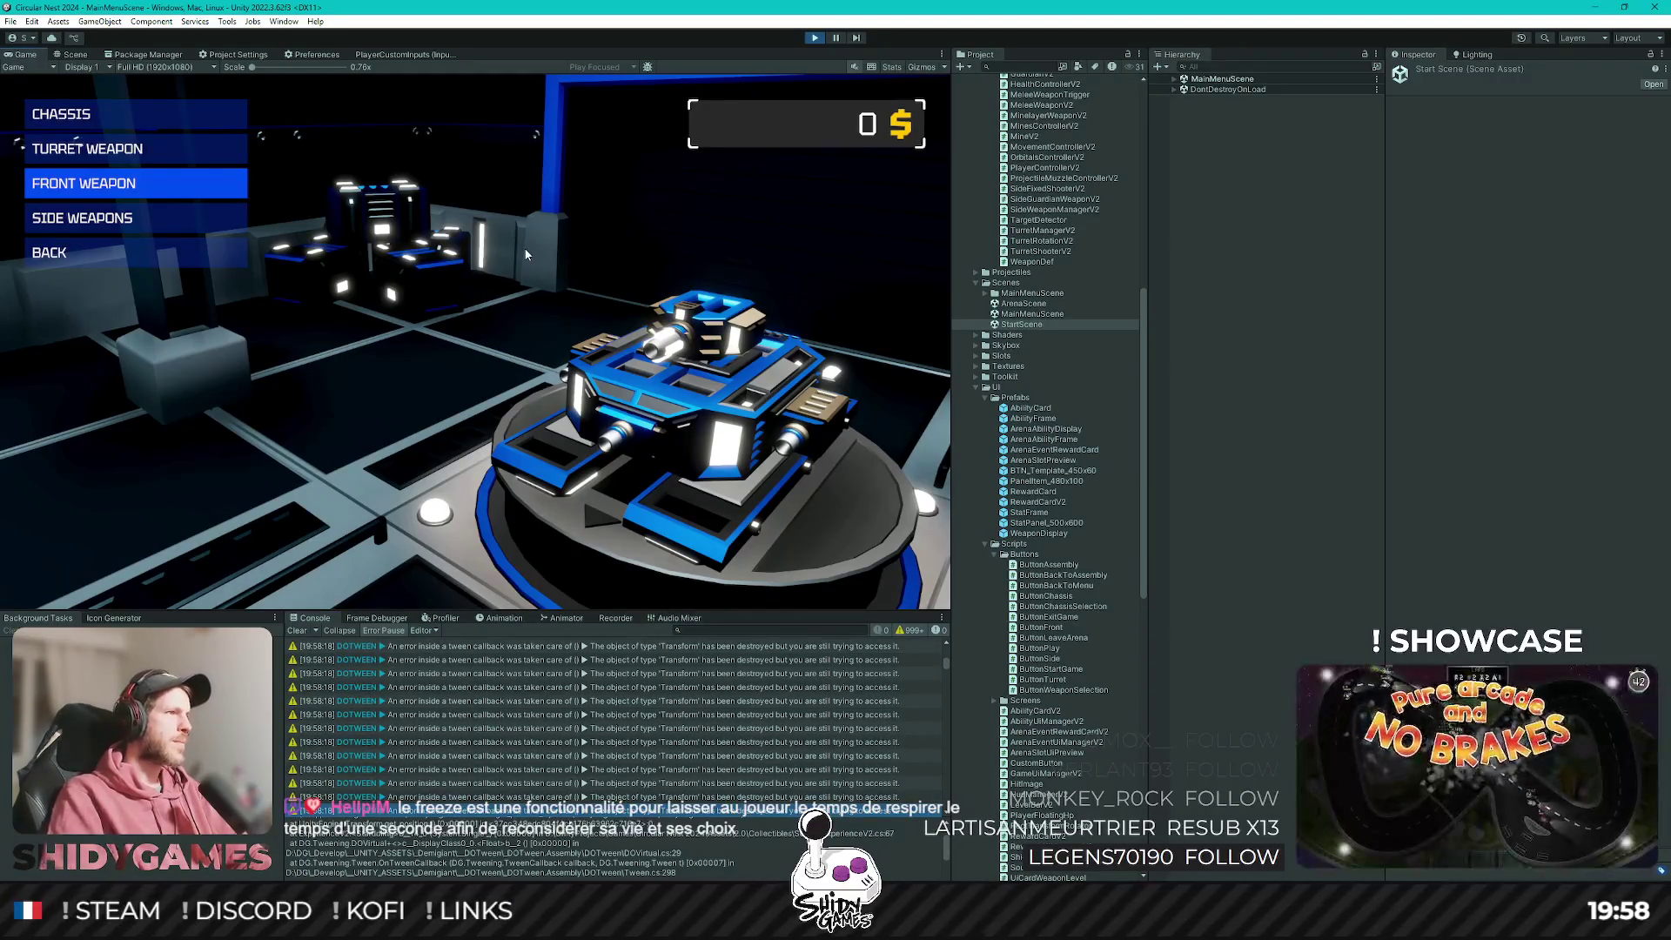
key(Down)
key(Up)
key(Up)
key(Up)
key(Down)
key(Down)
key(Down)
key(Up)
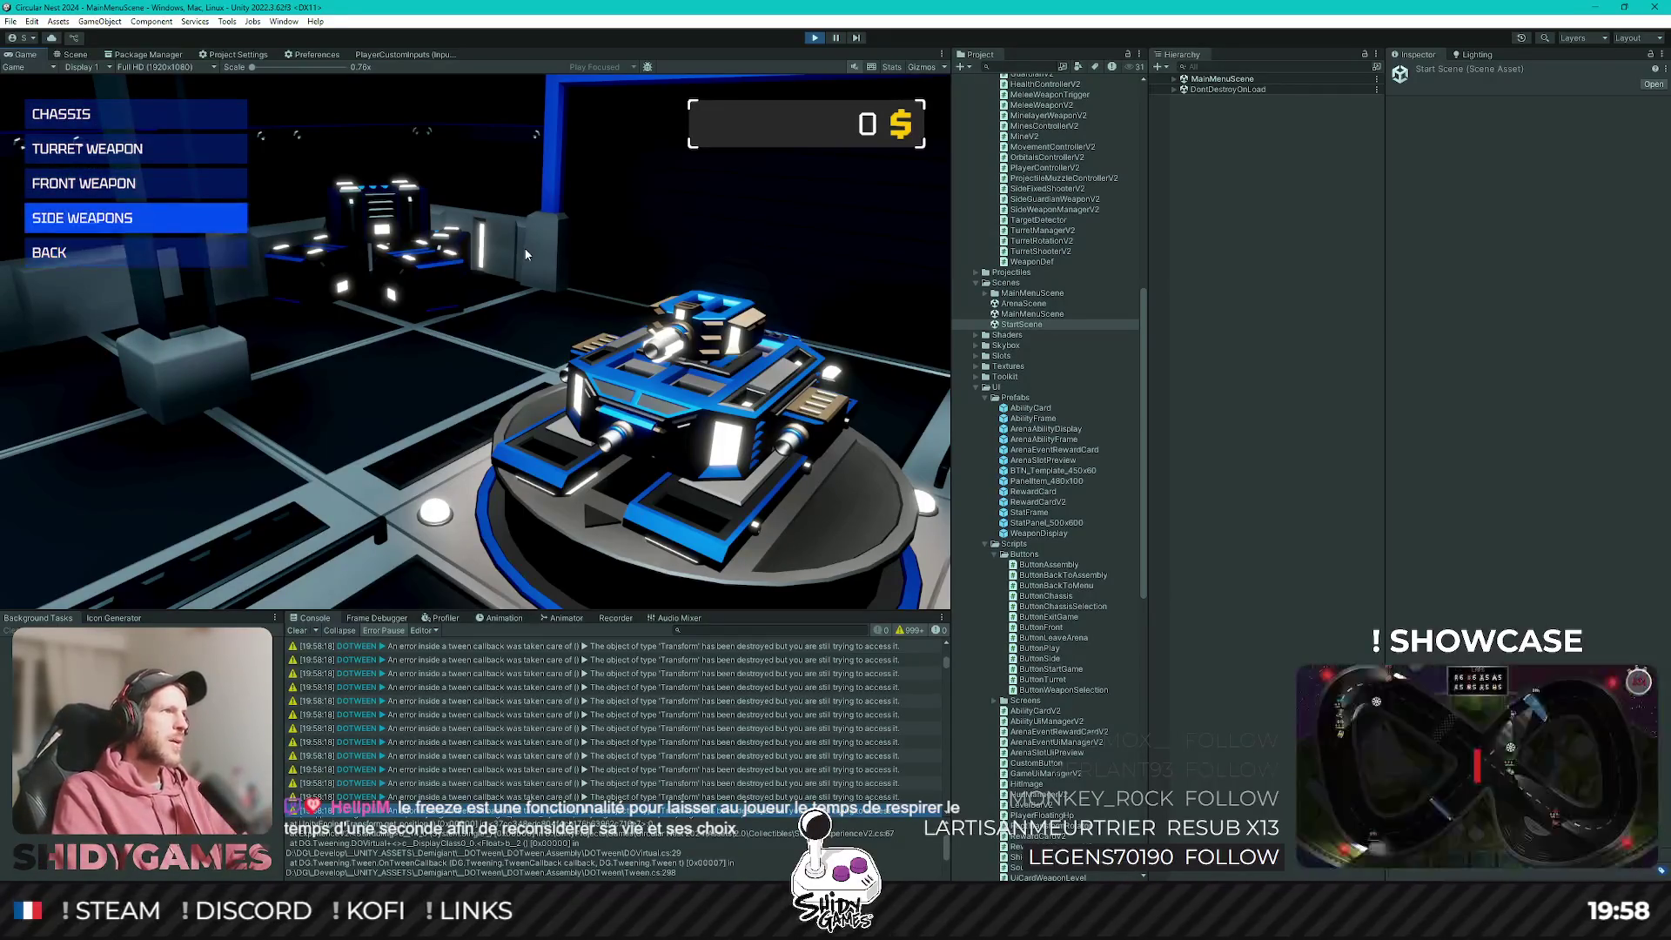
key(Up)
key(Up)
key(Down)
key(Down)
key(Down)
key(Down)
key(Return)
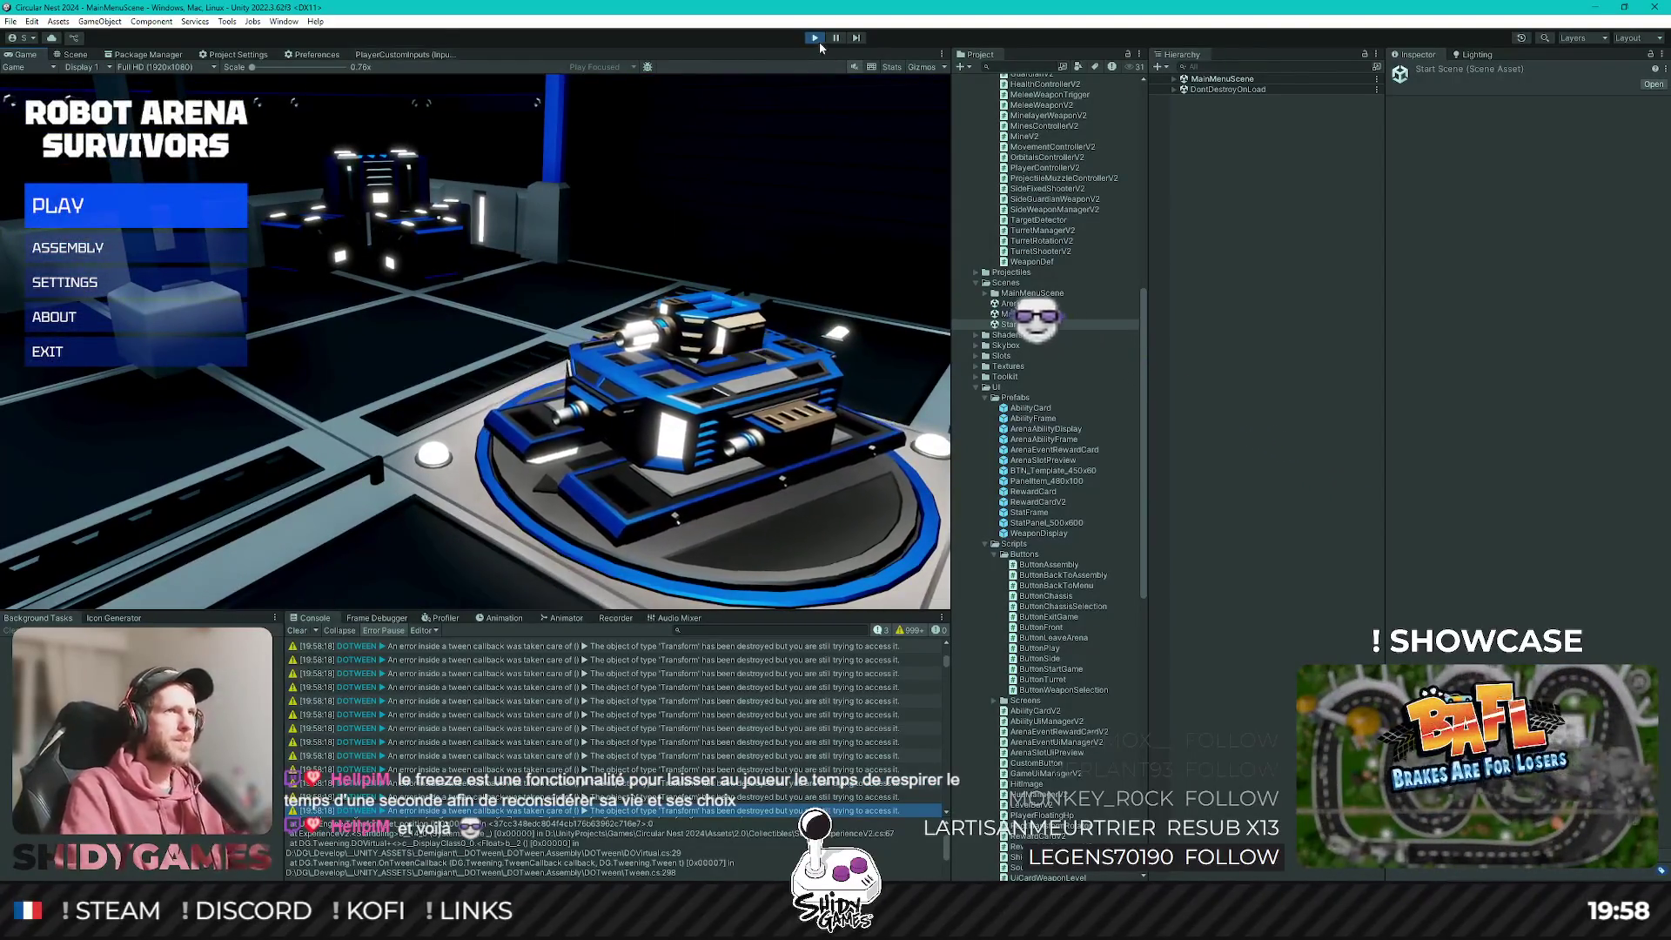
Stop the play-mode test and switch over to Rider.
click(815, 37)
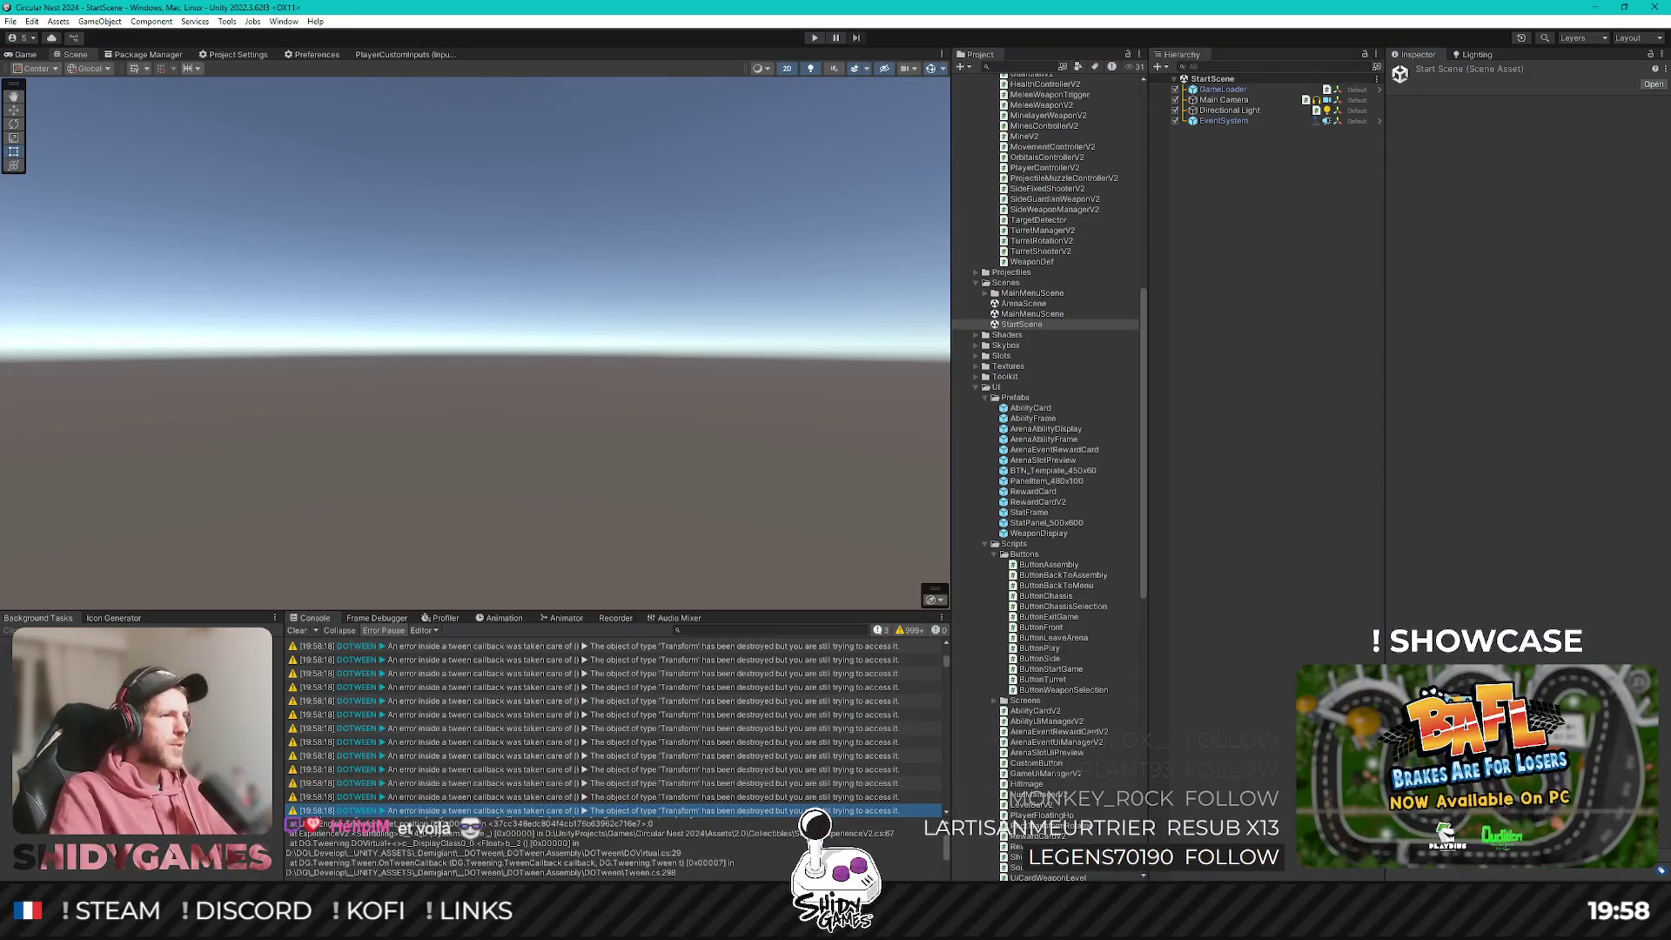
key(alt+Tab)
key(ctrl+t)
Open ExperienceV2.cs, search it for 'tw', and cut the unused using System line.
text(experience)
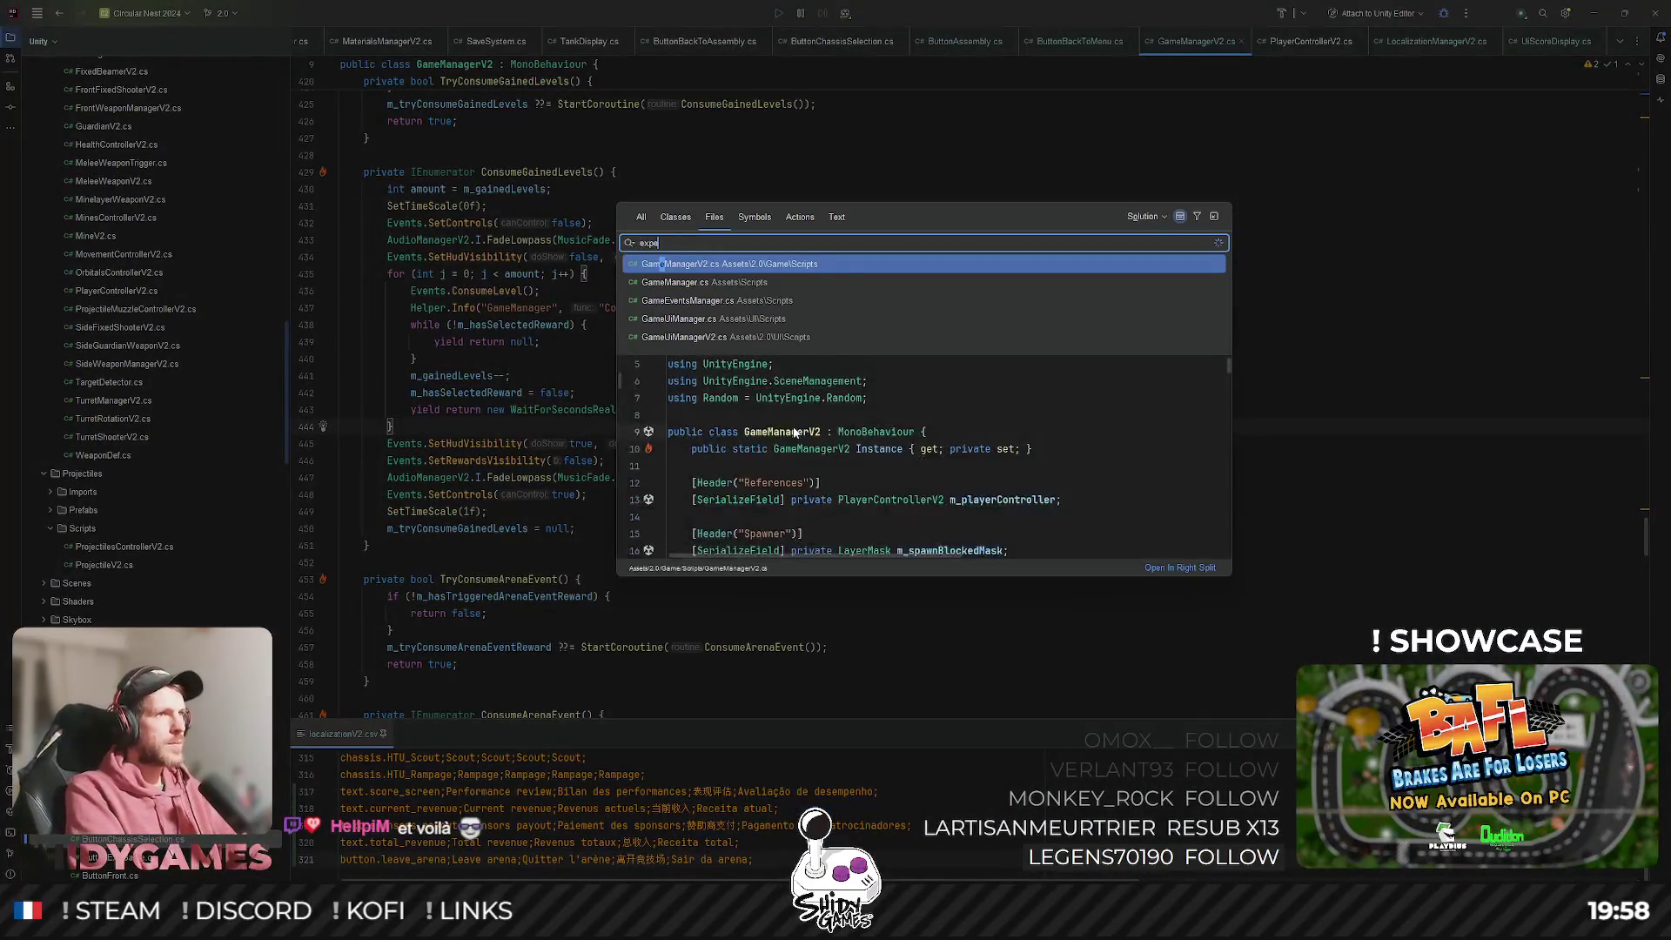
key(Return)
key(ctrl+f)
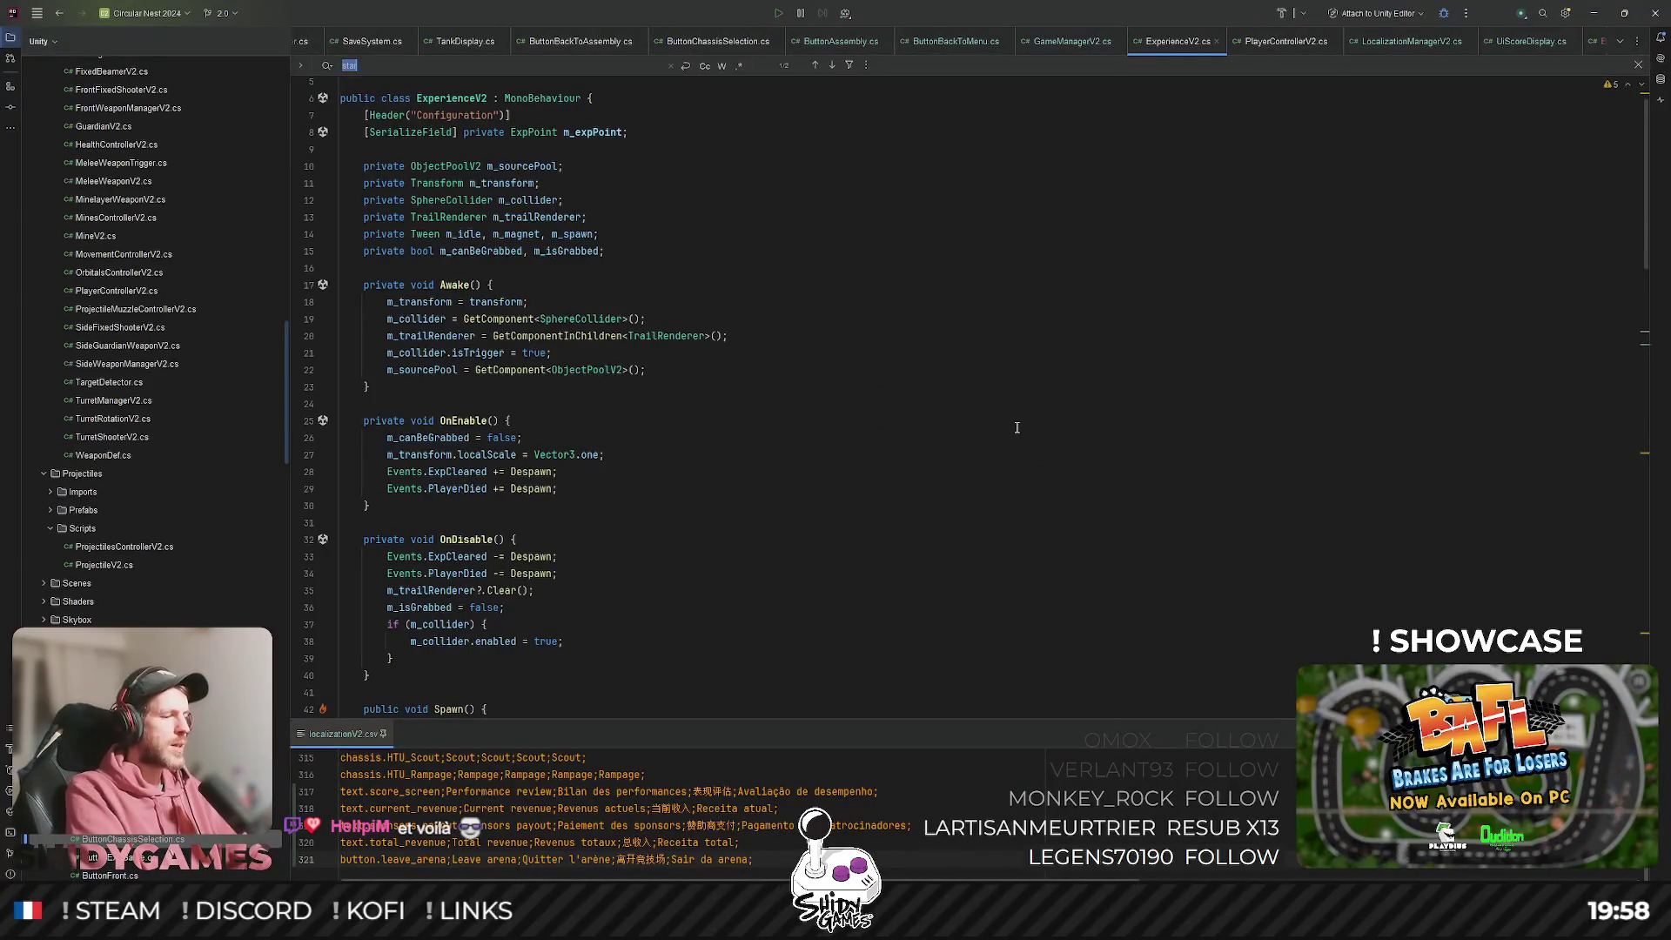
text(tw)
key(BackSpace)
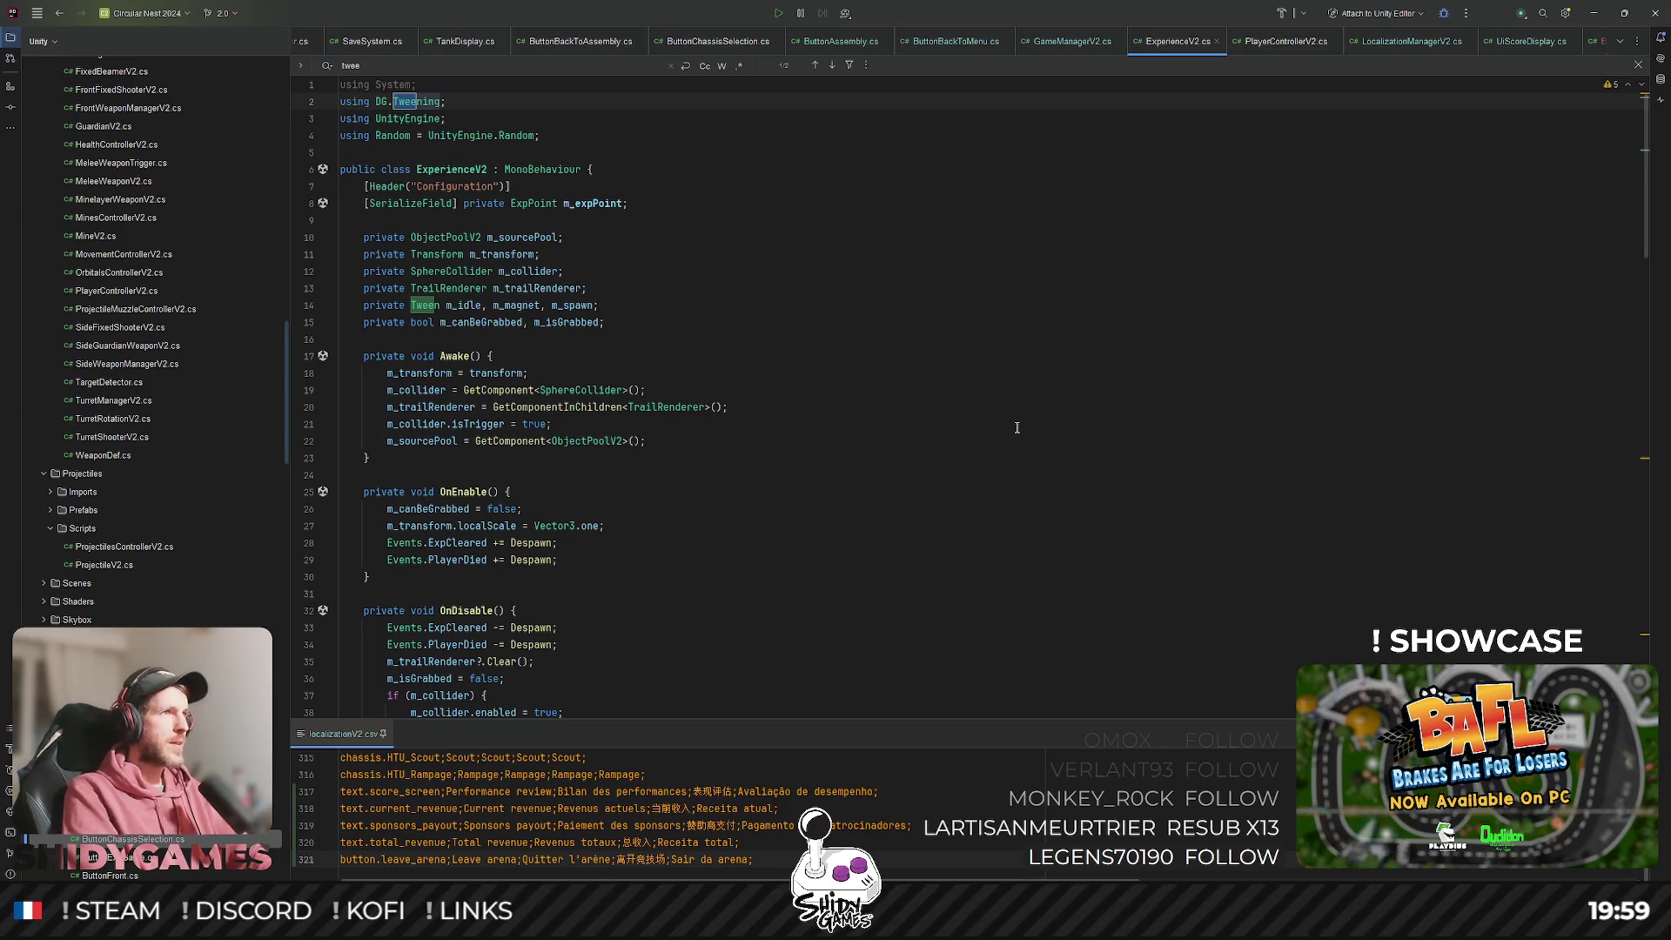
click(370, 90)
key(ctrl+x)
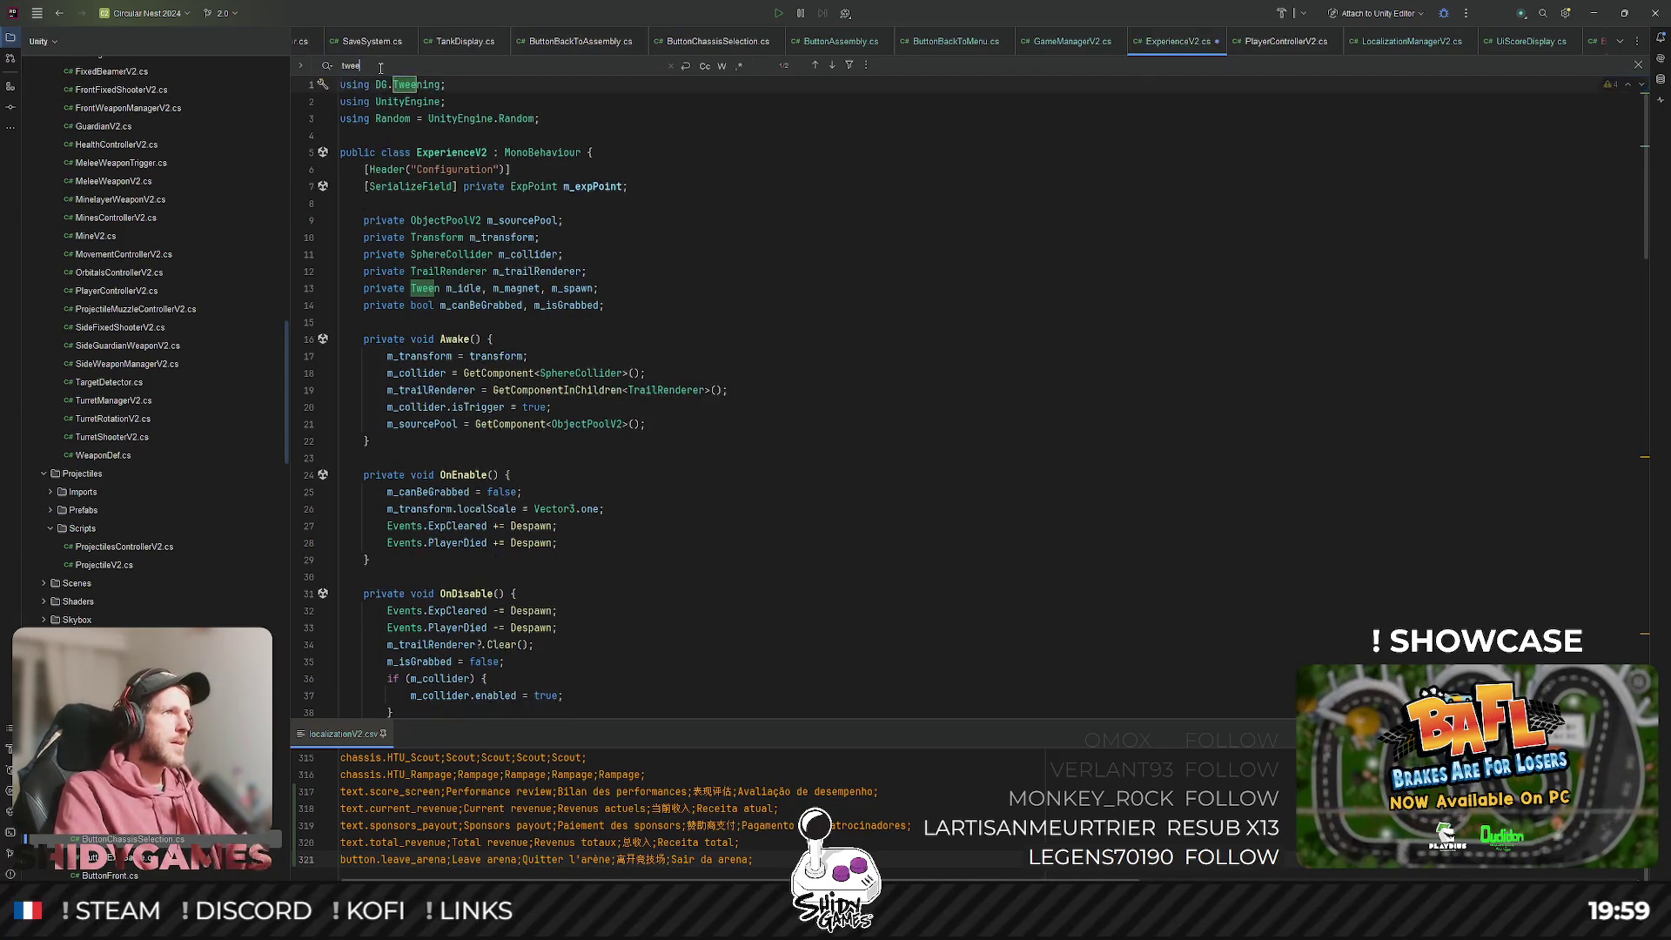
text(n)
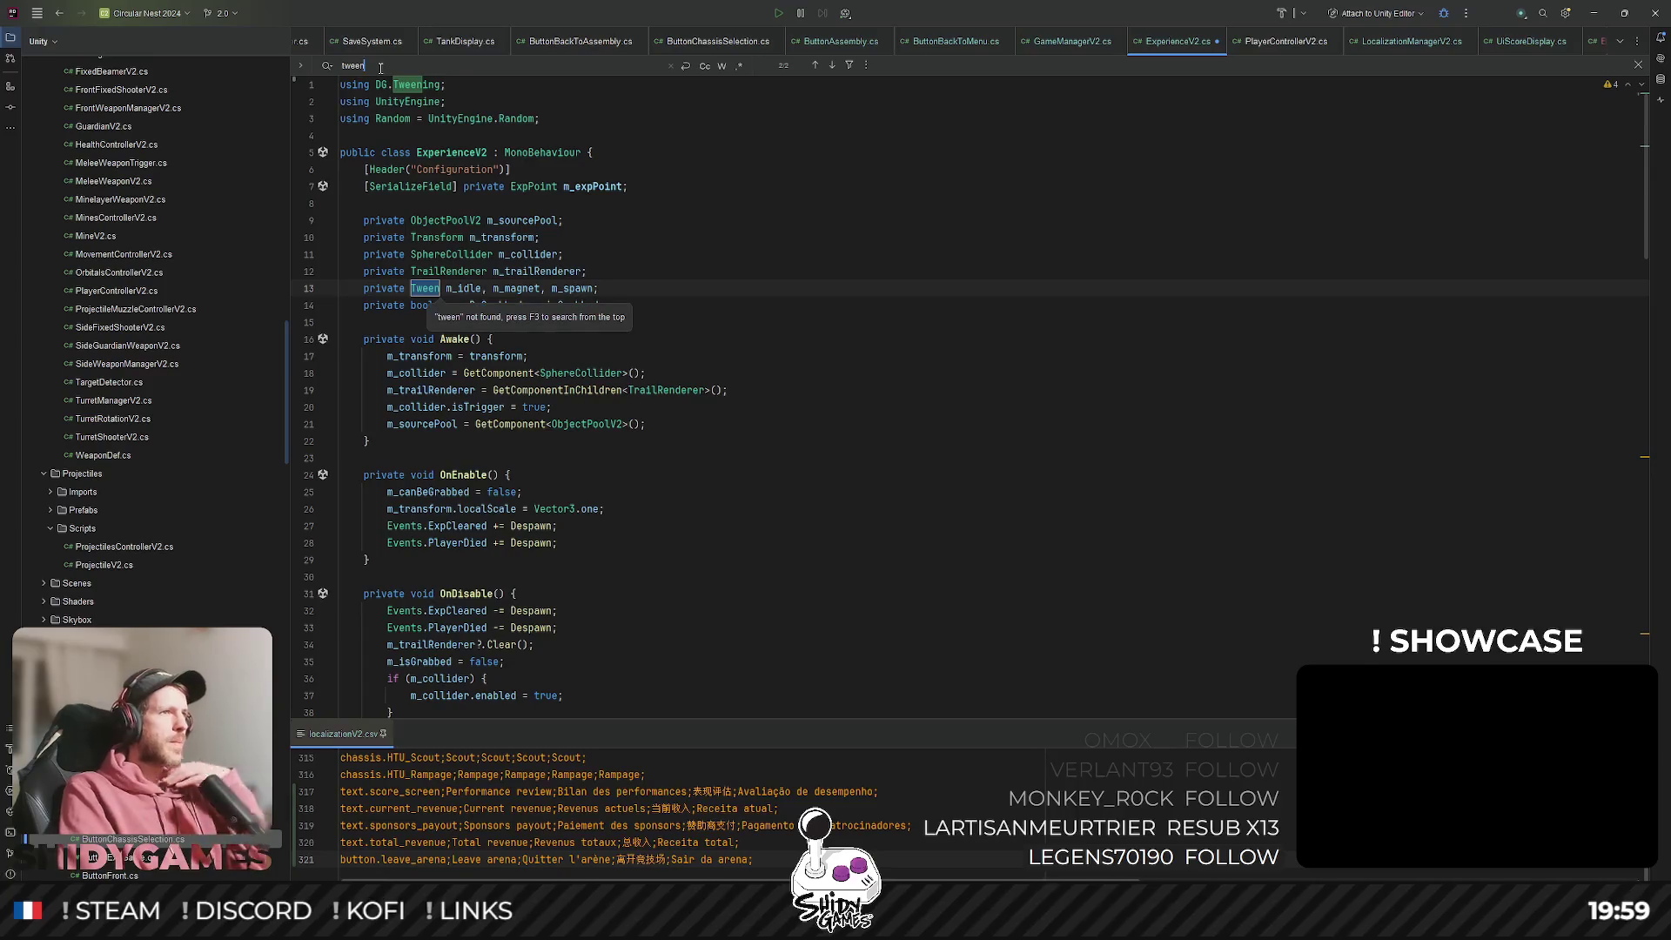
Look up each use of the m_idle field throughout ExperienceV2.cs.
double_click(473, 288)
key(ctrl+f)
key(Return)
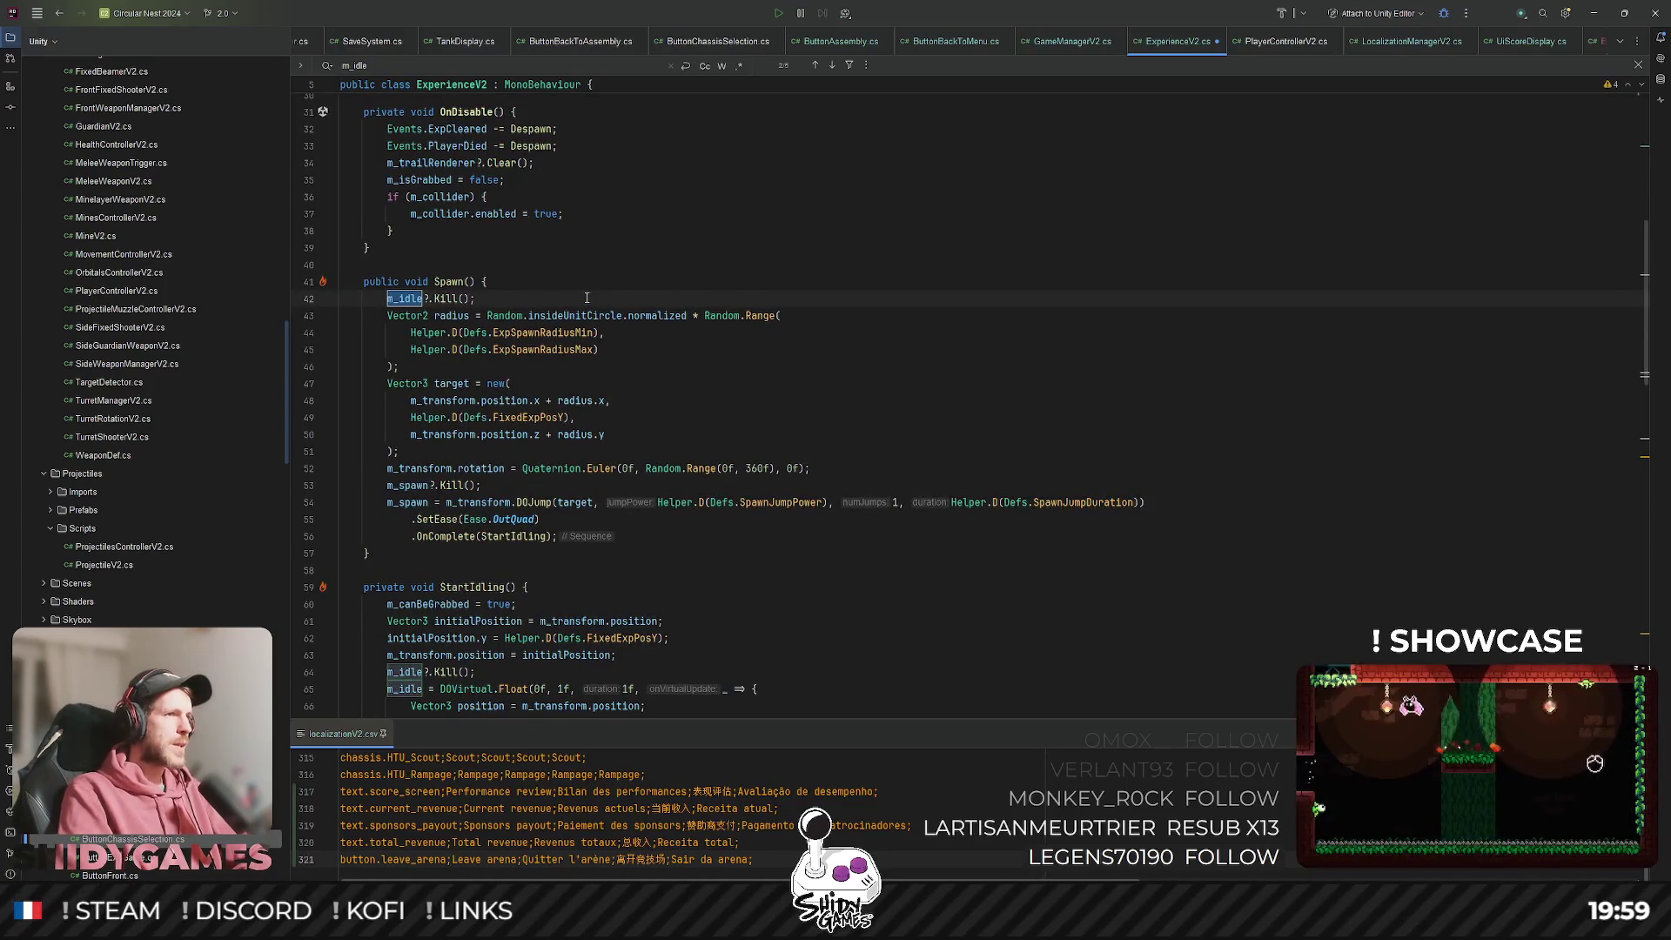
scroll(539, 297, down, 15)
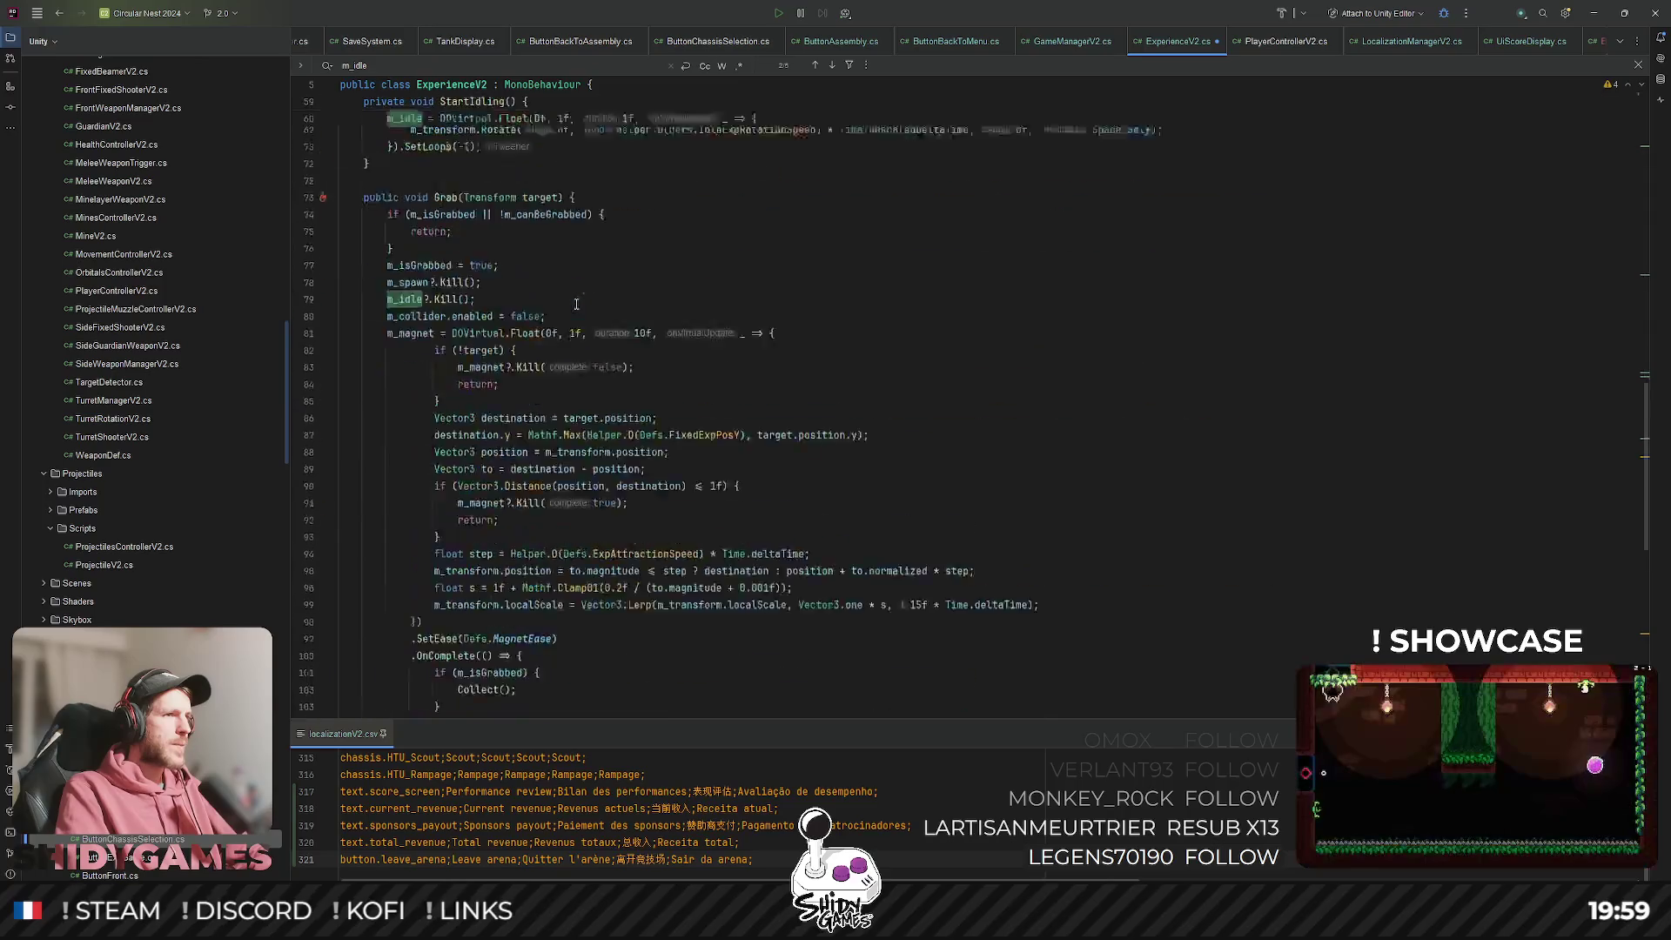
scroll(582, 296, down, 1)
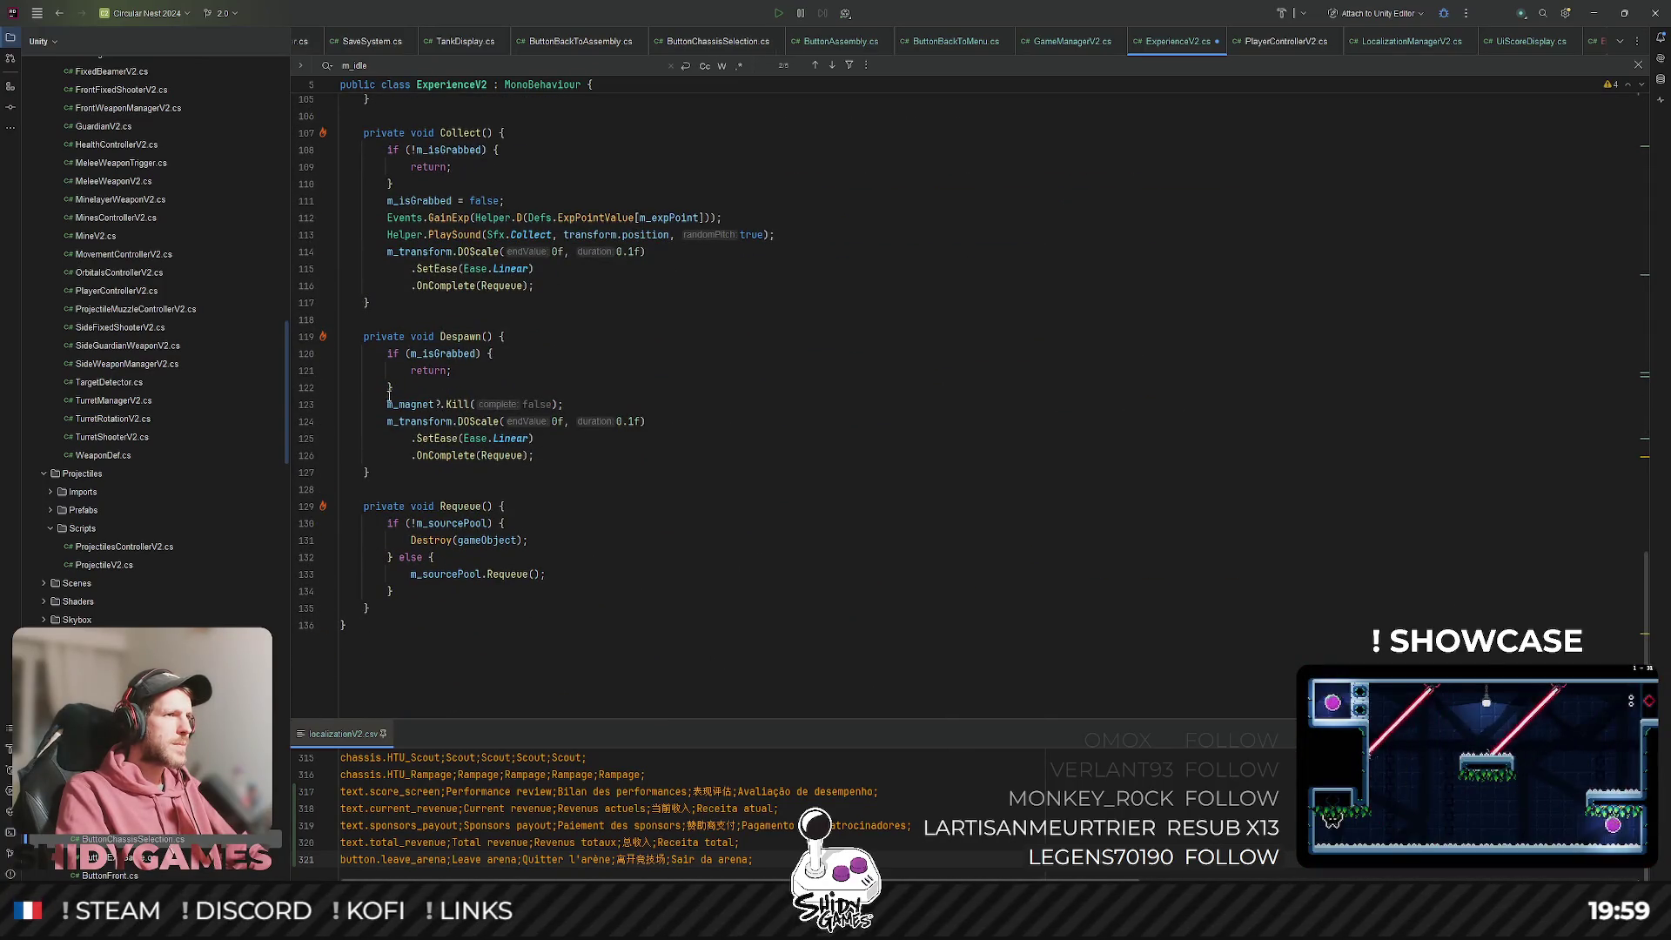
scroll(389, 396, up, 8)
scroll(515, 378, up, 20)
scroll(520, 380, up, 4)
scroll(484, 391, down, 2)
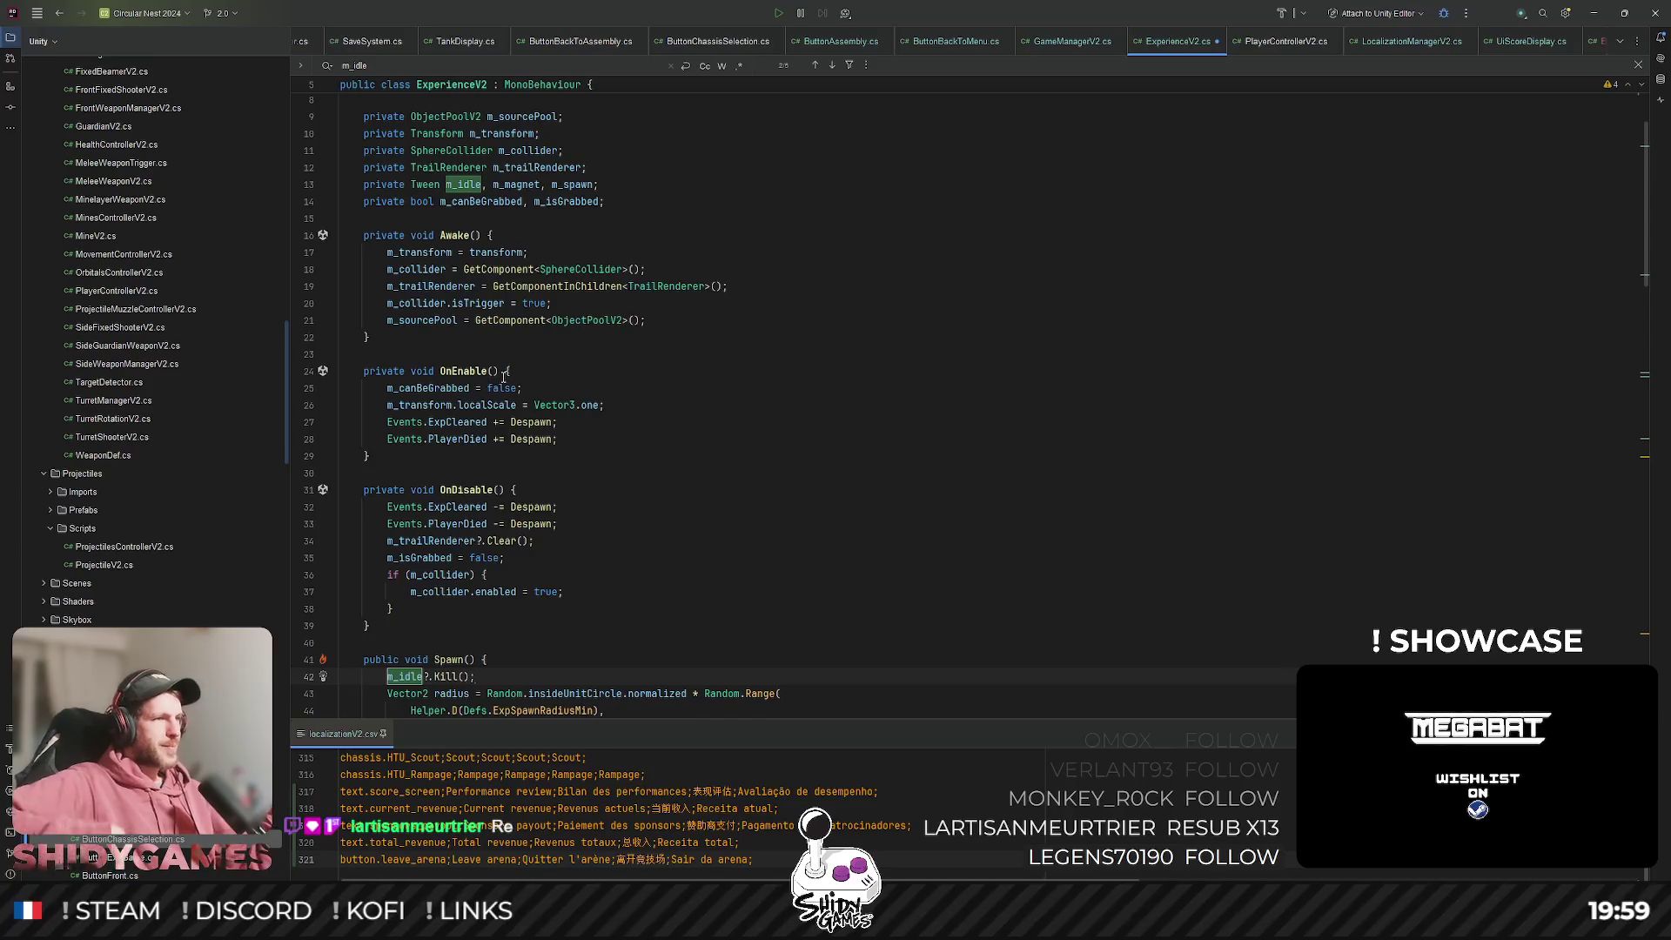
Add OnDestroy after OnDisable calling m_idle?.Kill(), m_magnet?.Kill() and m_spawn?.Kill().
click(912, 341)
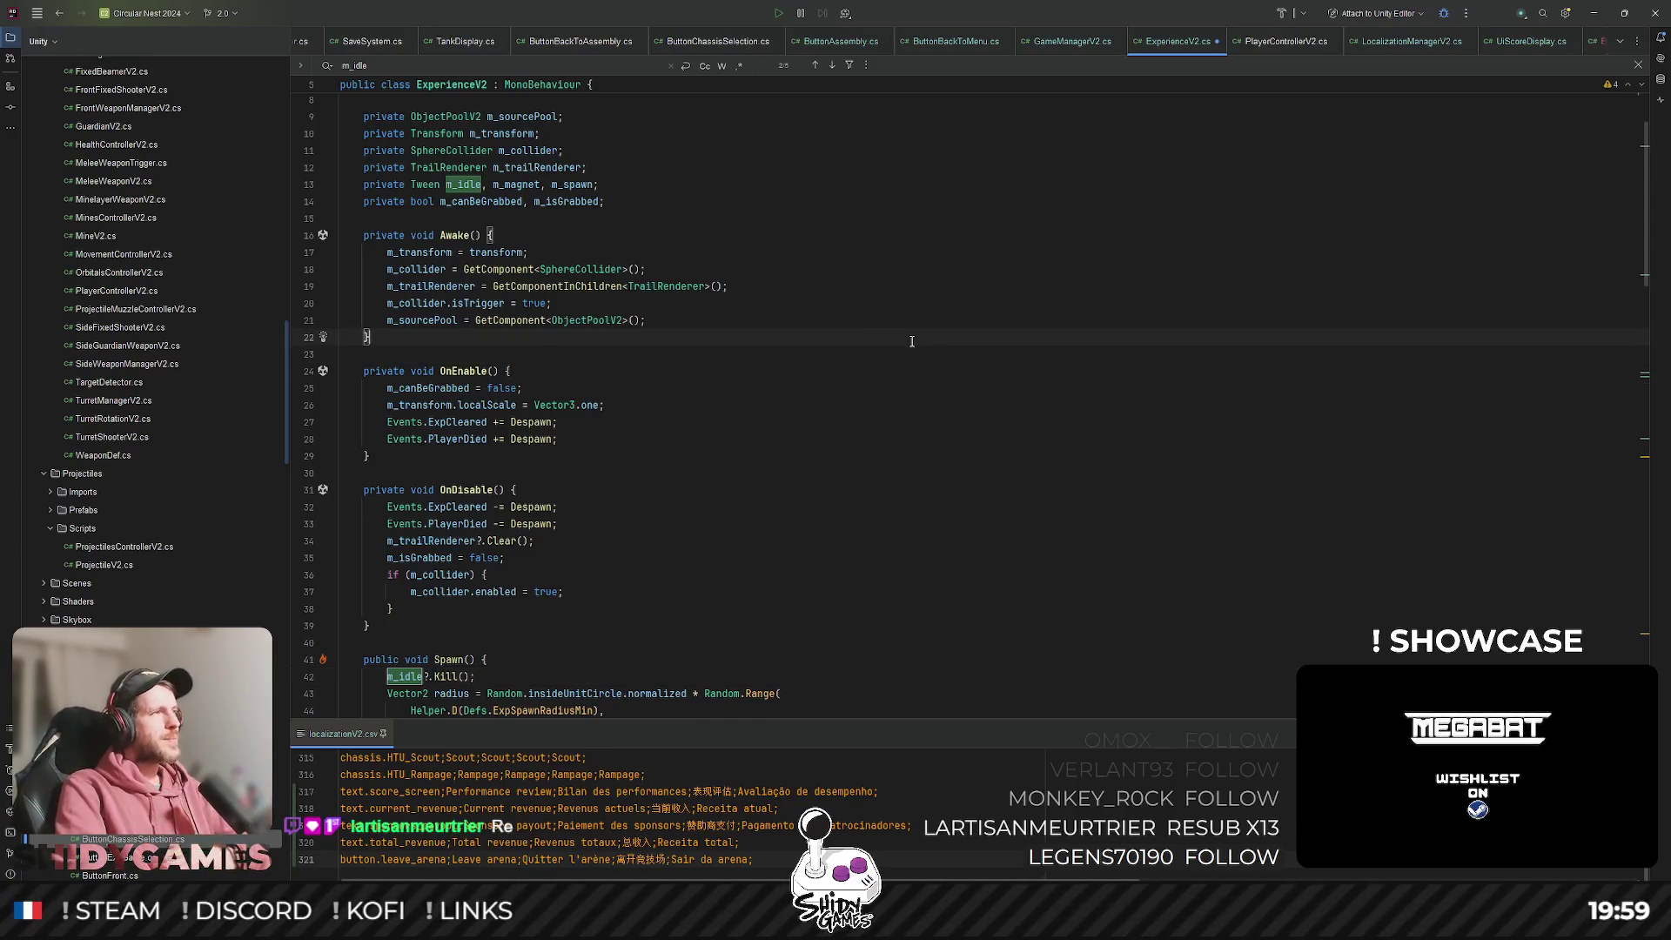
click(940, 457)
click(408, 631)
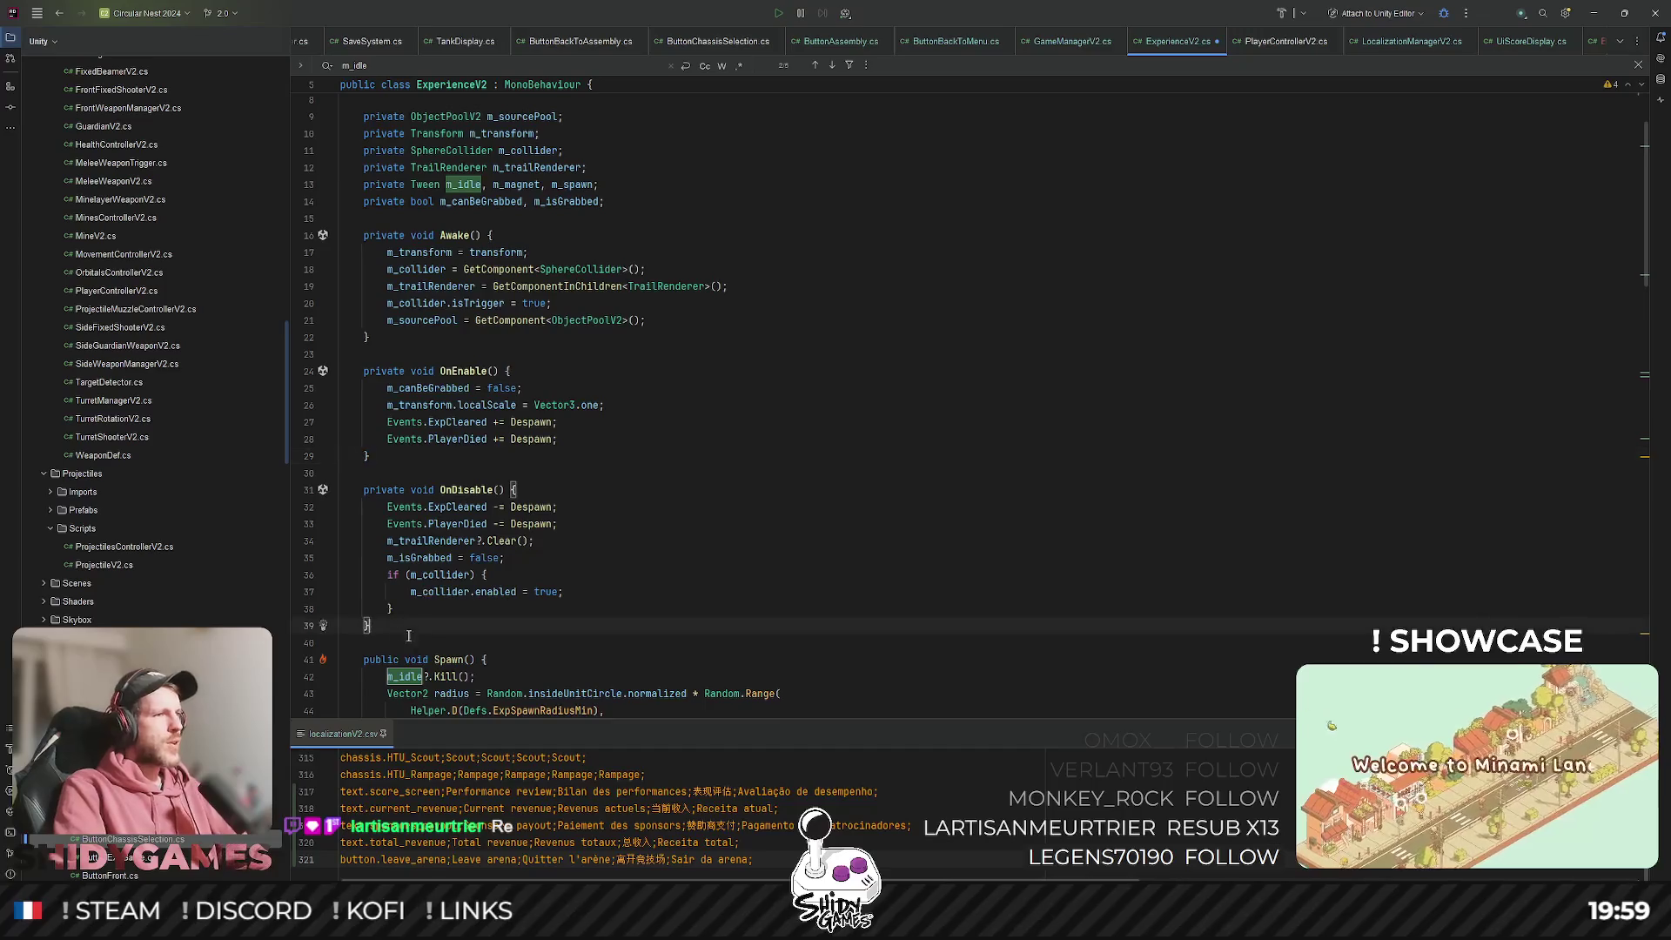
key(Return)
key(Return)
text(private void OnD)
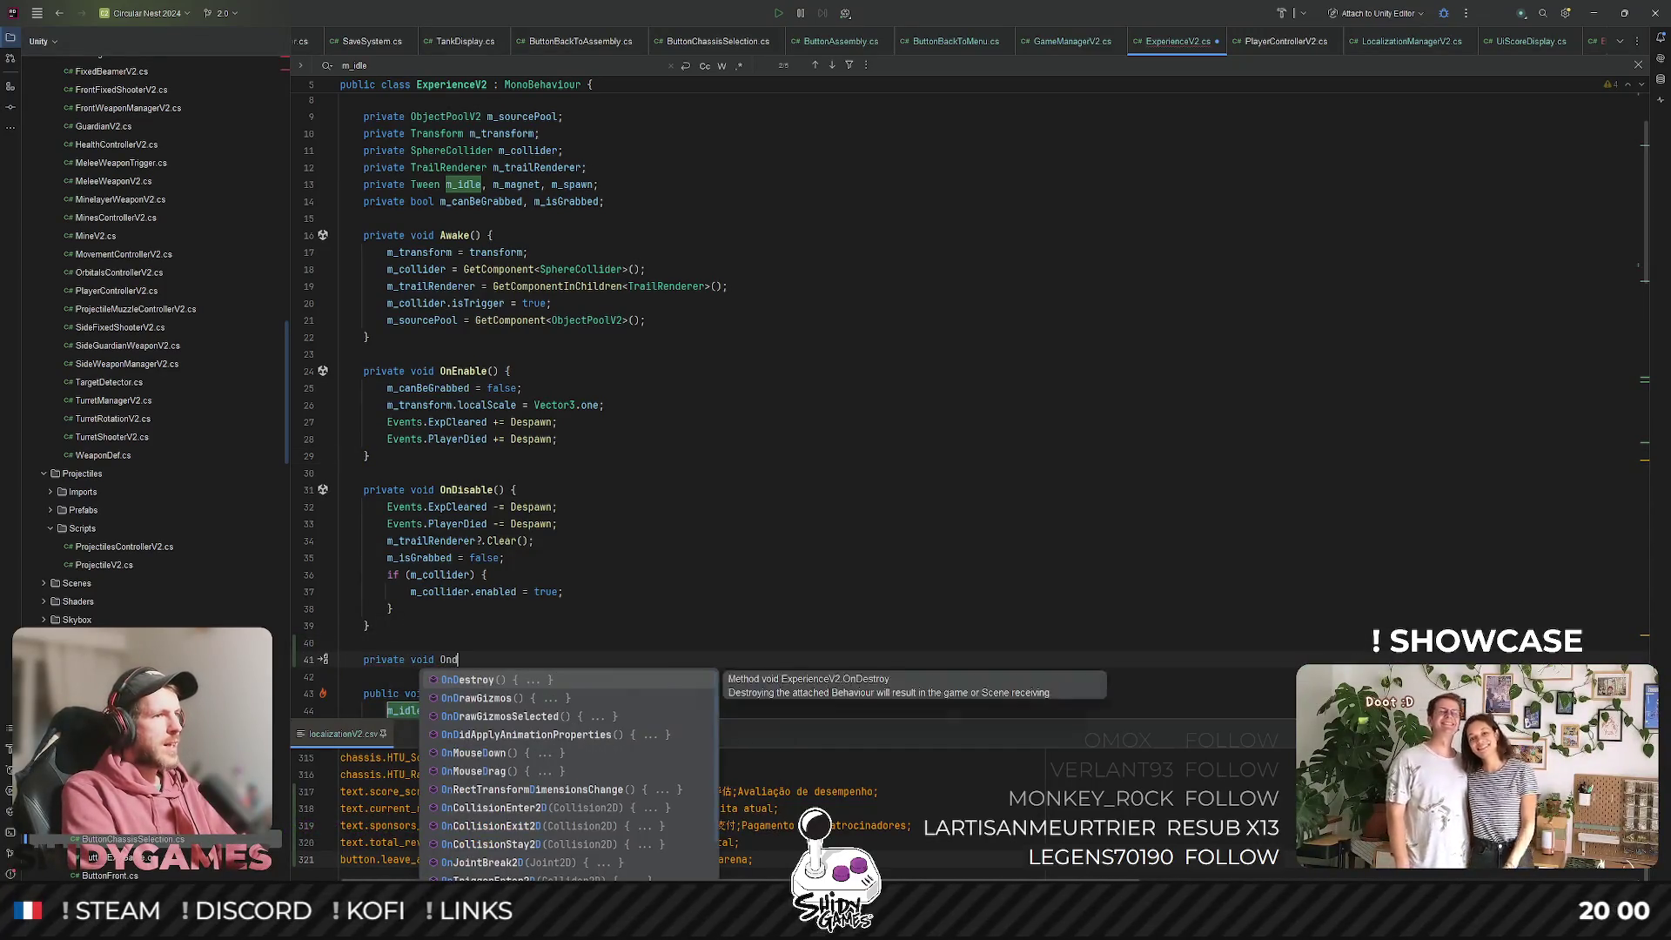
key(Return)
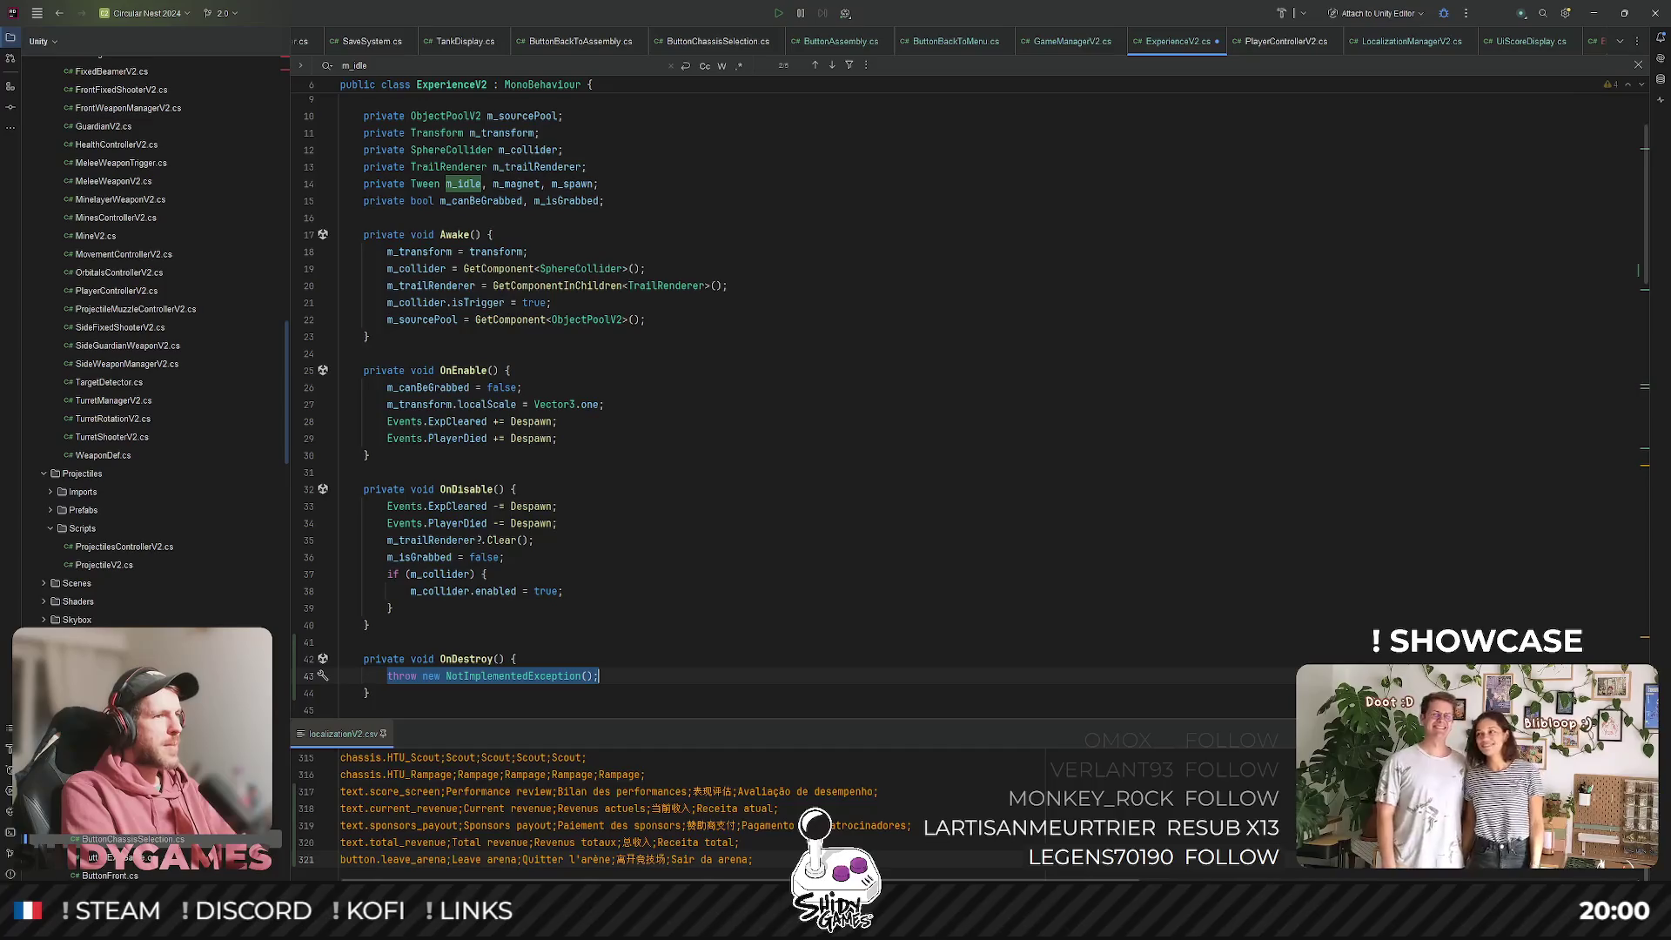
text(m_idle?.)
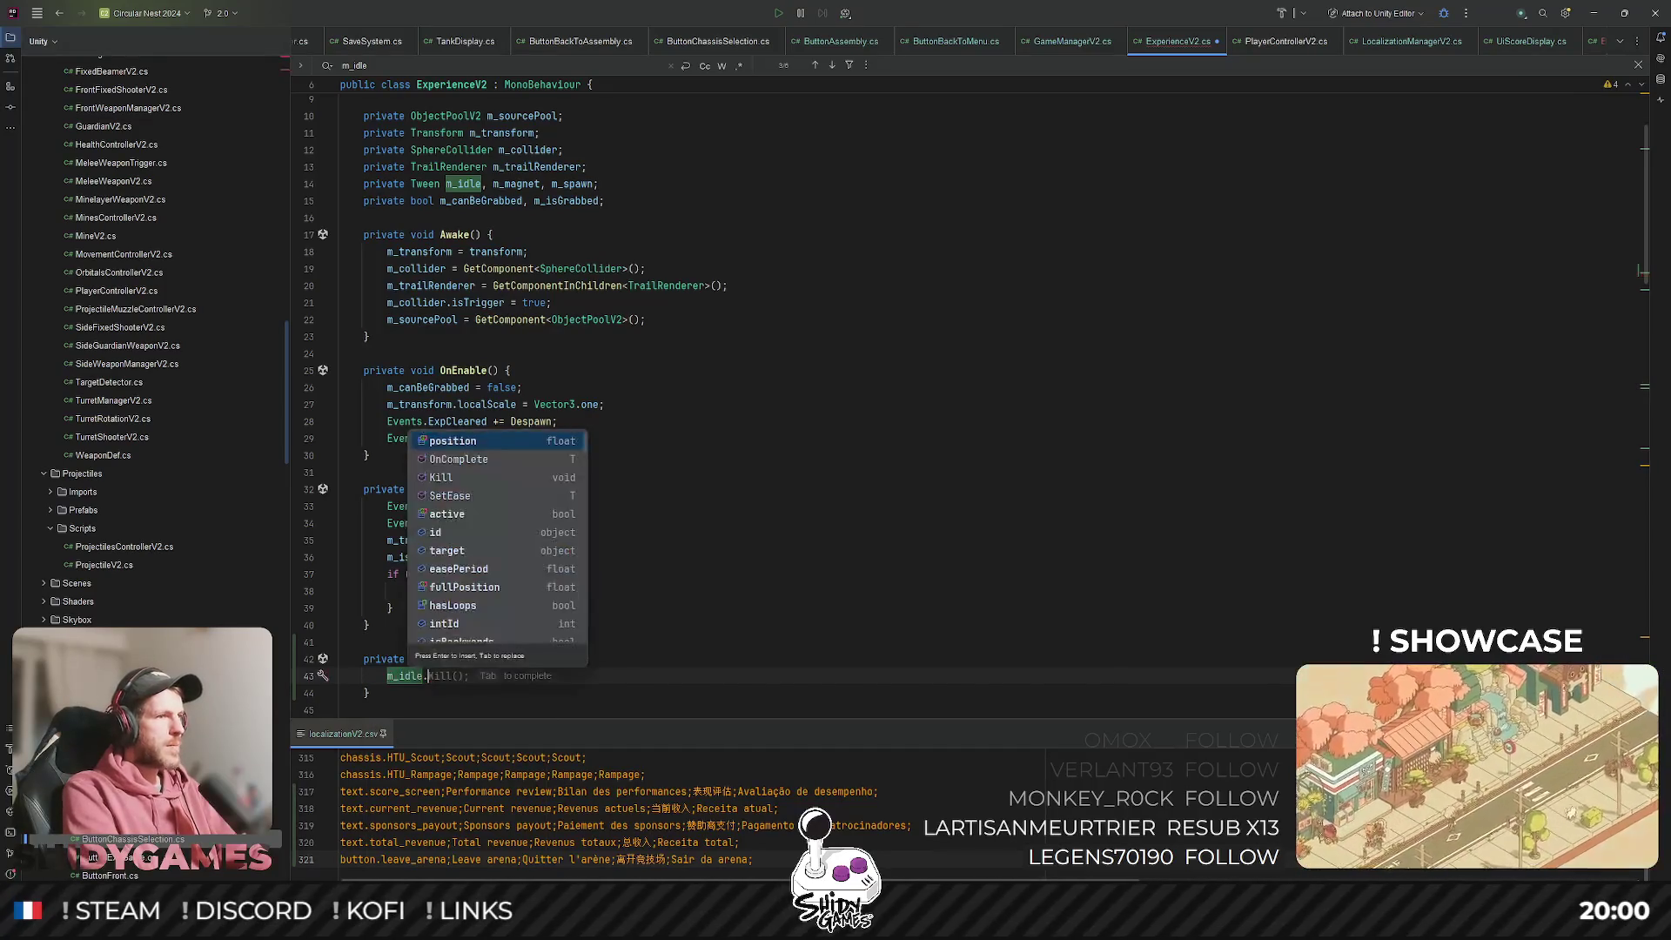
key(Tab)
key(Return)
text(m_magnet?.Kill();)
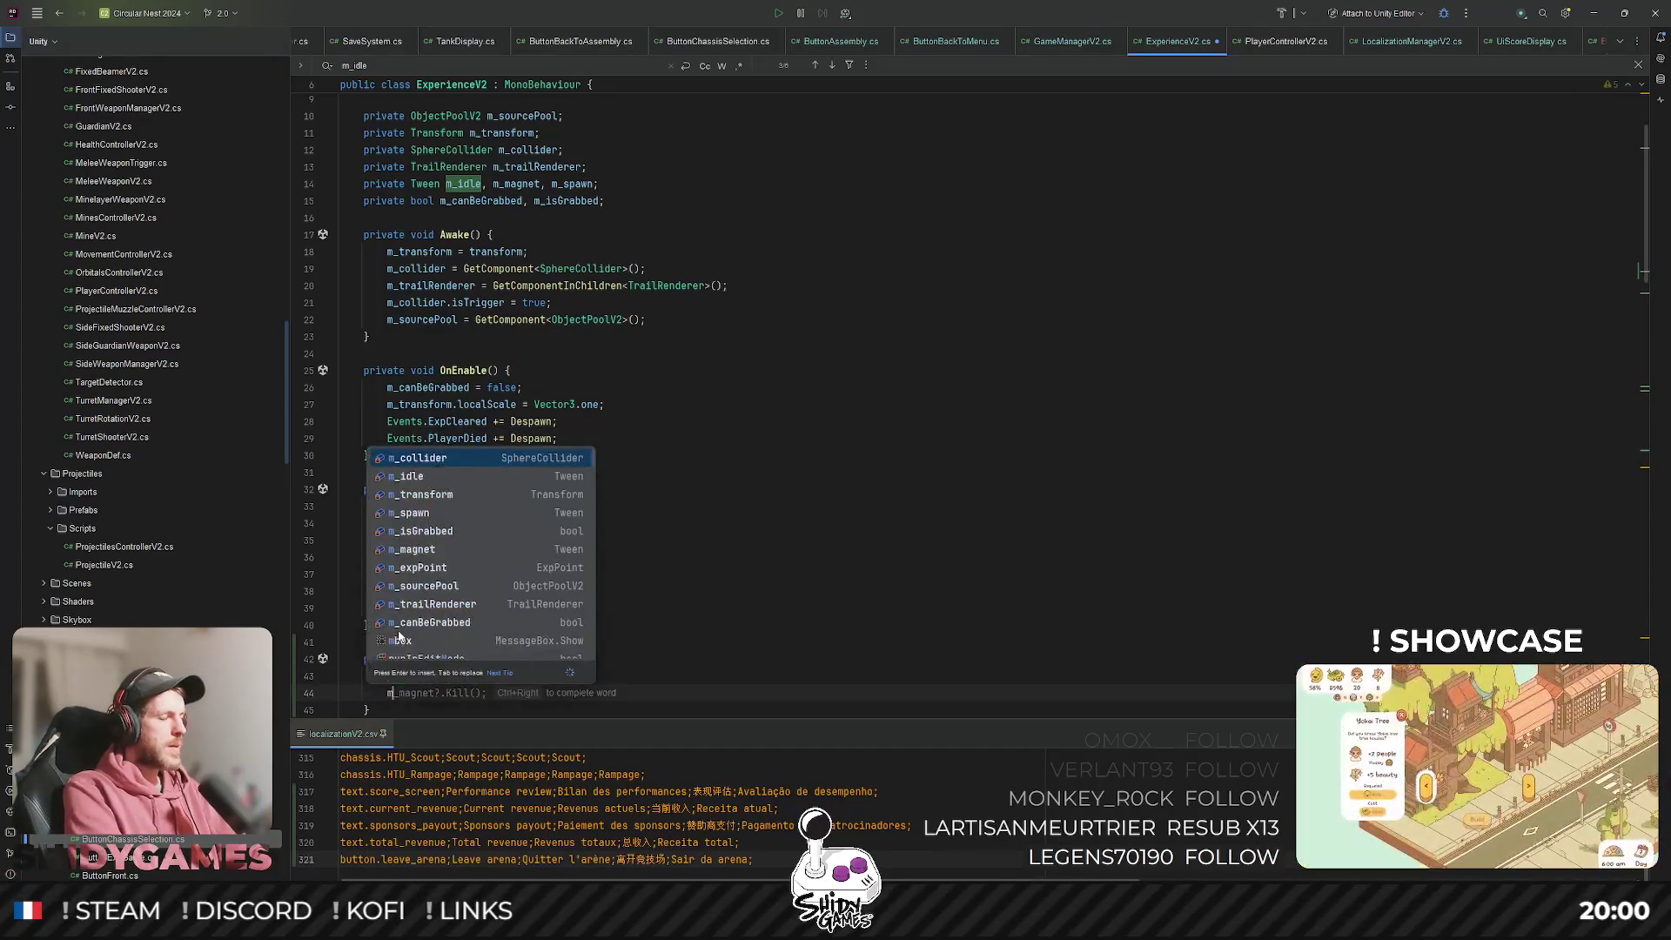
key(Return)
key(Tab)
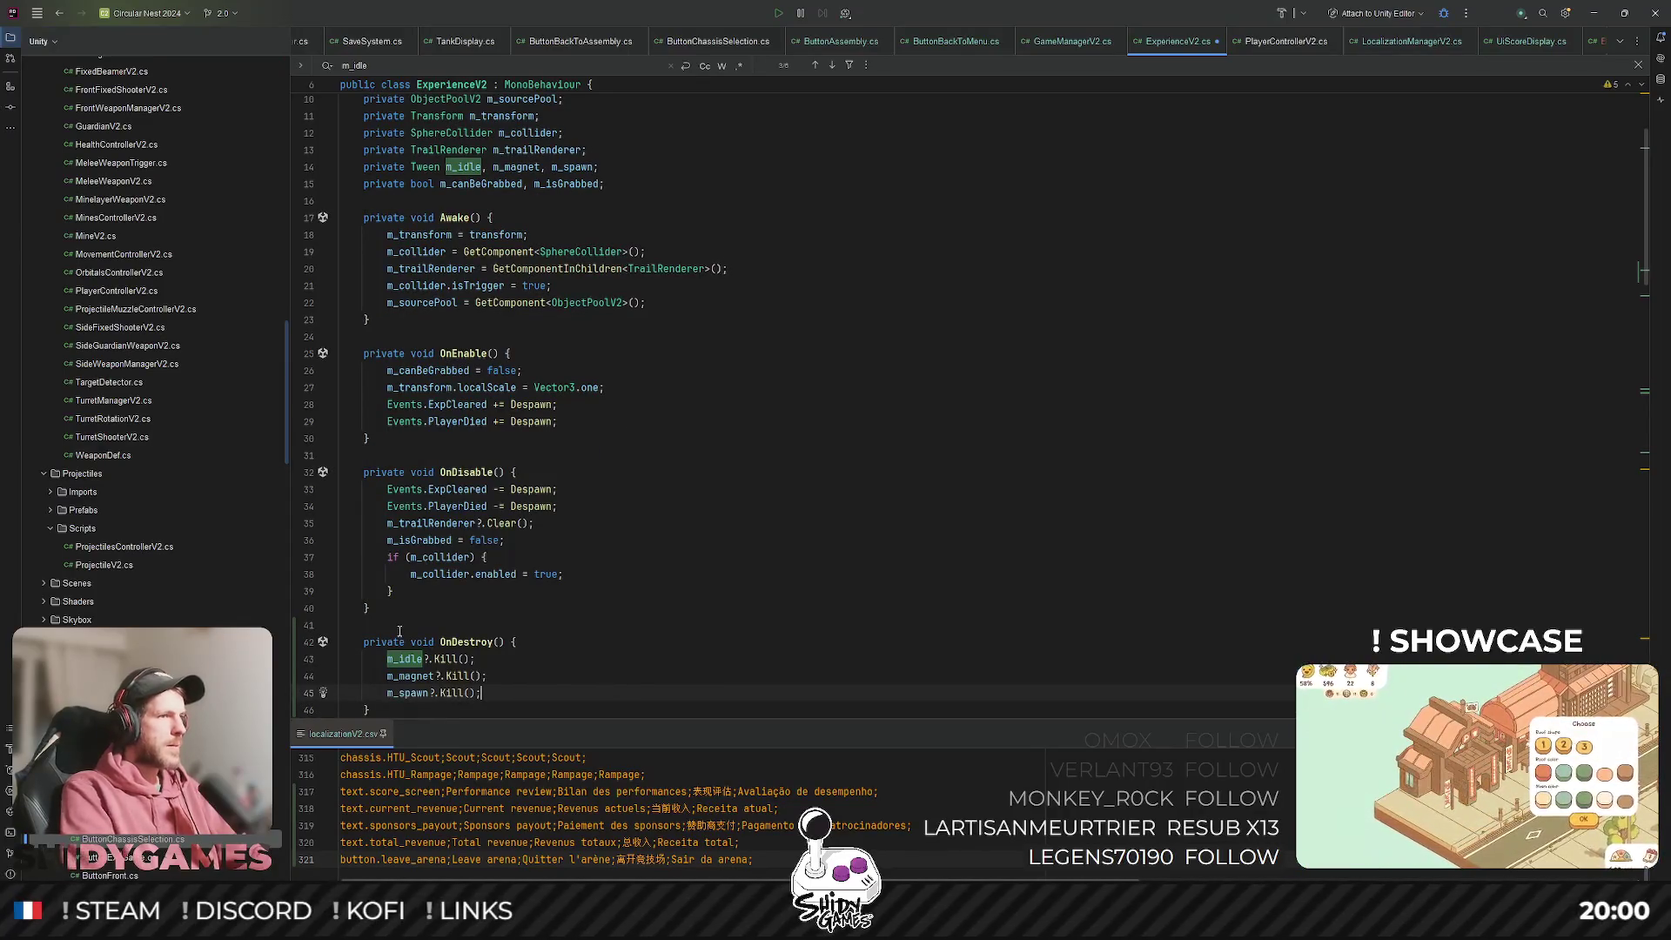
Look back at the OnEnable subscriptions and search project files for 'gamemana'.
click(561, 404)
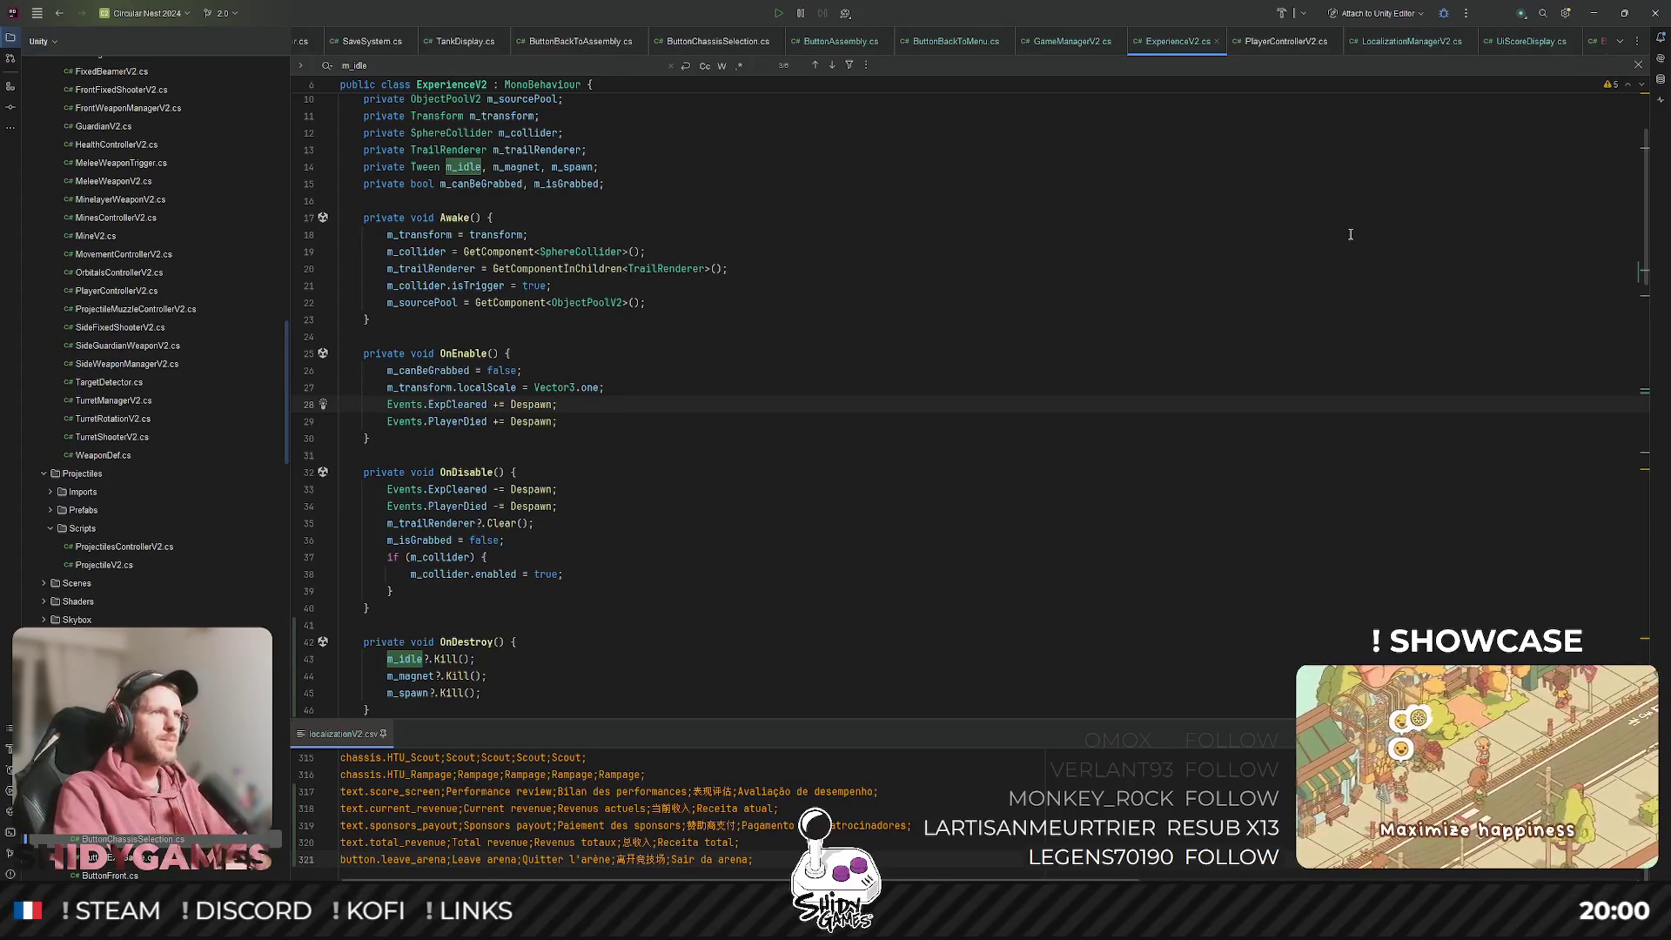
key(ctrl+shift+t)
text(ga)
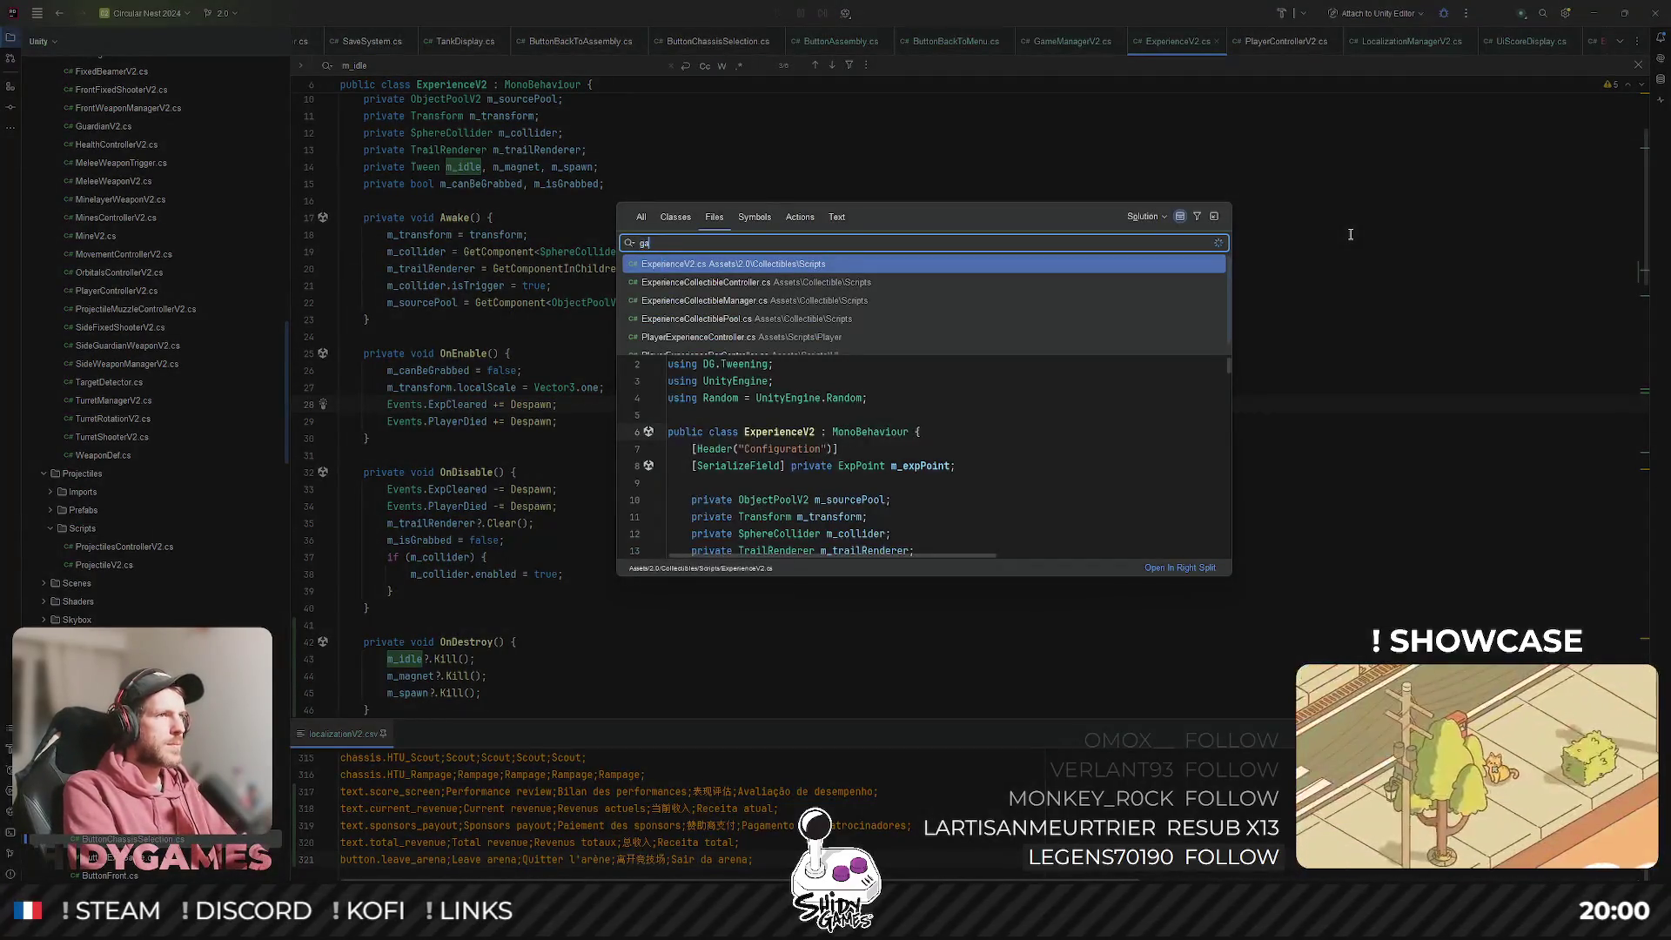
text(memana)
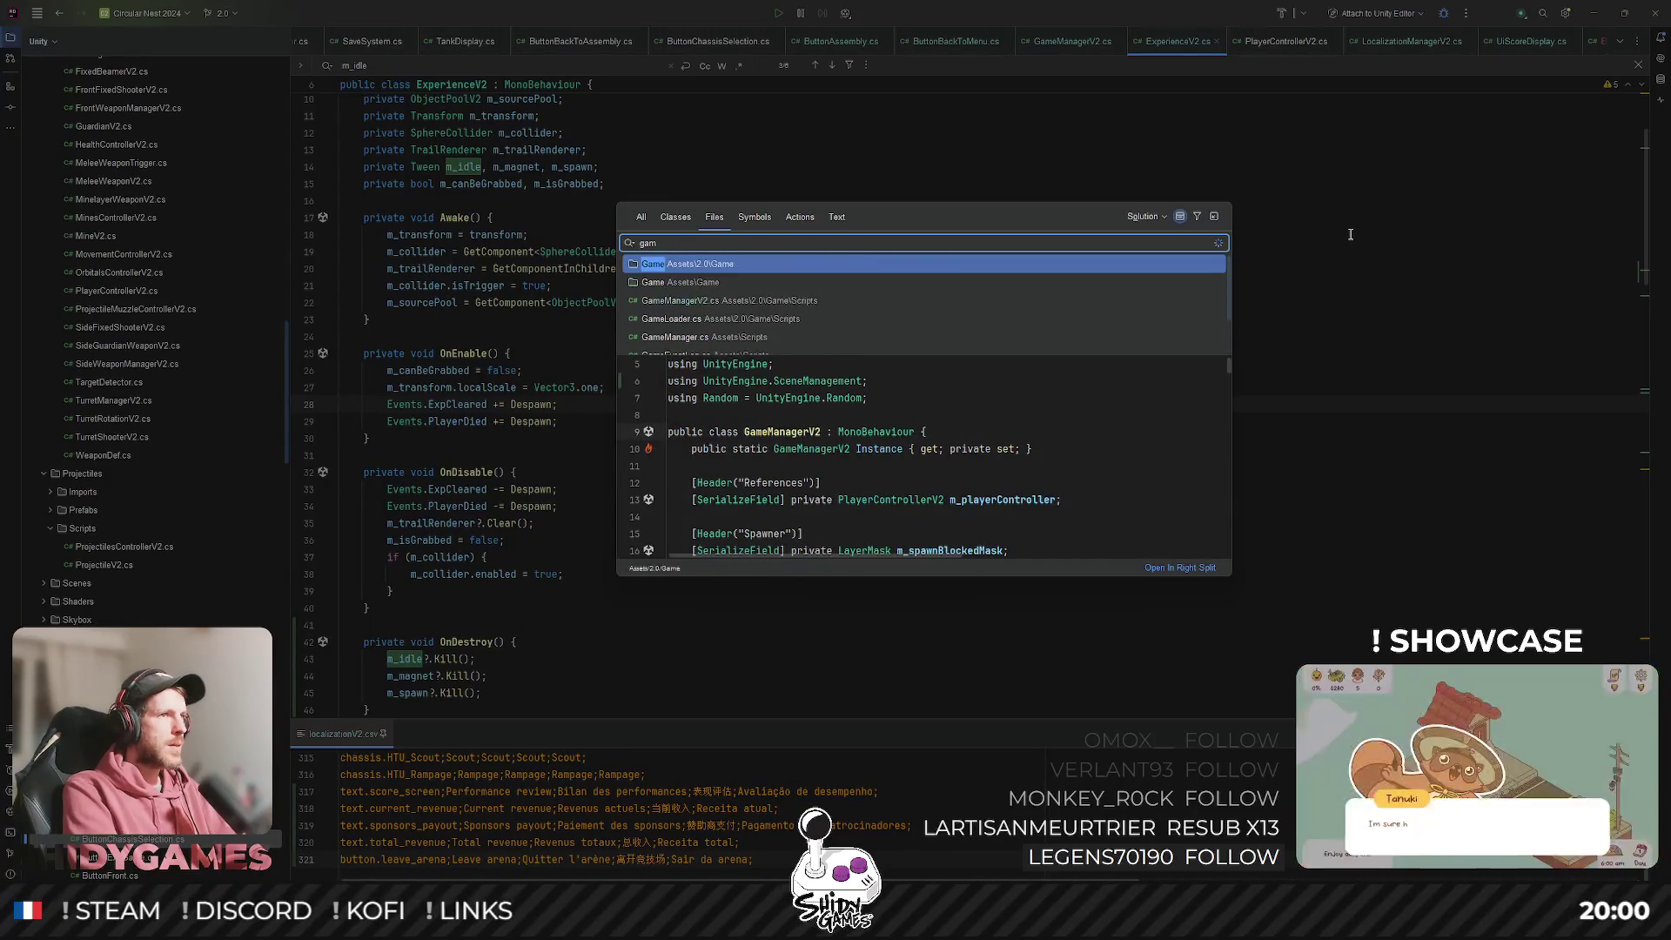
Open GameManagerV2.cs and write 'private void LeaveArenaCoroutine() {}' right after LeaveArena.
key(Return)
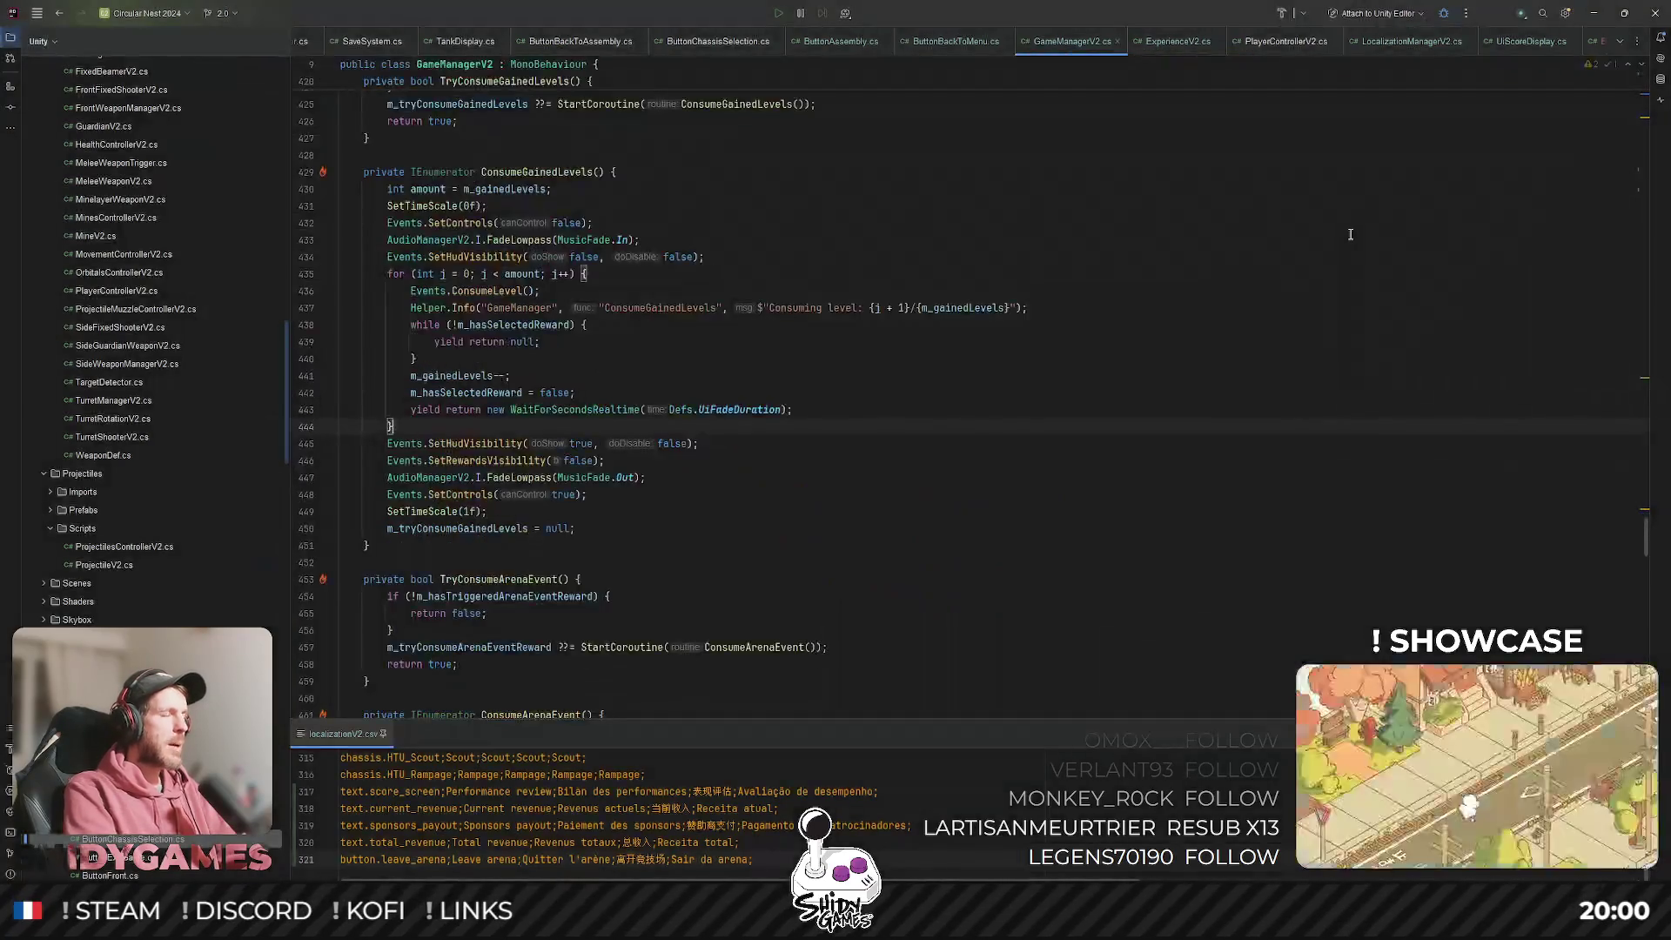
scroll(1190, 339, down, 20)
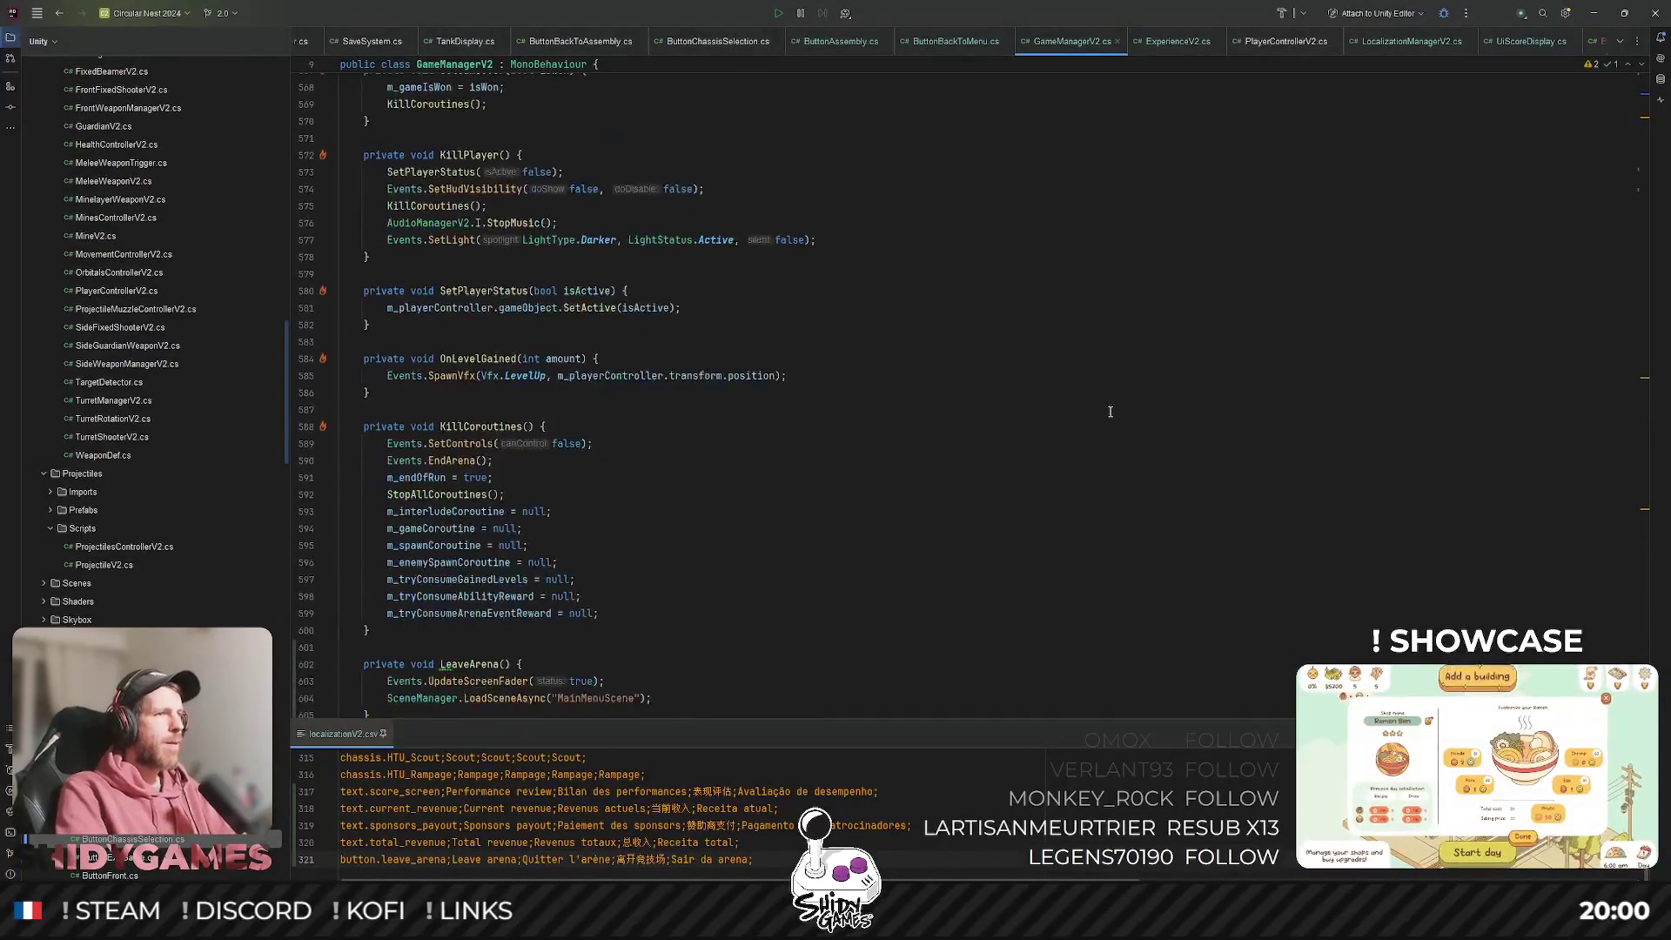
click(335, 610)
key(Return)
key(Return)
text(private void)
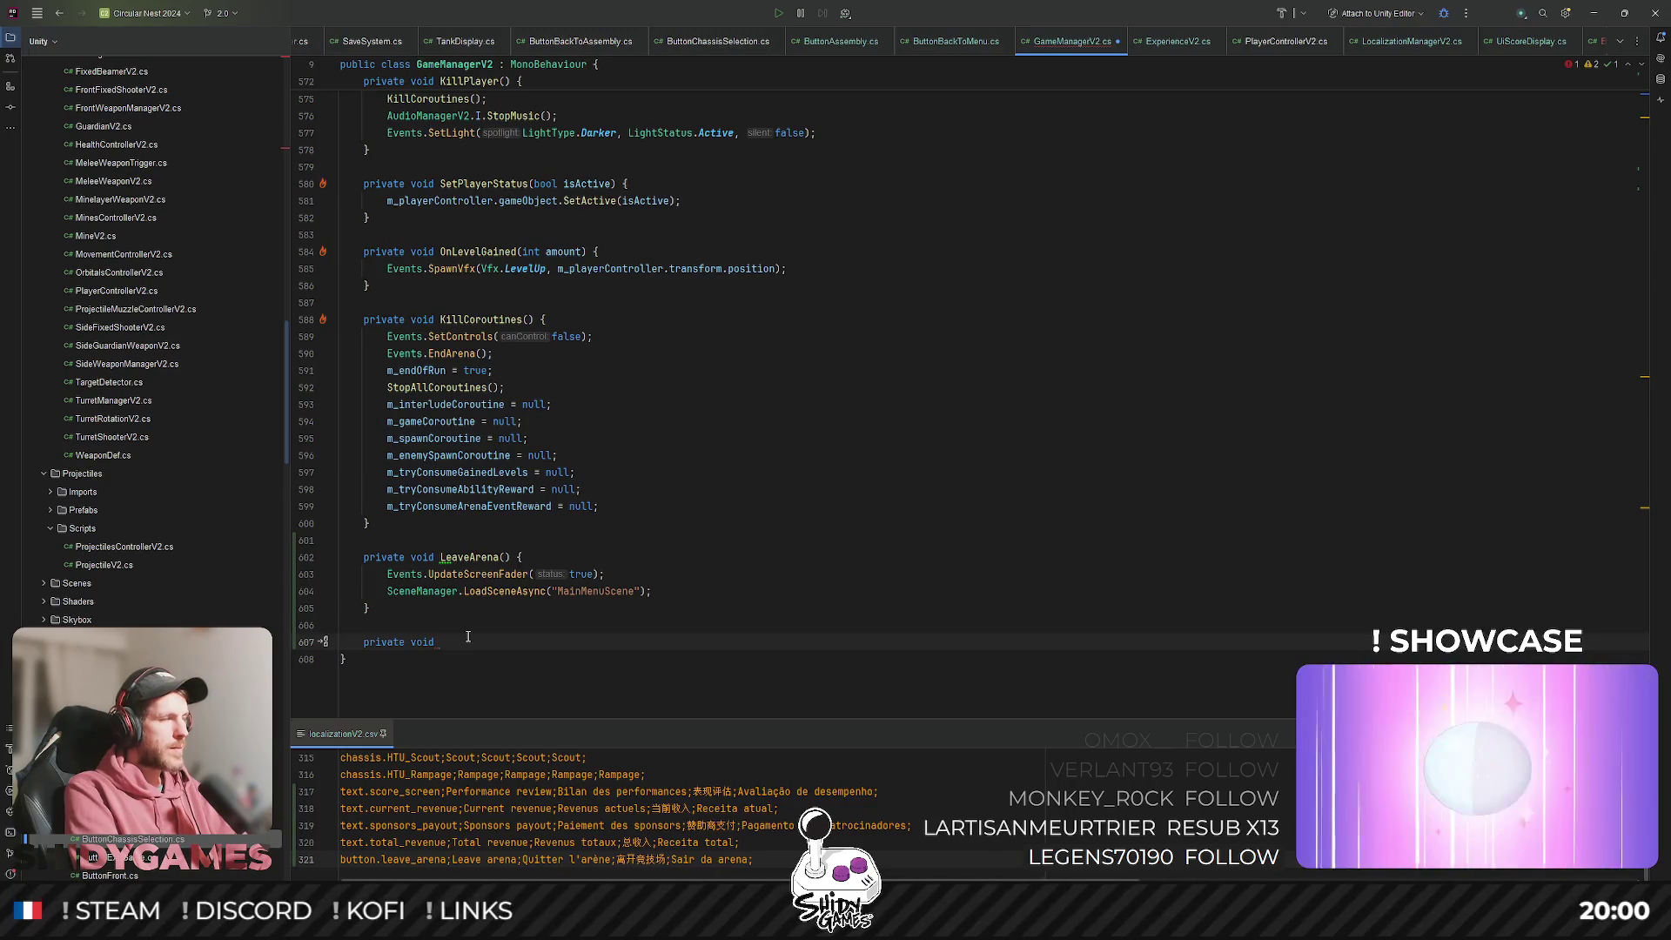
text(LeaveARe)
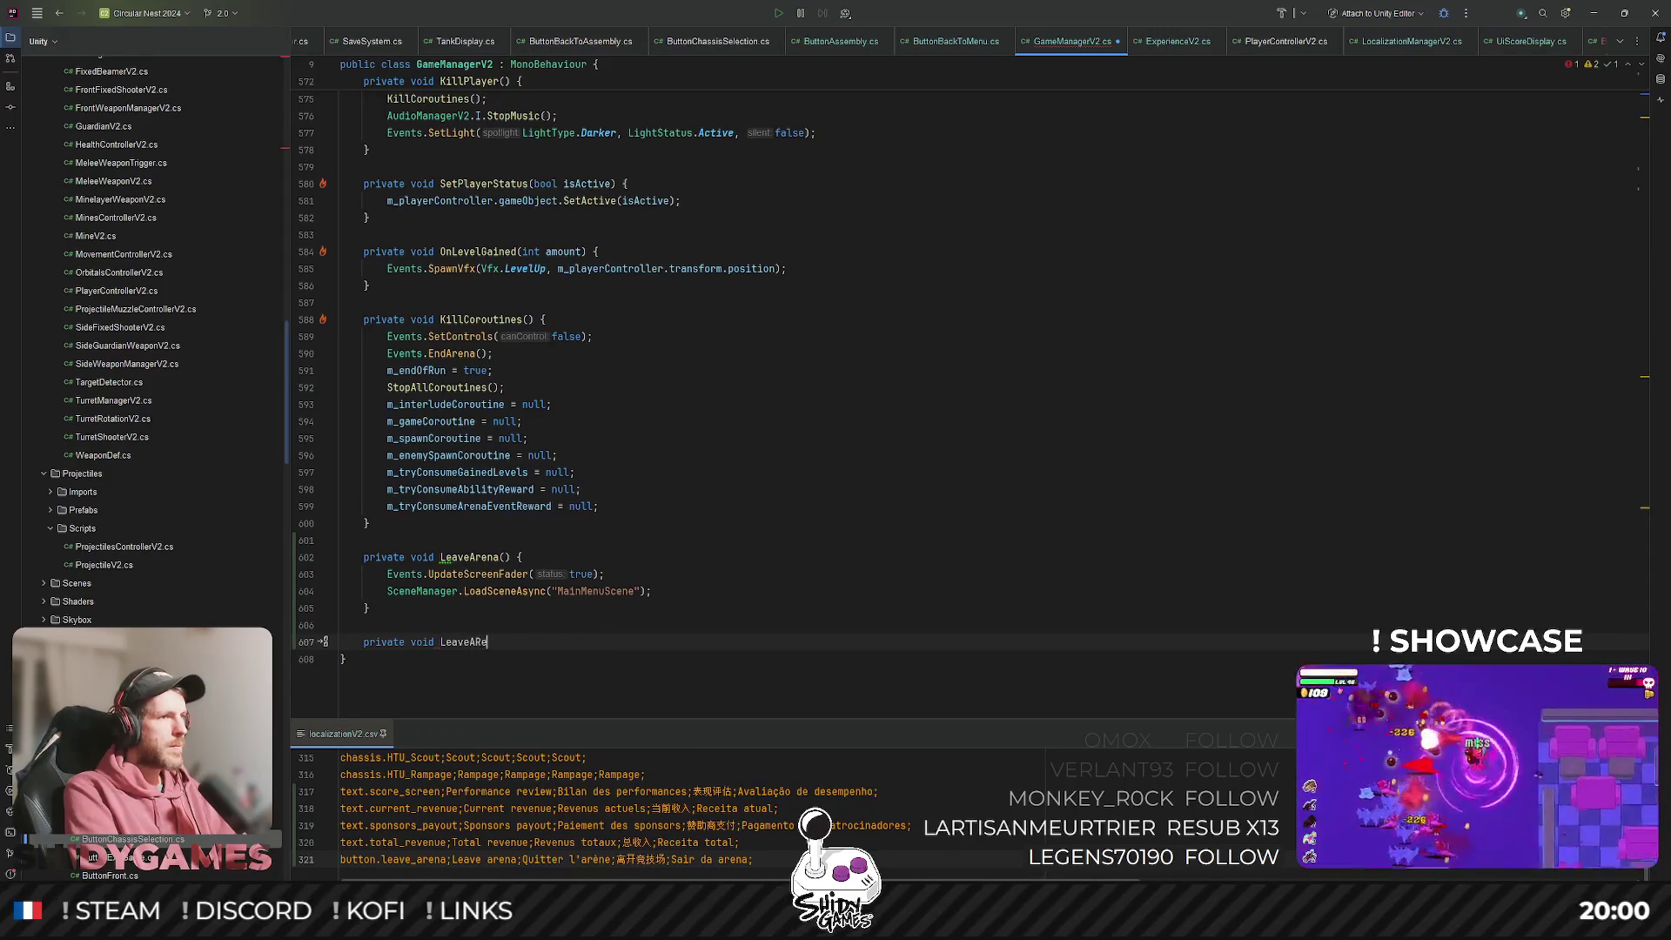
text(rena)
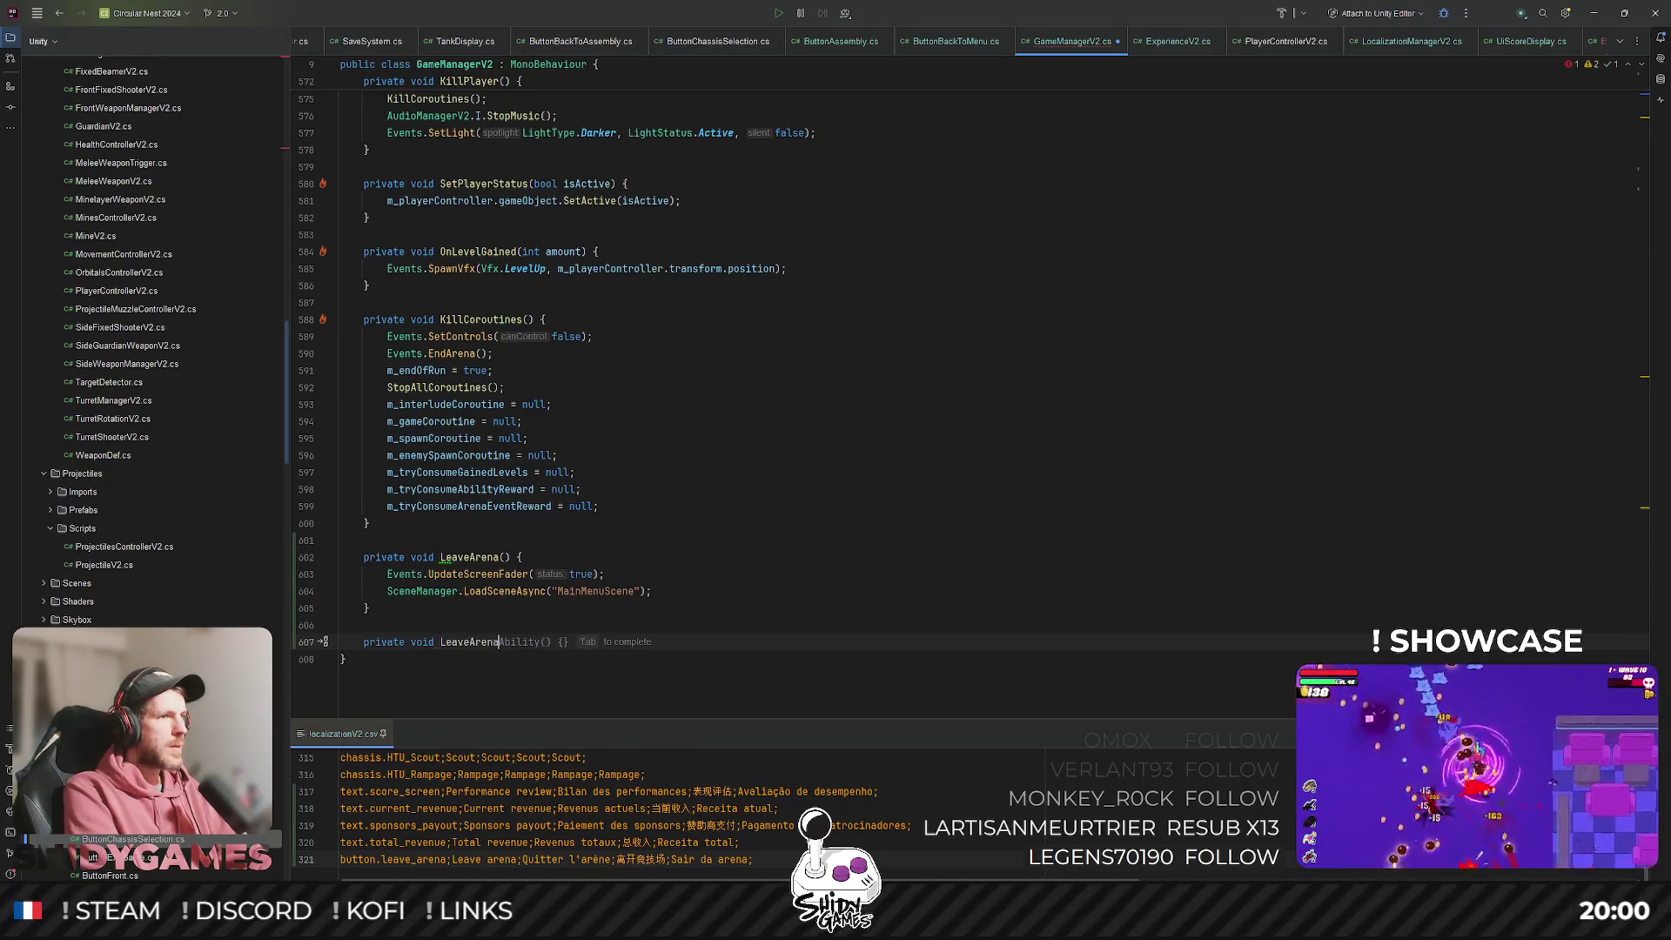
text(Coroutine() {)
key(Return)
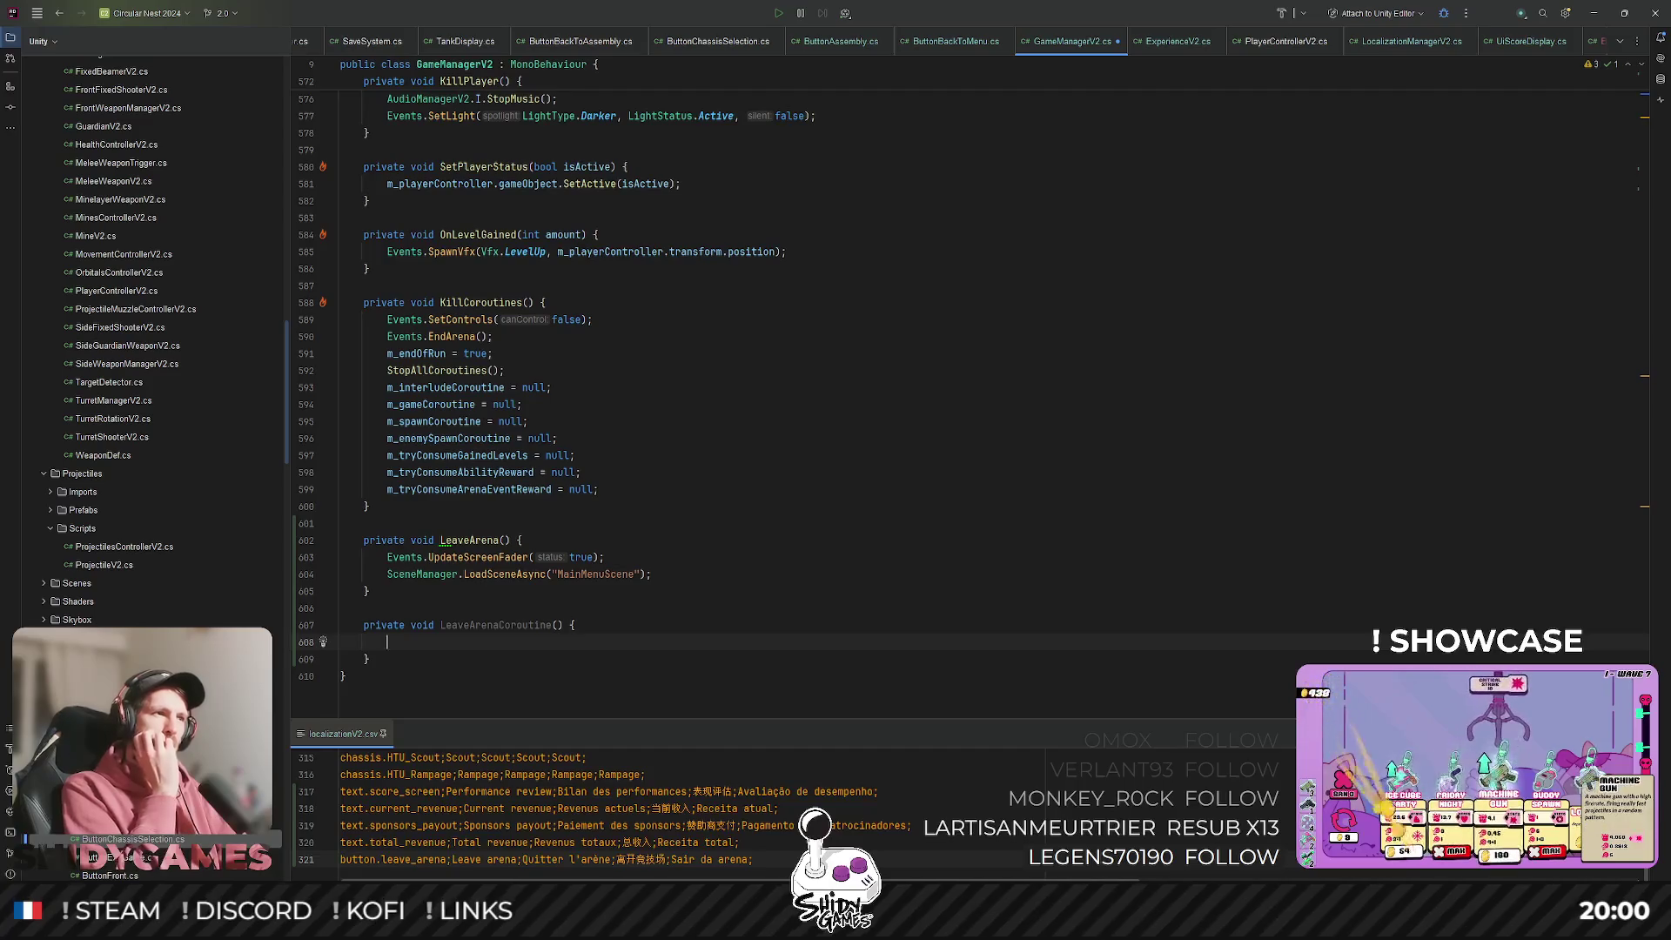
scroll(770, 476, up, 20)
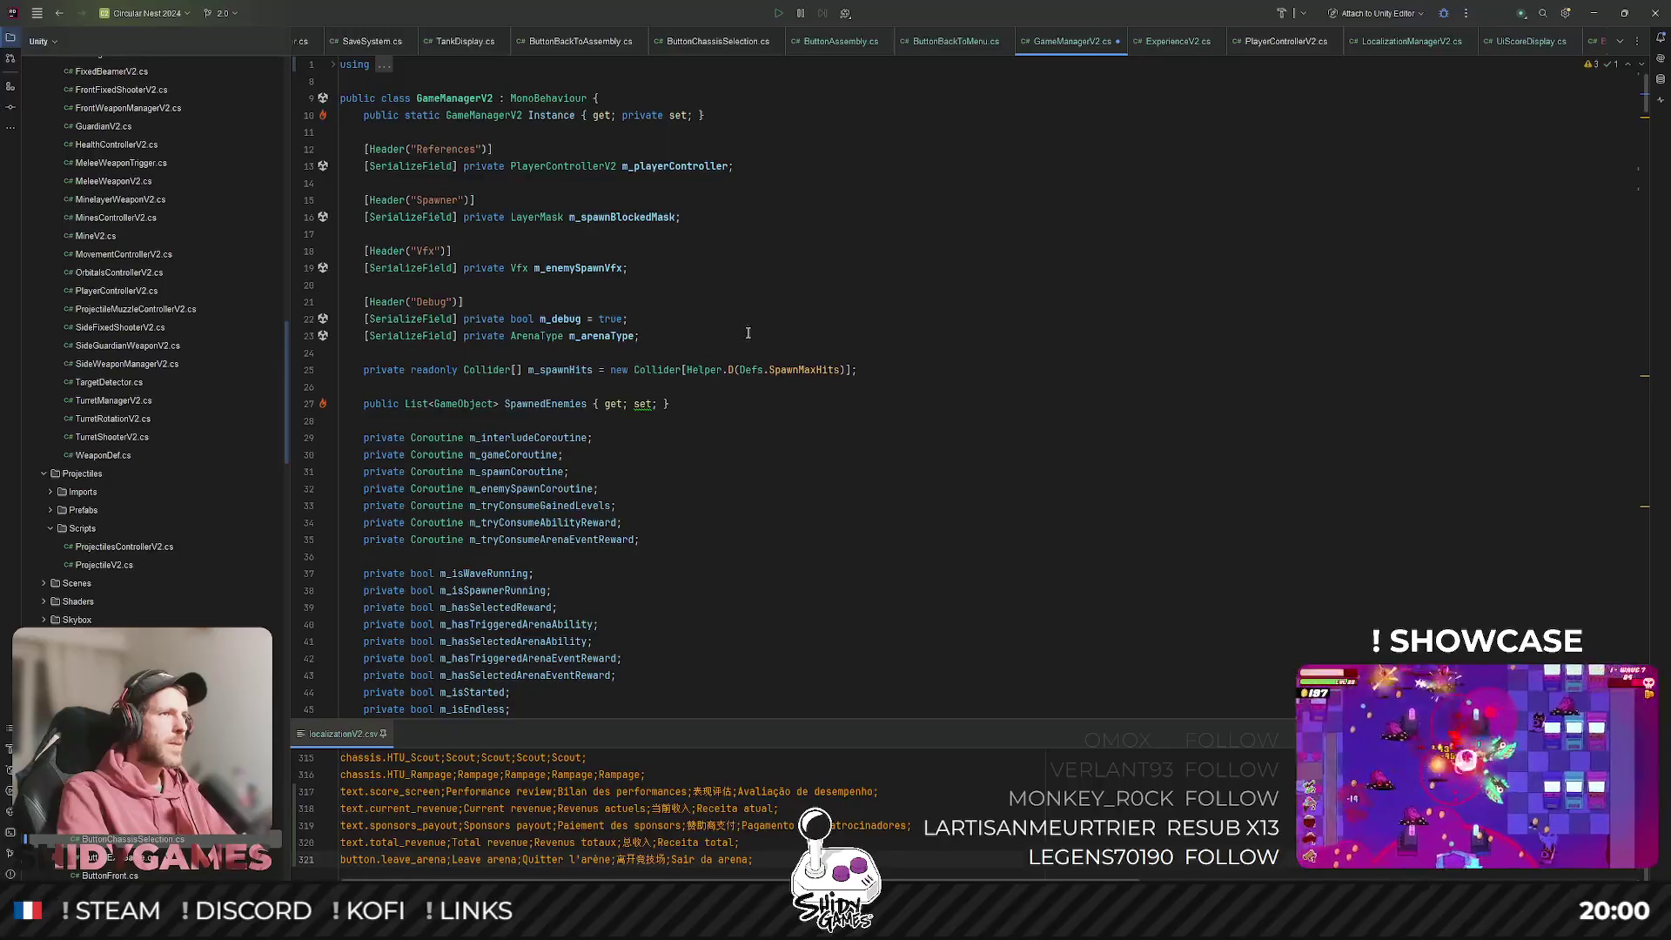
scroll(747, 332, down, 20)
scroll(714, 304, up, 15)
click(690, 272)
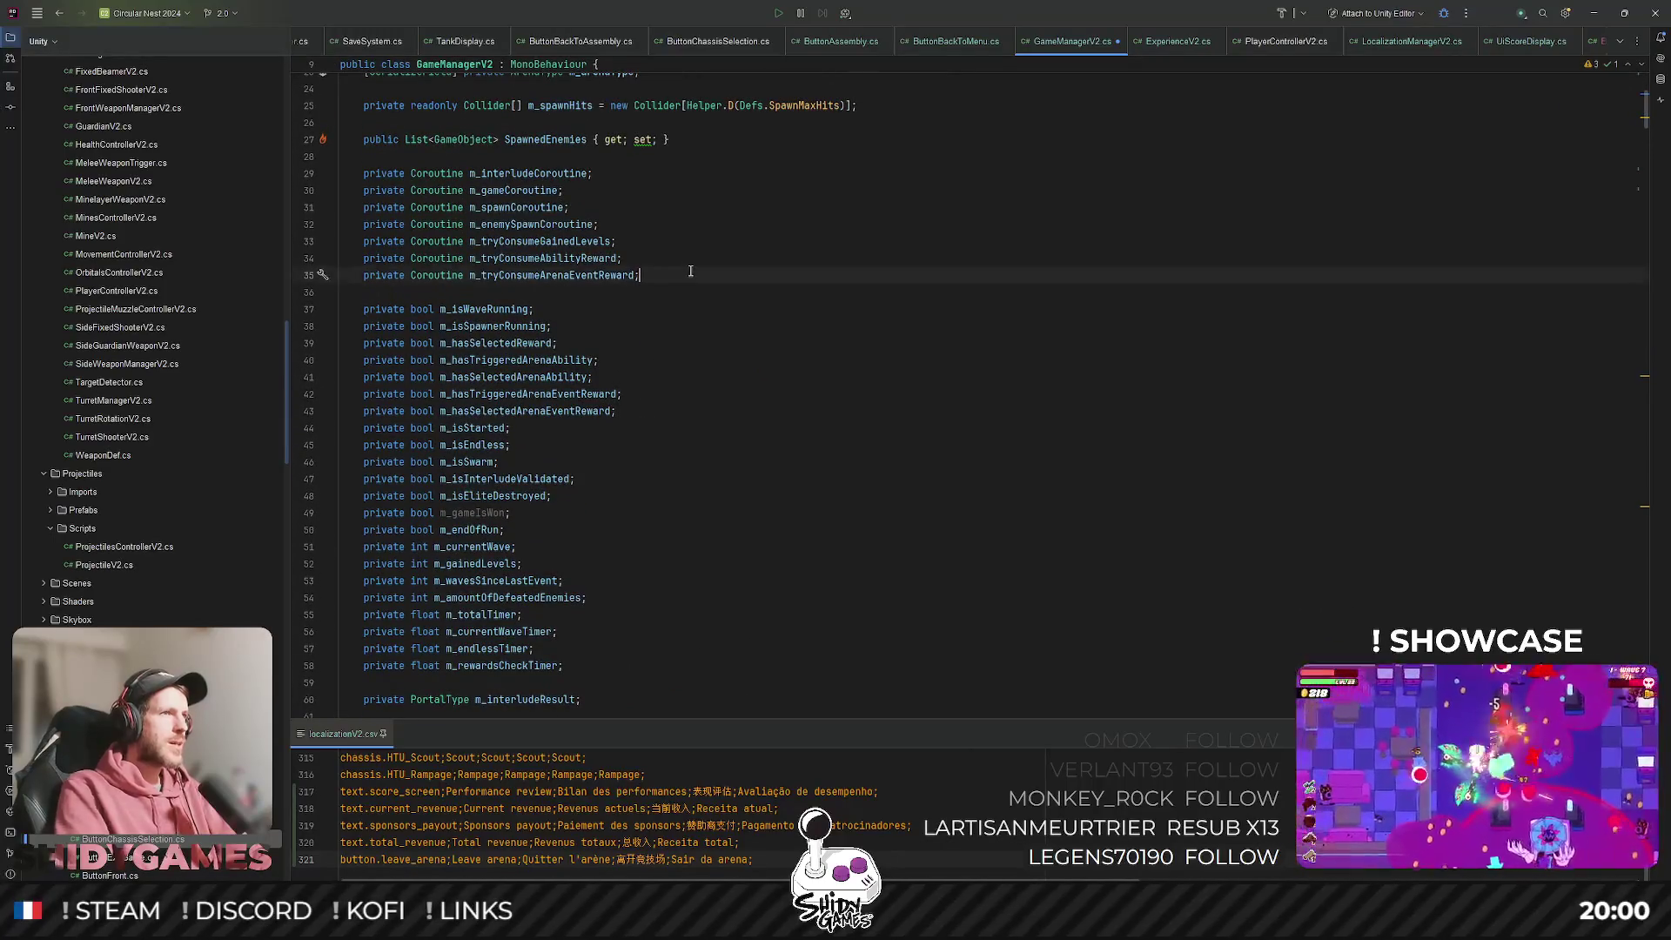
Declare a new 'private Coroutine m_leavingArena;' field below the other coroutine fields.
key(Return)
text(private C)
text(ouro)
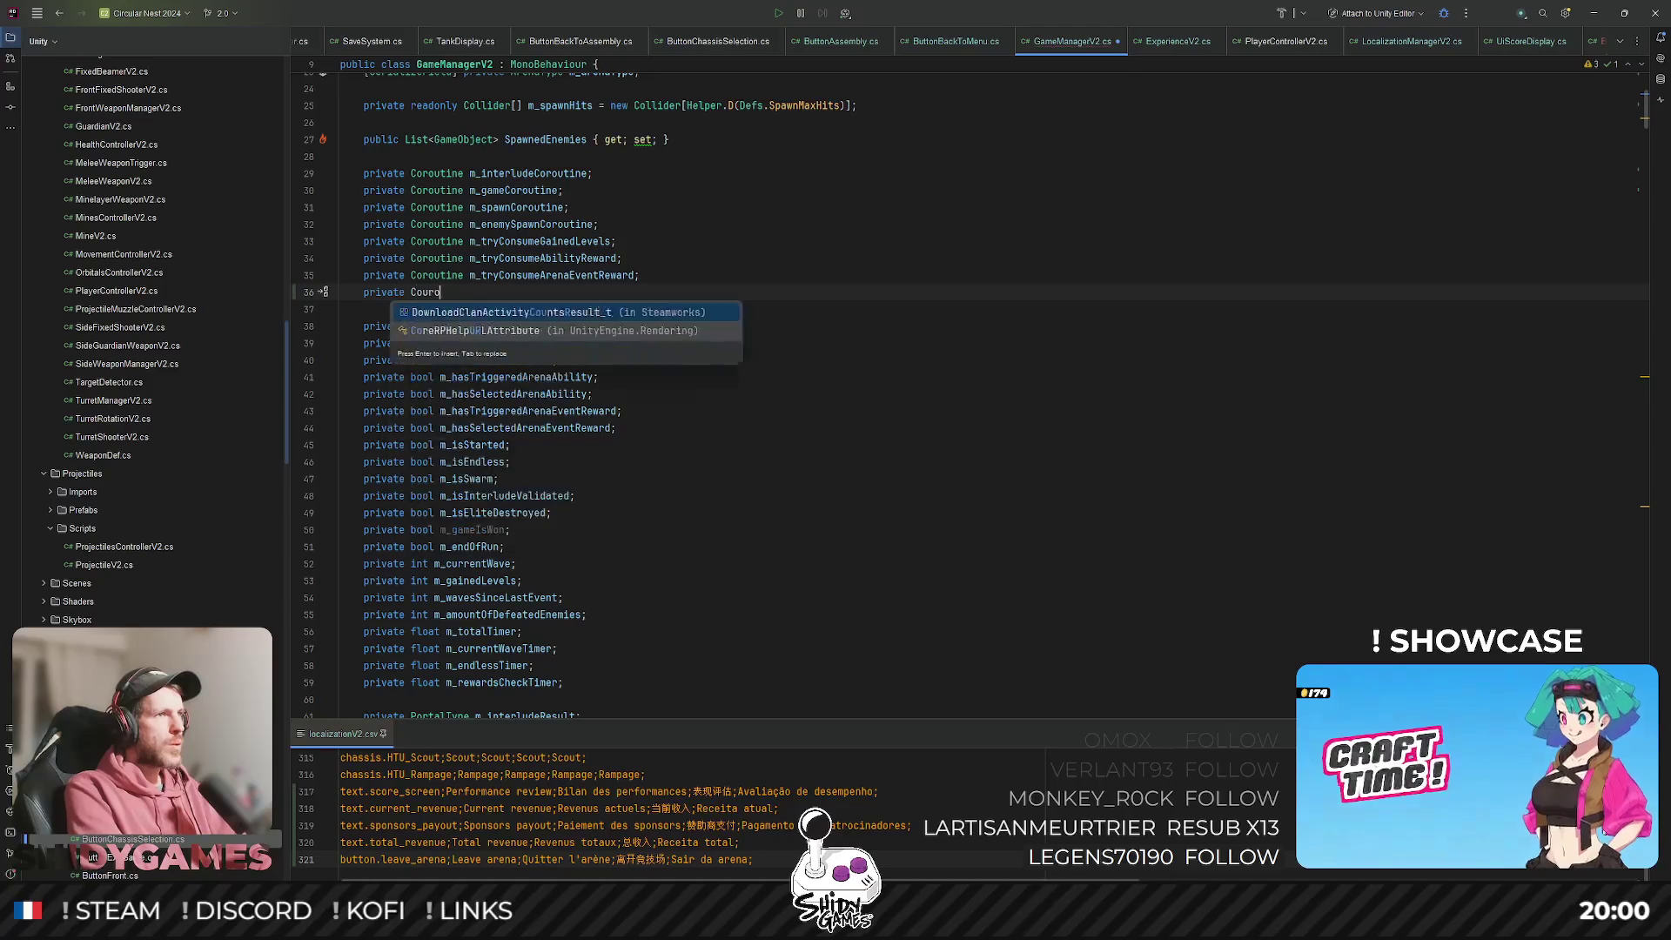
key(BackSpace)
key(BackSpace)
key(BackSpace)
text(routine m)
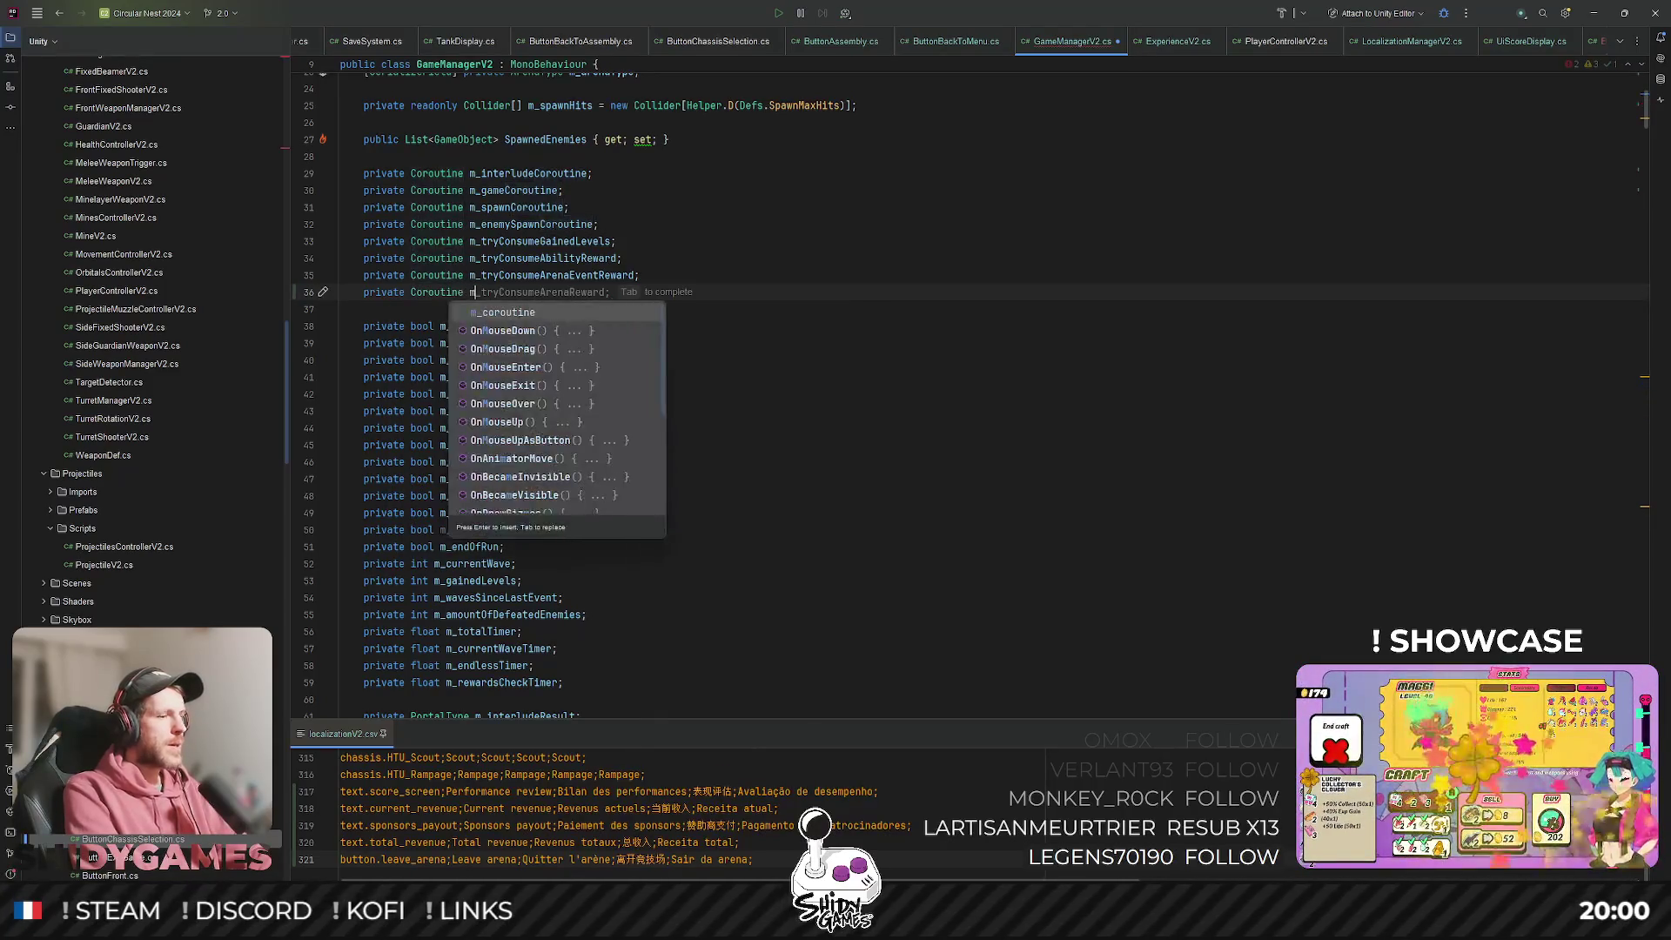
text(_leavingArea)
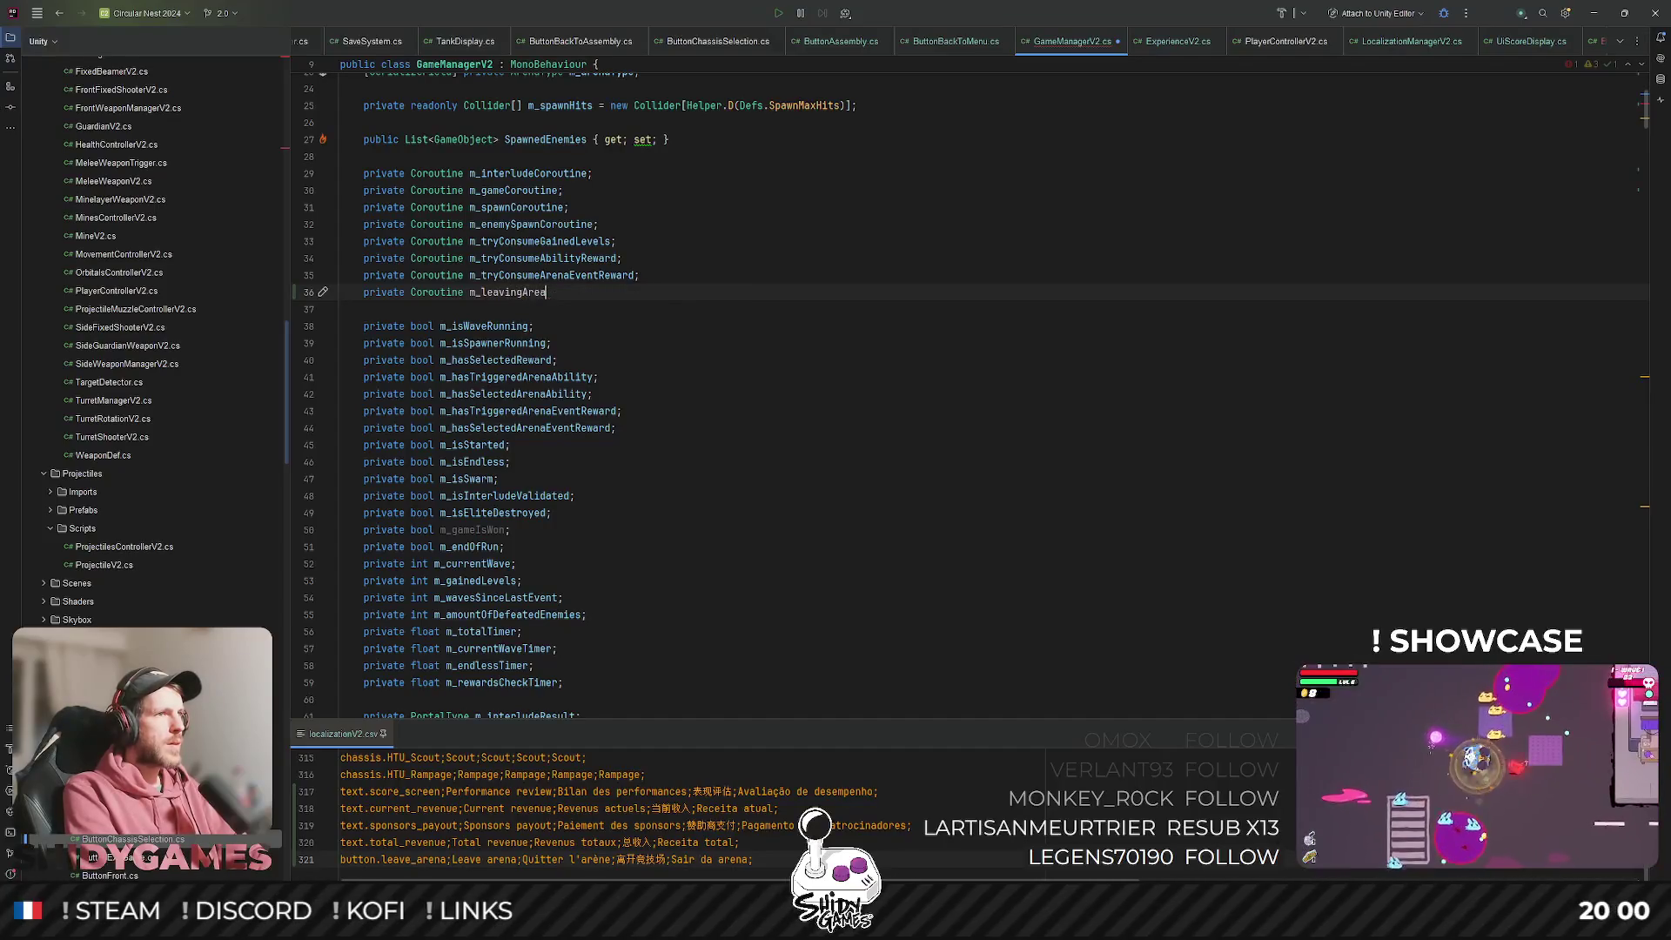
key(BackSpace)
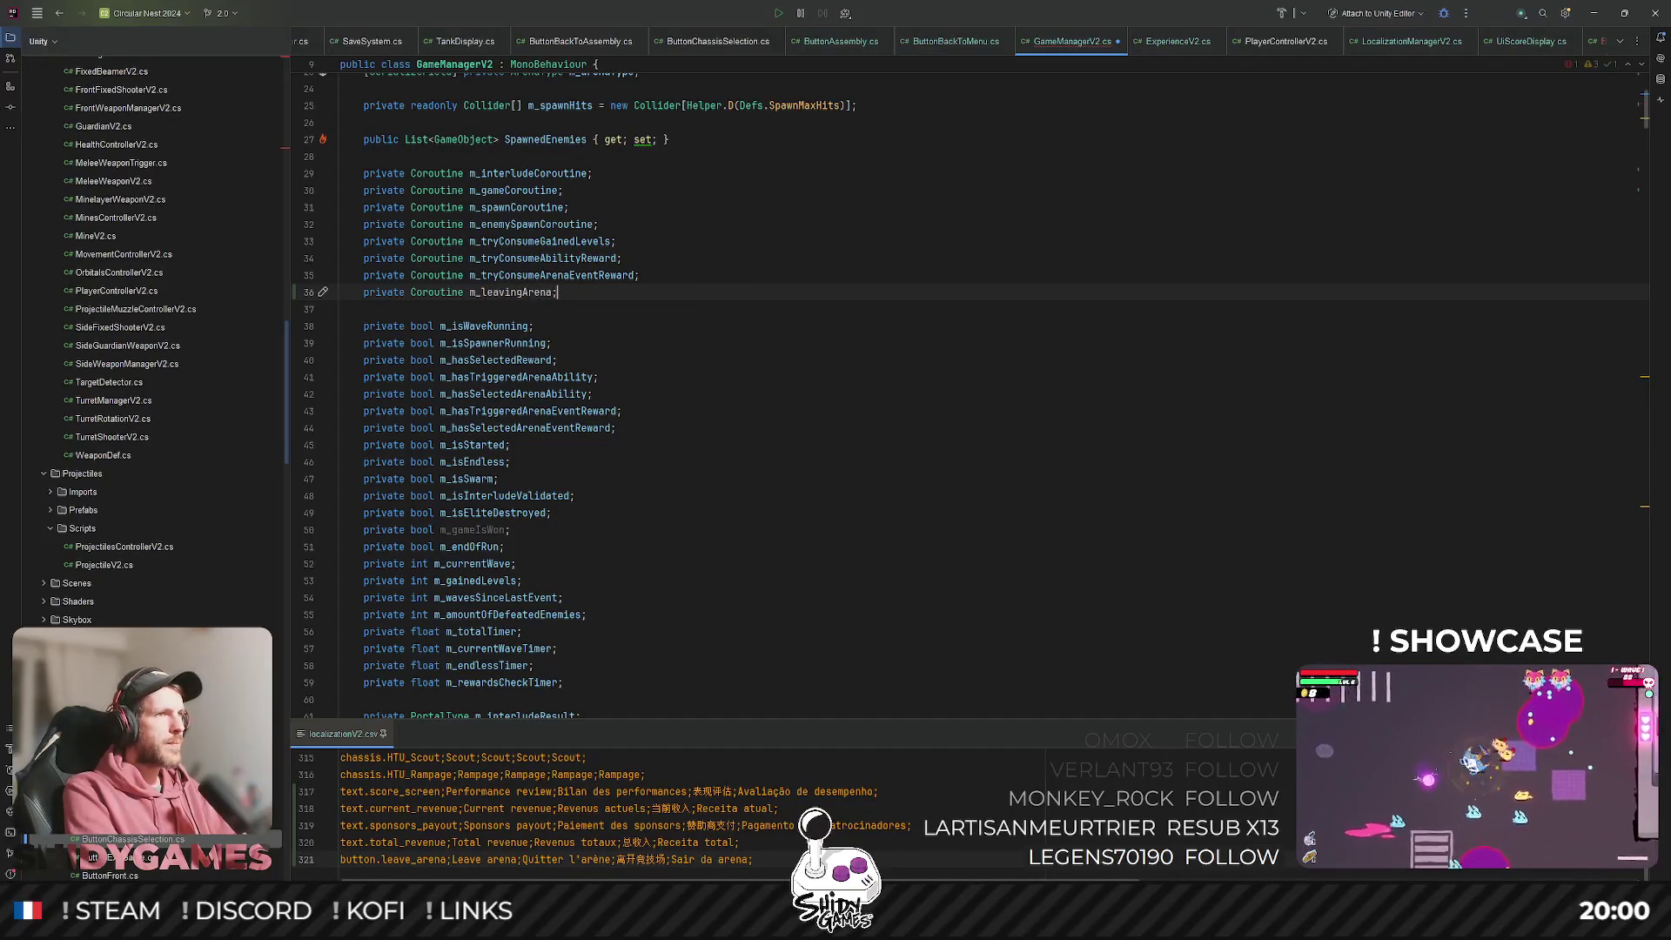
key(ctrl+alt+Left)
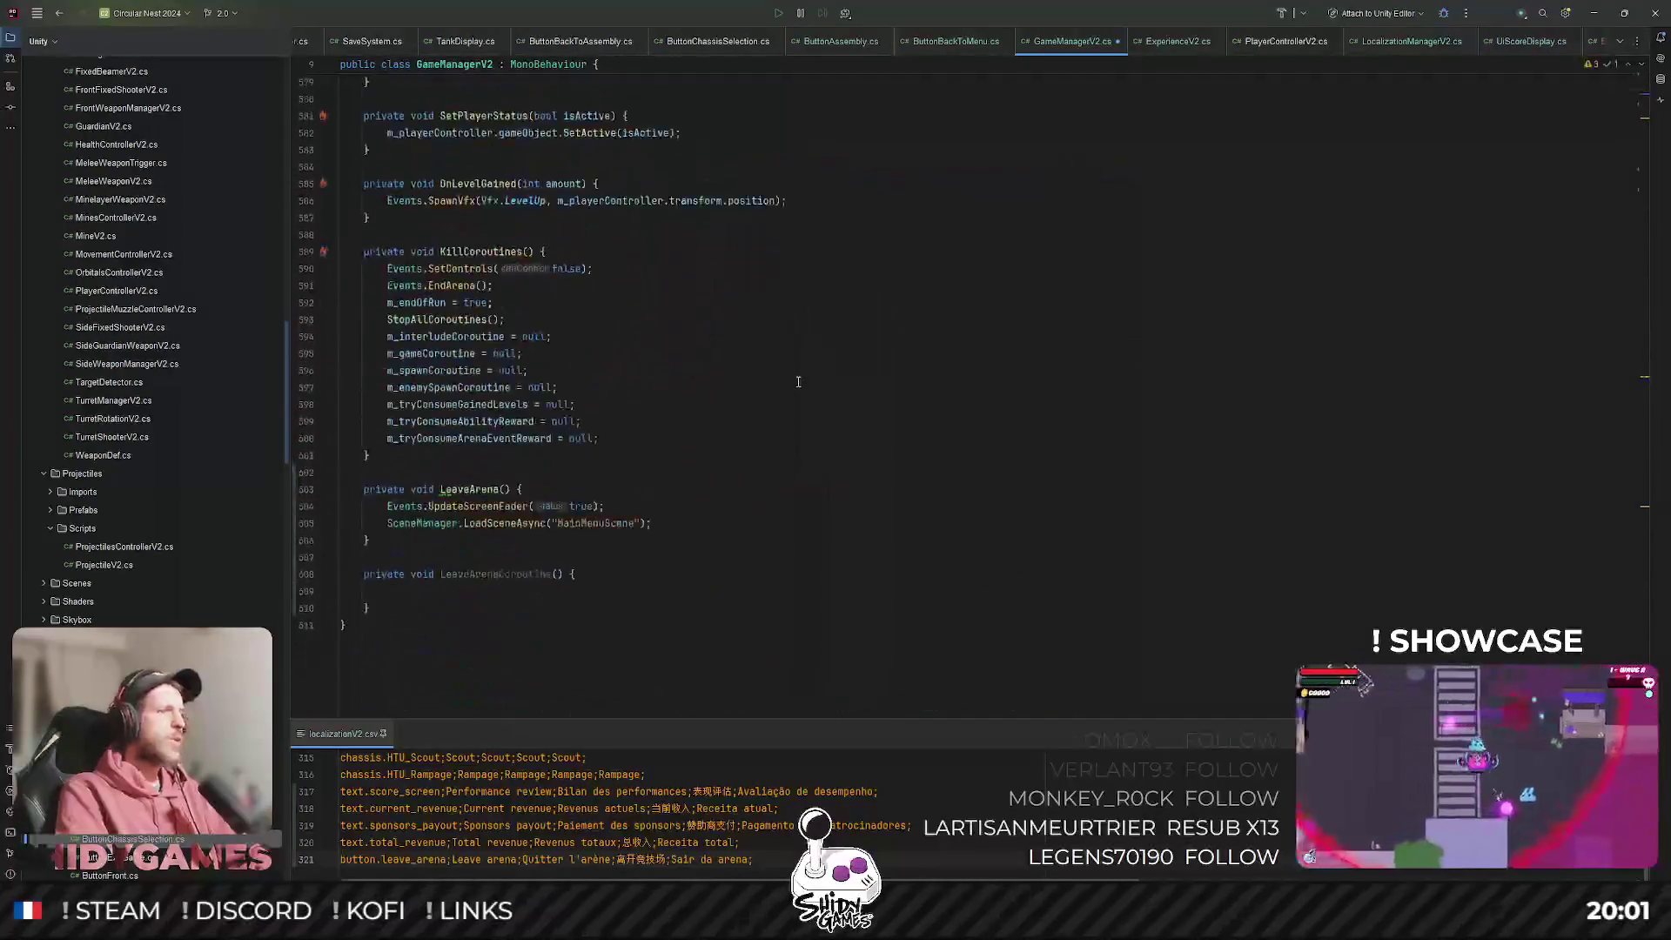
Start LeaveArena with 'm_leavingArena ??= StartCoroutine(LeaveArenaCoroutine())'.
click(517, 495)
key(Return)
text(m_idle)
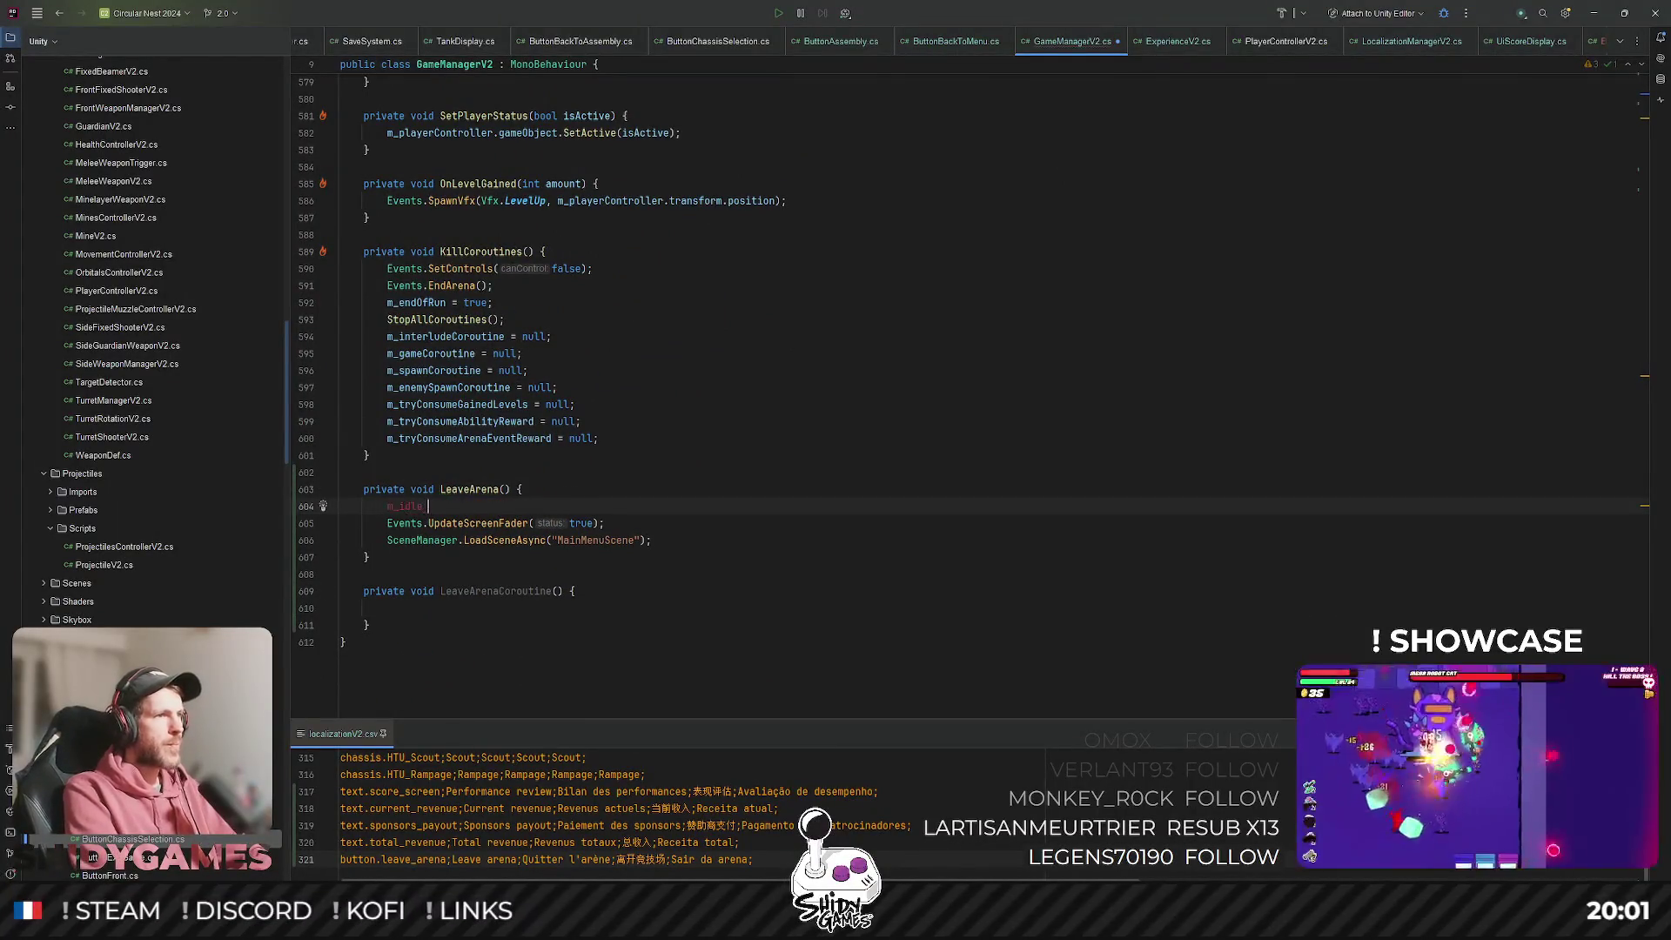
key(BackSpace)
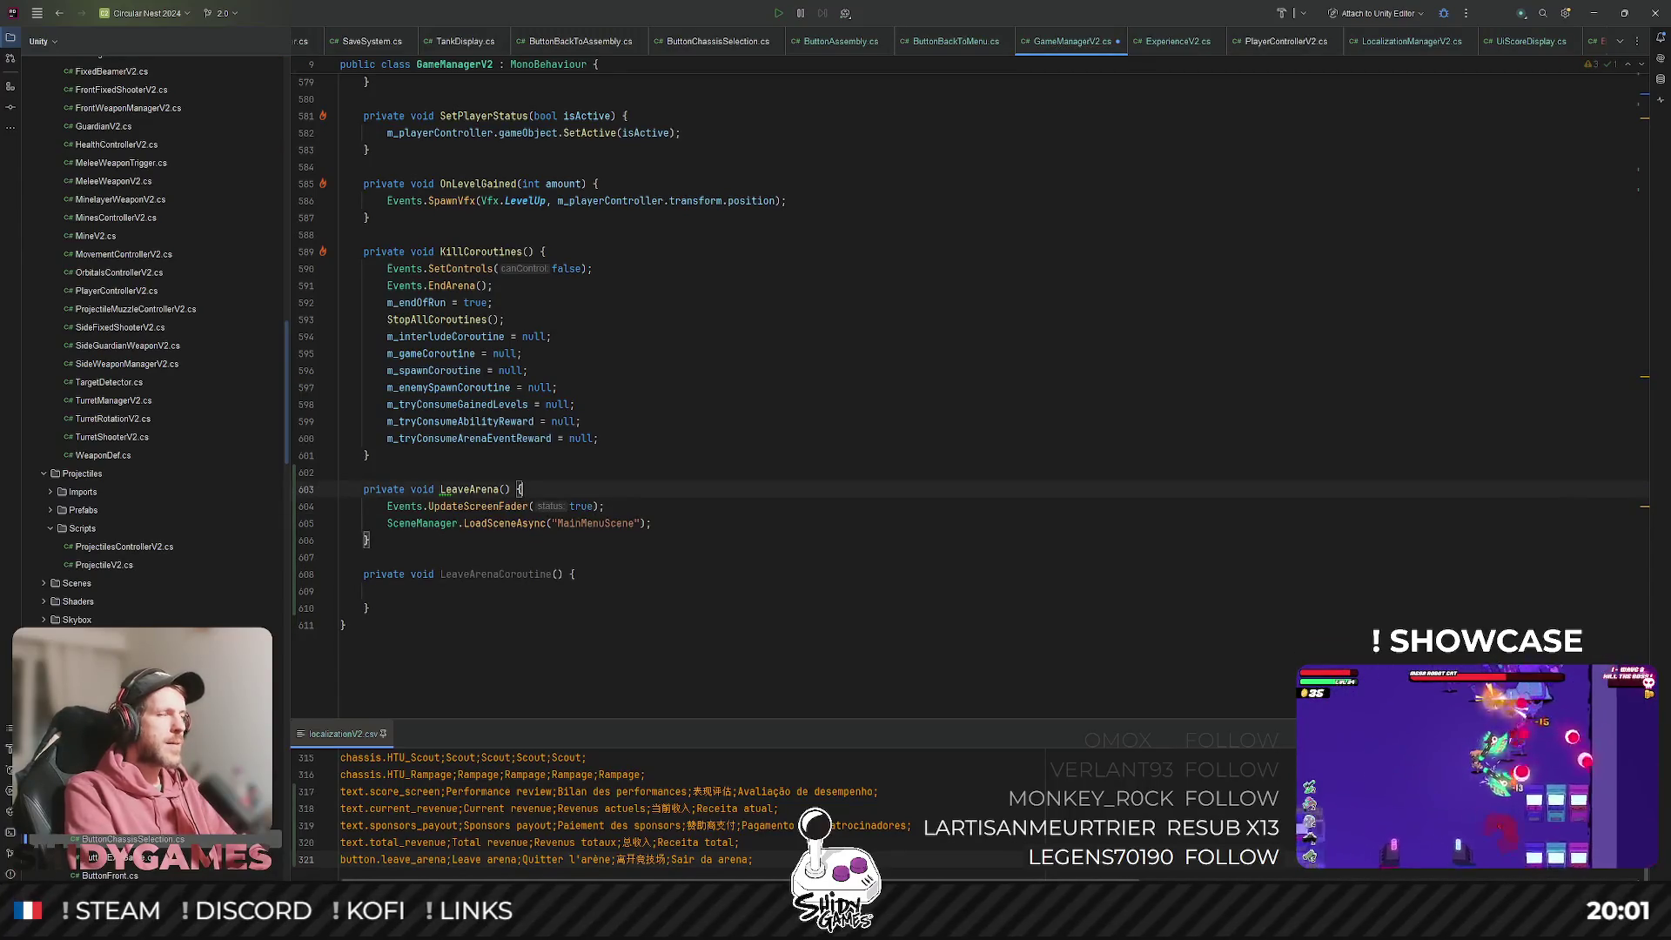
scroll(853, 410, up, 20)
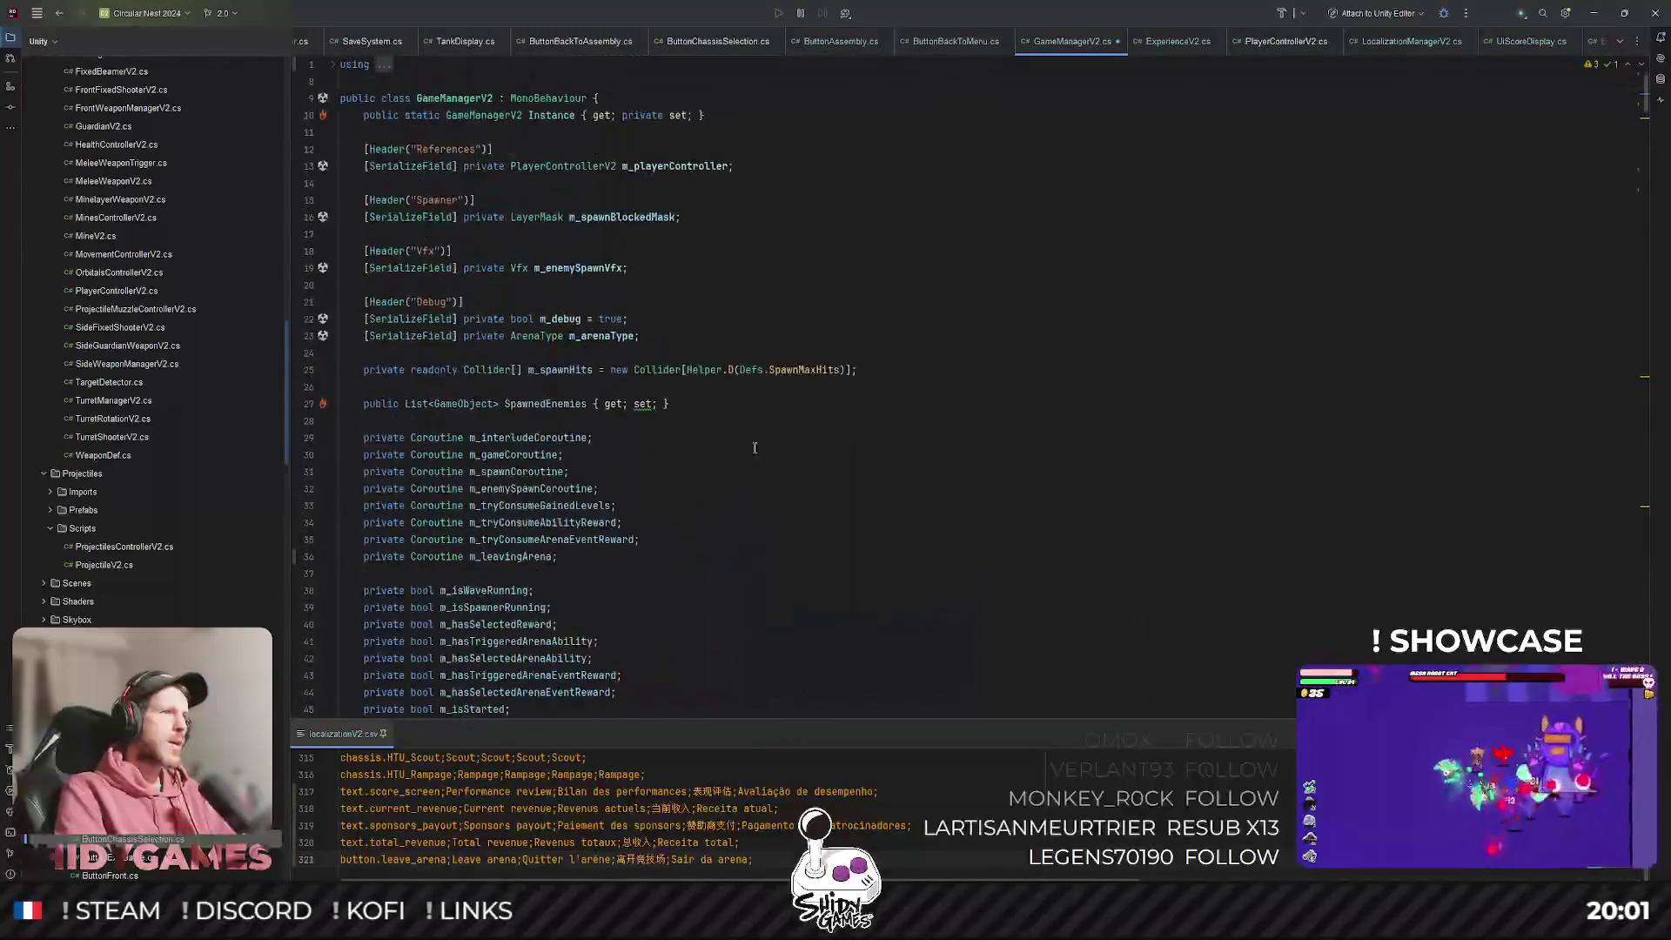
double_click(525, 556)
key(ctrl+c)
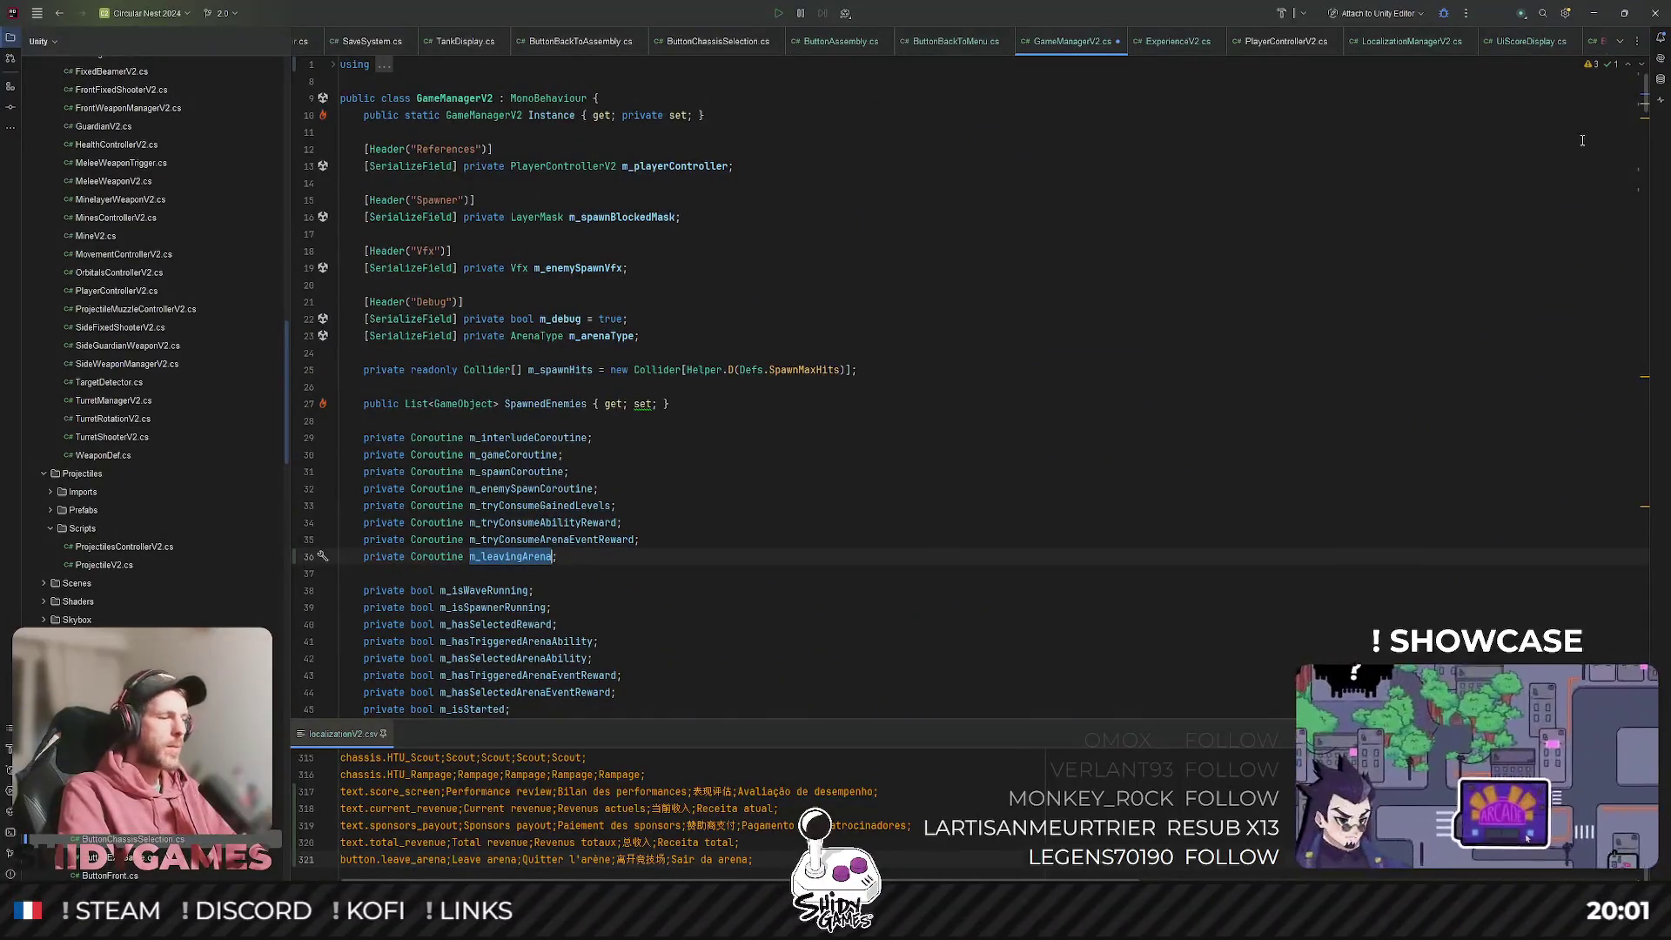
scroll(1644, 110, down, 20)
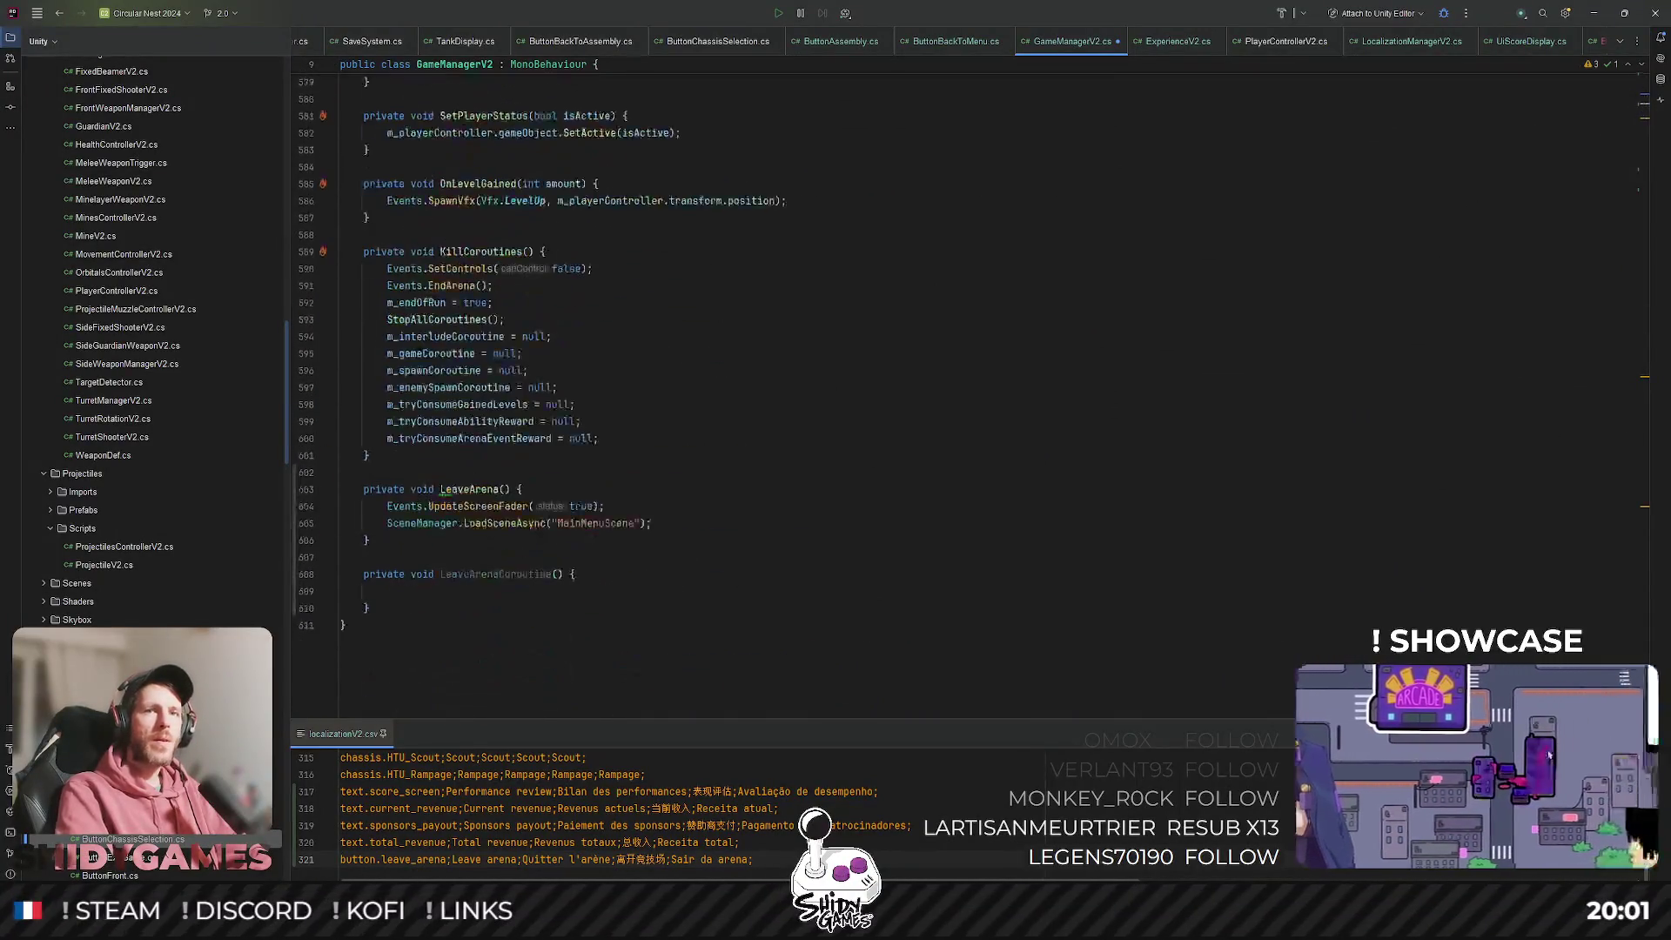
click(643, 486)
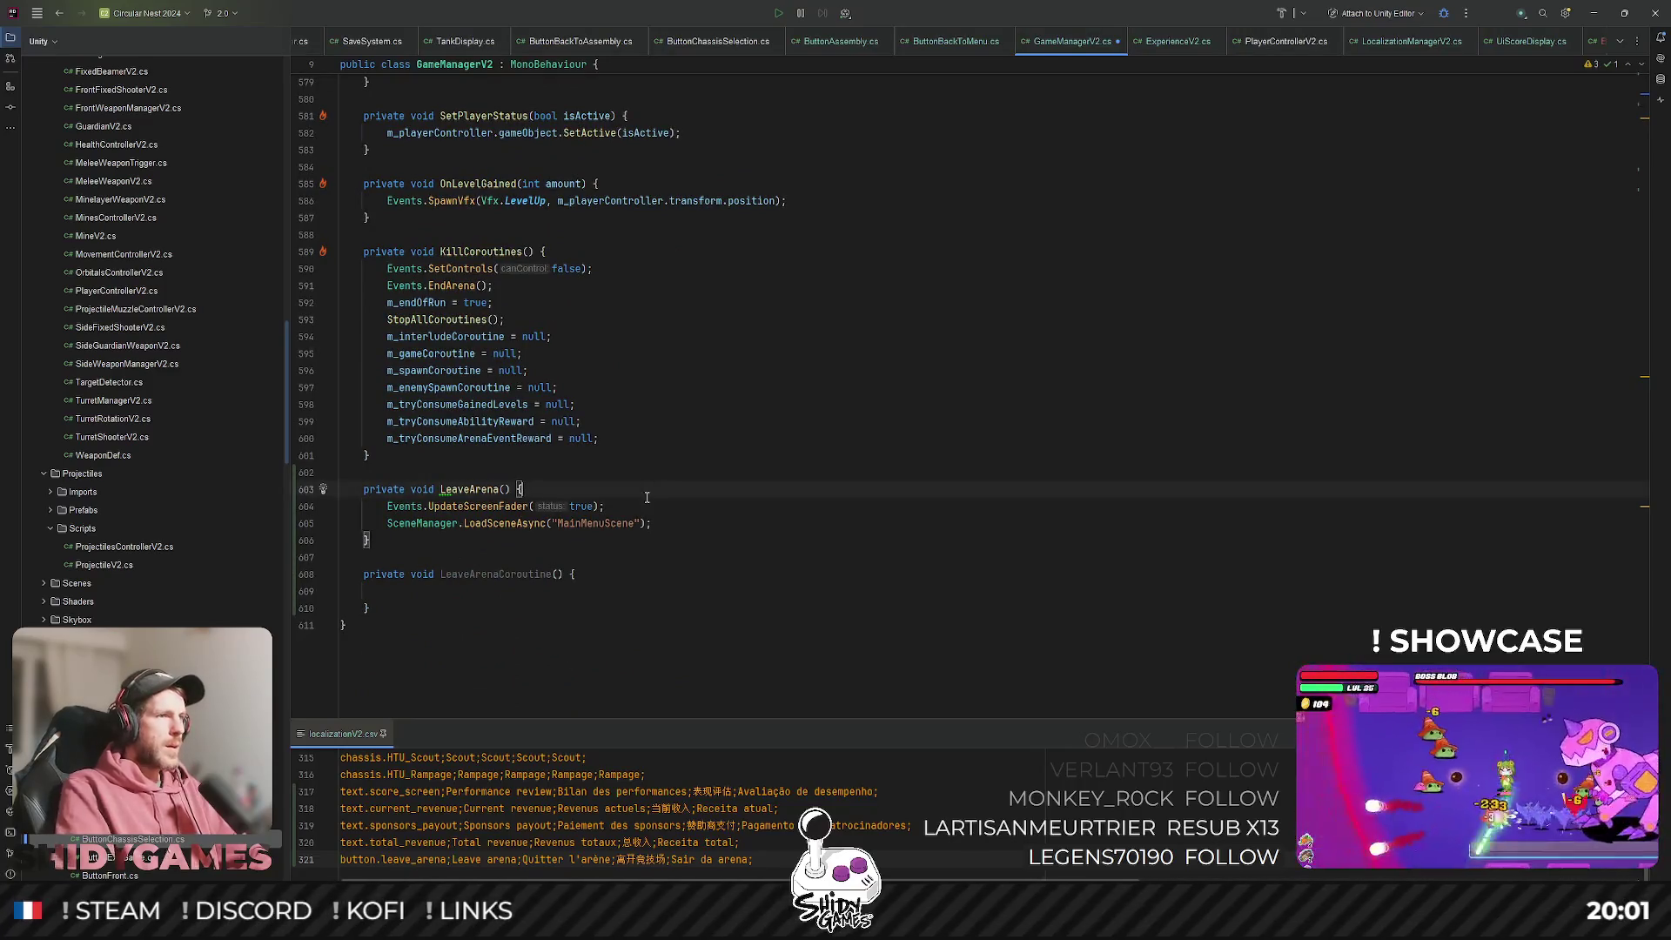
key(Return)
key(ctrl+v)
text(=)
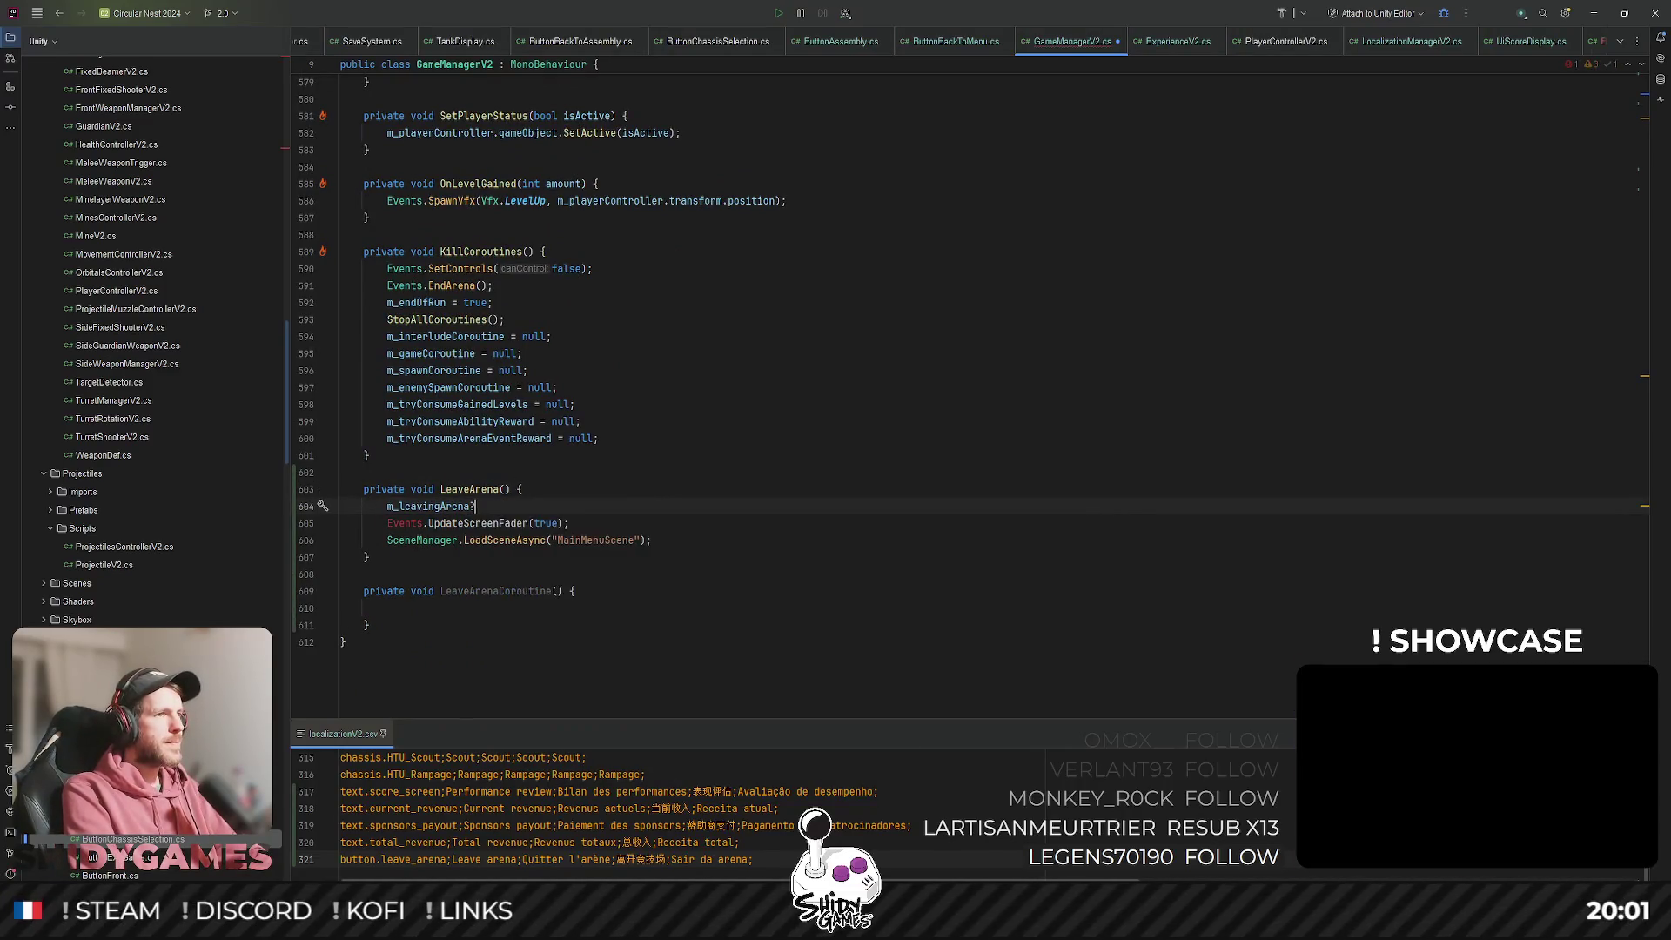
text(?=Star)
key(Return)
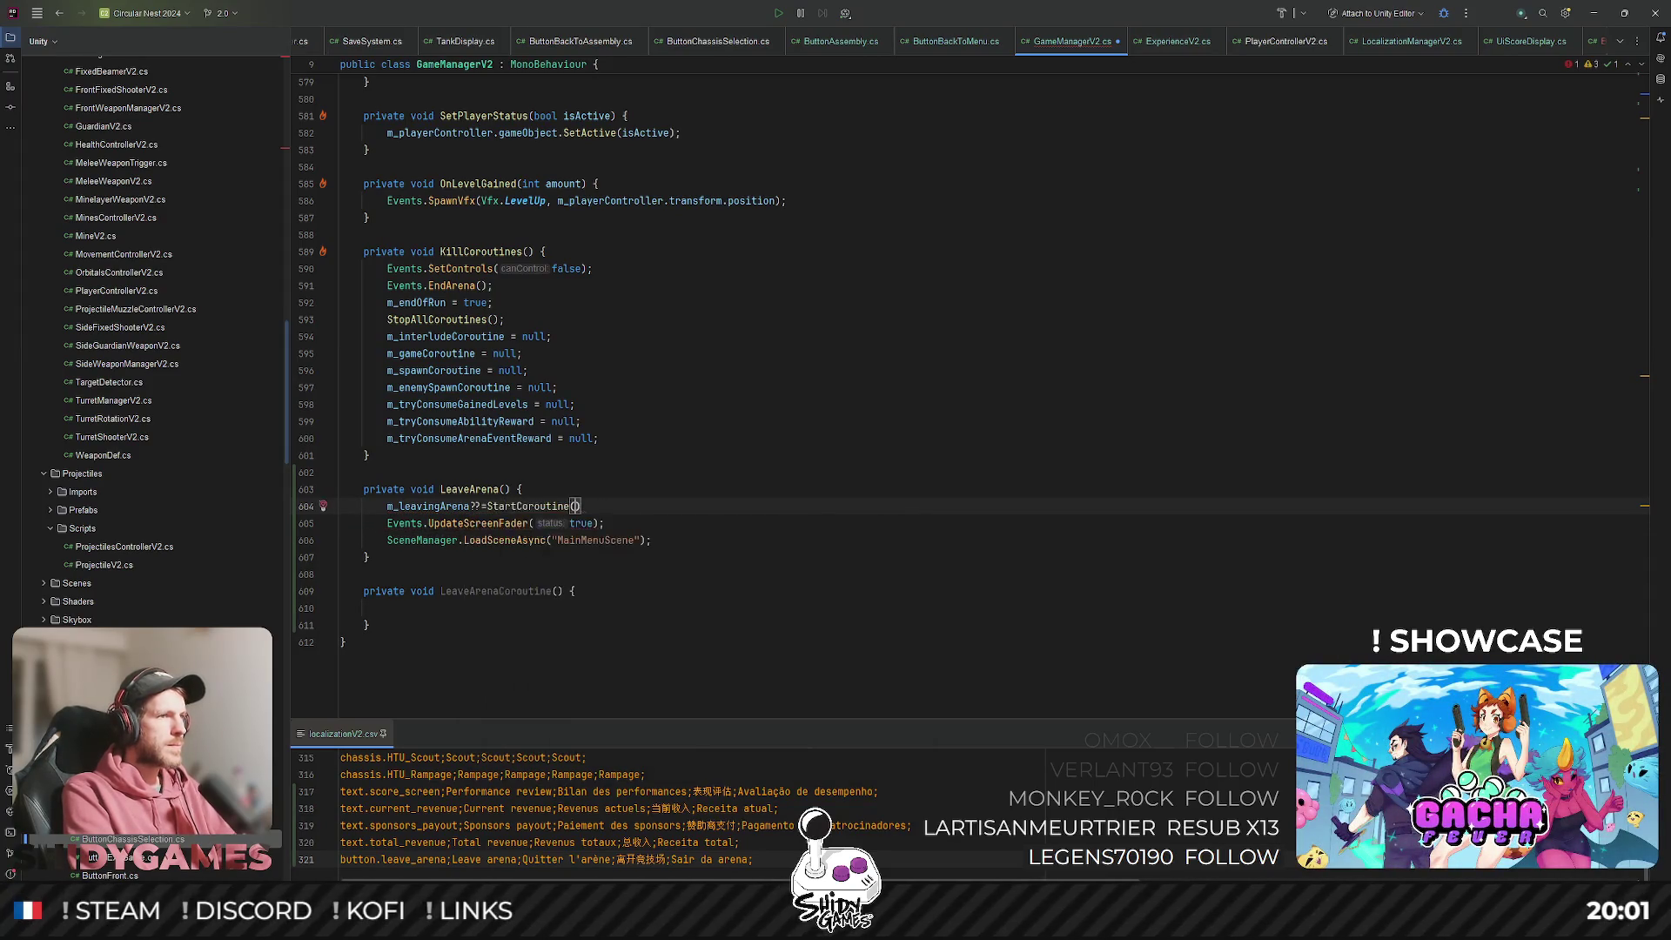
text(Lea)
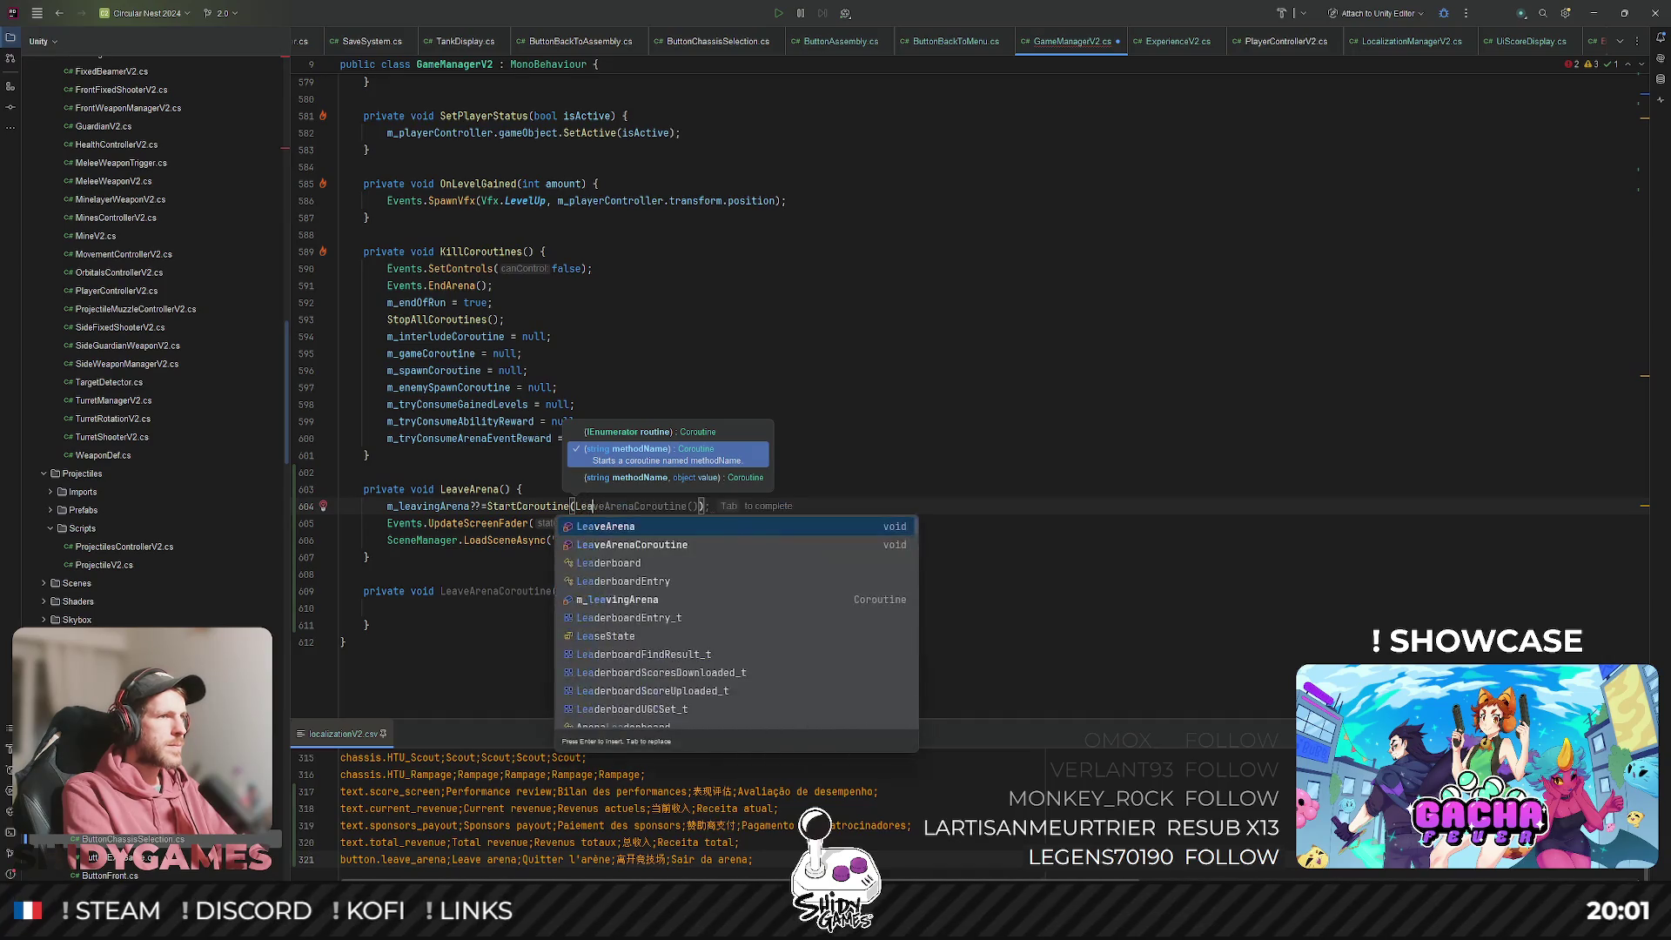
key(Return)
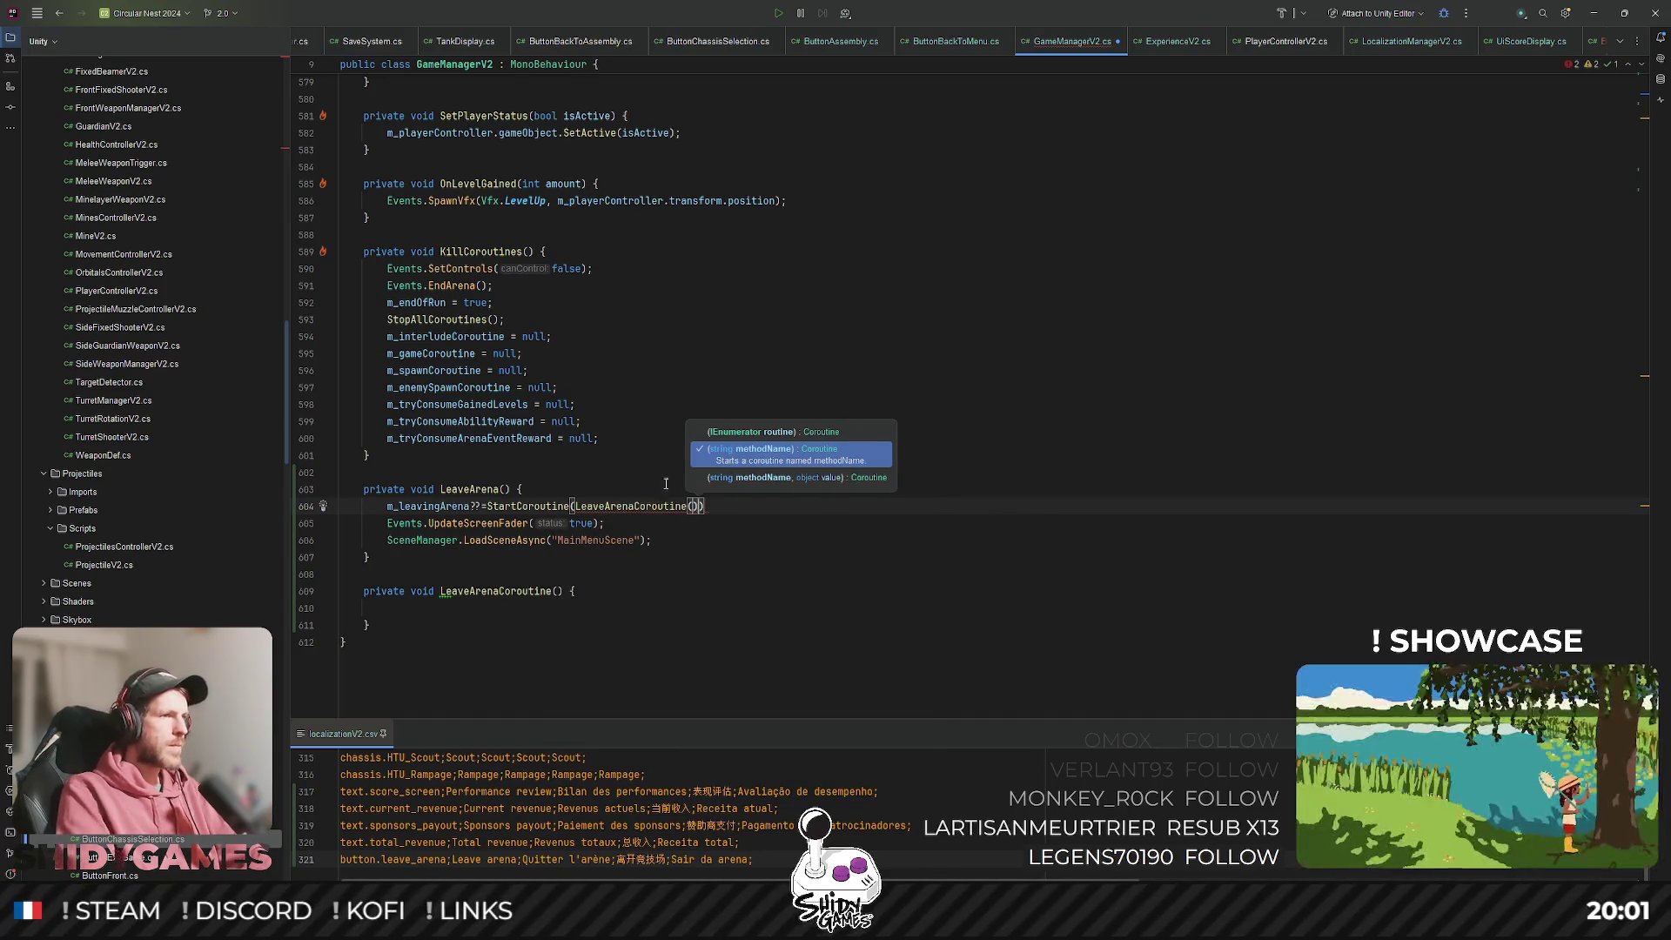
Change LeaveArenaCoroutine's return type from void to IEnumerator.
double_click(415, 595)
text(IEnu)
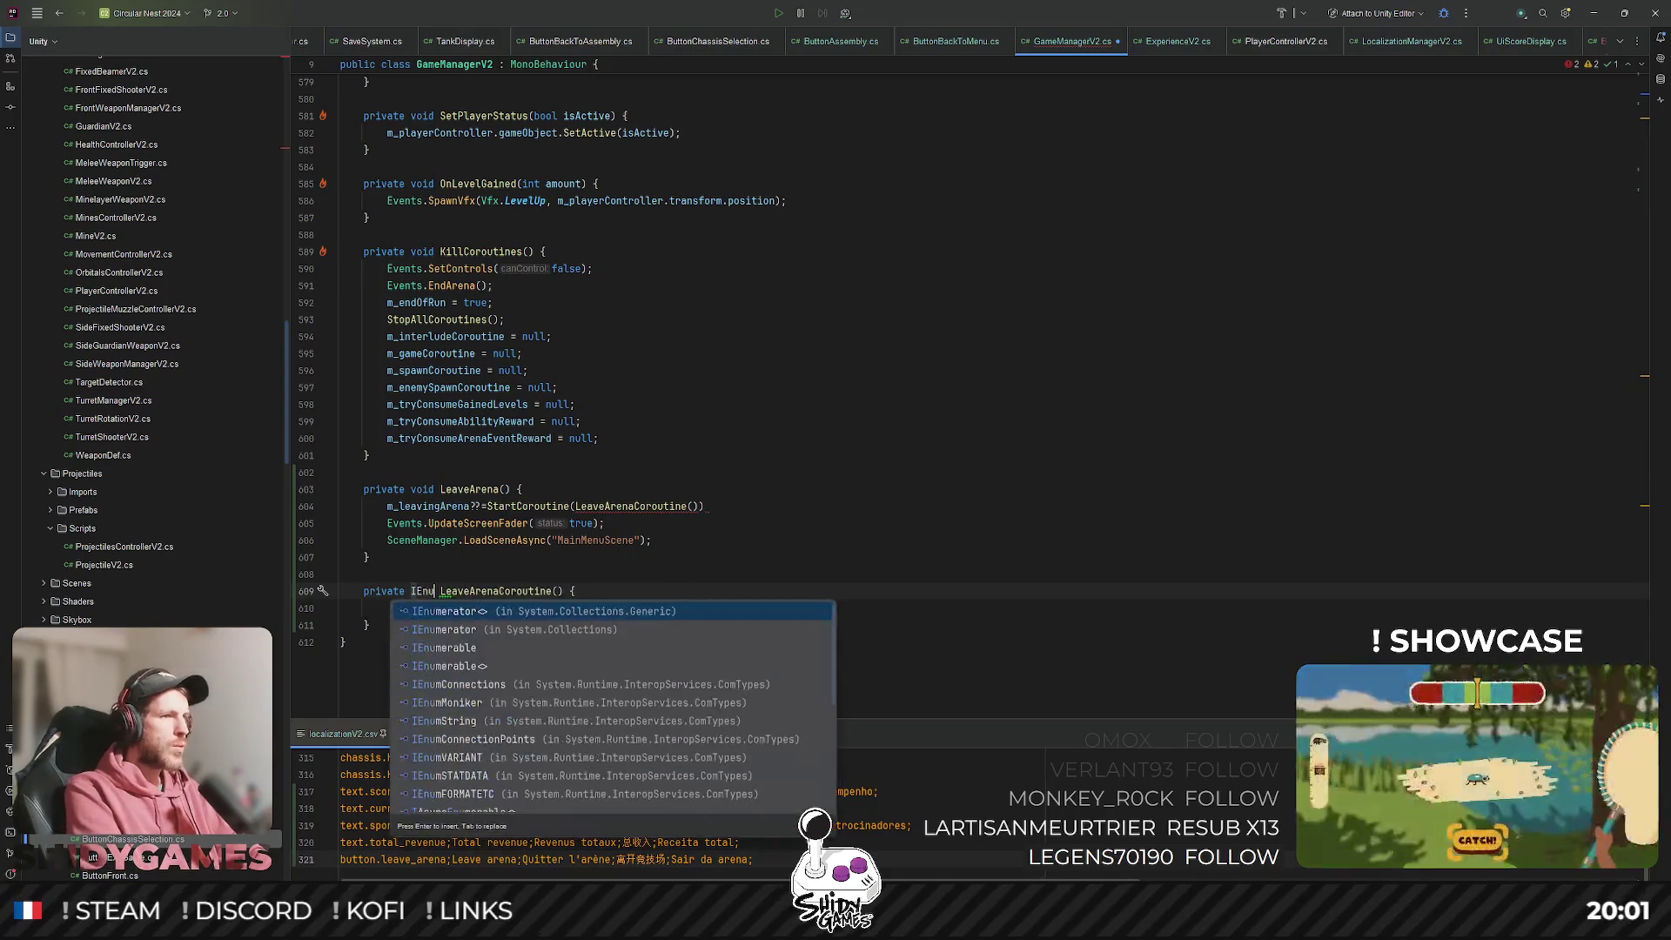
key(Down)
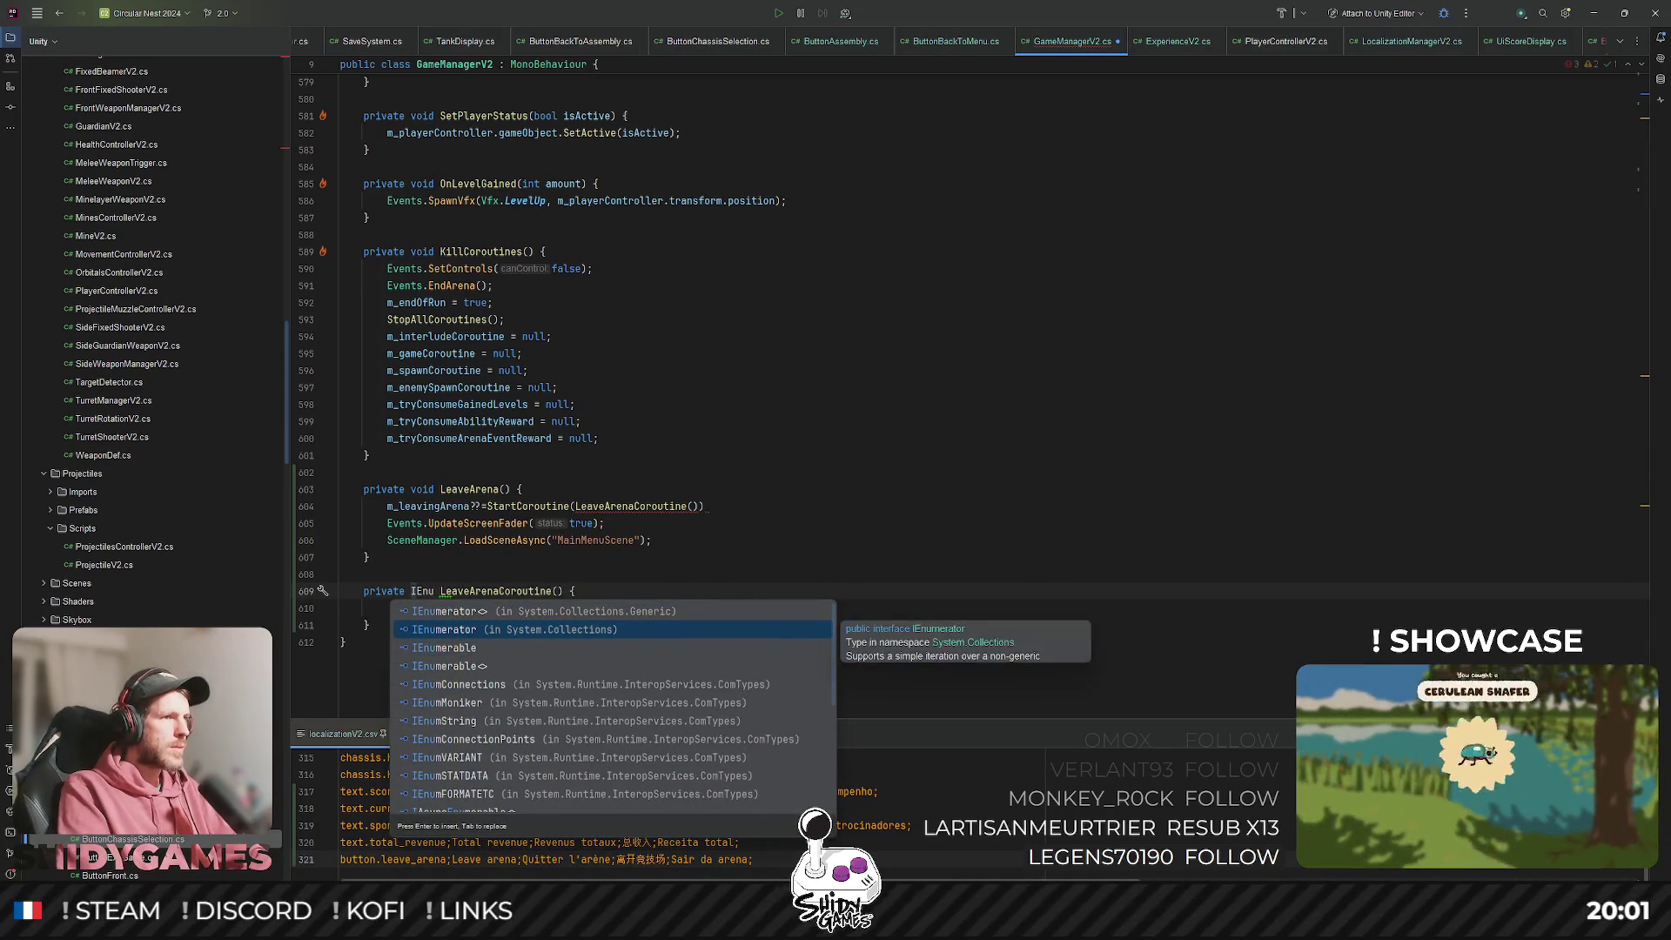
key(Return)
click(754, 505)
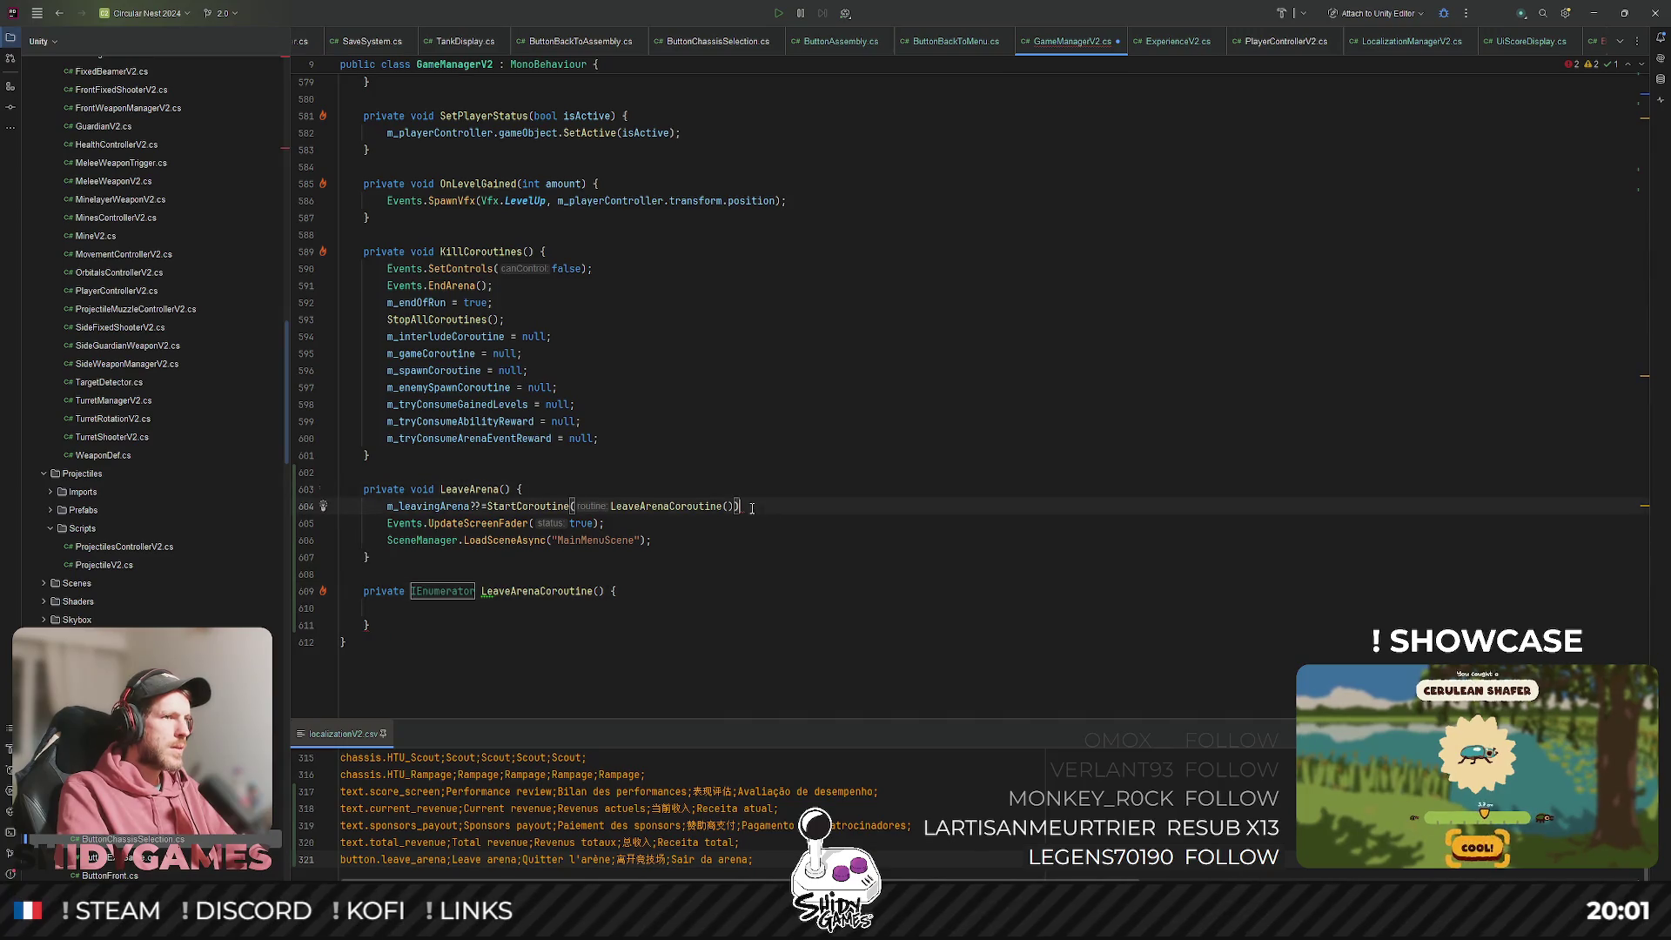
text(;)
key(Up)
click(647, 518)
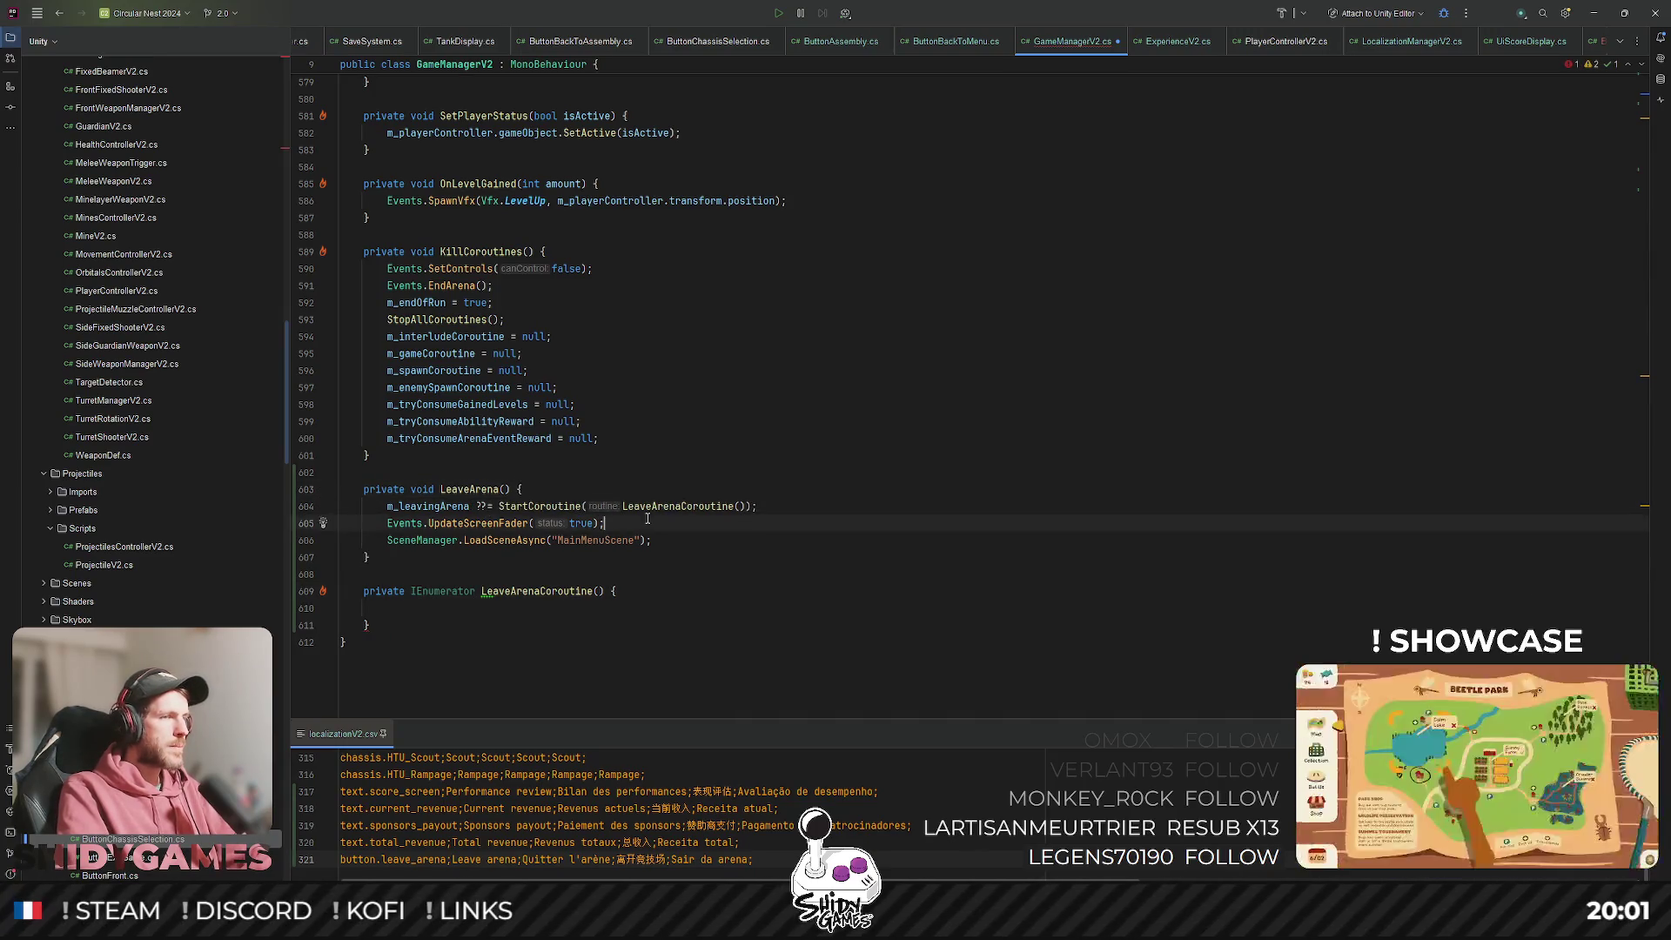
key(ctrl+shift+Up)
key(Down)
key(Down)
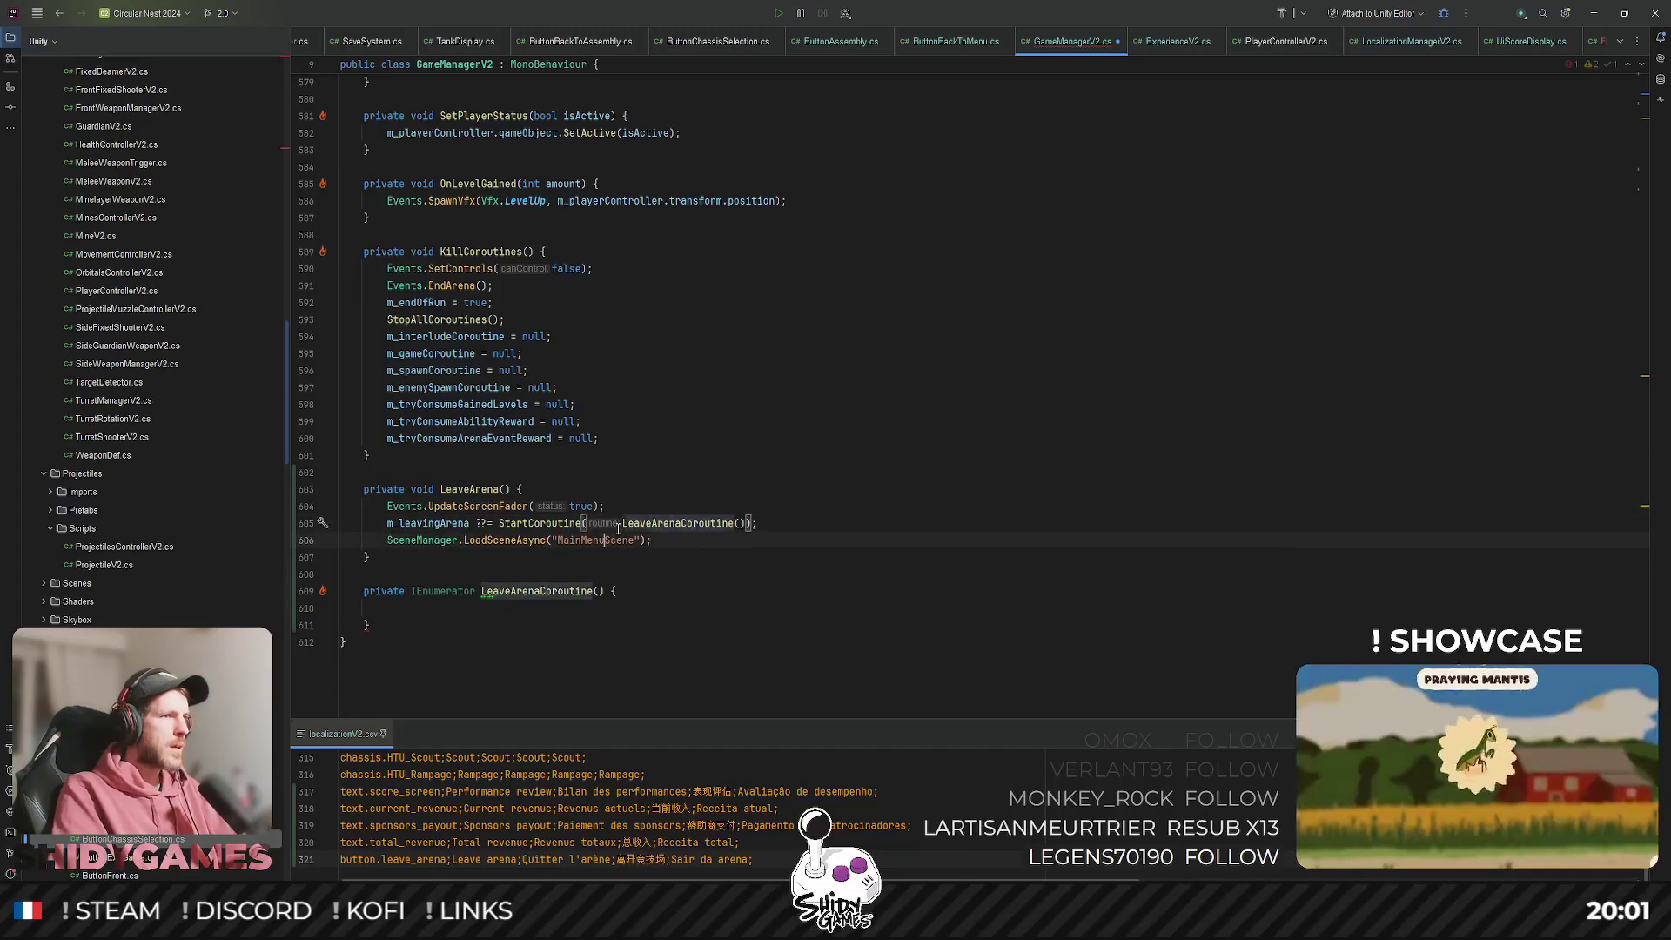
key(ctrl+x)
key(Down)
key(Down)
key(Down)
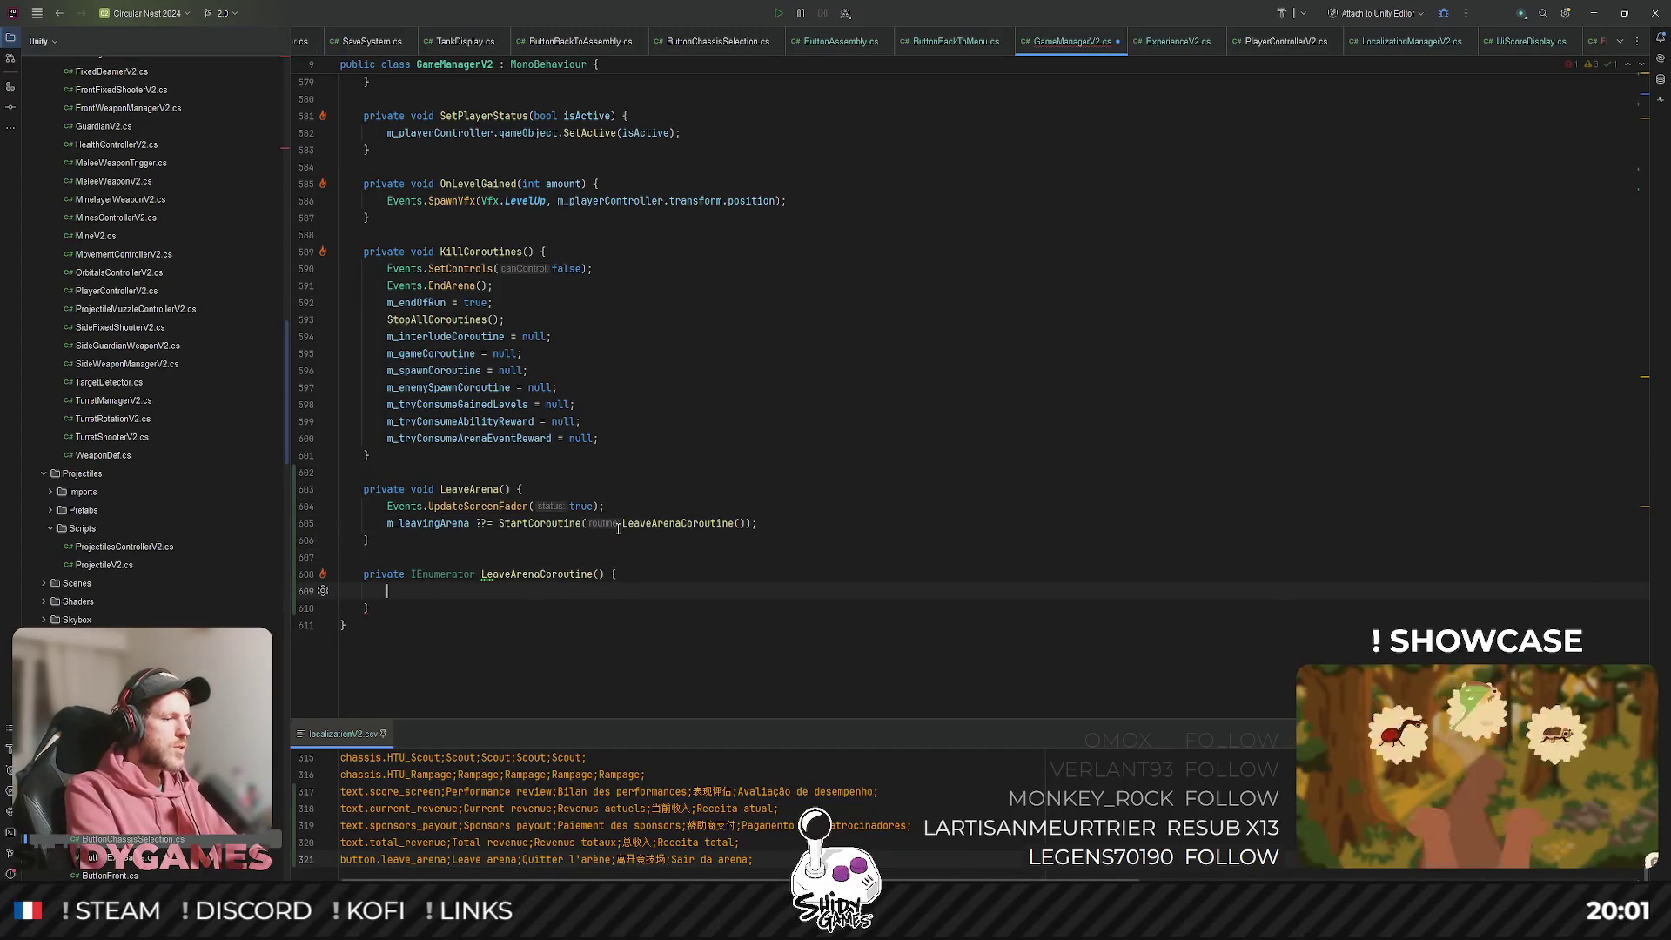
text(yield re)
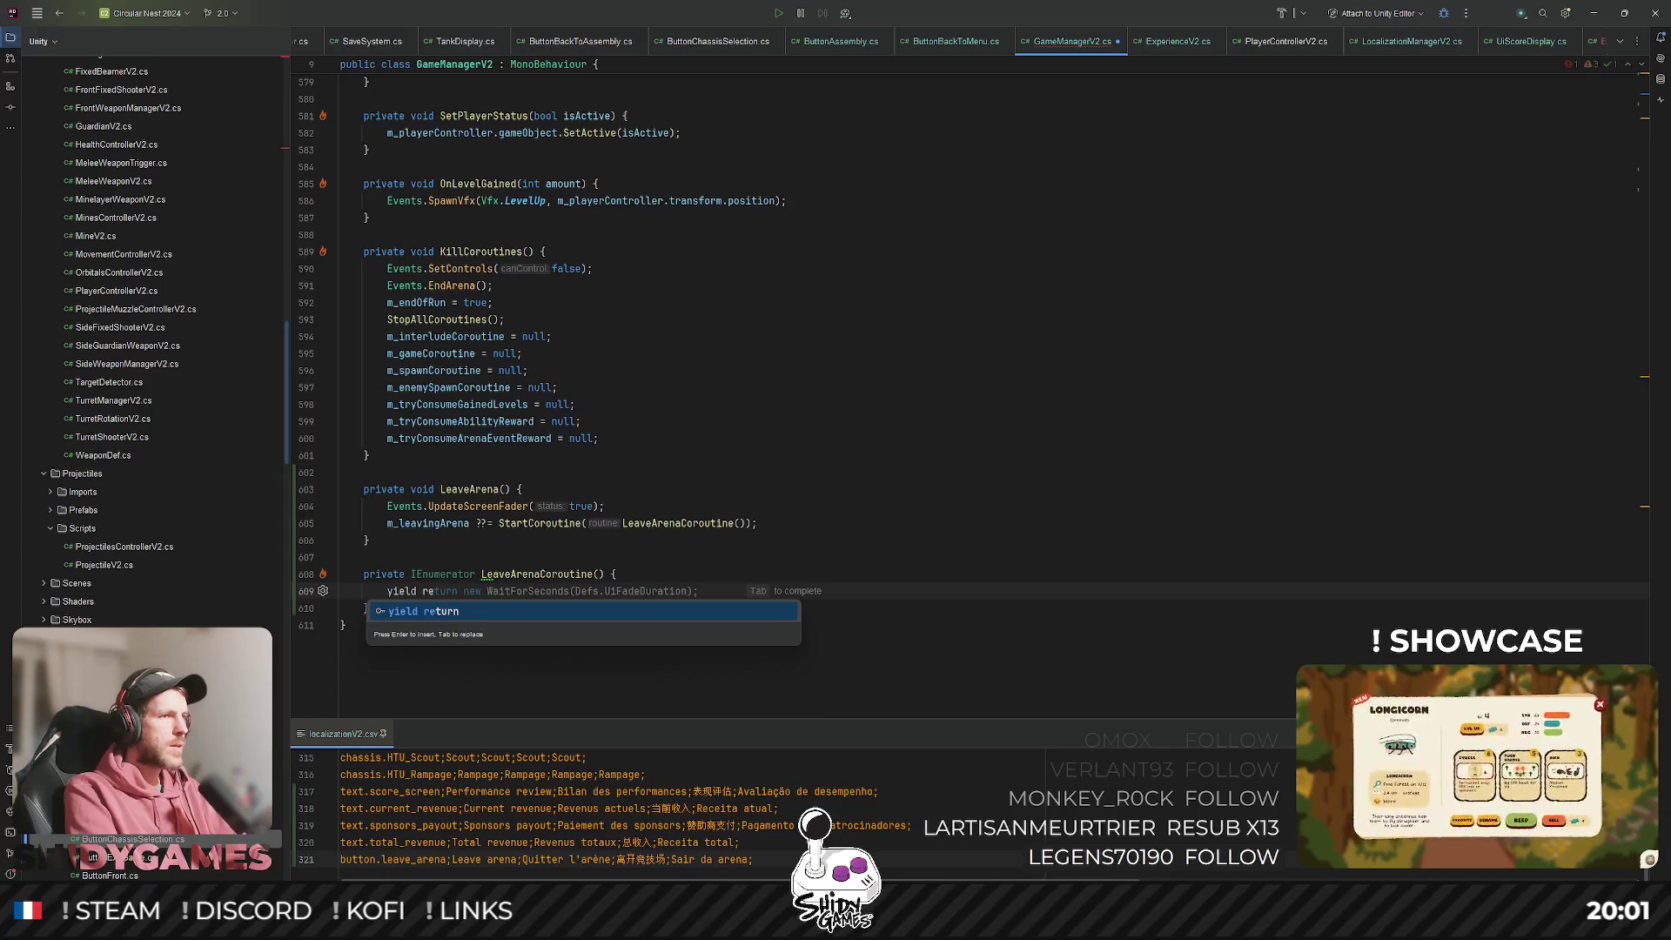
key(Tab)
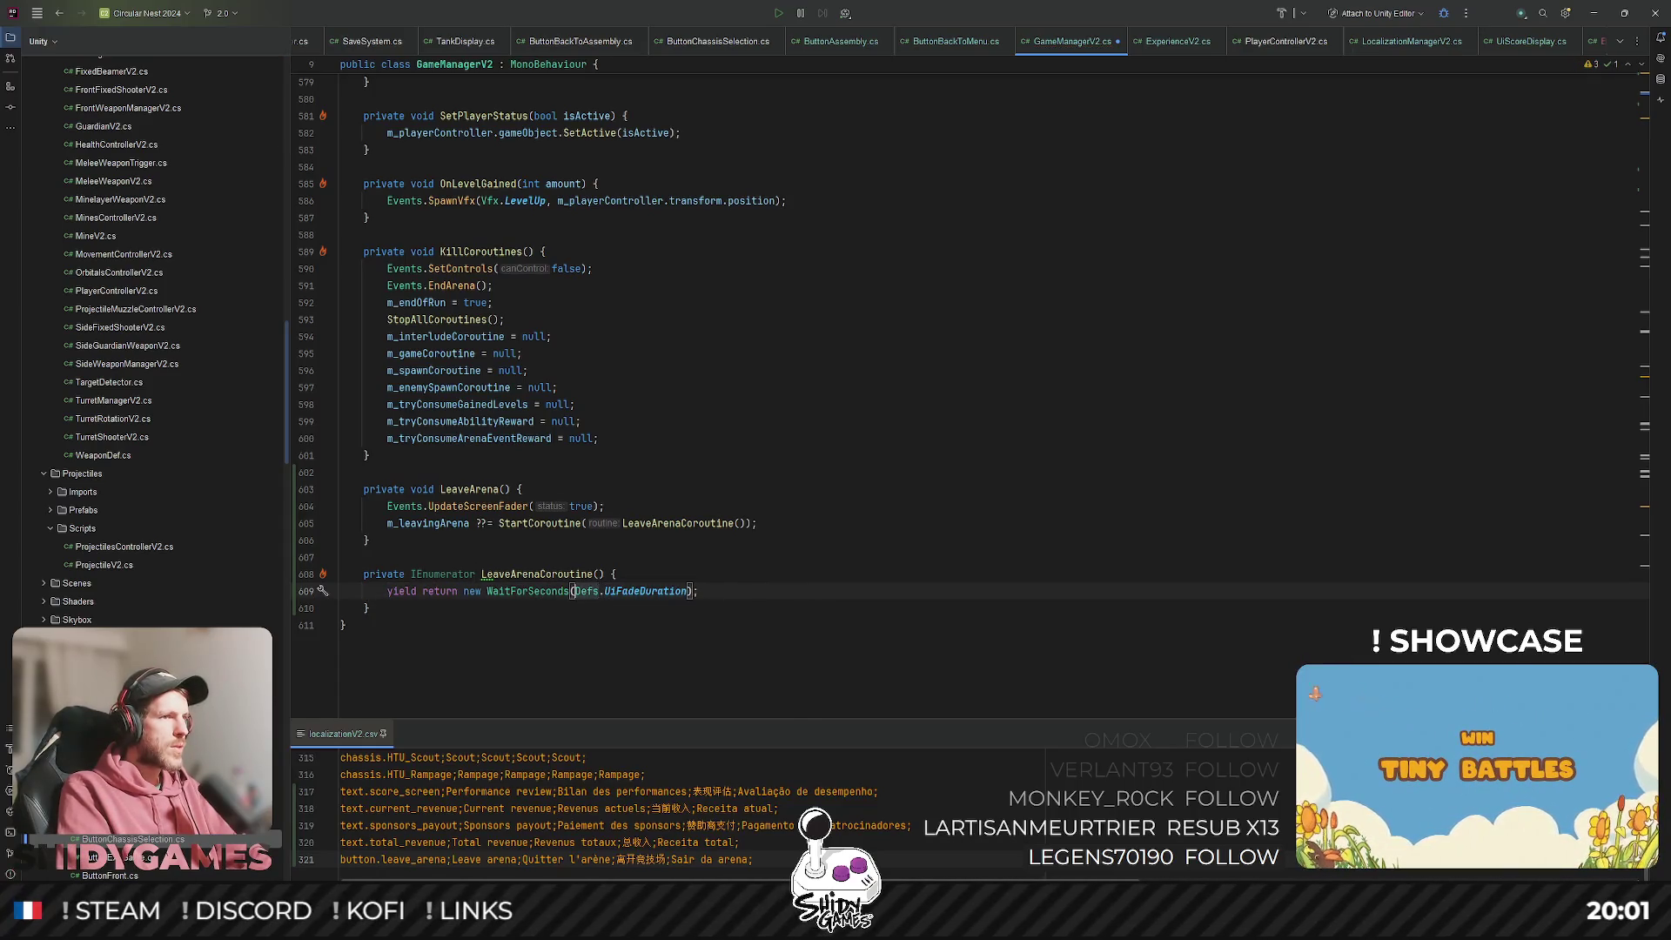
text(Rea)
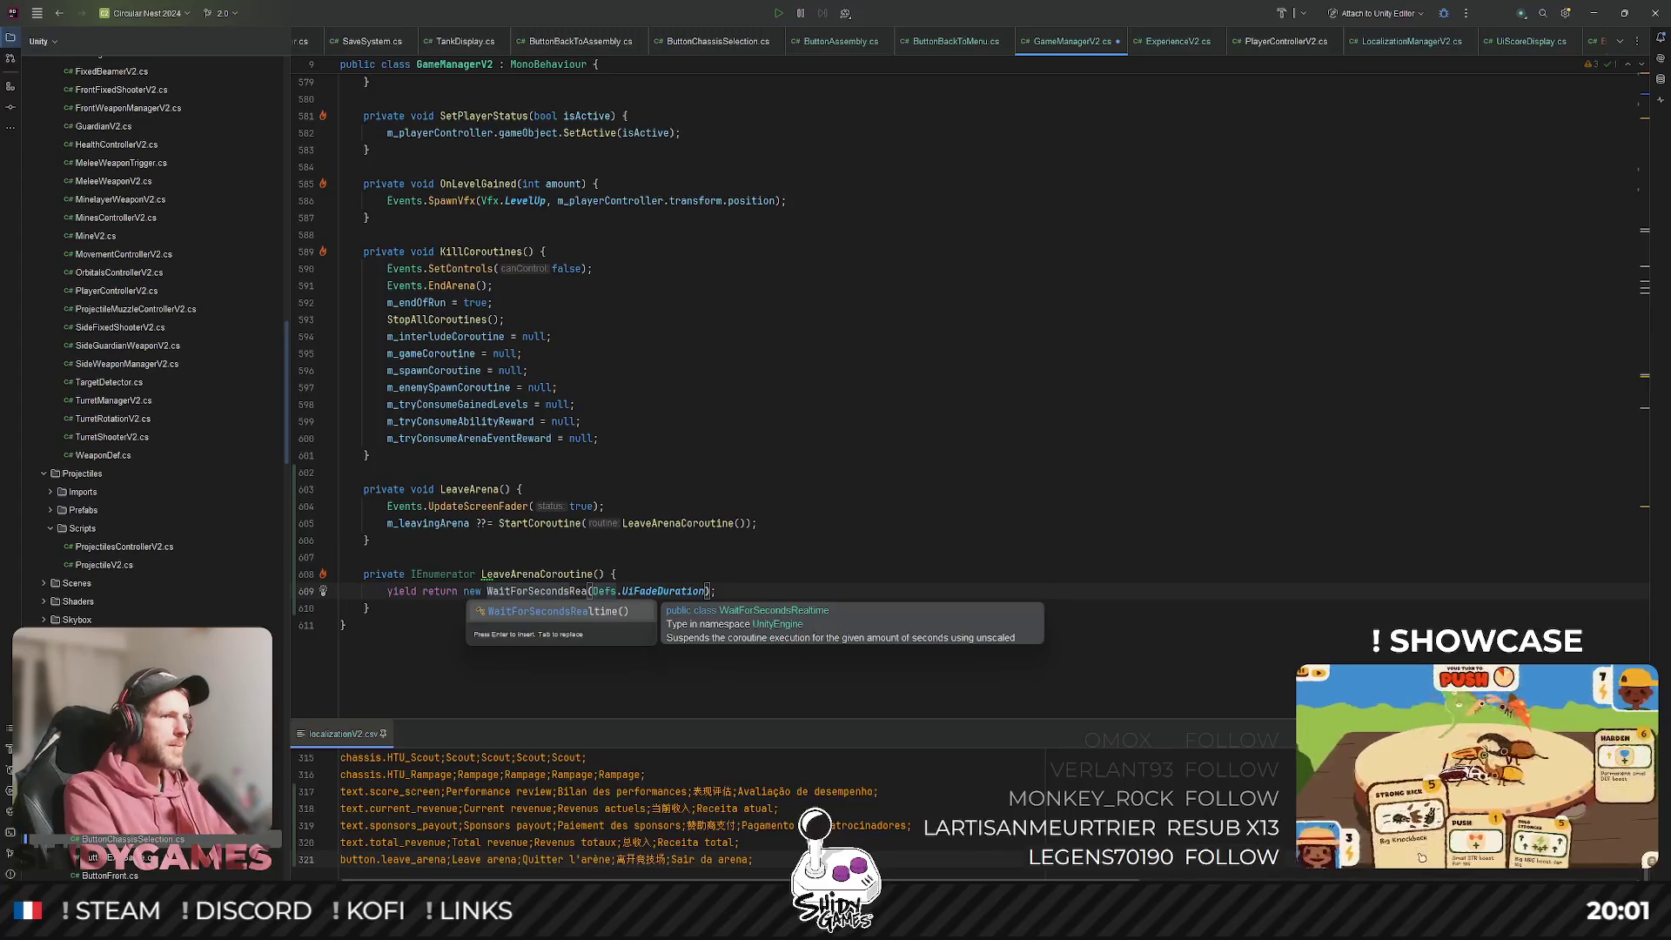
key(Tab)
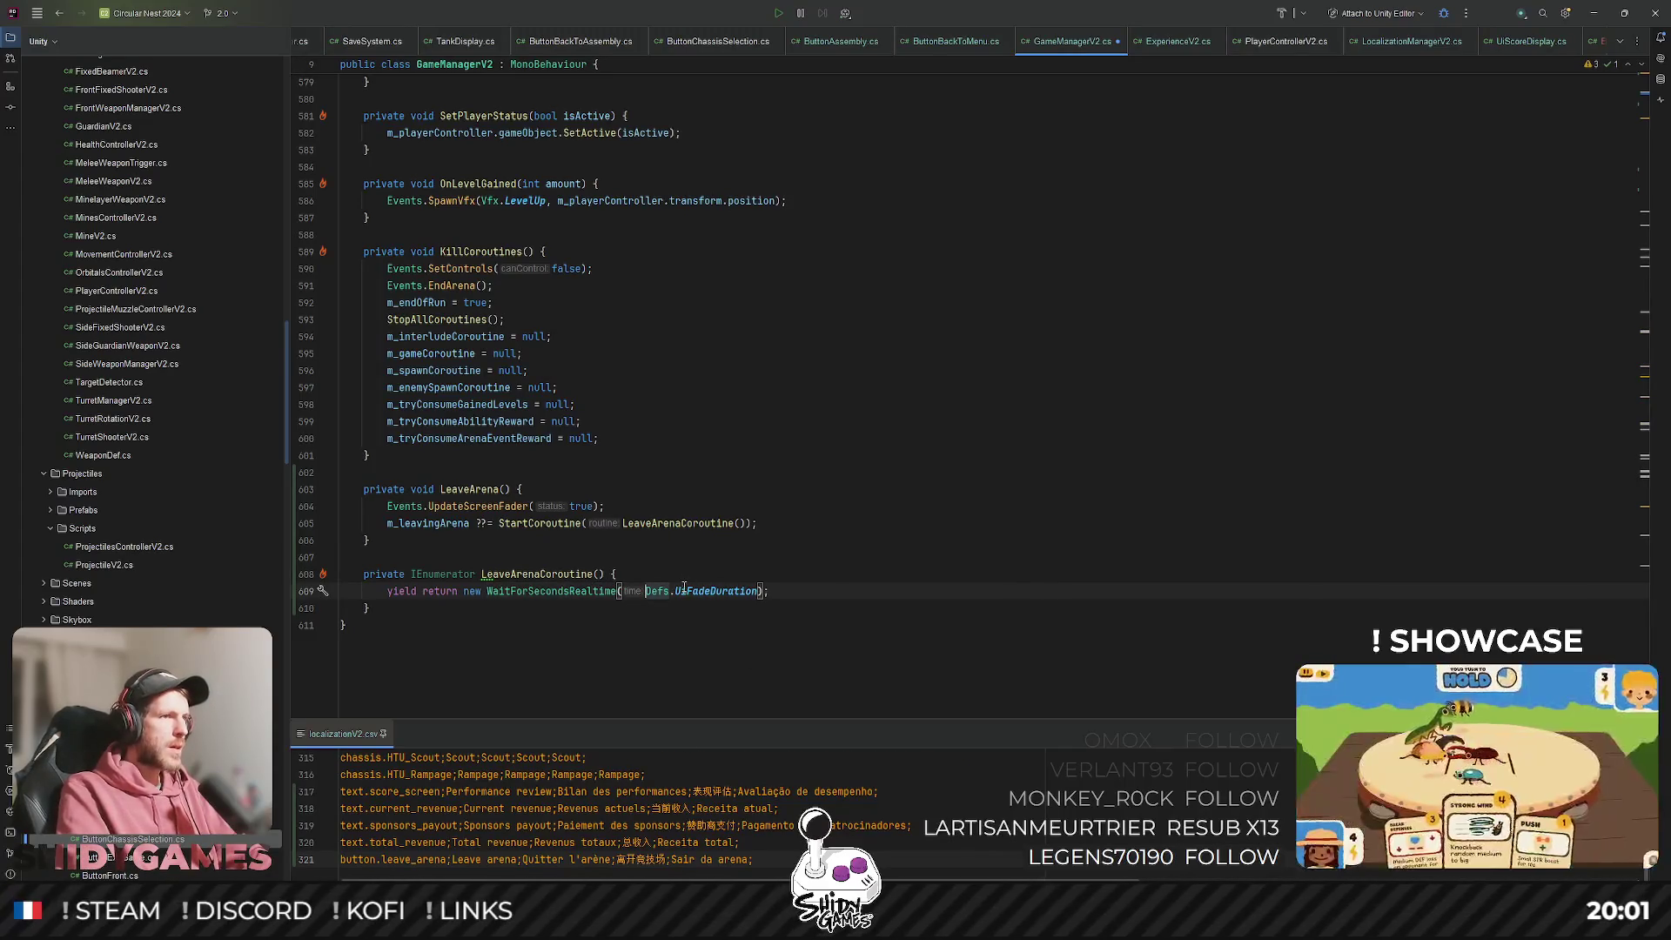
key(ctrl+shift+Right)
key(ctrl+shift+Right)
key(ctrl+shift+Right)
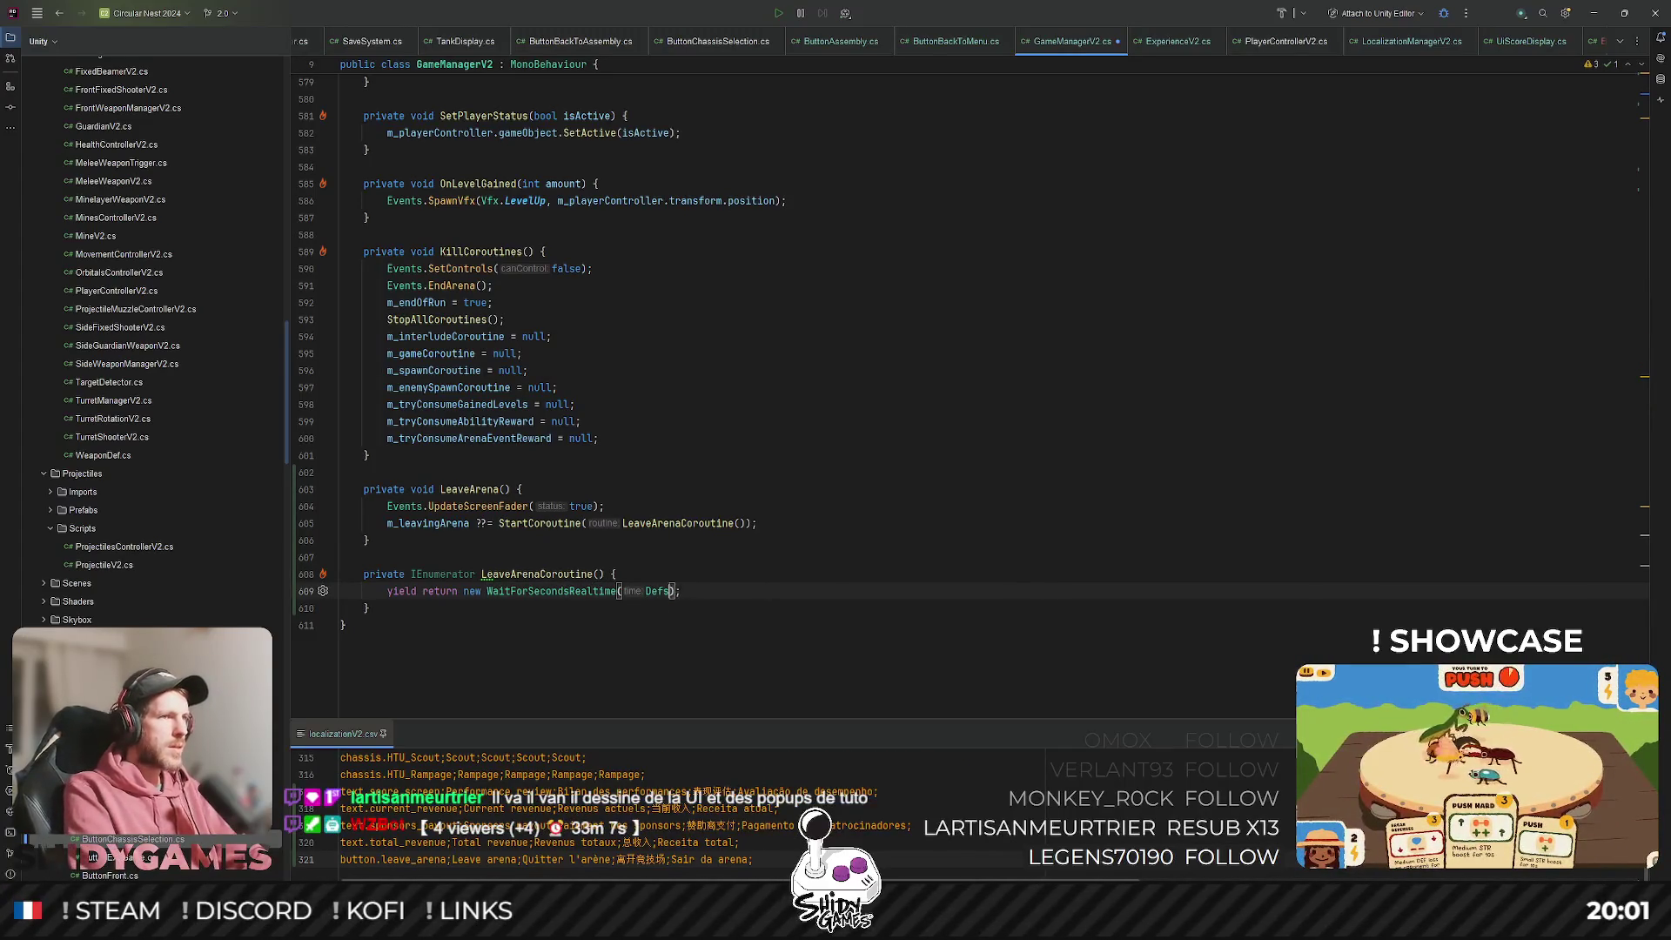
text(Defs.)
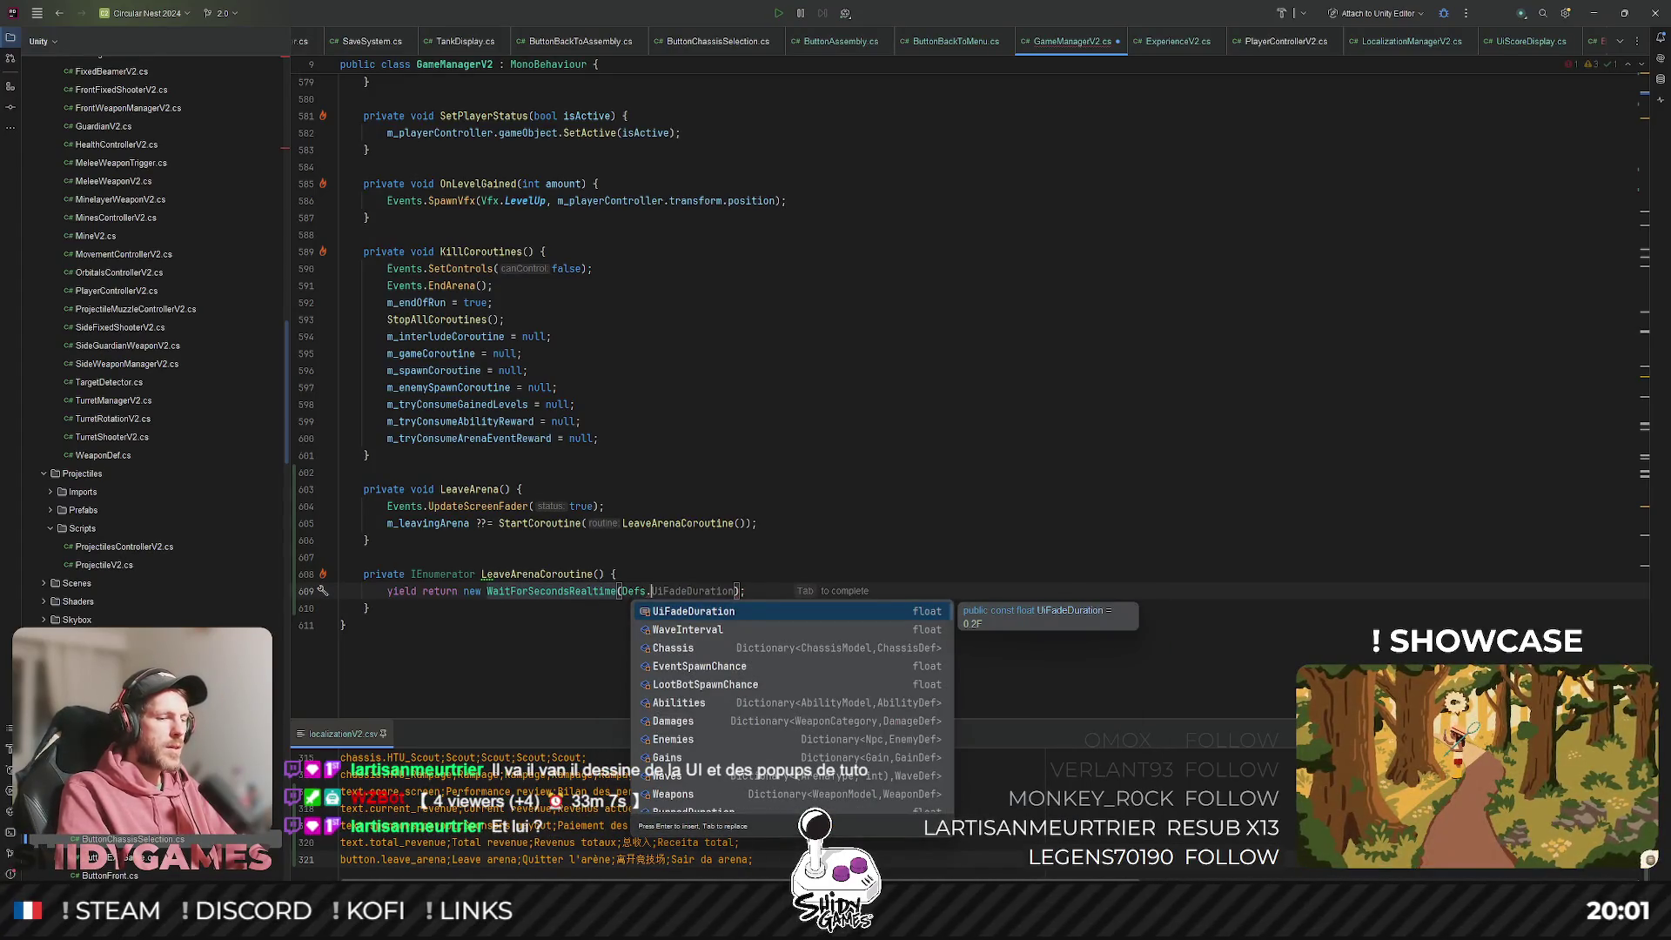
text(0.5)
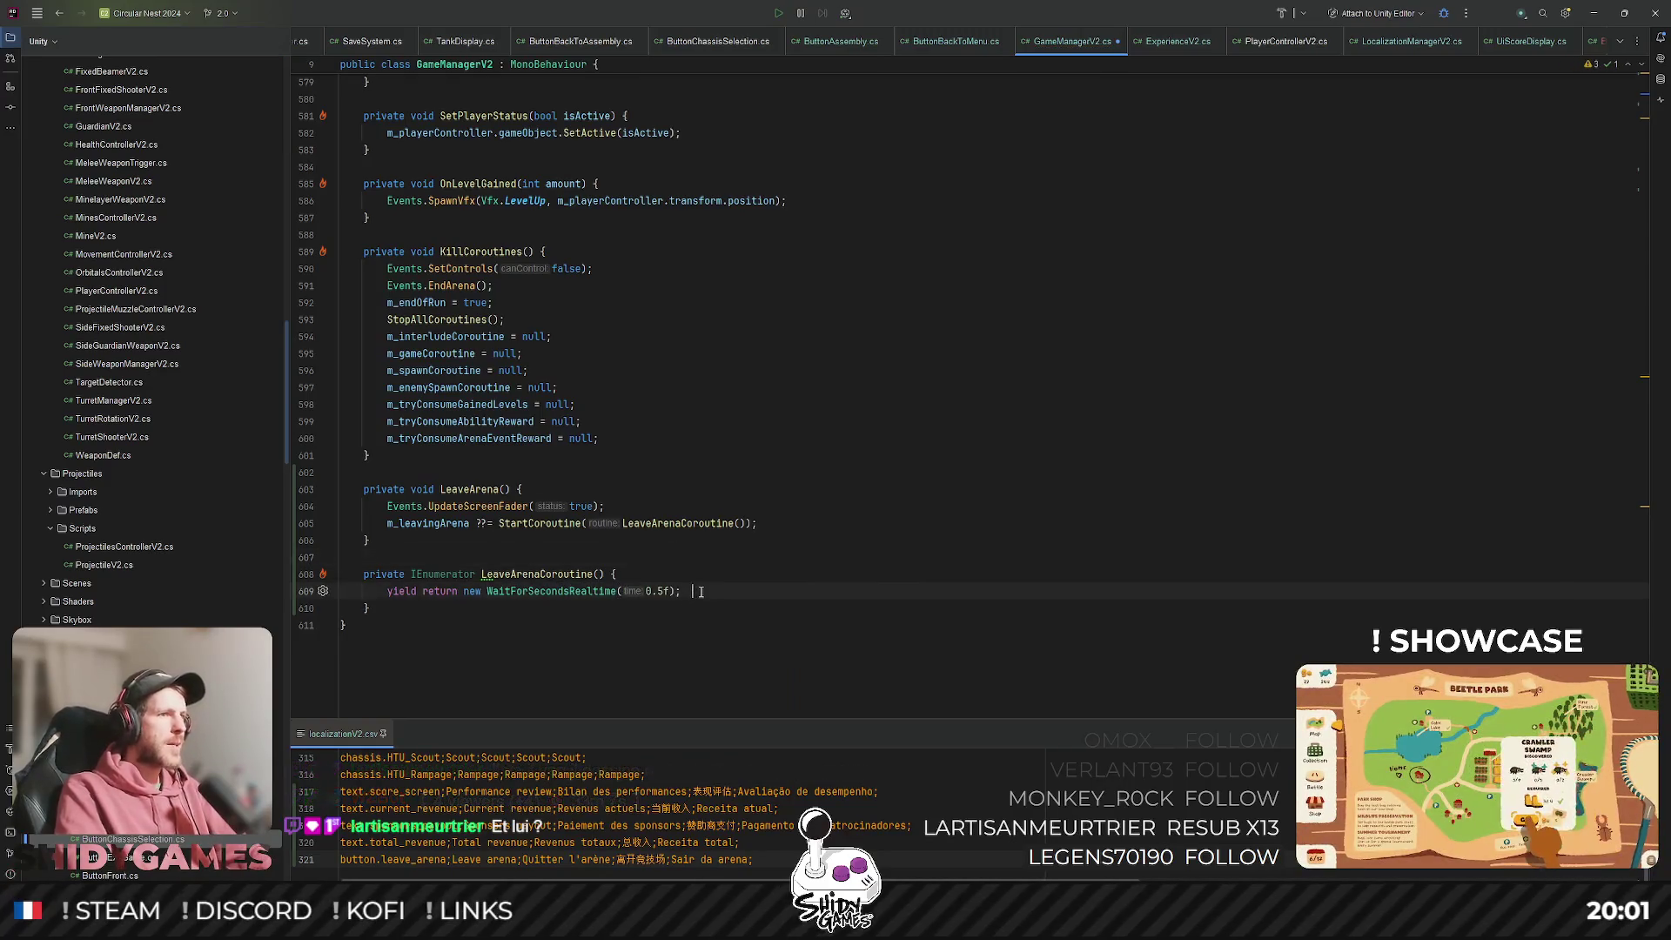
key(Return)
text(SceneManager.LoadSceneAsync("MainMenuScene");)
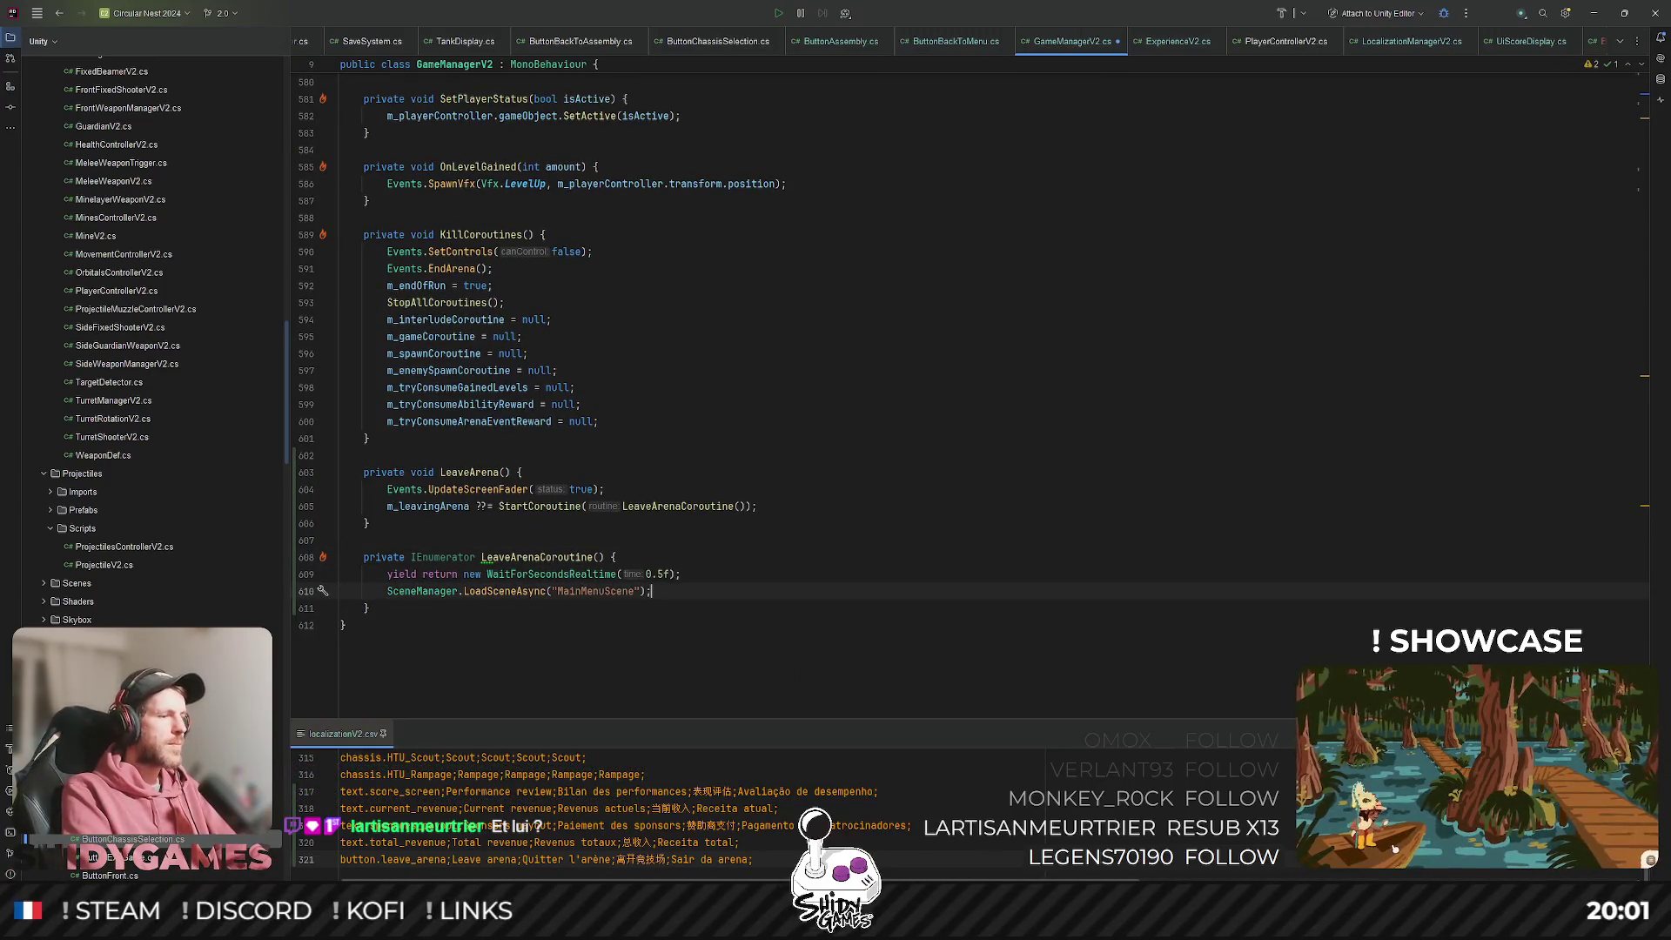
key(ctrl+s)
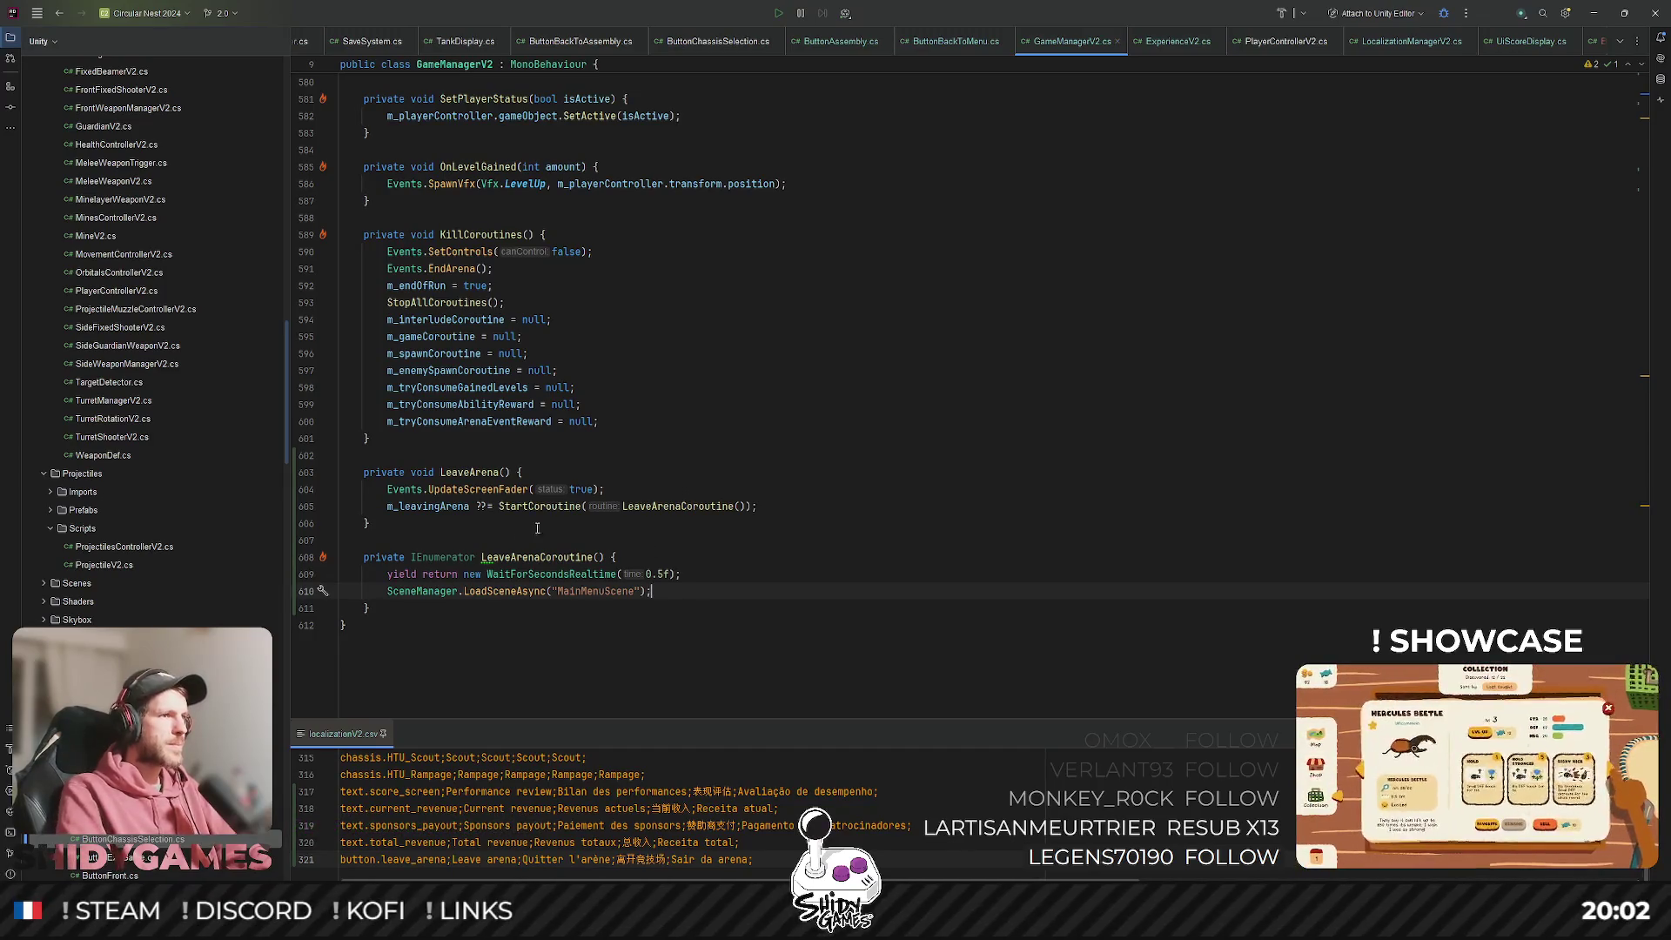
double_click(459, 506)
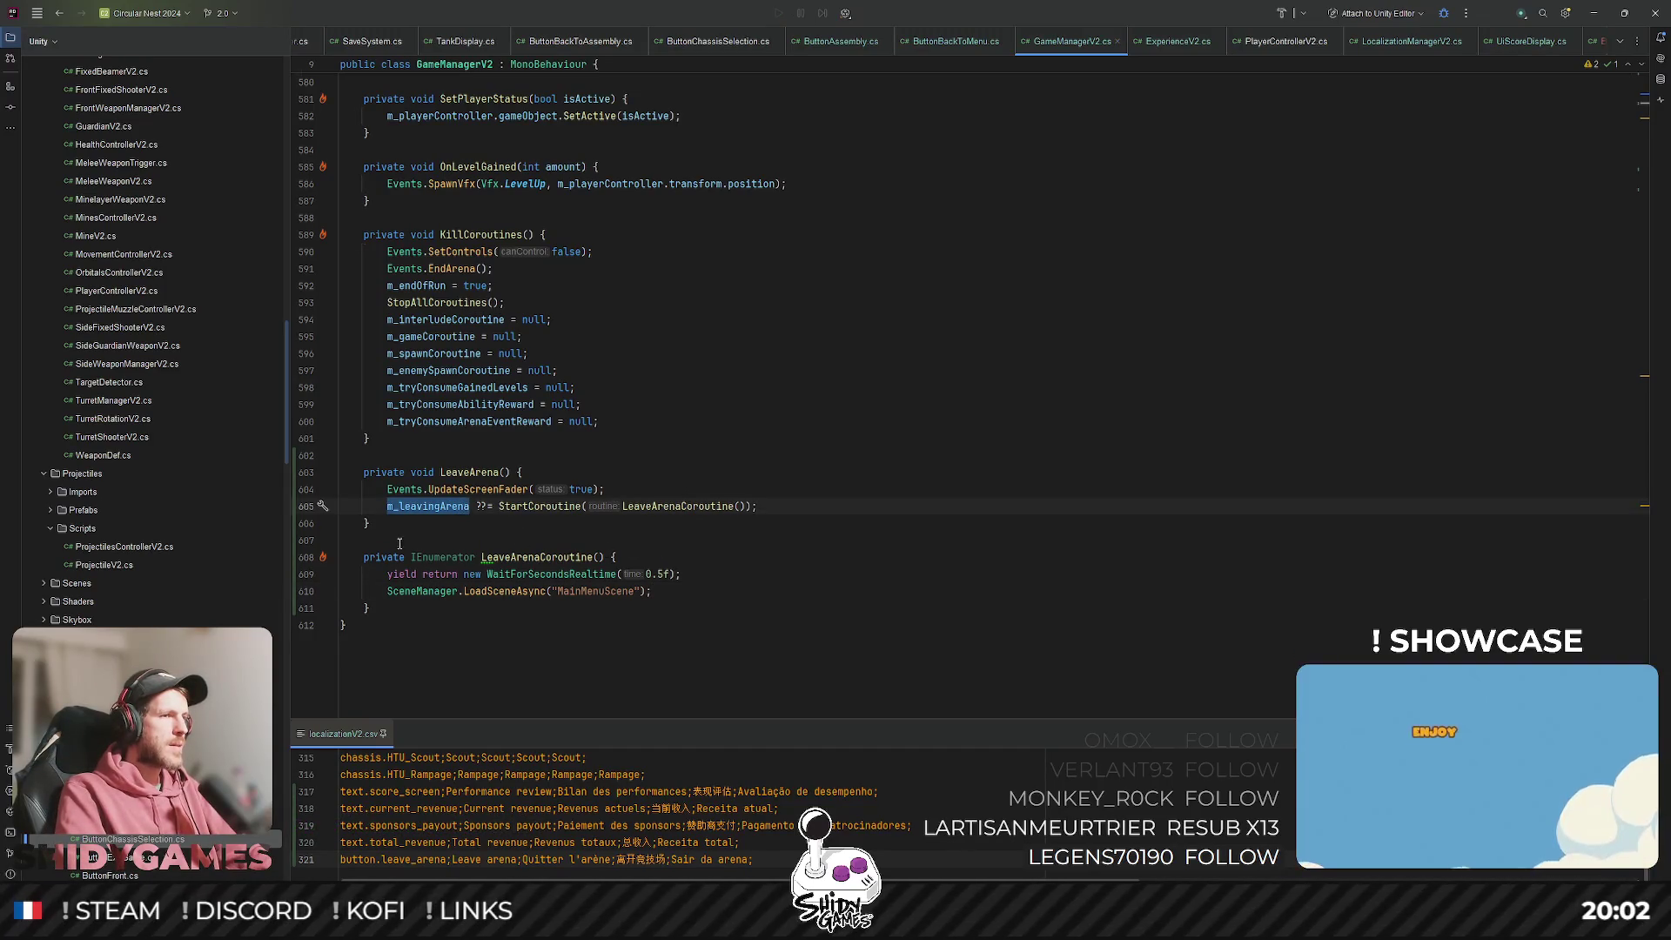
click(732, 585)
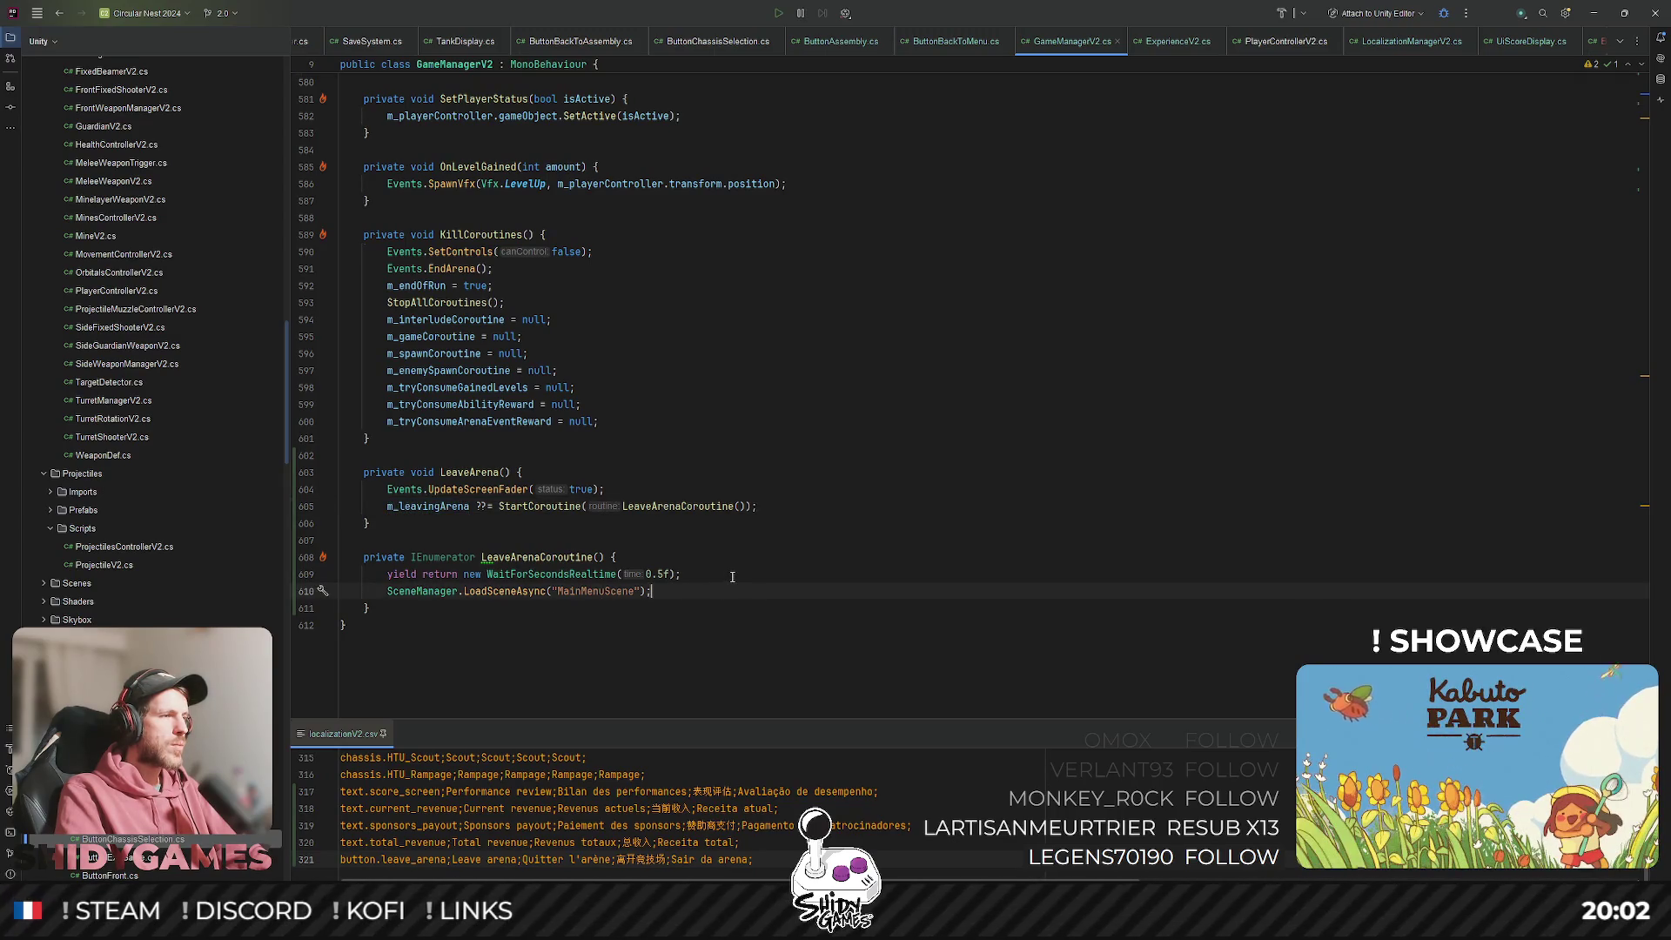
click(931, 361)
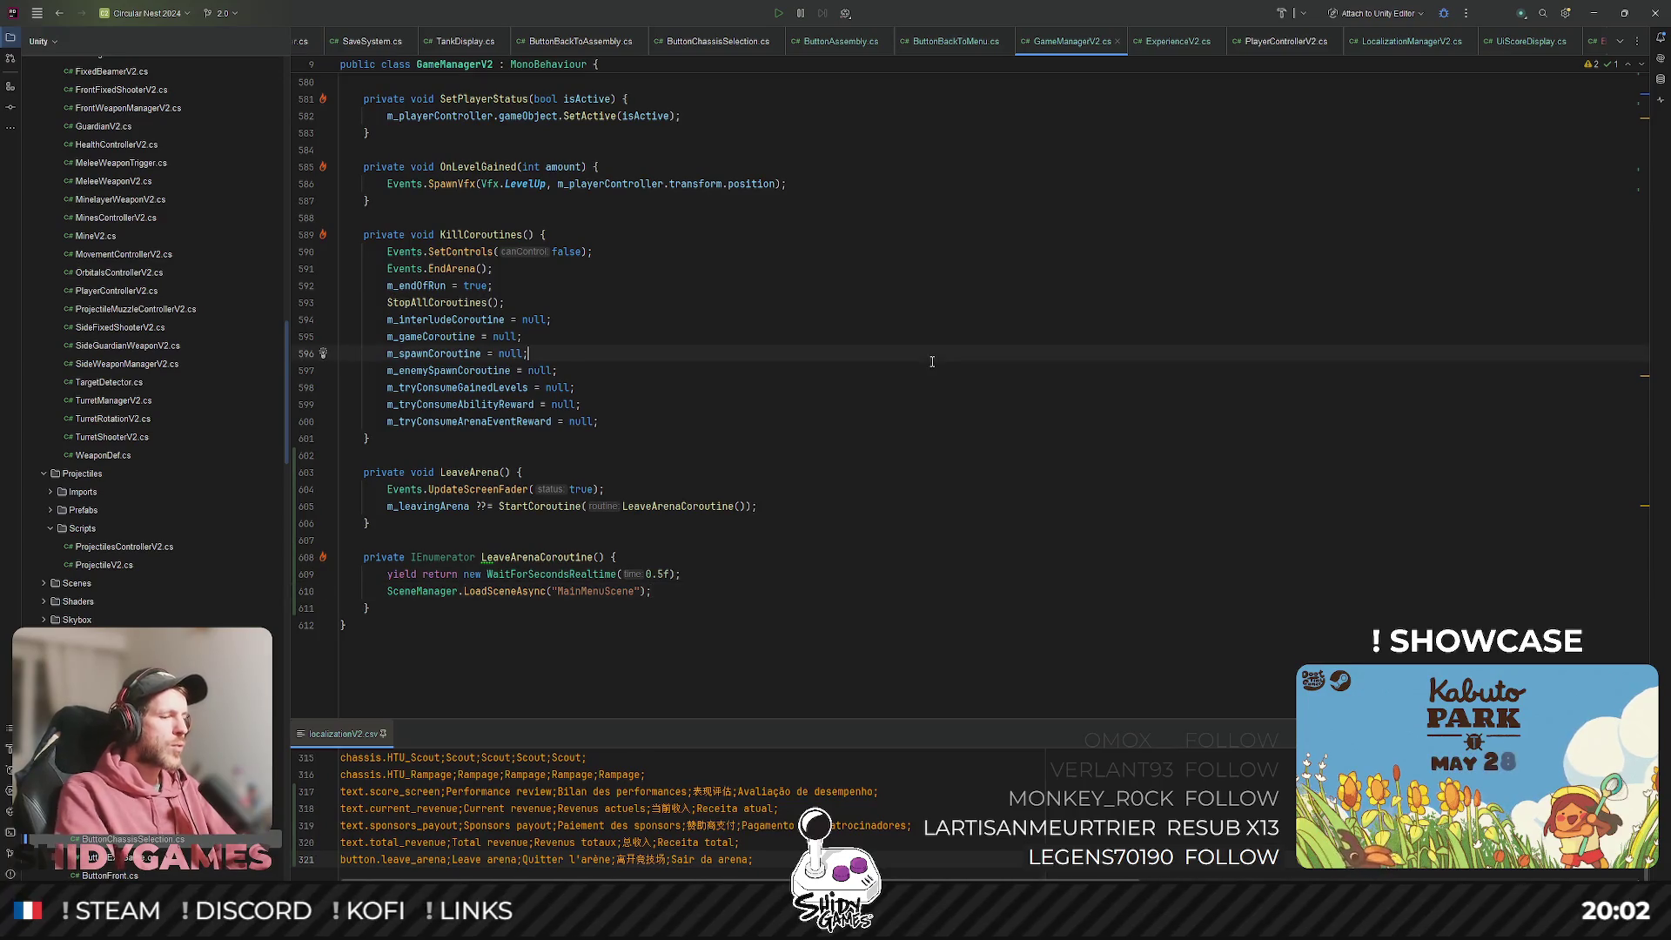
key(Up)
key(Up)
key(Up)
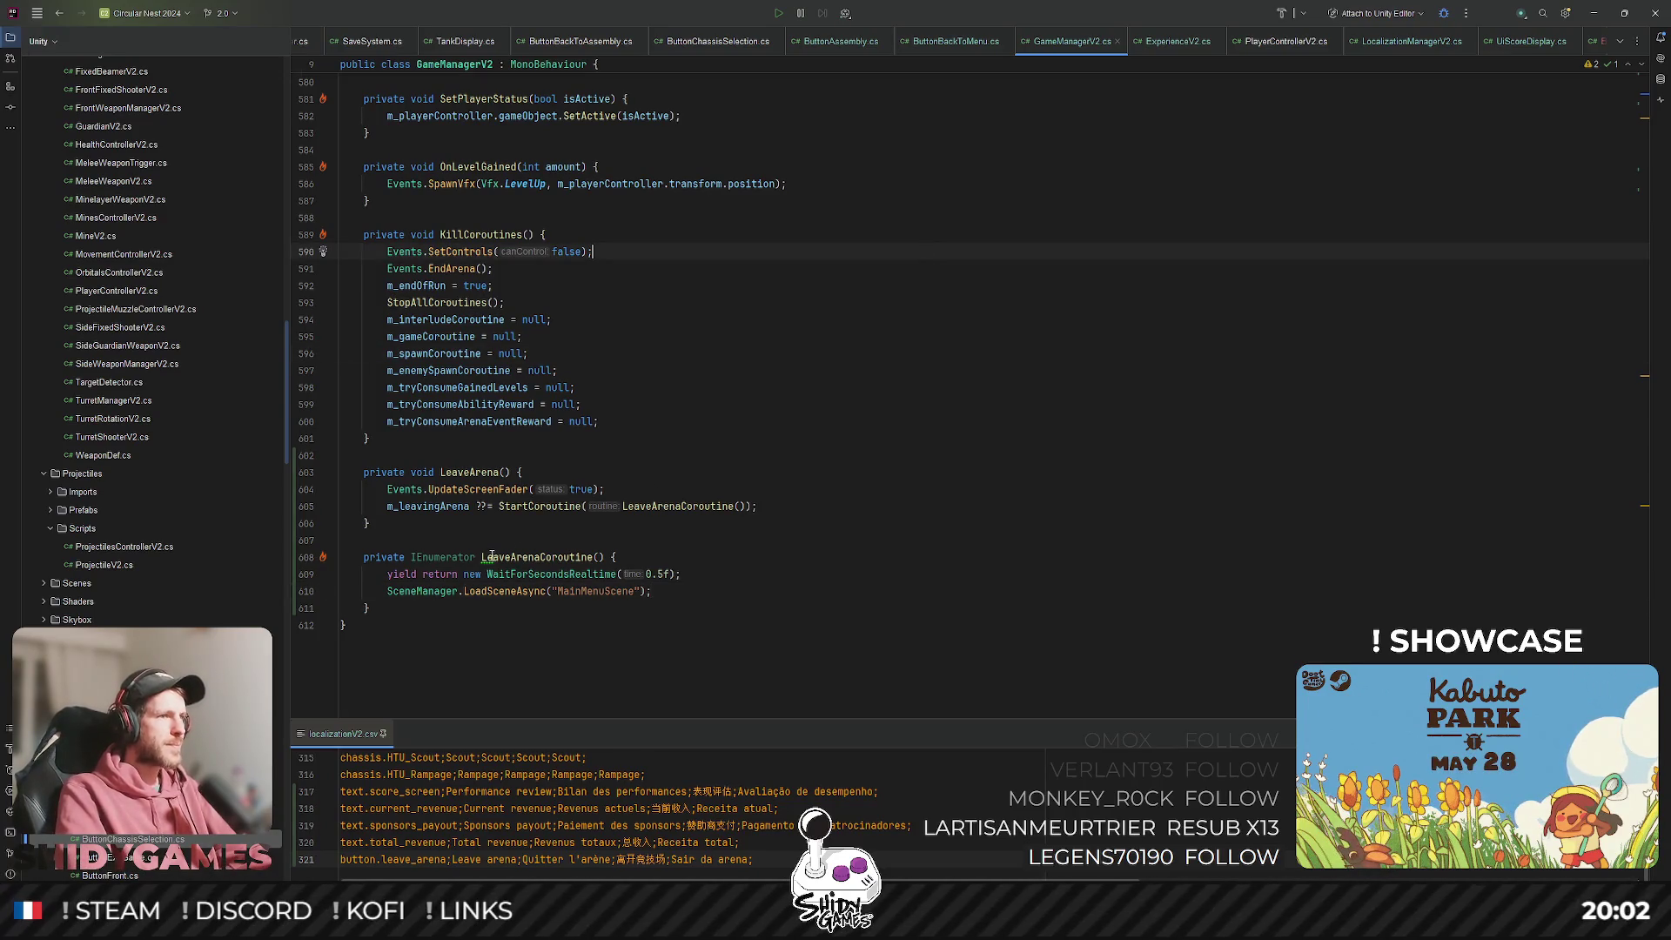
mouse_move(493, 557)
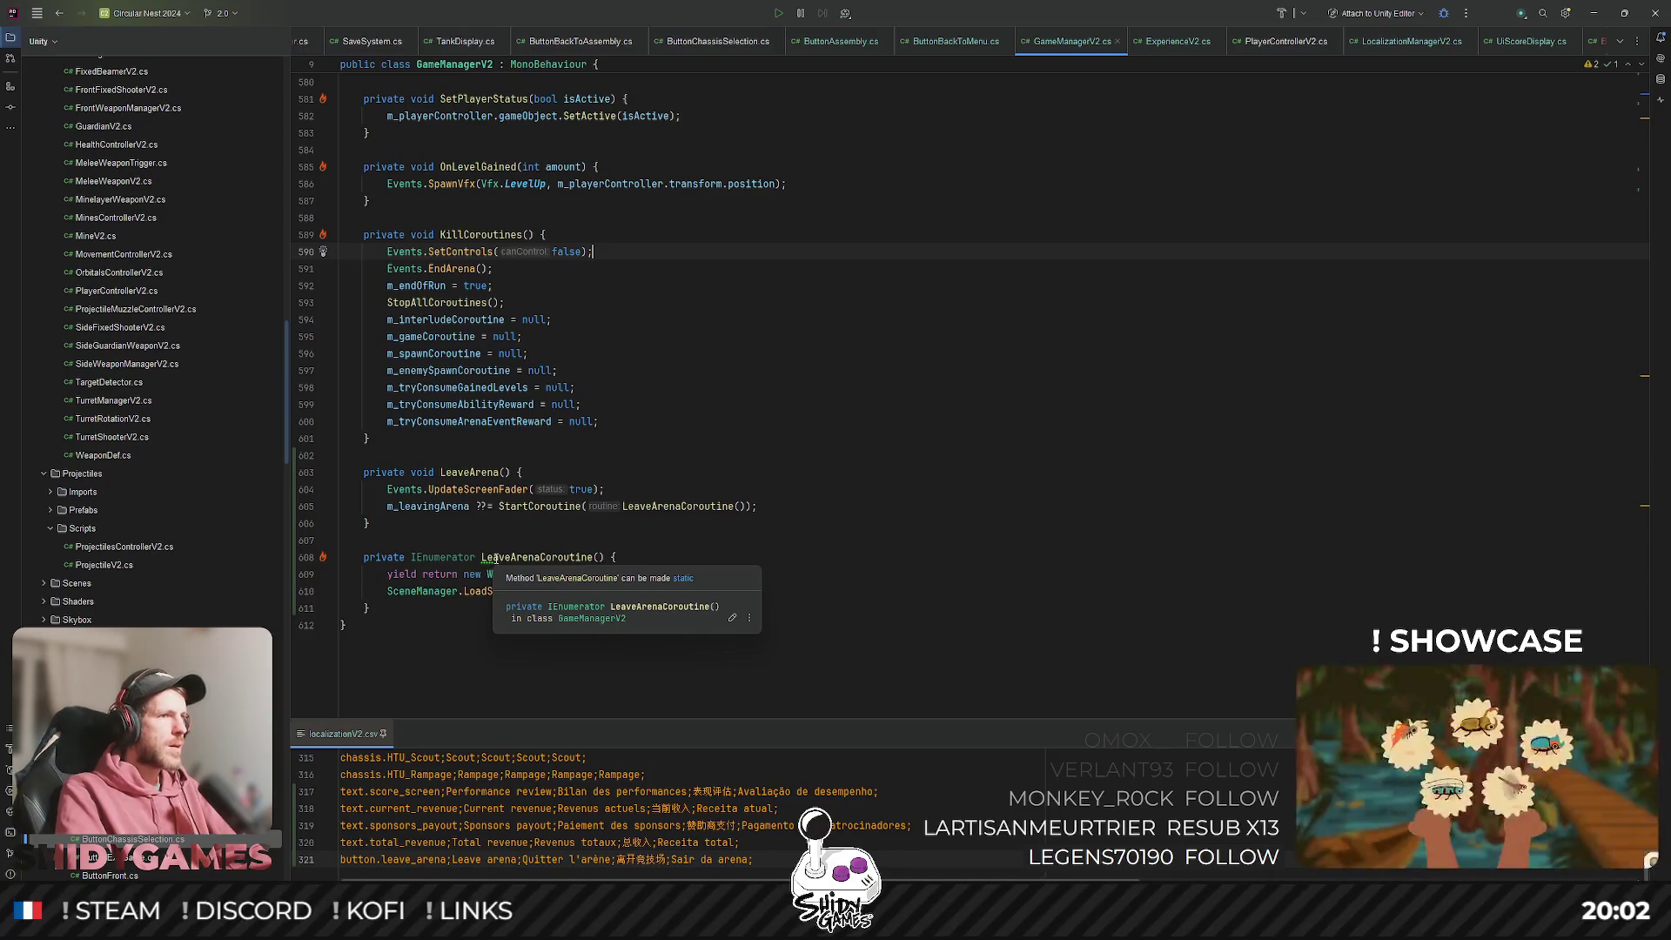
click(943, 339)
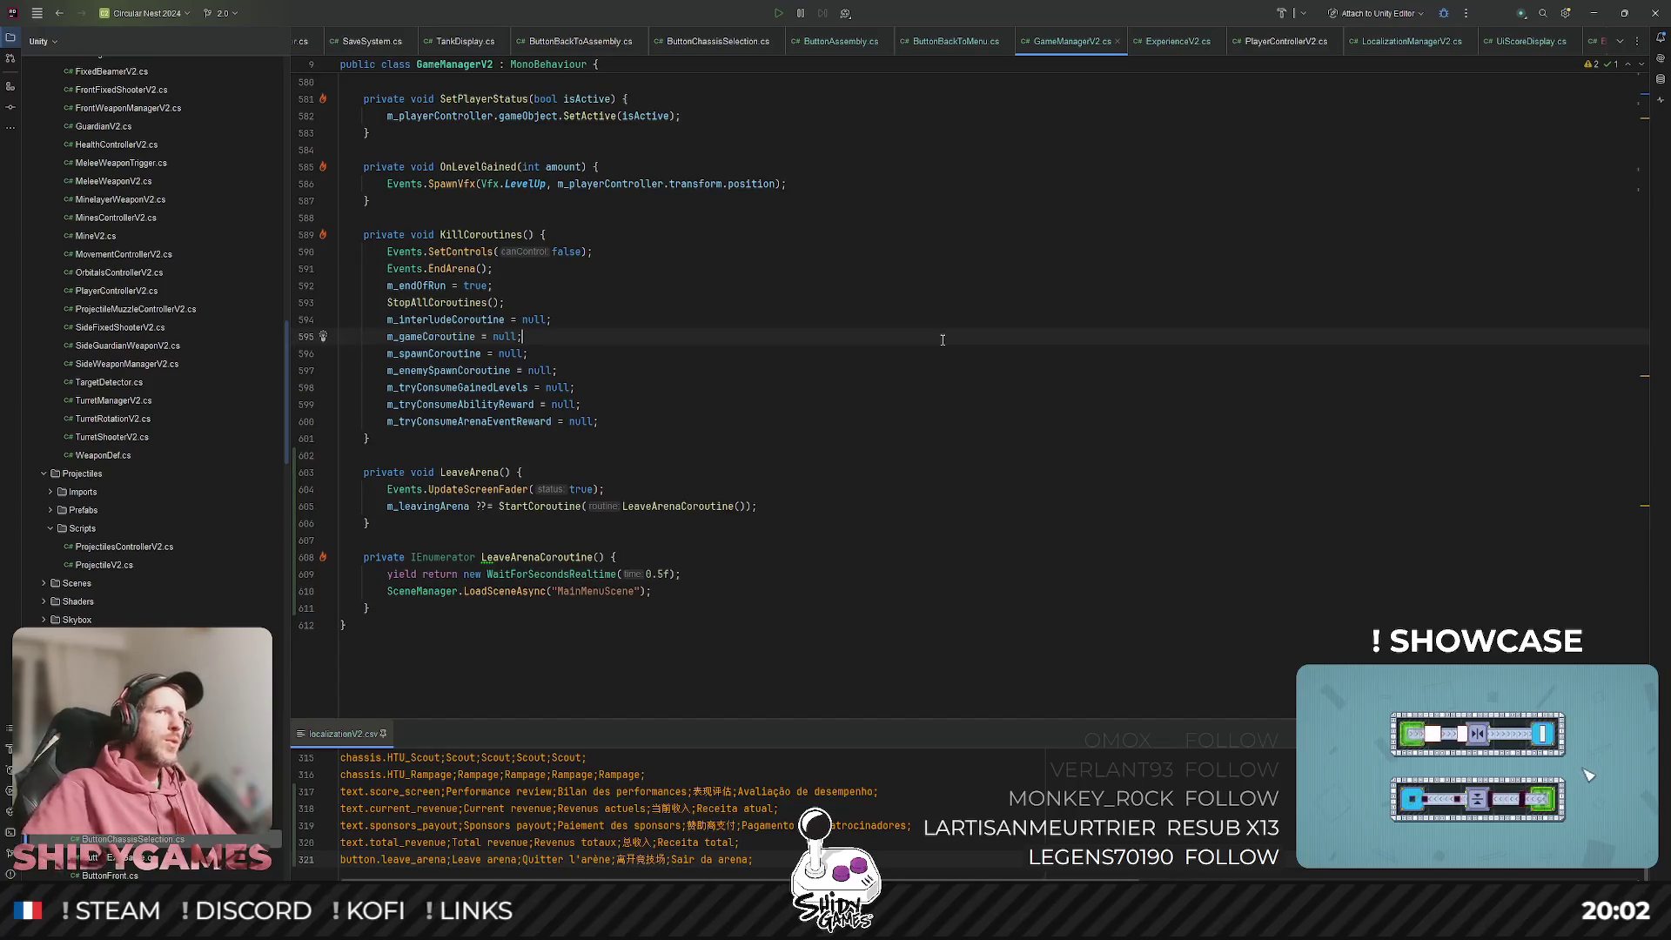
click(868, 578)
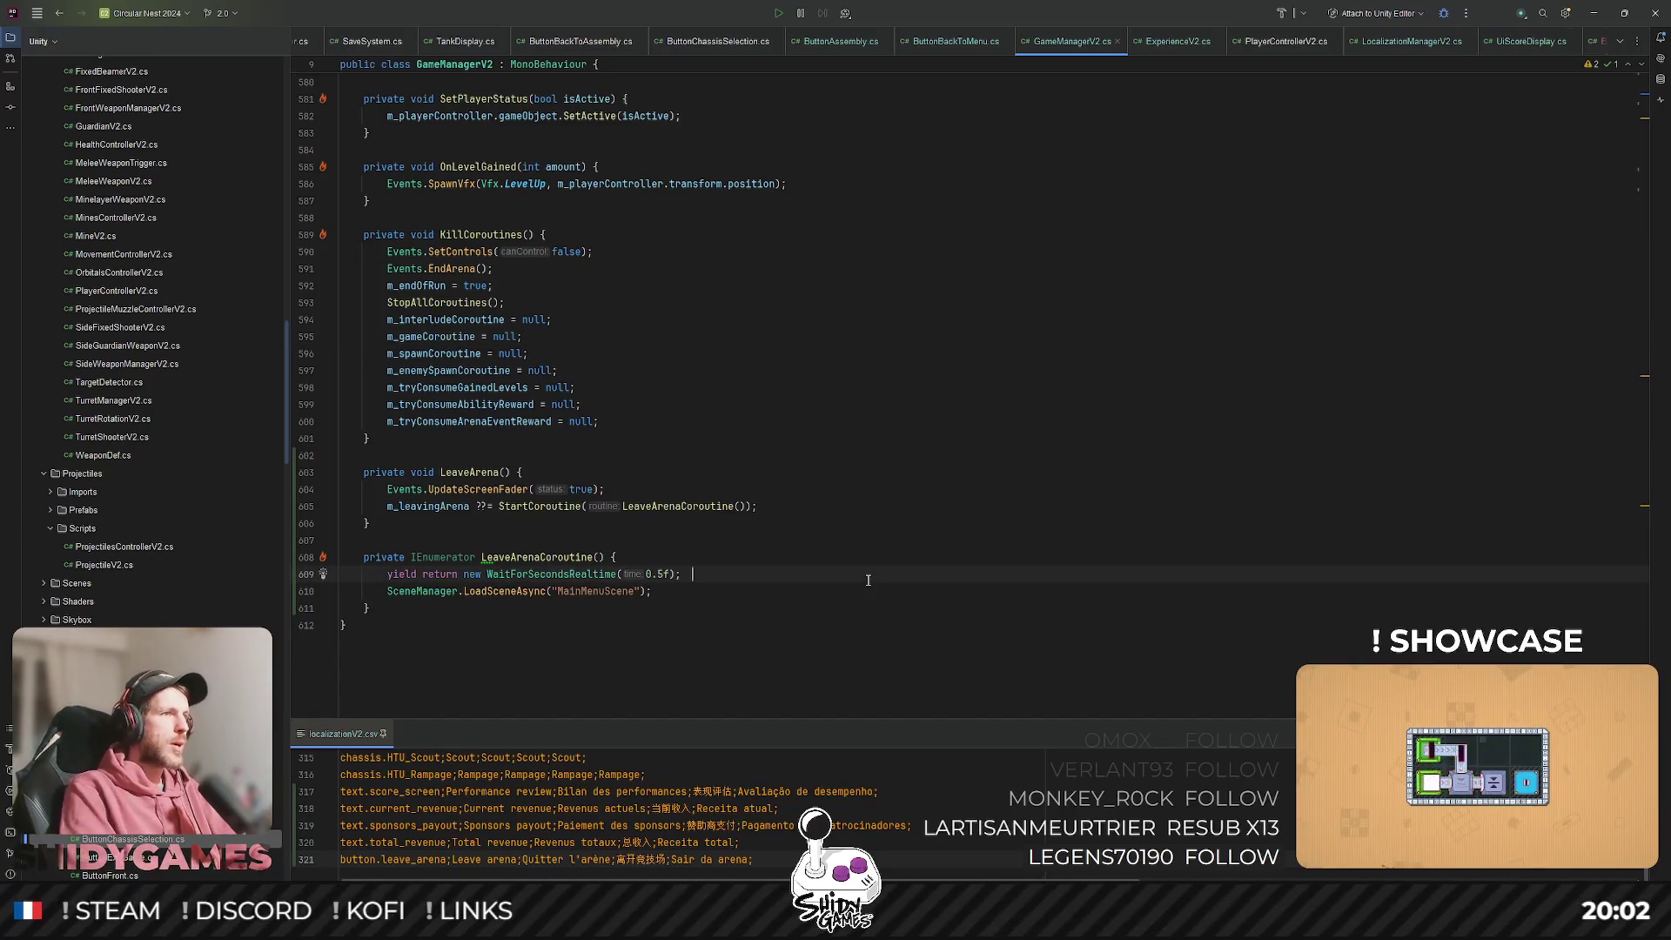
click(969, 352)
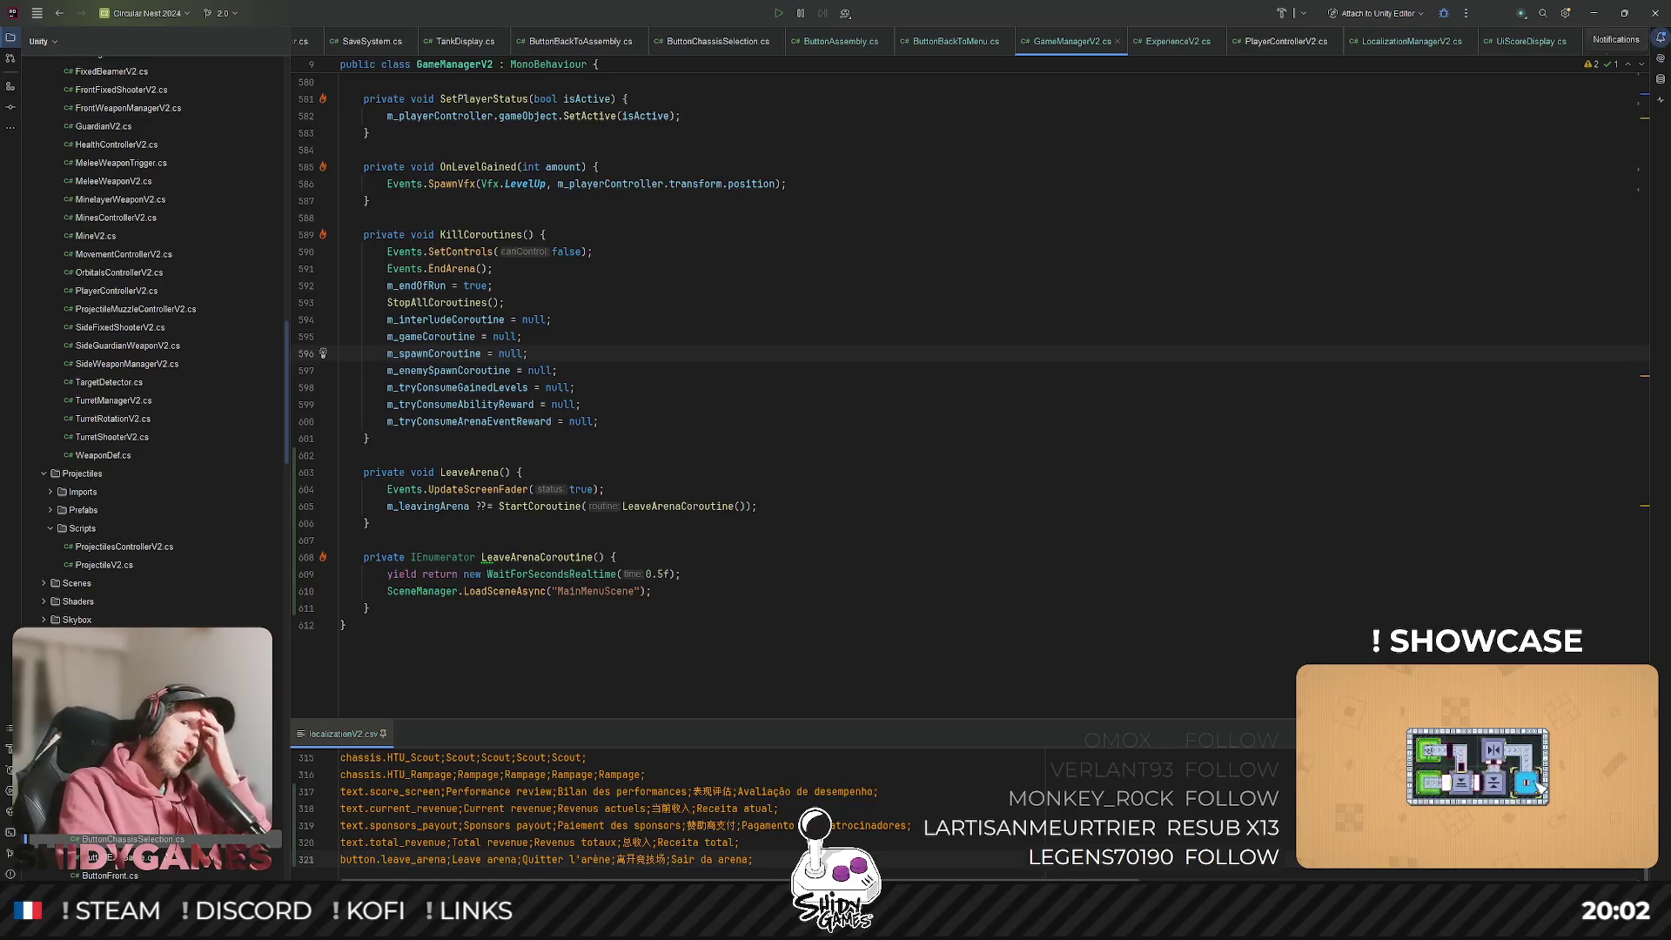
click(1593, 13)
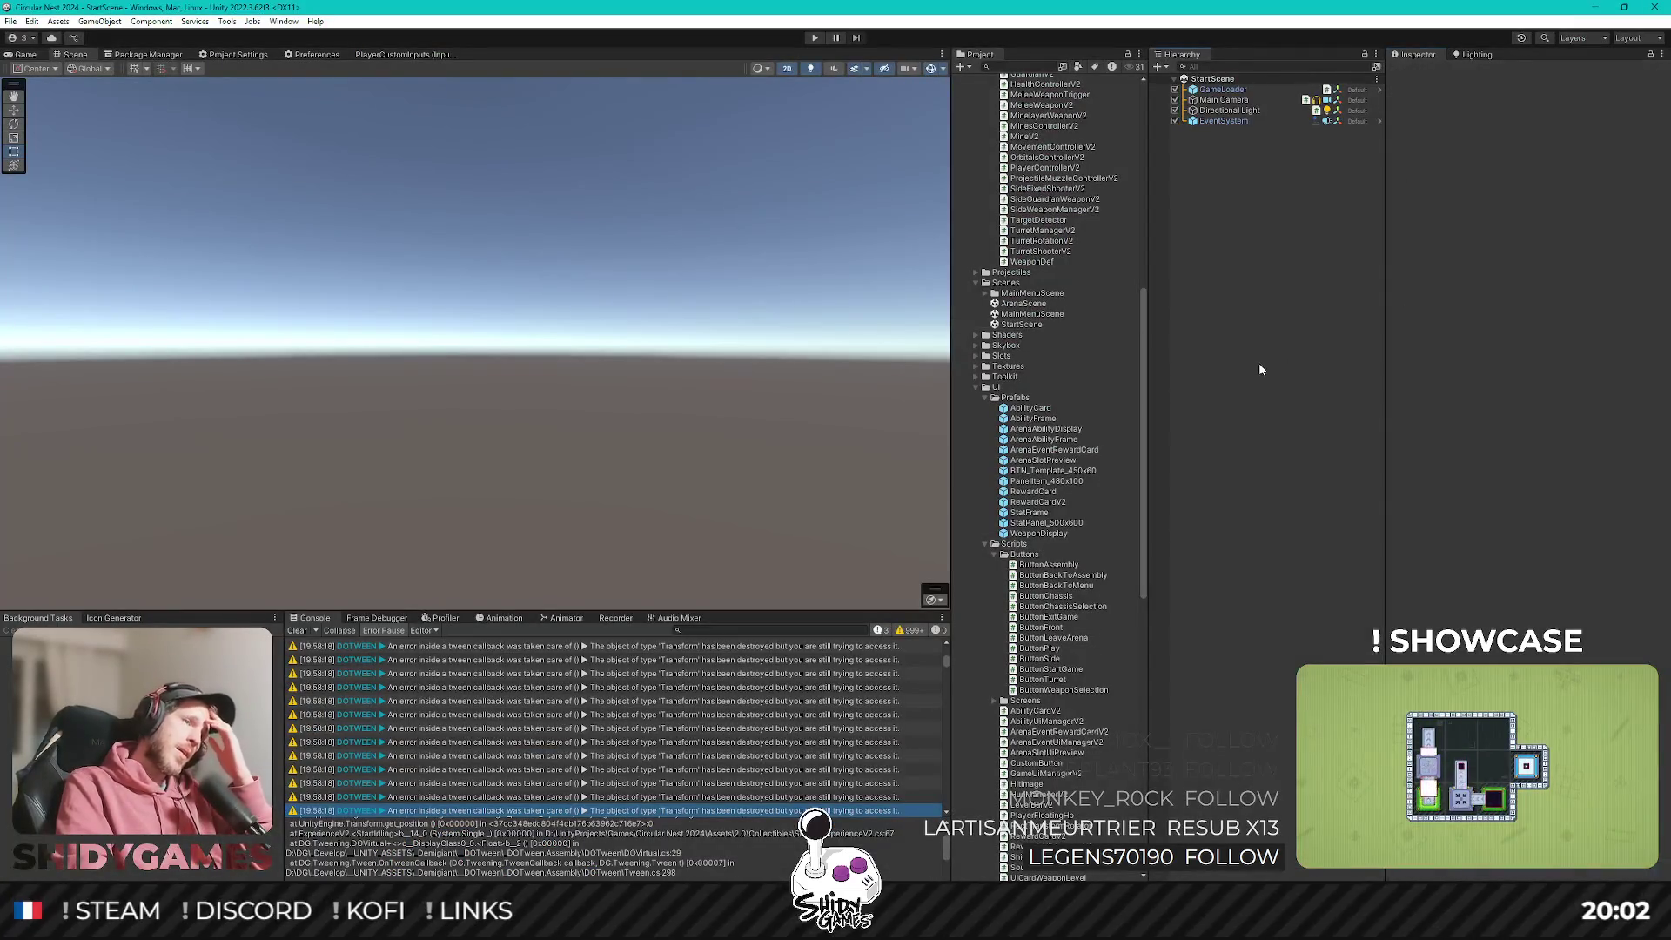
Clear the Console, enter play mode, and go to the game's ASSEMBLY screen.
click(298, 631)
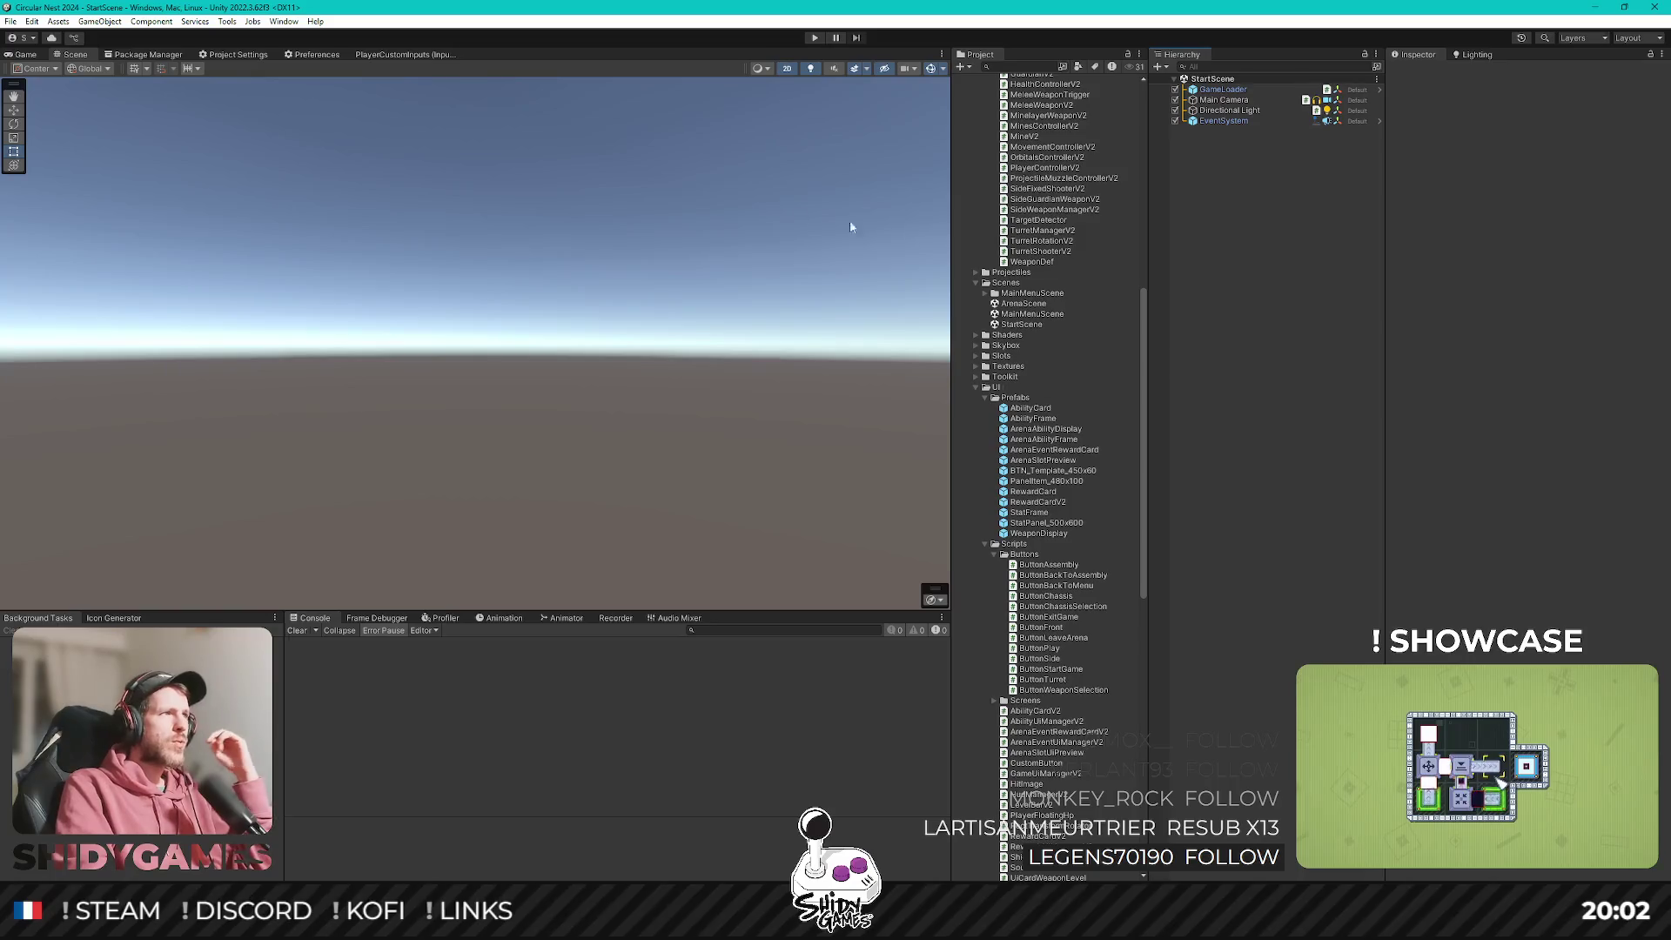
key(ctrl+p)
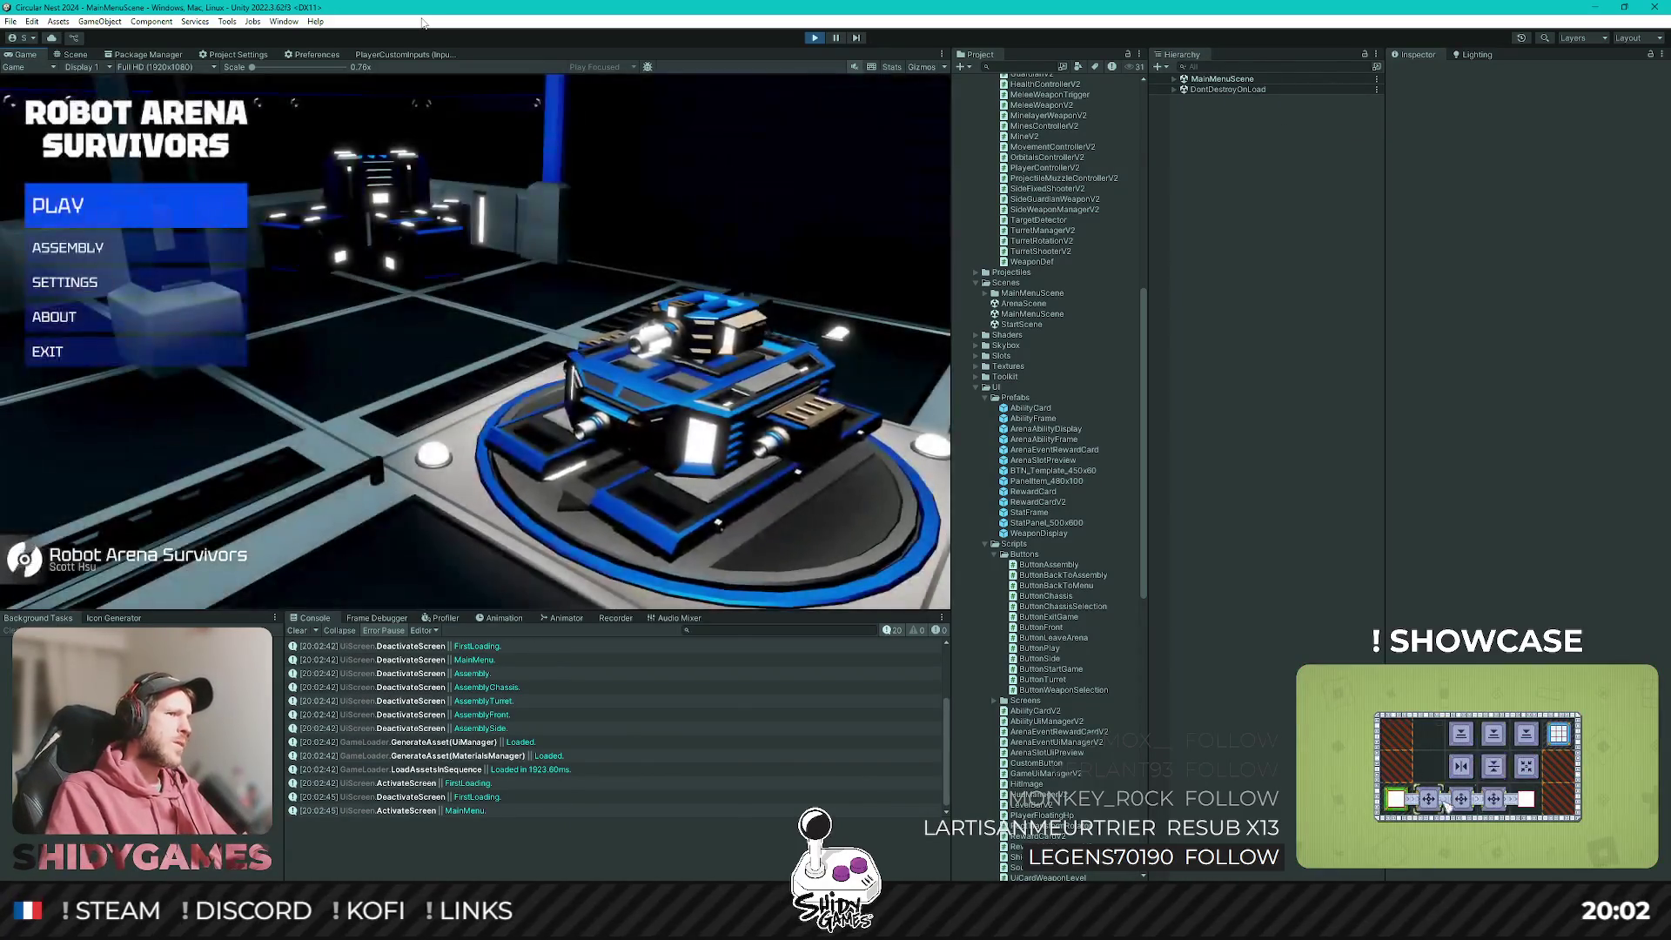
key(Down)
key(Return)
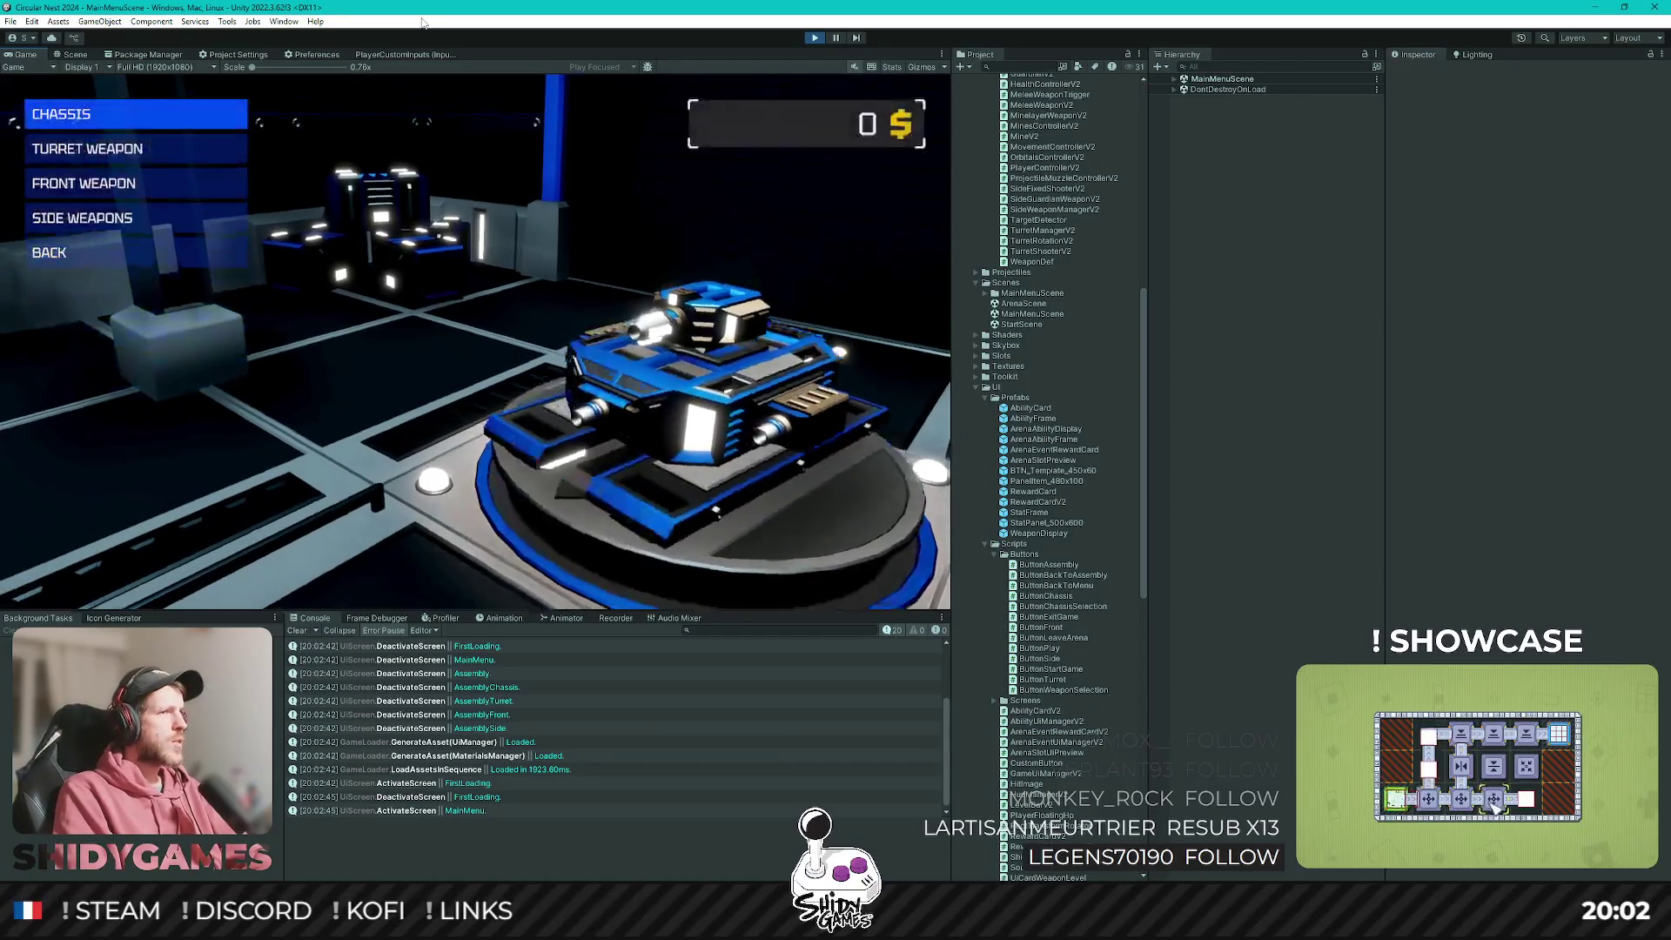
Browse the turret weapon list, previewing the RAILGUN TURRET MK1.
key(Down)
key(Down)
key(Down)
key(Down)
key(Up)
key(Up)
key(Up)
key(Return)
key(Down)
key(Down)
key(Down)
key(Down)
key(Return)
Equip the saw blade front weapon and preview the SIDE GUARDIAN EMITTERS MK1 side weapon.
key(Down)
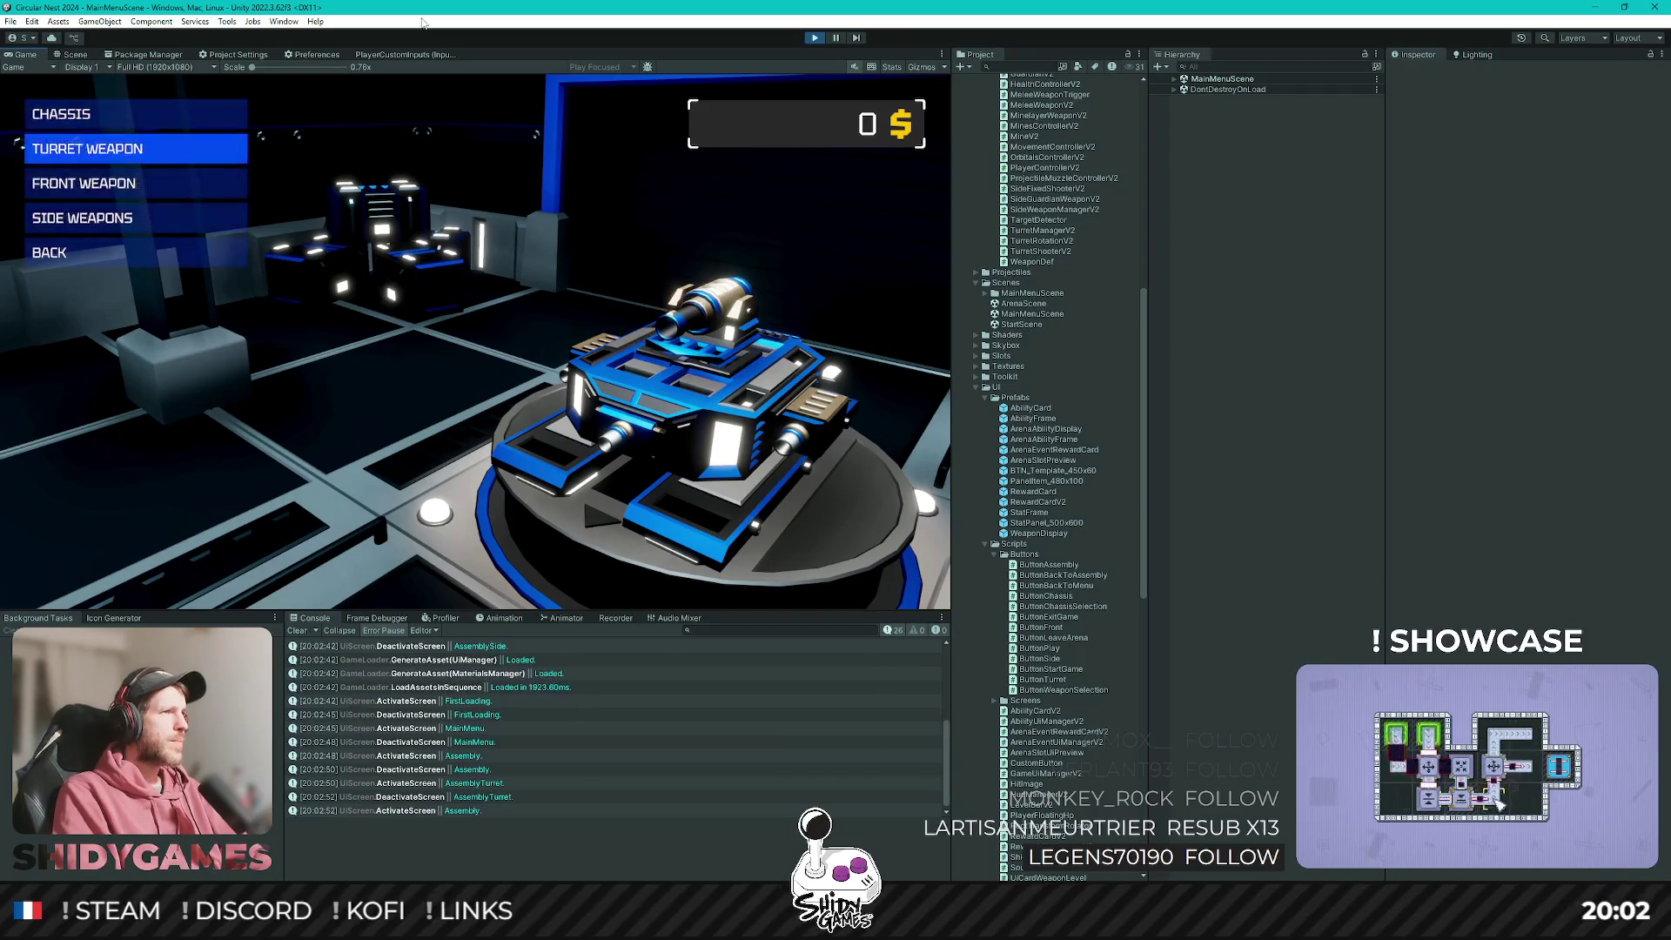
key(Down)
key(Return)
key(Down)
key(Down)
key(Down)
key(Up)
key(Down)
key(Return)
key(Down)
key(Down)
key(Down)
key(Return)
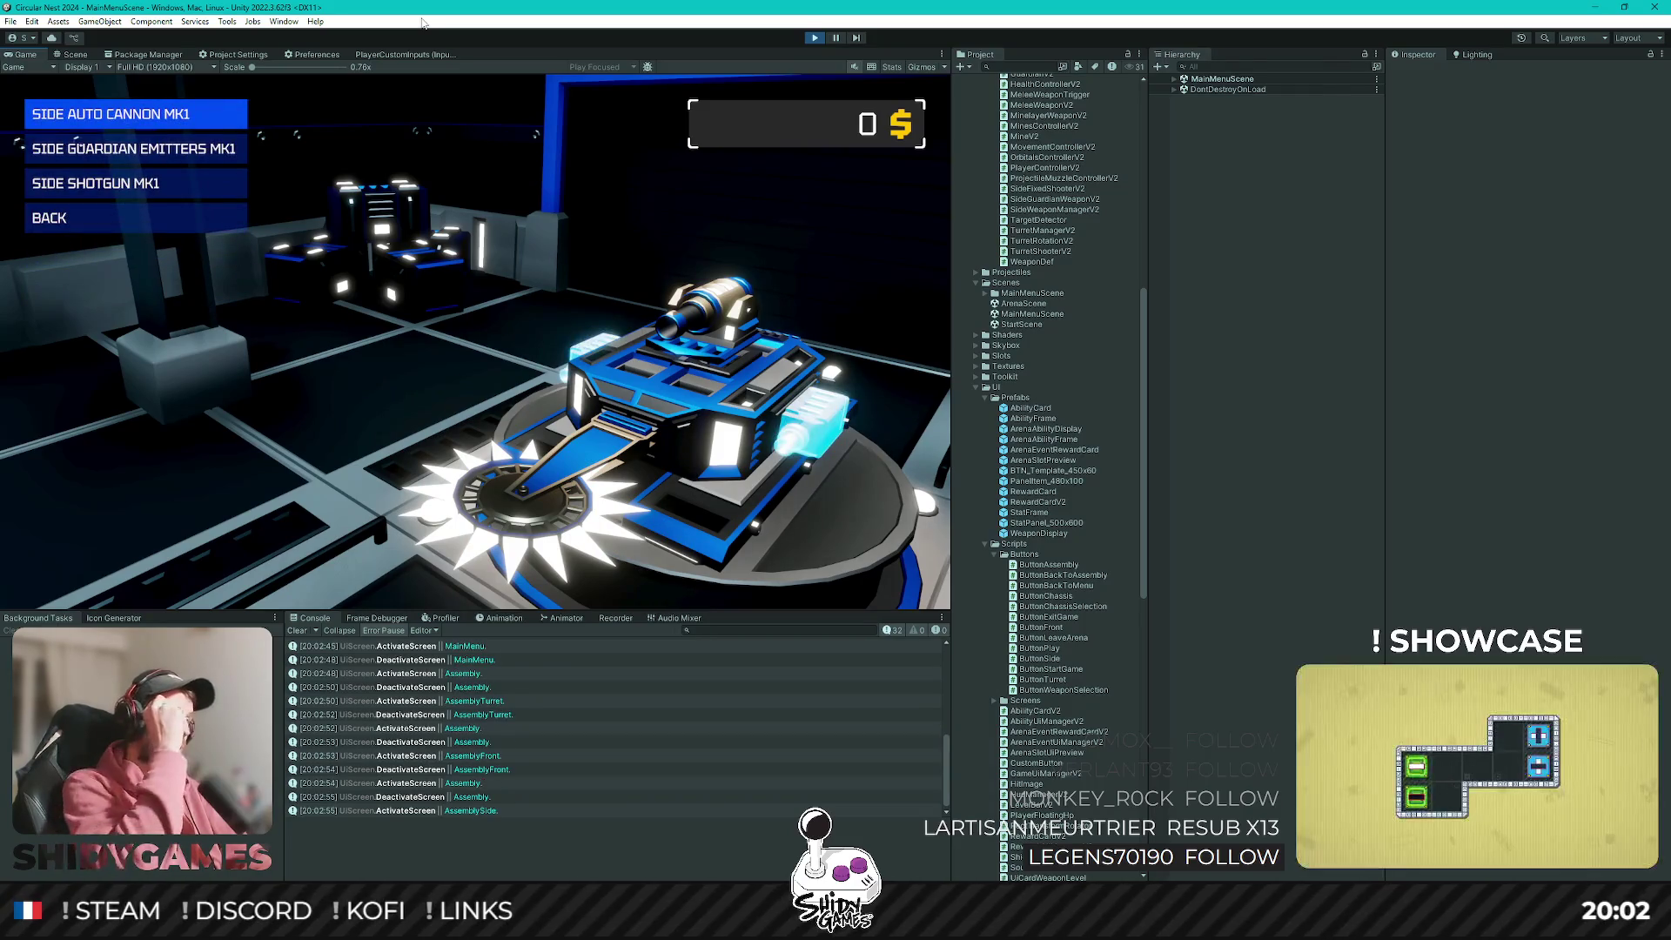
key(Down)
key(Escape)
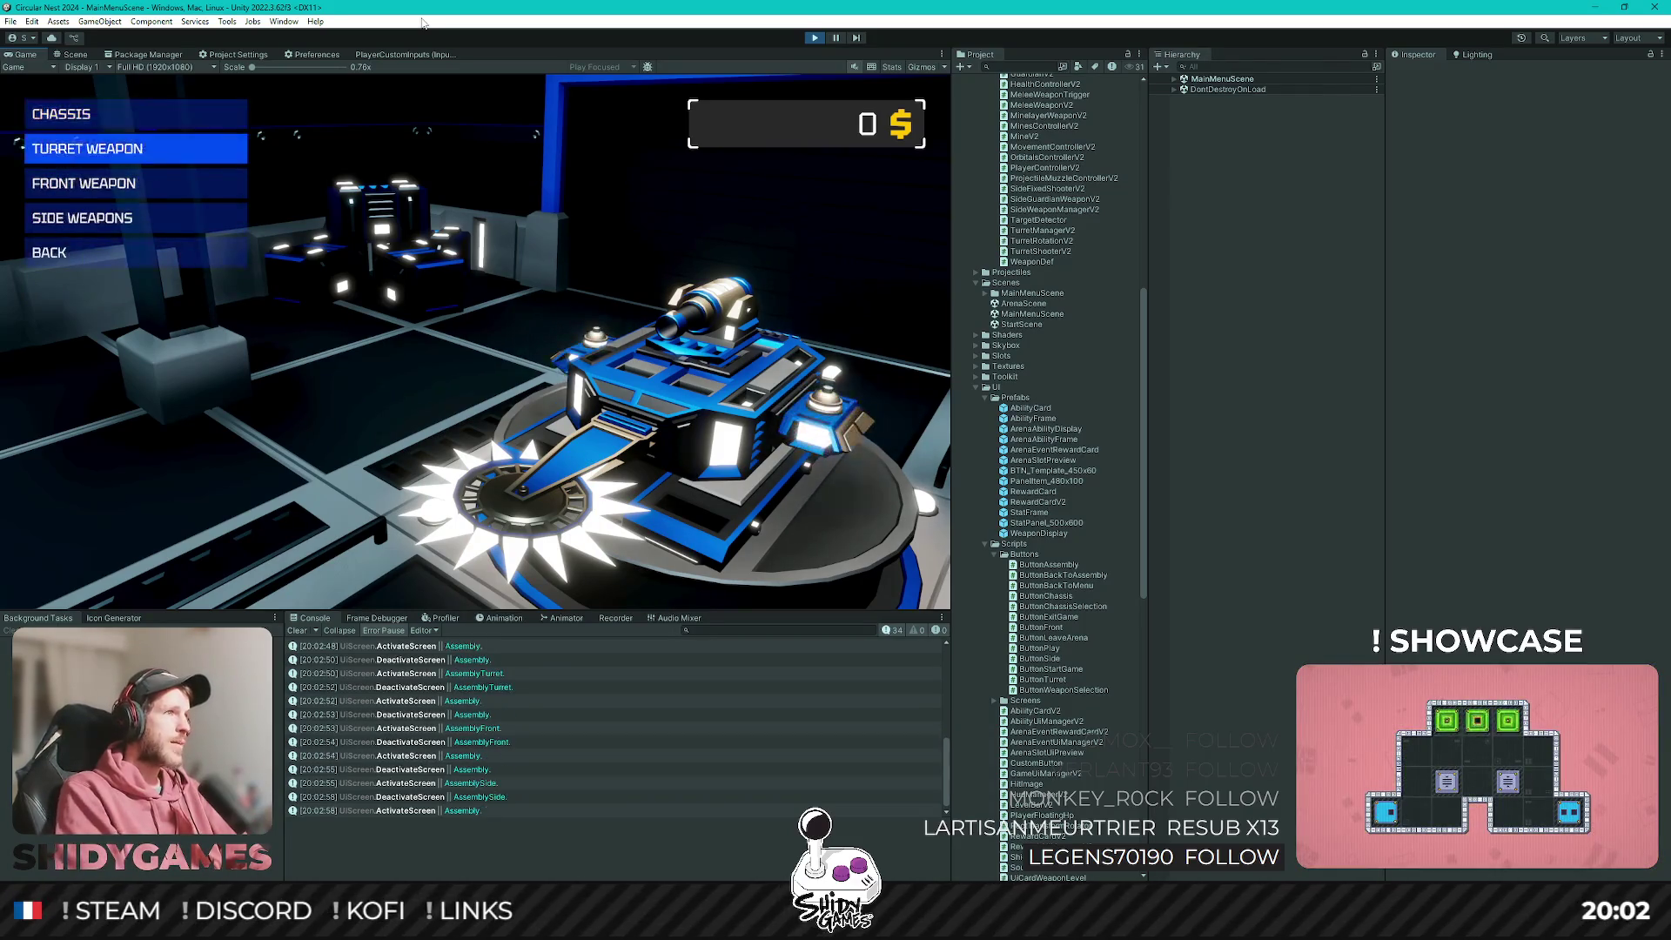
Go Back to the main menu to save, then choose PLAY to launch an arena run.
key(Down)
key(Down)
key(Down)
key(Return)
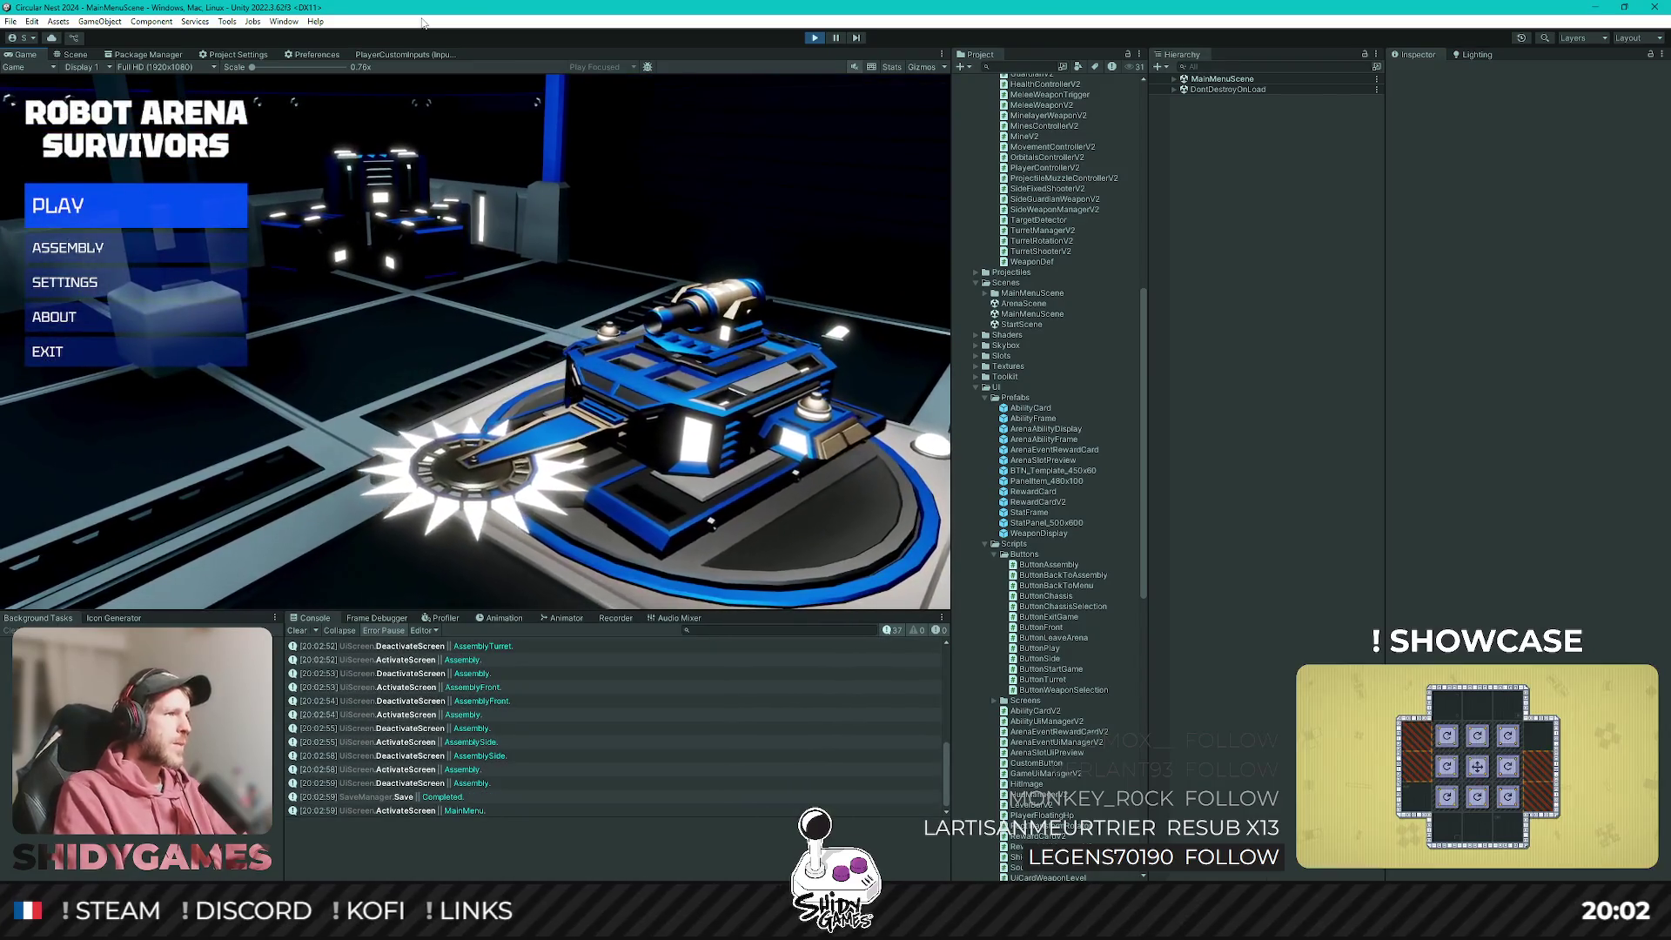
key(Down)
key(Down)
key(Down)
key(Up)
key(Up)
key(Down)
key(Down)
key(Down)
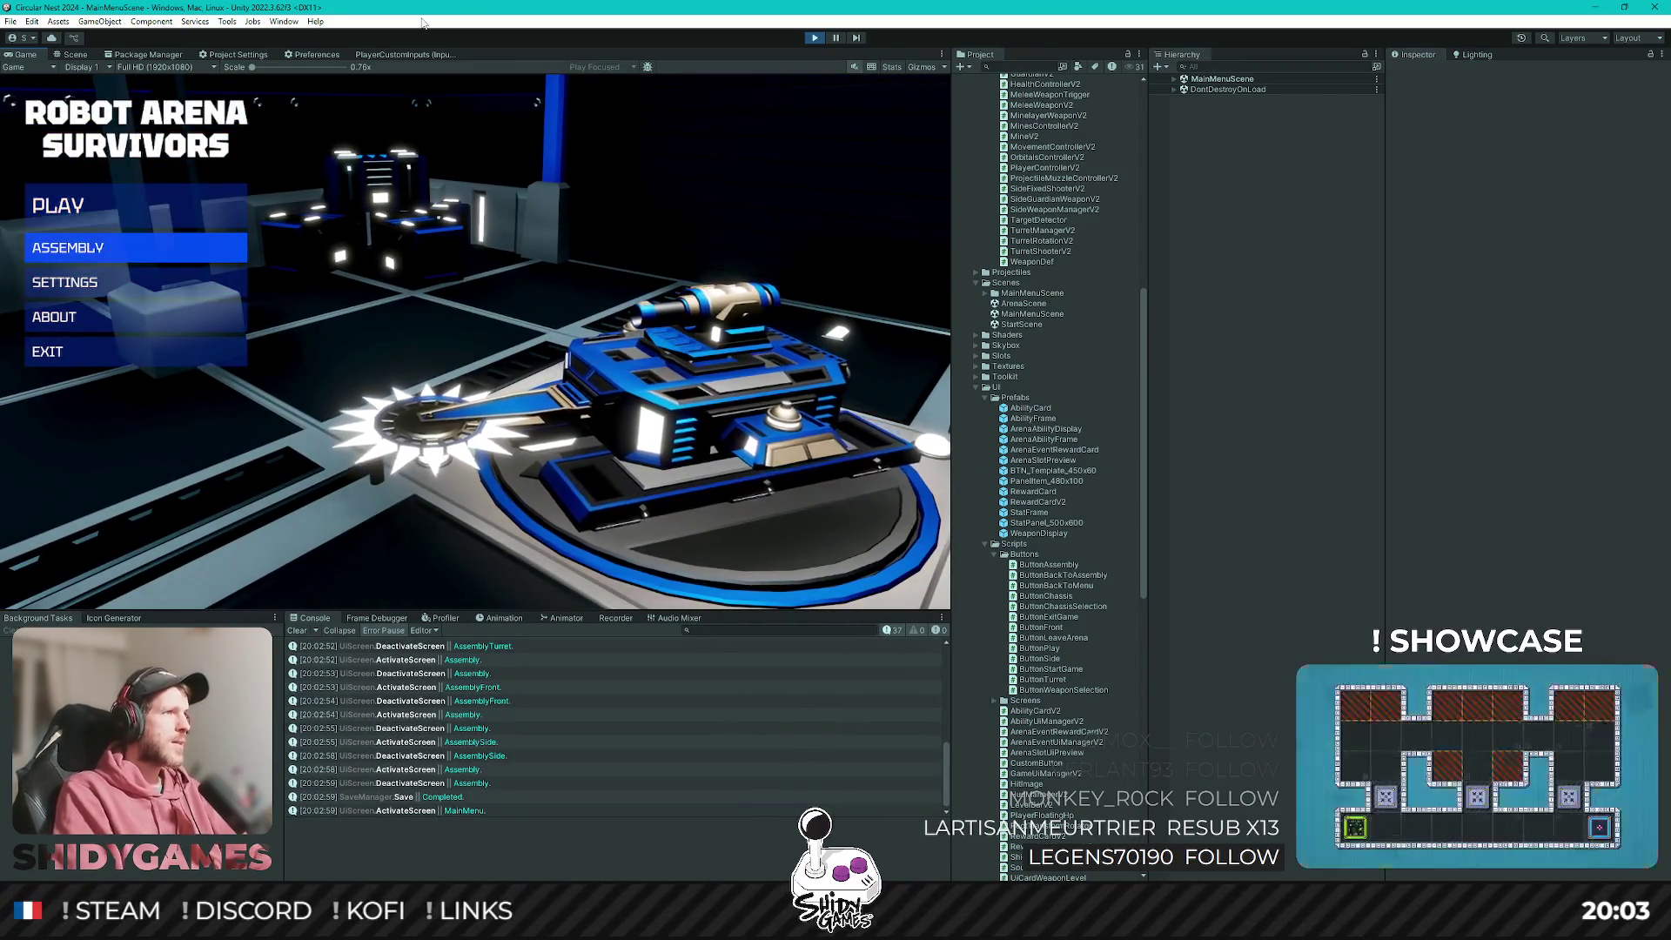
key(Up)
key(Up)
key(Up)
key(Return)
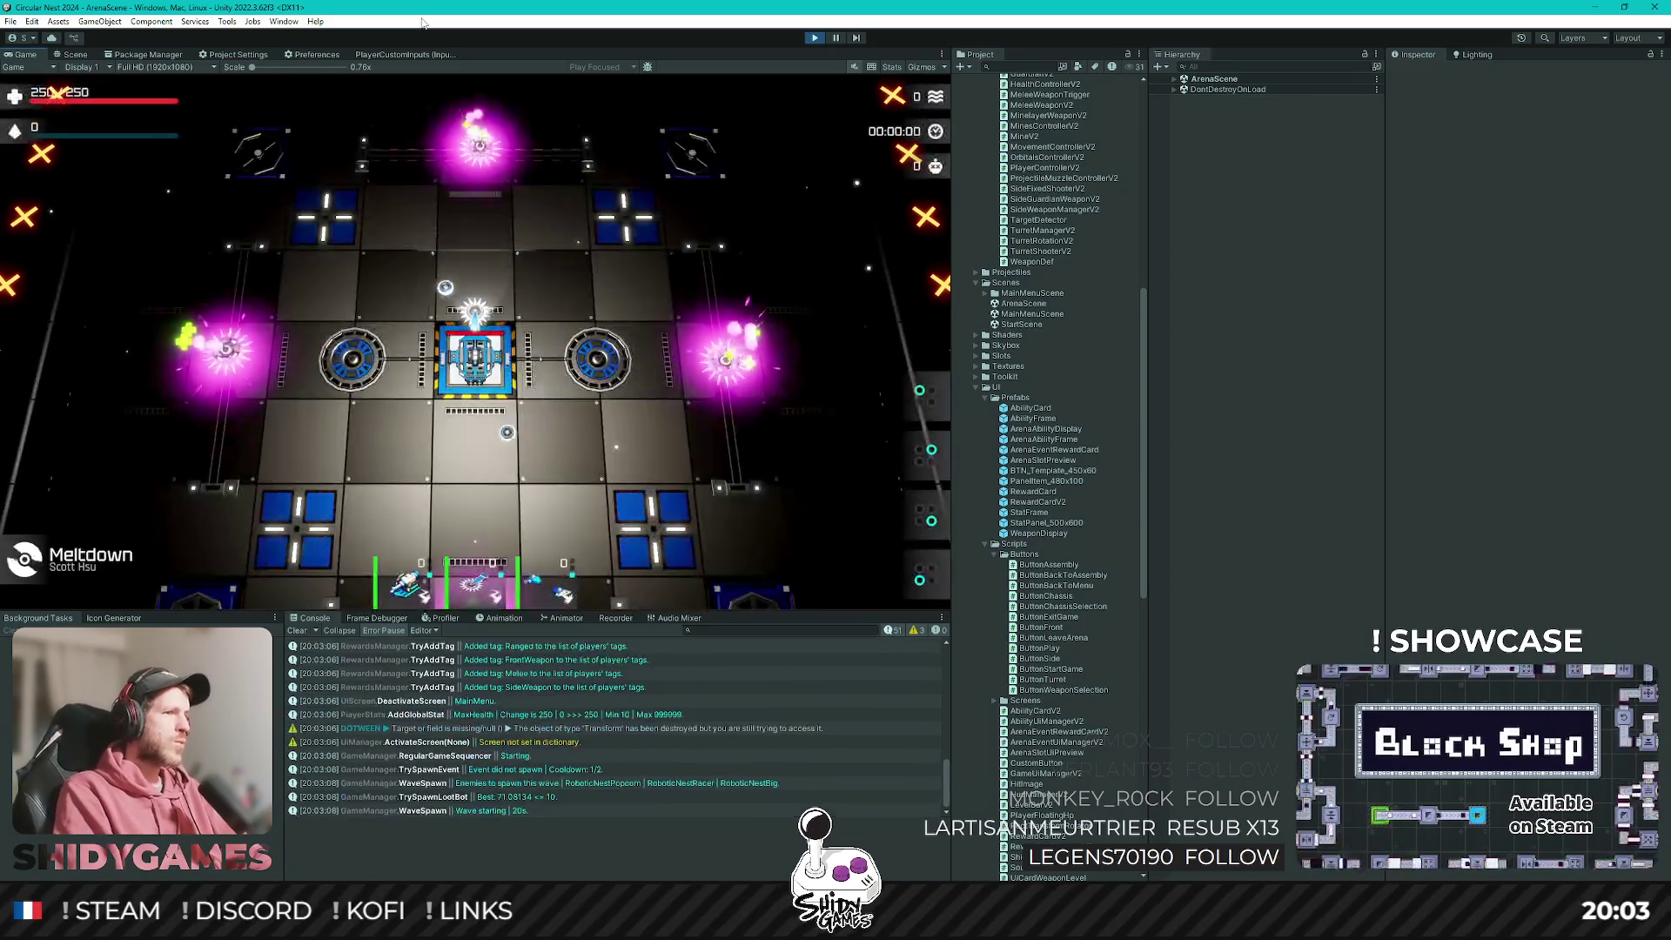
Drive the ship with W and S, reach the 1 $ performance review, and leave the arena.
key(w)
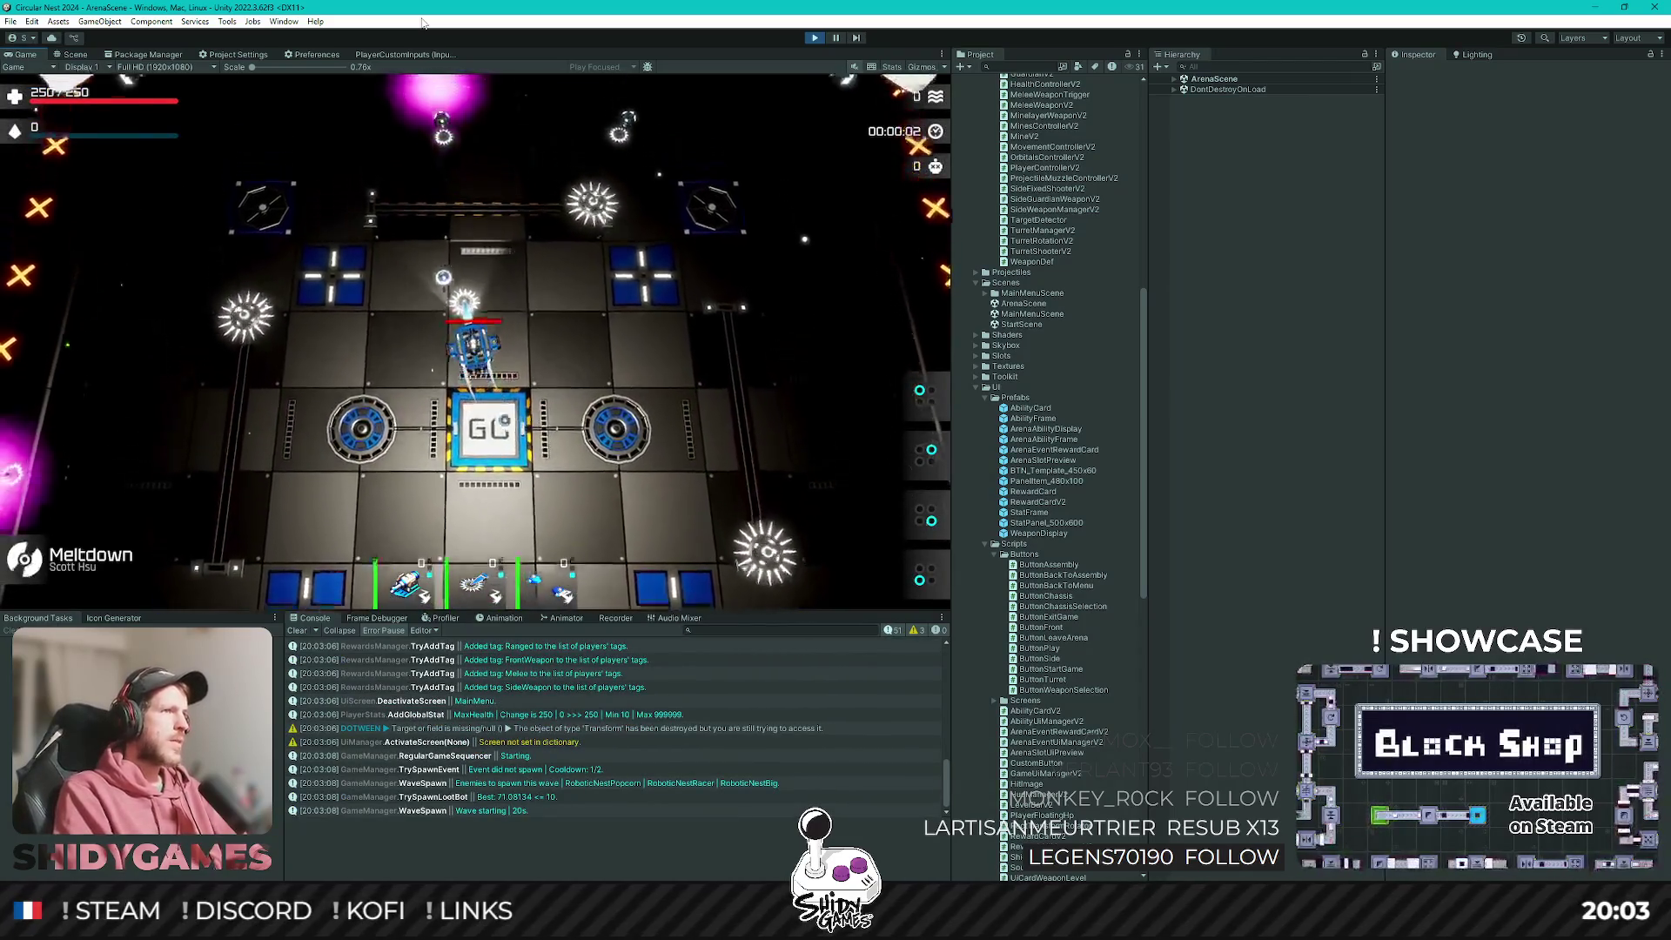
key(s)
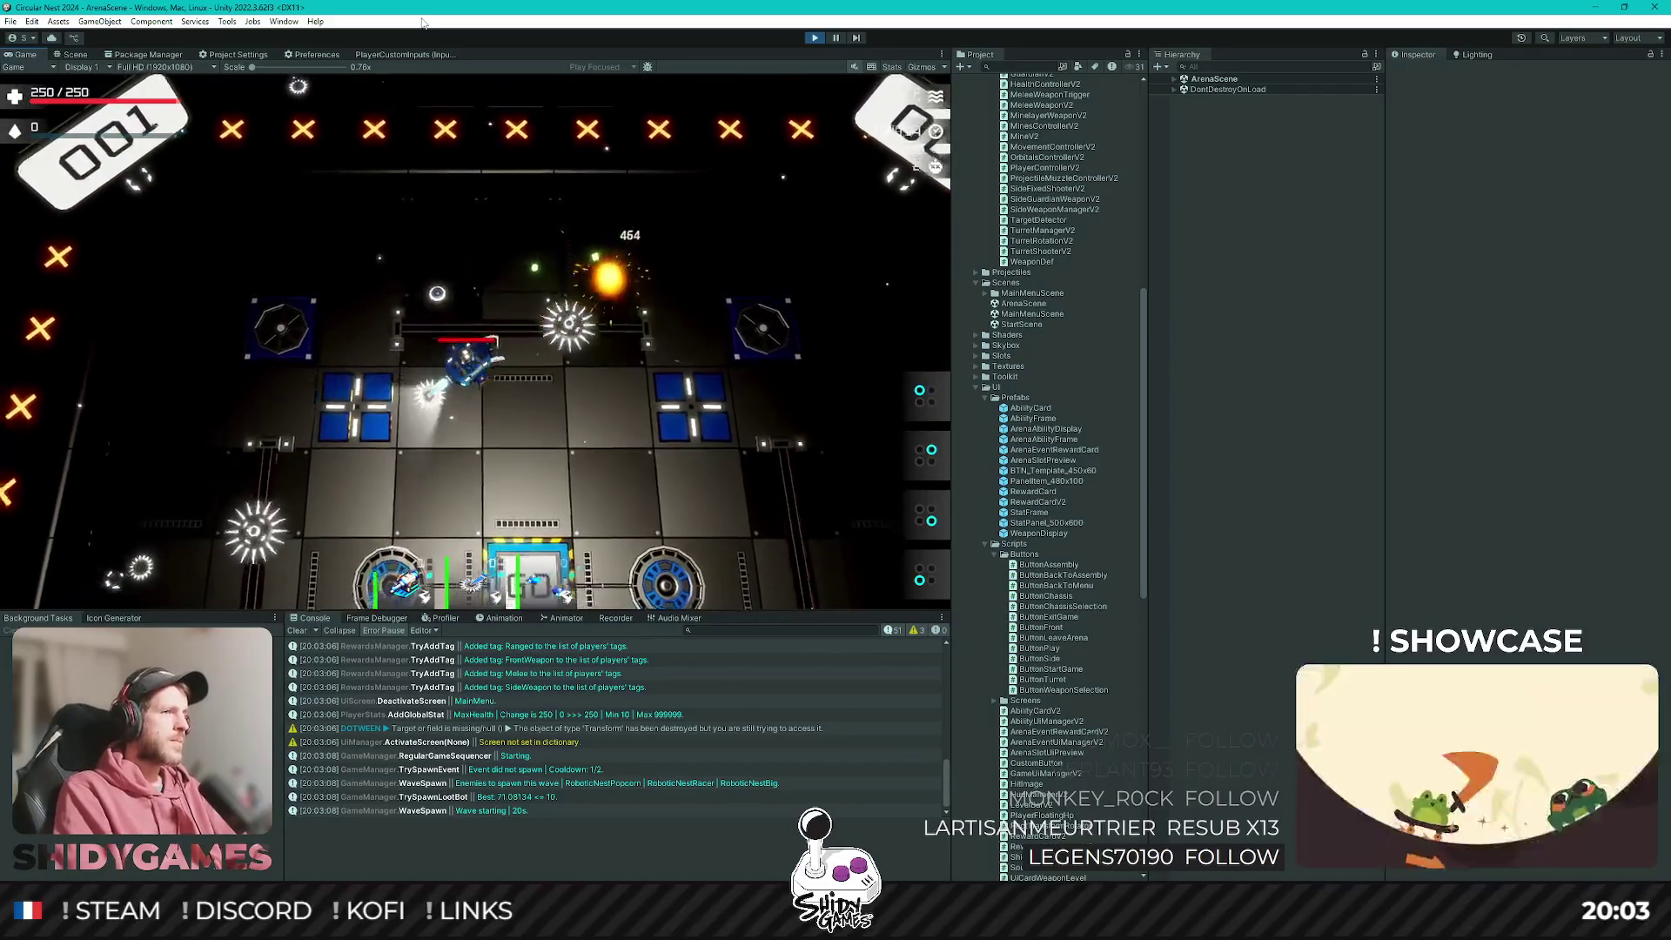
key(w)
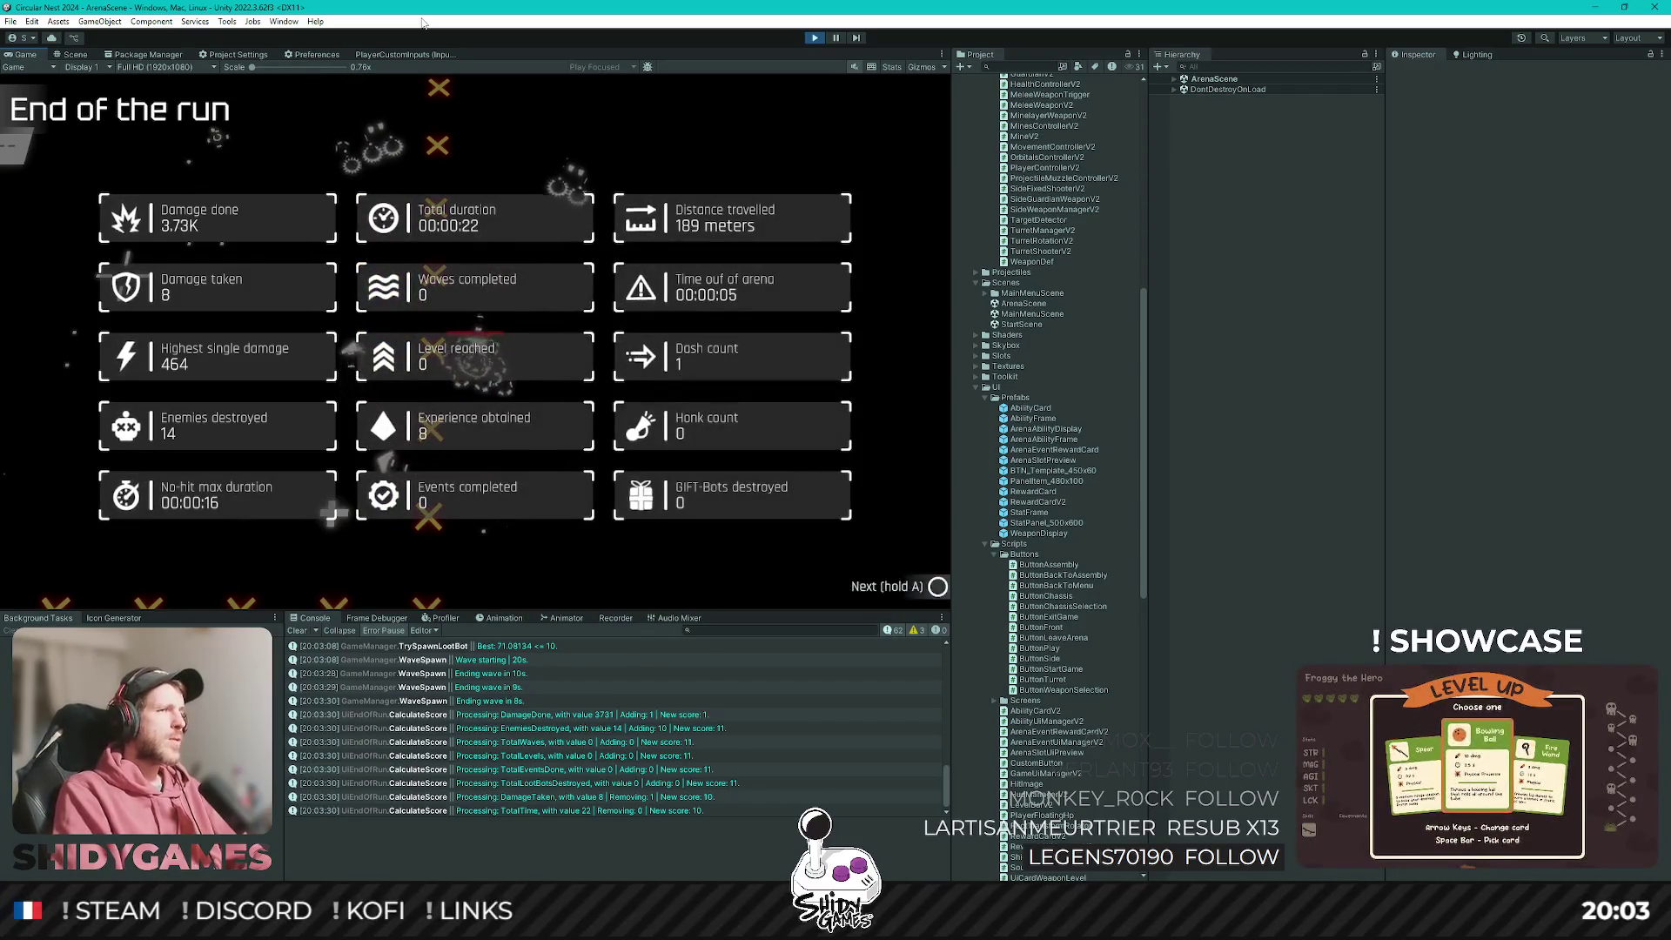
key(a)
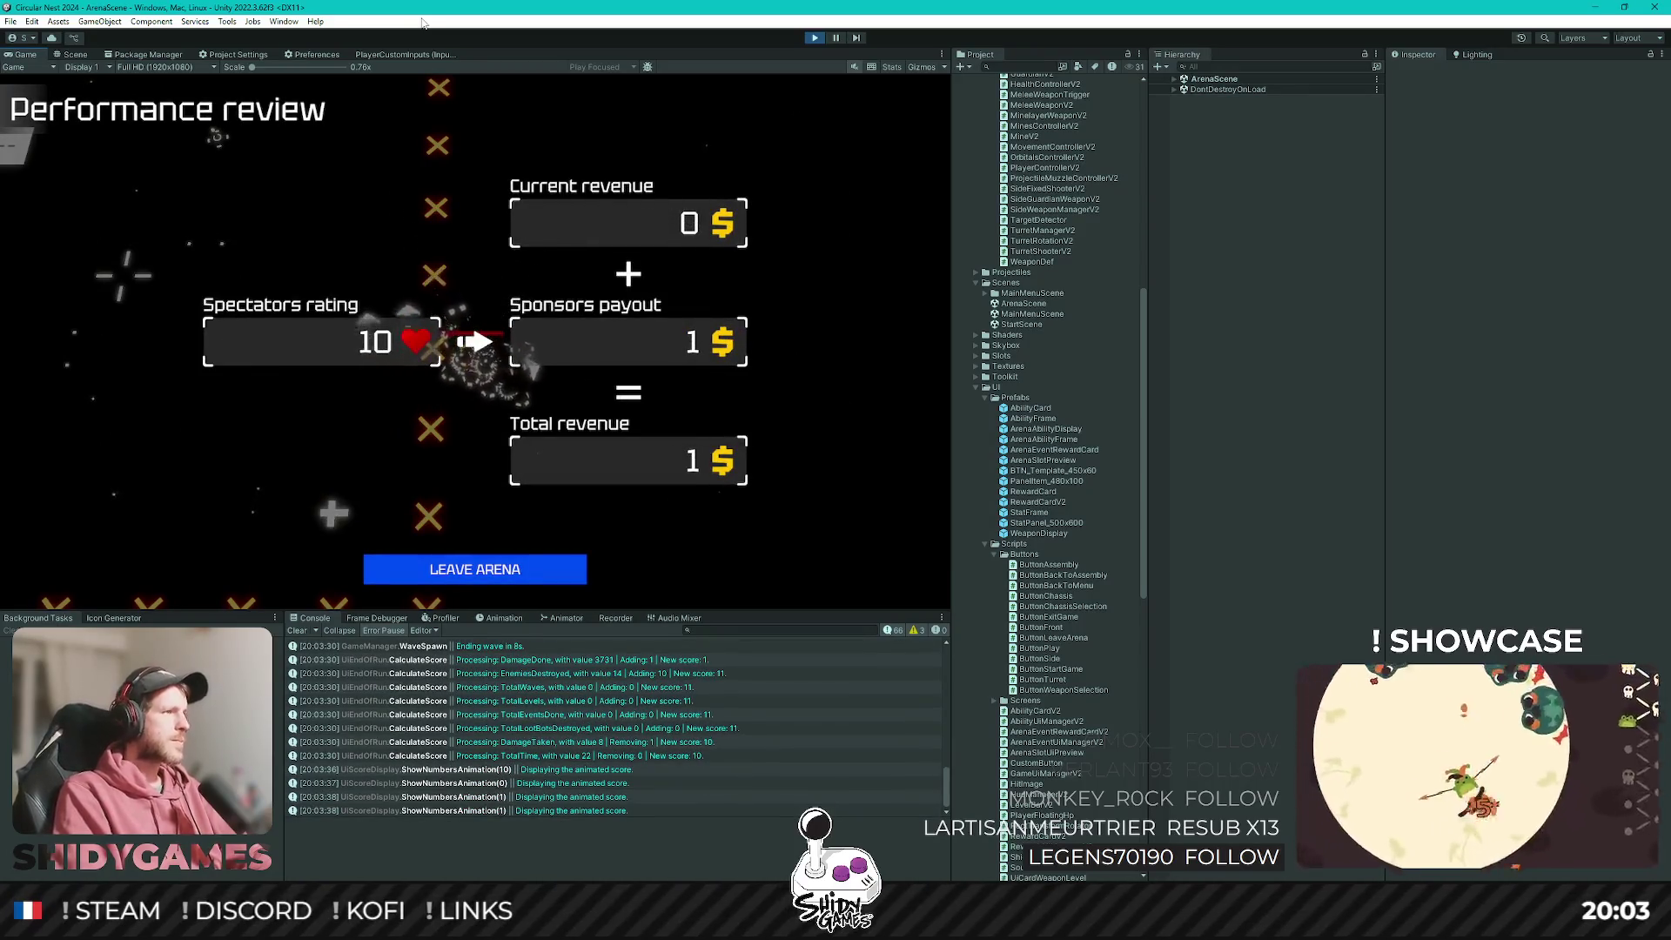
key(Return)
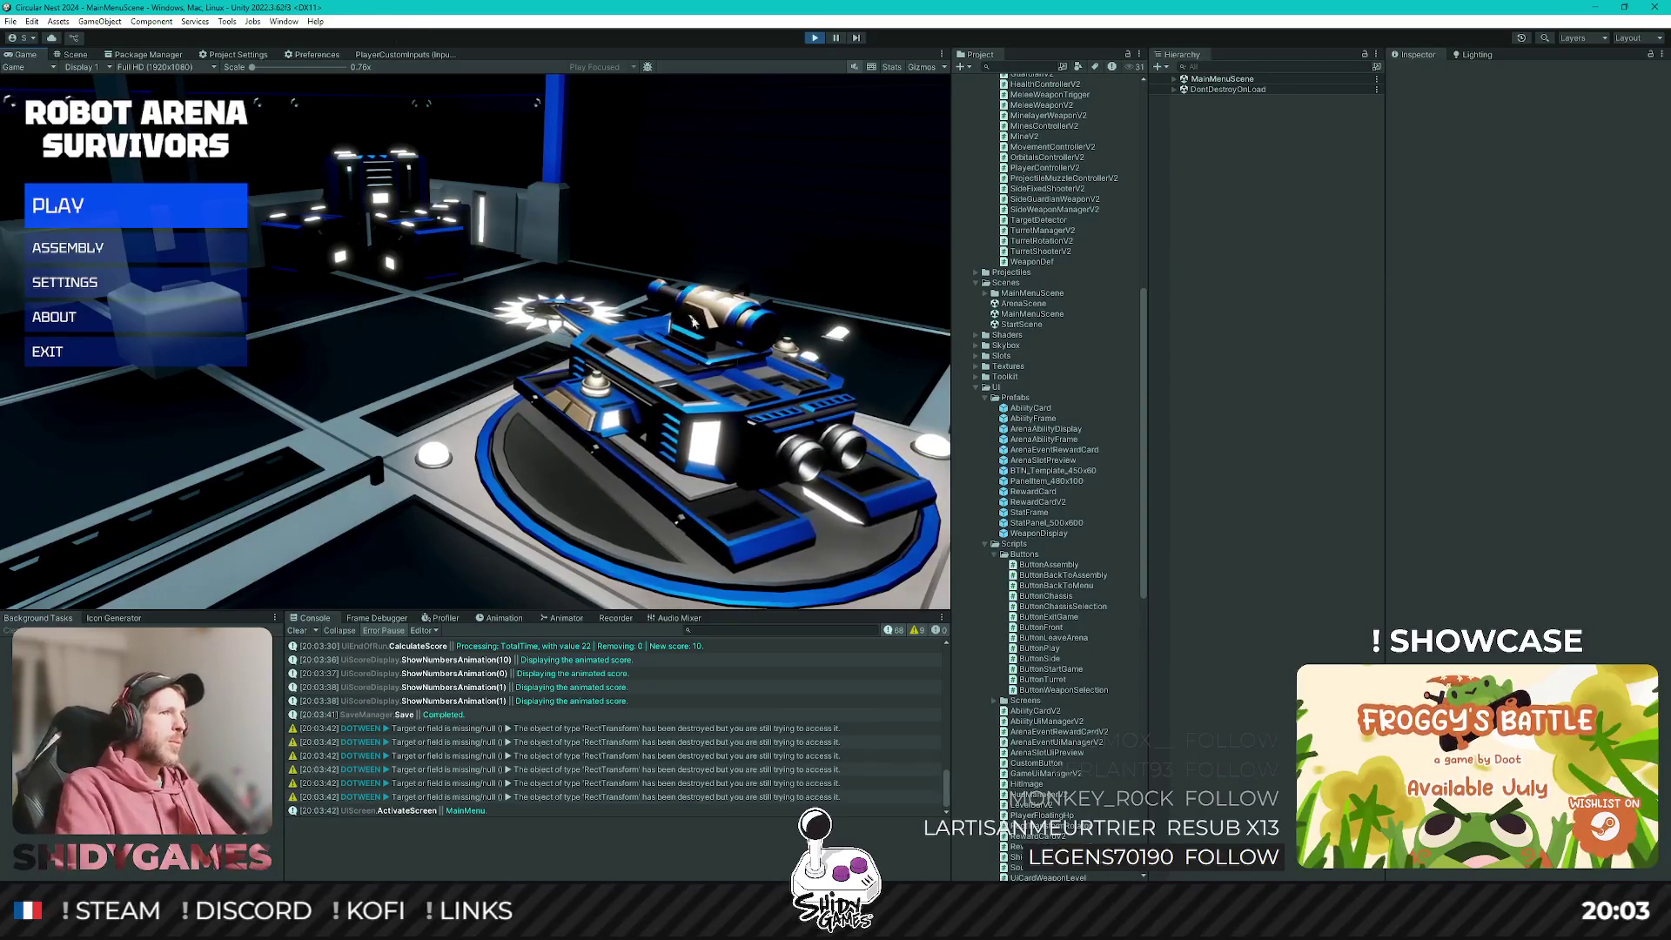
Inspect the DOTween DOShake warning's stack trace and the SaveManager.Save completed log entry in the Console.
click(641, 729)
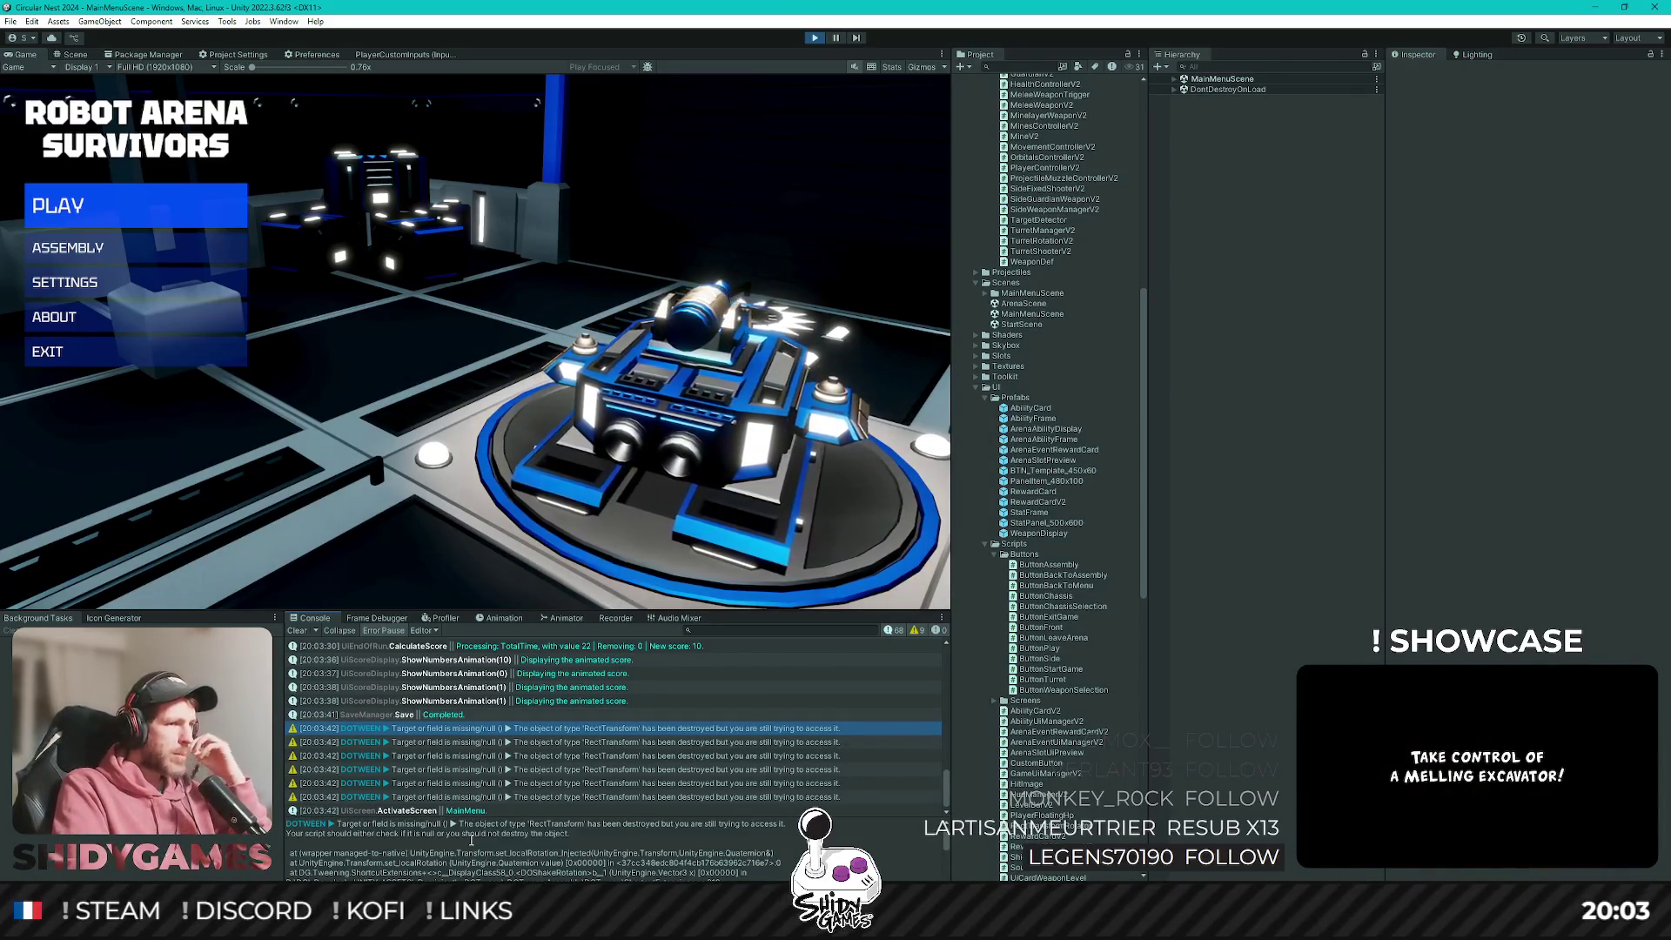
scroll(471, 840, down, 2)
scroll(470, 840, up, 2)
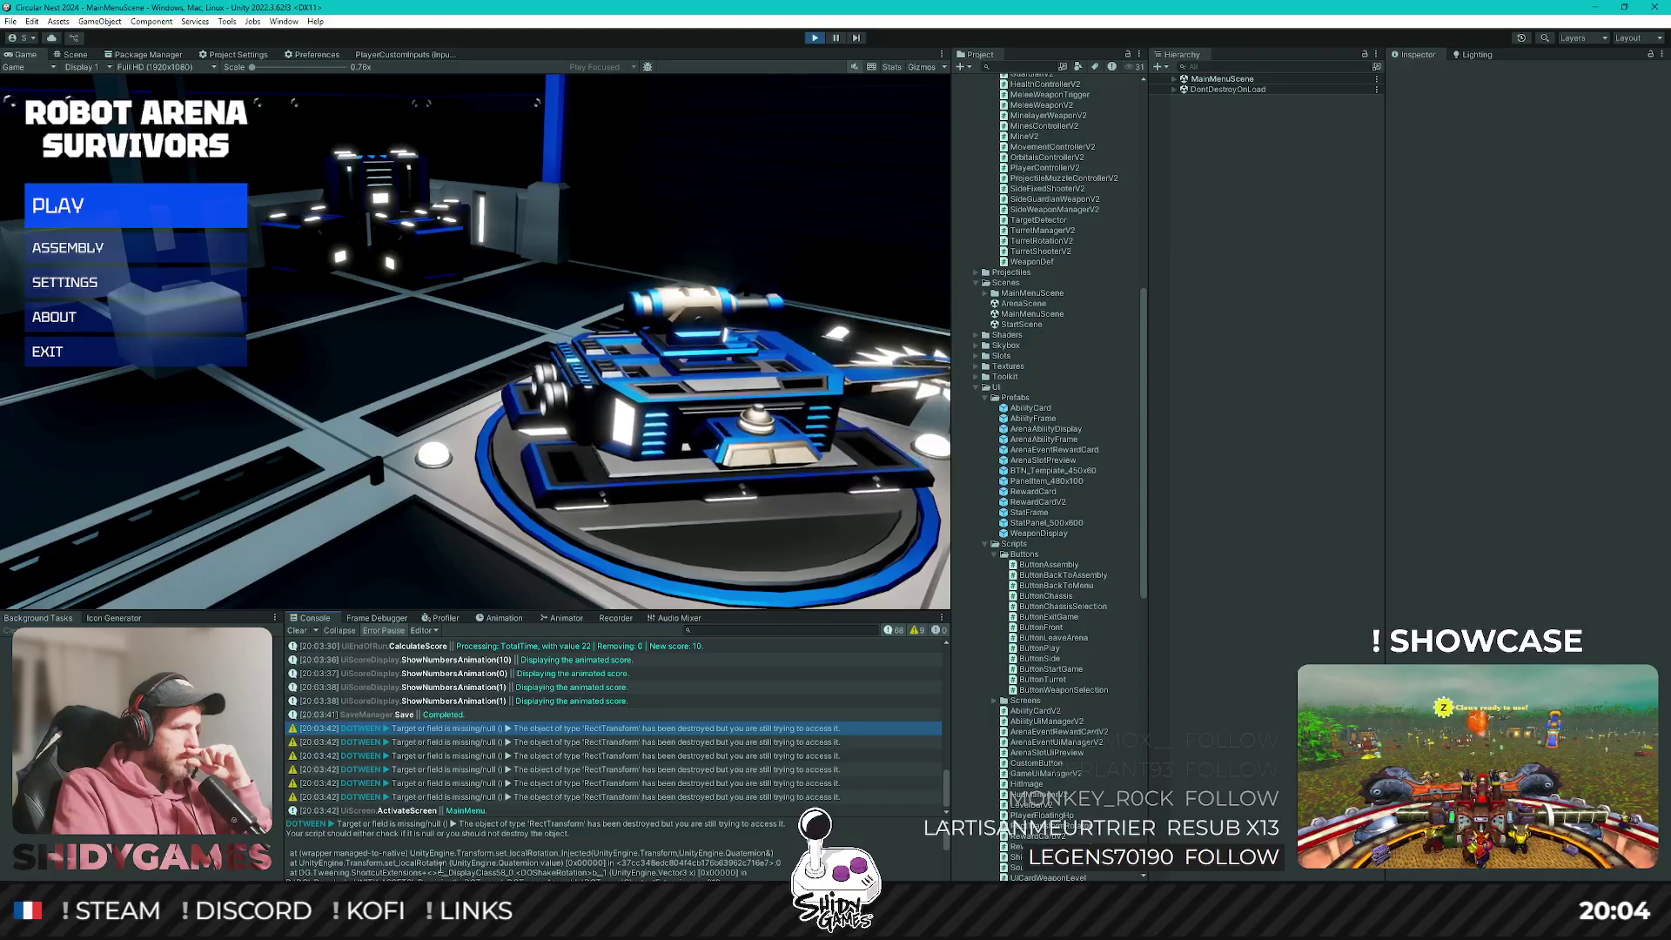
double_click(530, 870)
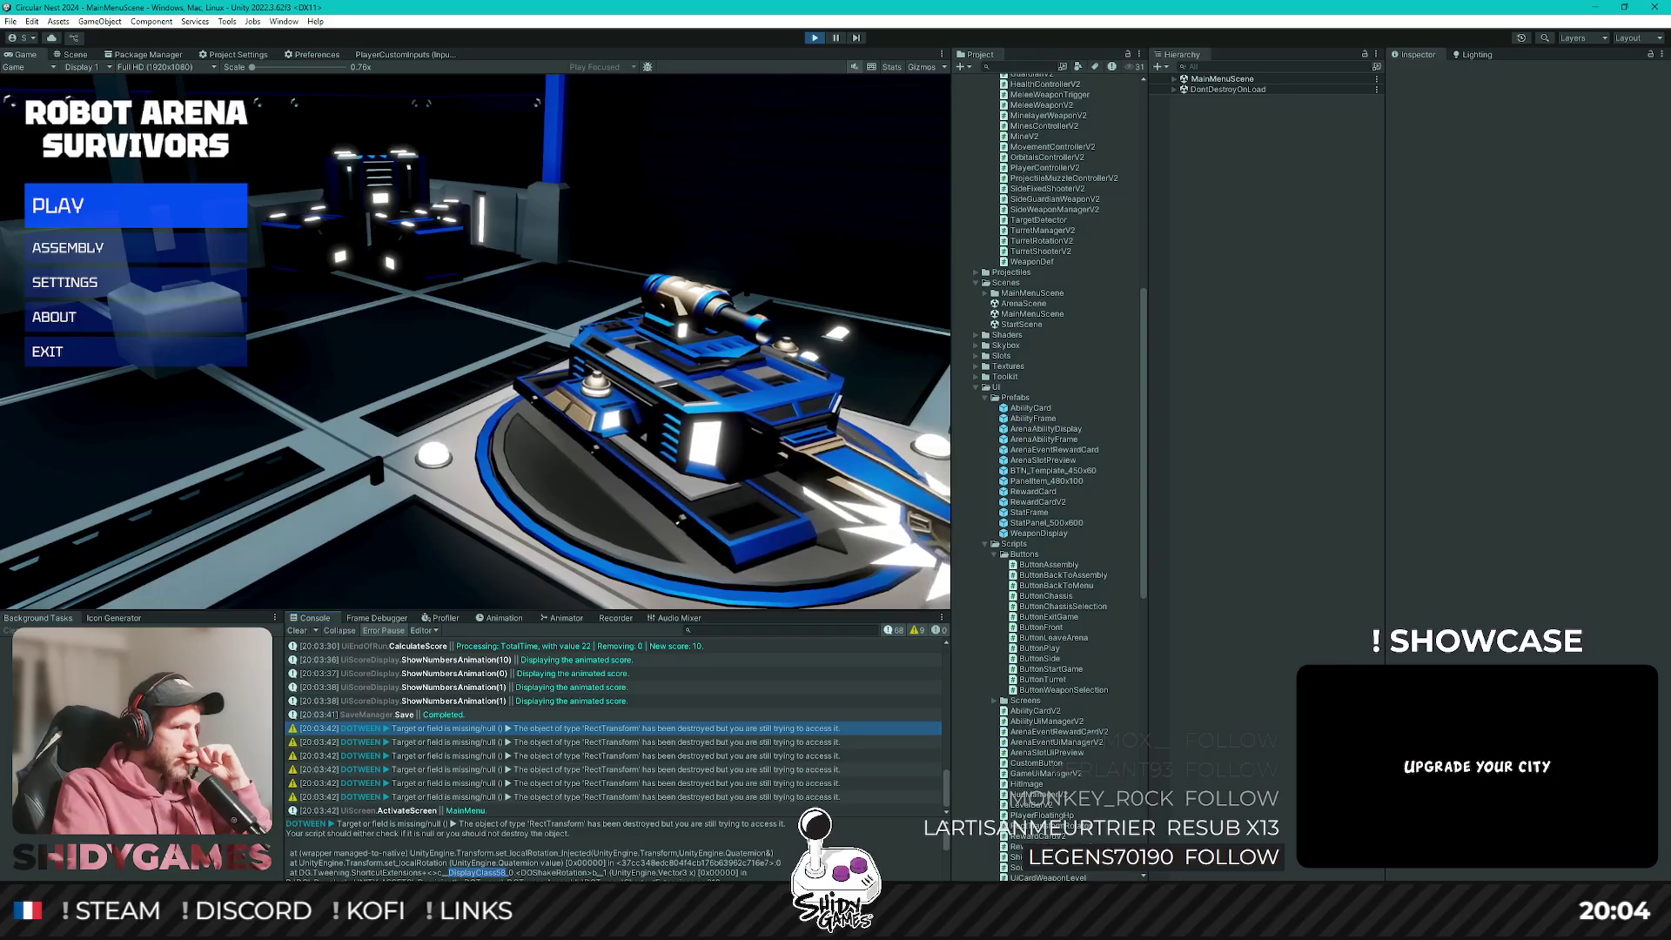
drag(683, 819, 693, 792)
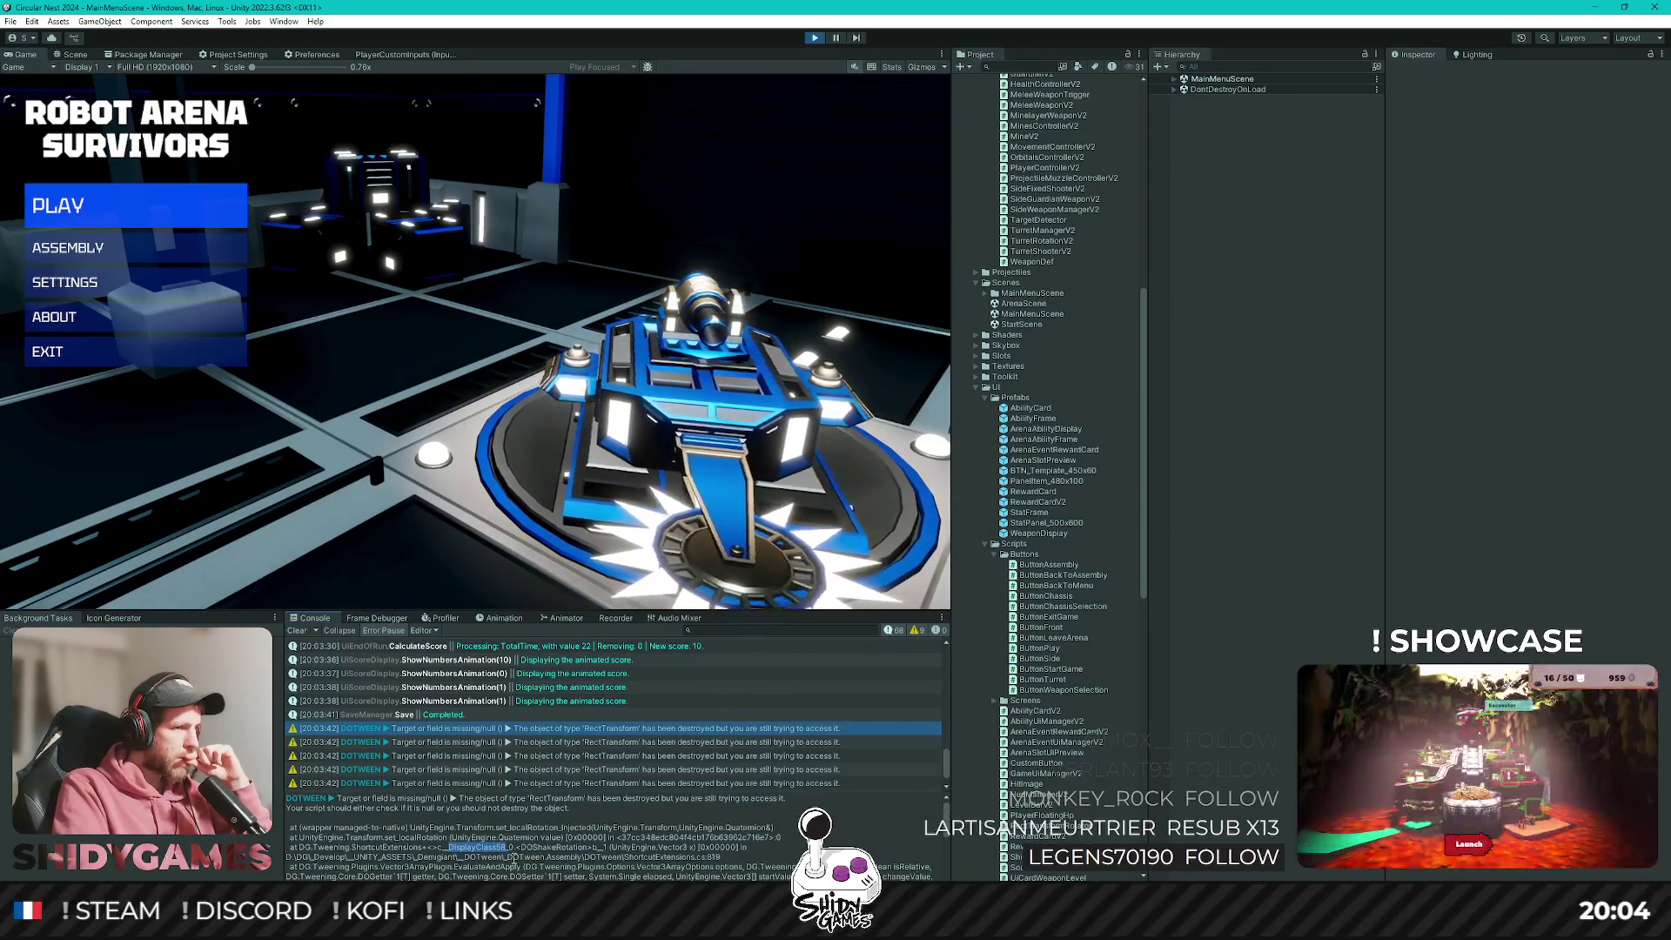
scroll(514, 858, down, 1)
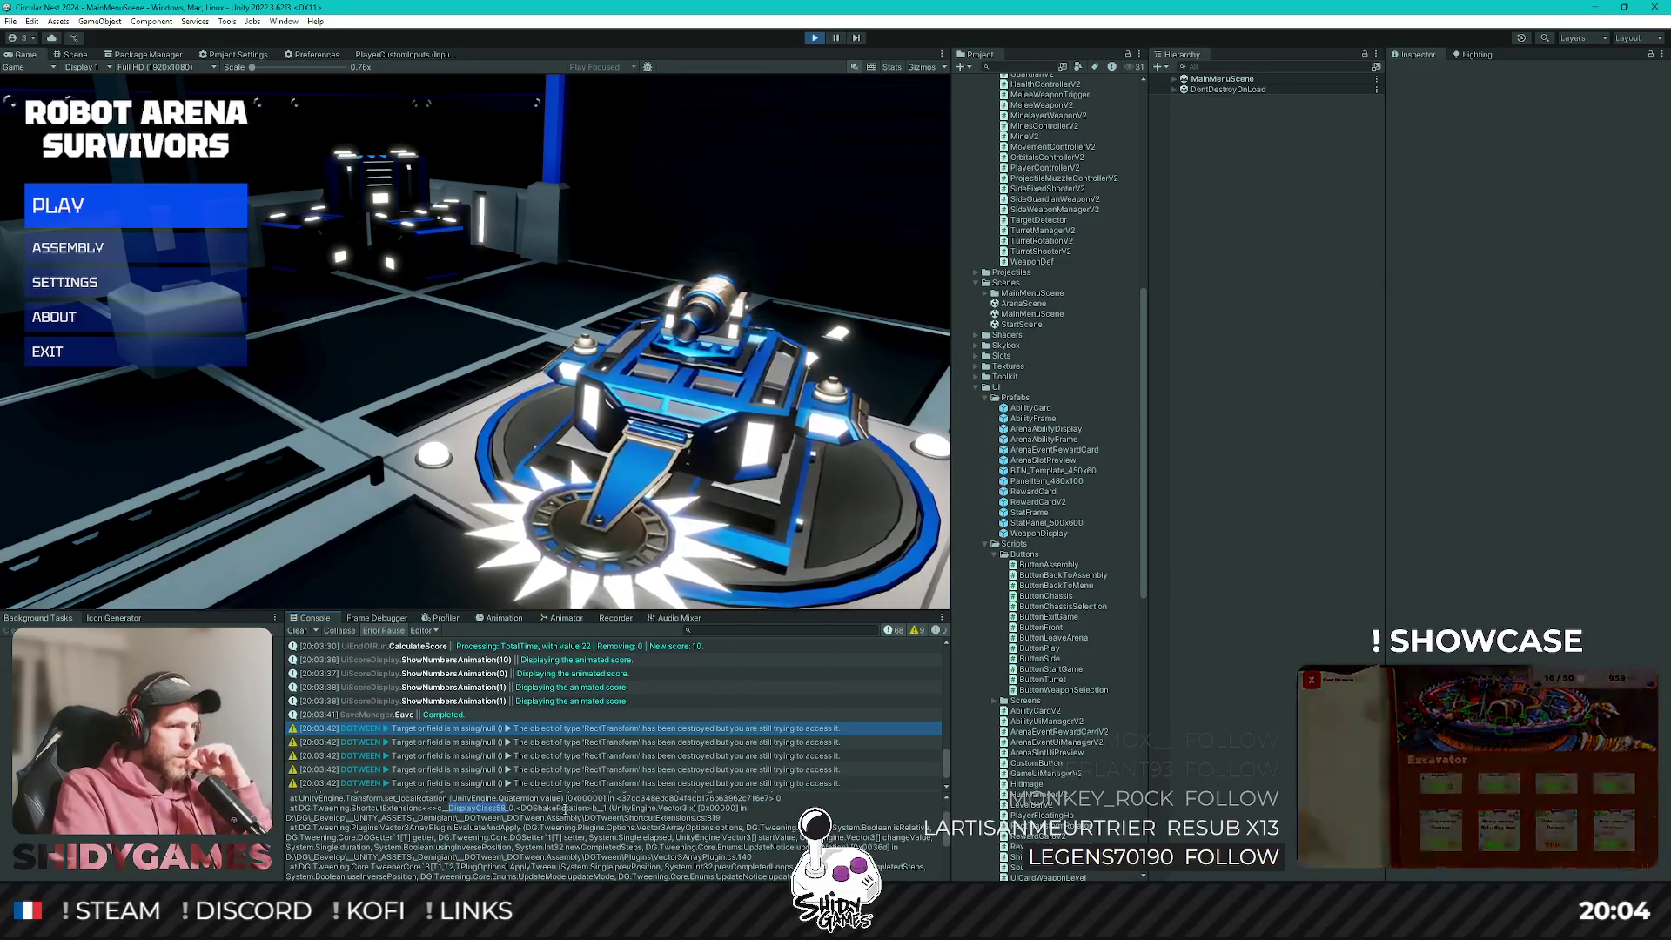
scroll(570, 808, down, 2)
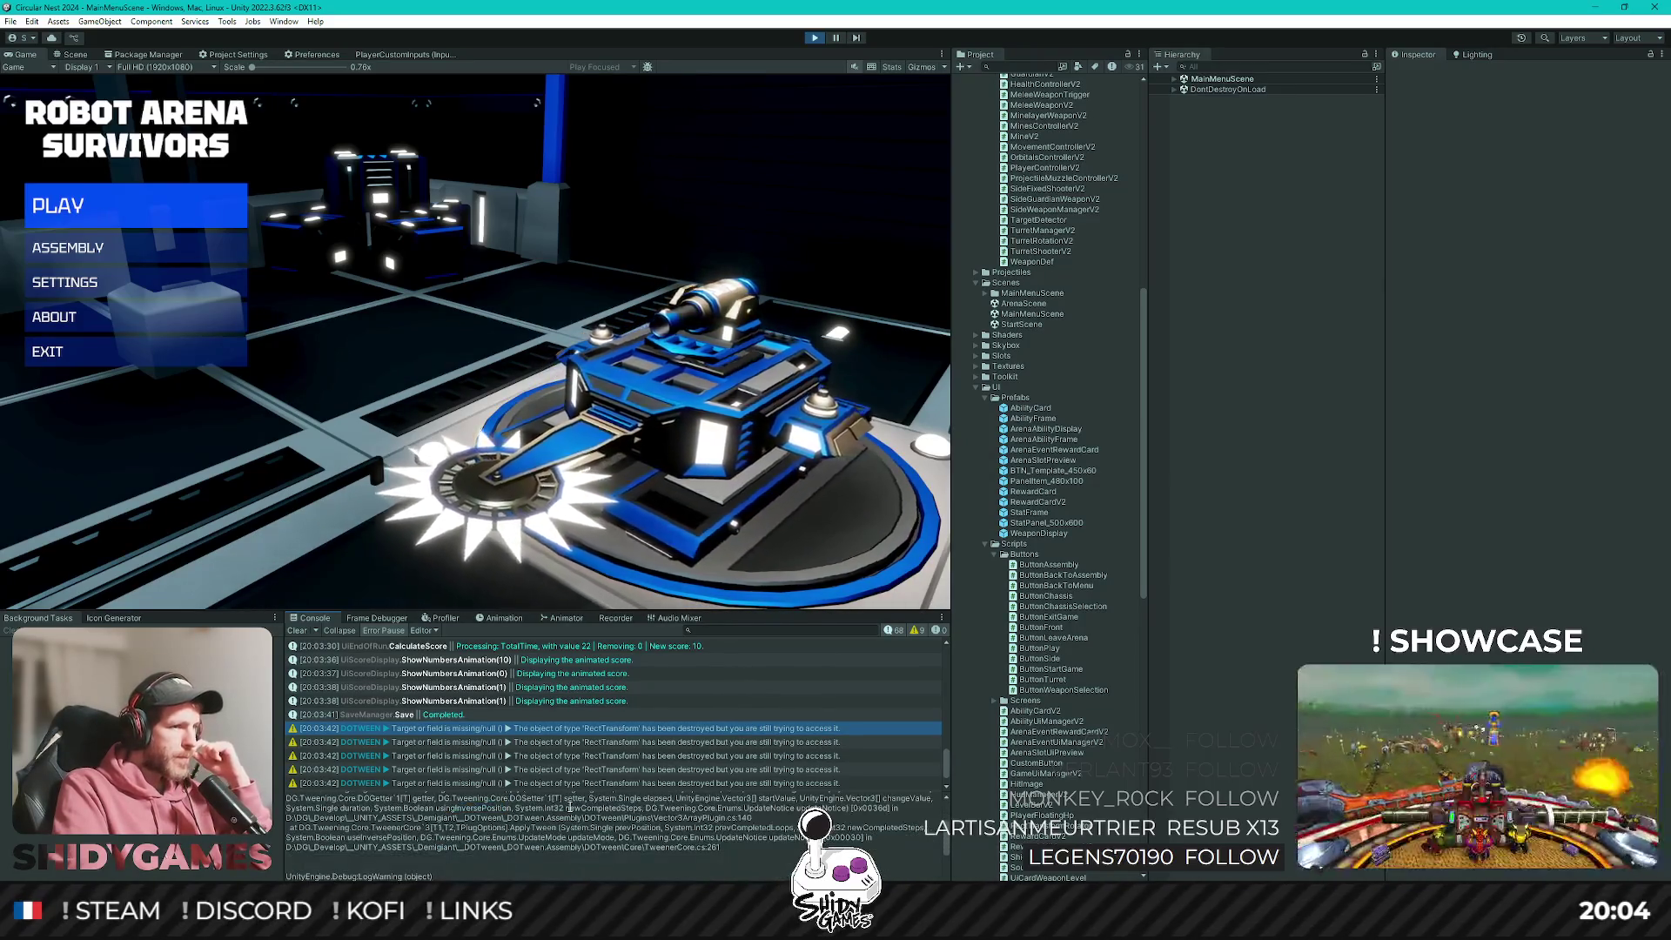
scroll(570, 807, down, 2)
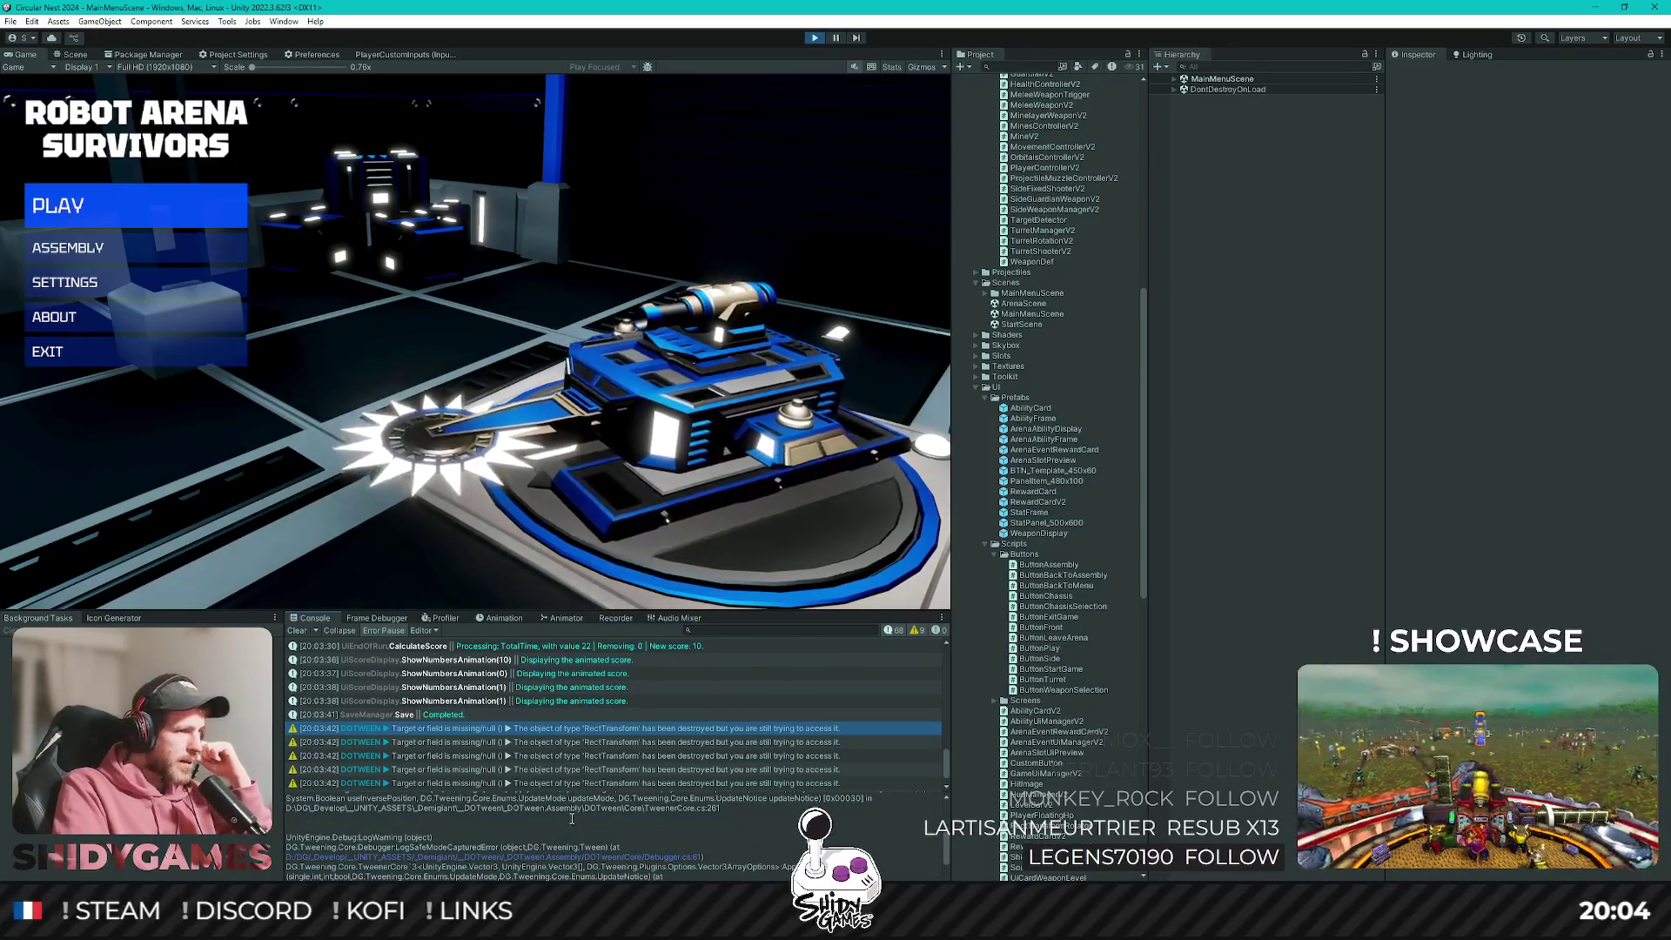
scroll(571, 816, down, 2)
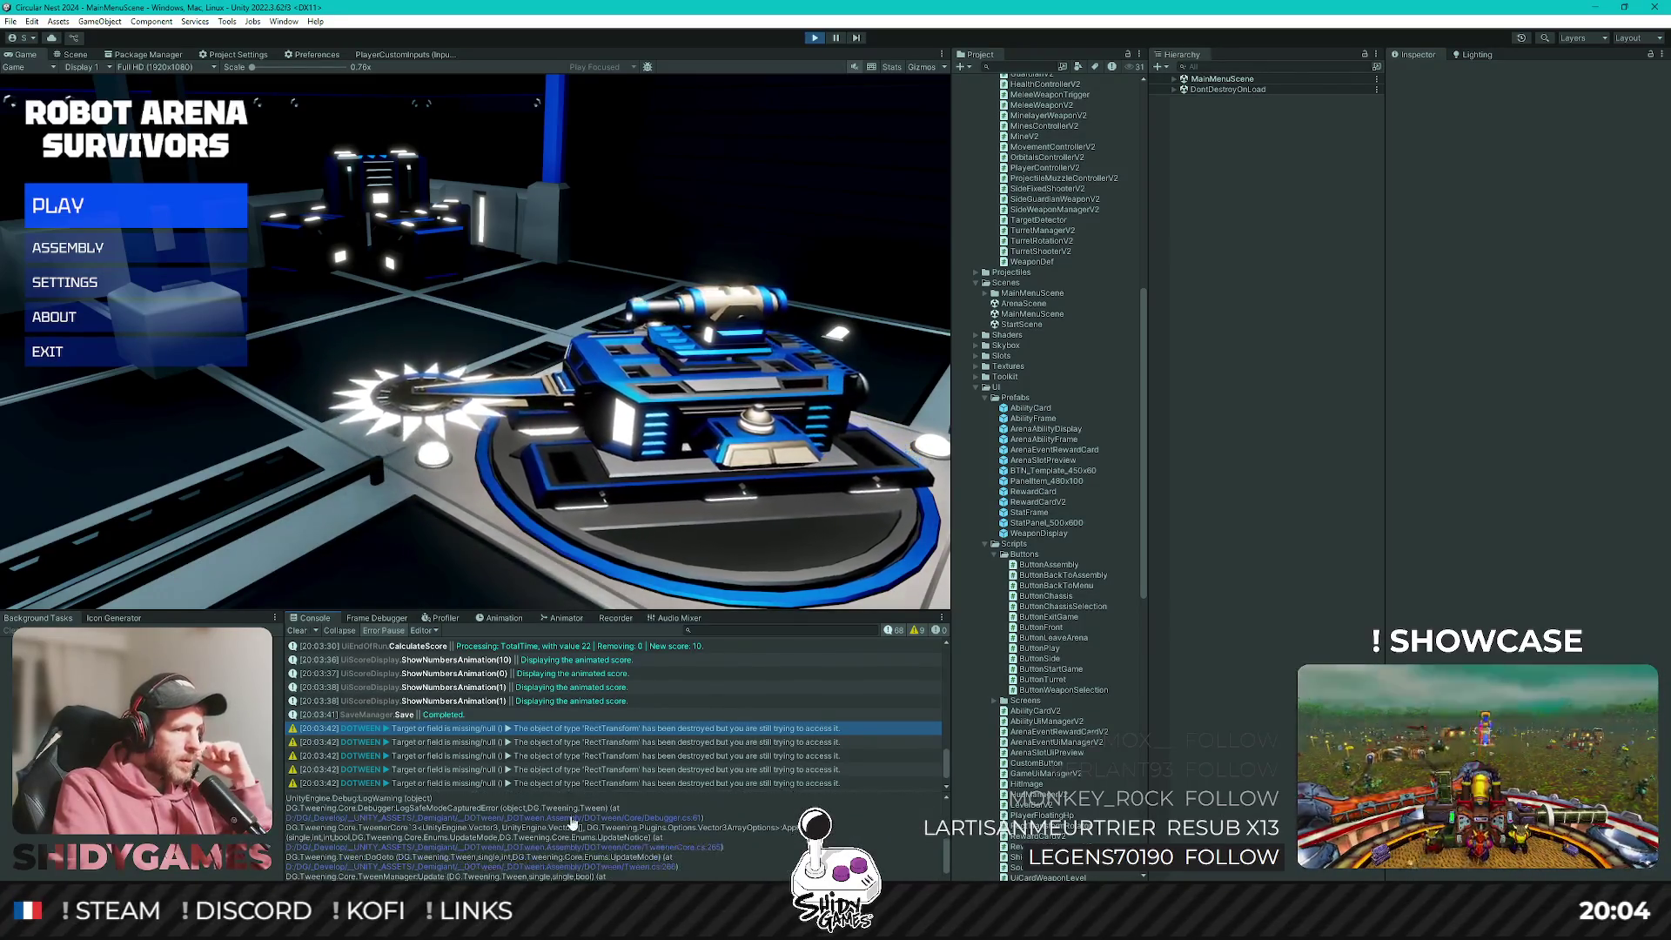
scroll(572, 817, down, 2)
scroll(575, 814, up, 5)
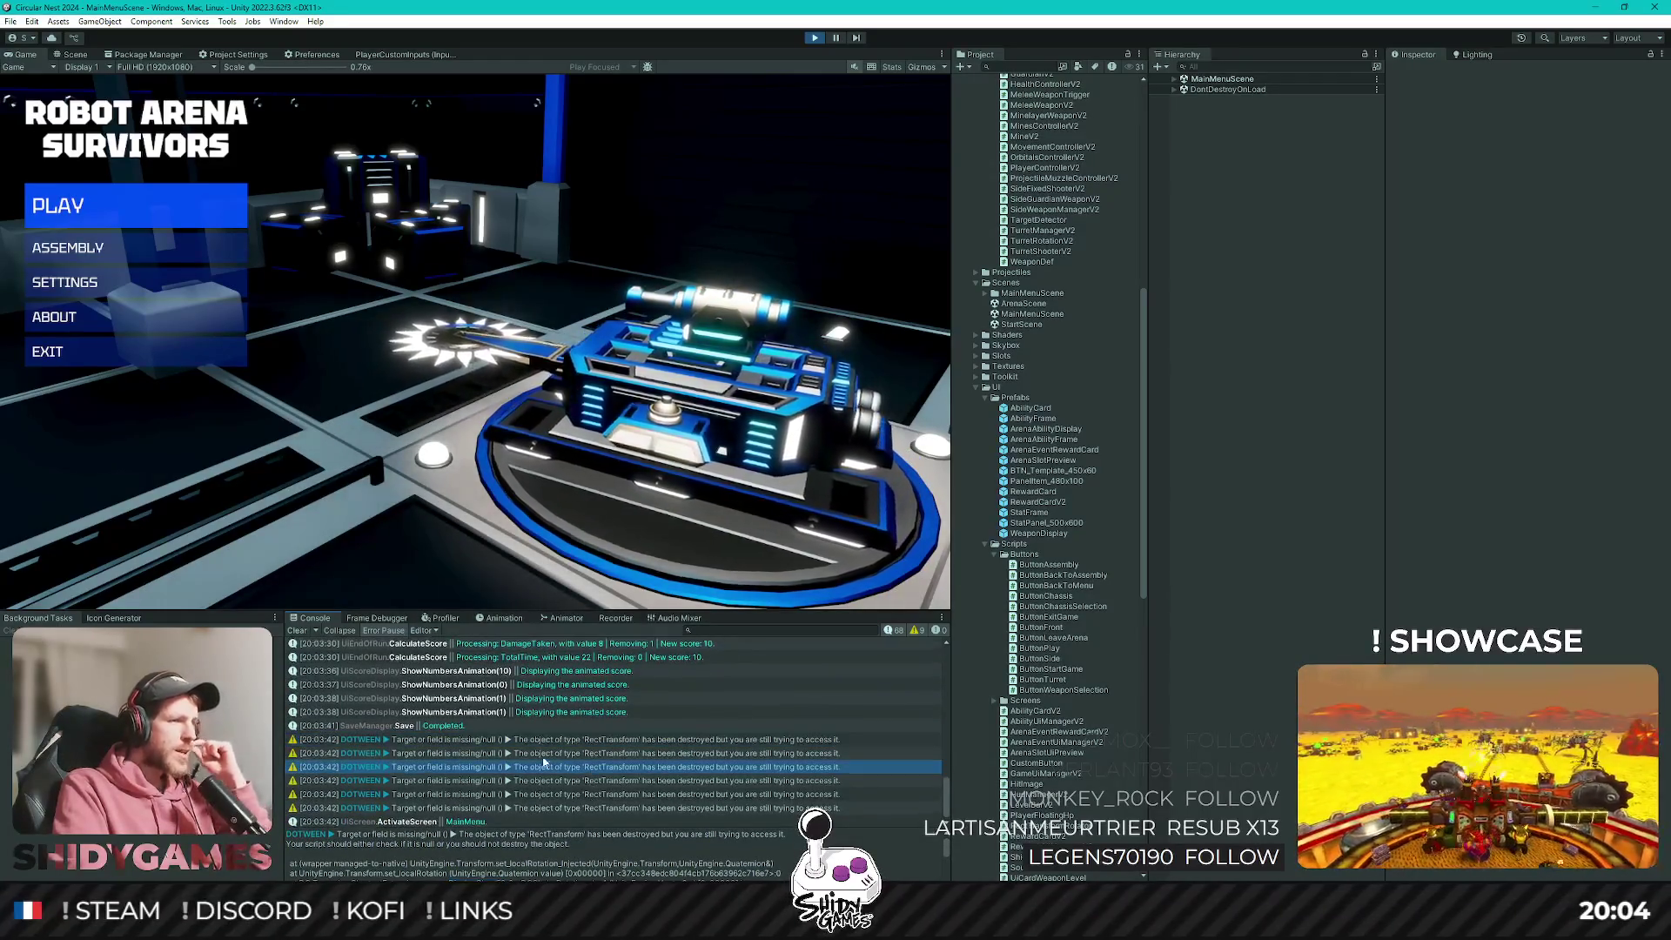
click(453, 726)
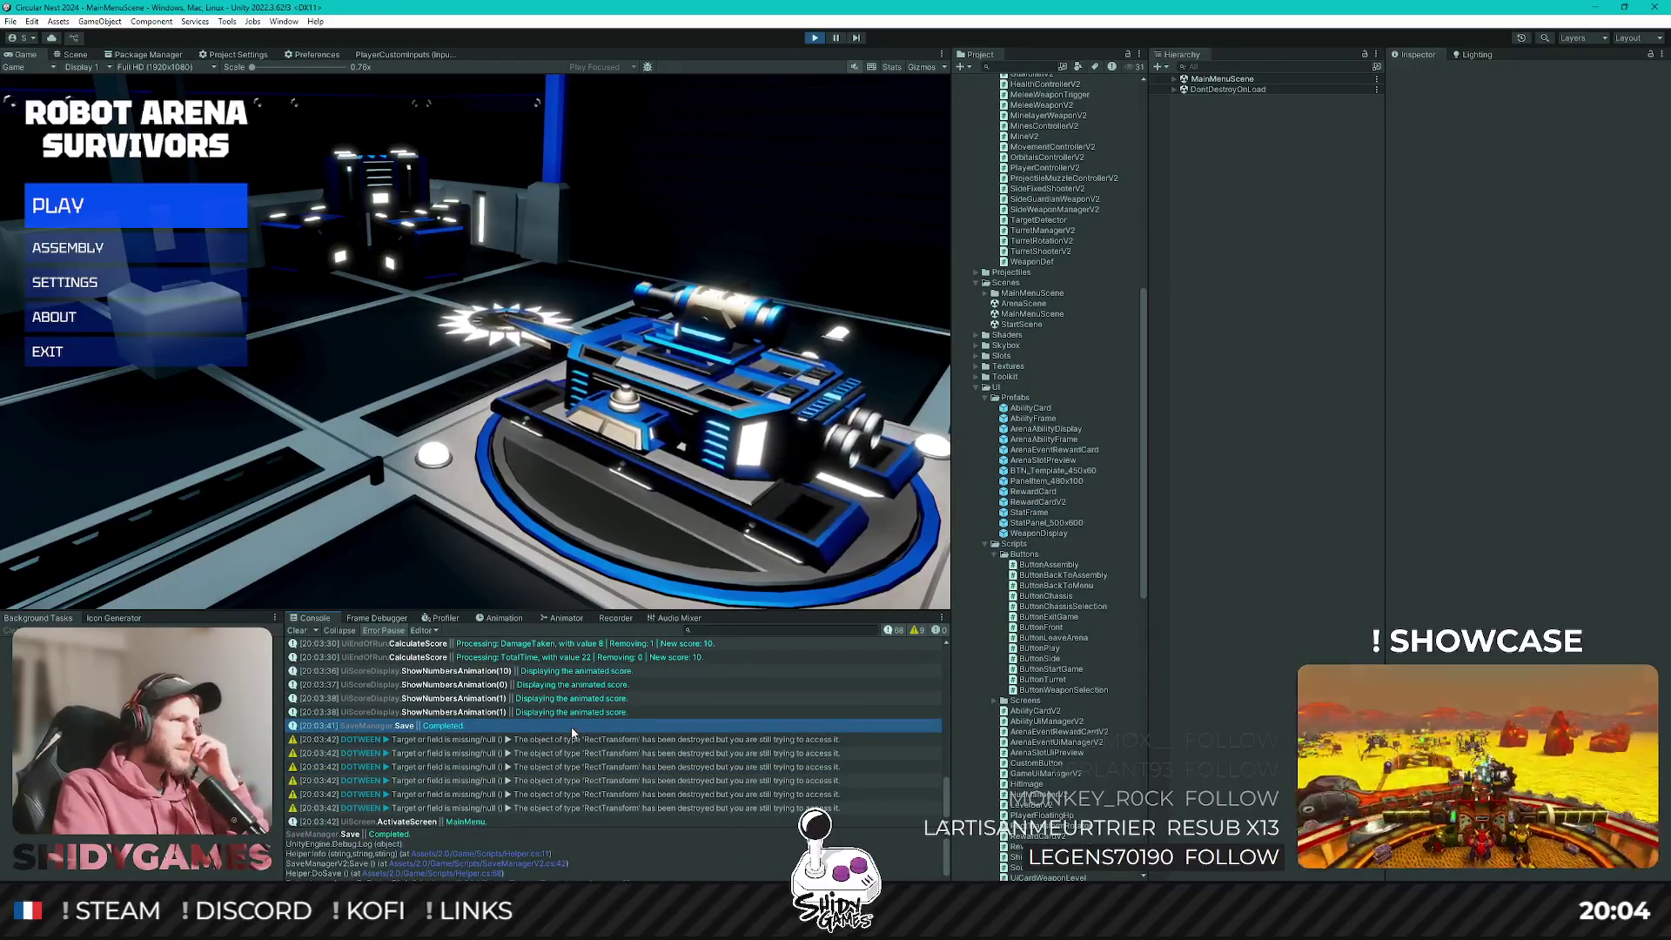
Stop Play mode and bring up UiScoreDisplay.cs in Rider.
key(ctrl+p)
key(alt+Tab)
key(Up)
key(Up)
key(Up)
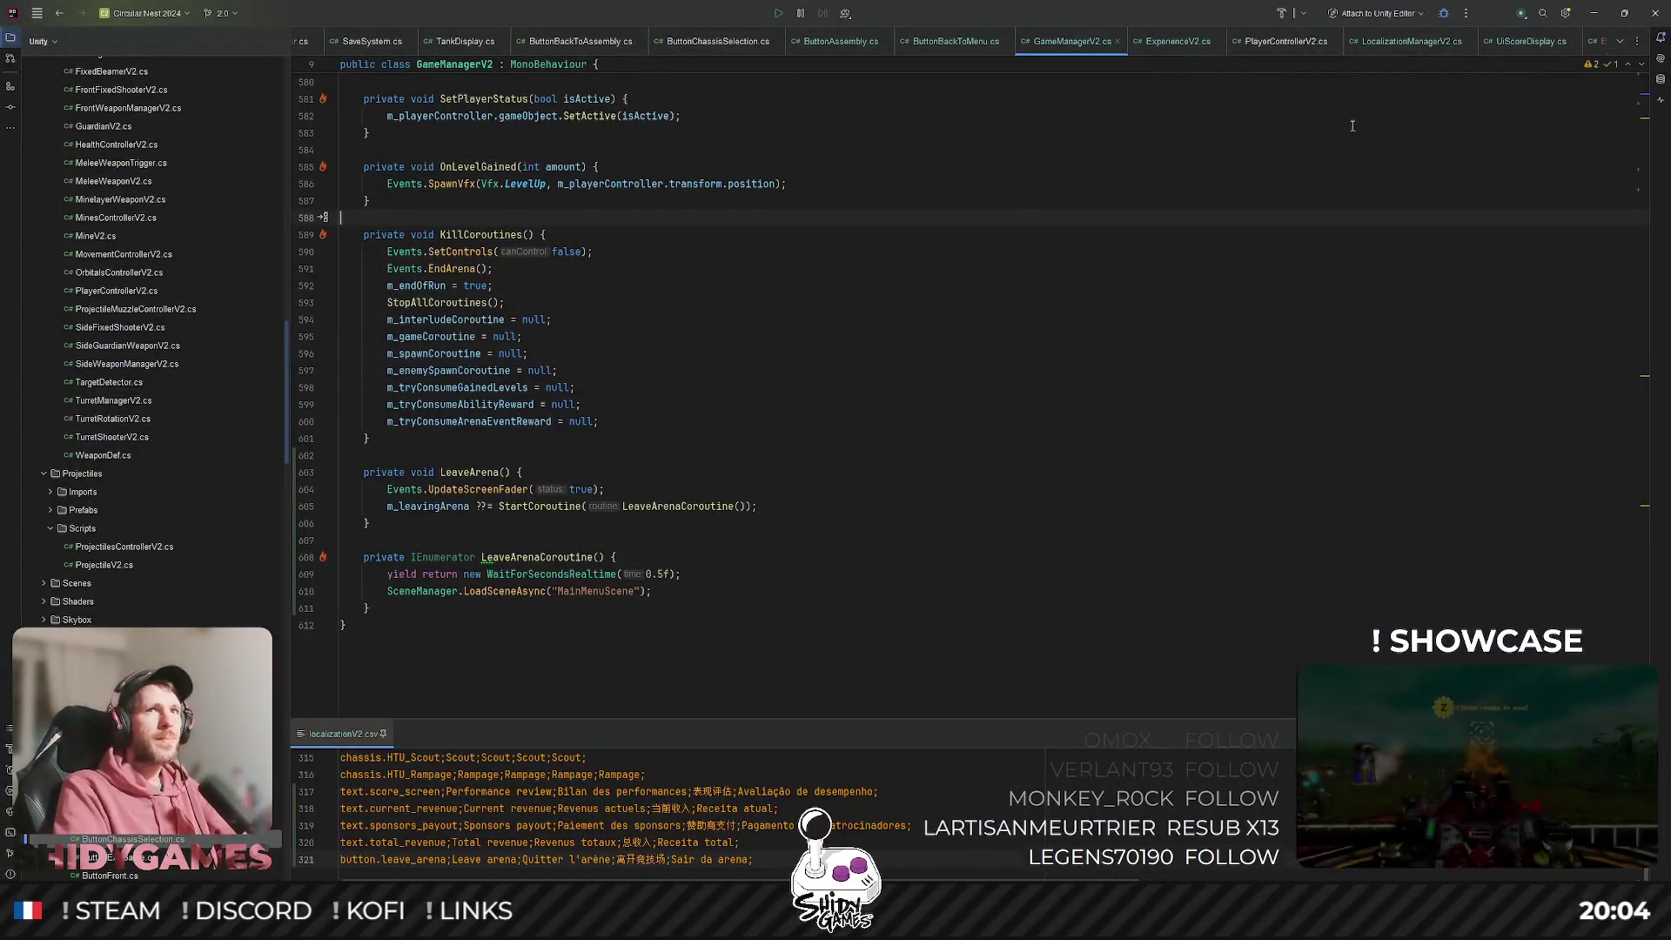
click(1508, 45)
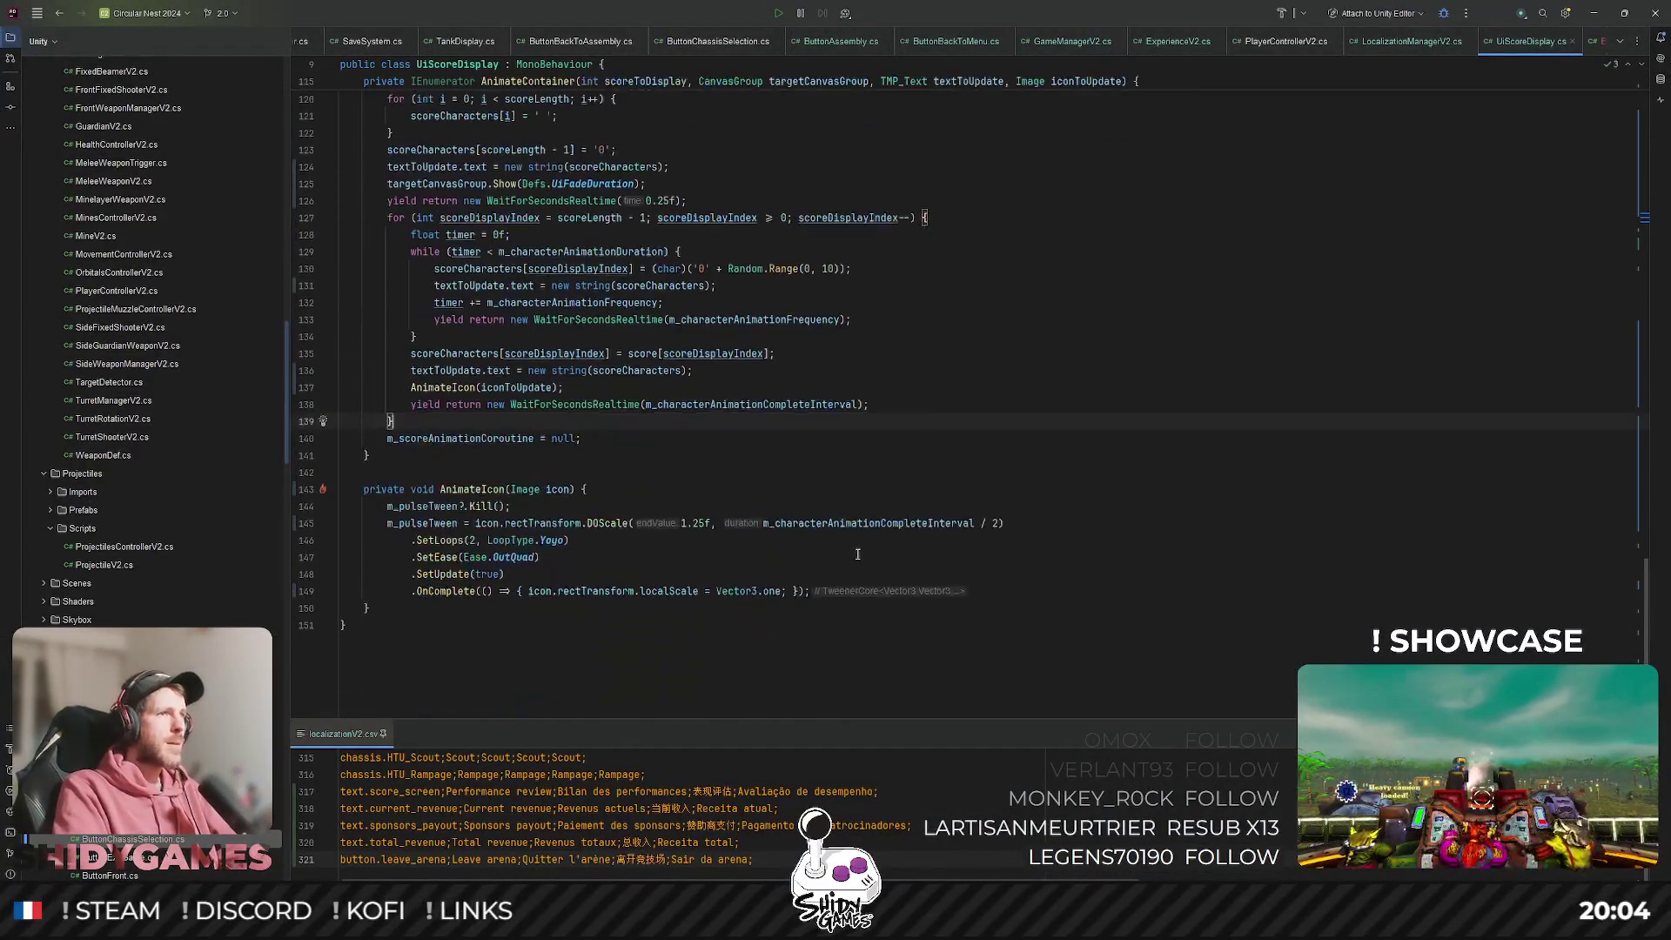
Find the m_totalCurrency line in OpenScoreScreen and start a new line below it.
scroll(613, 543, up, 7)
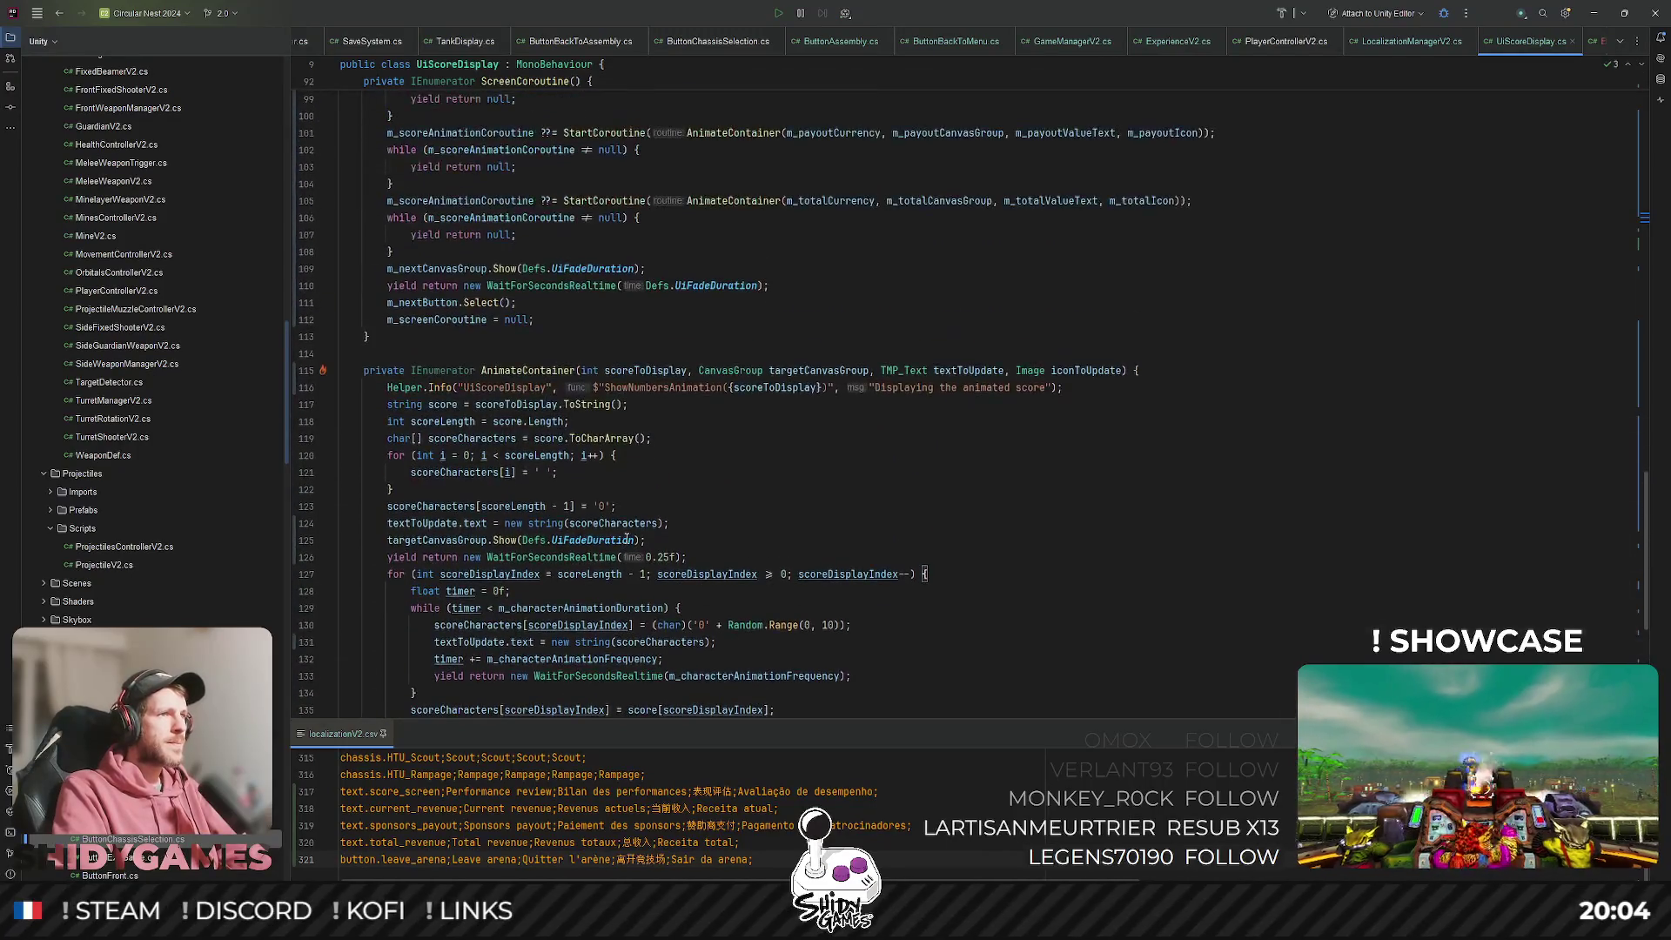
scroll(625, 535, up, 12)
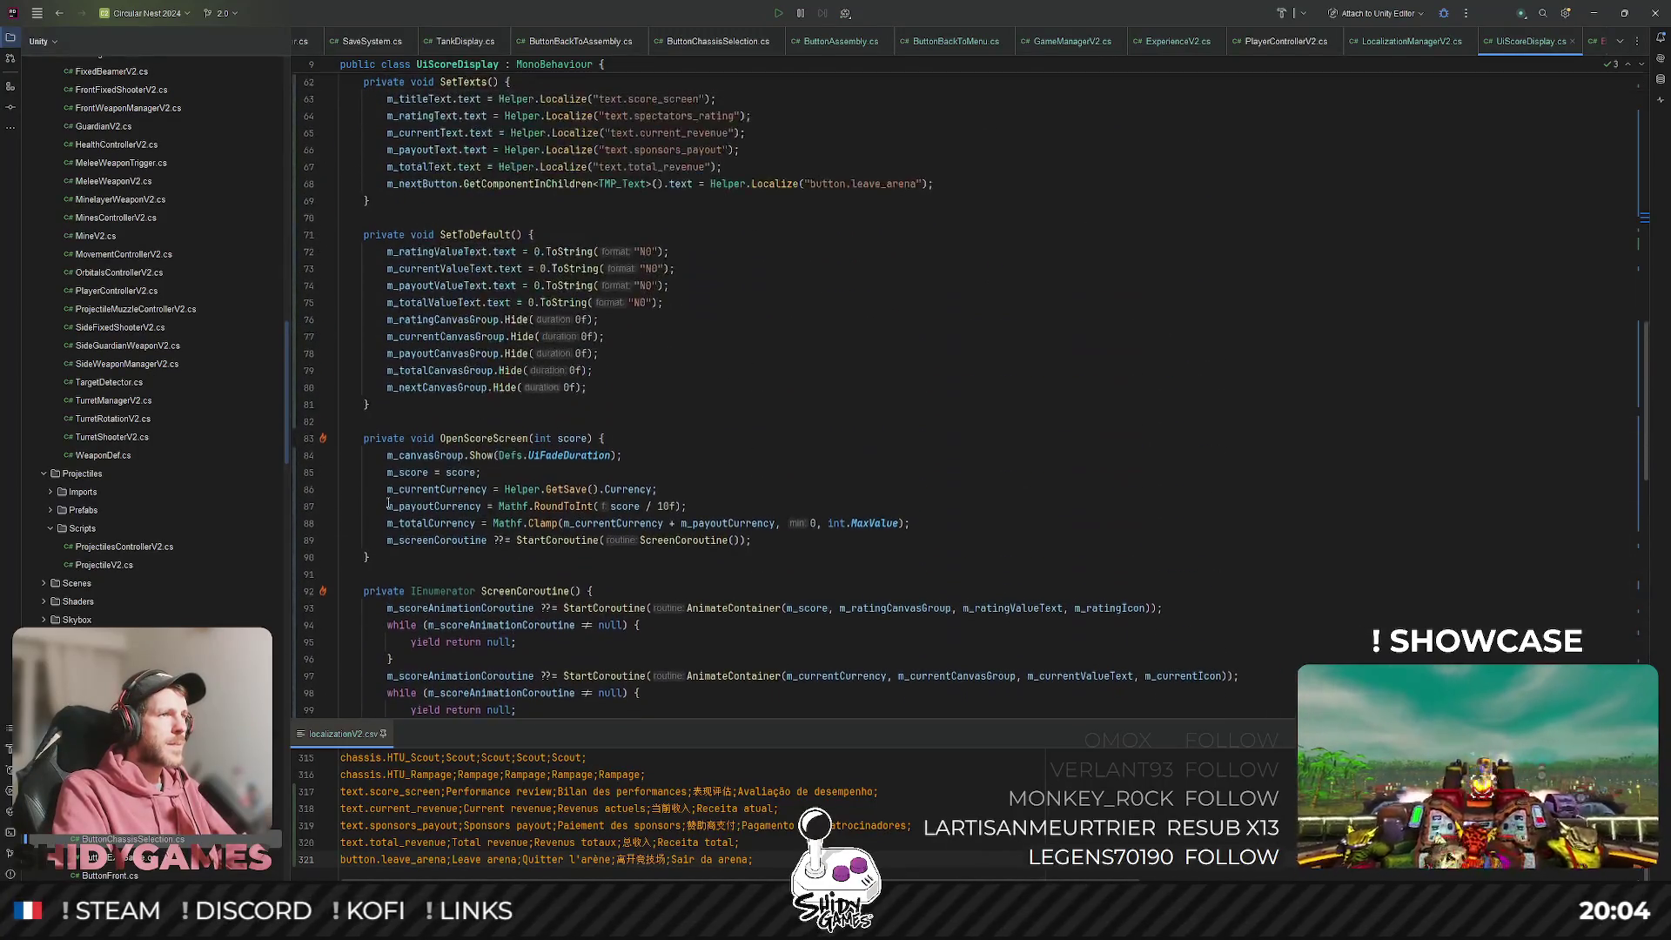
double_click(437, 490)
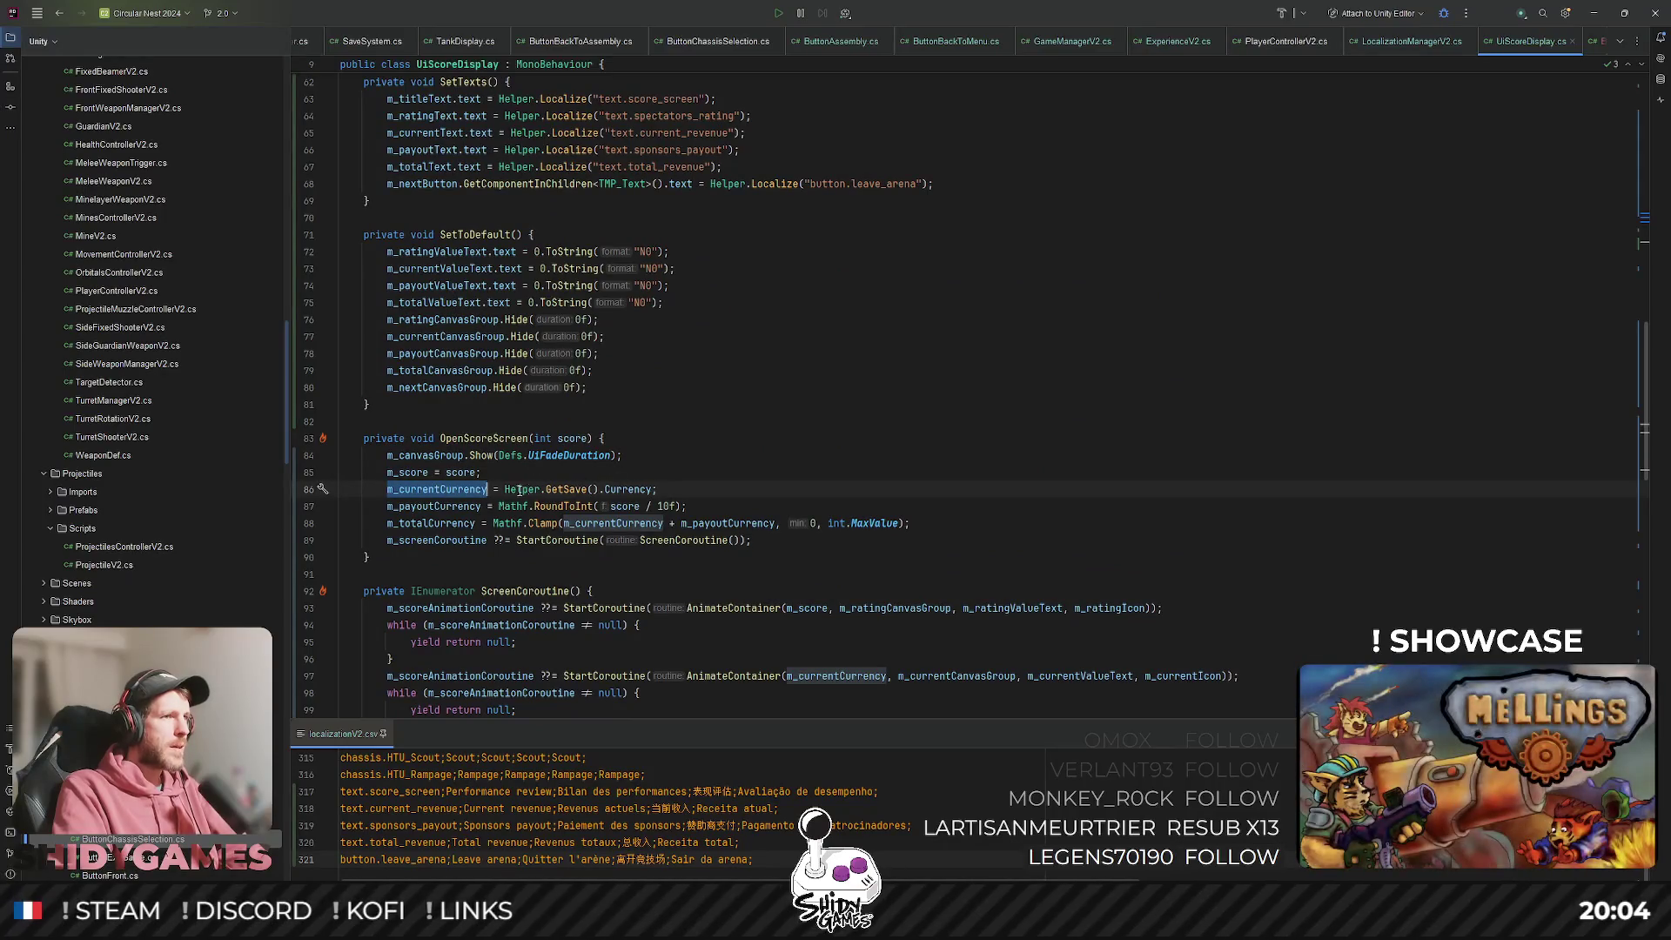
click(956, 525)
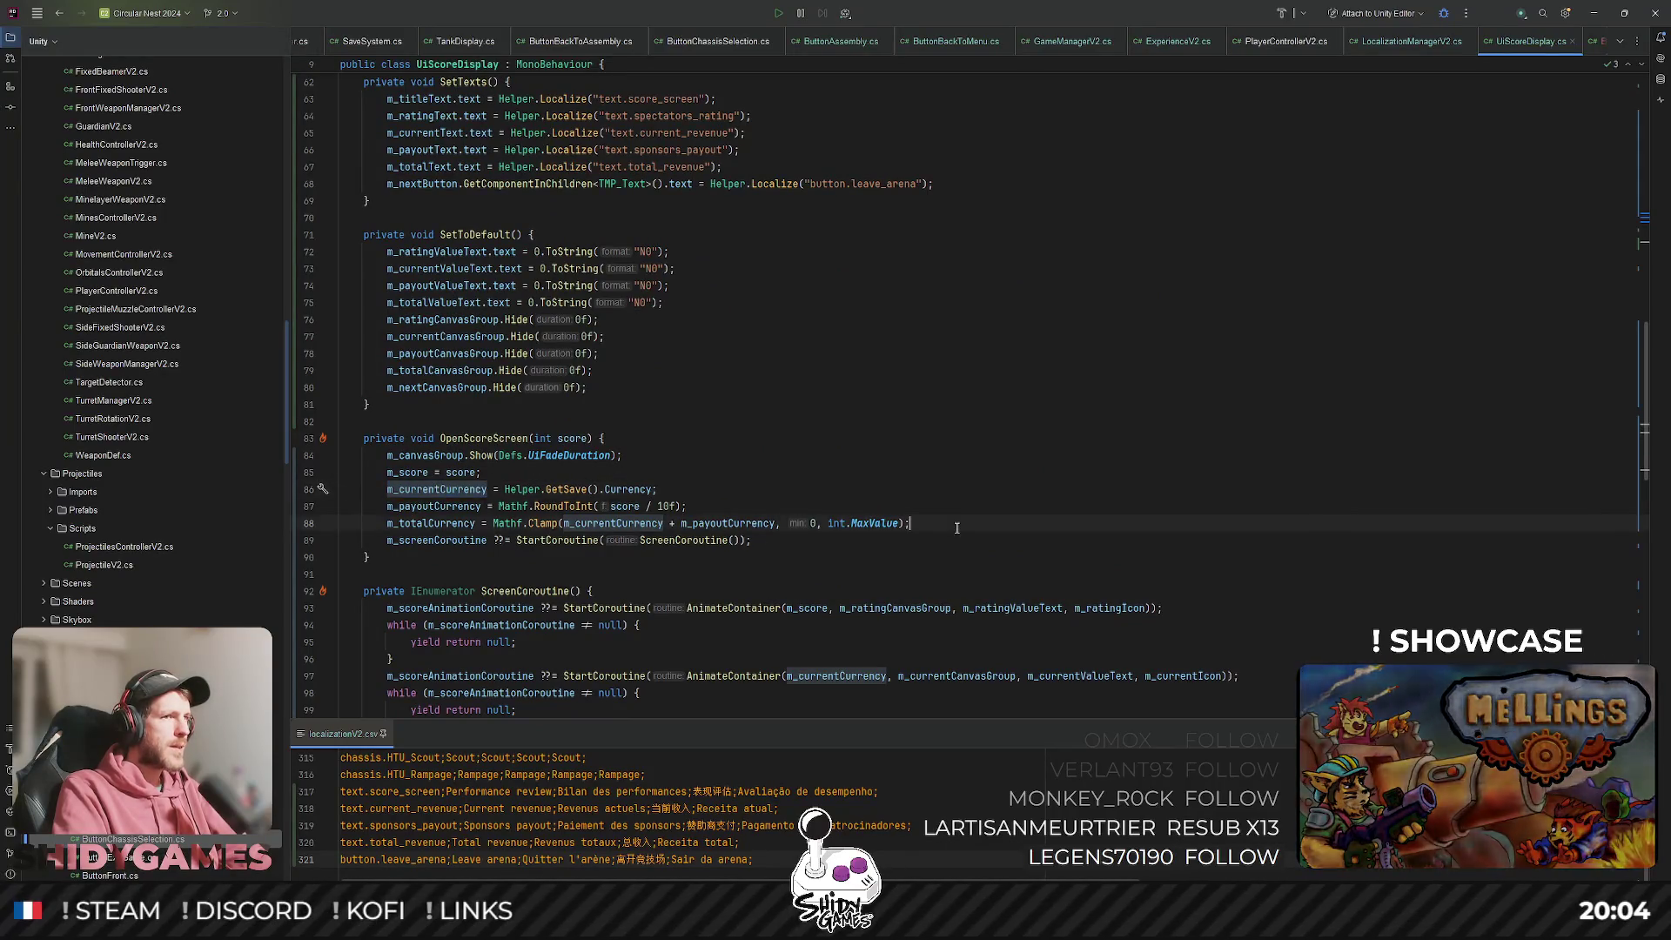
key(Return)
Write Helper.GetSave().Currency = m_totalCurrency; on the new line using autocomplete.
text(m)
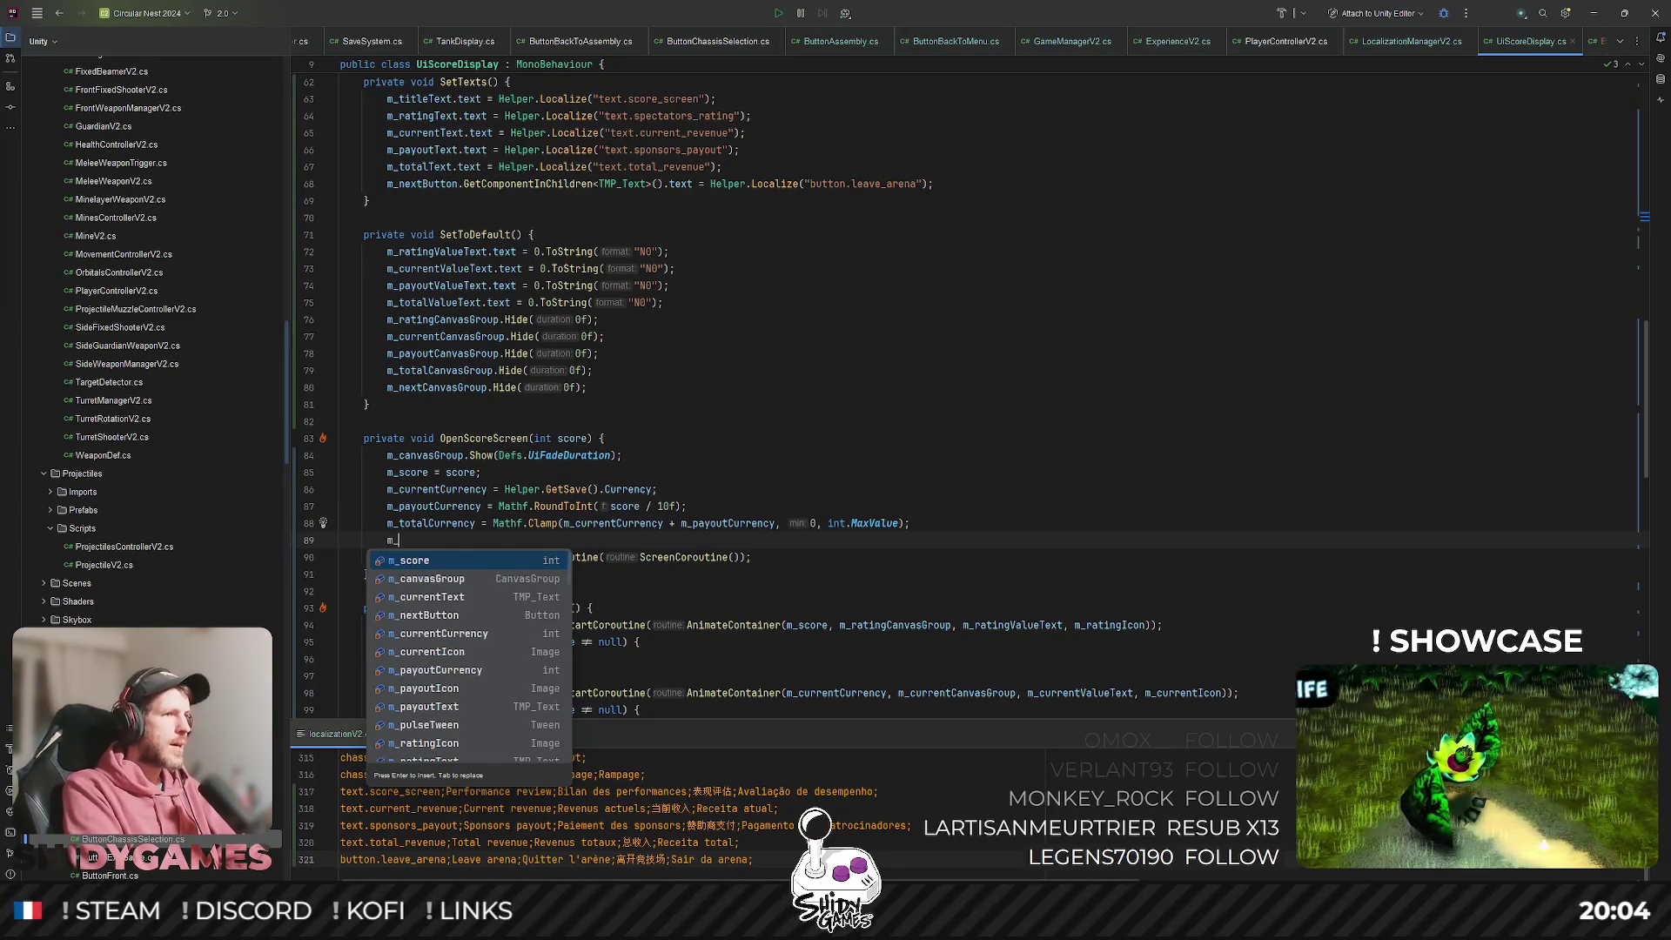
key(BackSpace)
text(Helper)
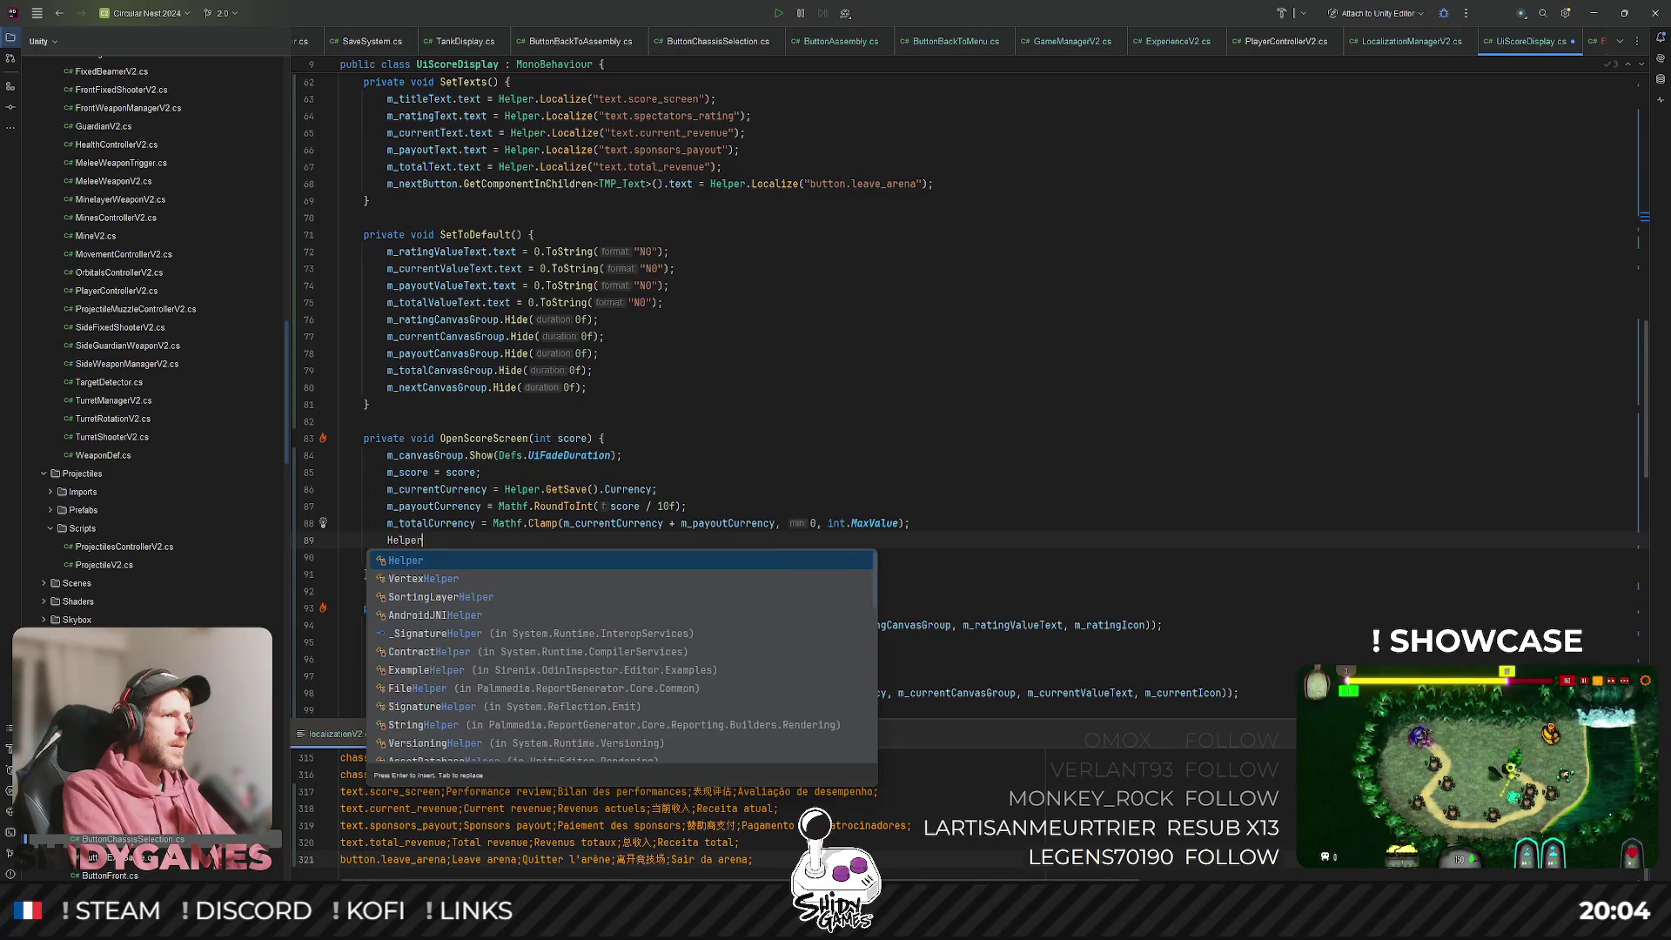
key(Return)
text(.Get)
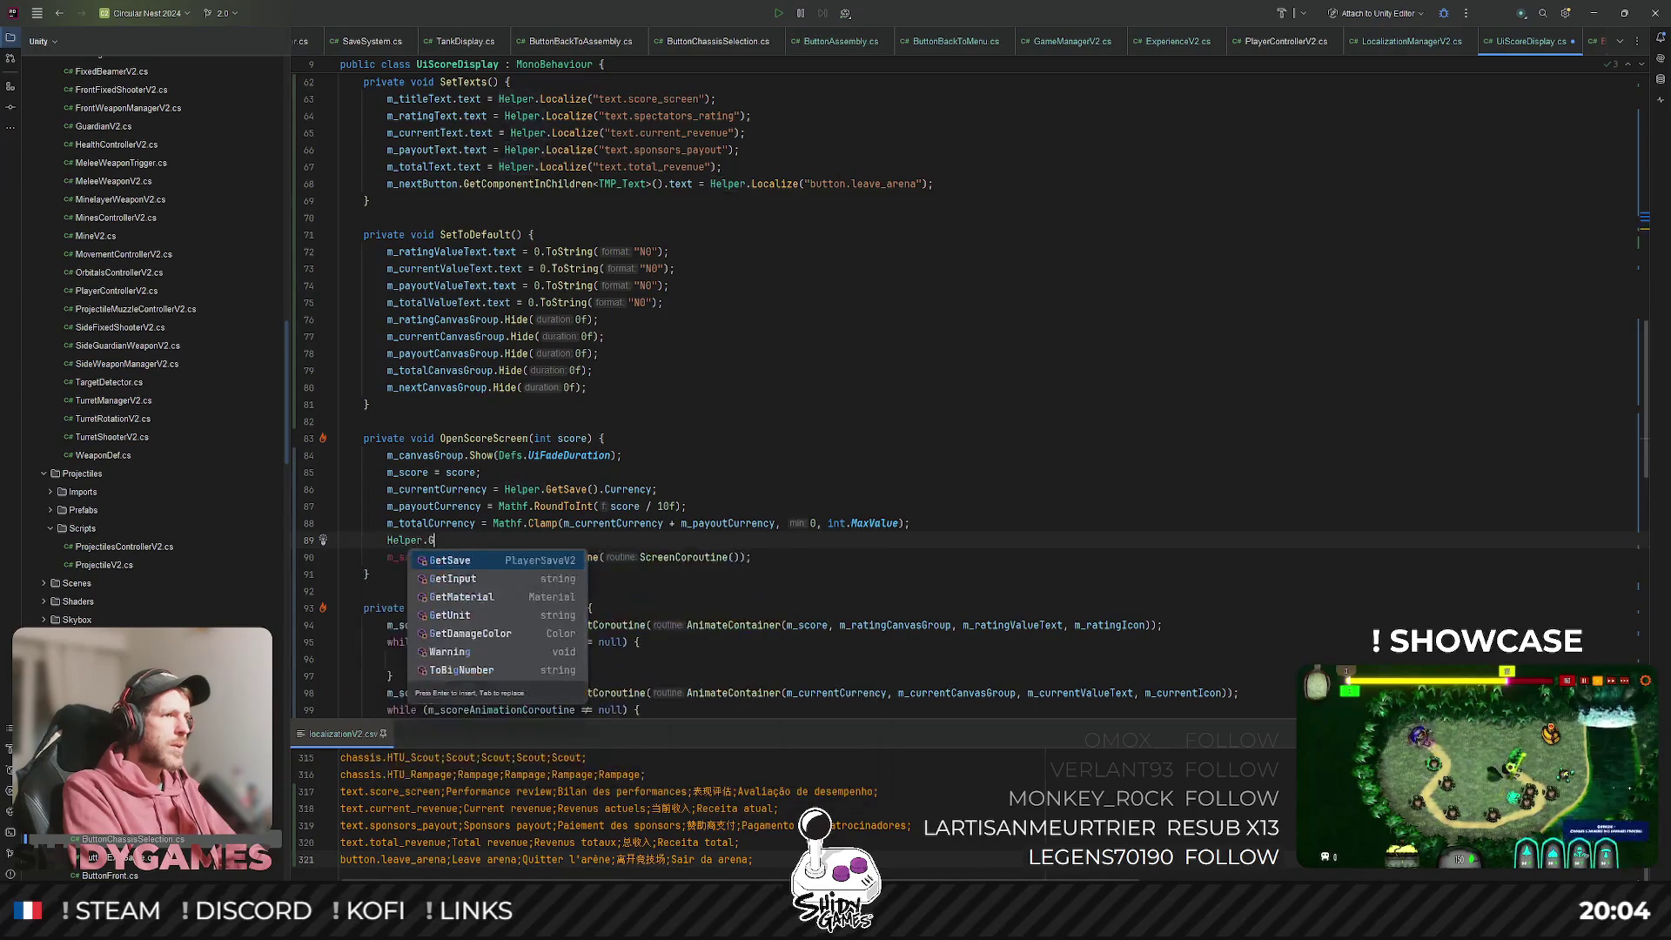
text(S)
key(Return)
key(End)
text(.Cur)
key(Return)
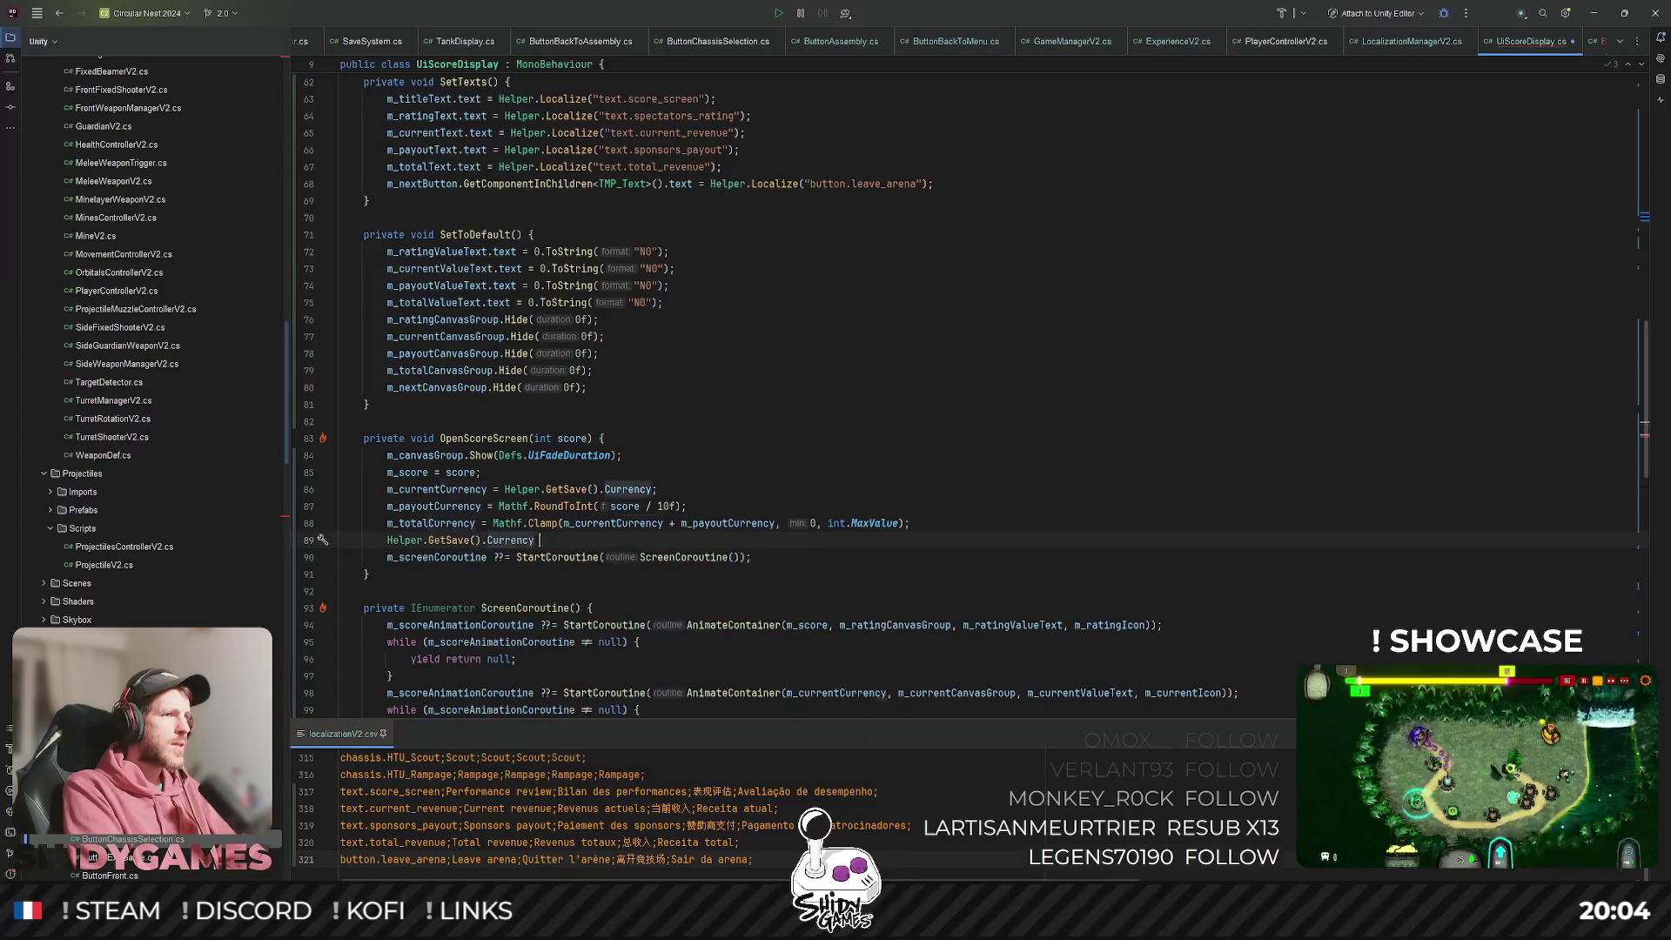
text(= m_tot)
key(Return)
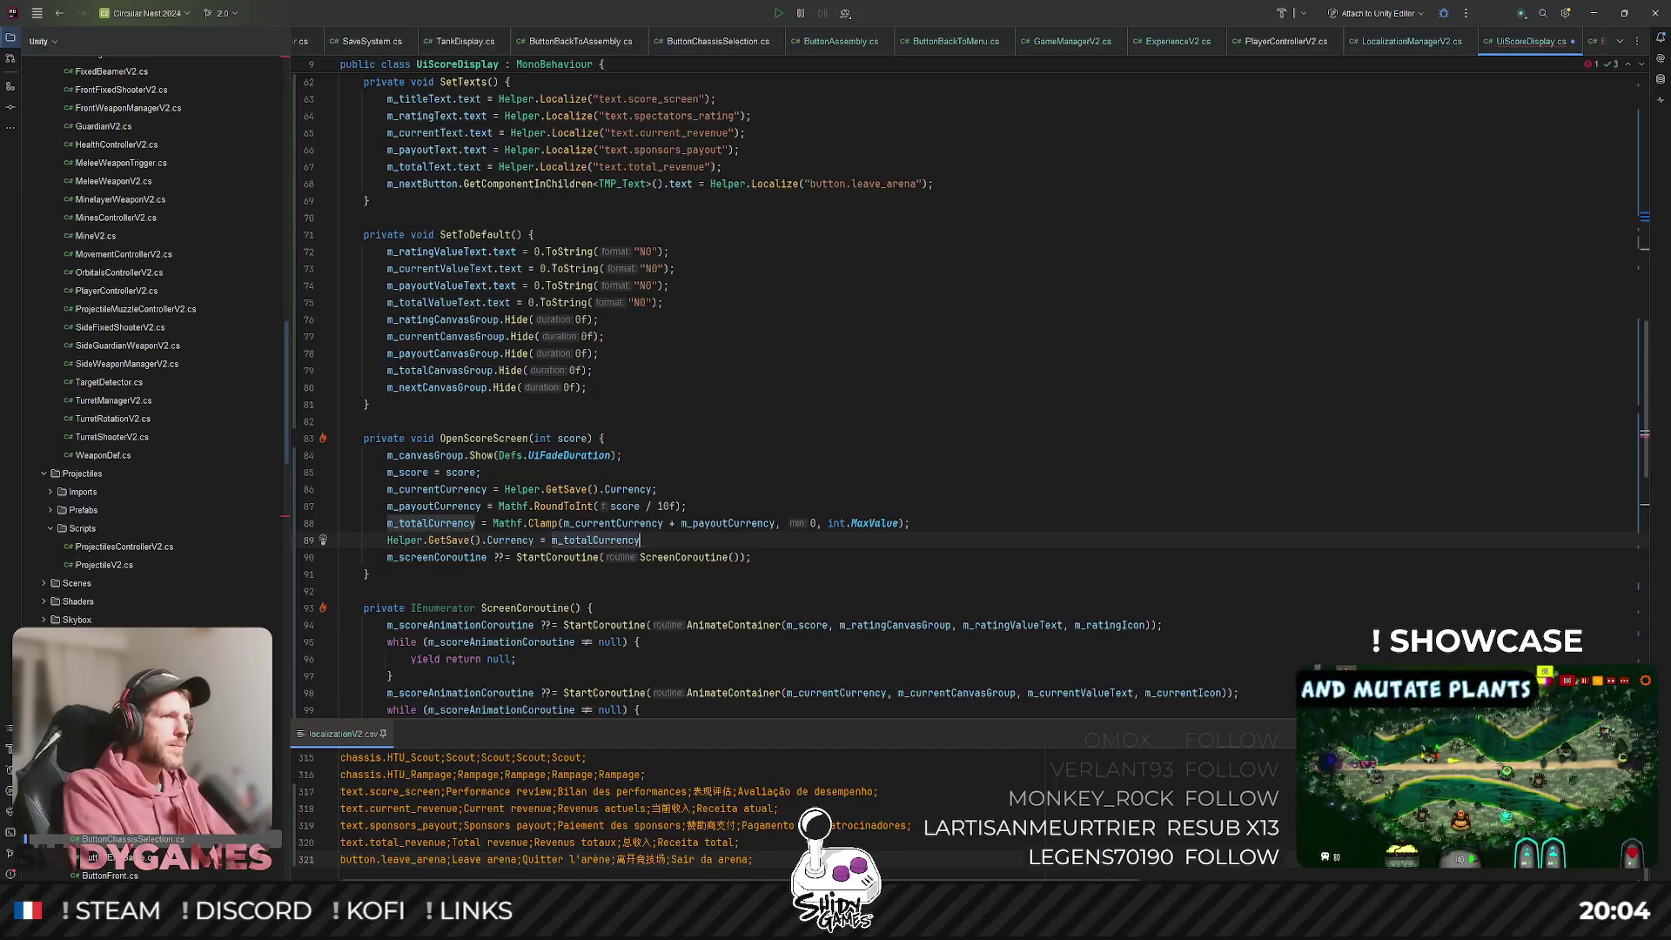
text(;)
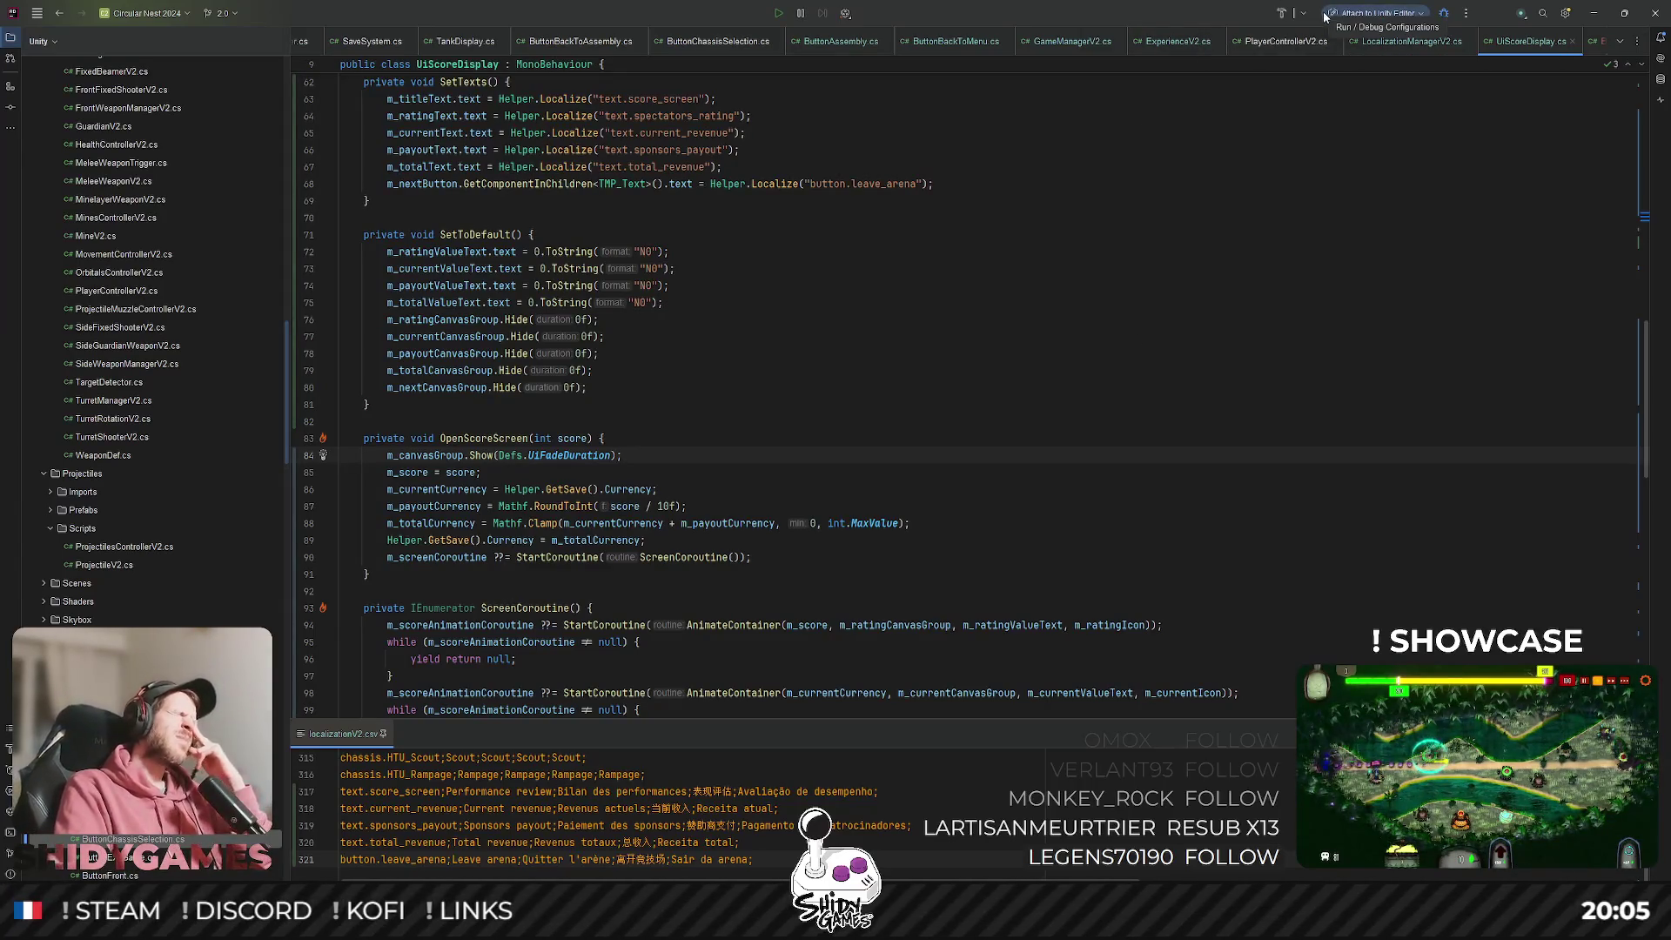
click(1600, 11)
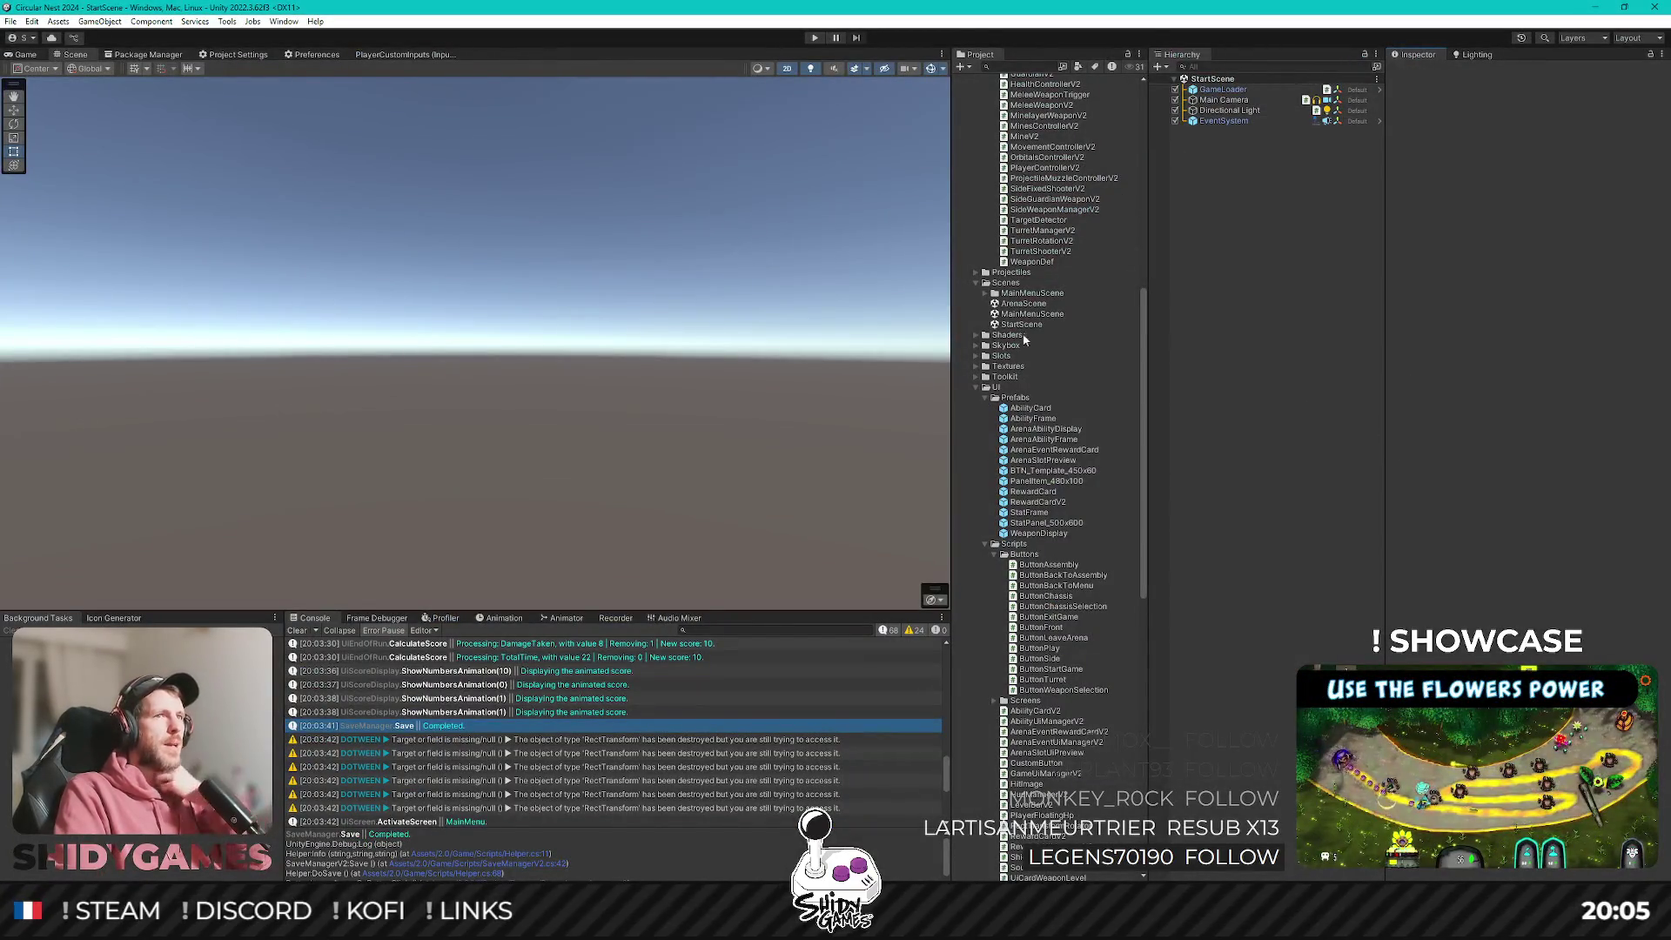
Open ArenaScene from the Project panel.
click(1024, 303)
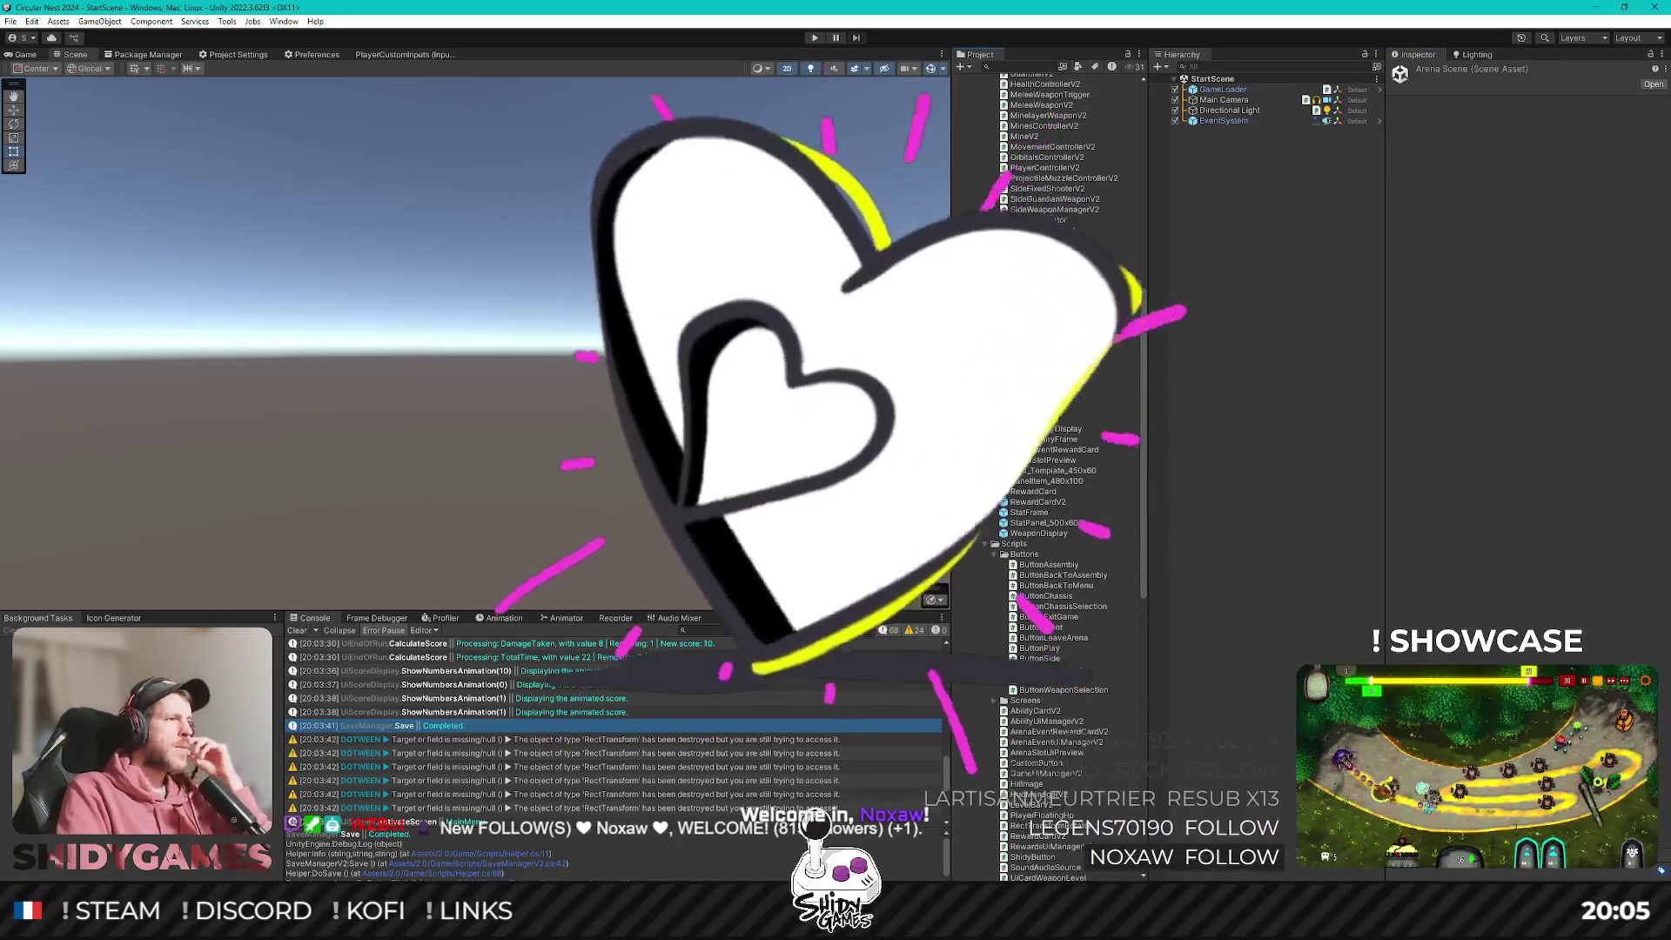
double_click(1024, 302)
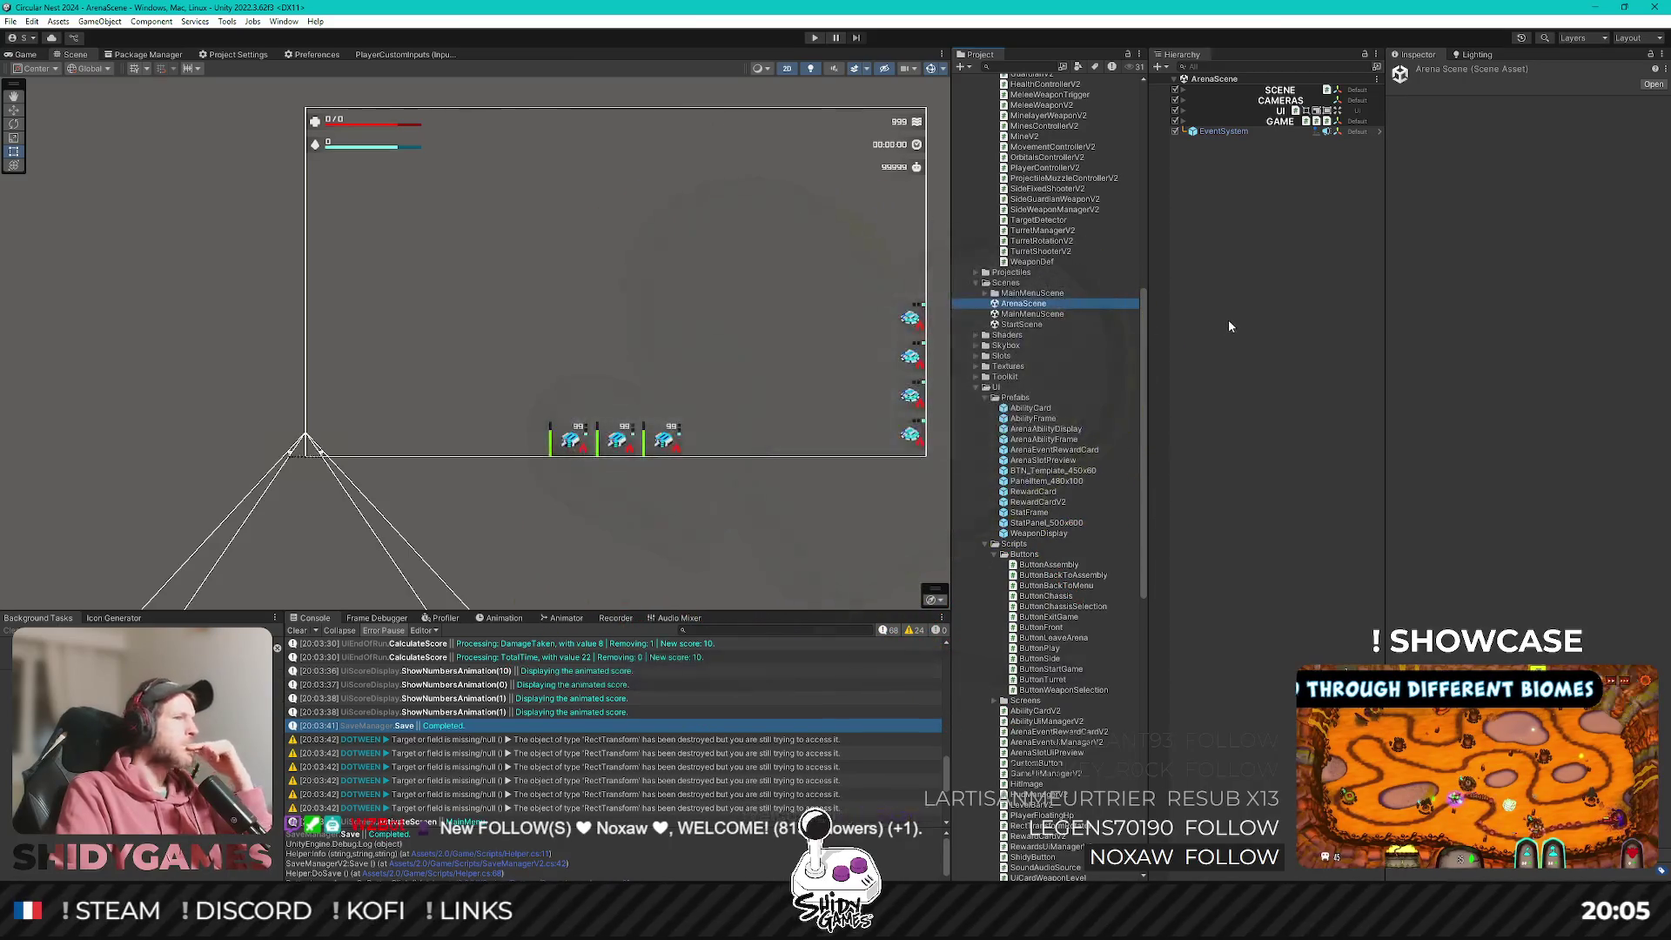
click(1230, 322)
Expand UI in the Hierarchy and inspect the Score screen's Canvas pixel perfect settings.
click(1183, 112)
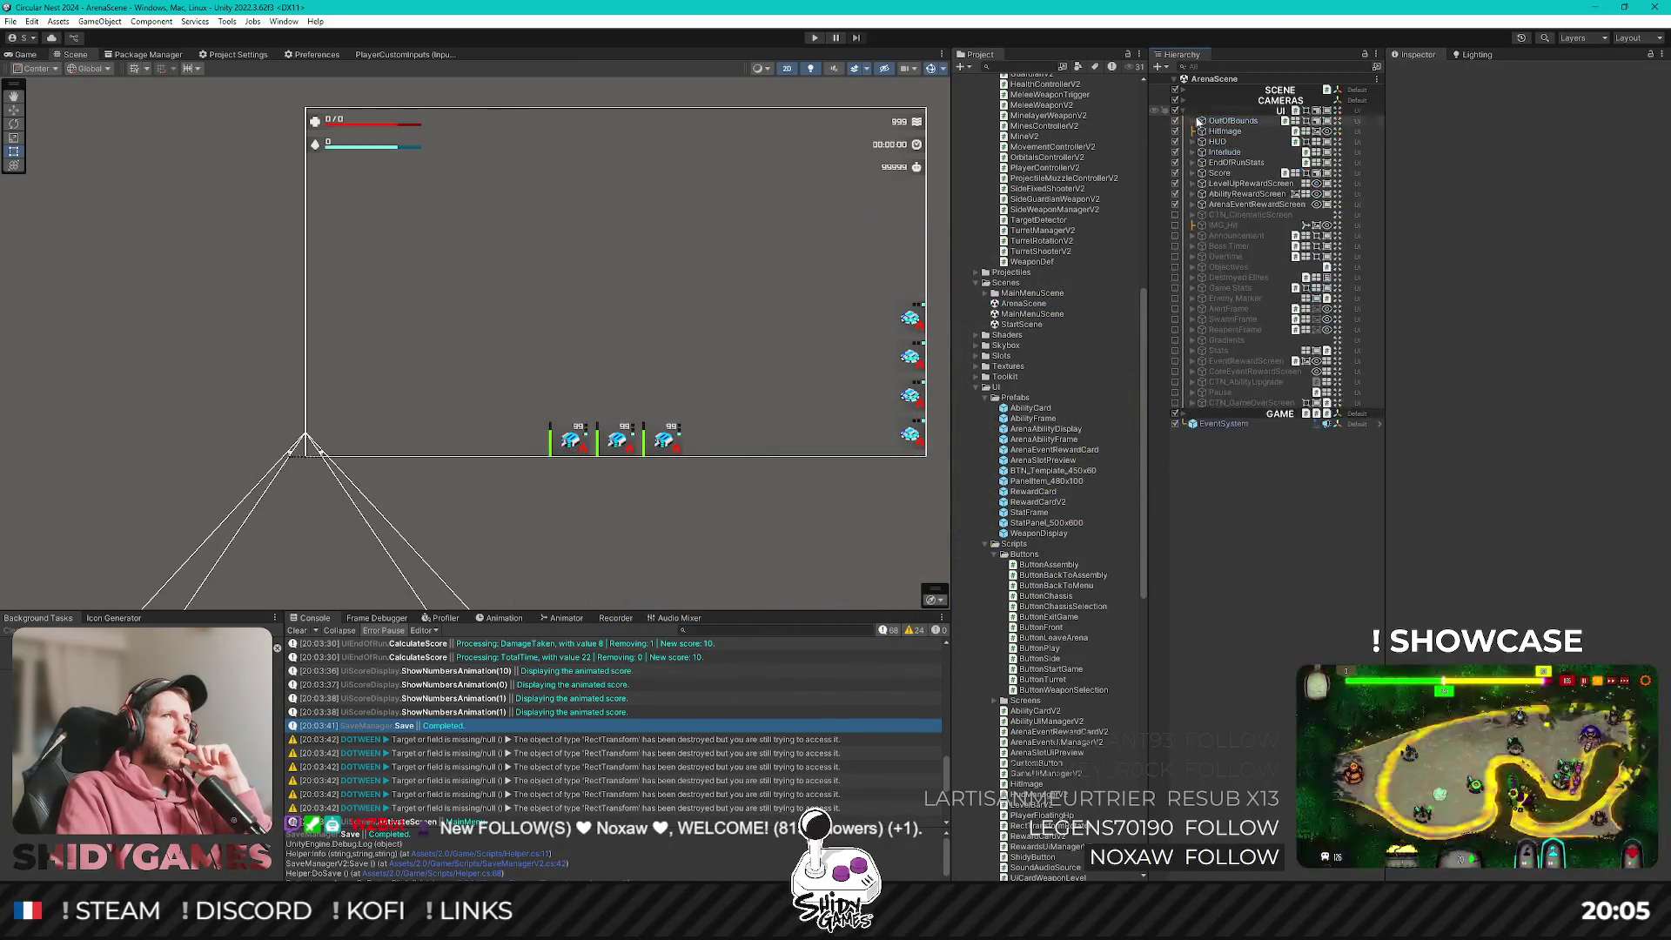
click(1231, 172)
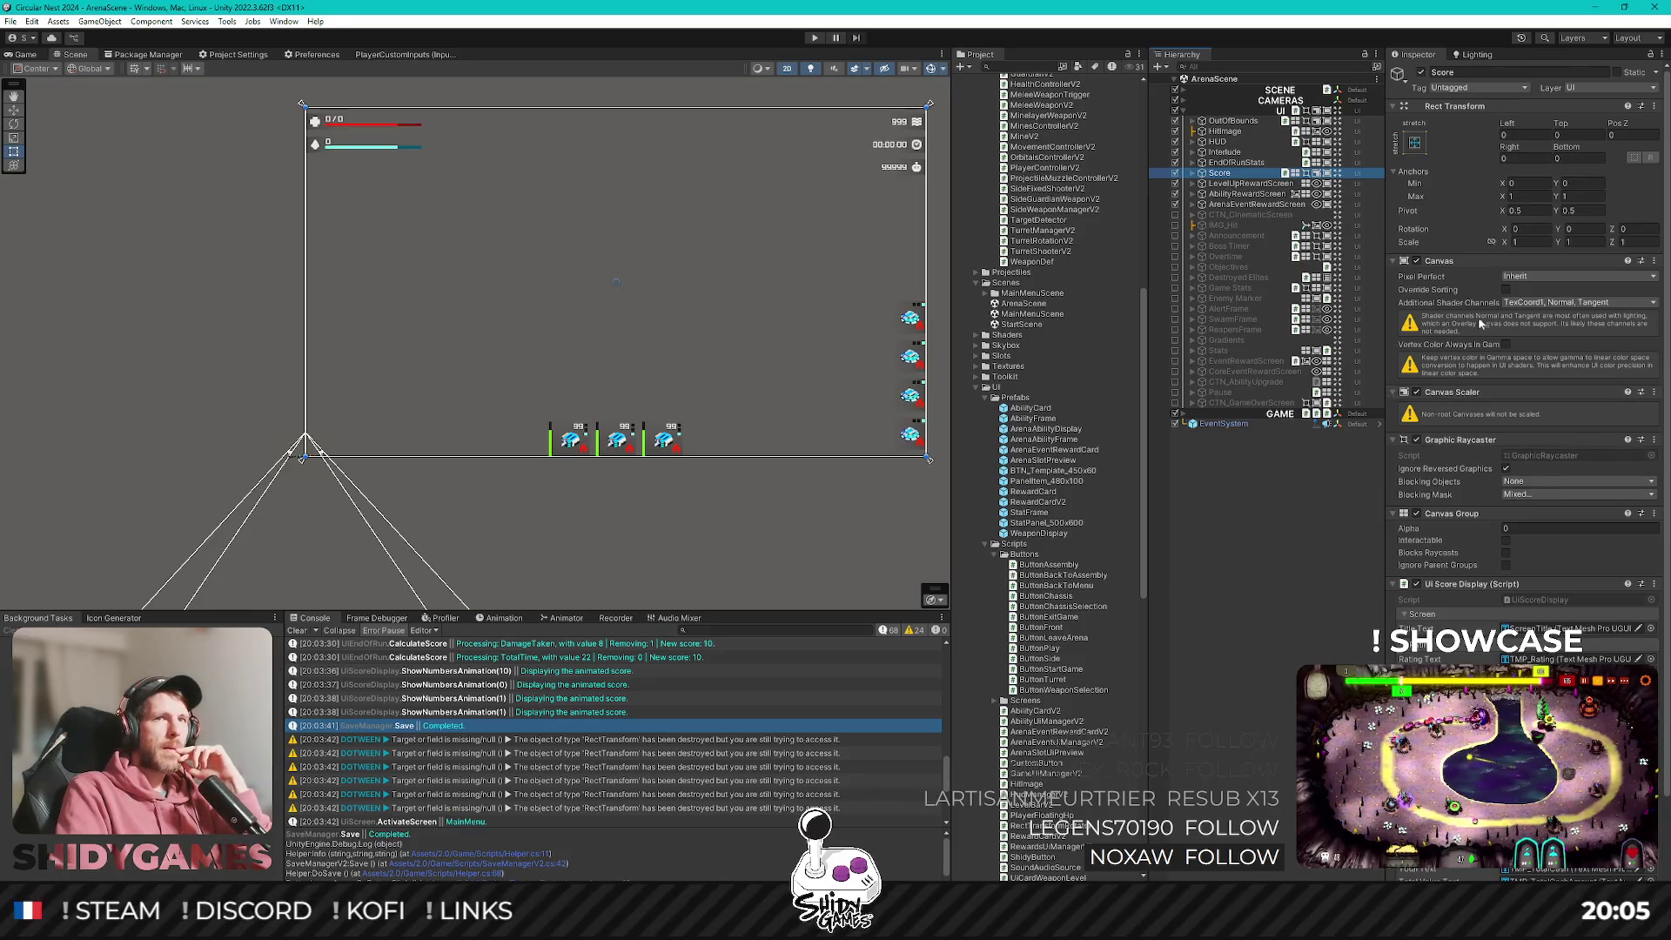
scroll(1492, 310, down, 3)
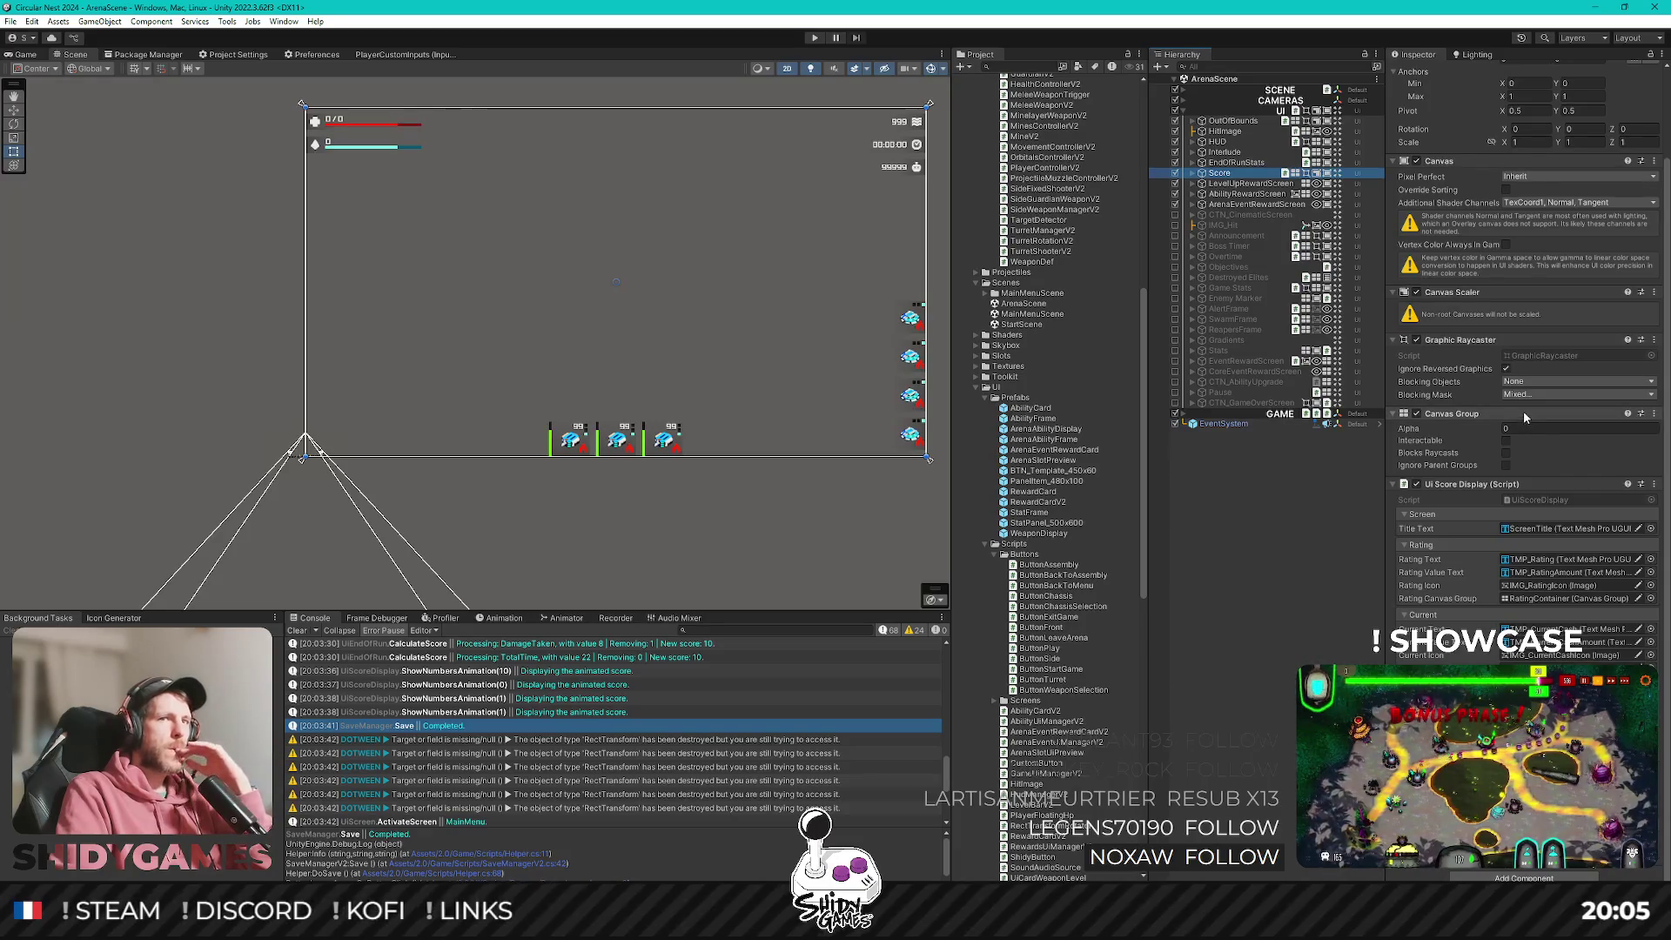
click(1247, 548)
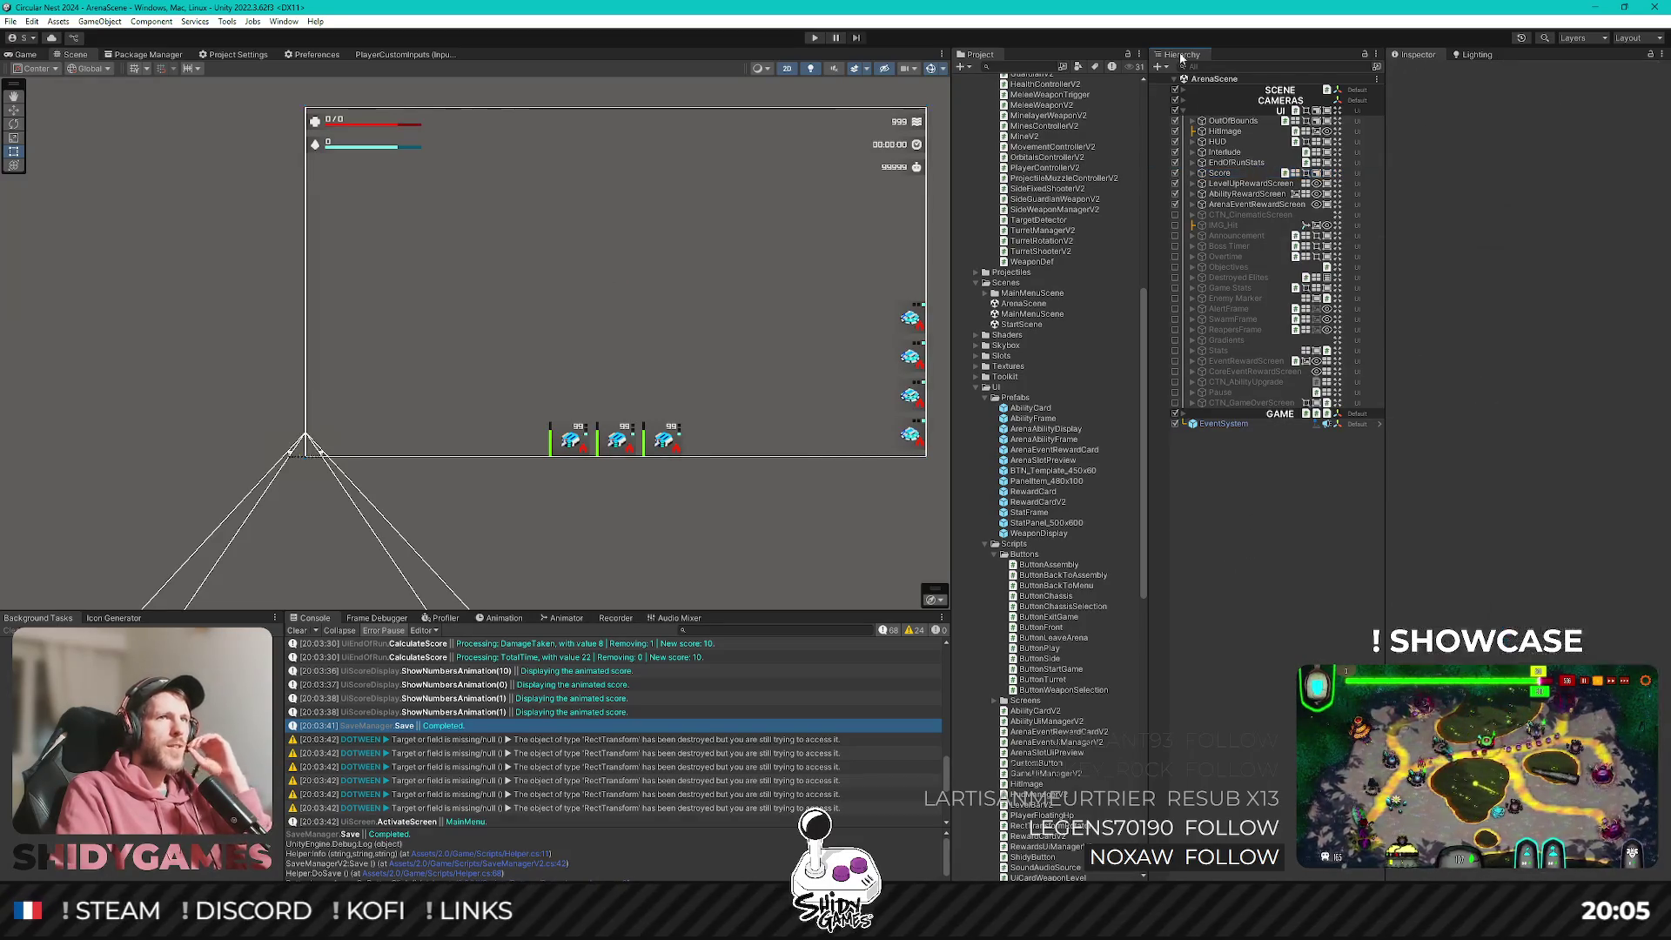
click(1219, 173)
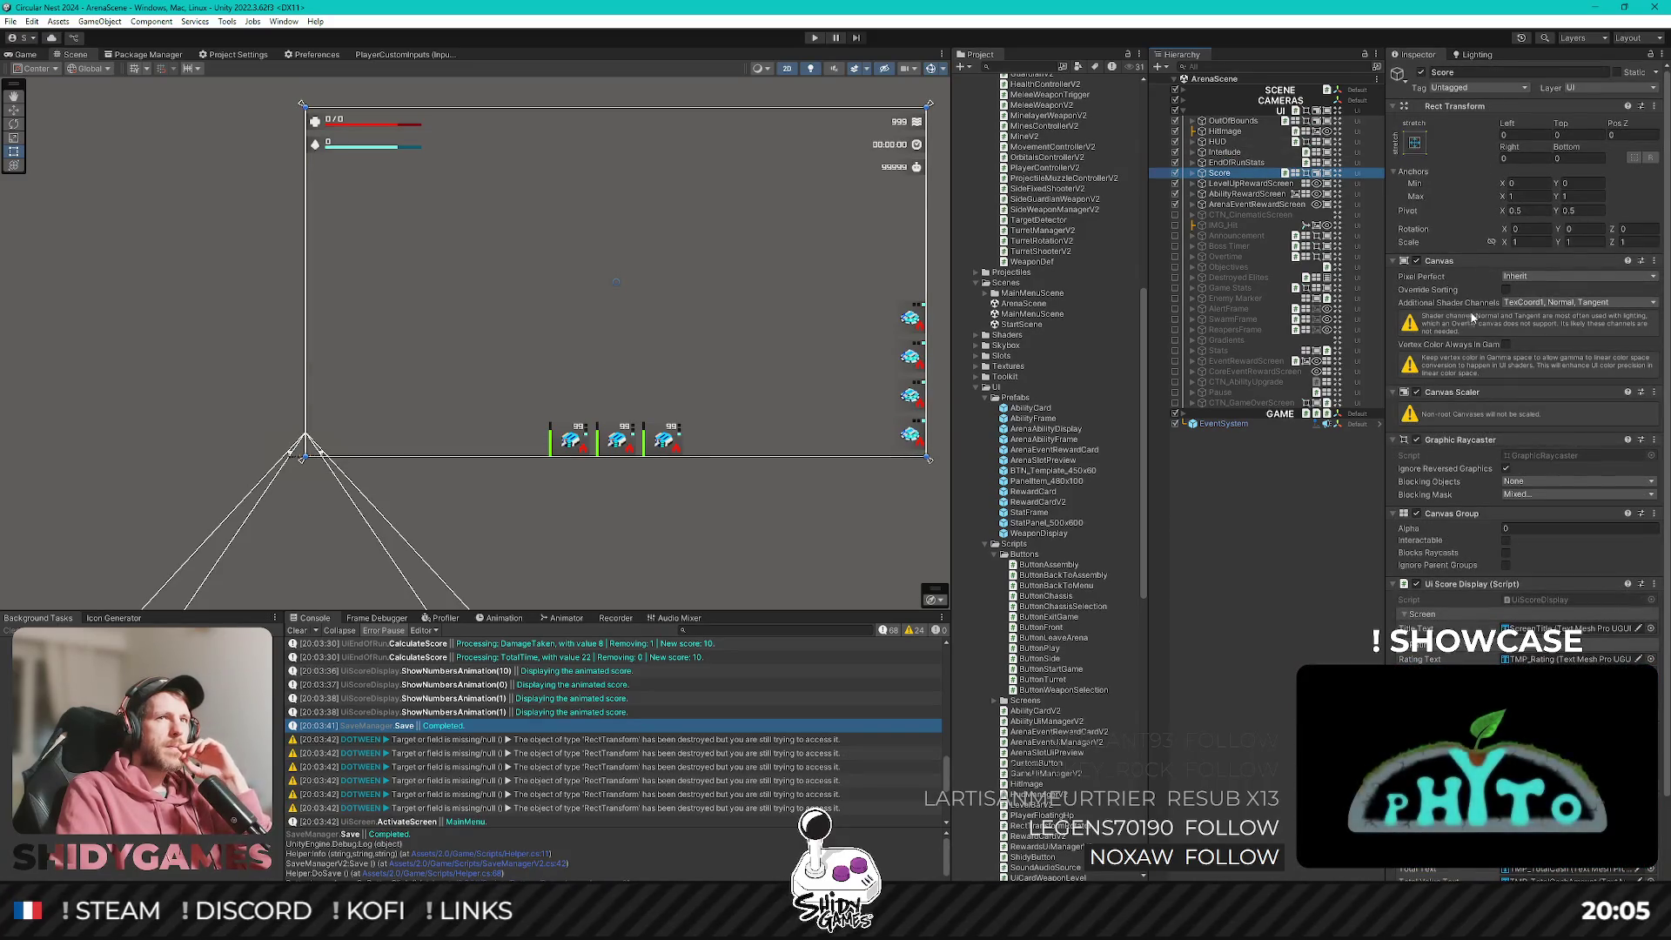
click(1535, 282)
click(1536, 285)
click(1535, 282)
click(1451, 290)
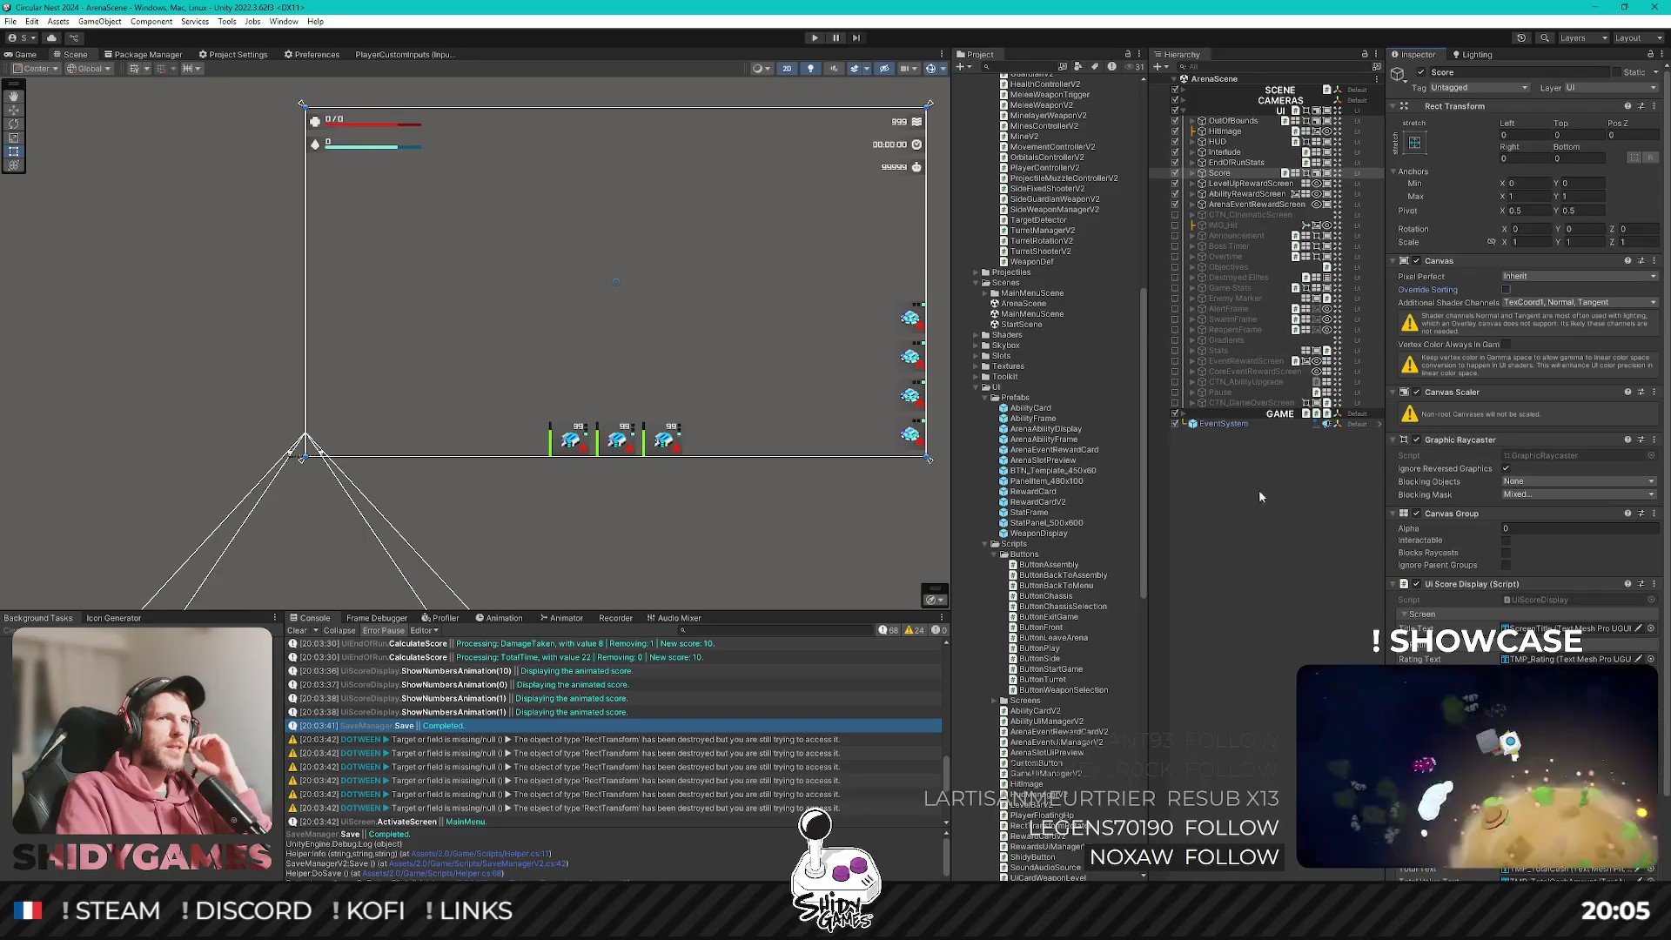
click(1224, 451)
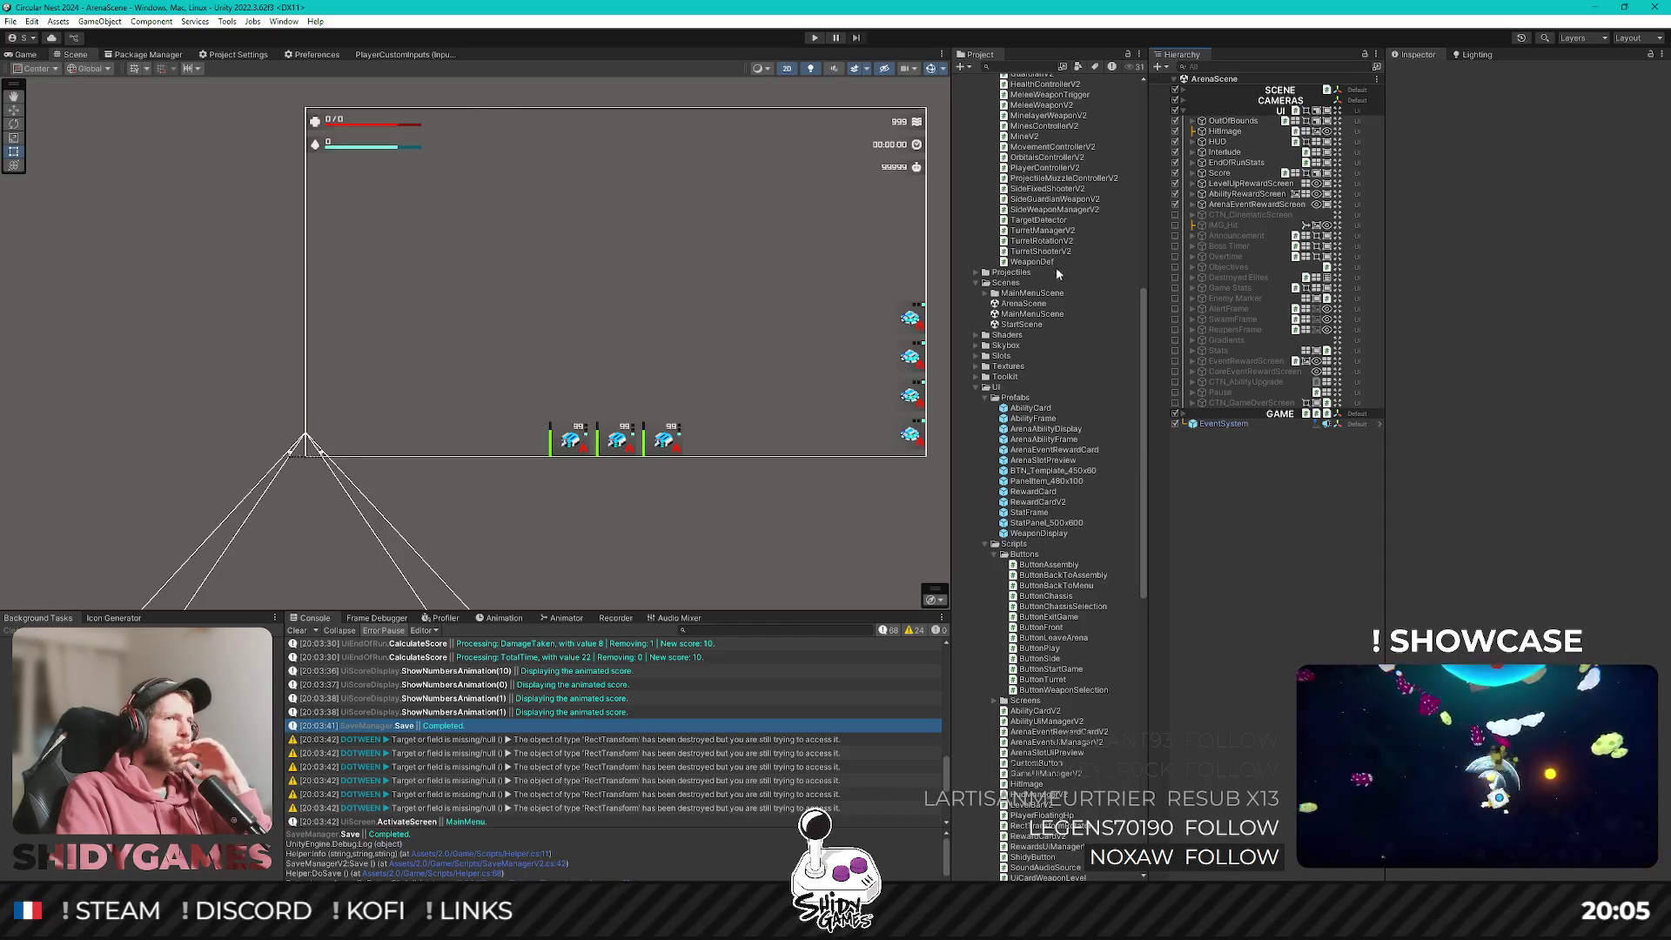
Browse the Project window and expand the Game folder and its Prefabs folder.
scroll(1057, 268, up, 10)
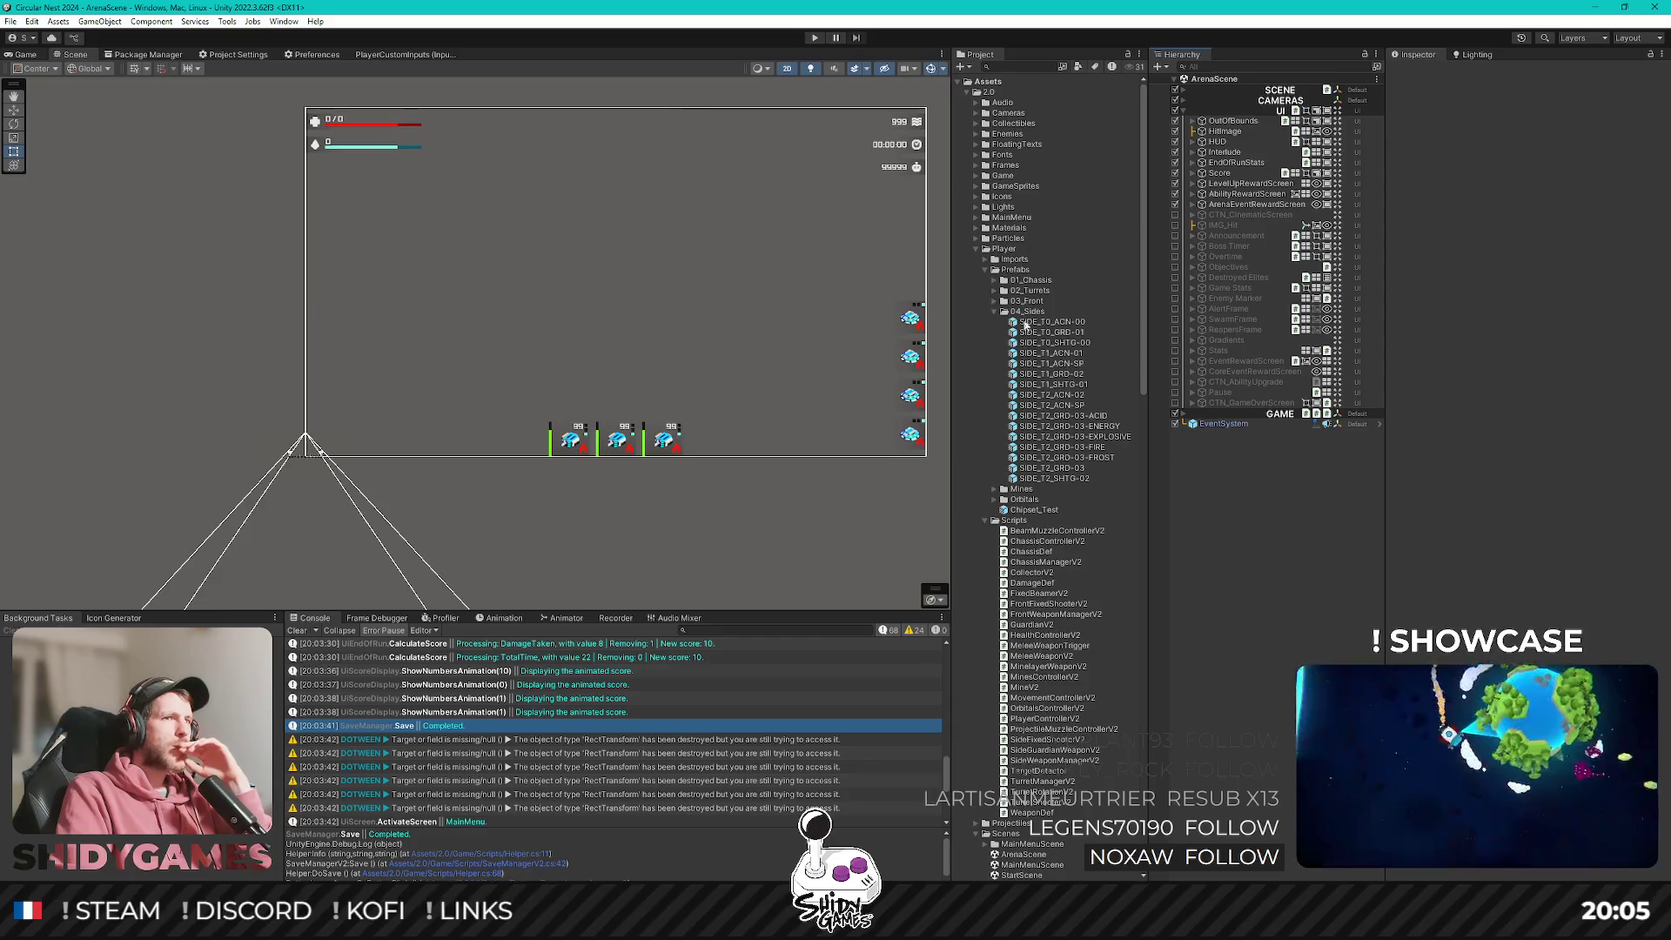
scroll(1036, 392, down, 10)
scroll(1042, 497, up, 2)
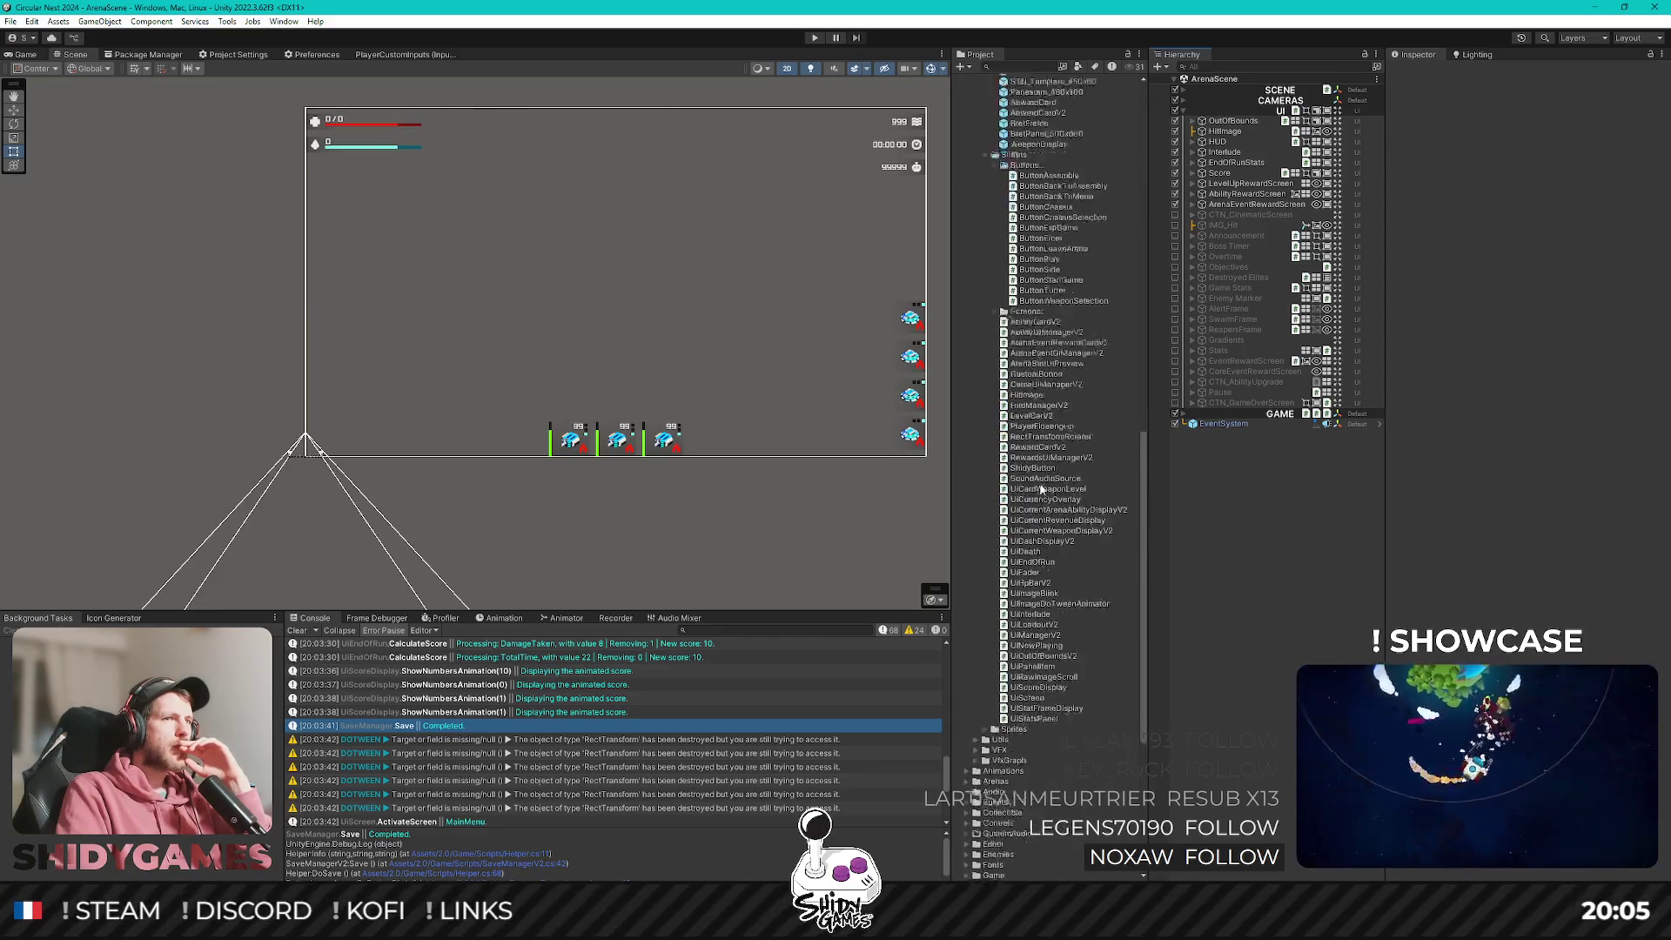
scroll(1040, 476, up, 10)
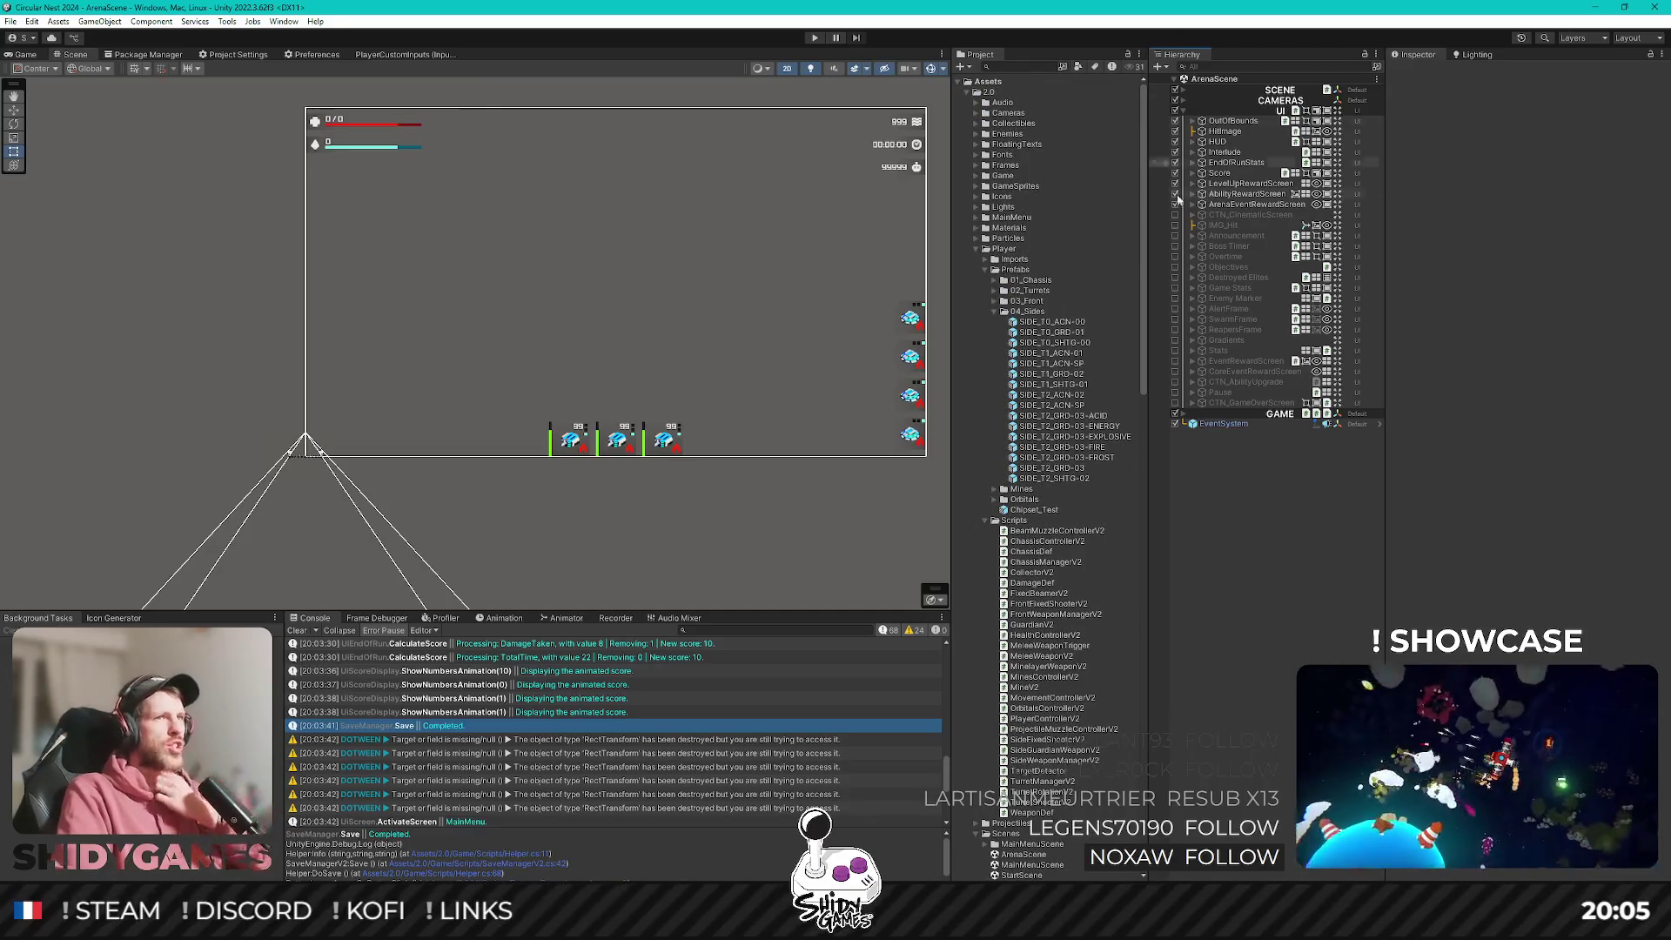
scroll(1078, 496, down, 5)
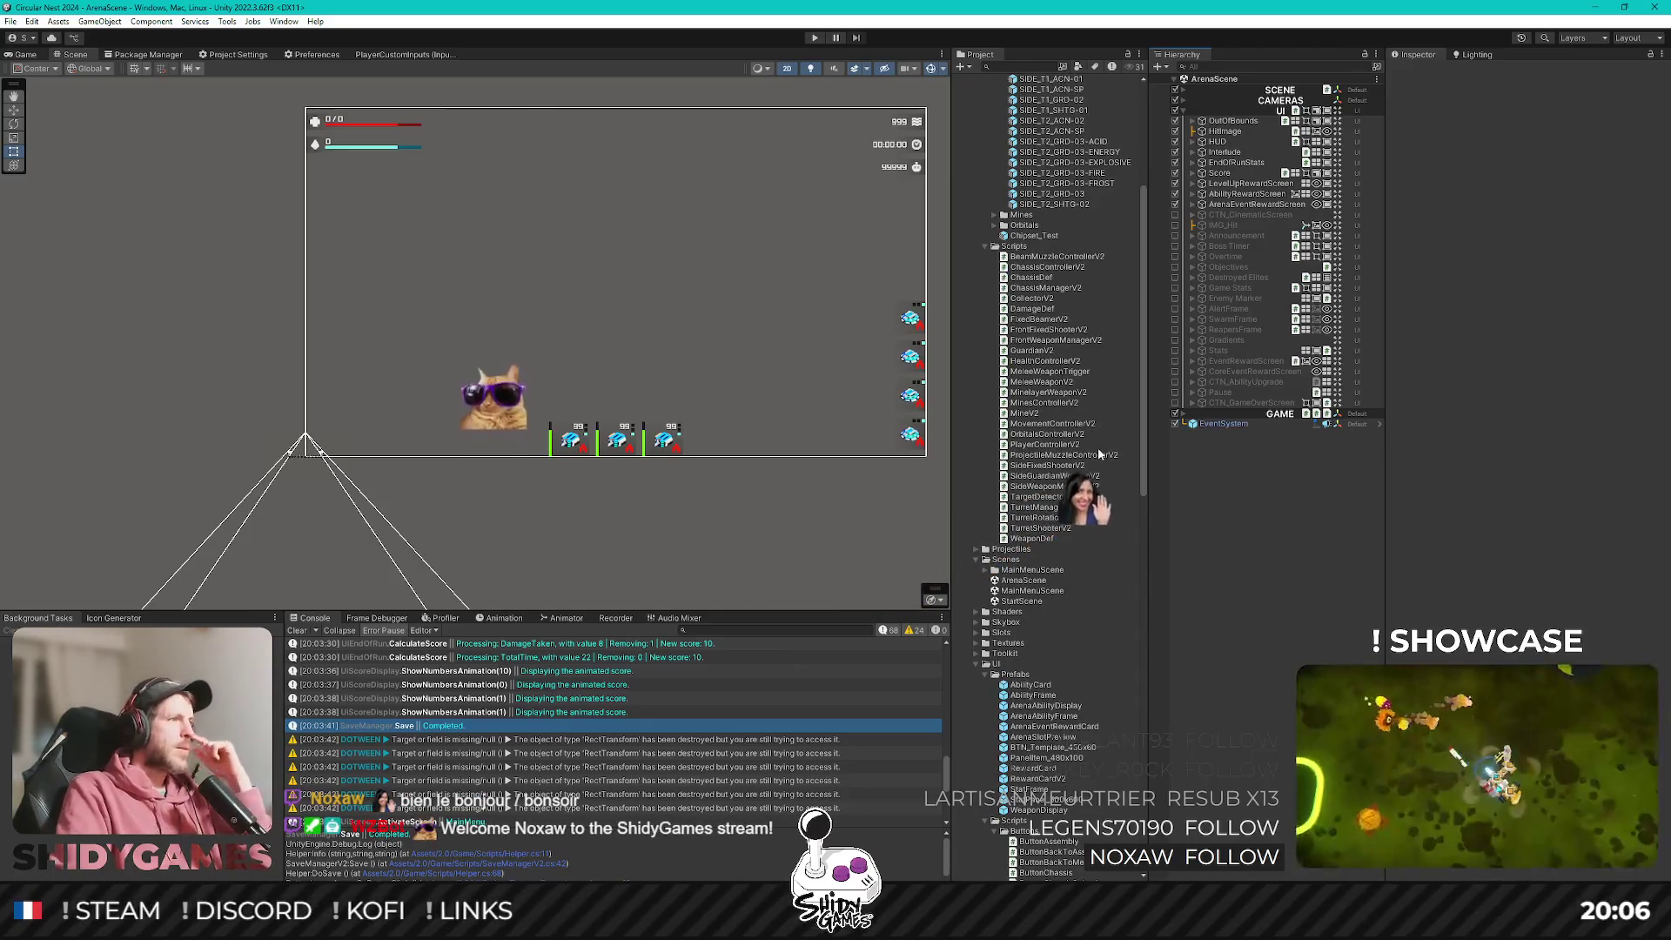
scroll(1025, 442, down, 3)
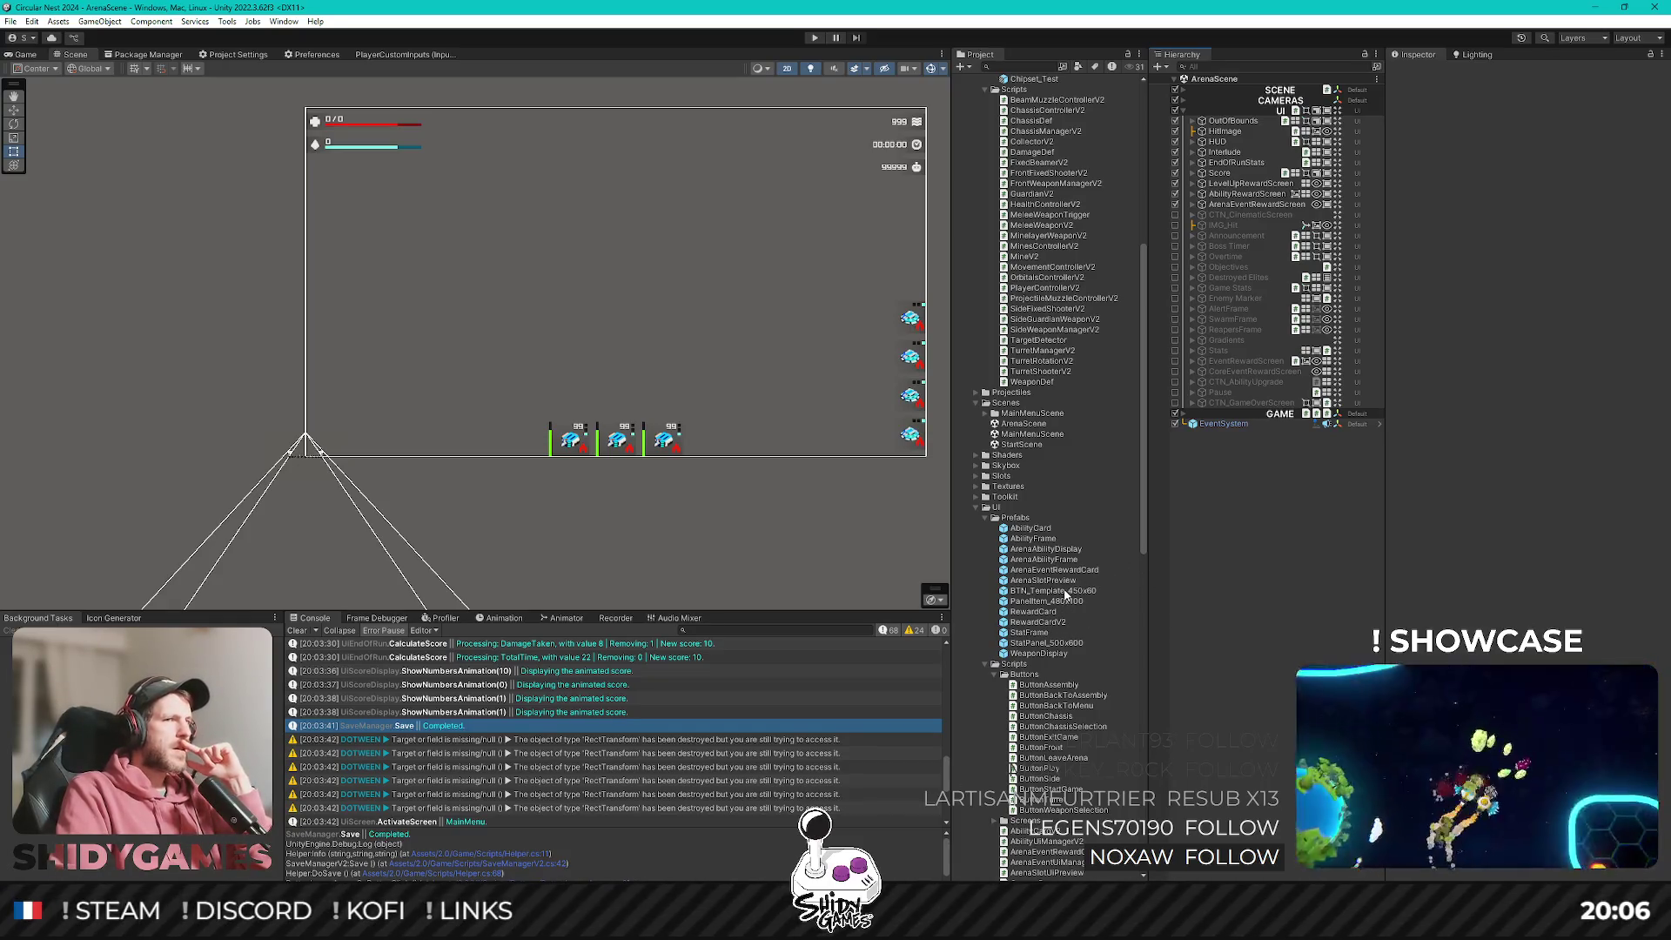
scroll(1063, 595, down, 5)
scroll(1001, 393, down, 2)
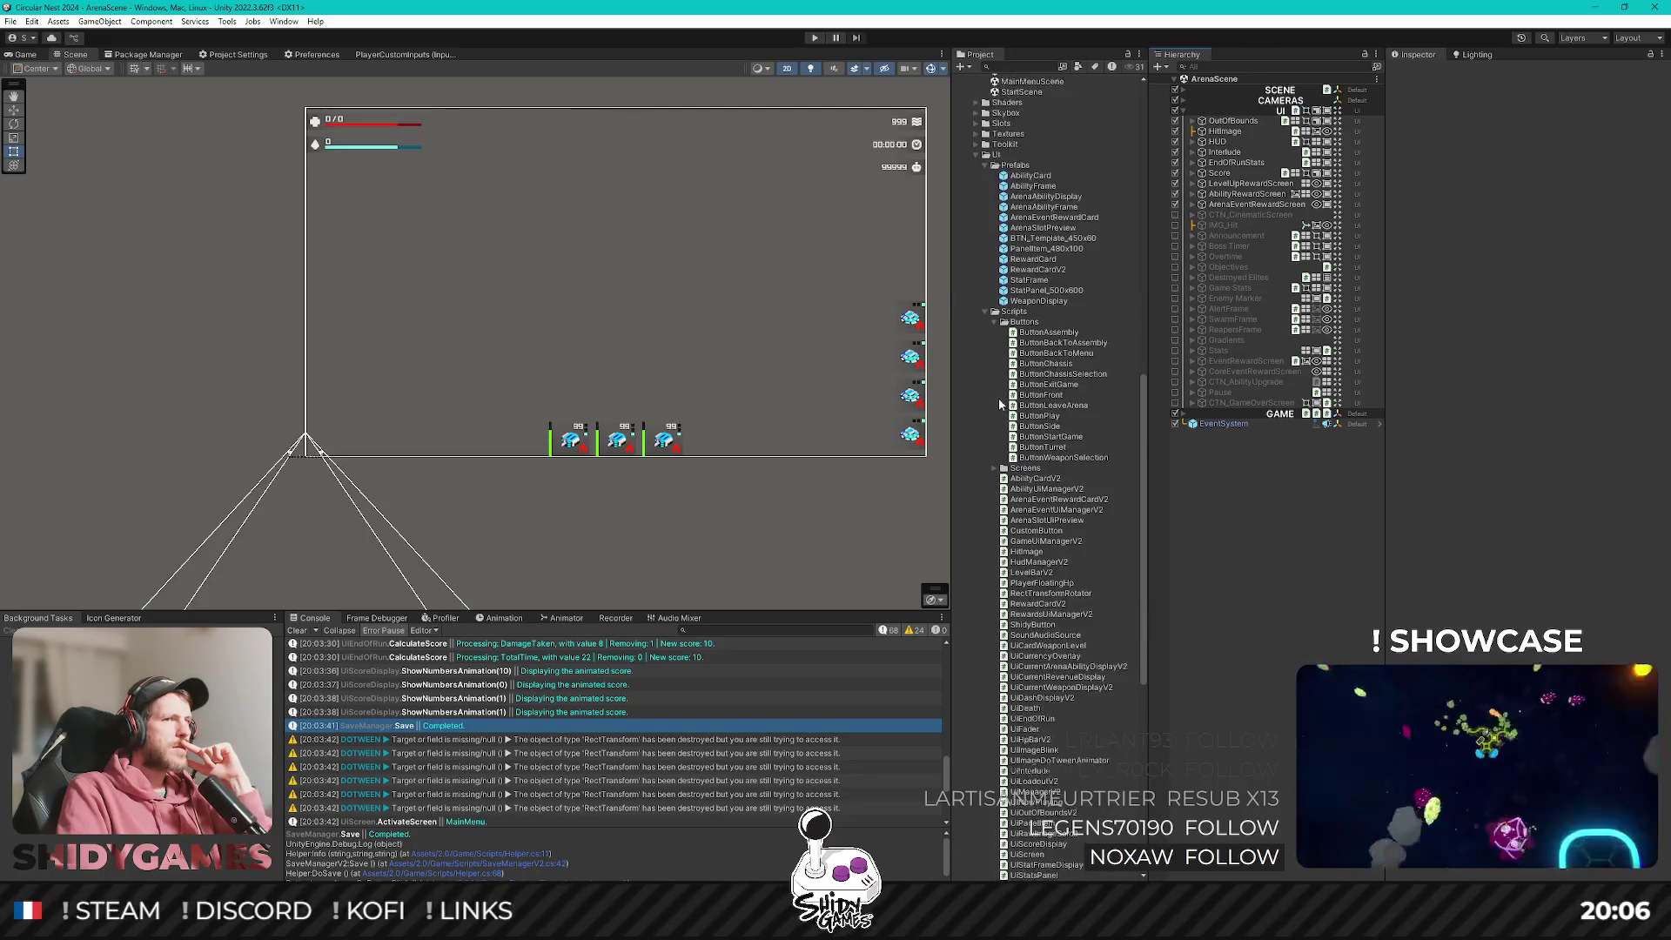
scroll(1001, 393, up, 5)
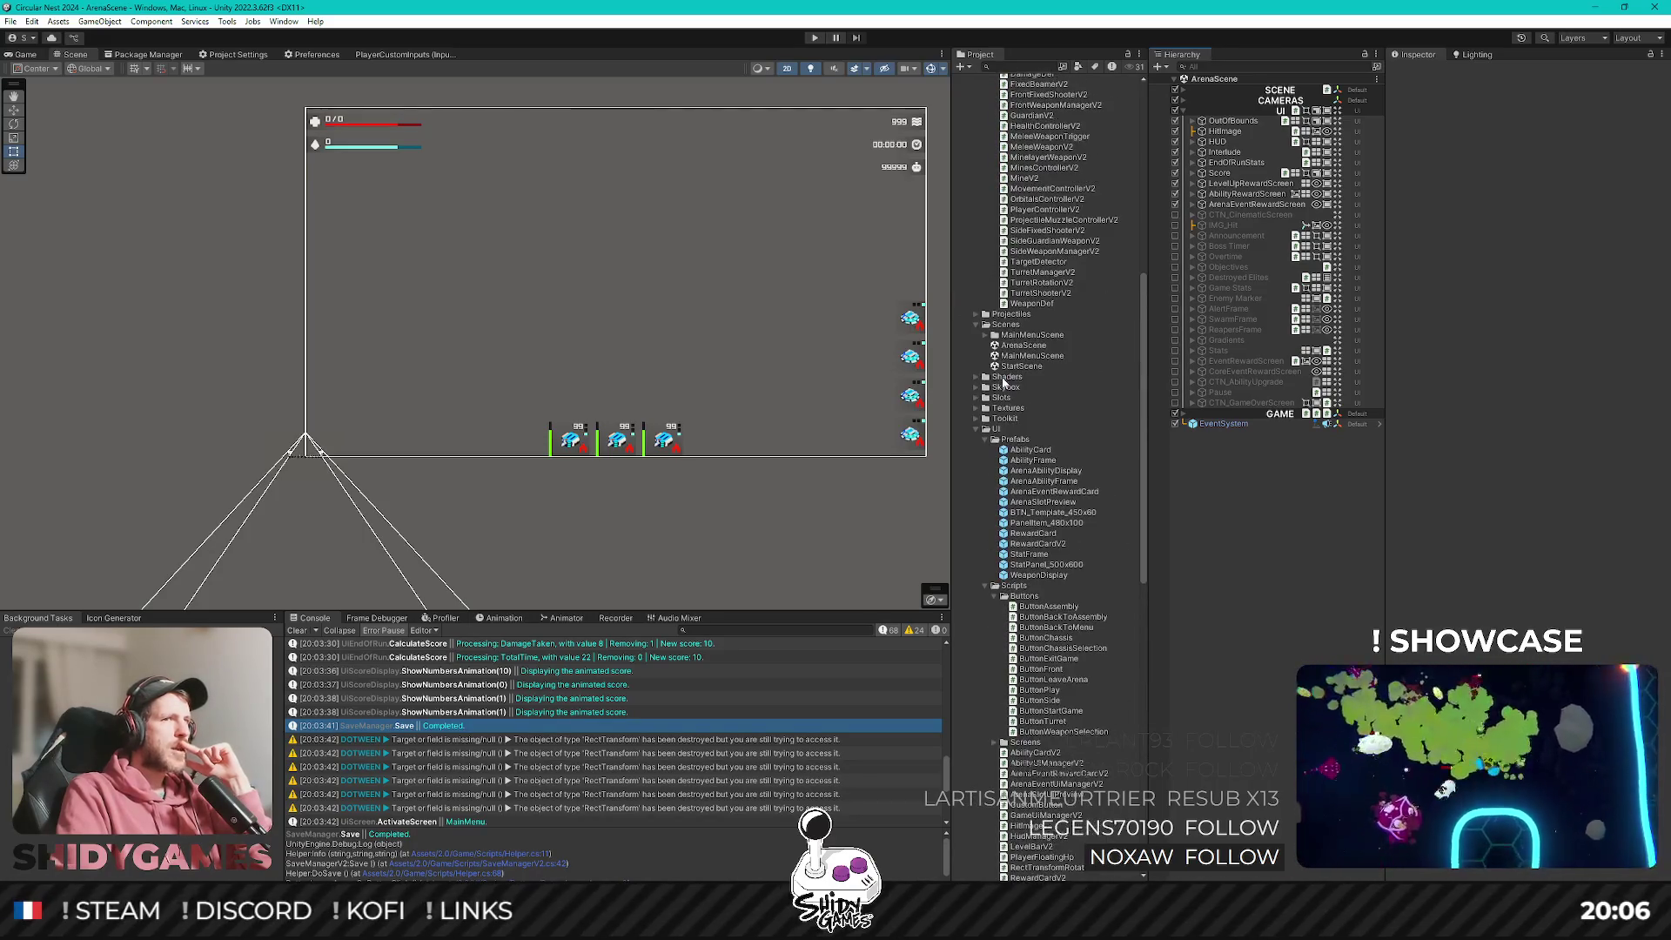
scroll(1005, 406, up, 3)
scroll(995, 440, up, 10)
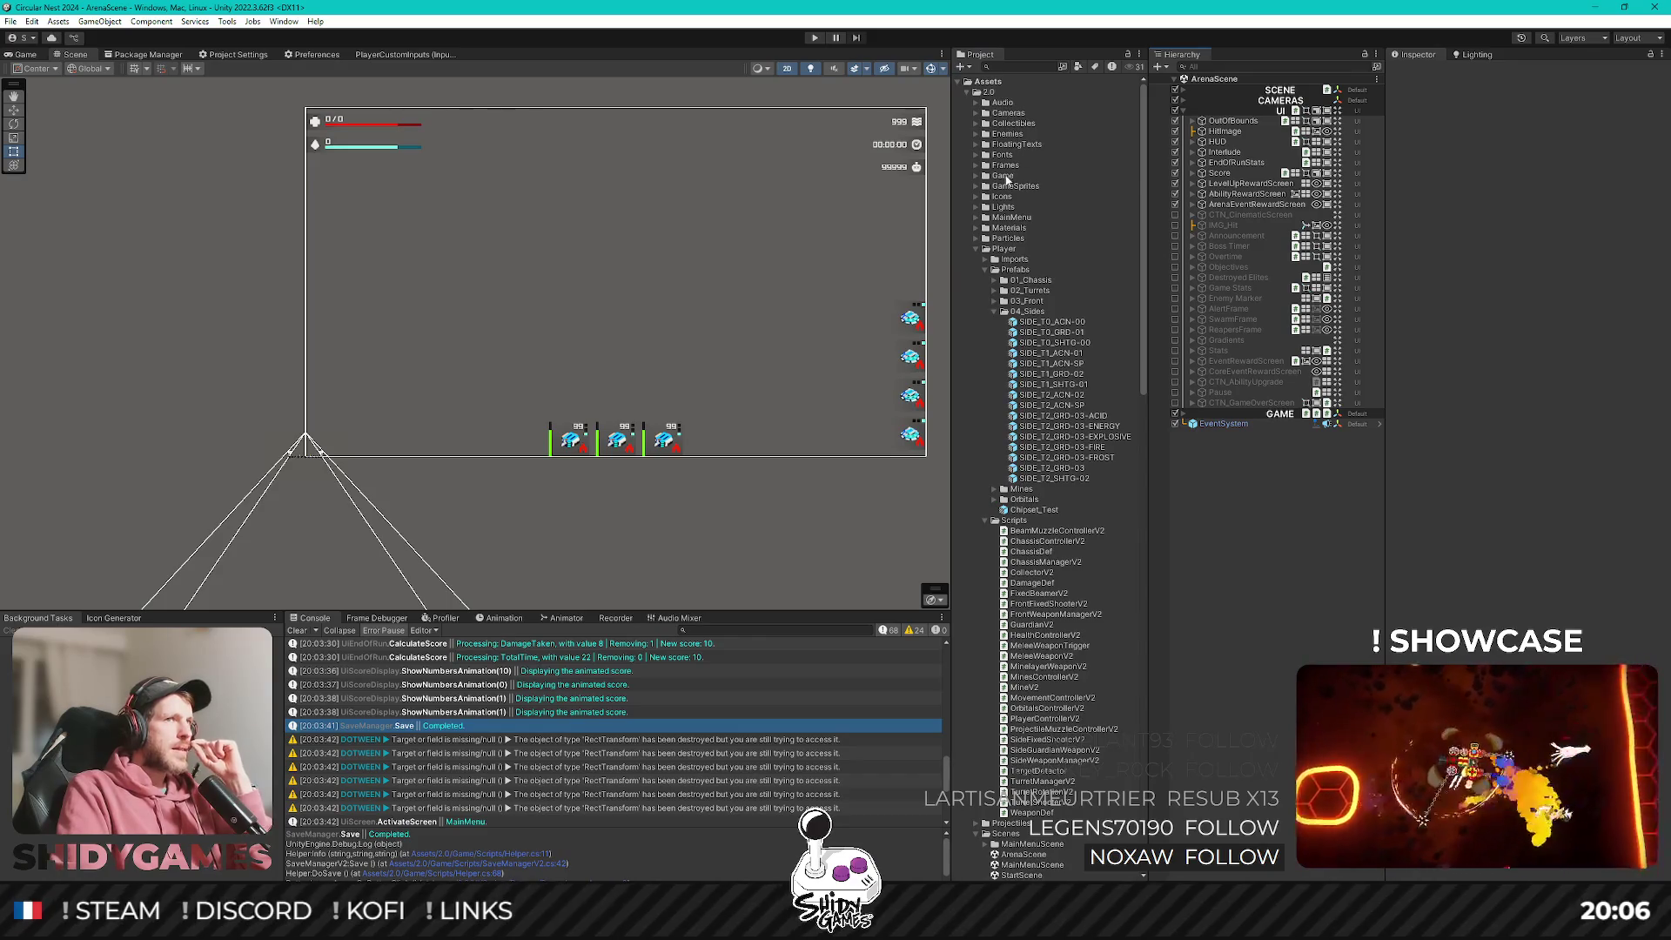
double_click(1005, 177)
double_click(1013, 217)
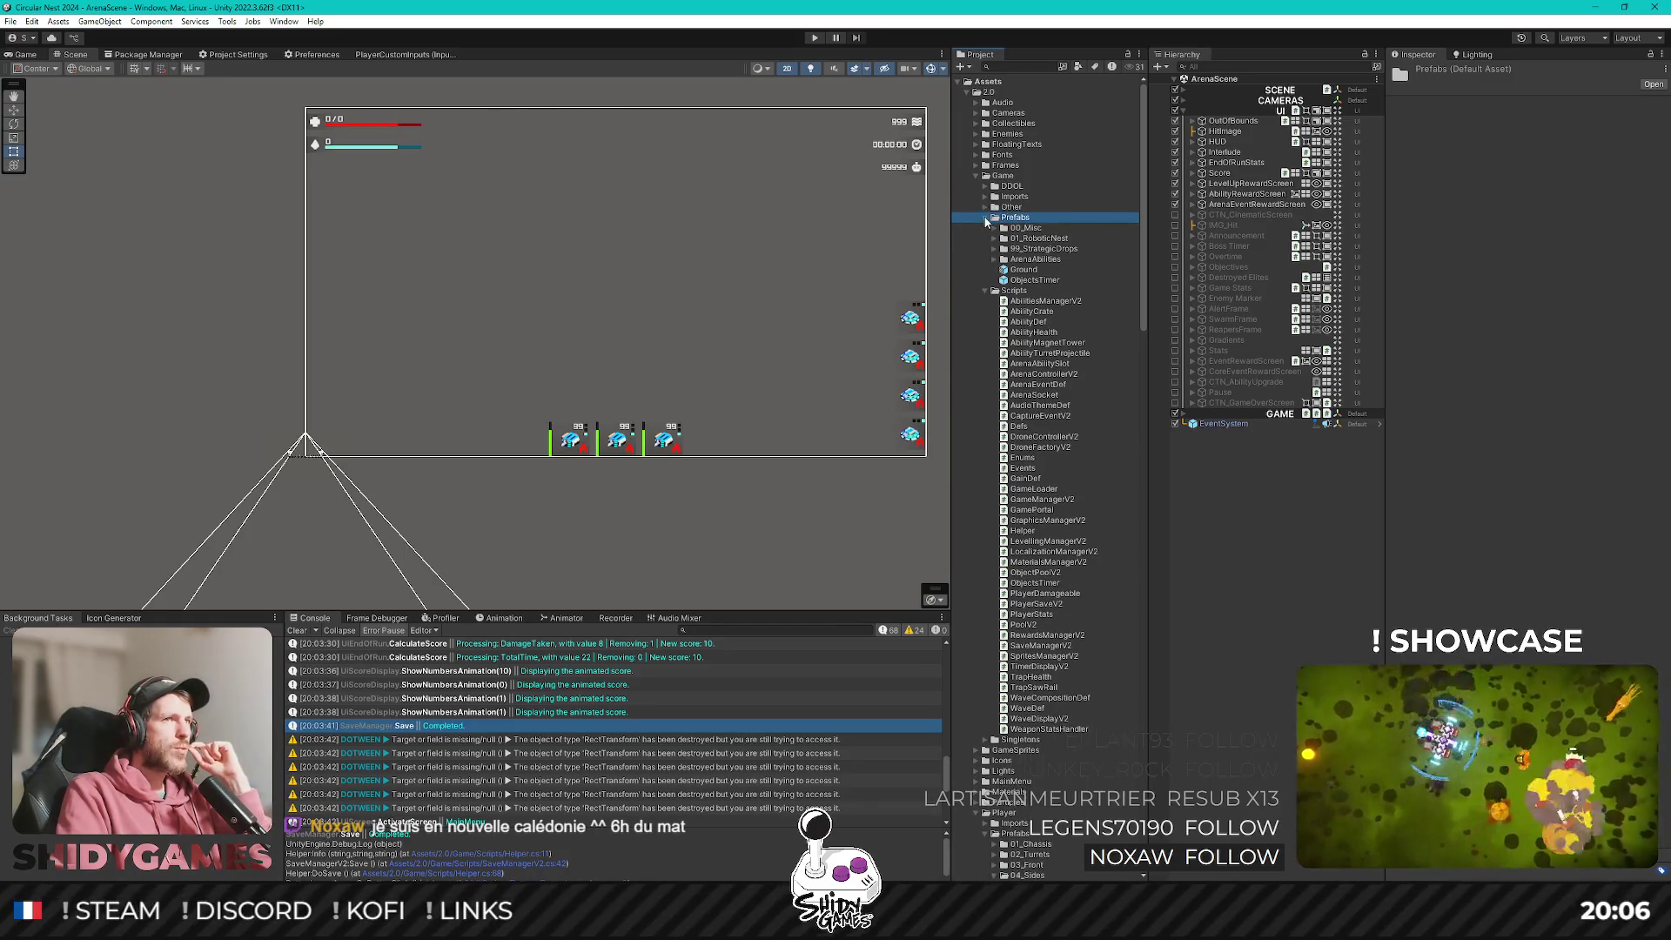
Collapse Prefabs, expand Singletons and select the UiManager prefab.
click(986, 218)
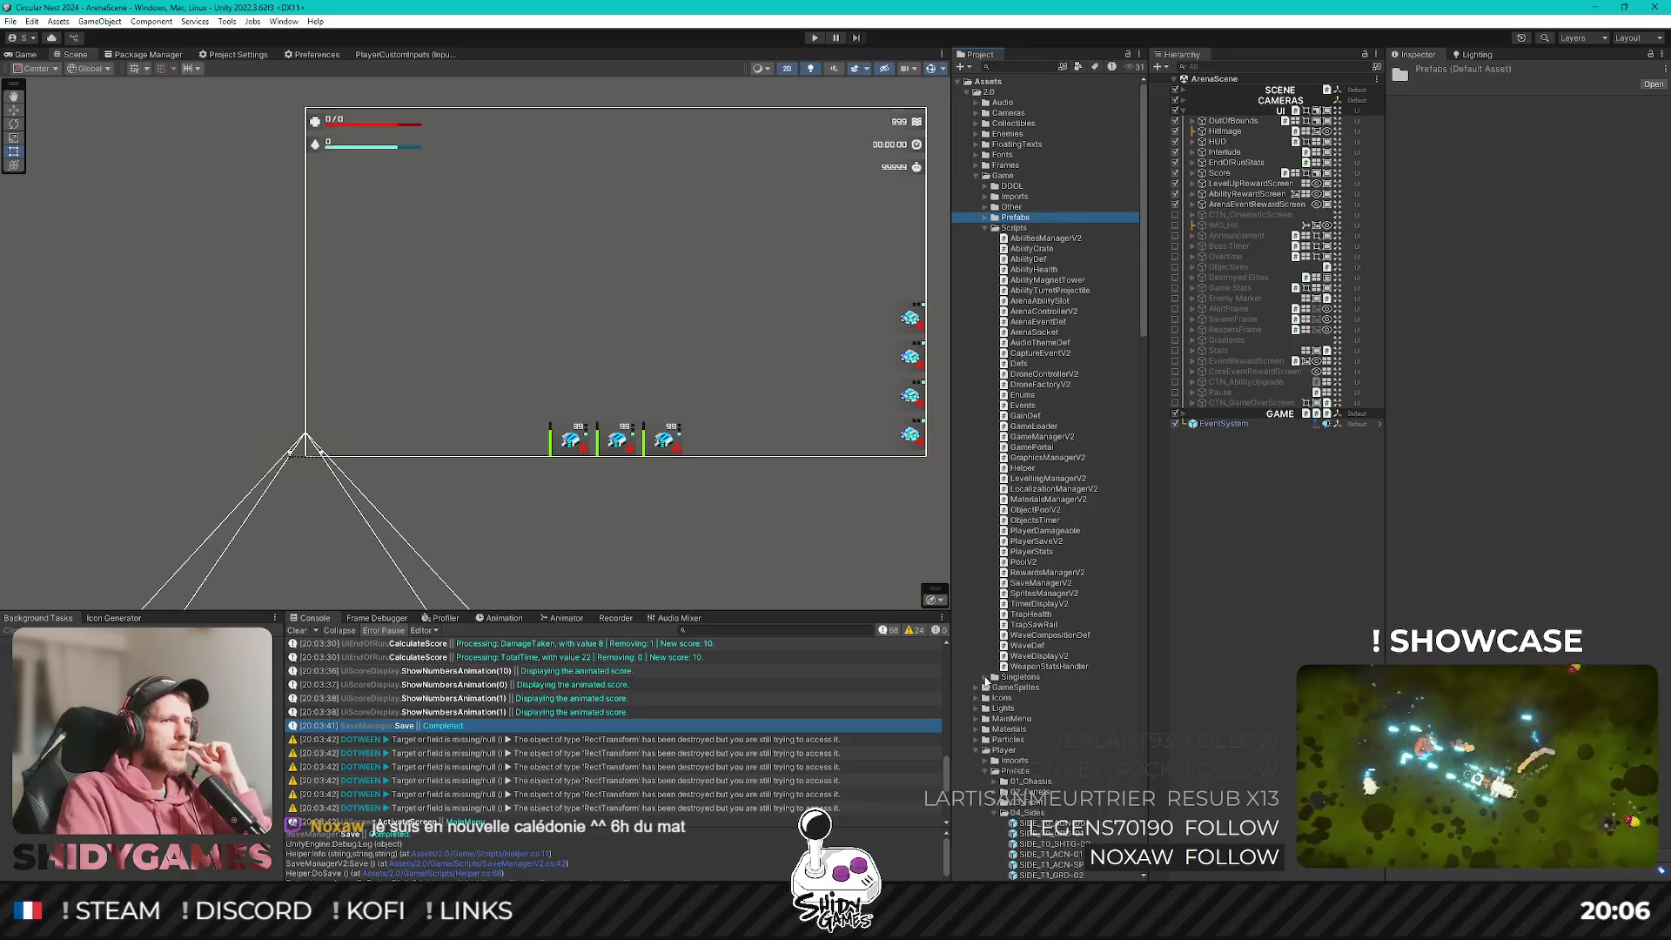
click(986, 677)
scroll(1001, 609, down, 5)
click(1036, 487)
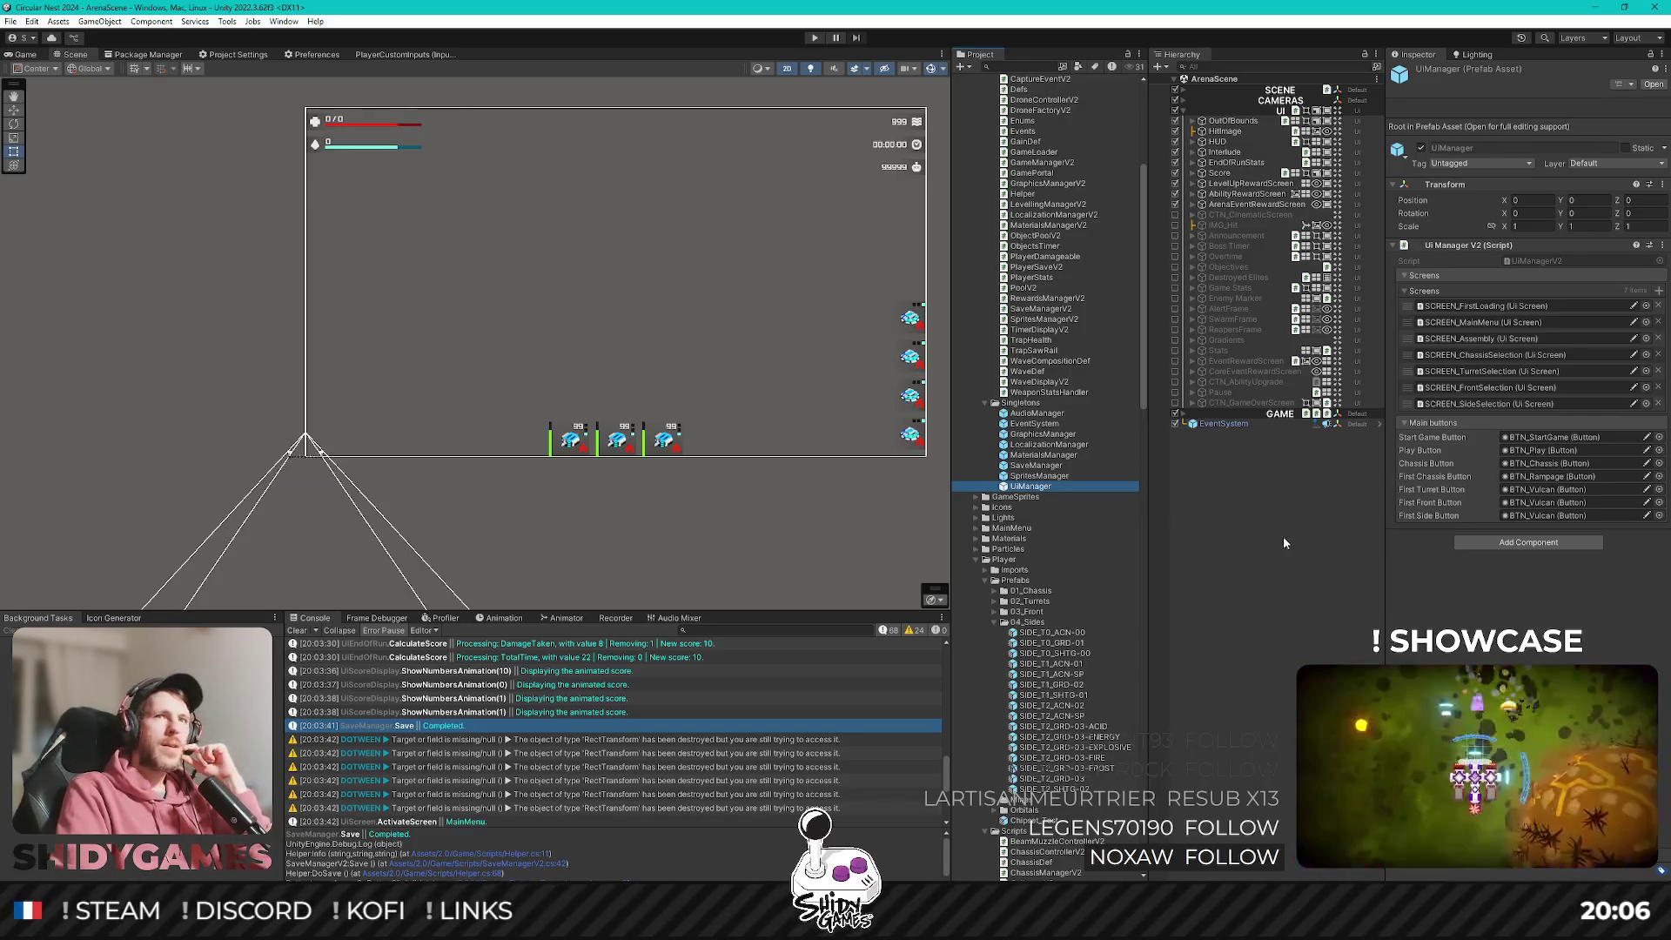
double_click(1031, 486)
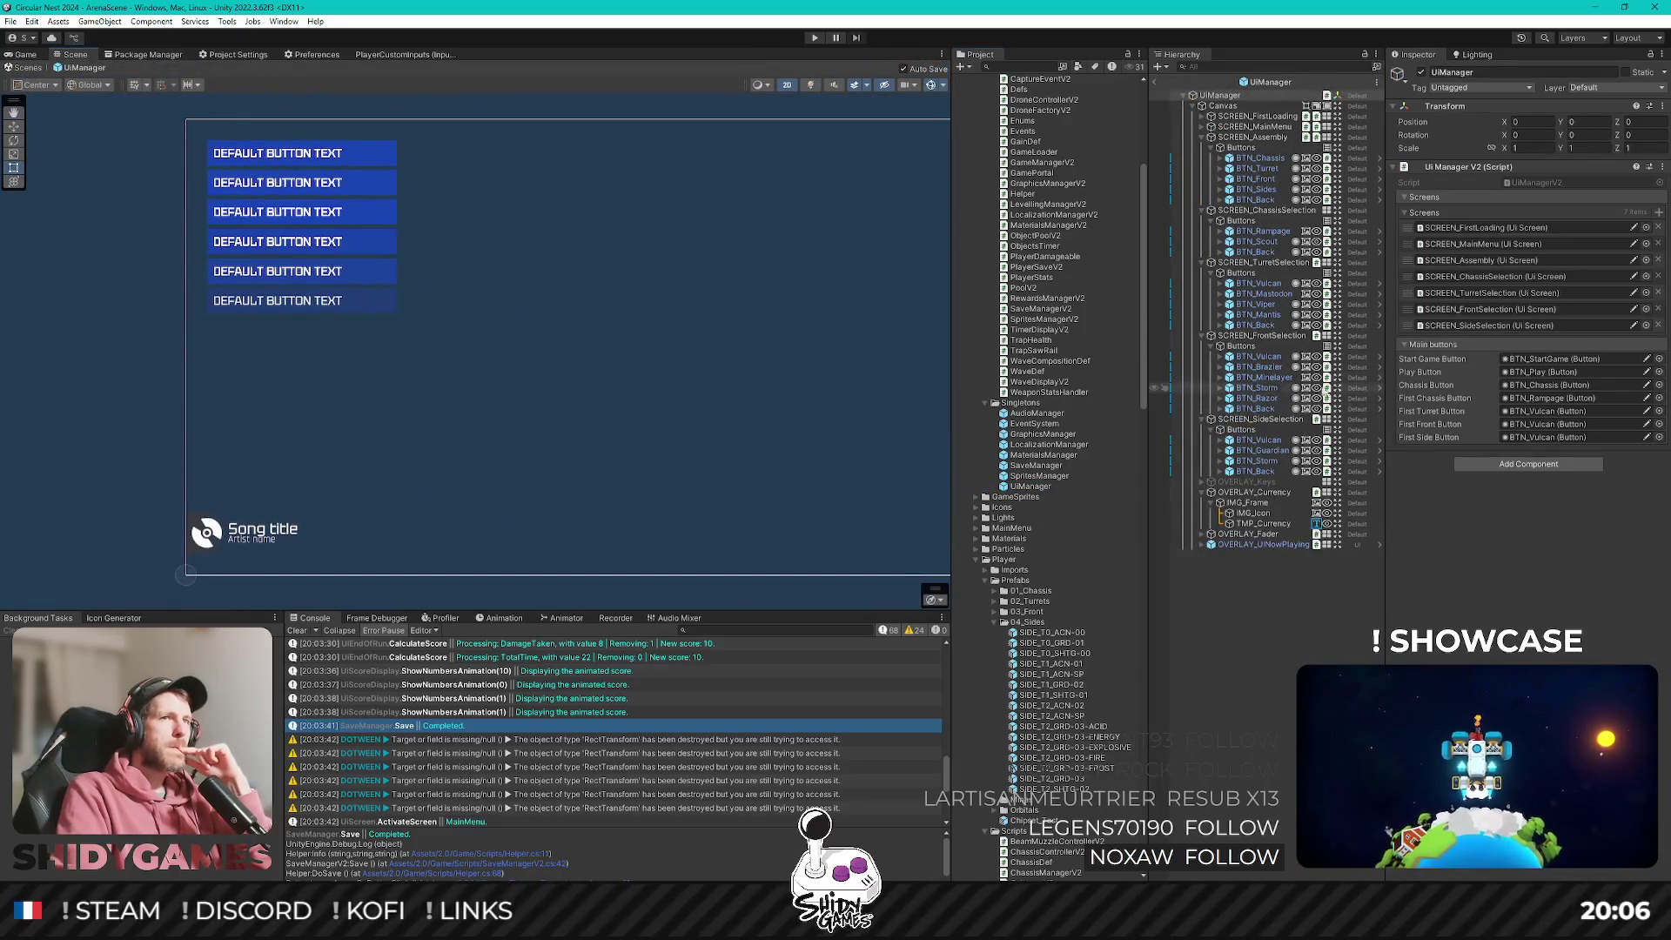
click(1223, 105)
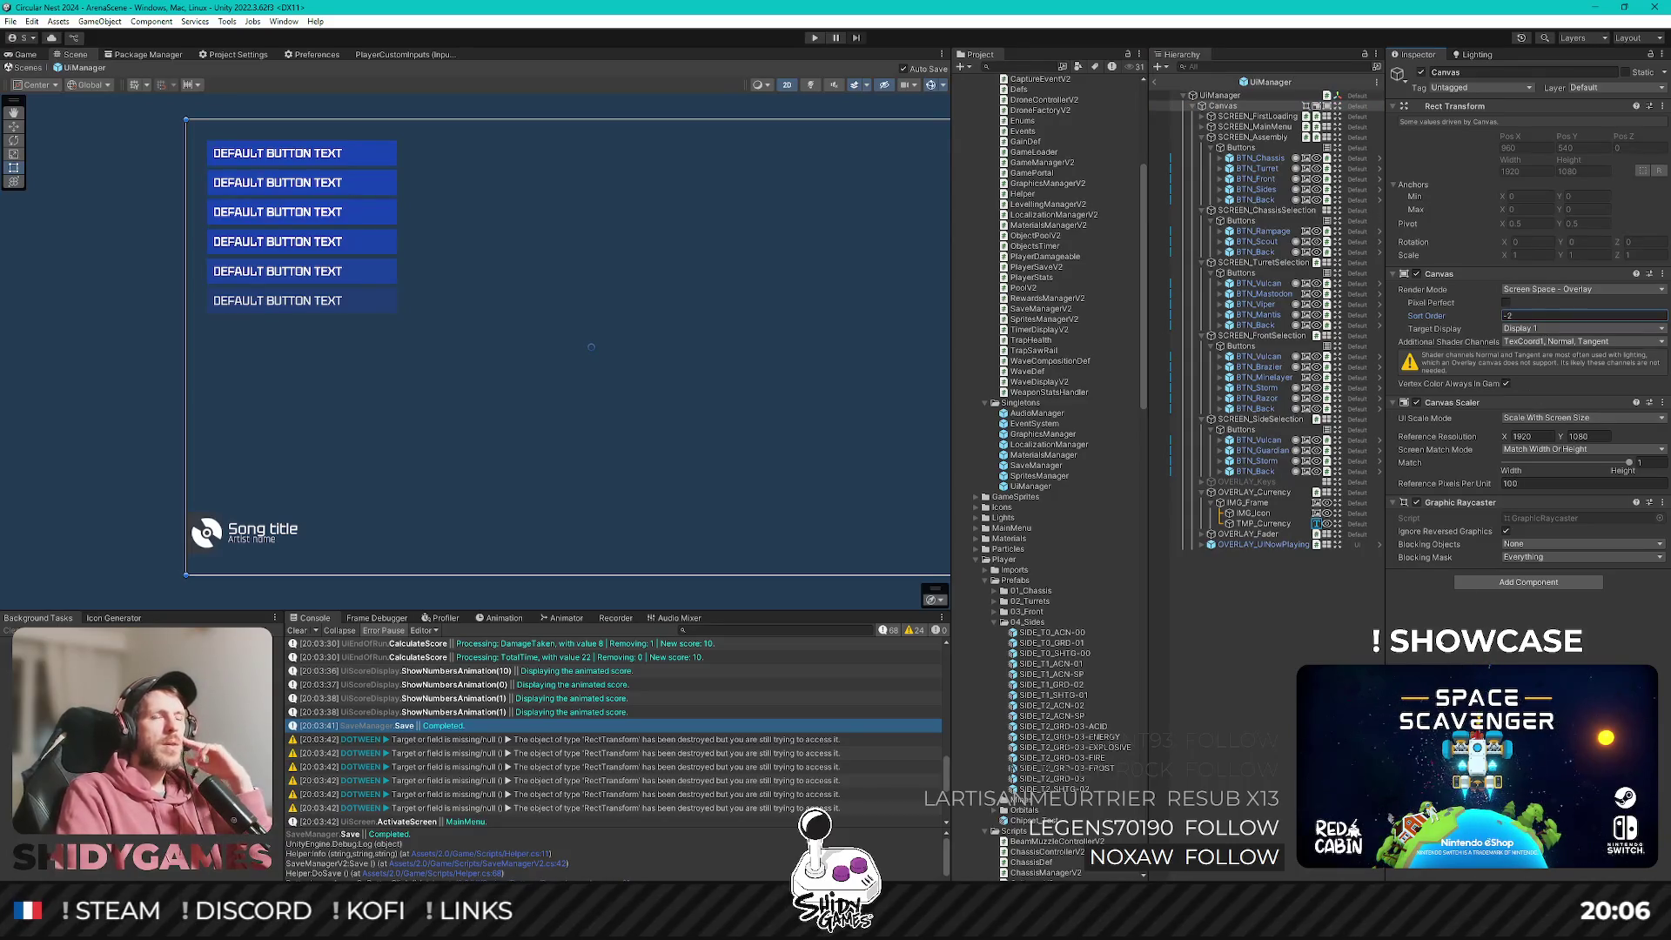
click(1200, 444)
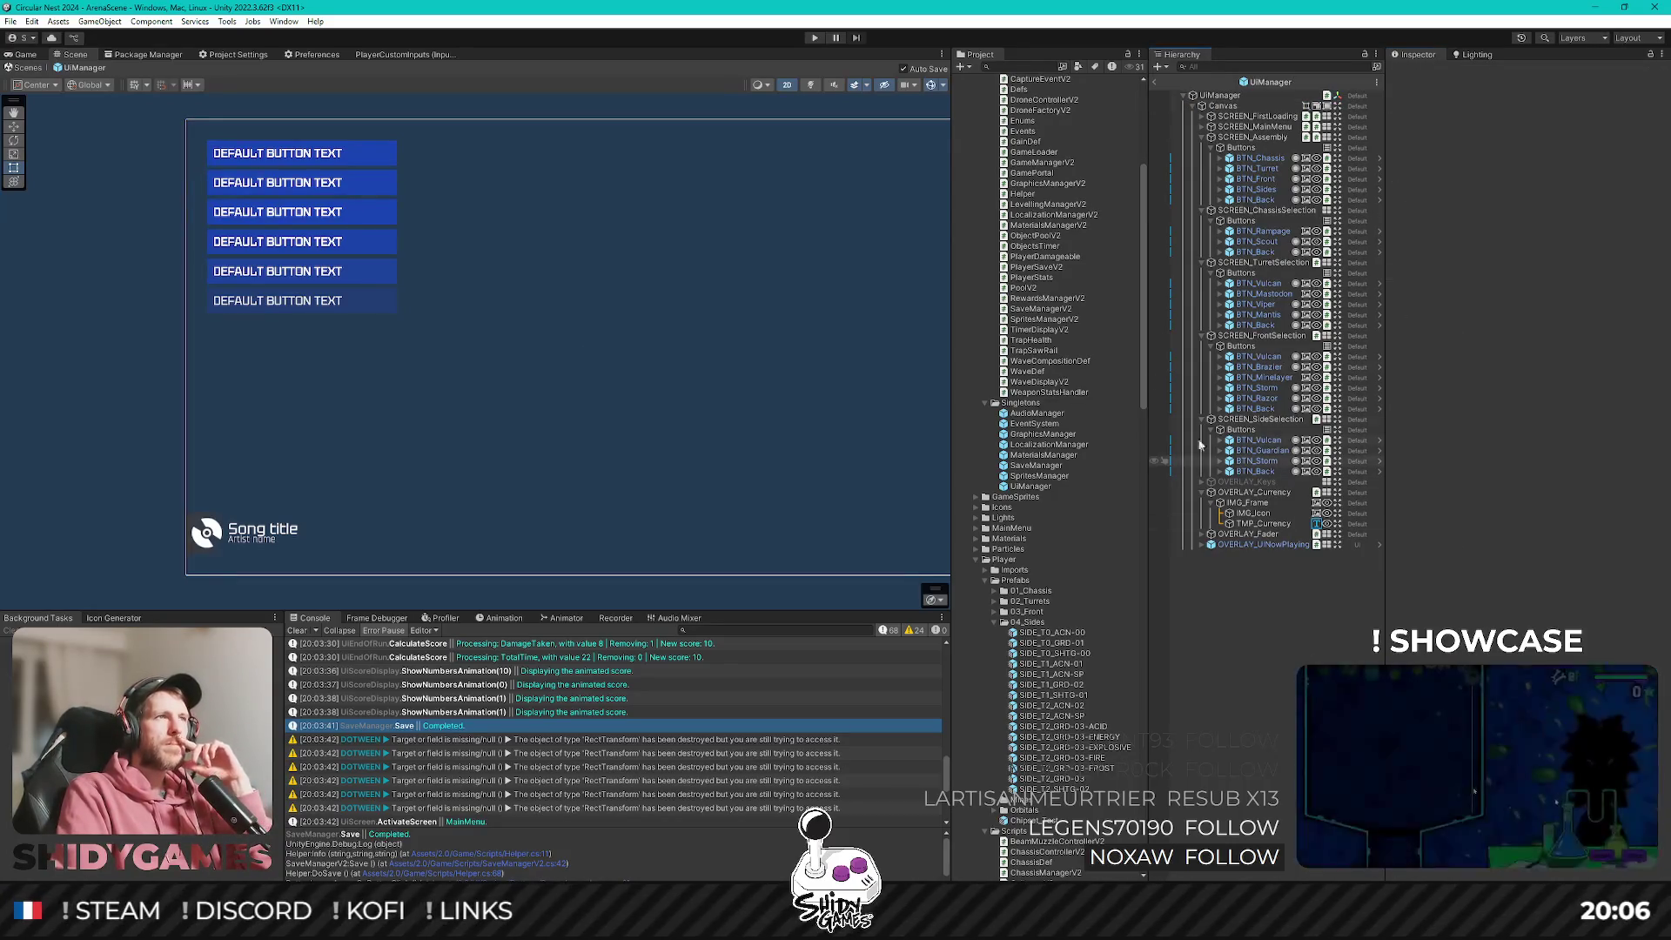
click(1155, 83)
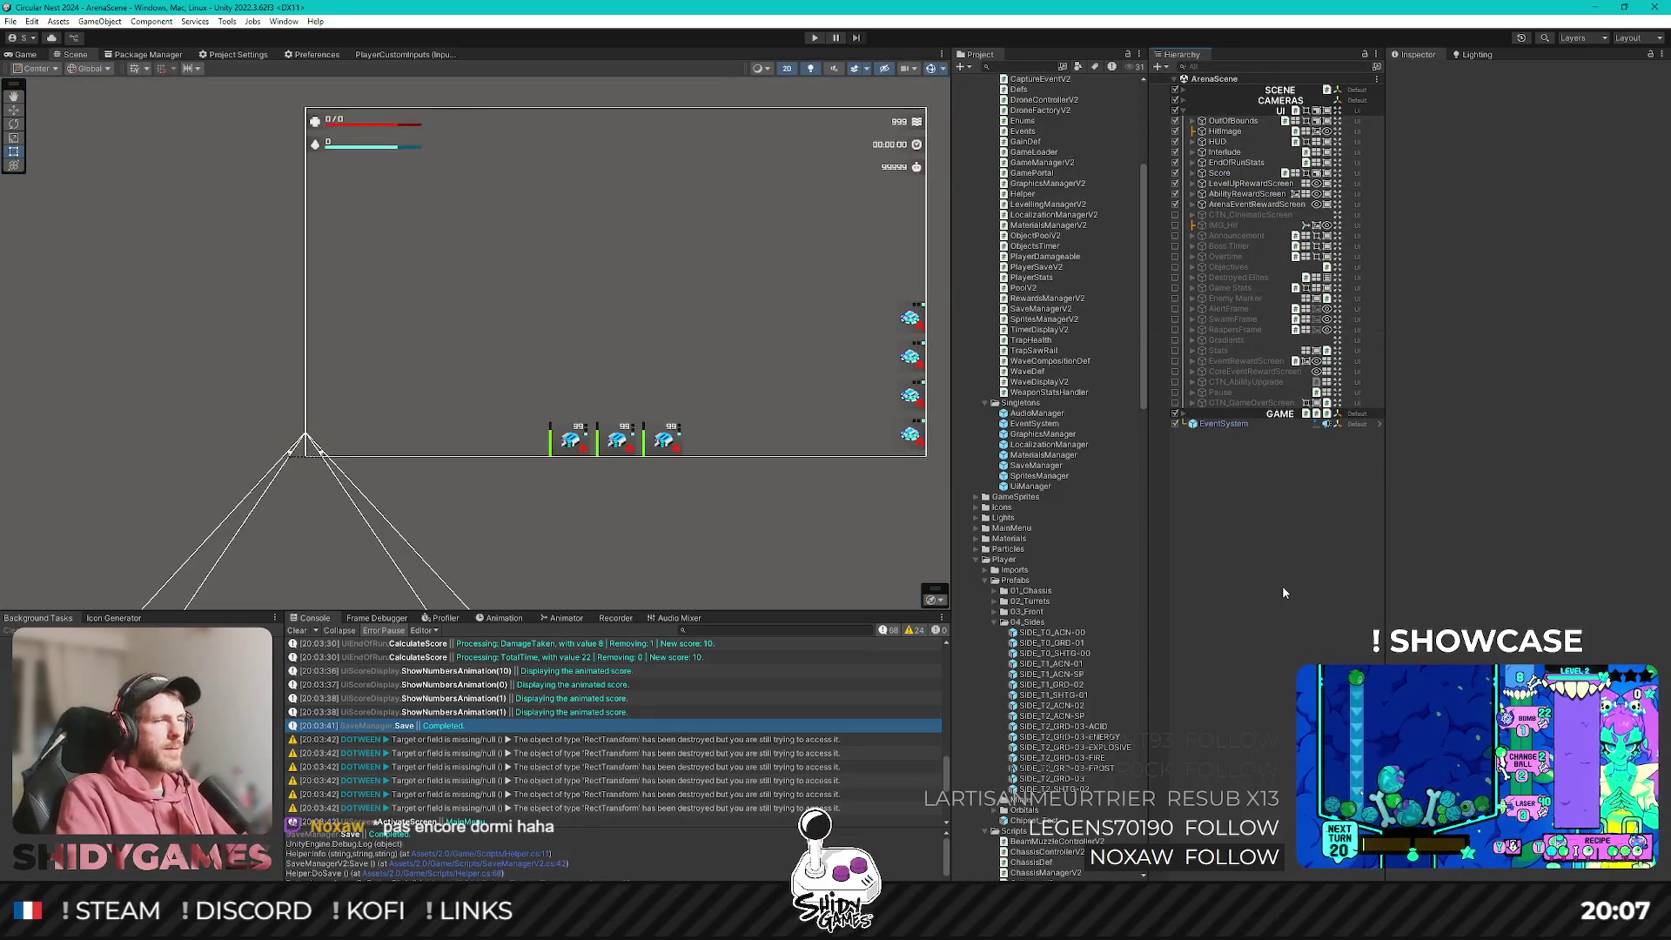
Toggle Play mode, open StartScene from Scenes, clear the Console errors and press Play.
click(815, 38)
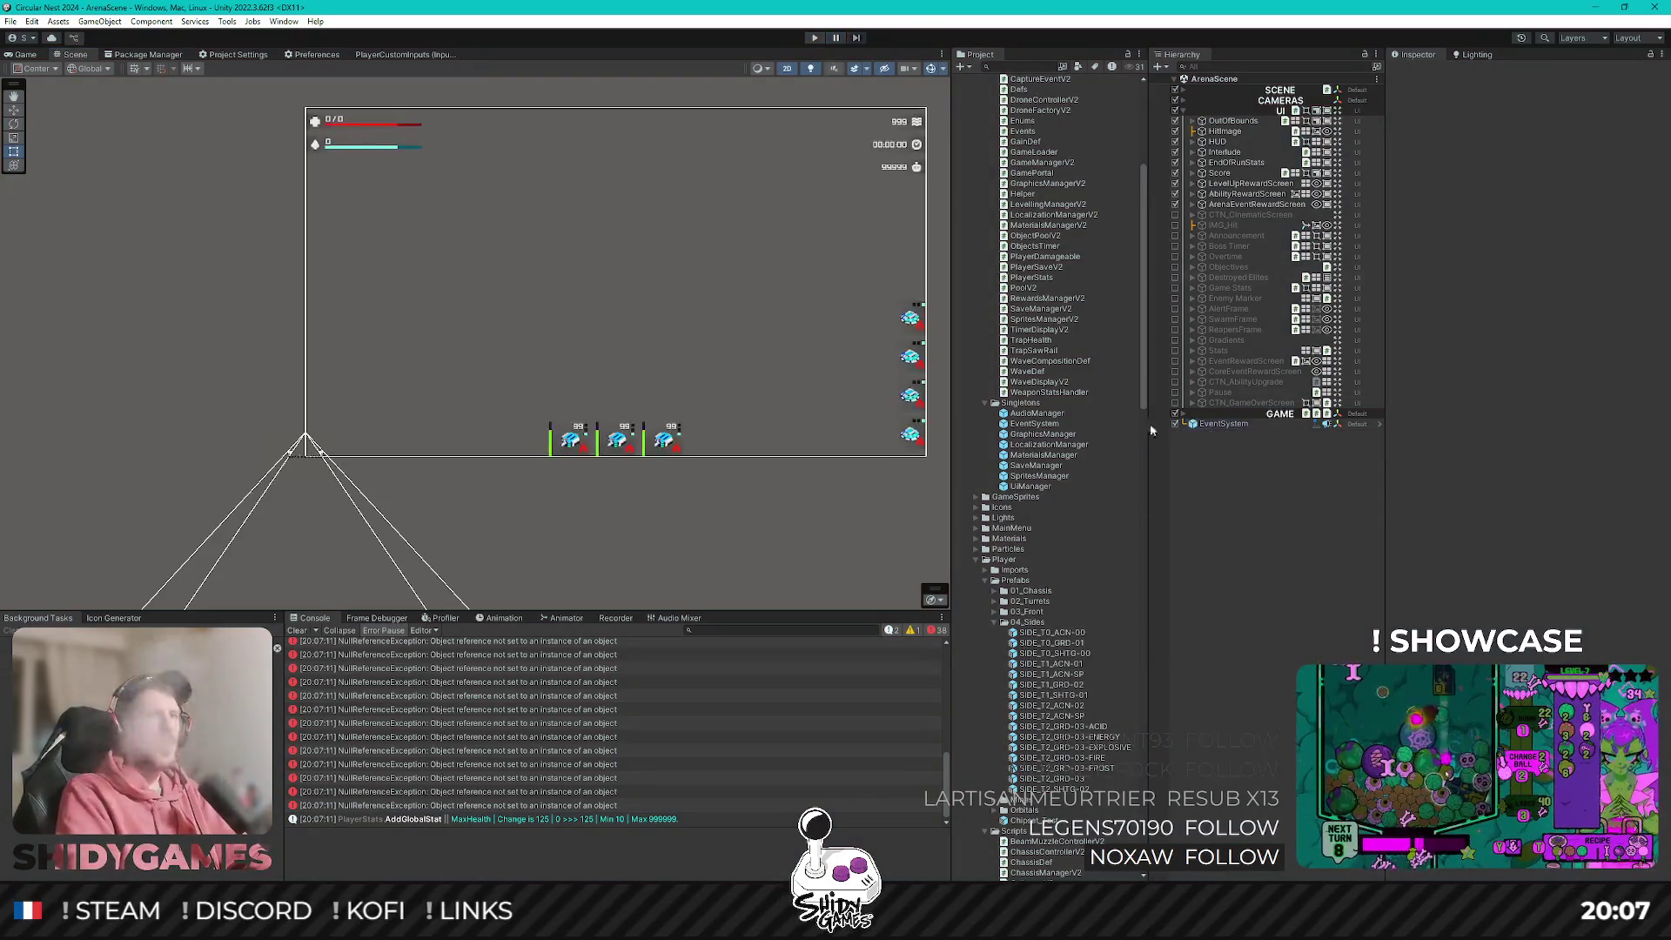
scroll(1050, 501, down, 5)
scroll(1070, 494, down, 3)
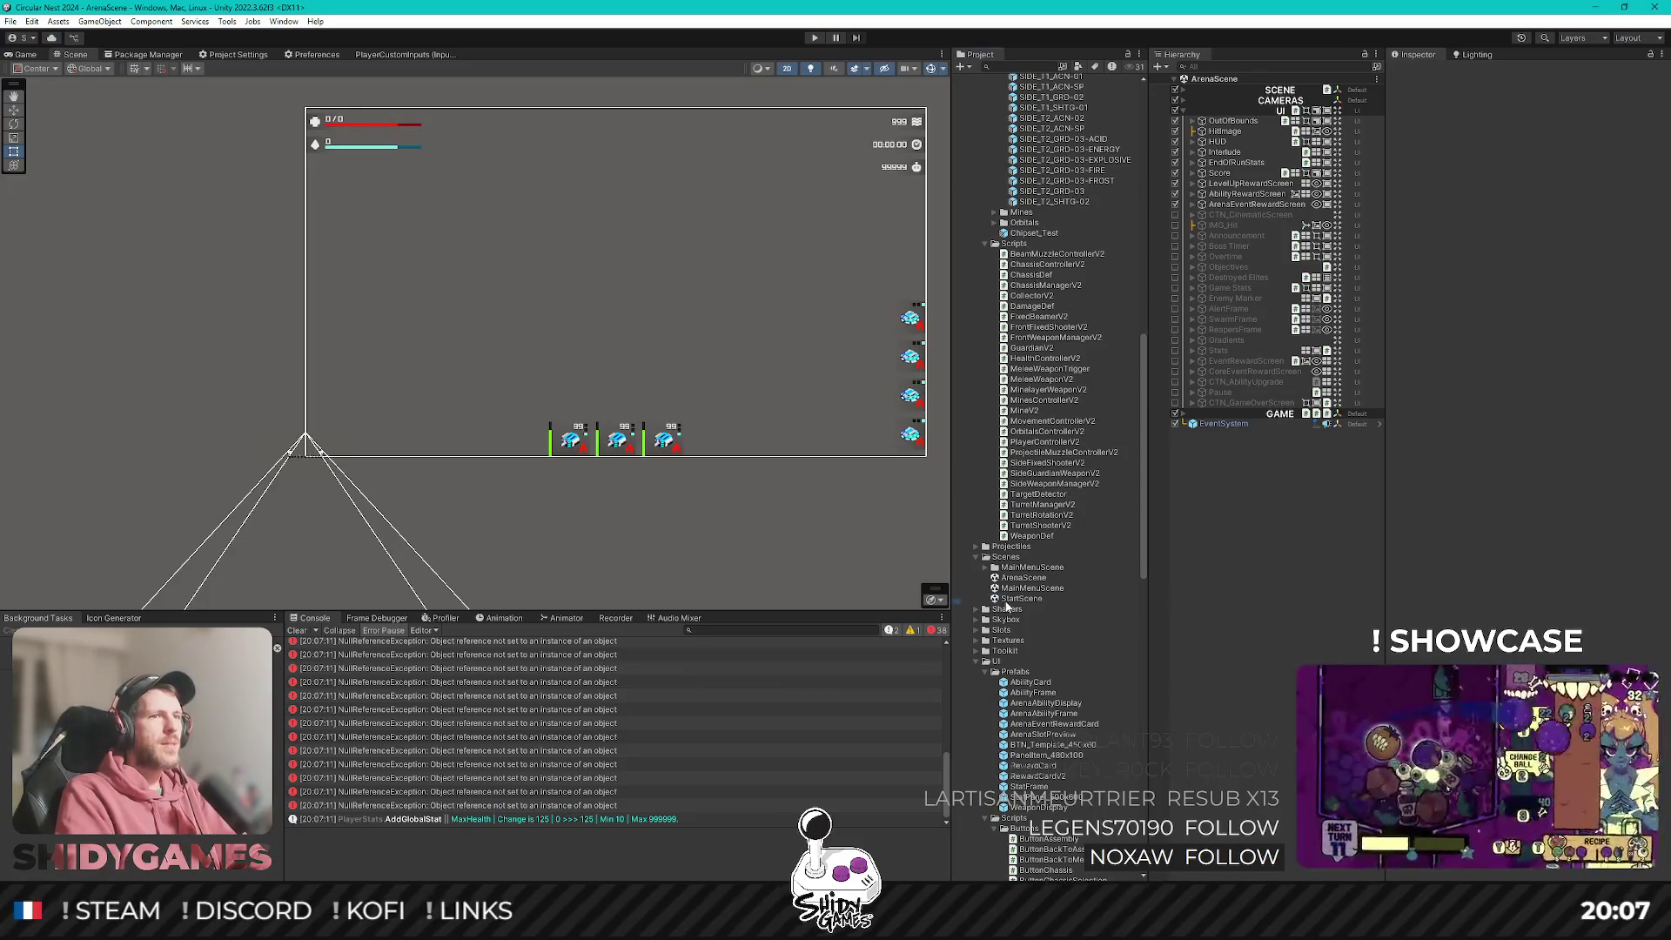
double_click(1009, 598)
click(297, 631)
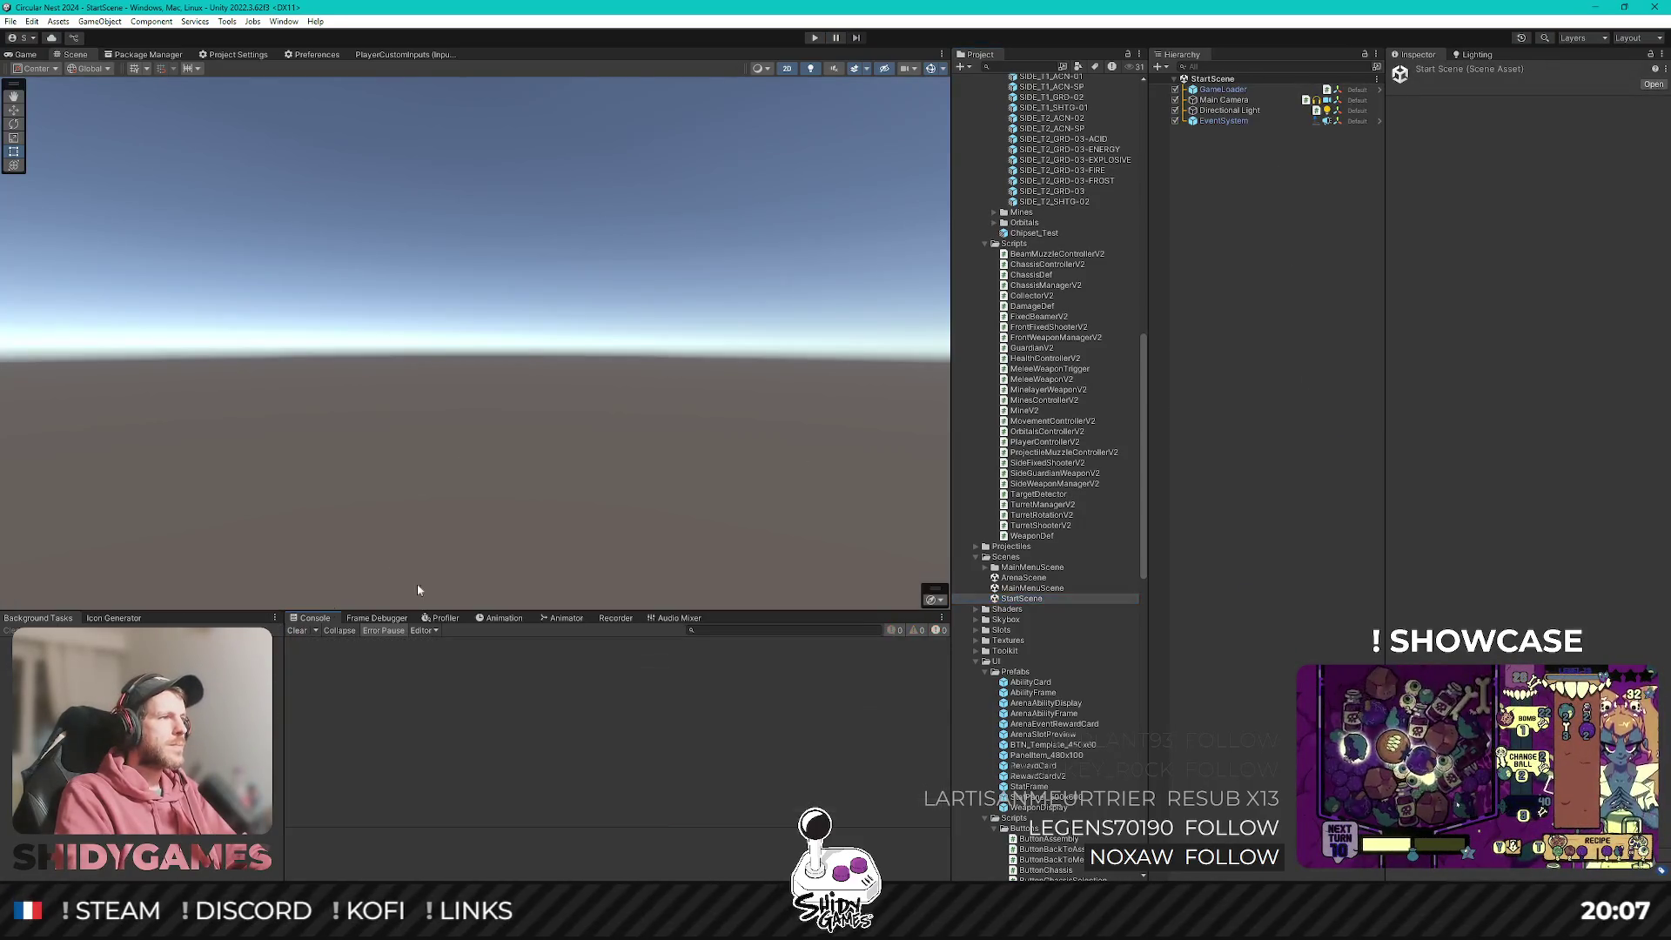
click(813, 39)
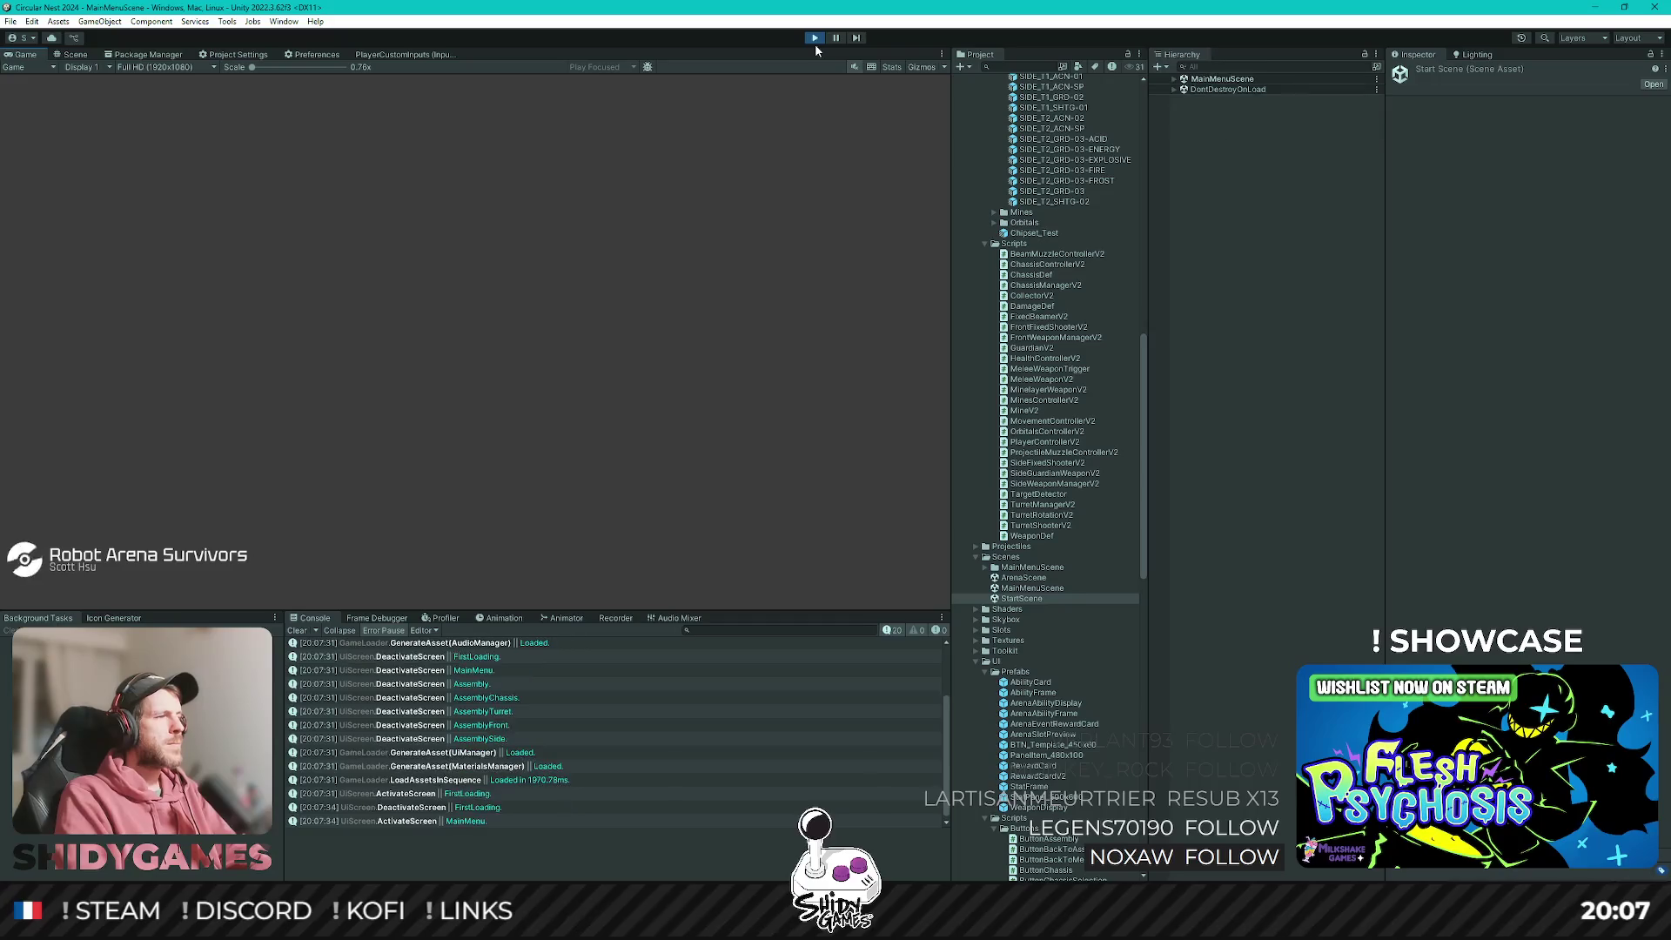
Start a run from PLAY, then continue past the stats and 1 $ performance review to the main menu.
key(Down)
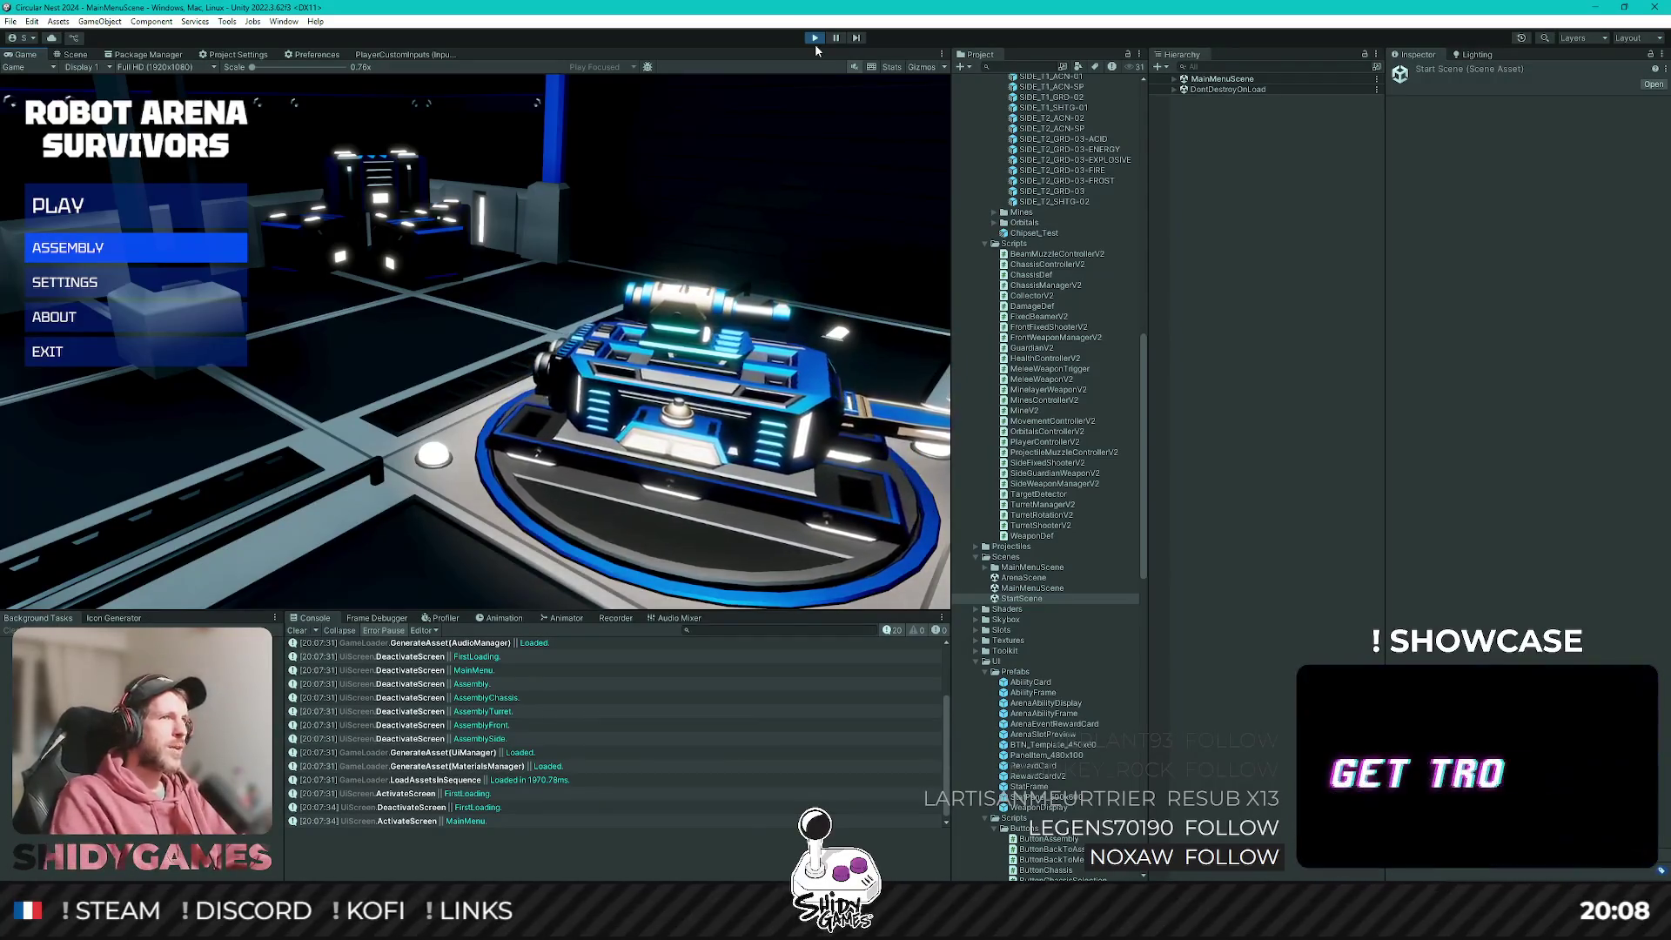
key(Down)
key(Up)
key(Up)
key(Down)
key(Up)
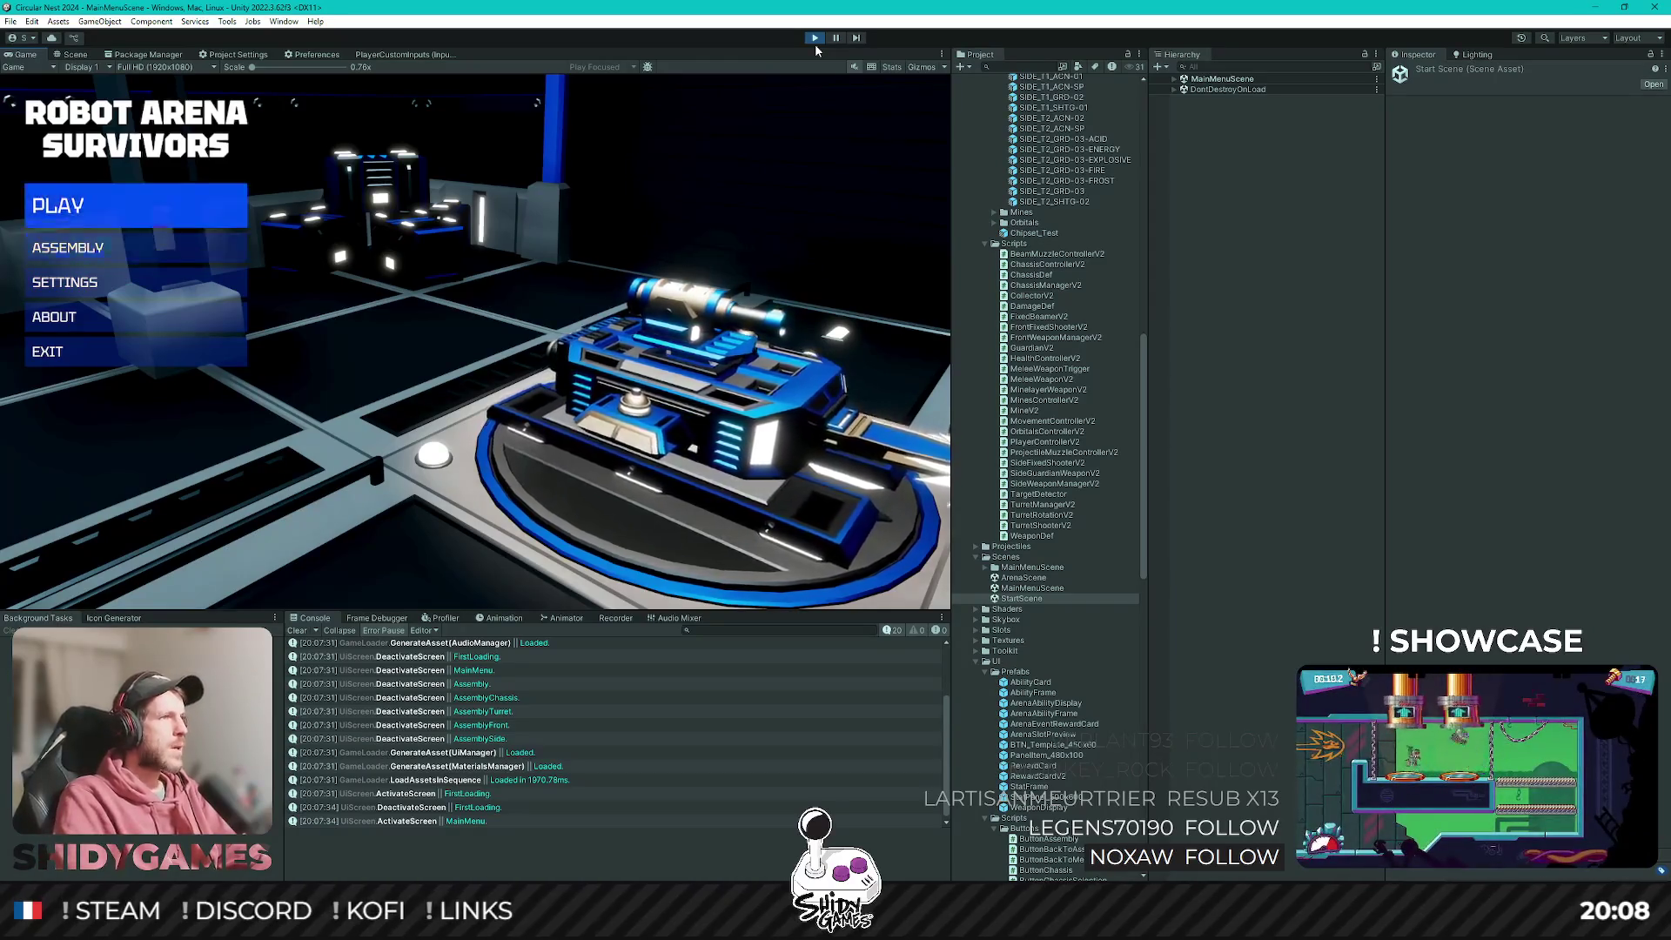
key(Return)
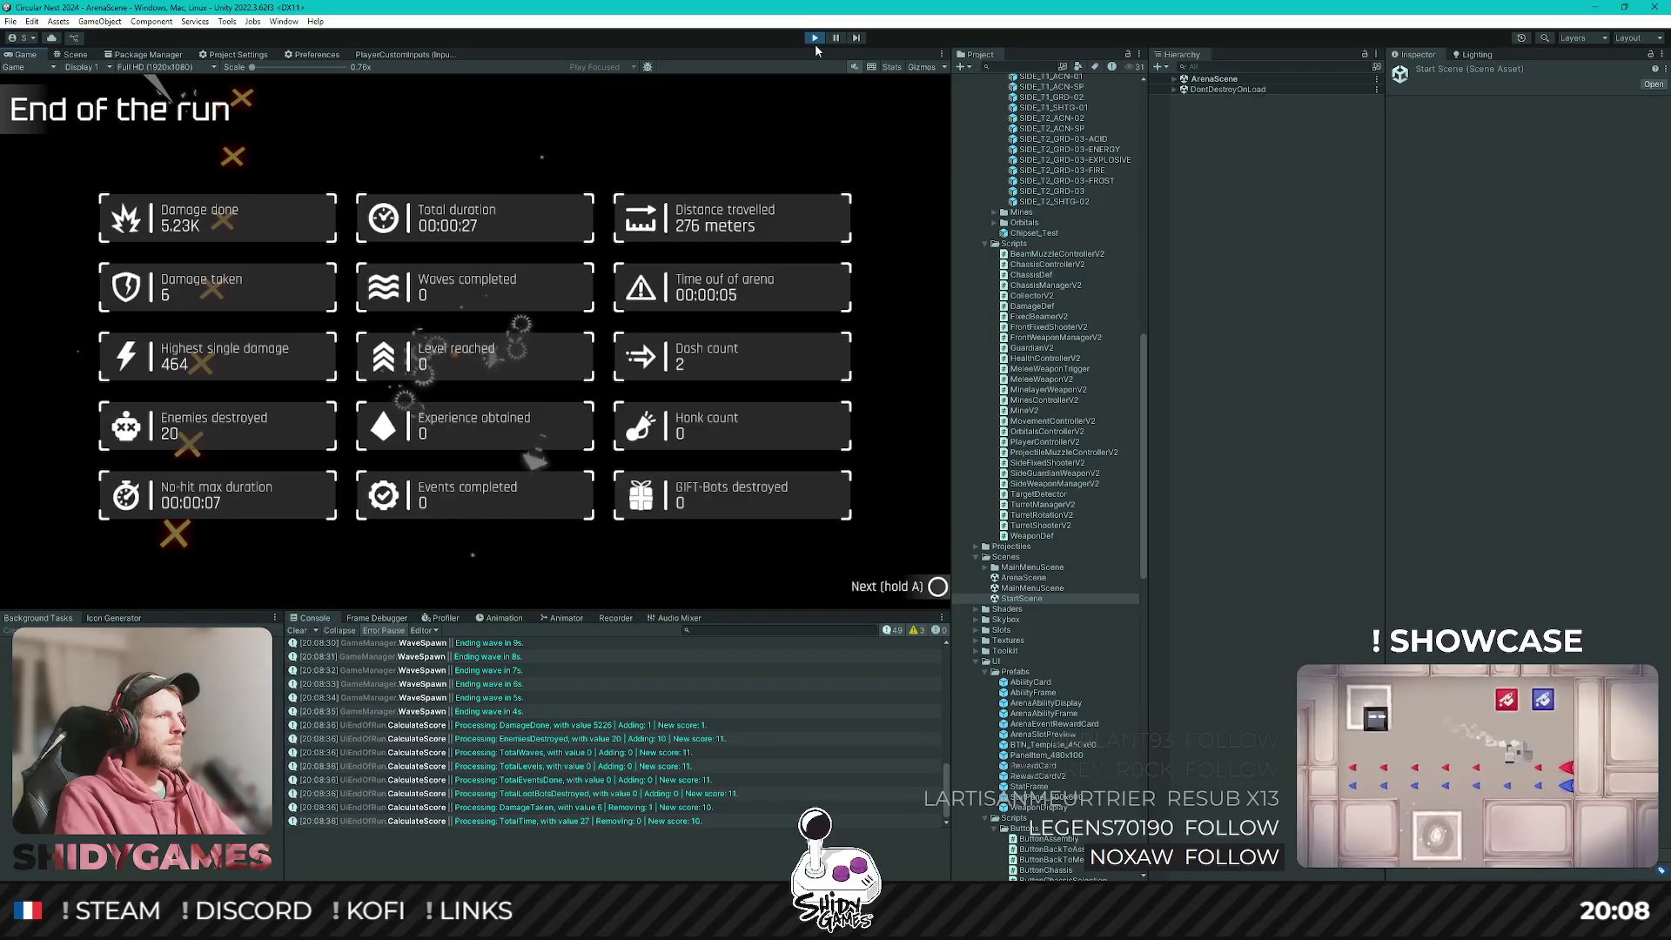
key(a)
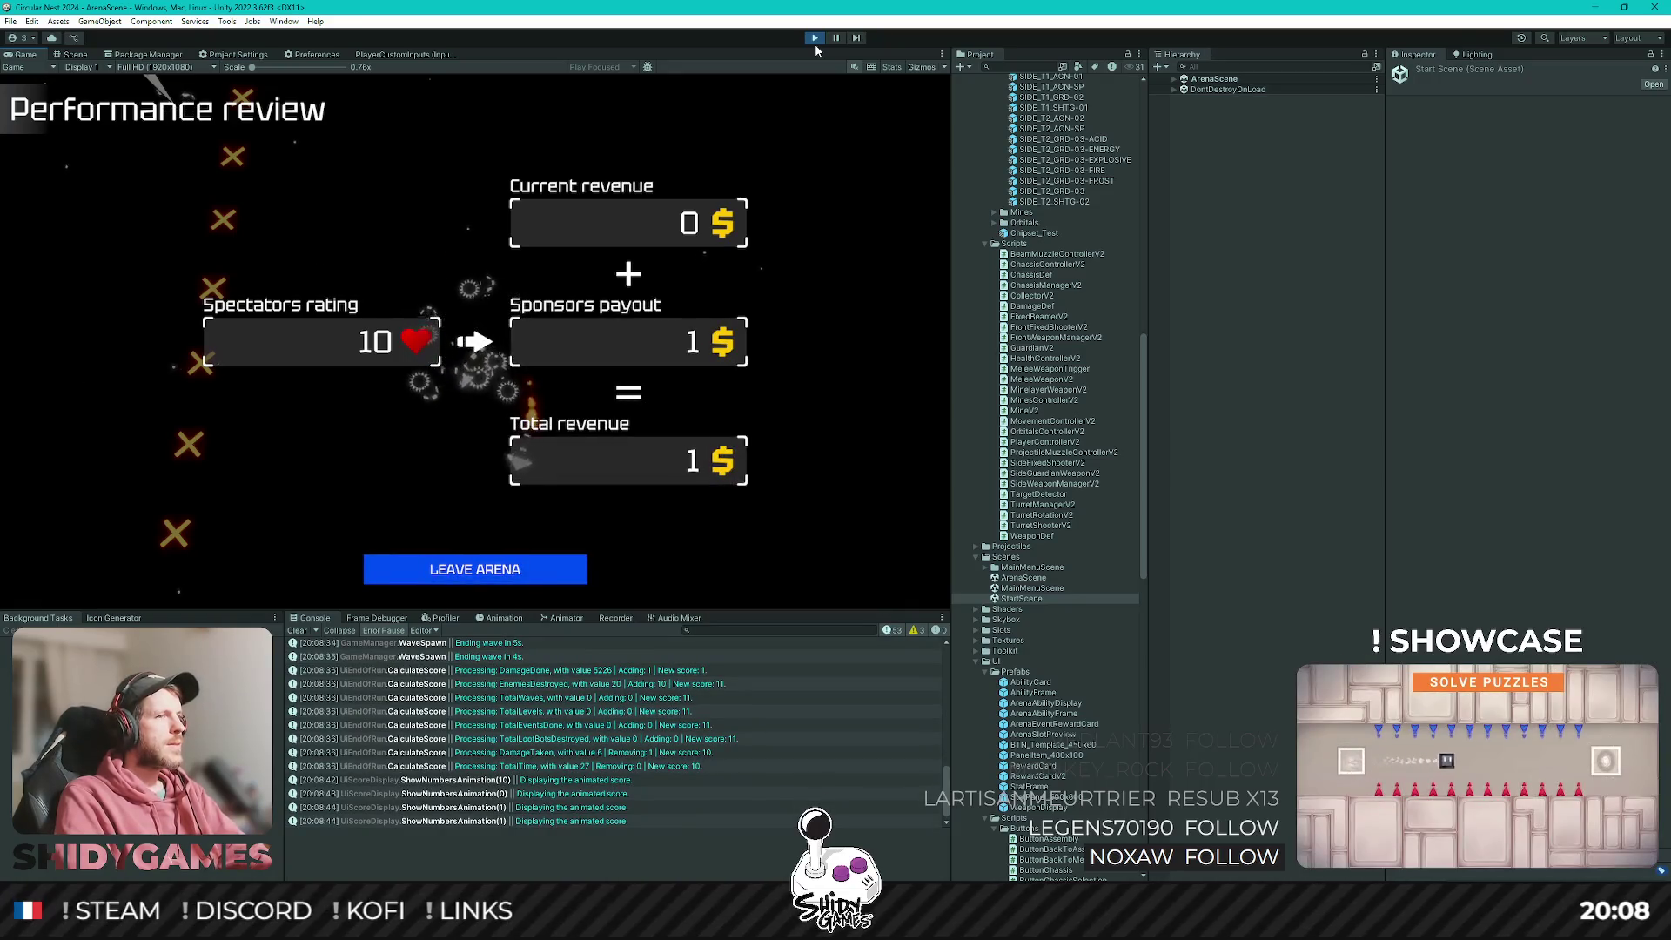
key(a)
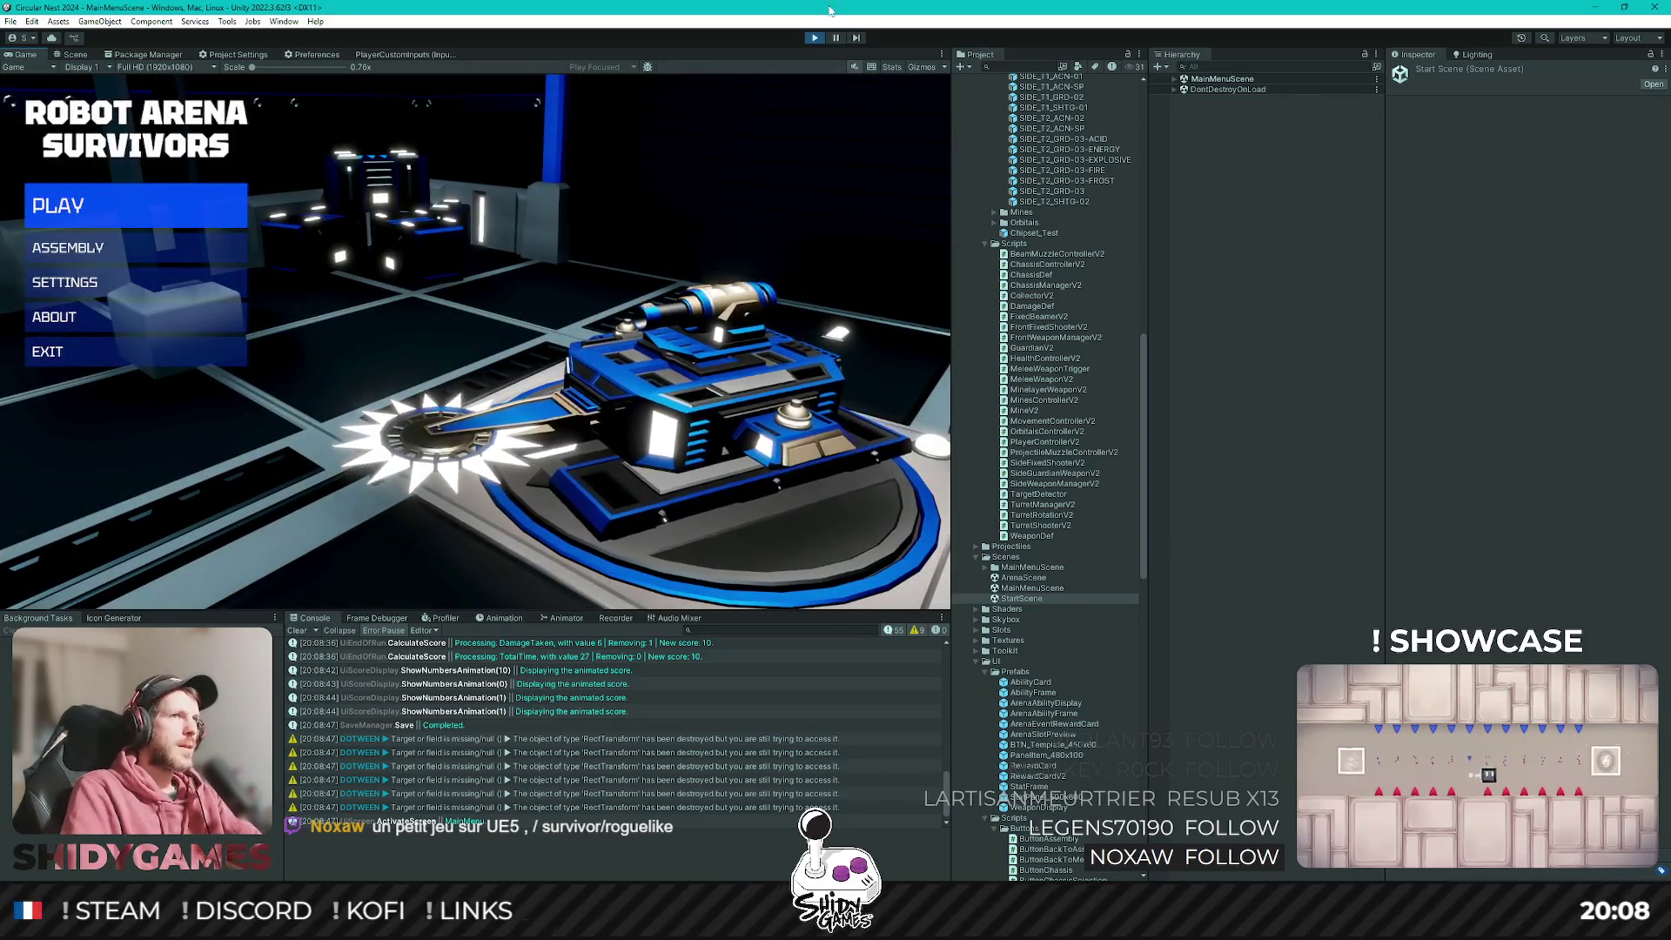
Stop Play mode and open the UiManager prefab for editing.
click(822, 38)
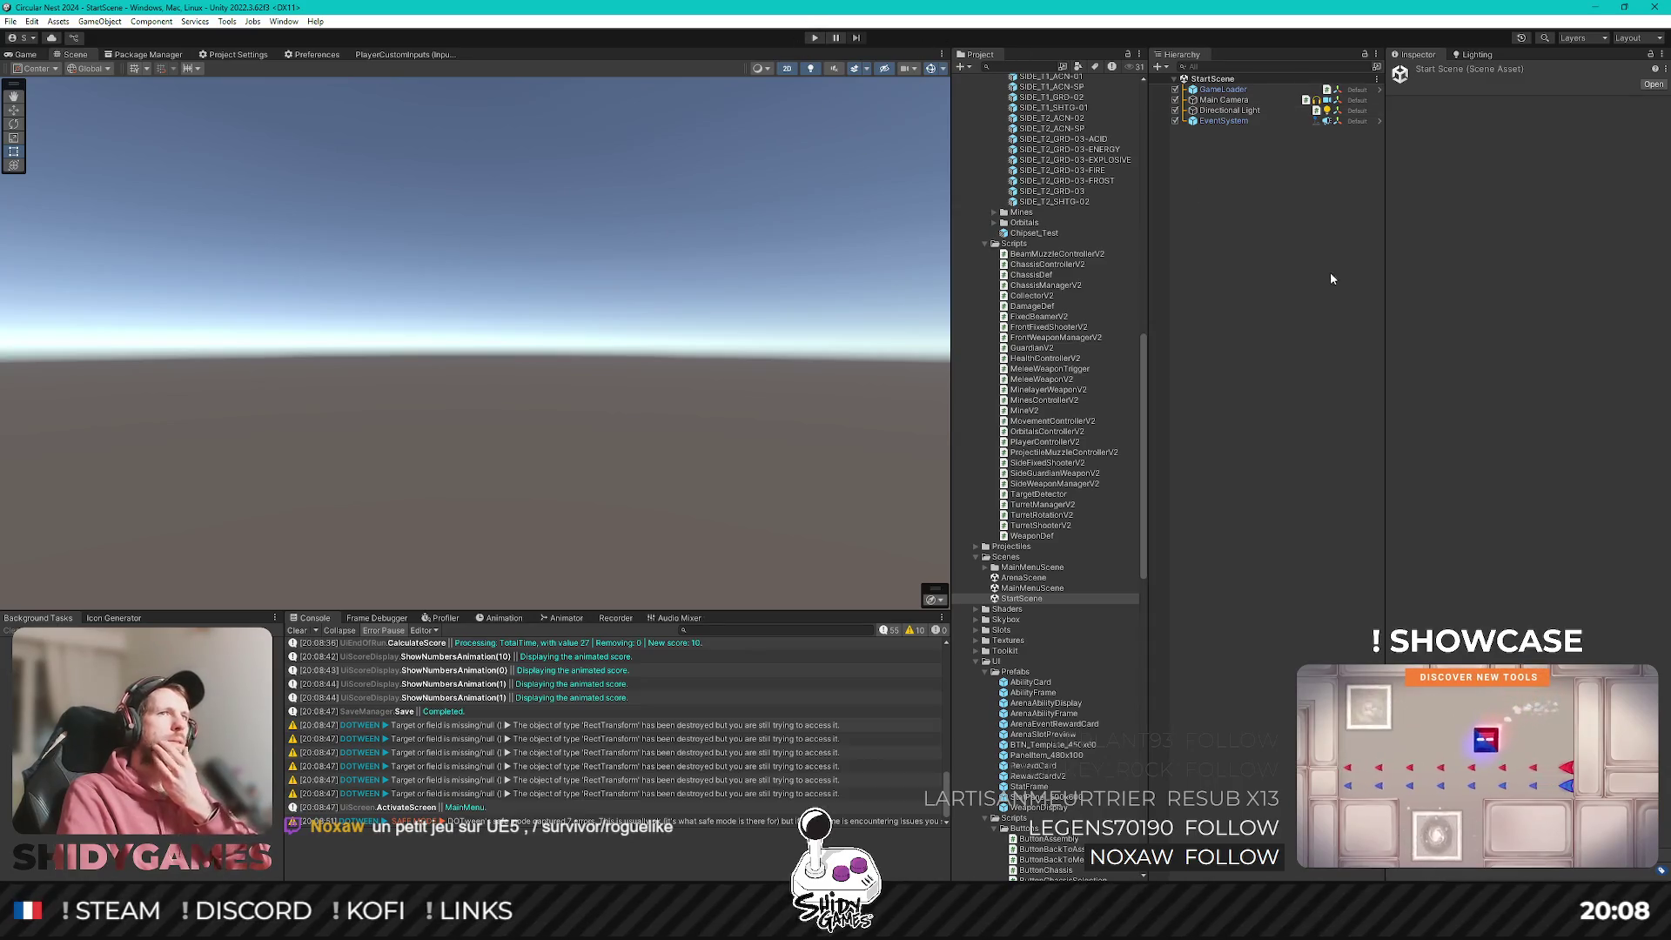
scroll(1073, 319, up, 10)
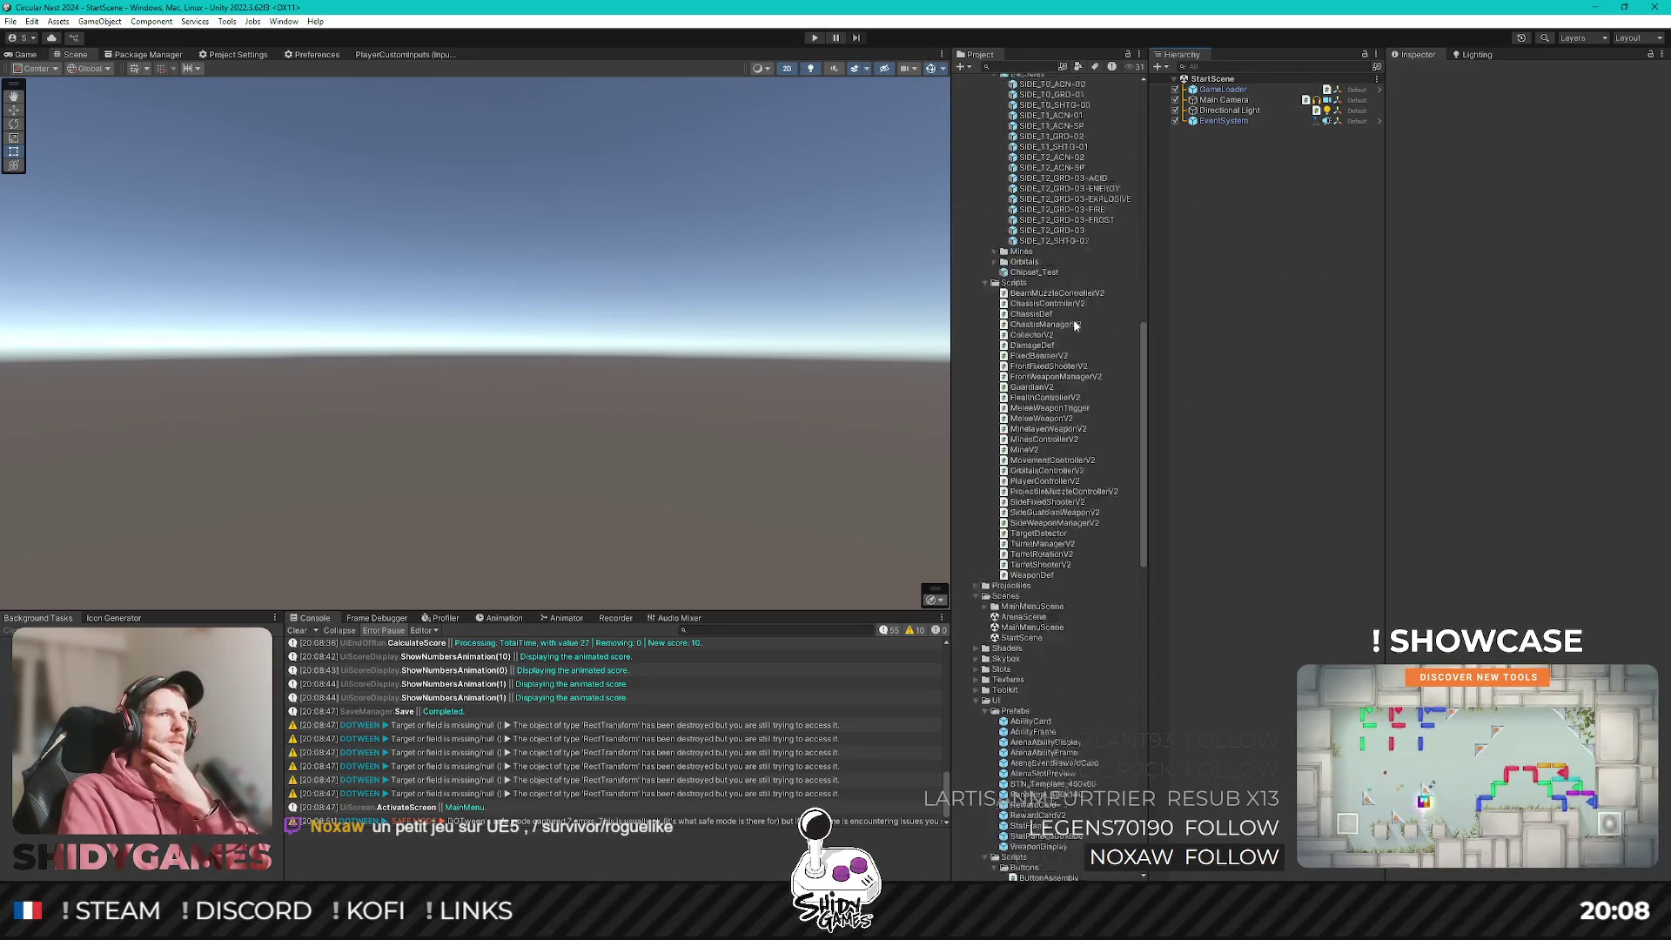
click(1032, 369)
double_click(1037, 371)
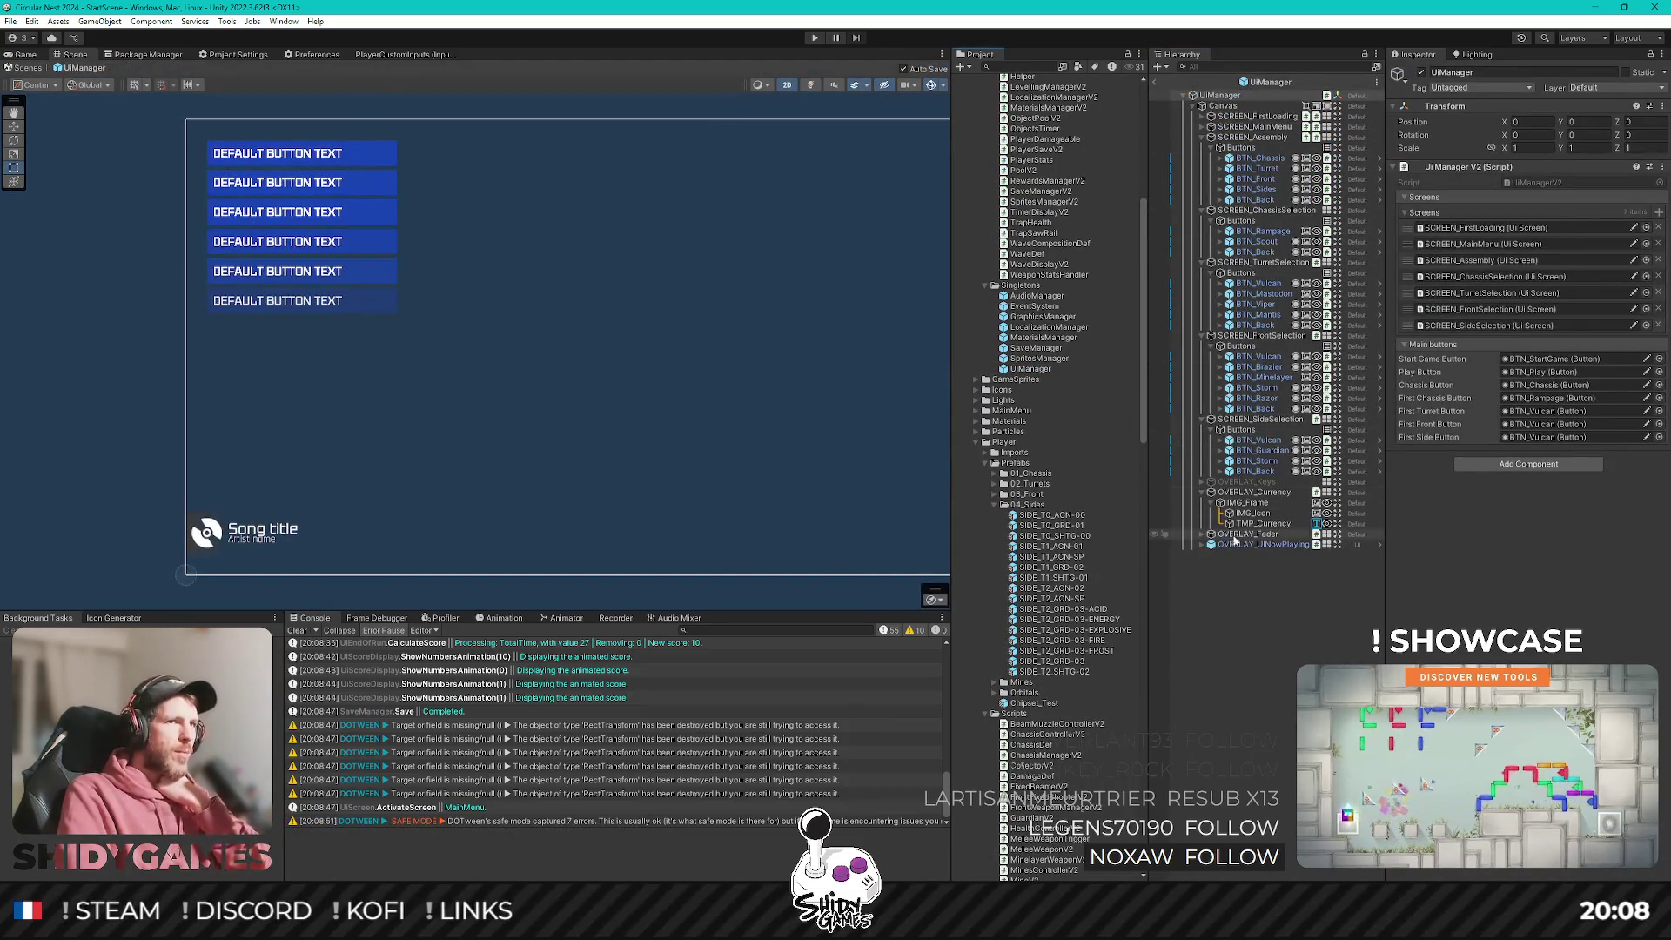
Add a Canvas Renderer to OVERLAY_Fader with Cull Transparent Mesh turned on.
click(1234, 537)
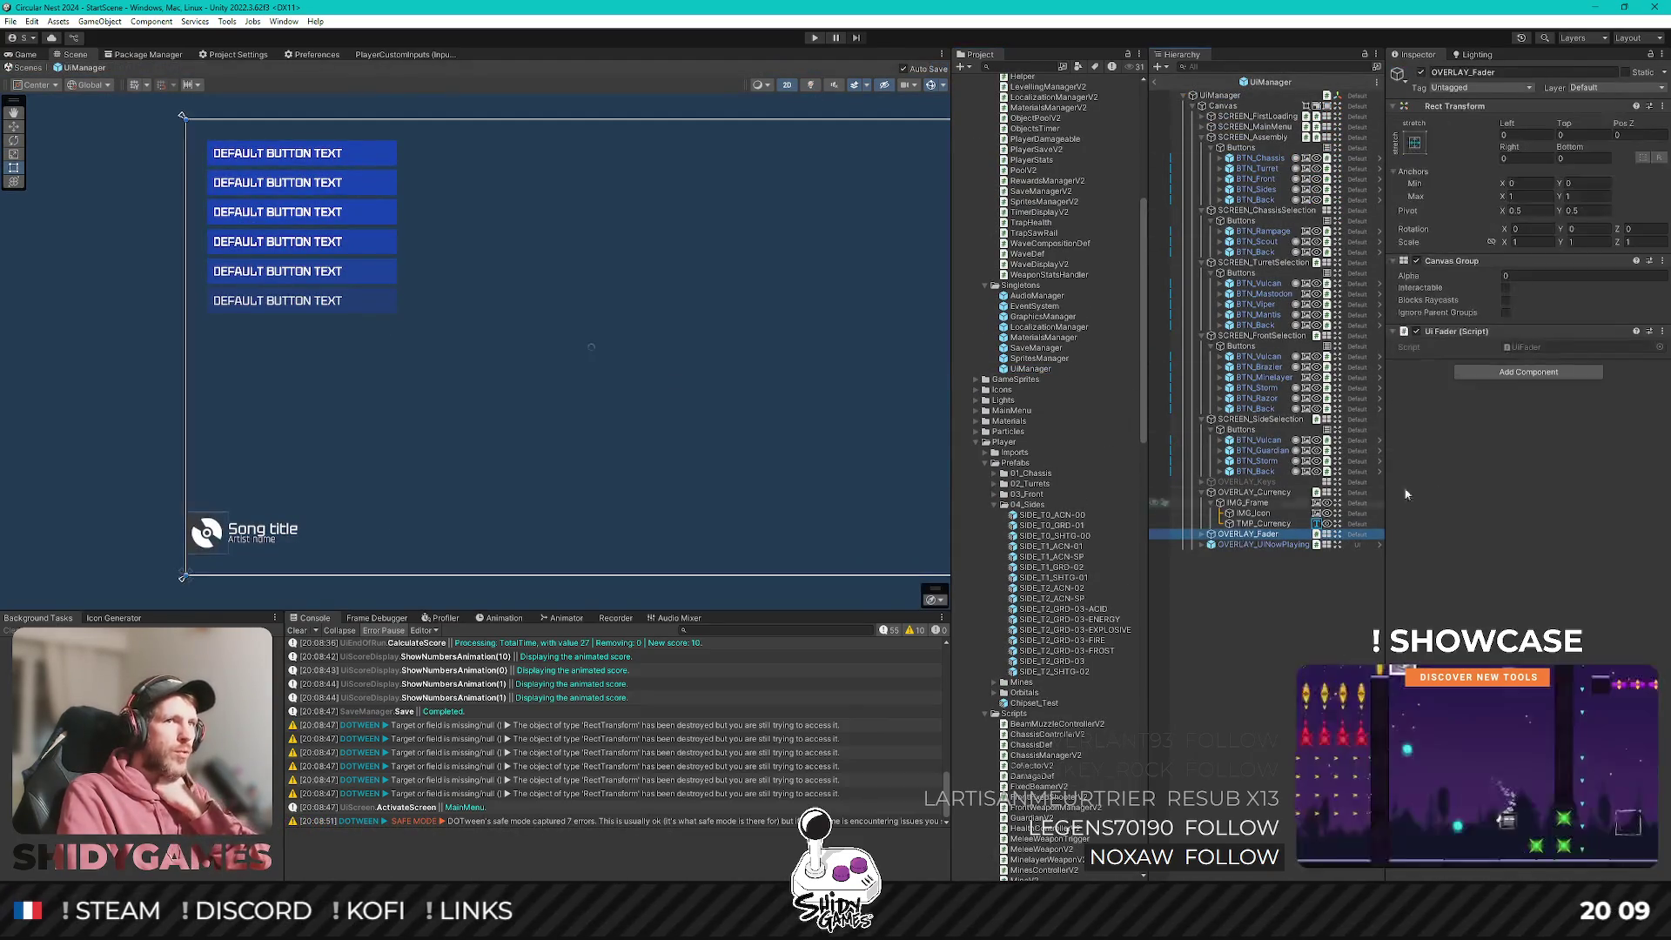
click(1505, 375)
text(can)
key(Down)
key(Down)
key(Down)
key(Down)
key(Return)
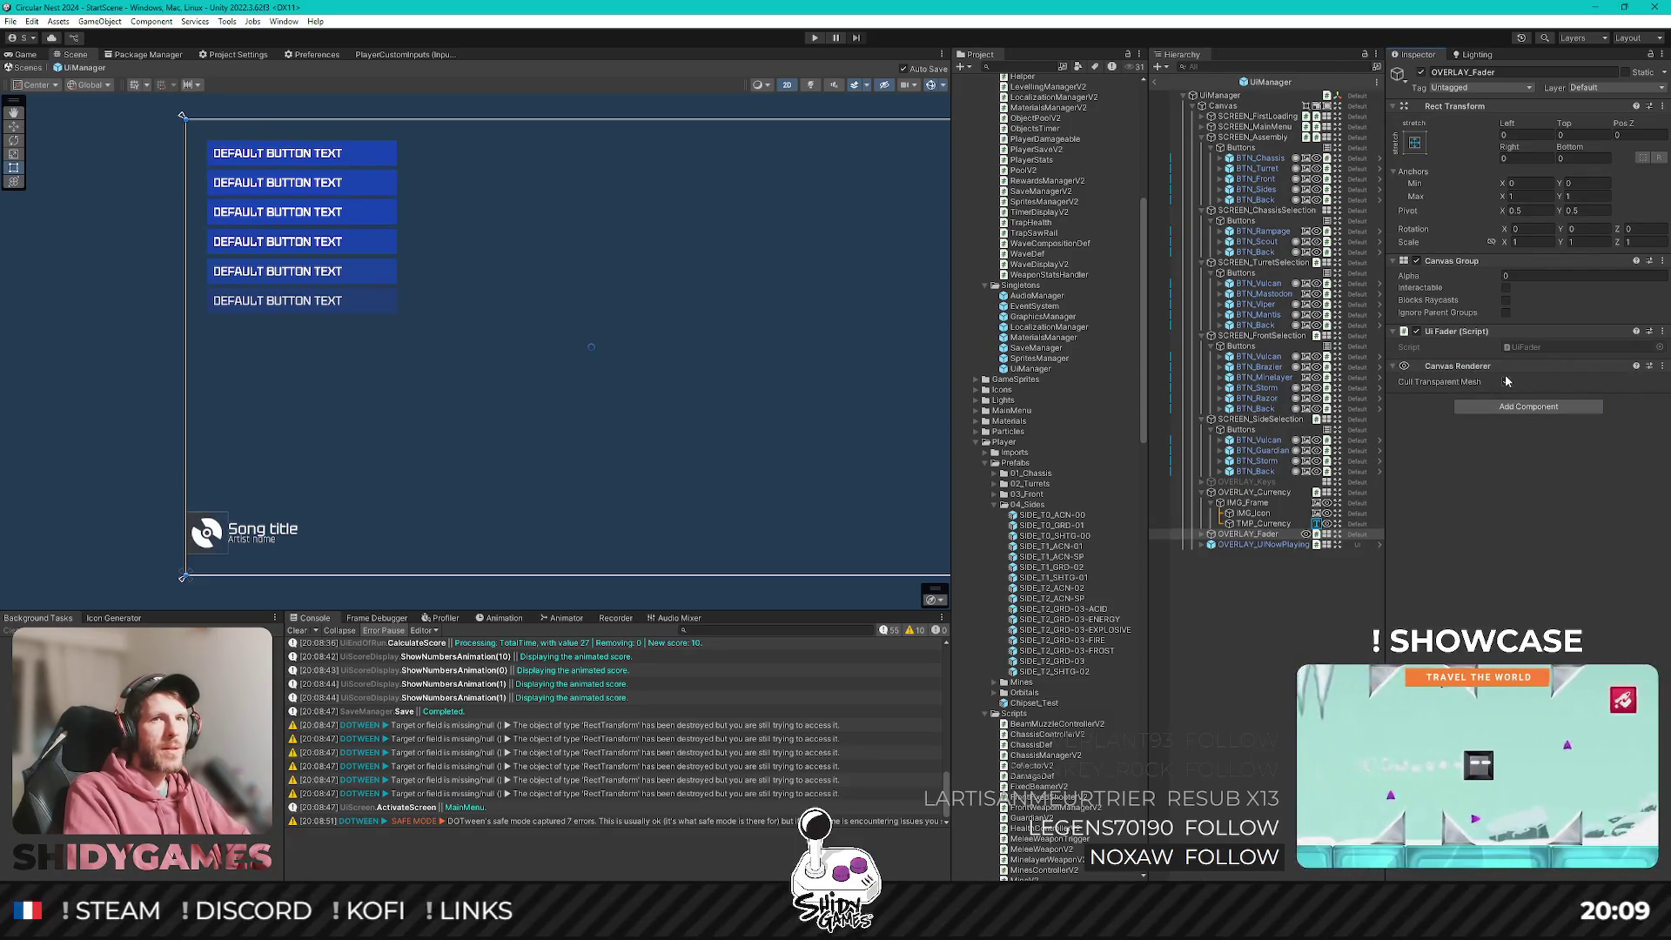
click(1505, 381)
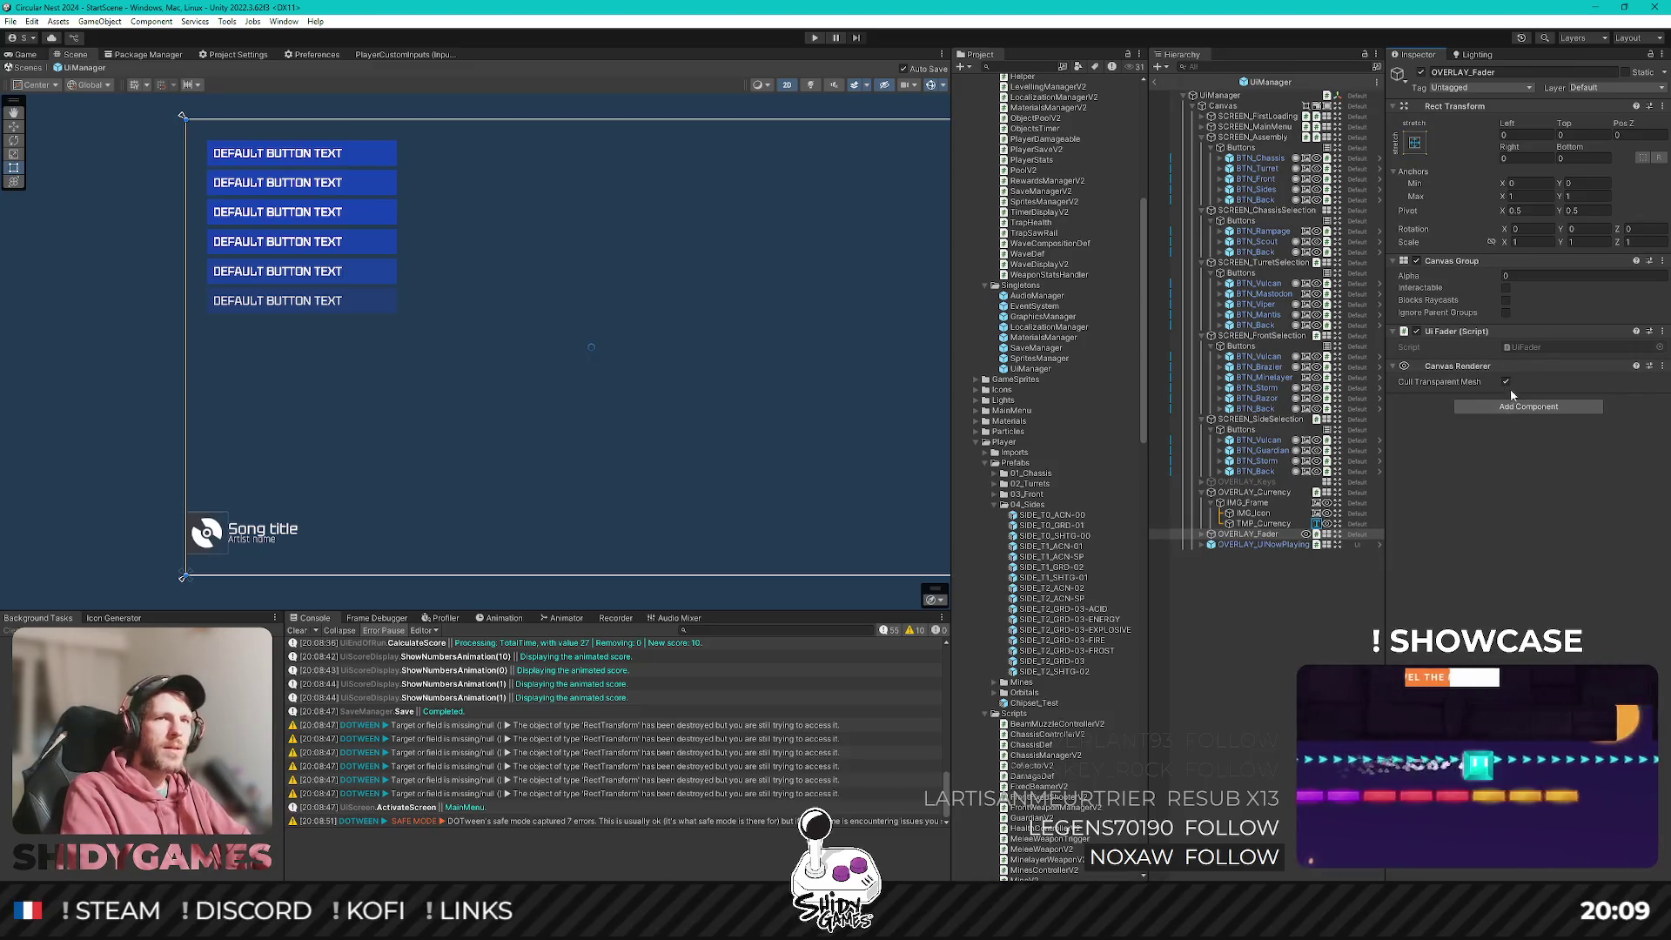
Add a Canvas to OVERLAY_Fader with Override Sorting and Sort Order 999, then exit the prefab.
click(1507, 408)
text(canv)
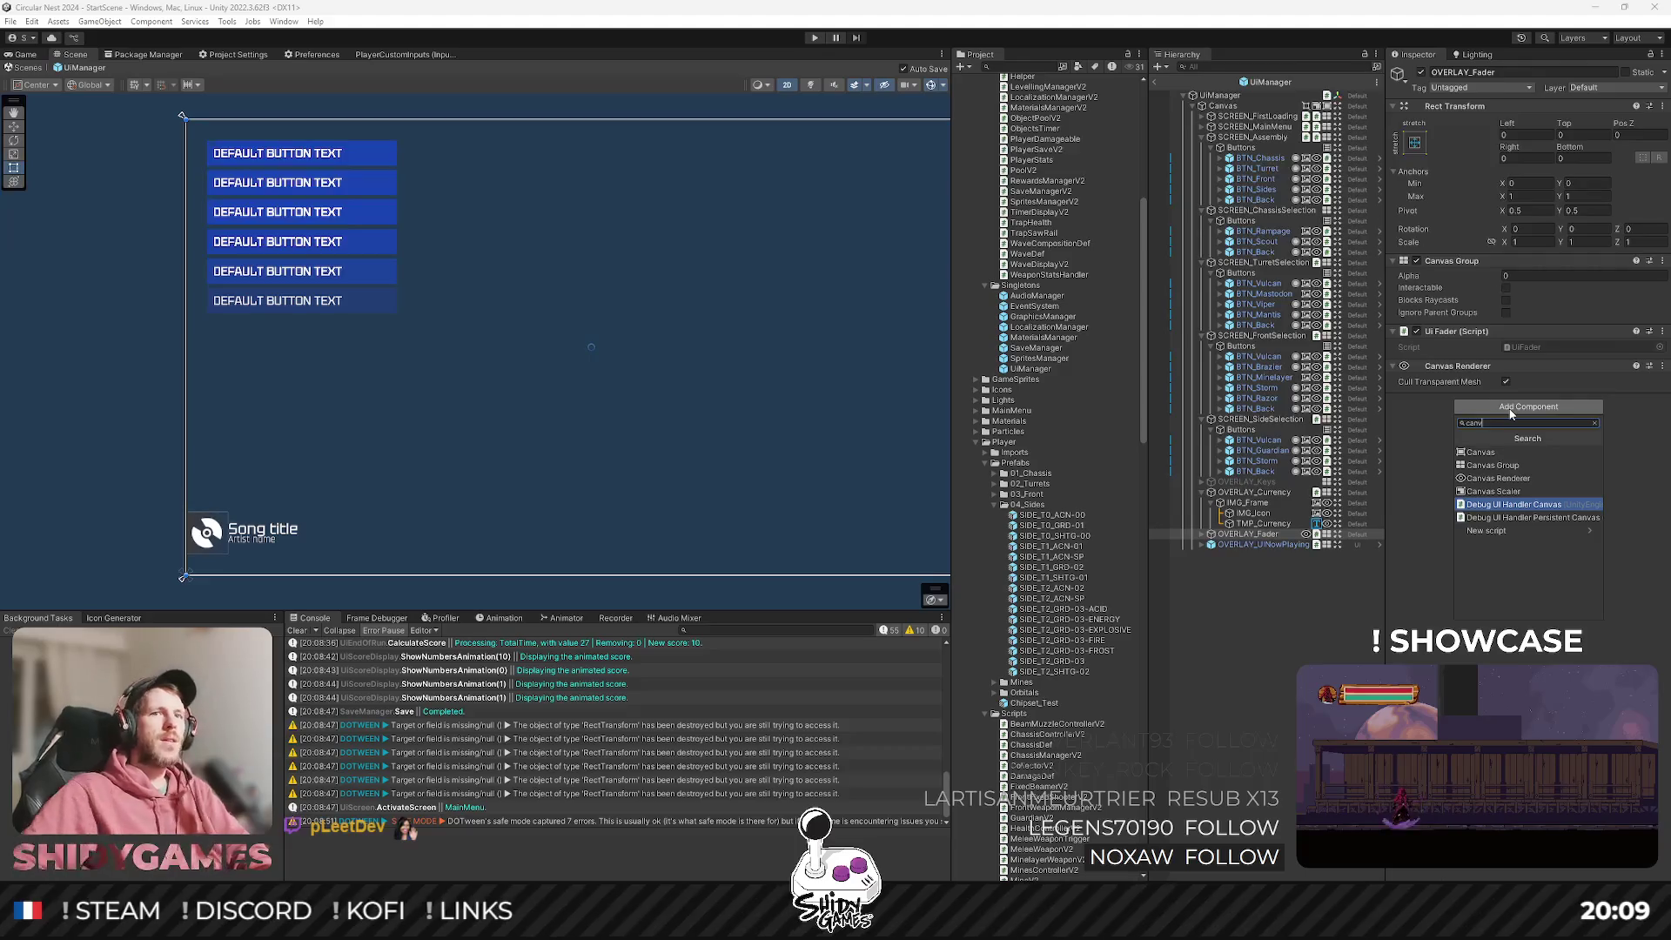
click(1492, 453)
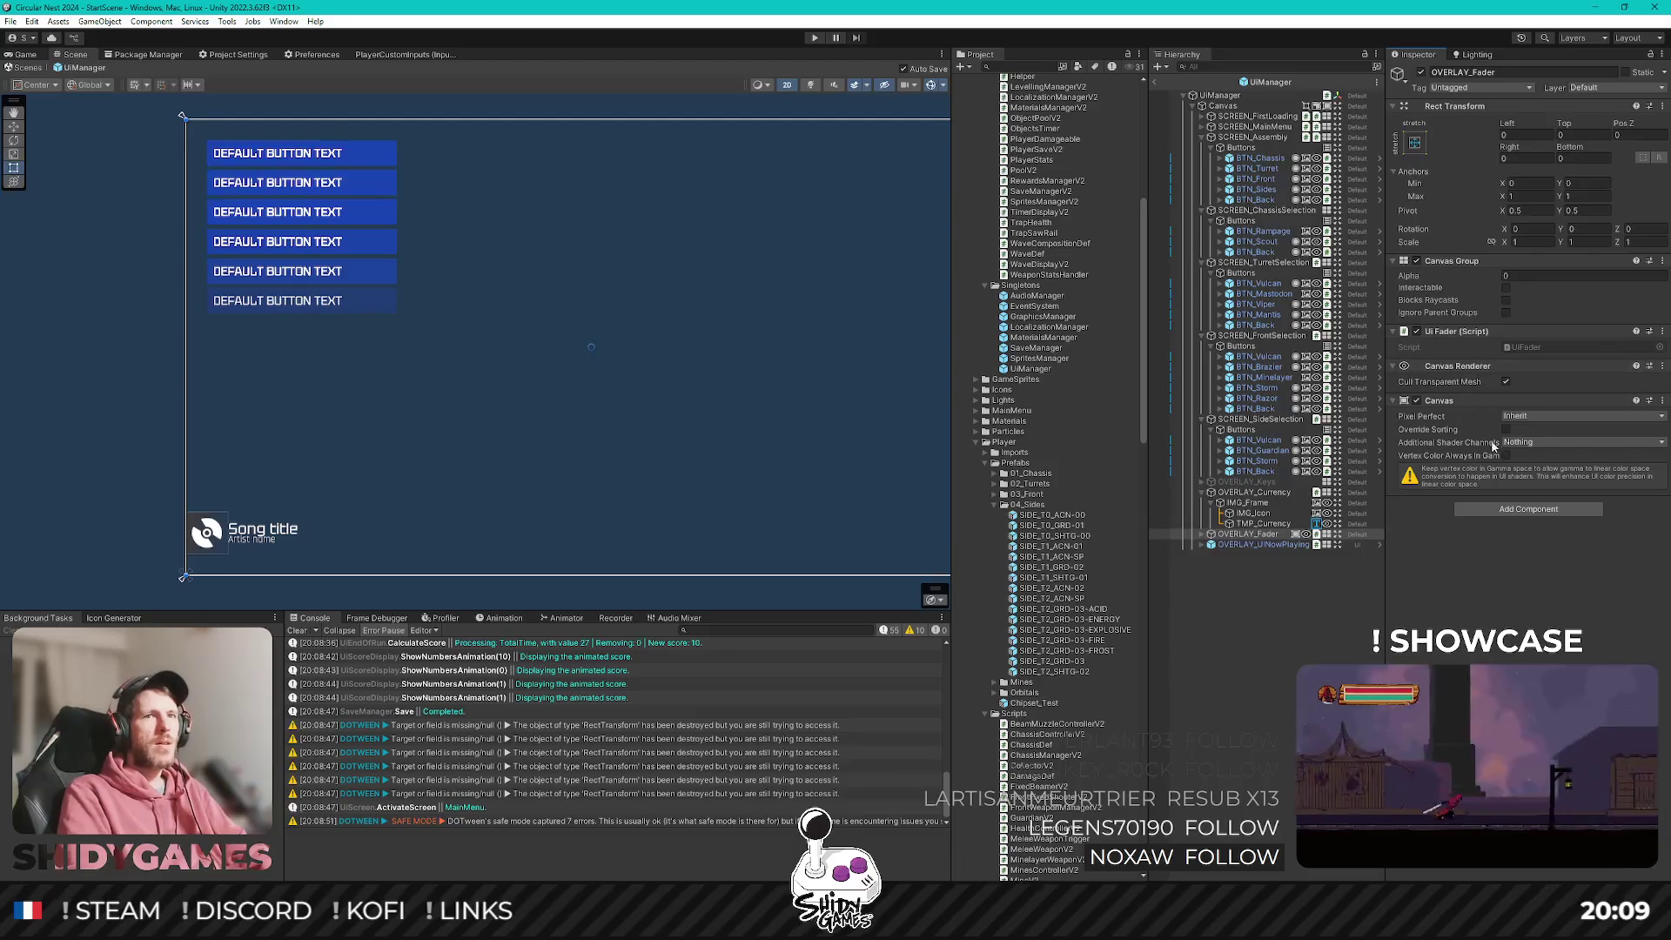
click(1506, 429)
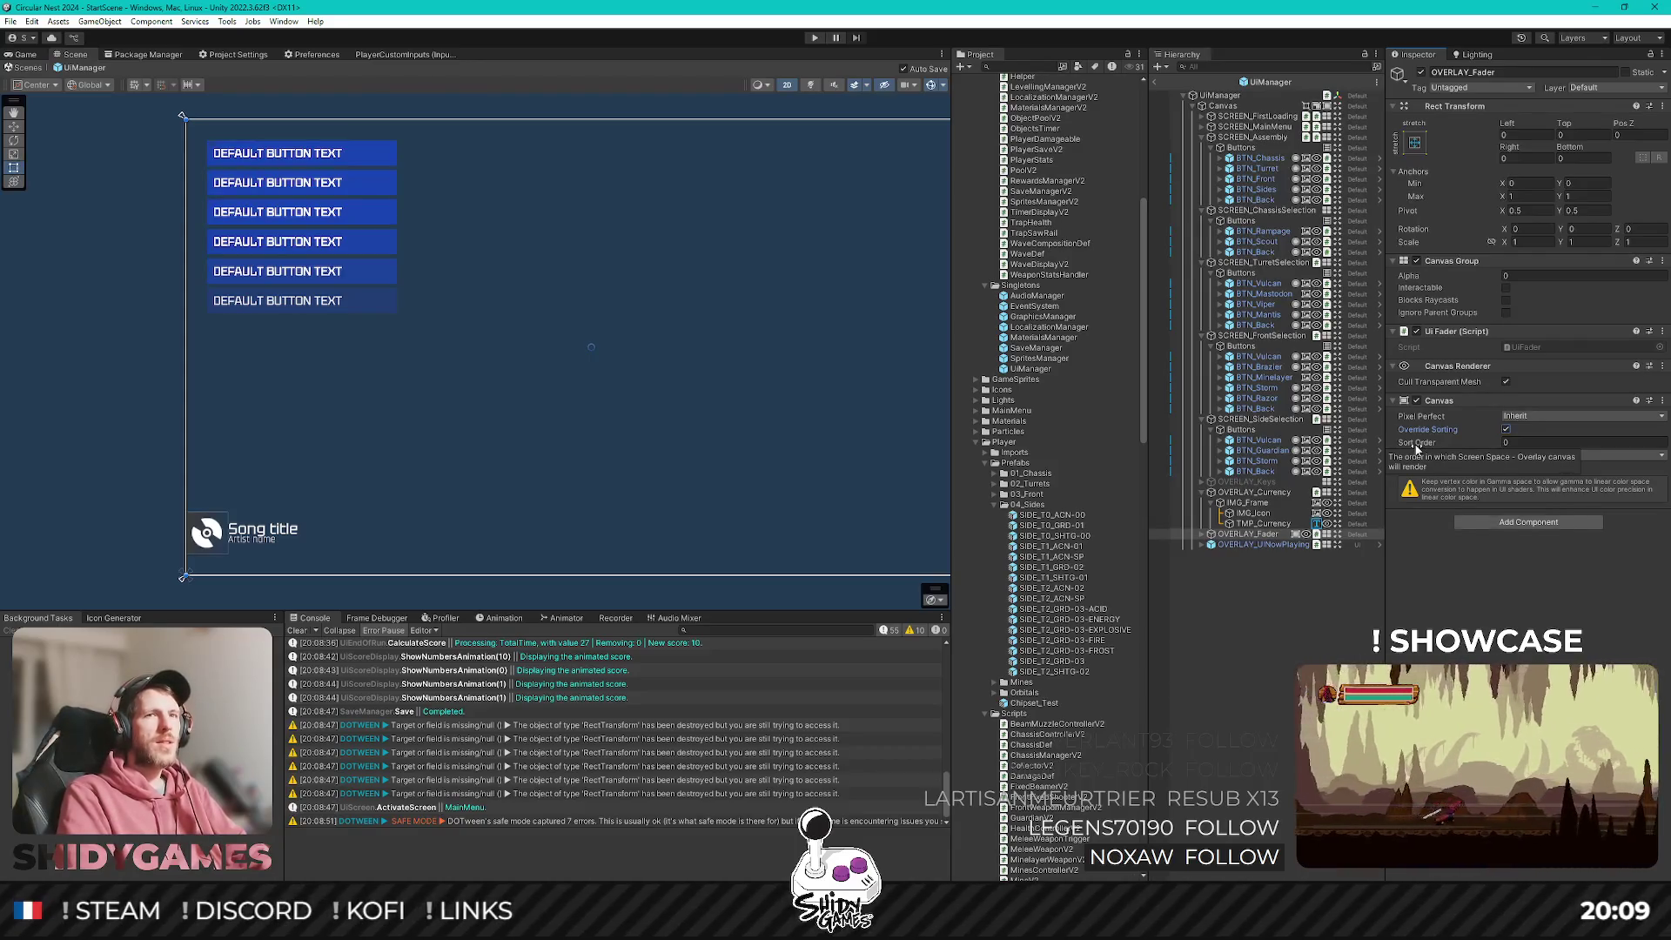
click(1526, 442)
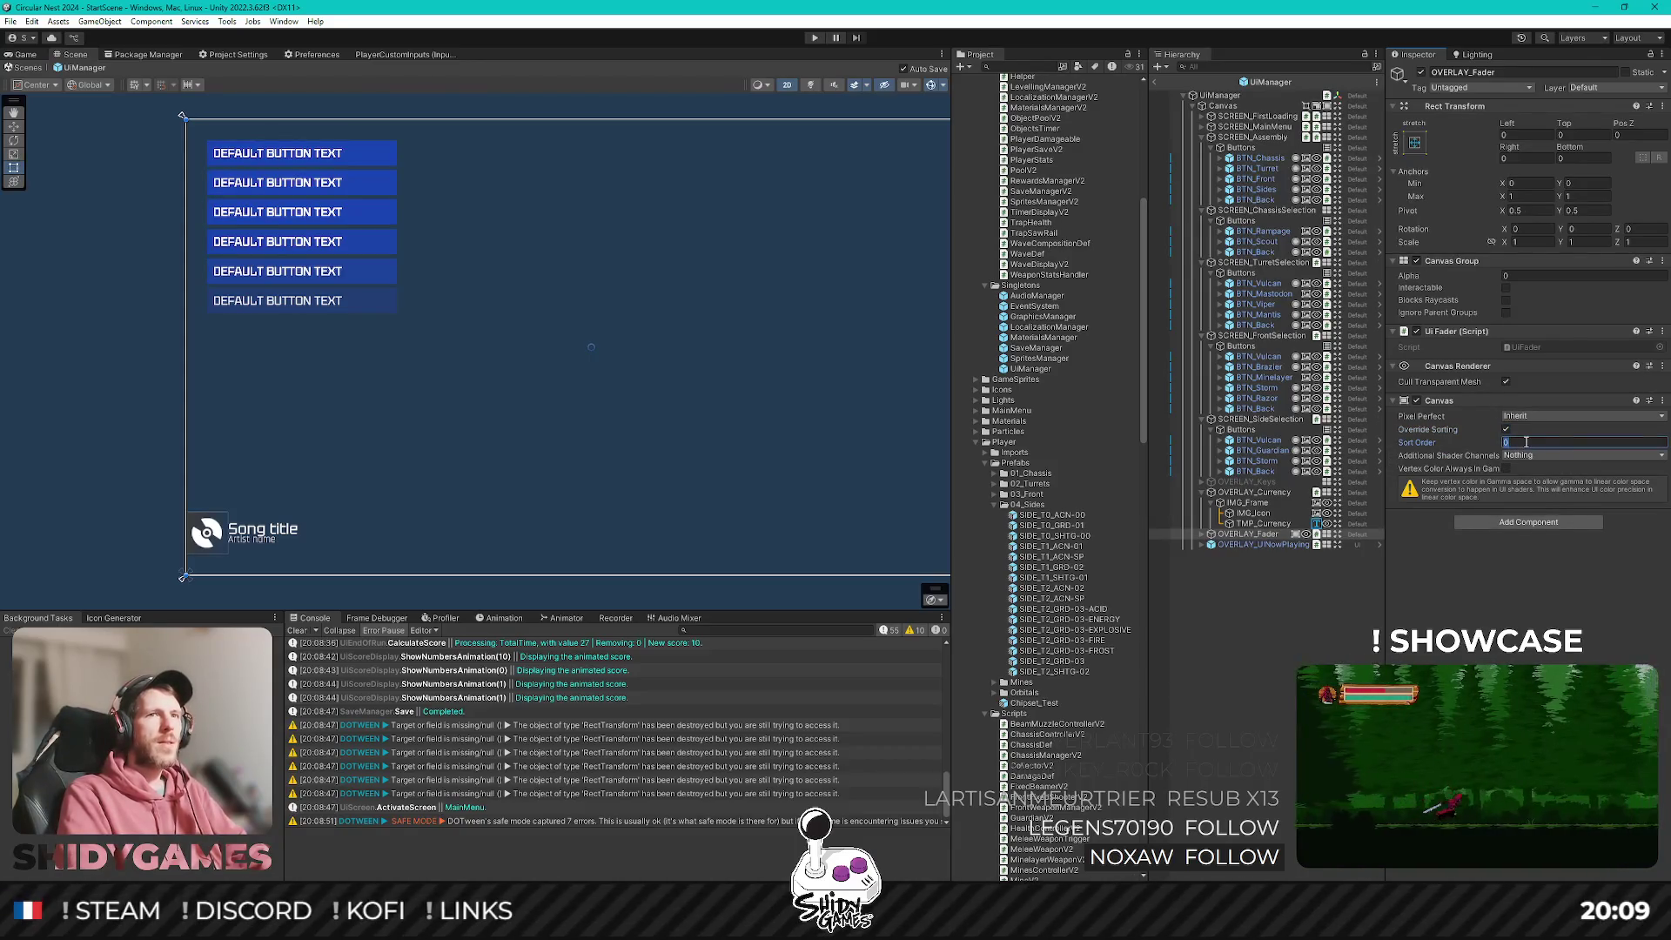
text(999)
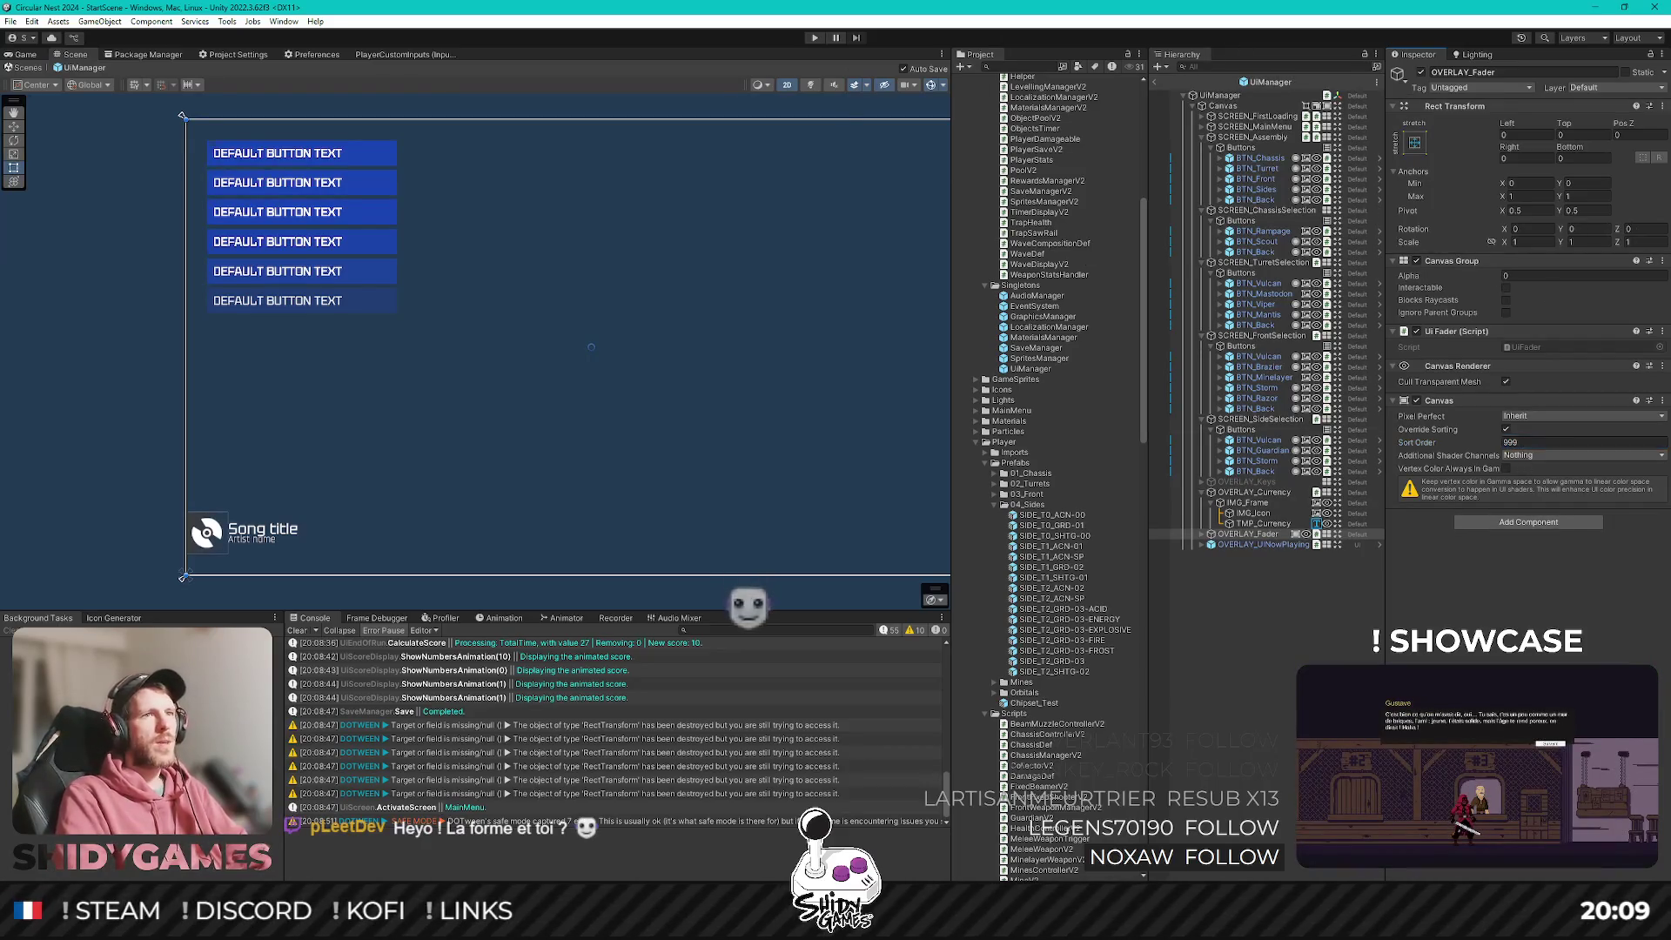
click(846, 109)
click(1157, 81)
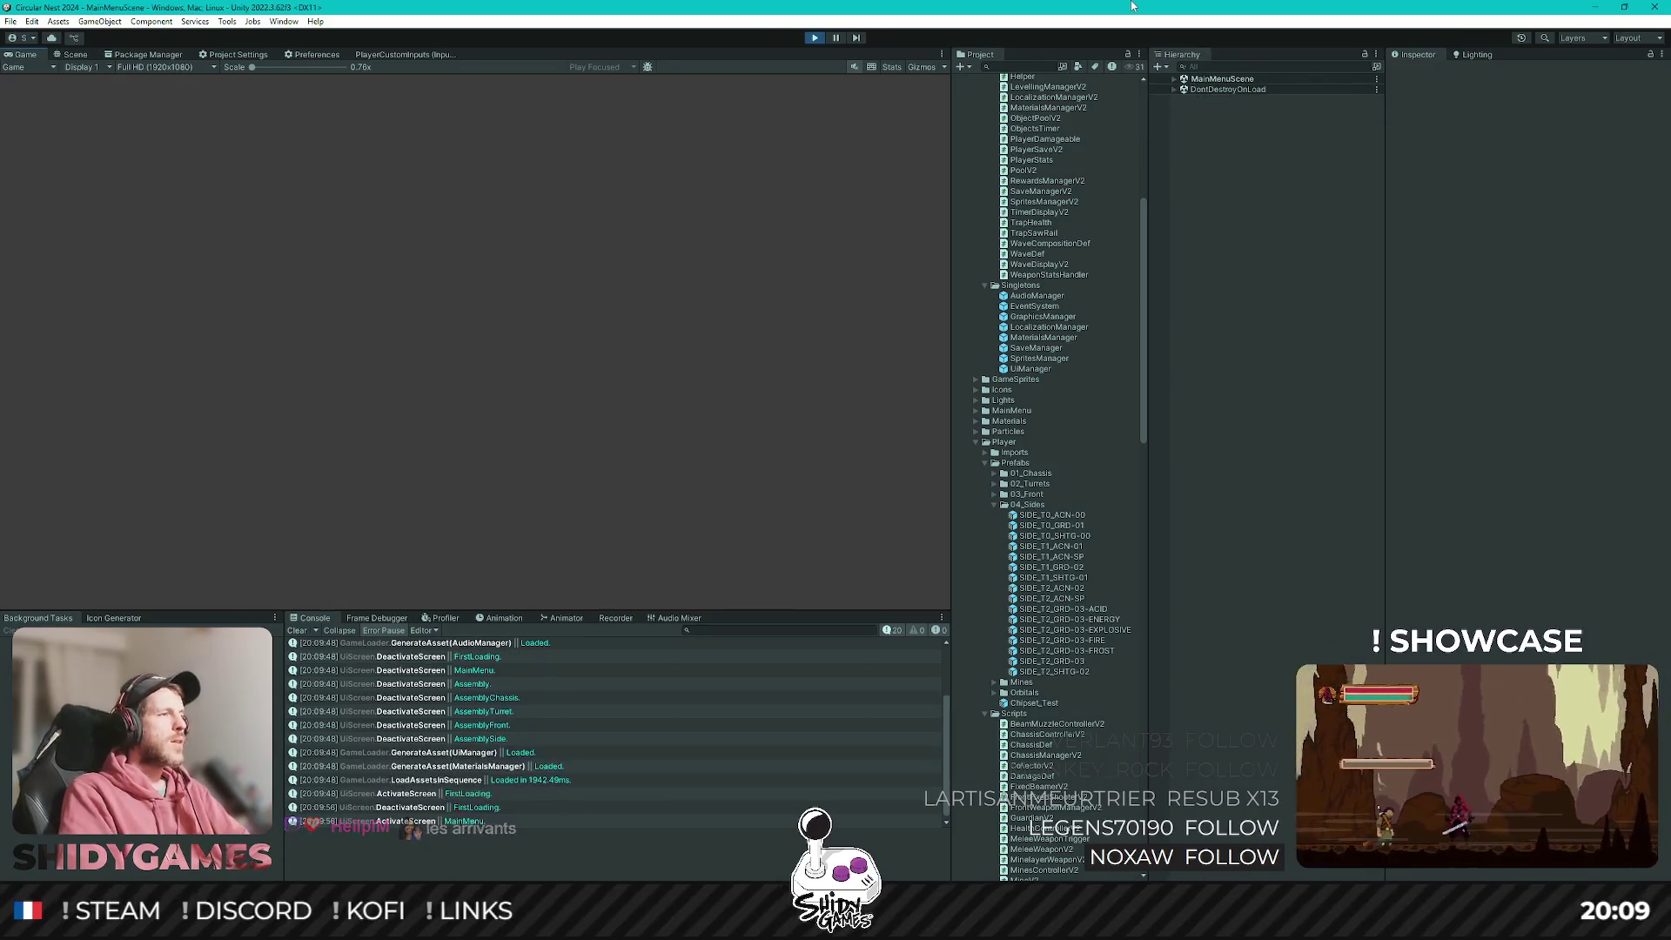
Open the Assembly screen and browse the turret weapons, including DEVASTATOR MK1 and RAILGUN.
key(Down)
key(Return)
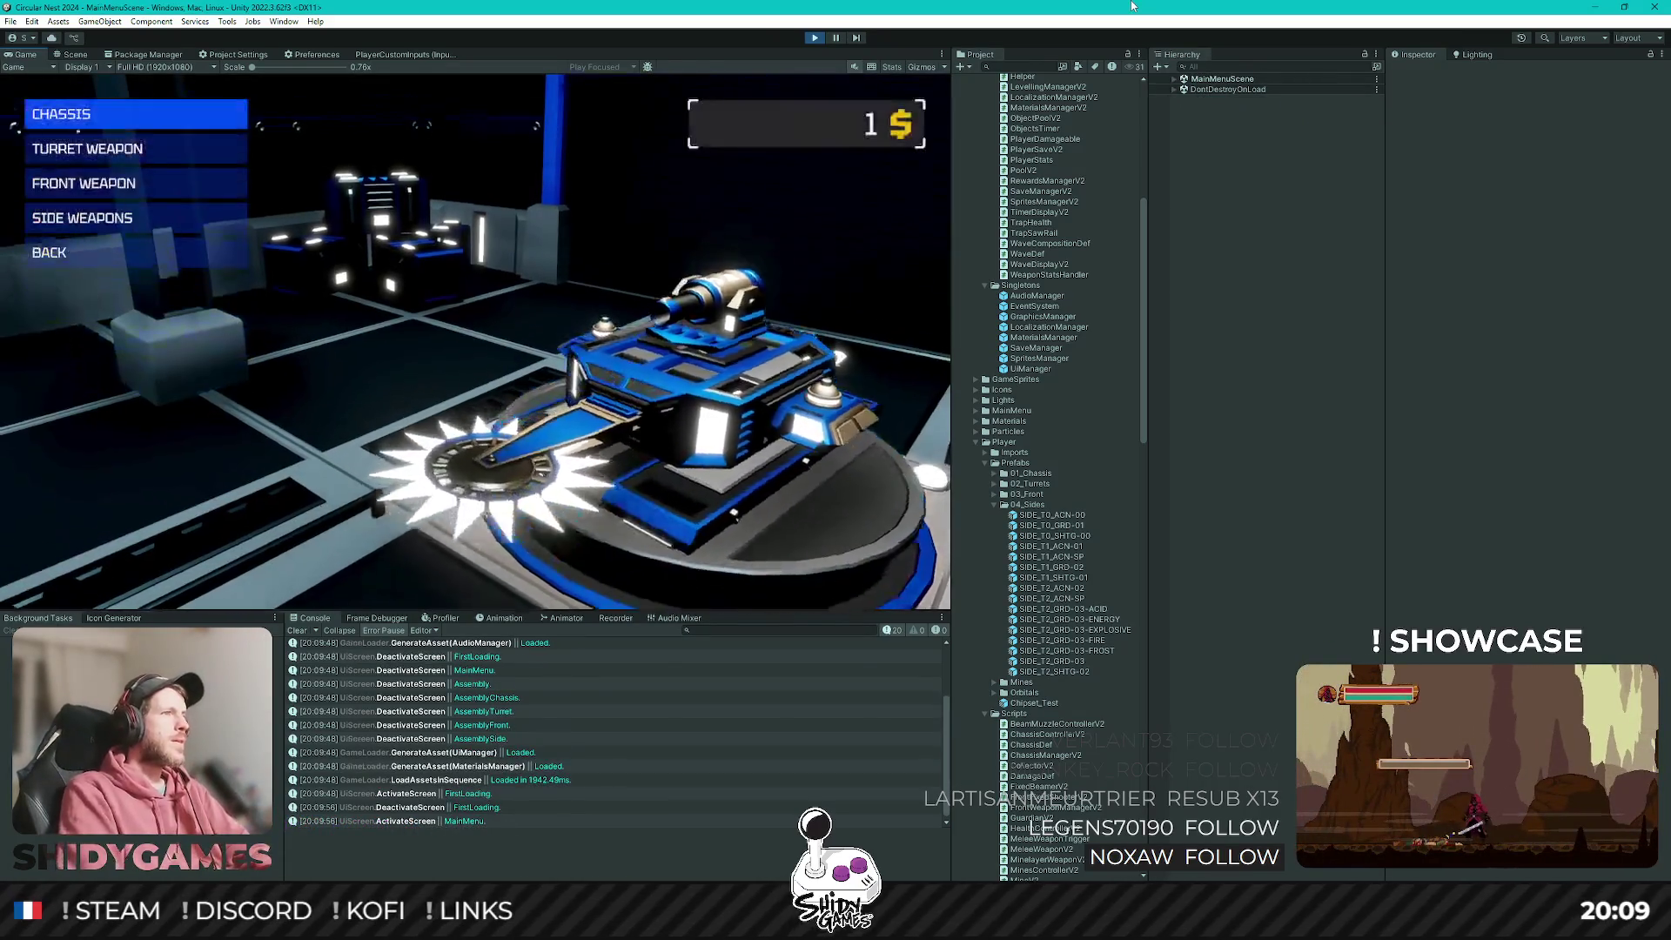
key(Down)
key(Down)
key(Up)
key(Return)
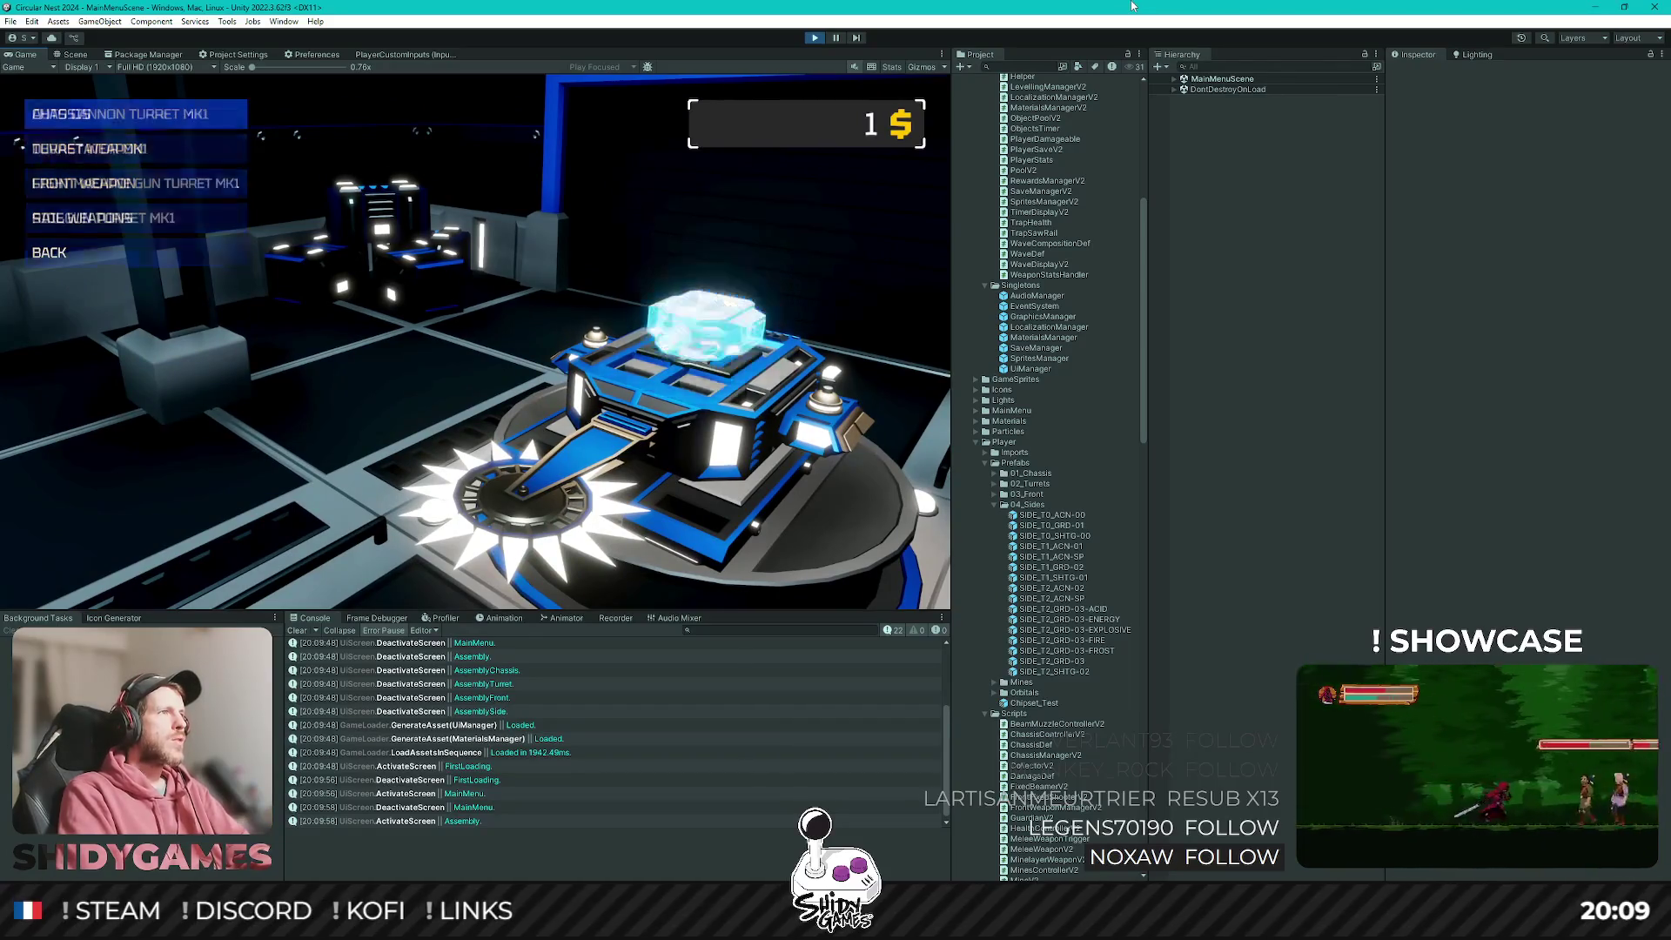
key(Down)
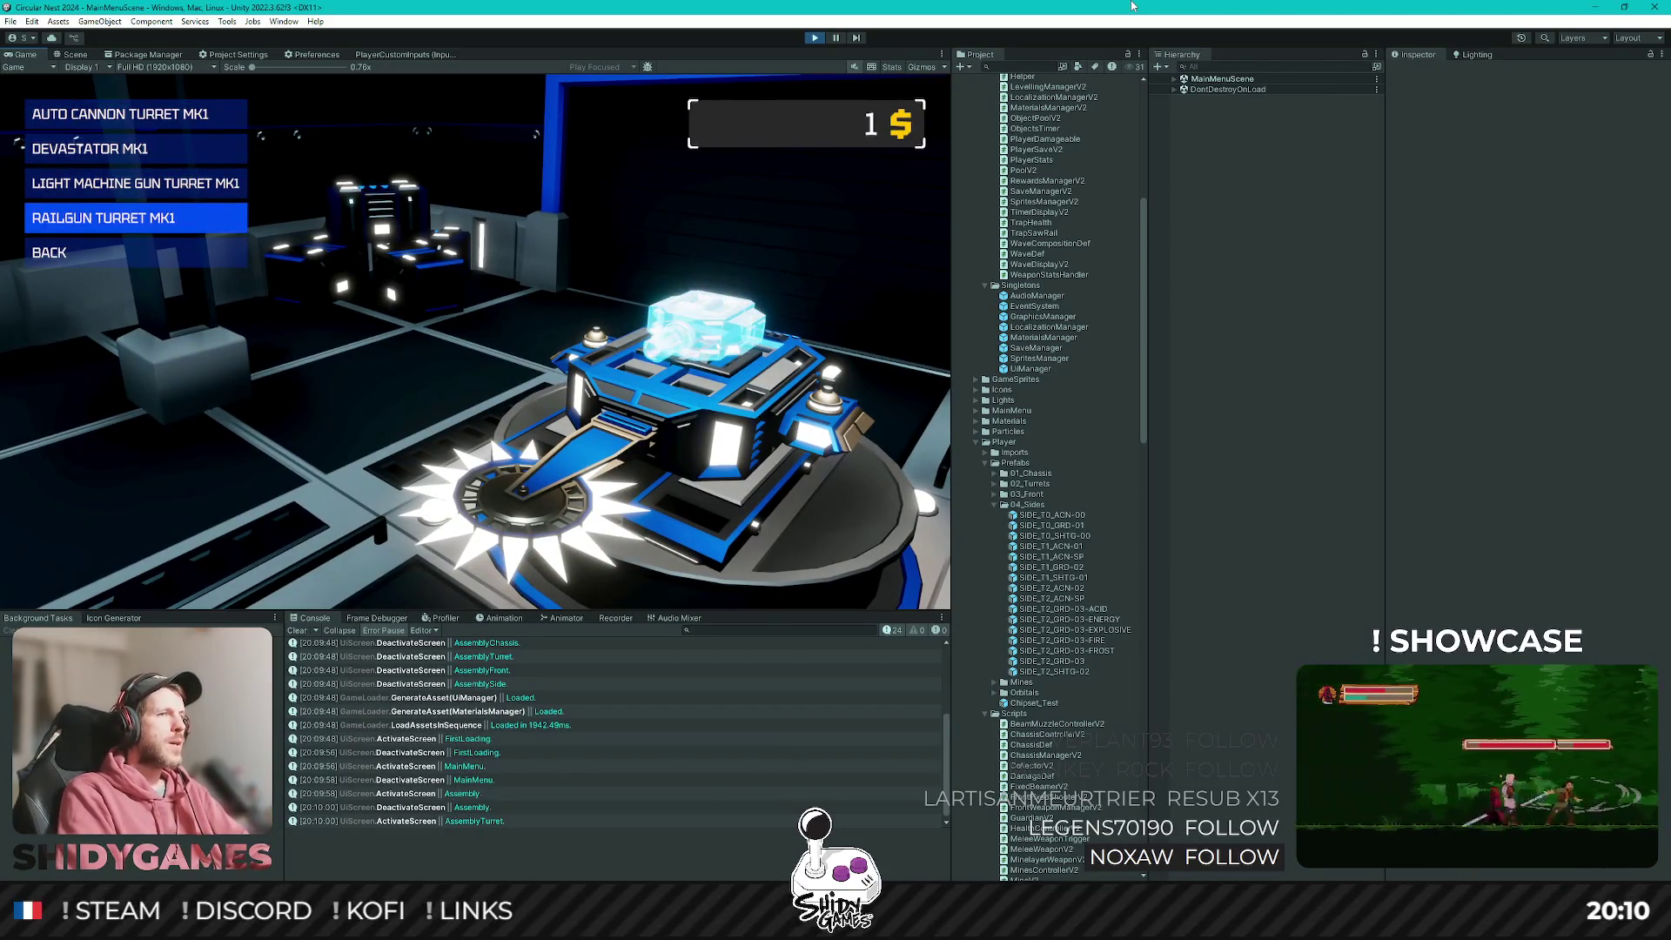
key(Up)
key(Up)
key(Up)
key(Up)
key(Up)
key(Up)
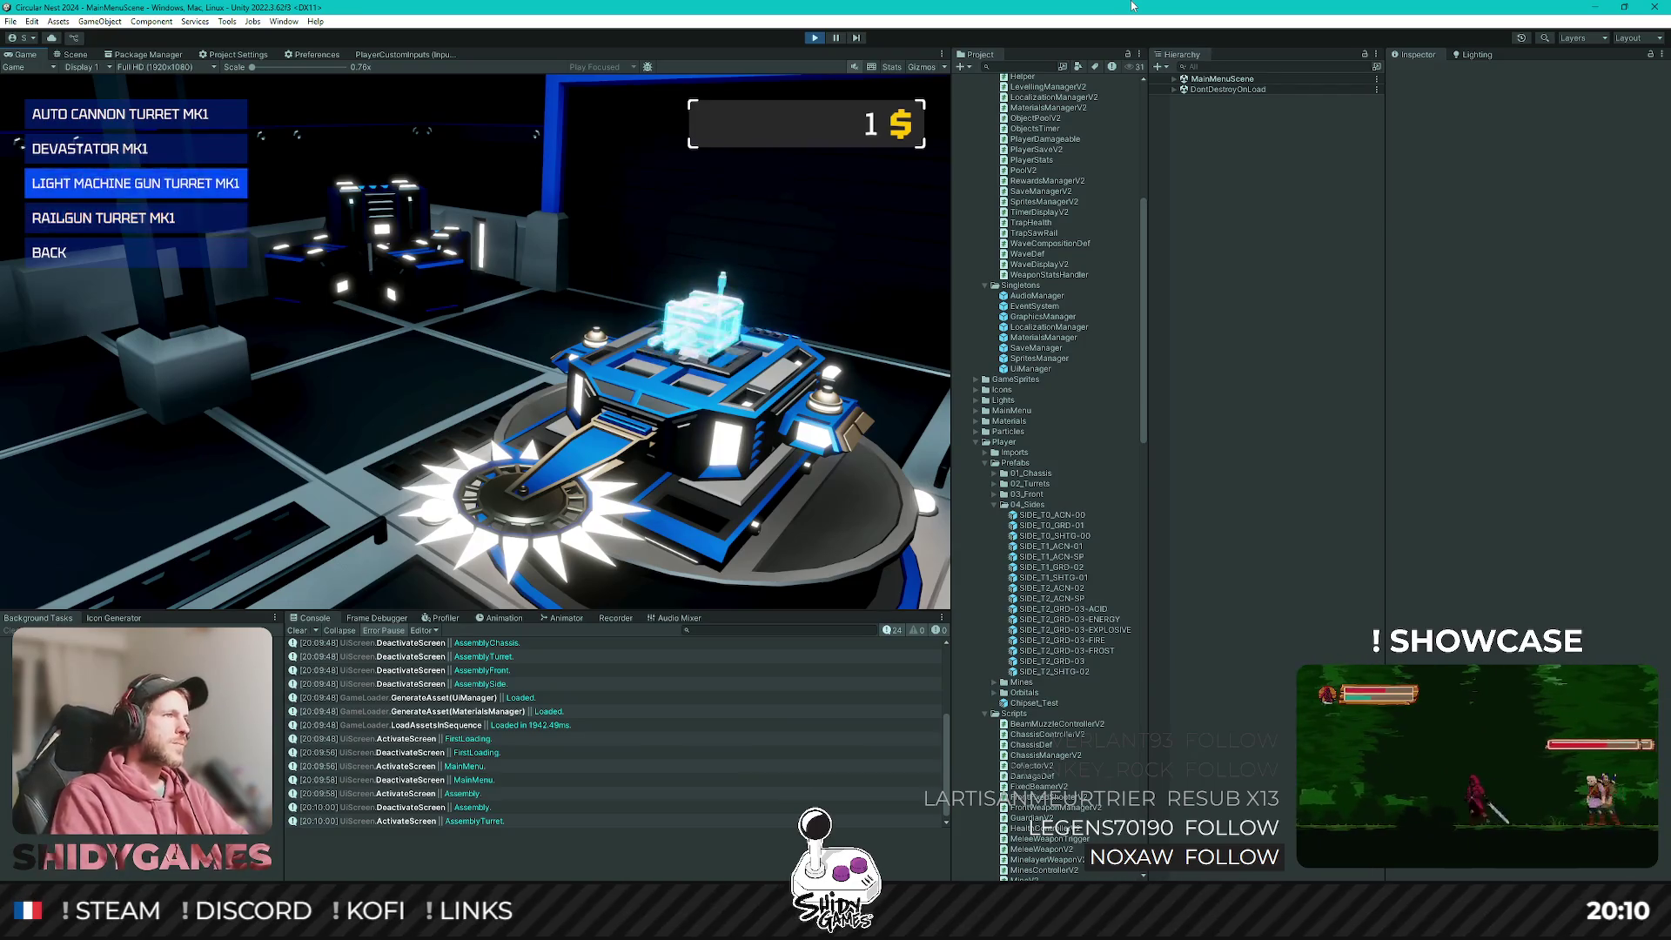
key(Down)
key(Down)
key(Down)
Browse the front weapon options, go back to the main menu and start a new arena run.
key(Down)
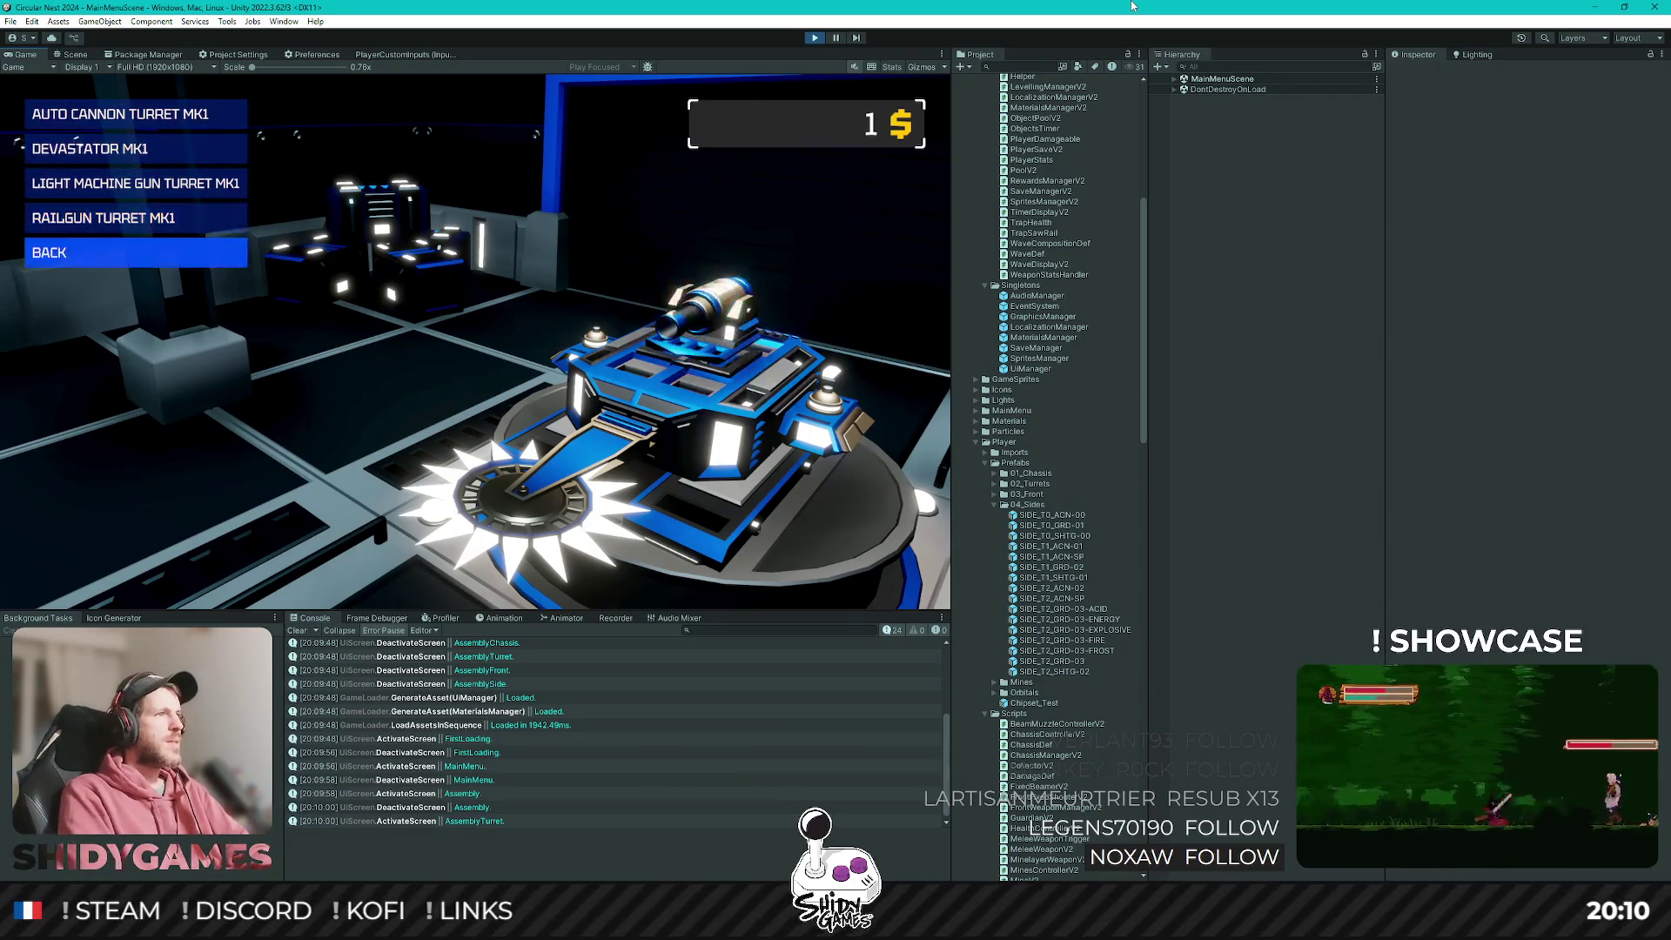
key(Return)
key(Down)
key(Down)
key(Return)
key(Down)
key(Down)
key(Down)
key(Down)
key(Down)
key(Up)
key(Up)
key(Up)
key(Down)
key(Down)
key(Down)
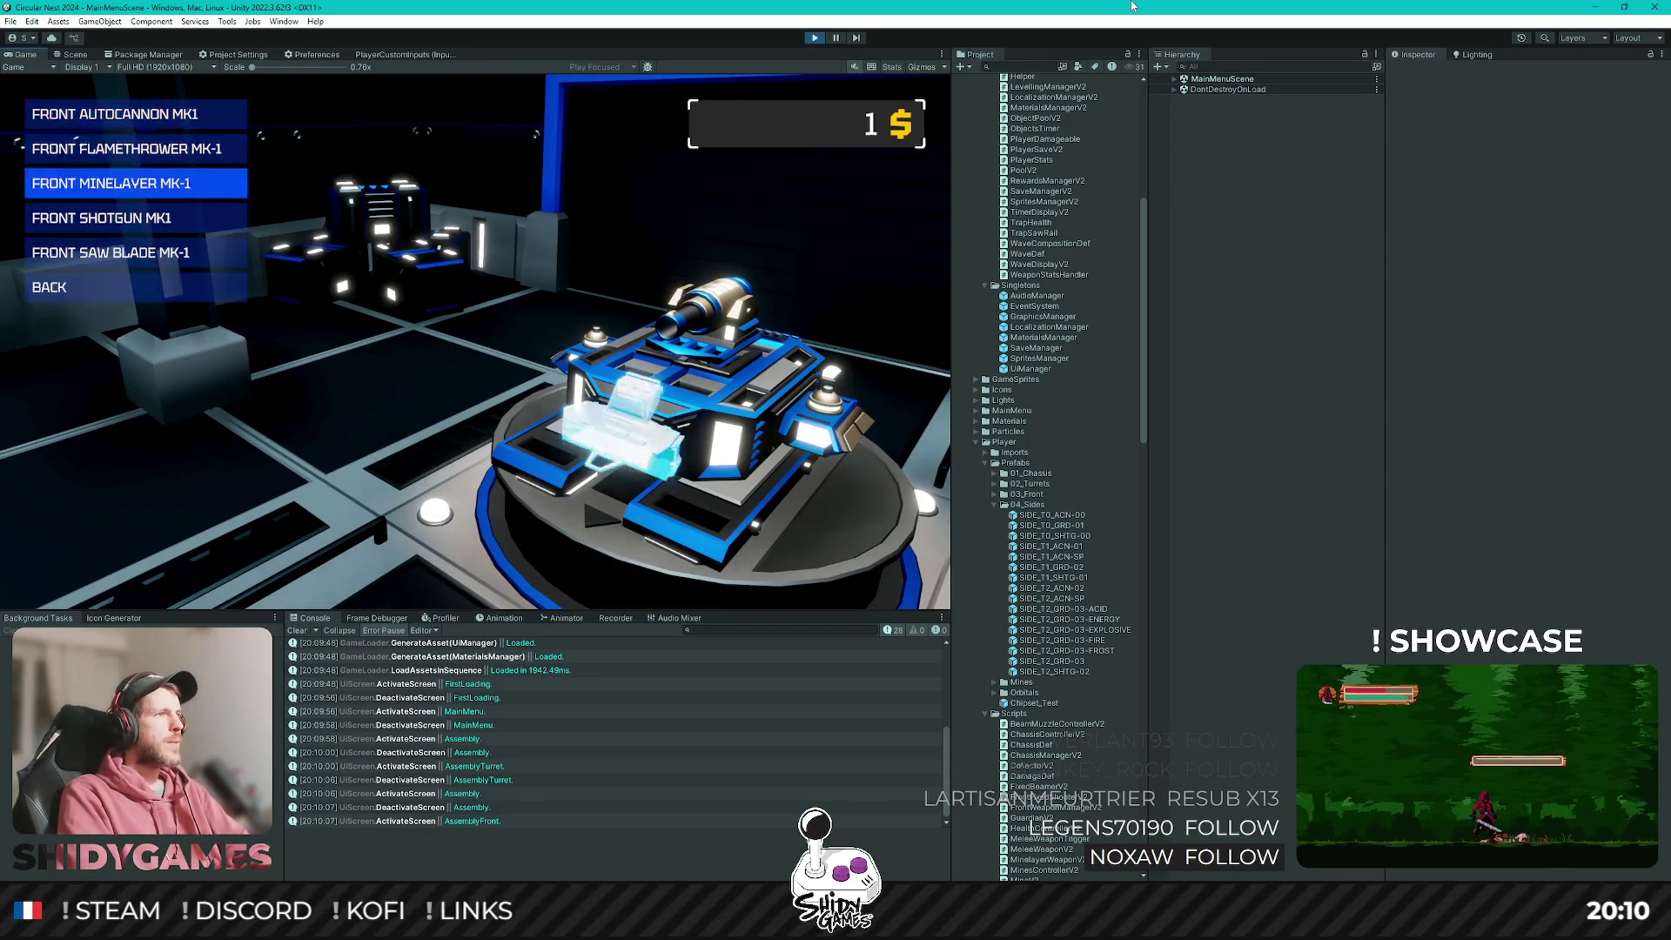
key(Return)
key(Down)
key(Down)
key(Down)
key(Down)
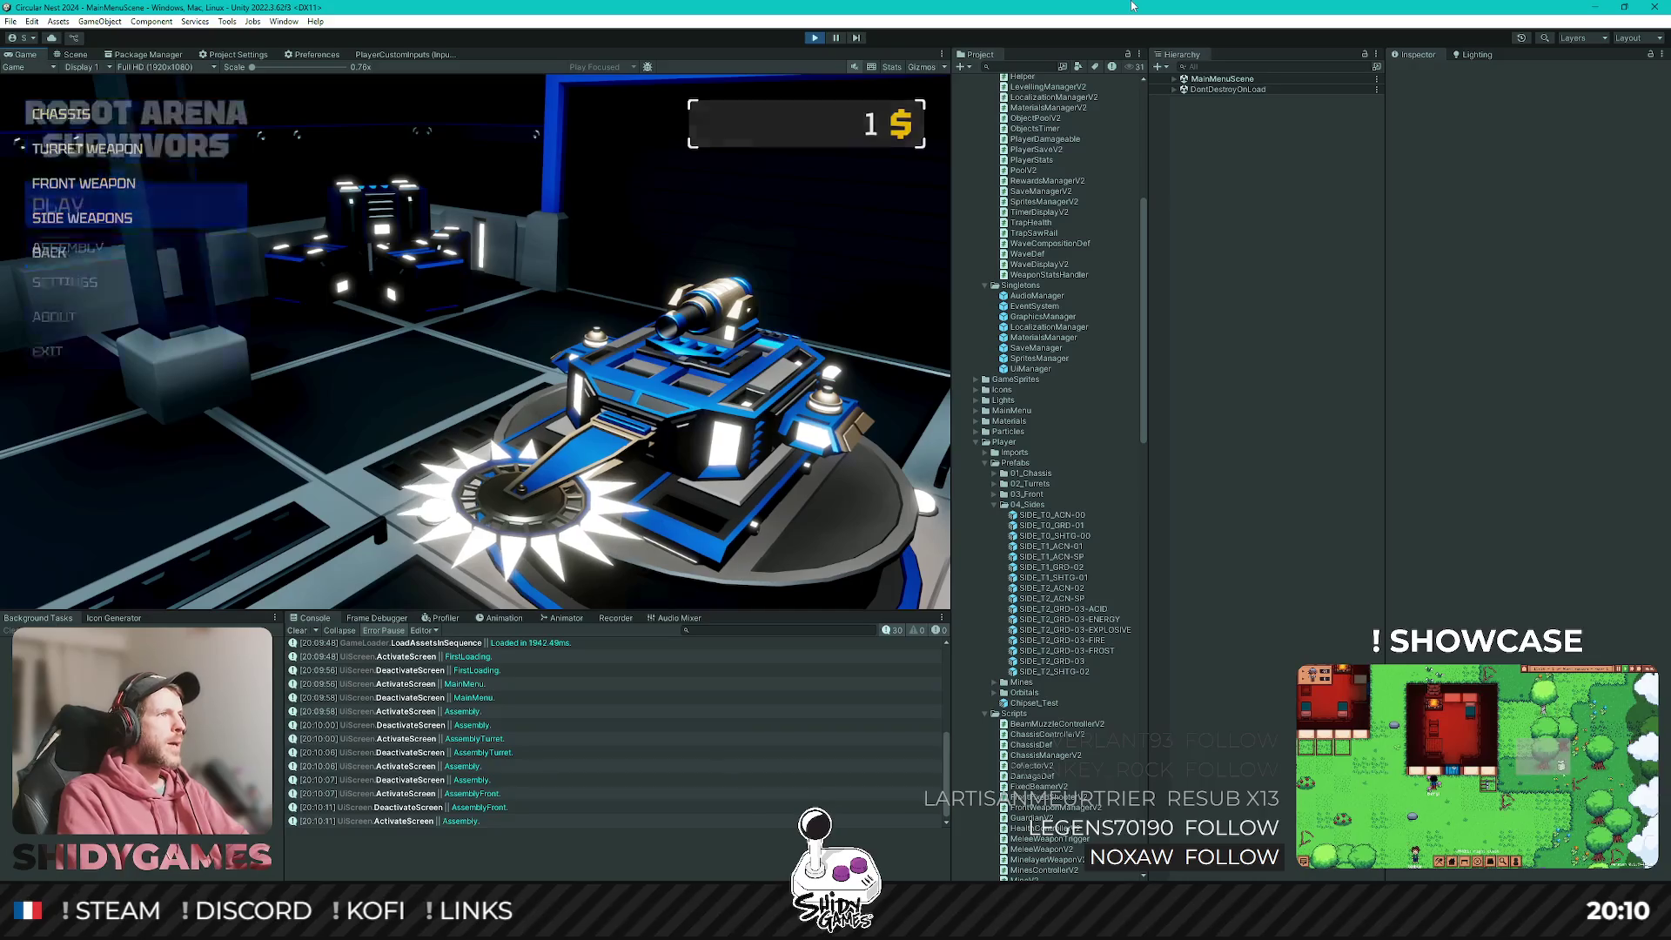
key(Return)
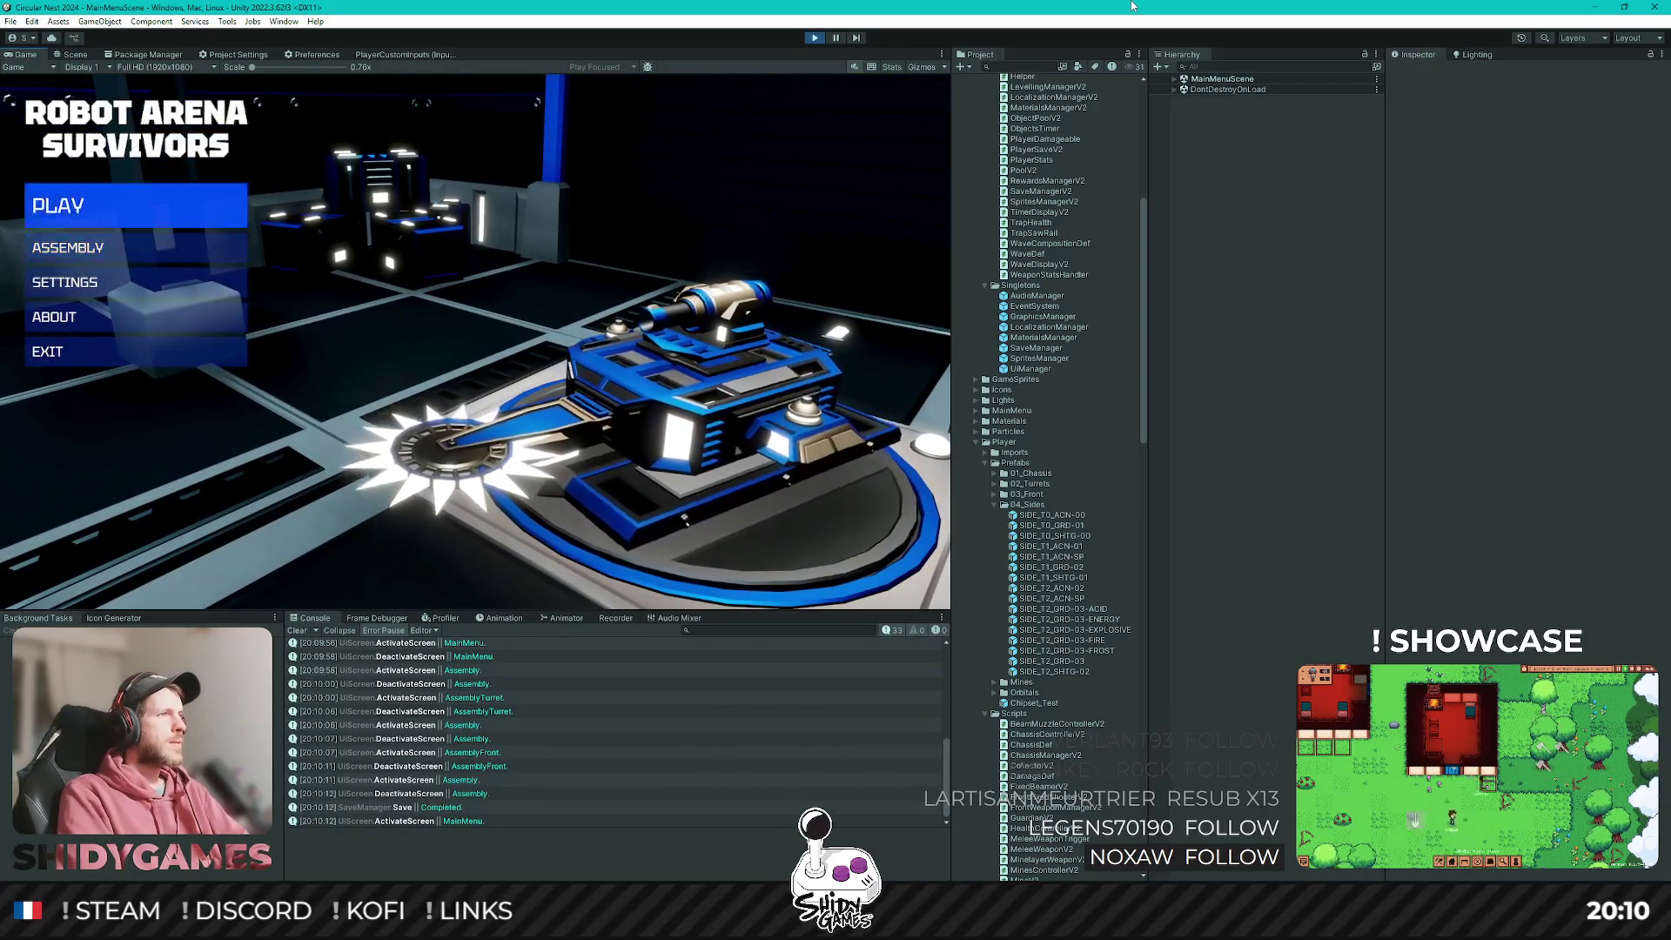
key(Return)
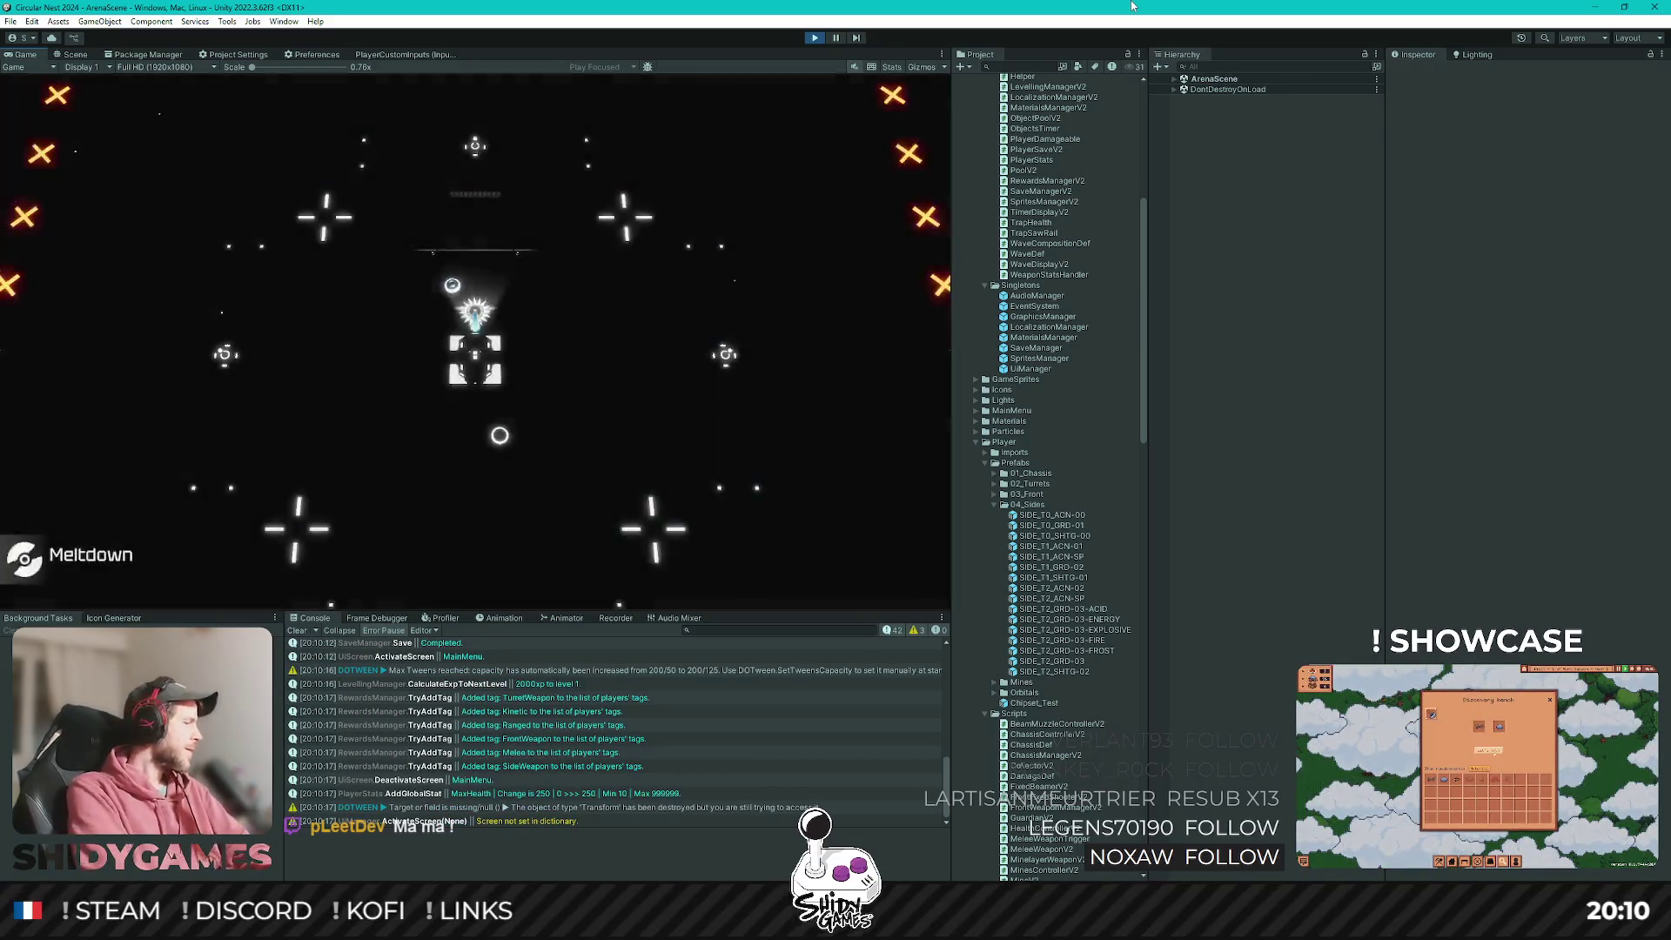
Drive the robot with WASD until the run ends on a 3 $ Performance review, then return to the main menu.
key(d)
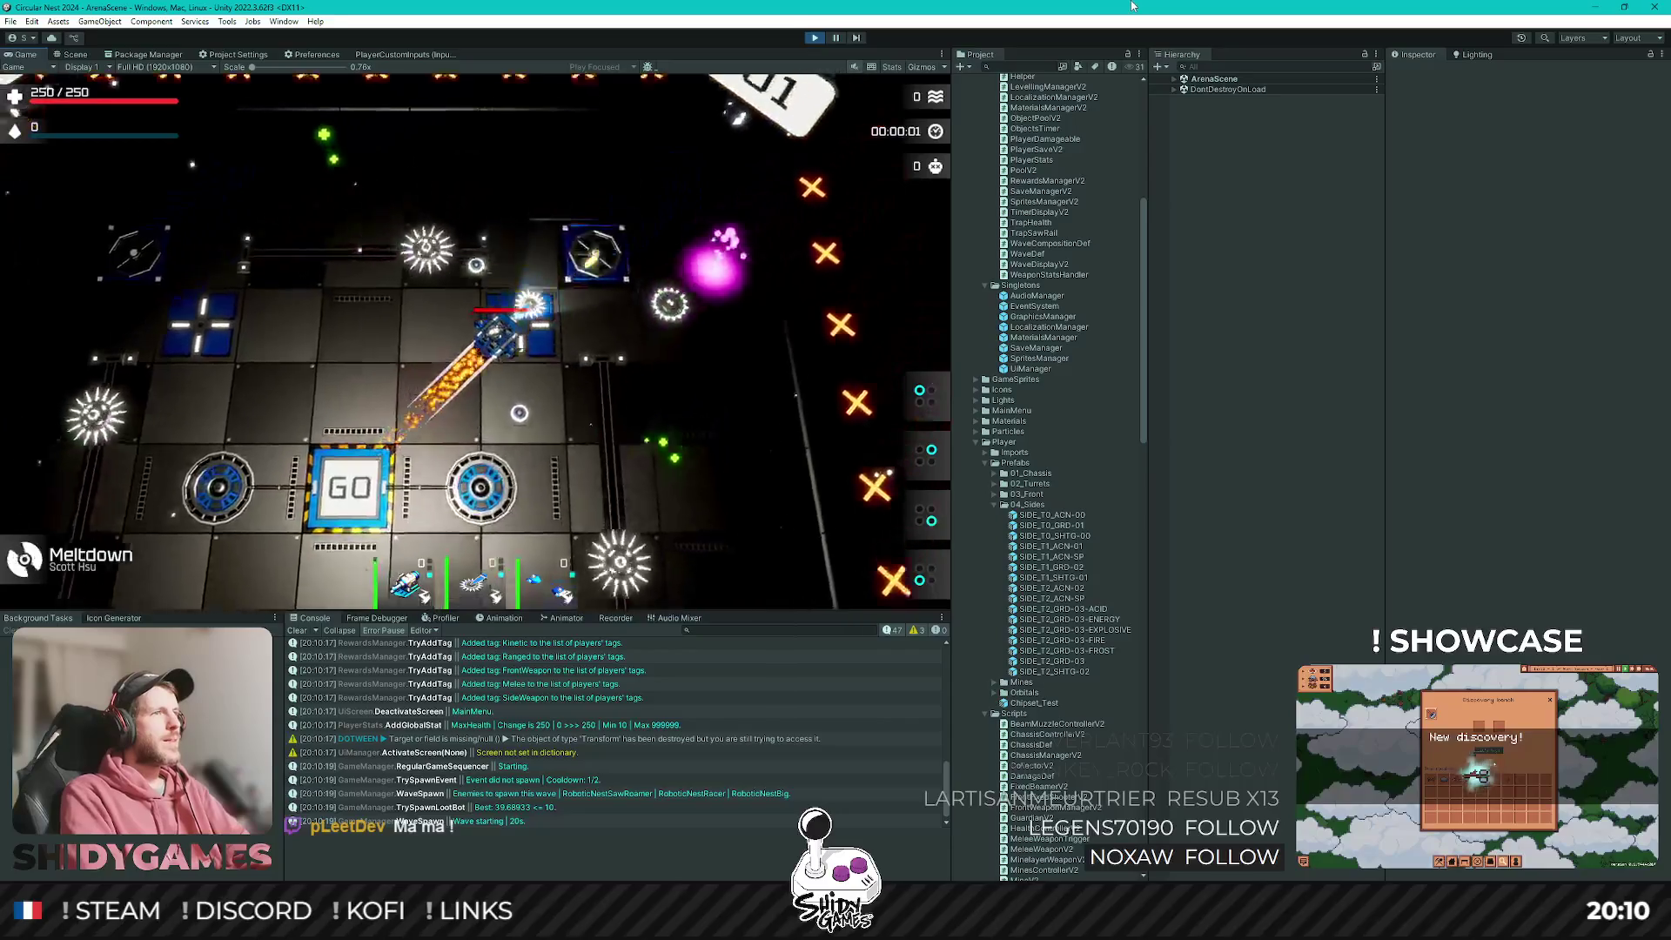
key(d)
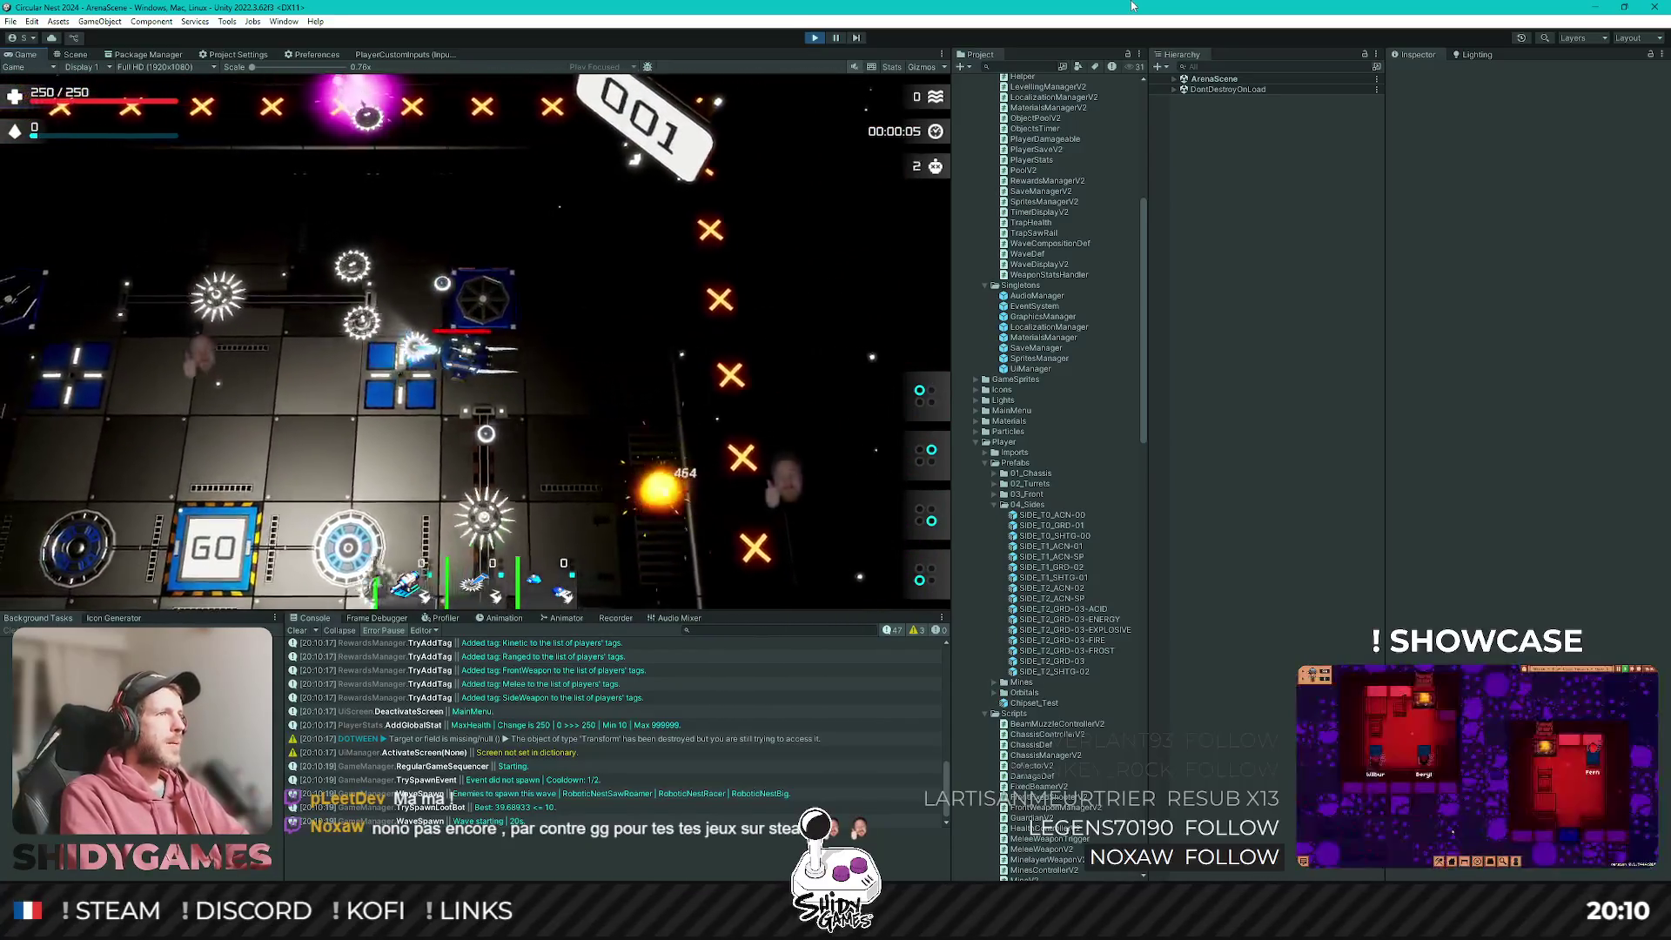
key(a)
key(w)
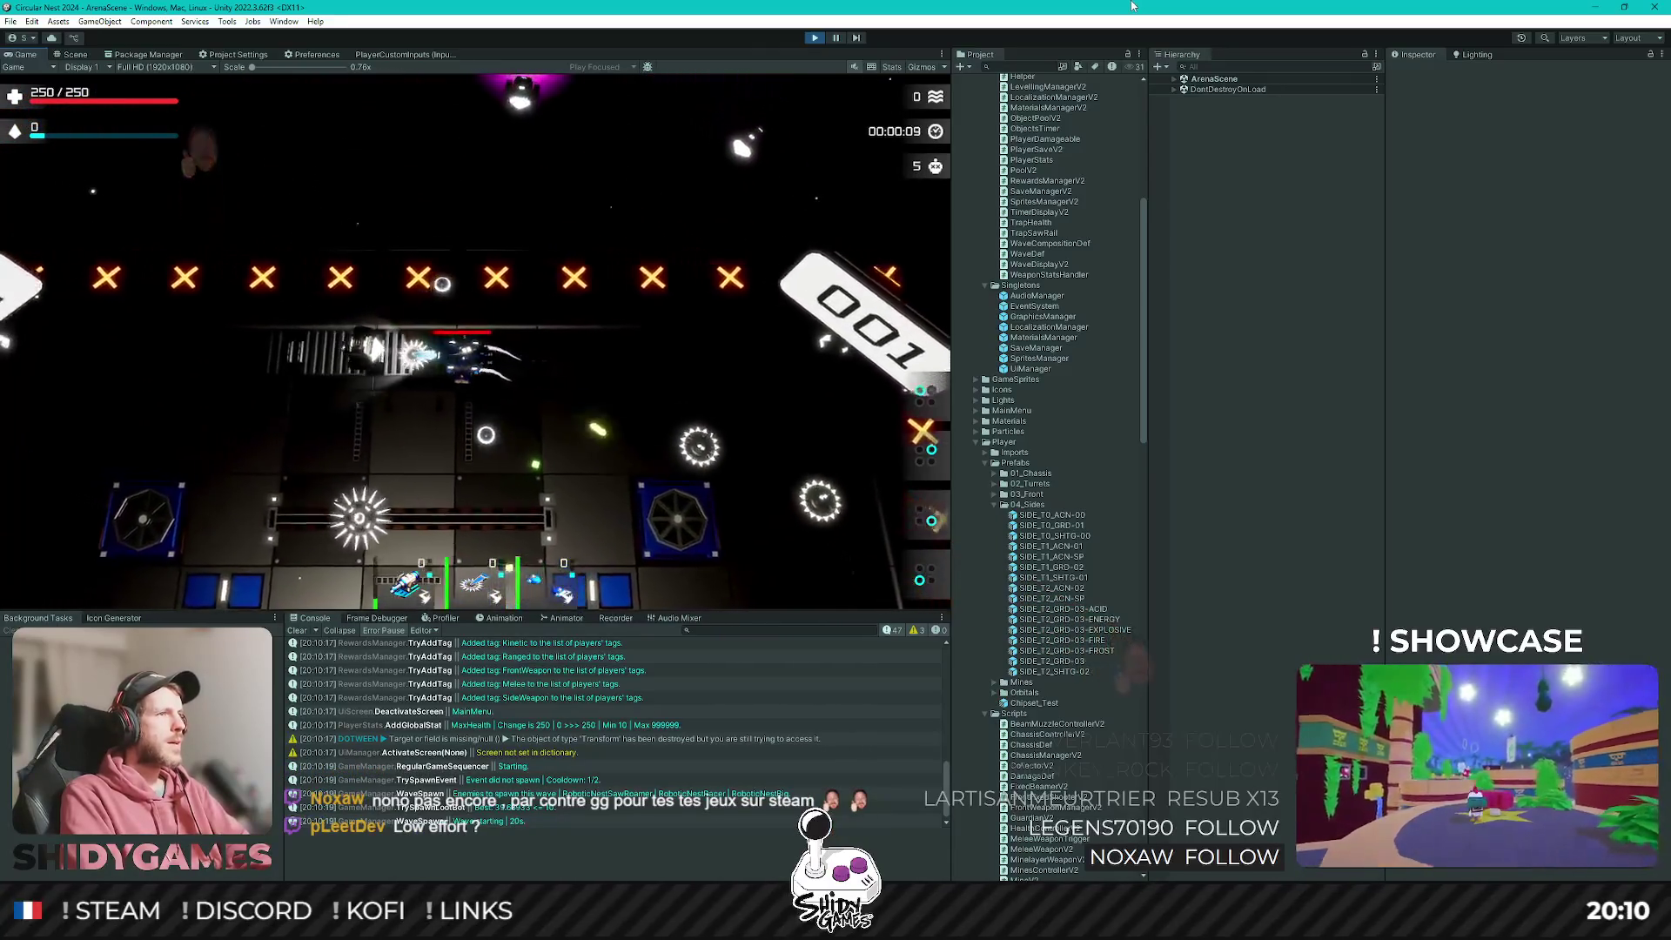
key(s)
key(d)
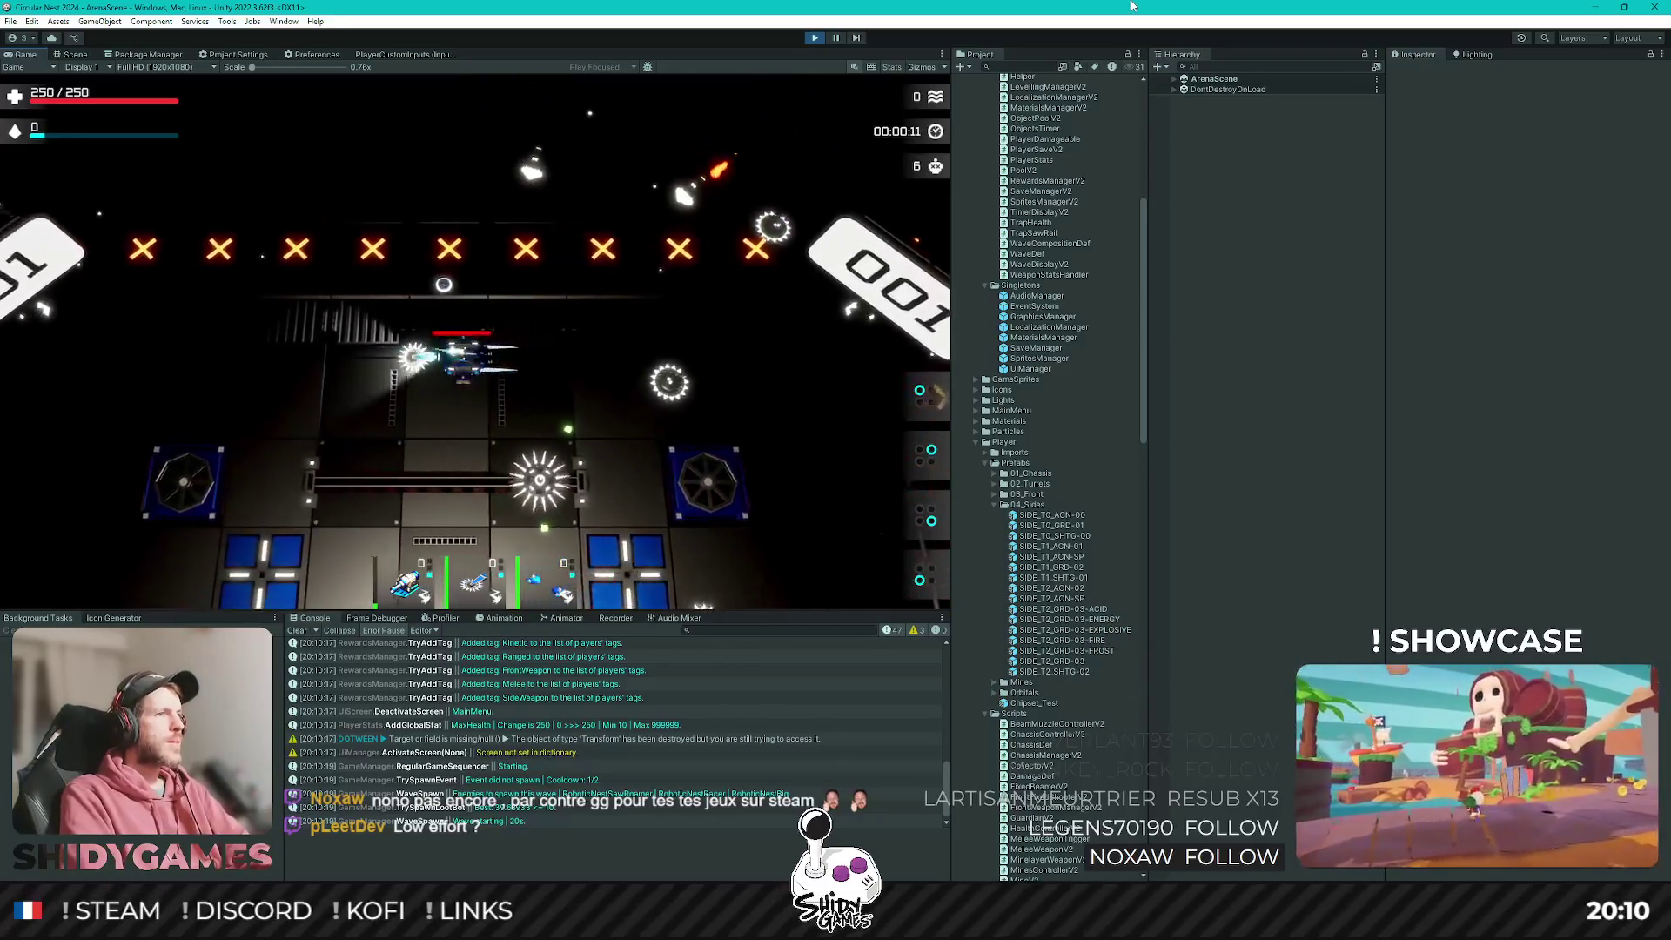
key(a)
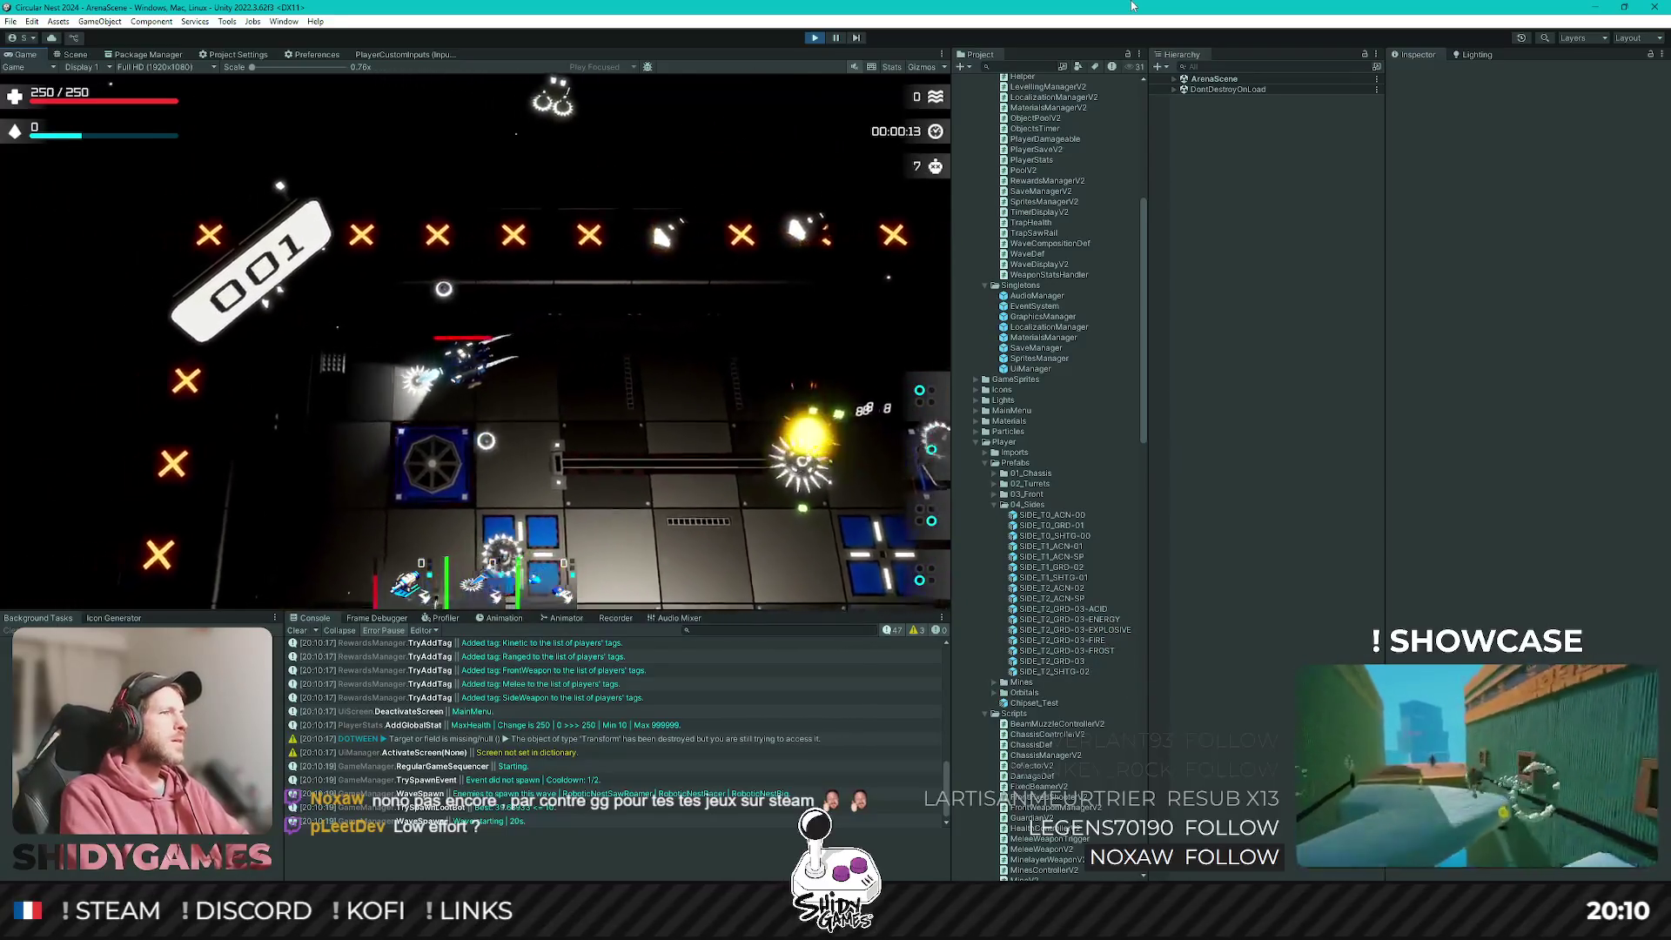
key(s)
key(s)
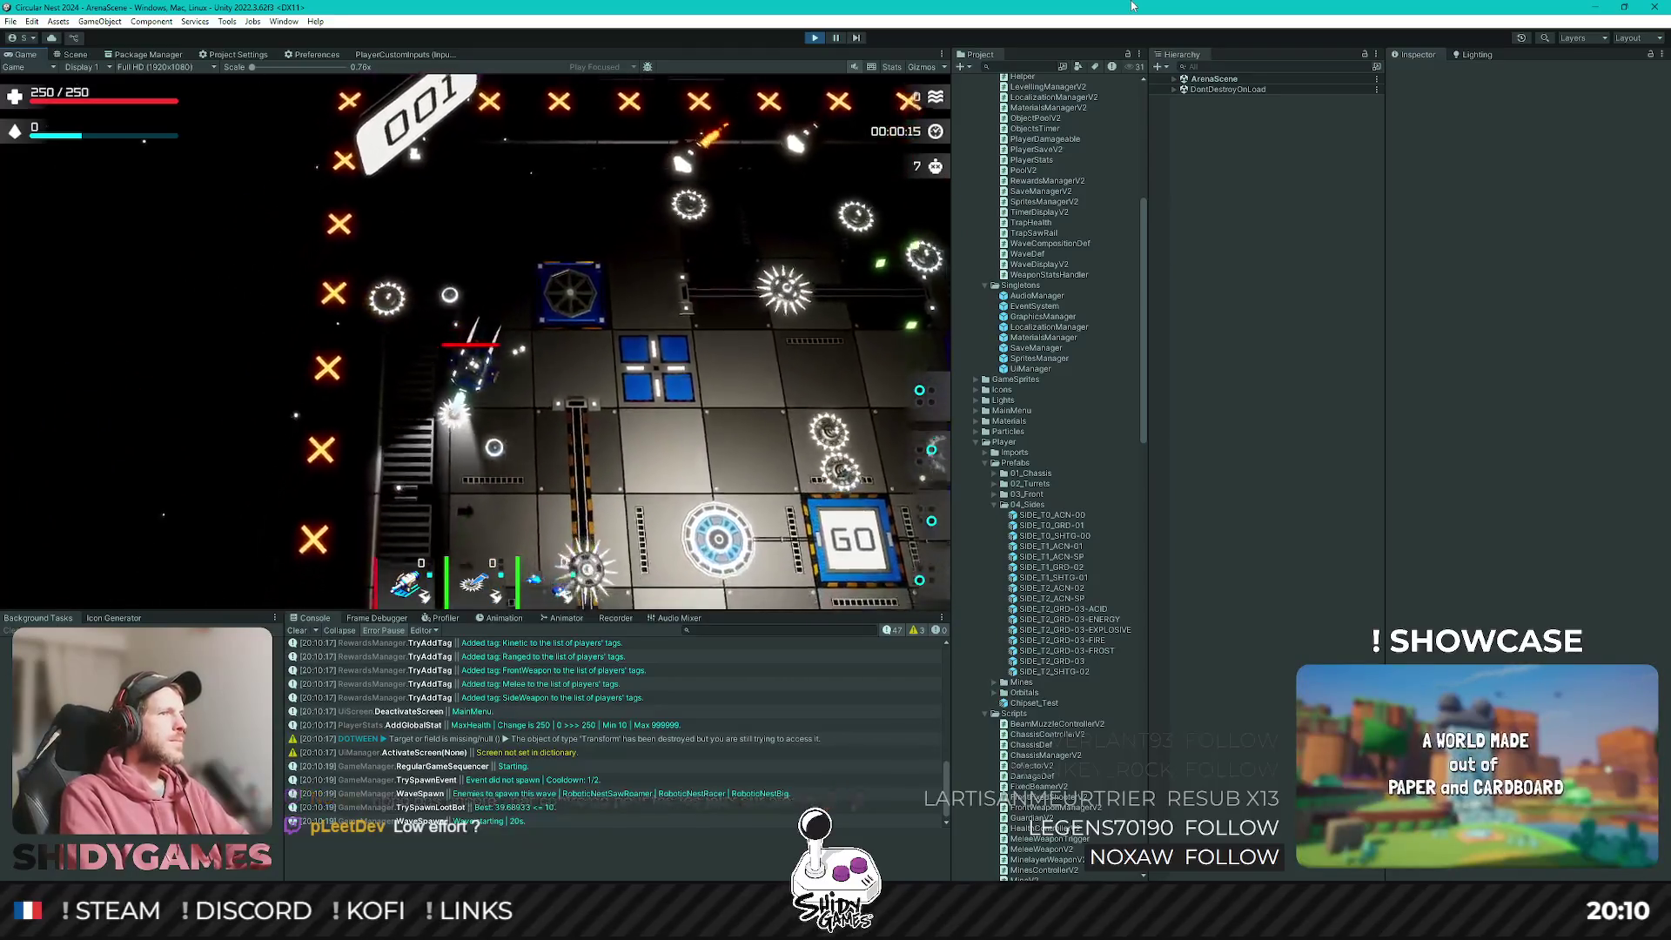
key(s)
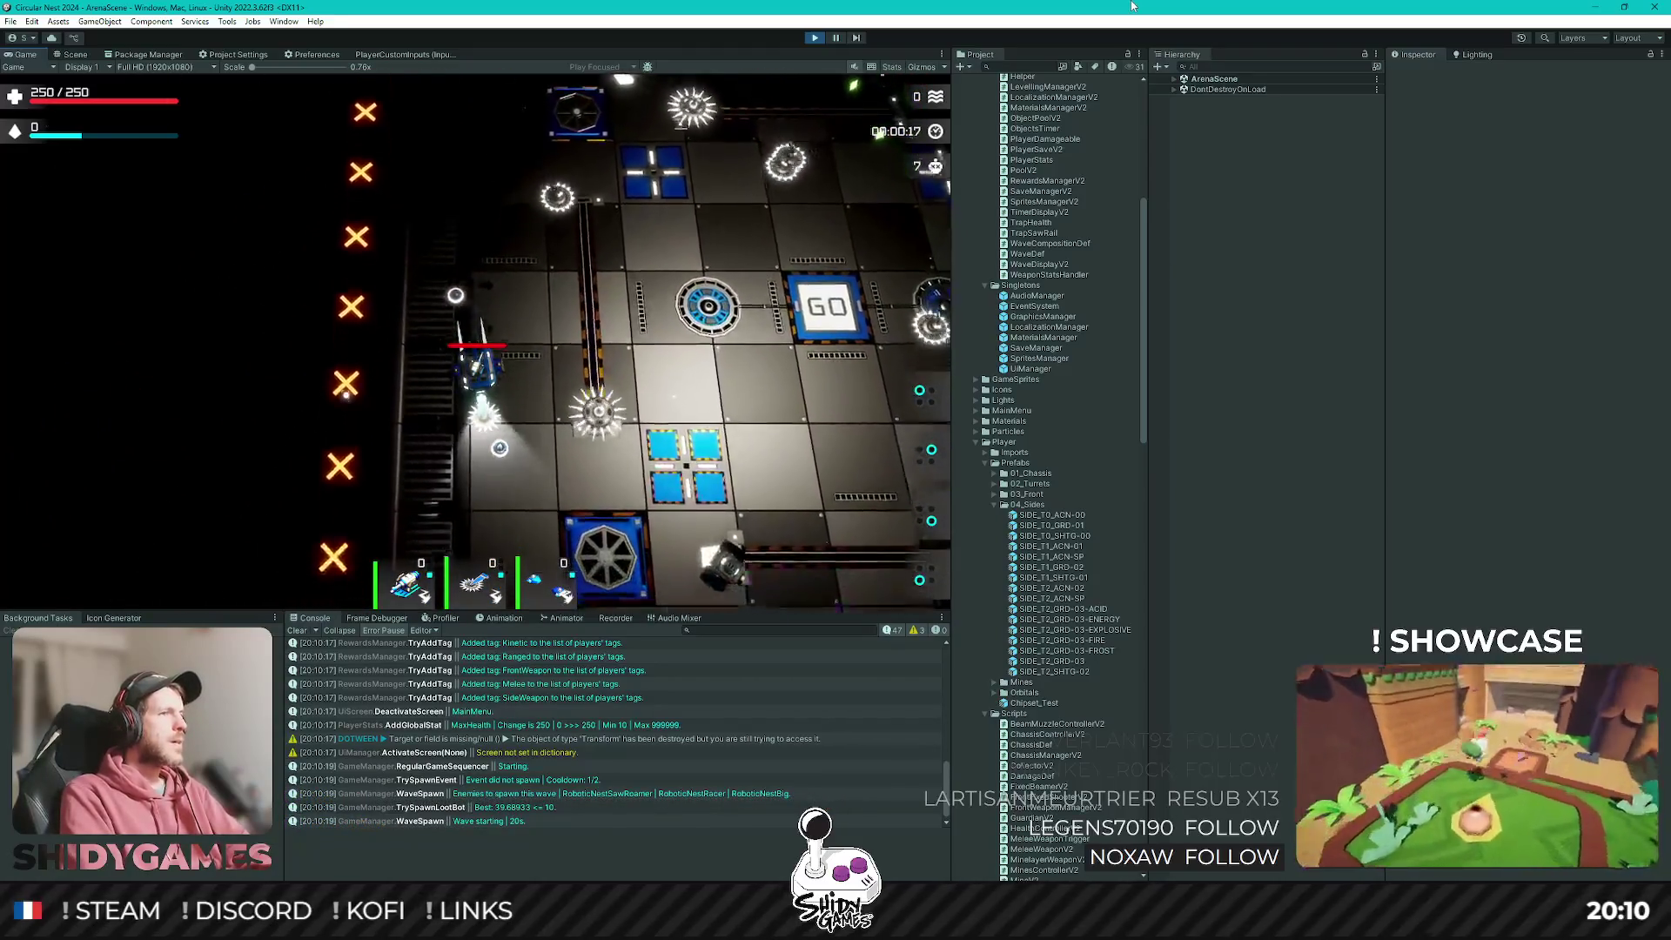
key(s)
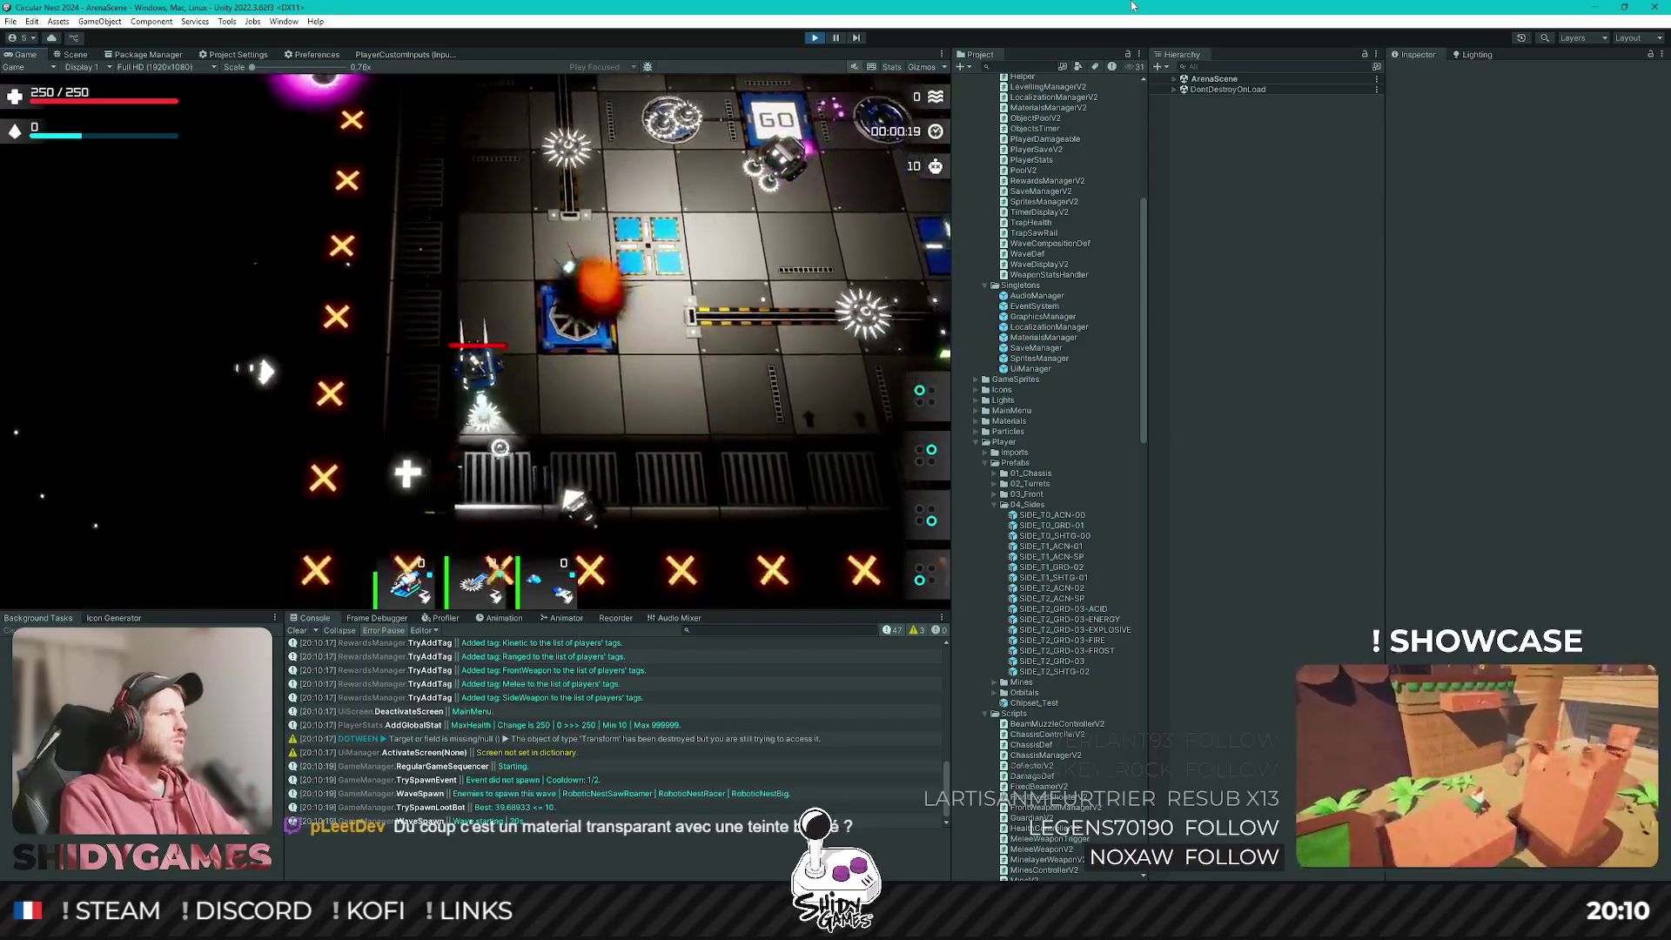
key(d)
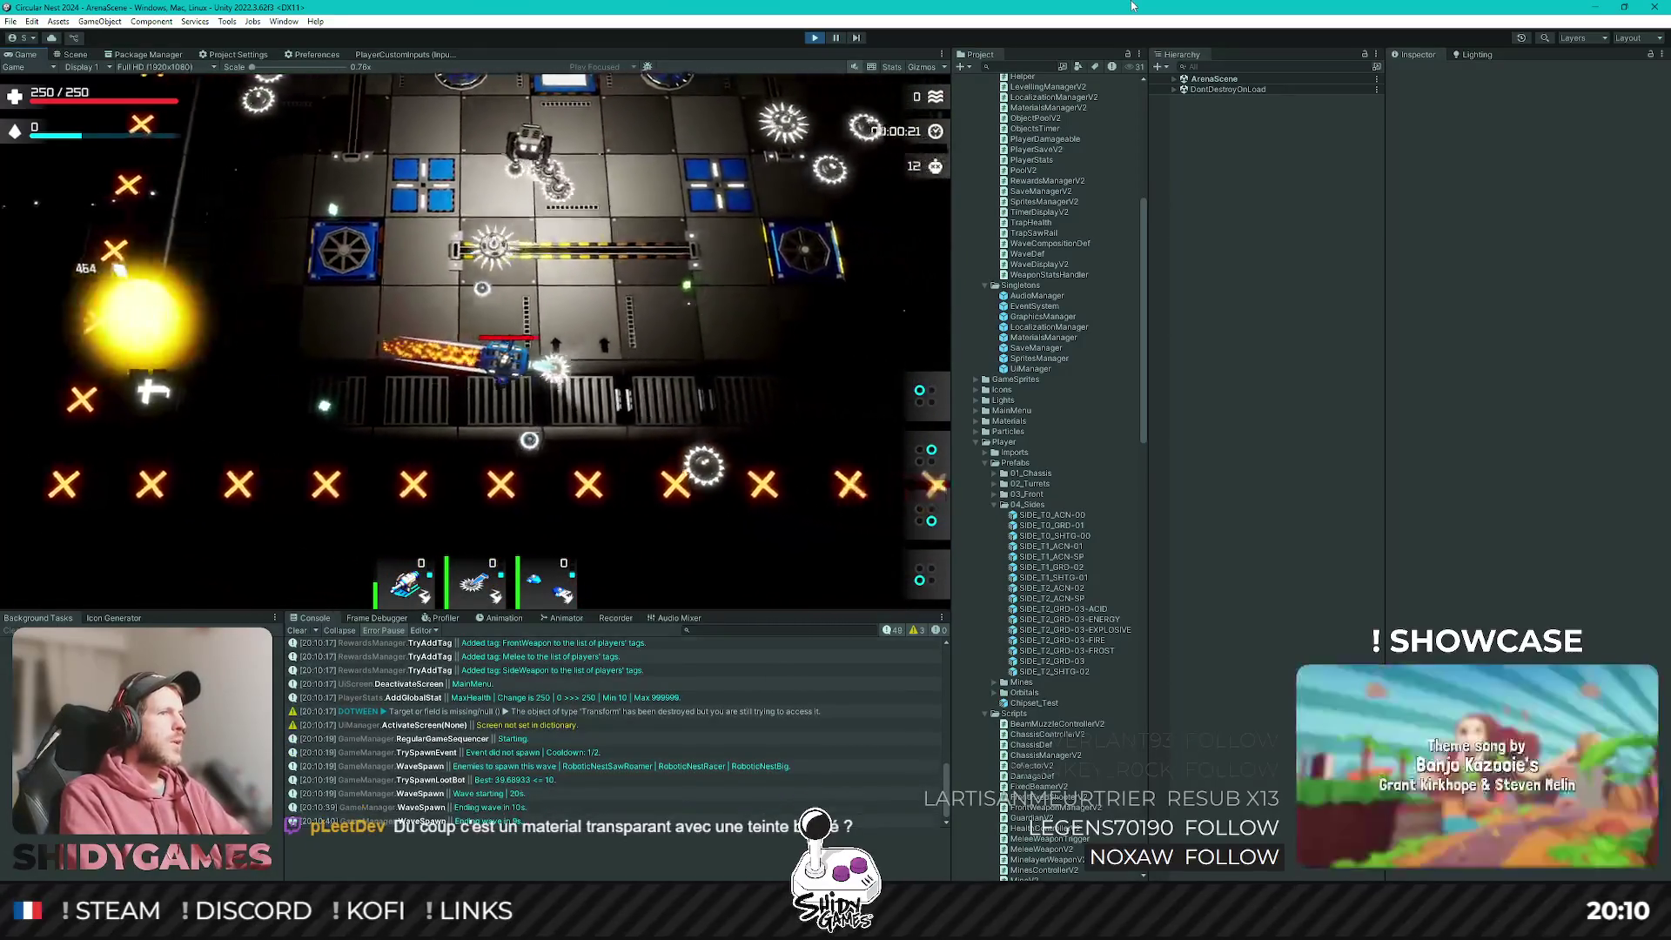
key(d)
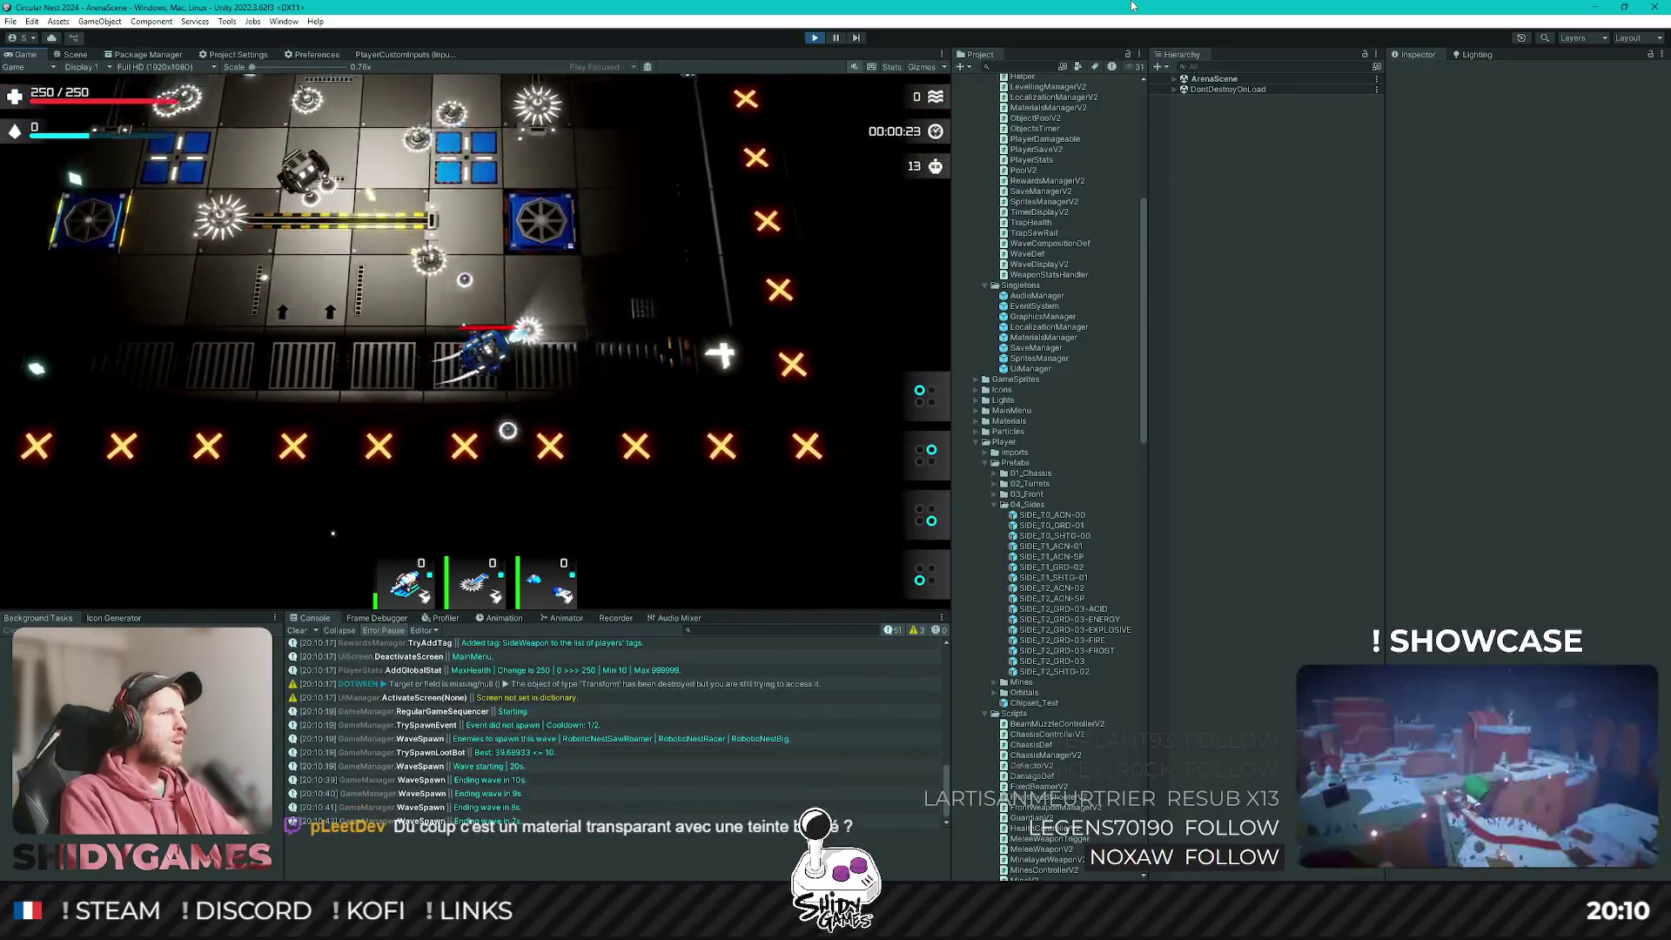
key(w)
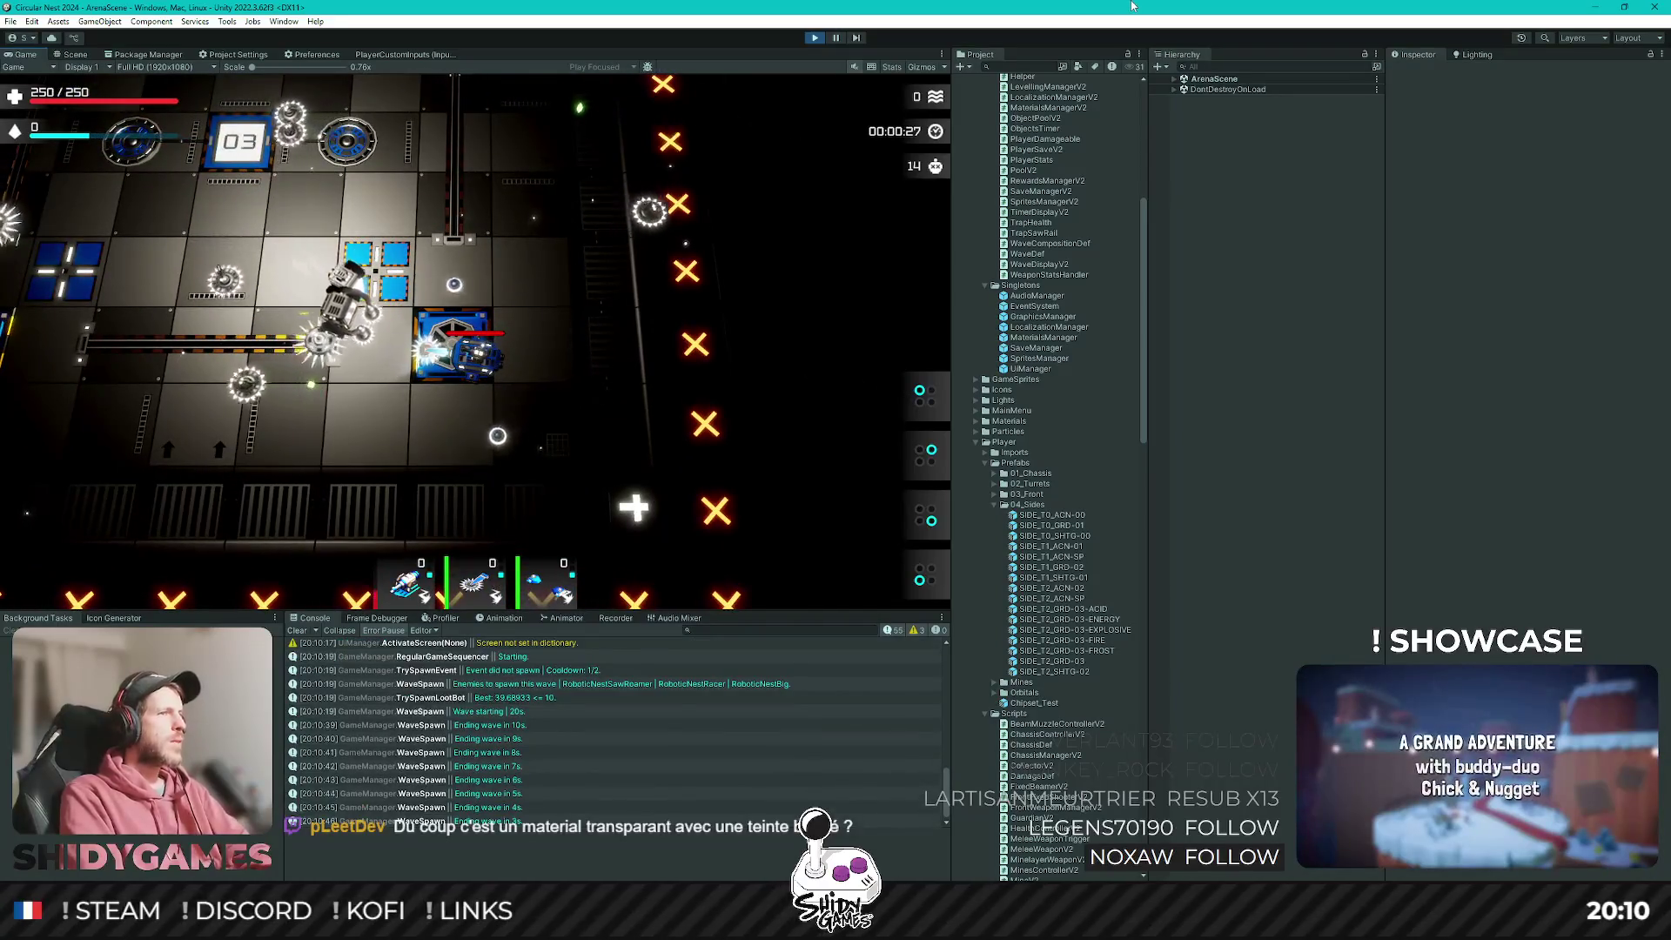
key(d)
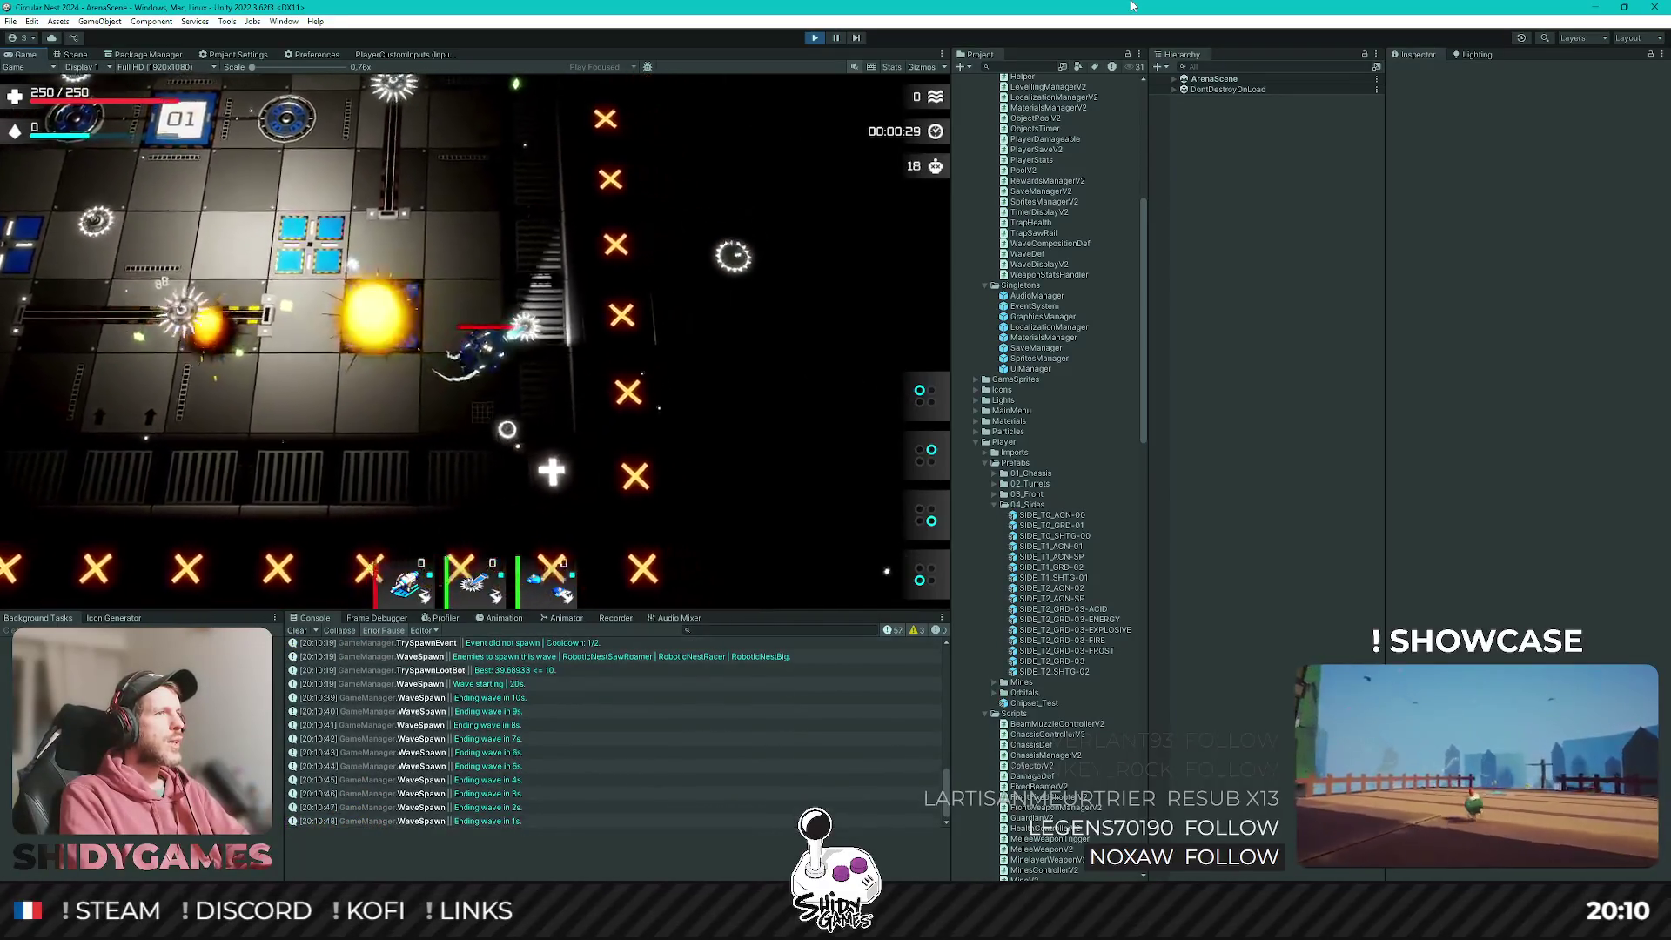
key(d)
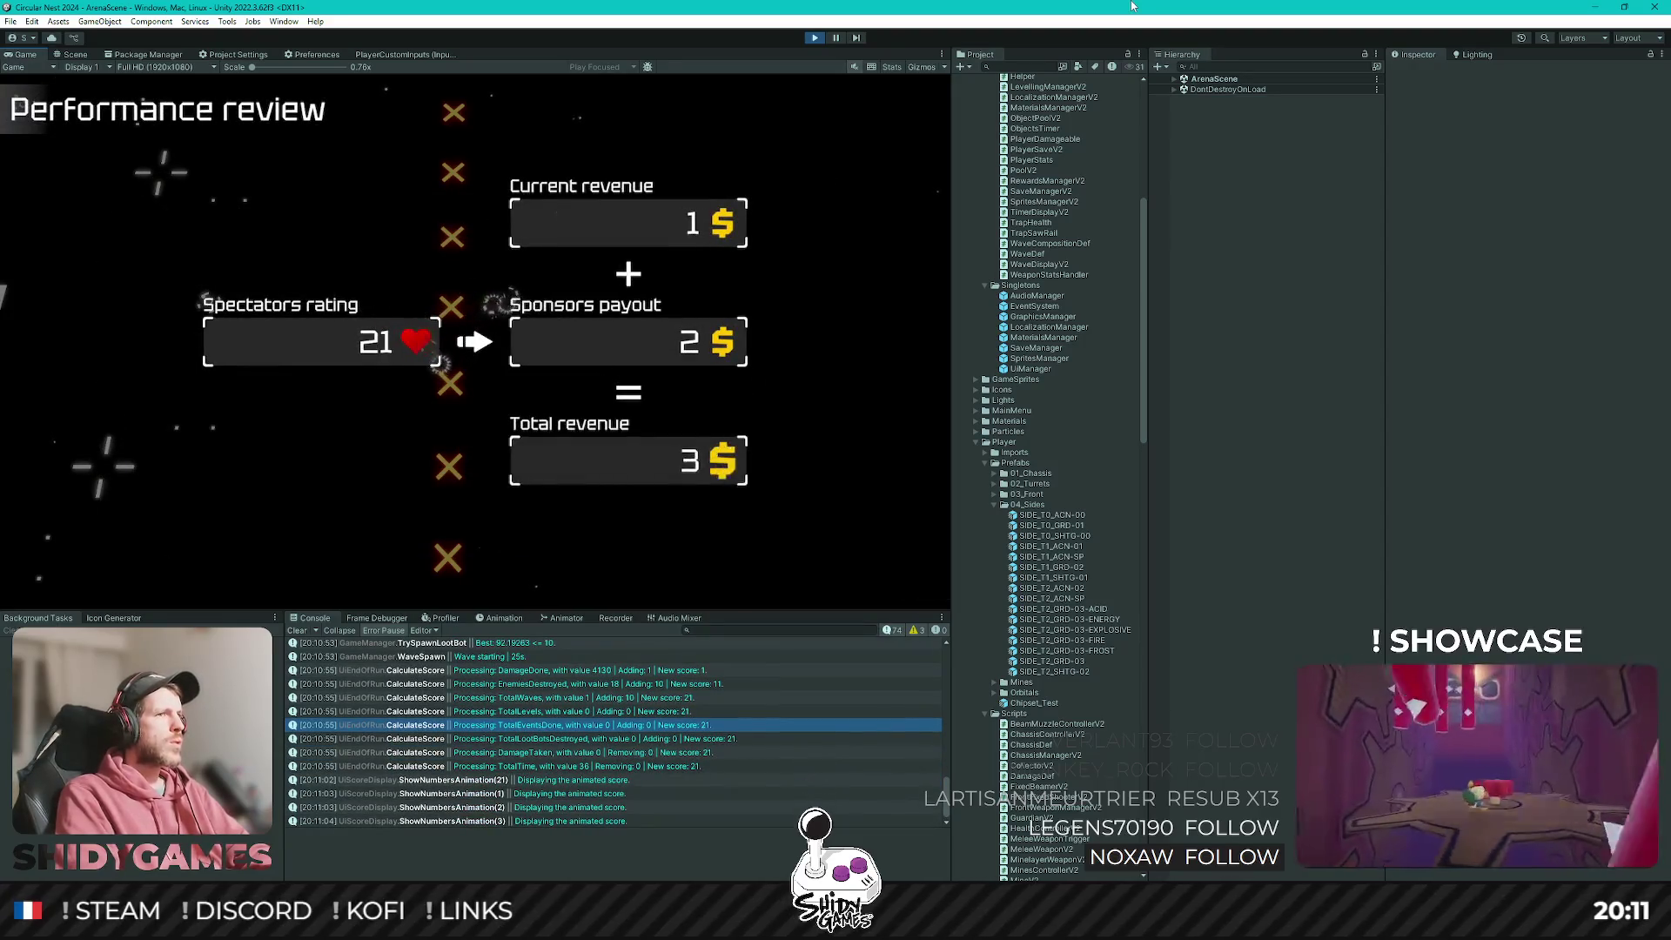
key(Return)
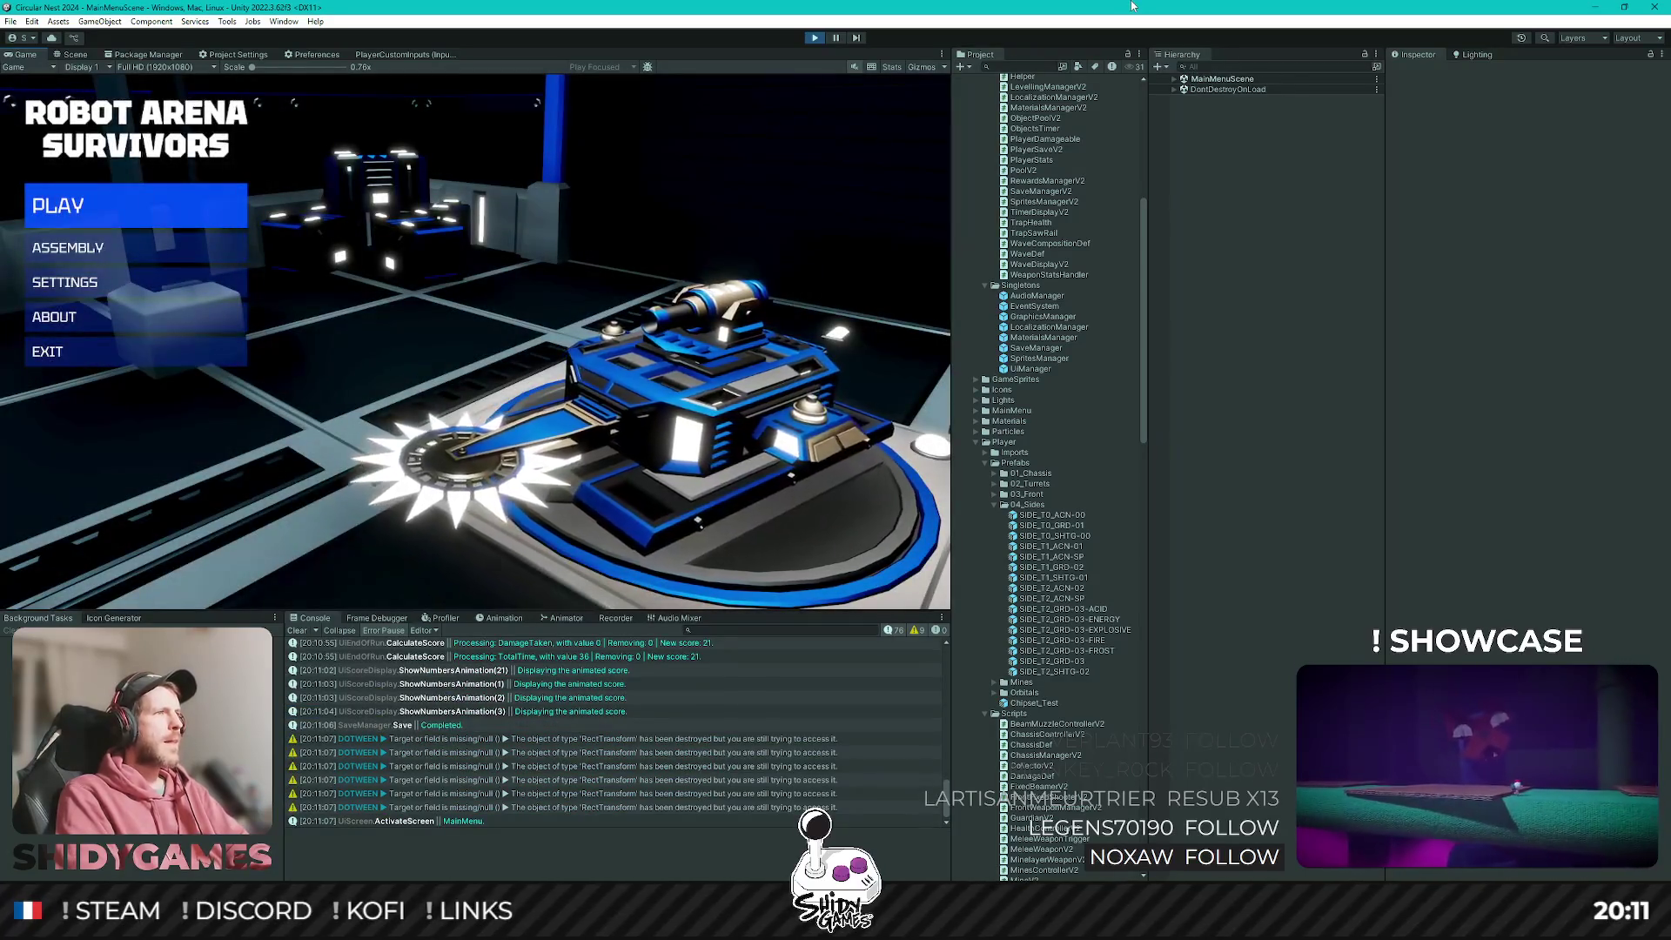
Go to the Assembly screen from the main menu and confirm it shows 3 $ of currency.
key(Down)
key(Up)
key(Down)
key(Return)
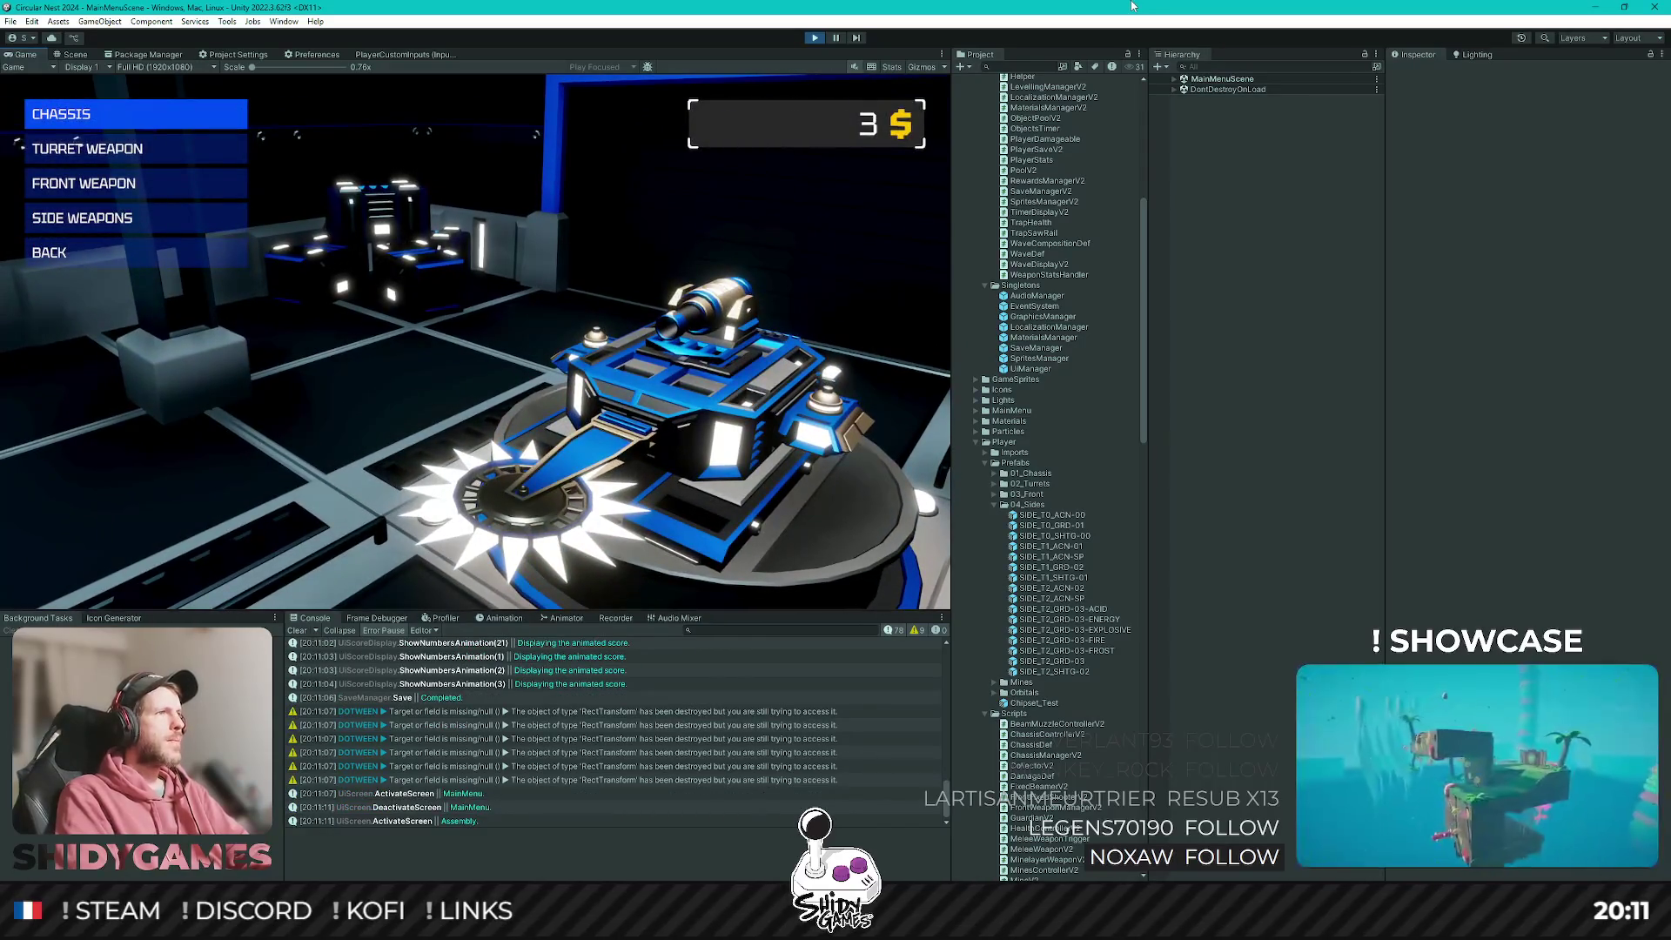
Browse the Chassis list, comparing the Scout and Rampage chassis previews.
key(Return)
key(Down)
key(Up)
key(Down)
key(Up)
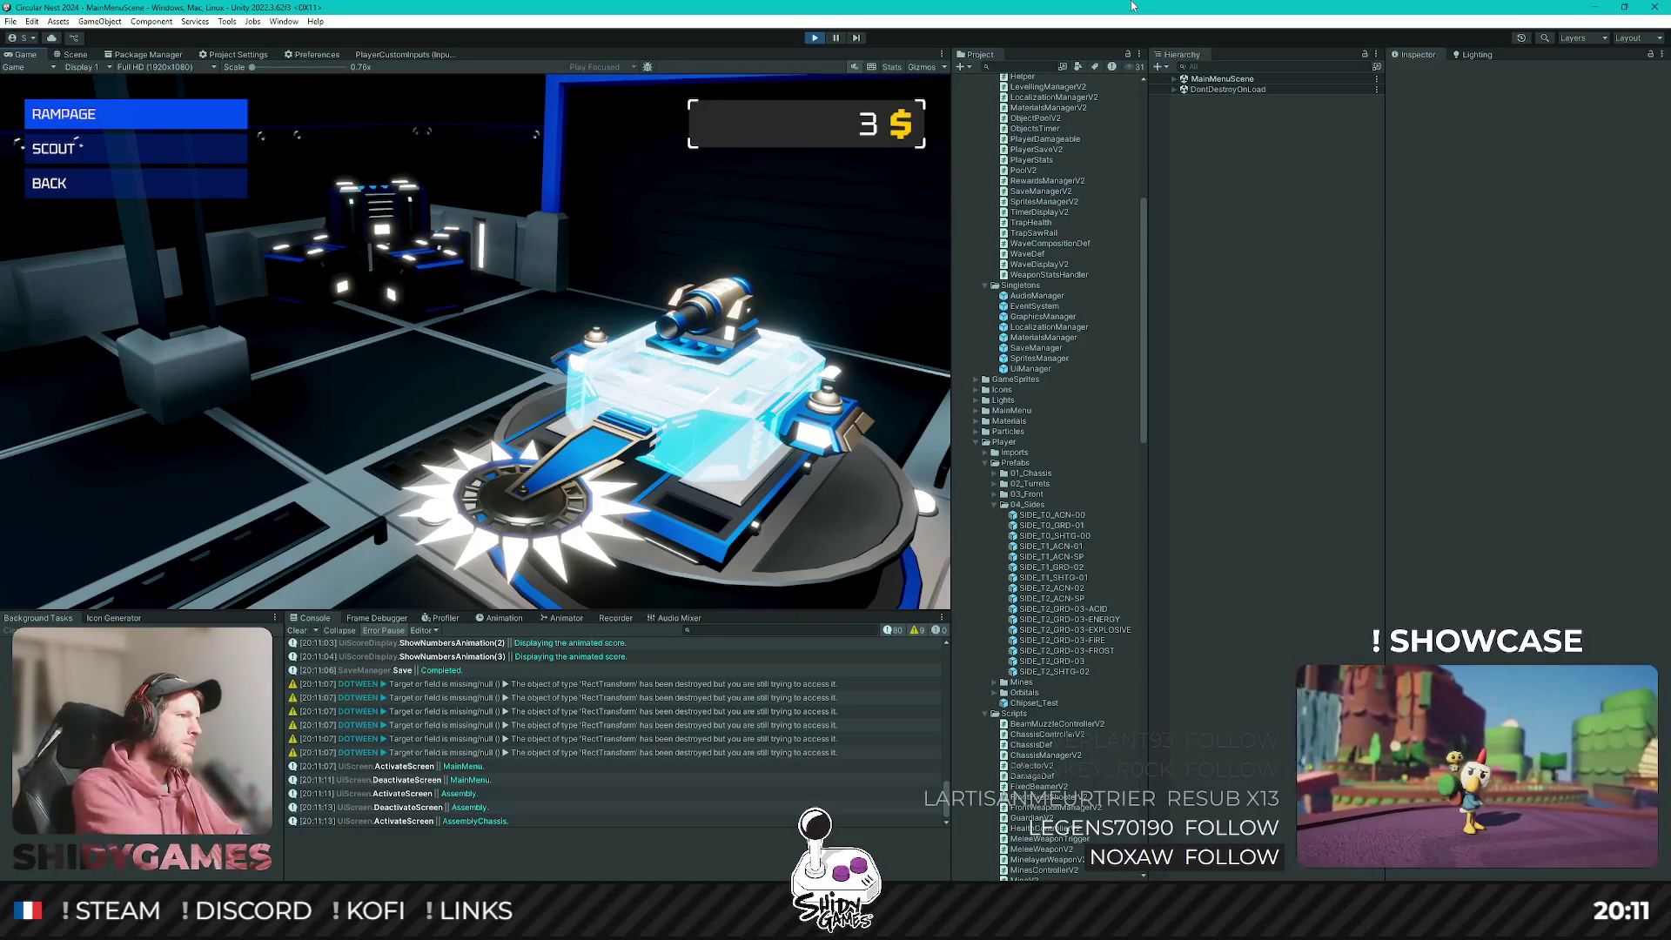
key(Down)
key(Down)
key(Up)
key(Up)
Return to the assembly categories, reopen the chassis list and back out again.
key(Down)
key(Down)
key(Return)
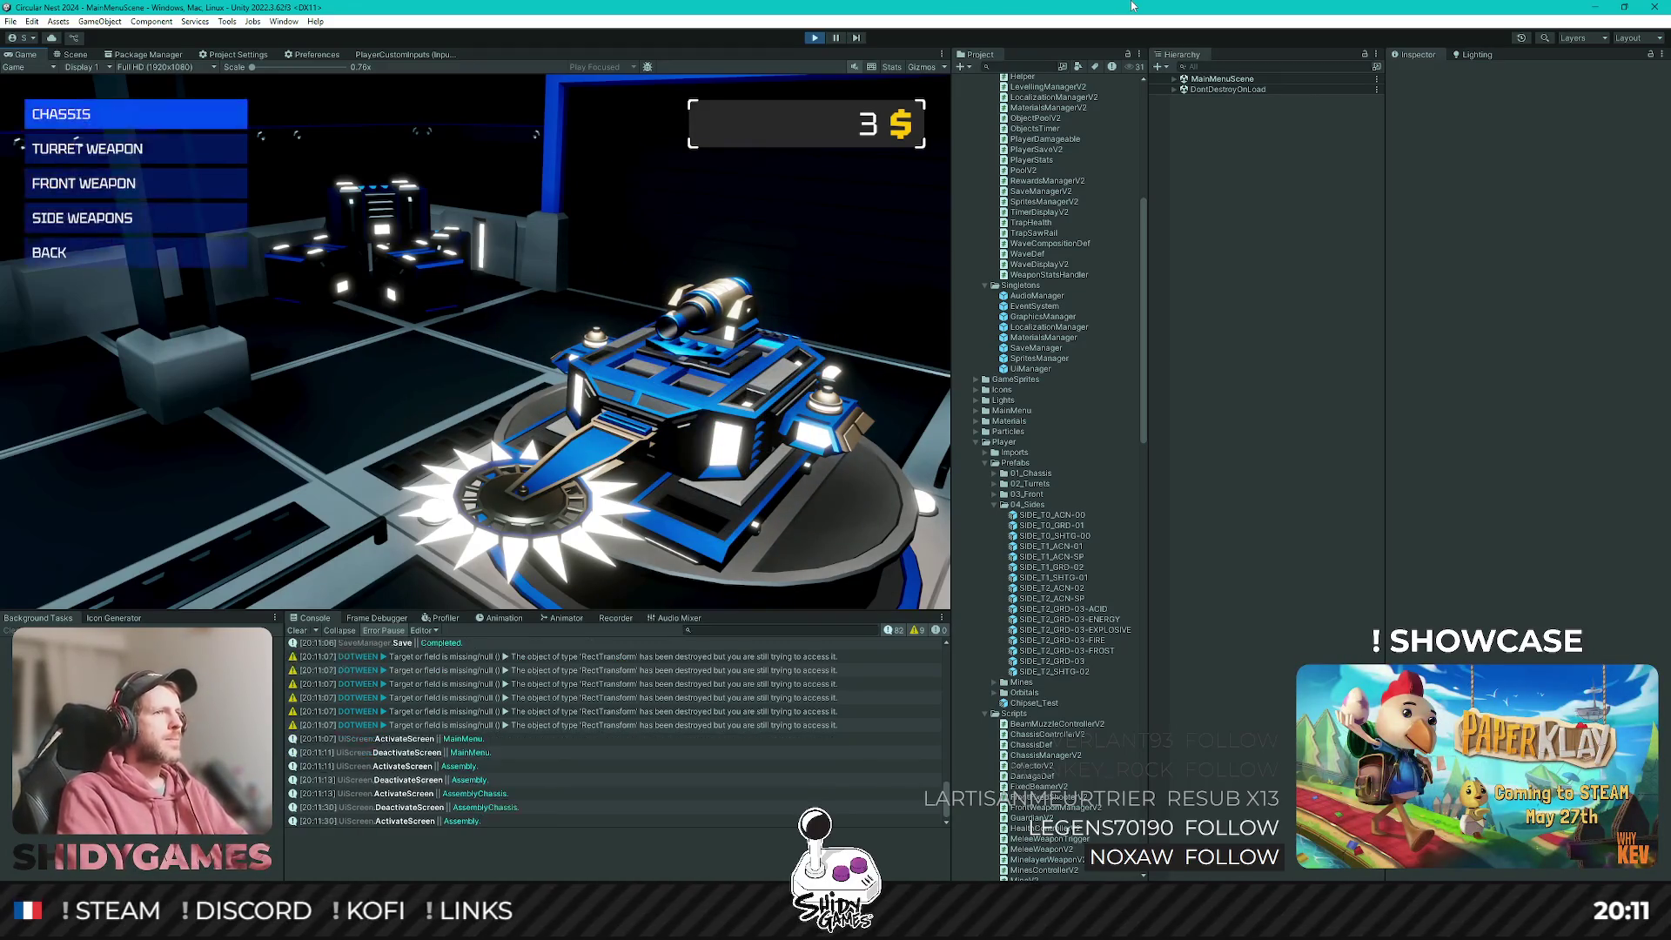
key(Return)
key(Down)
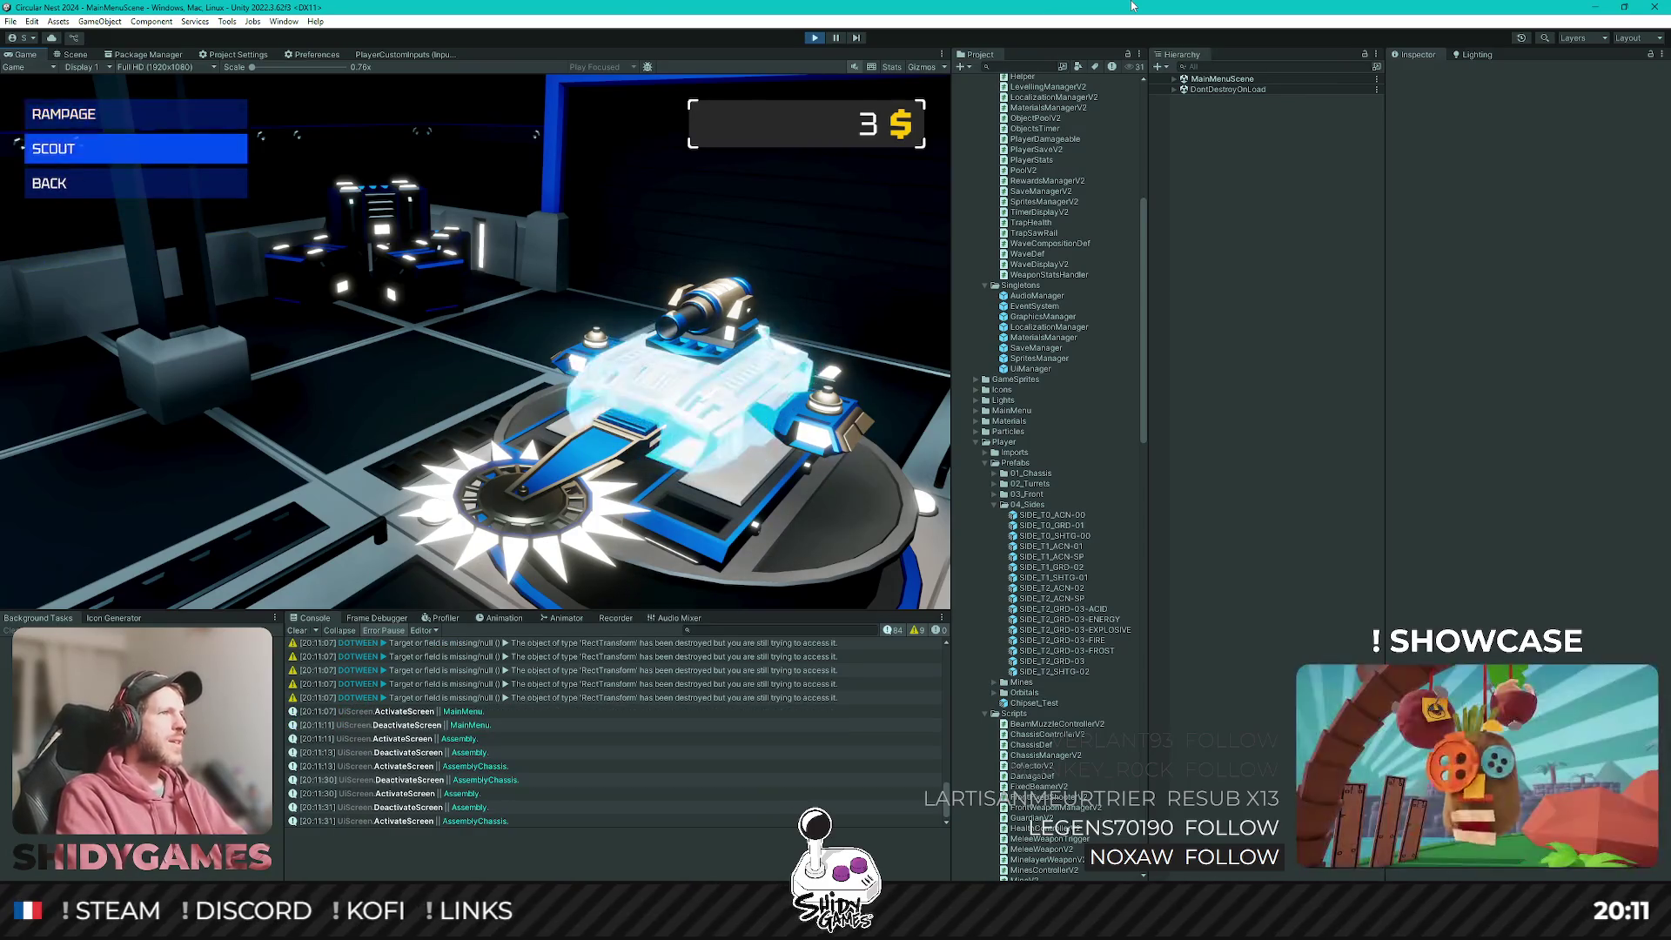
key(Escape)
Leave the Assembly screen for the main menu and start another arena run with PLAY.
key(Down)
key(Down)
key(Down)
key(Return)
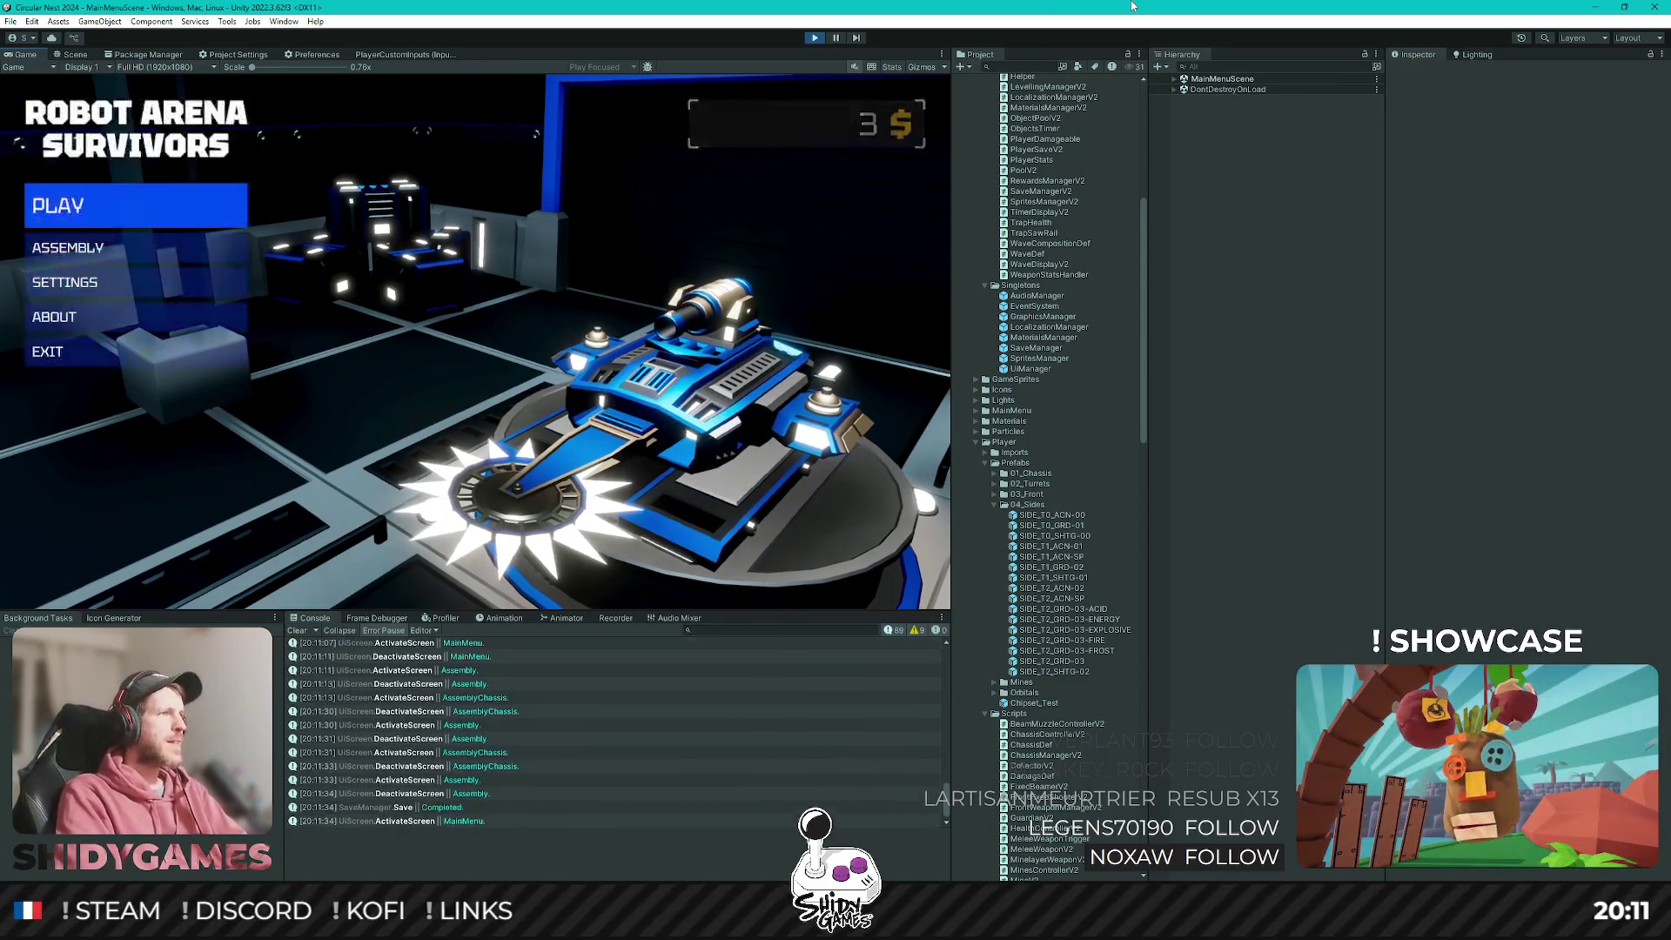
key(Down)
key(Down)
key(Up)
key(Up)
key(Up)
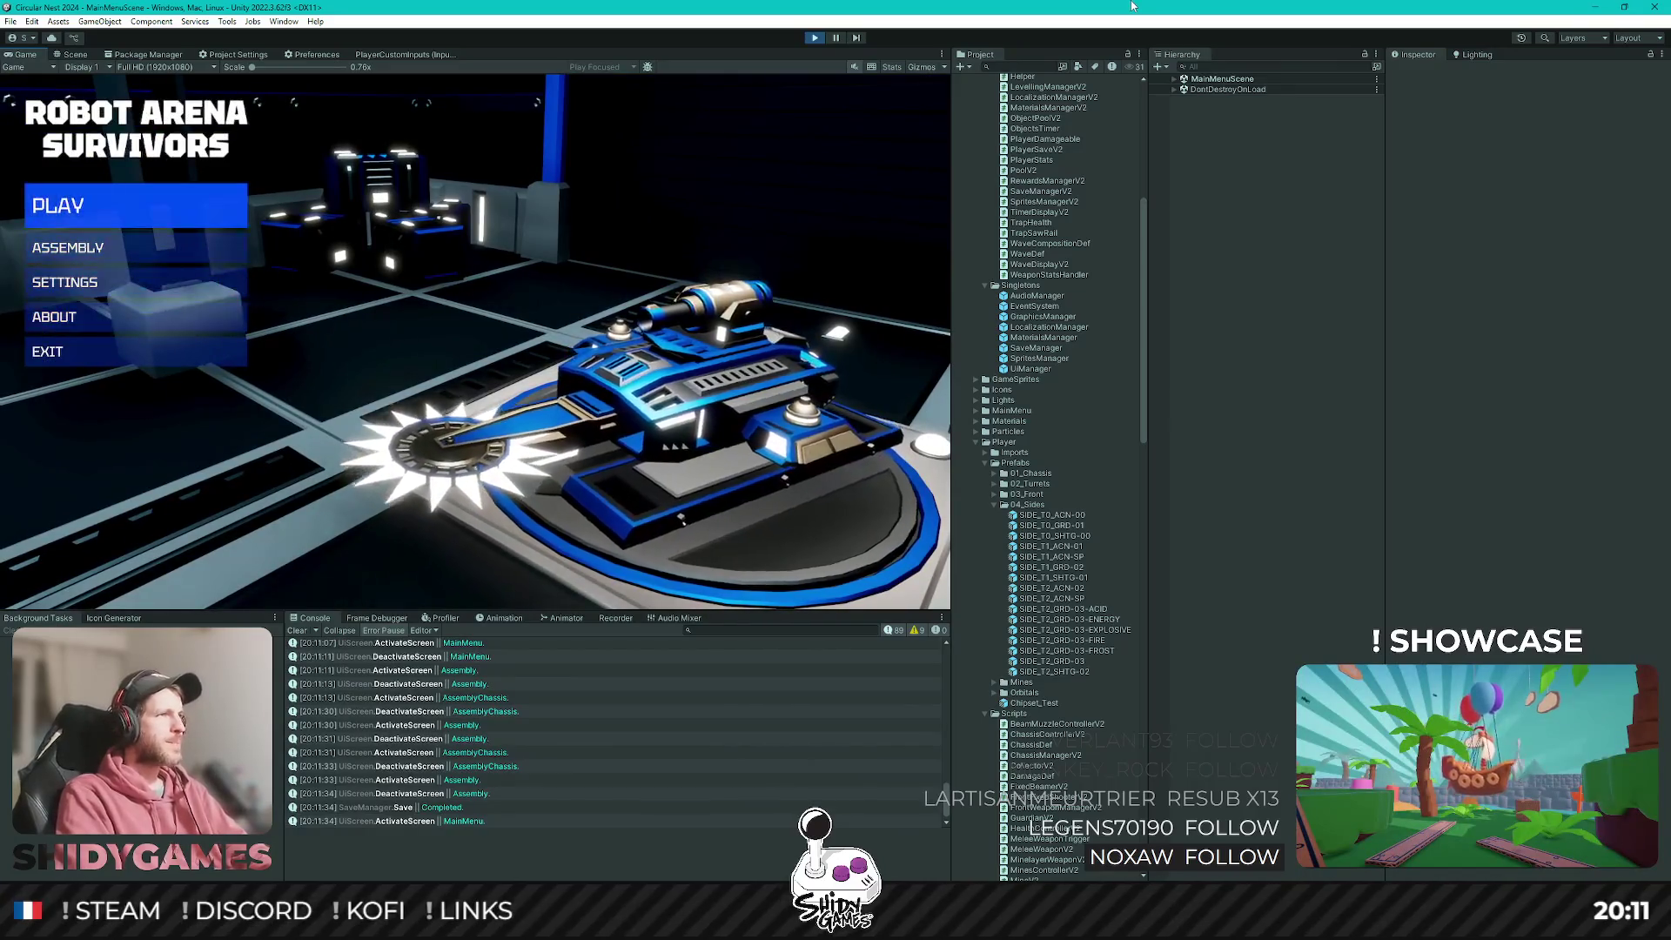
key(Return)
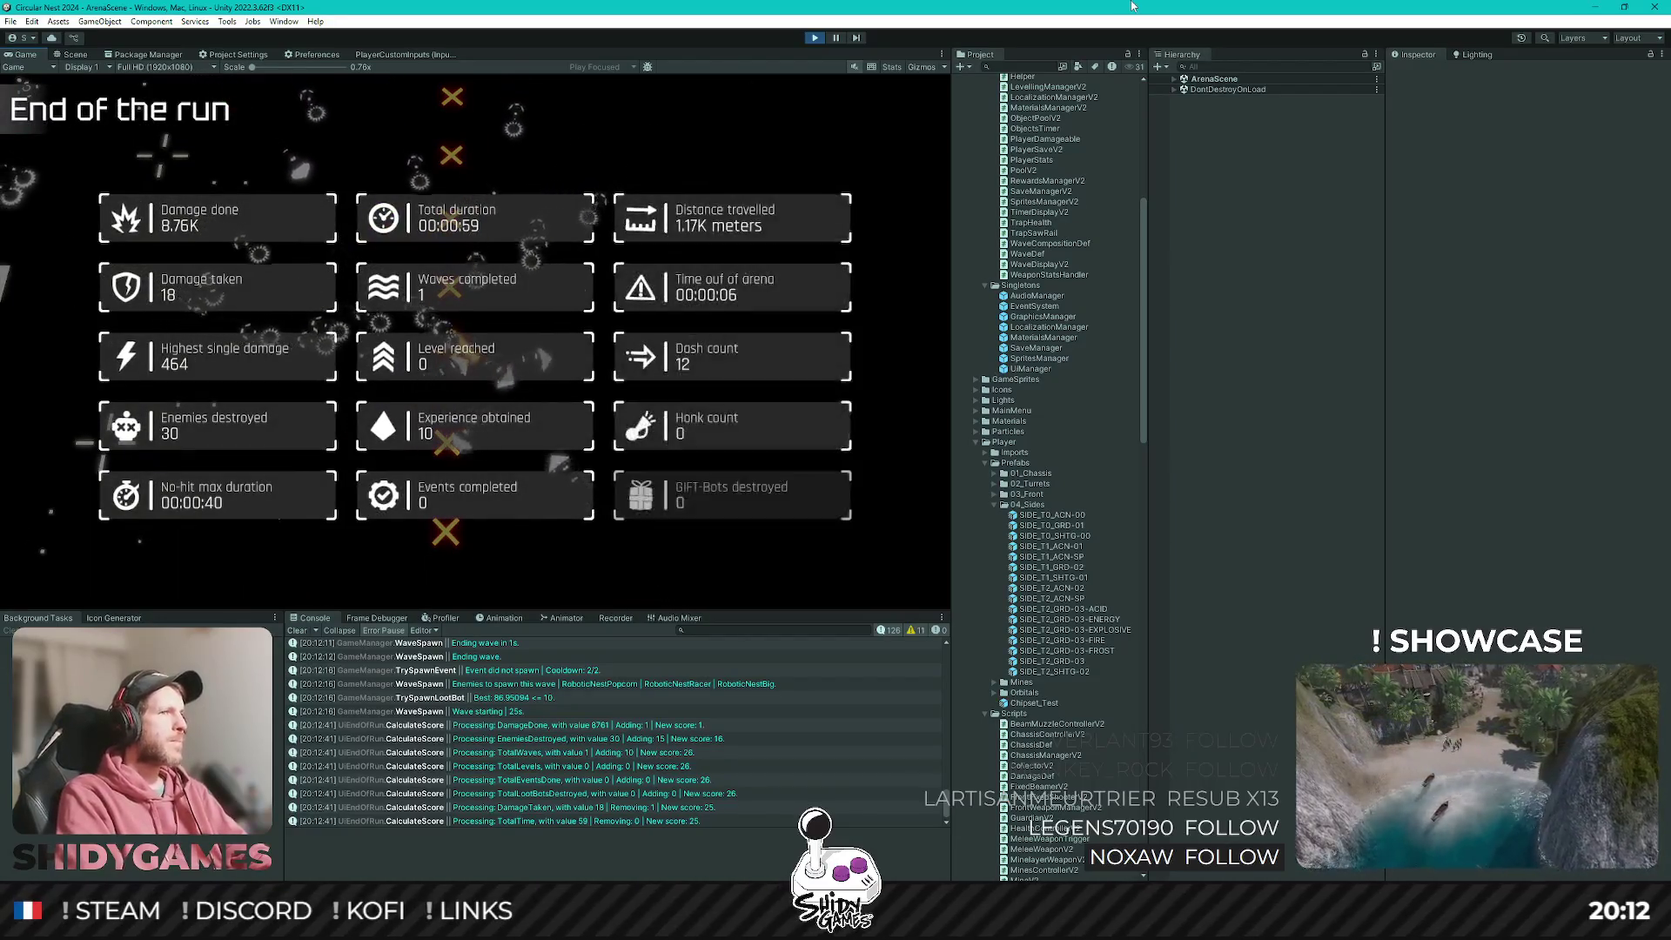
Advance to the Performance review showing 3 $ + 2 $ = 5 $, and maximize the Game view.
key(a)
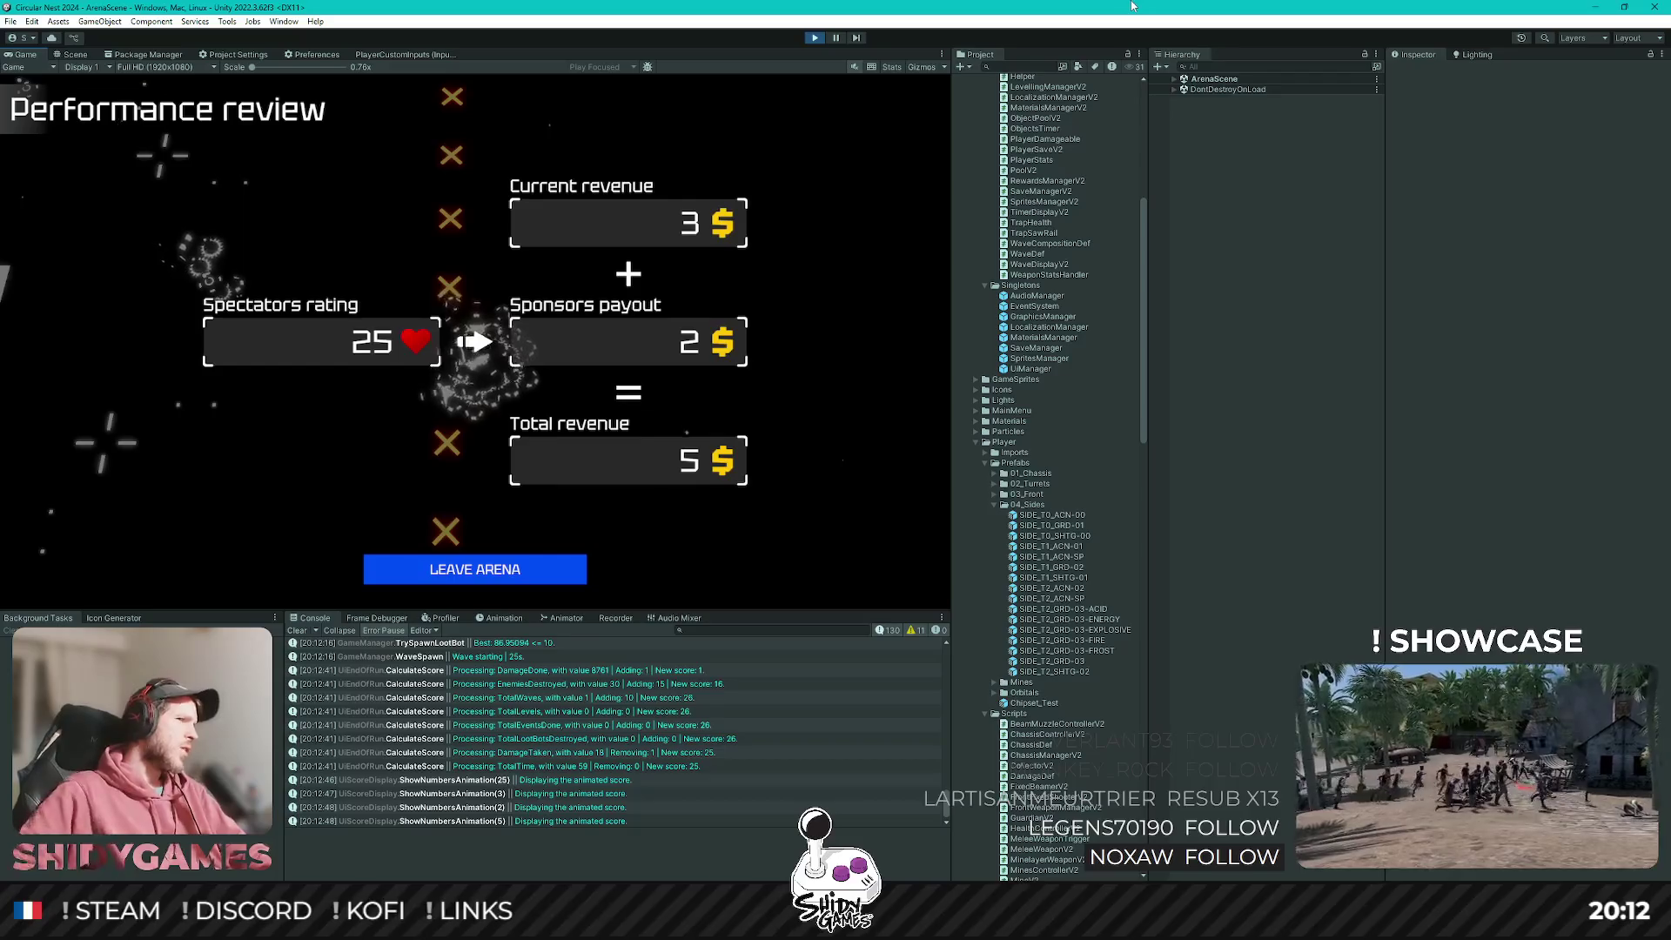
double_click(22, 54)
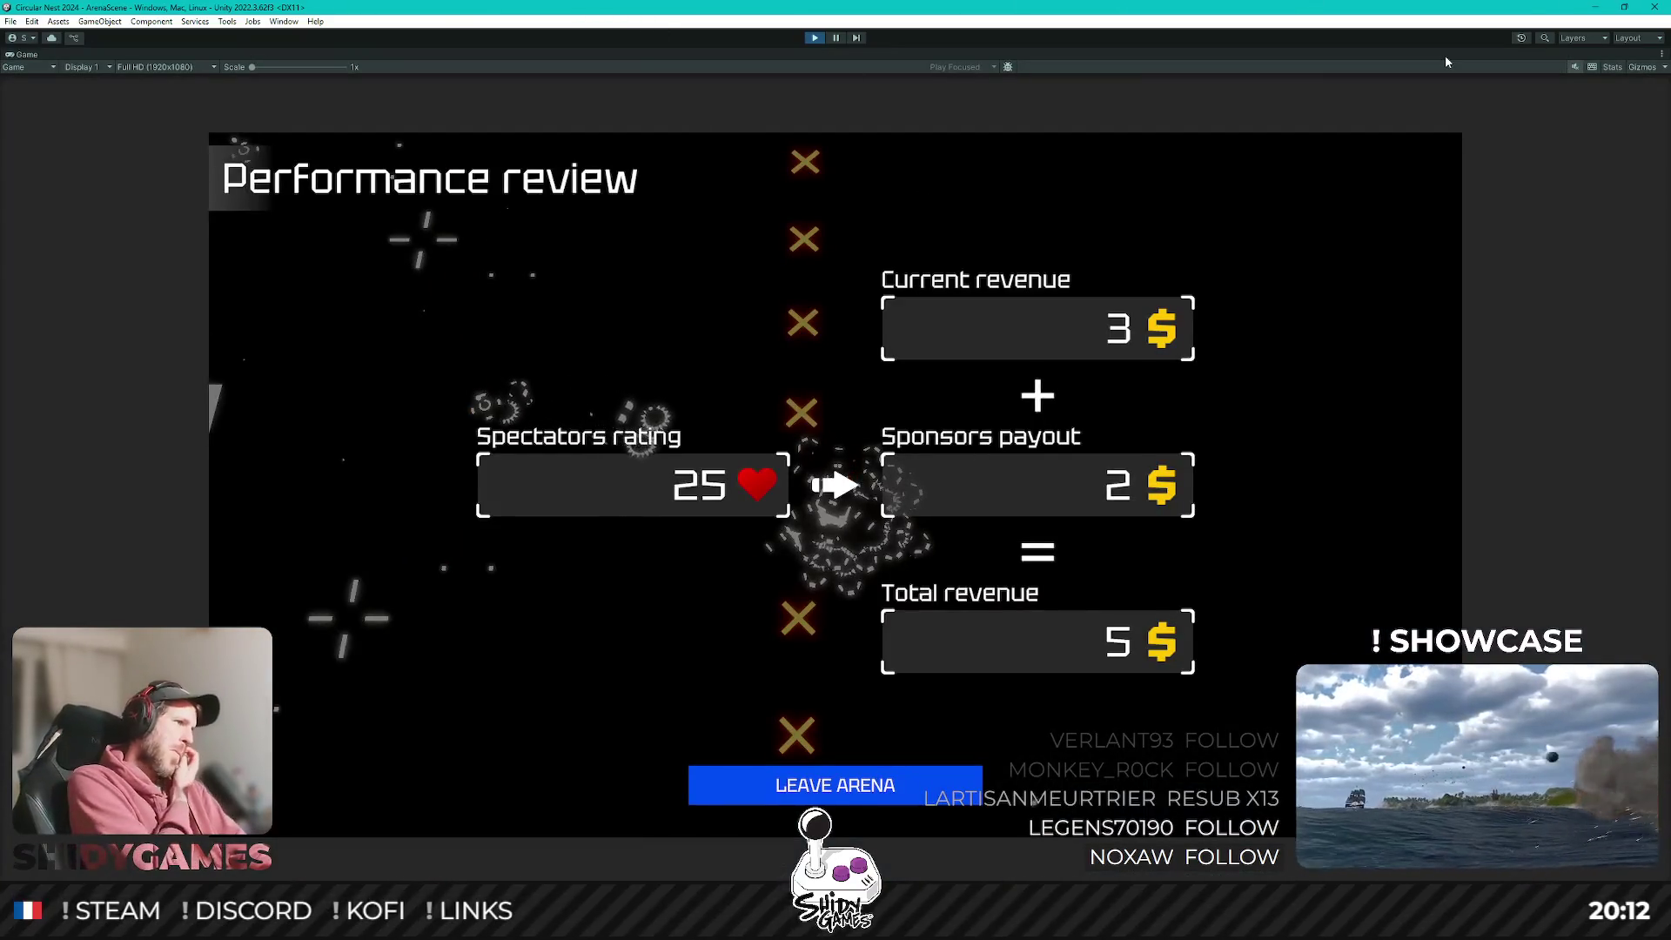
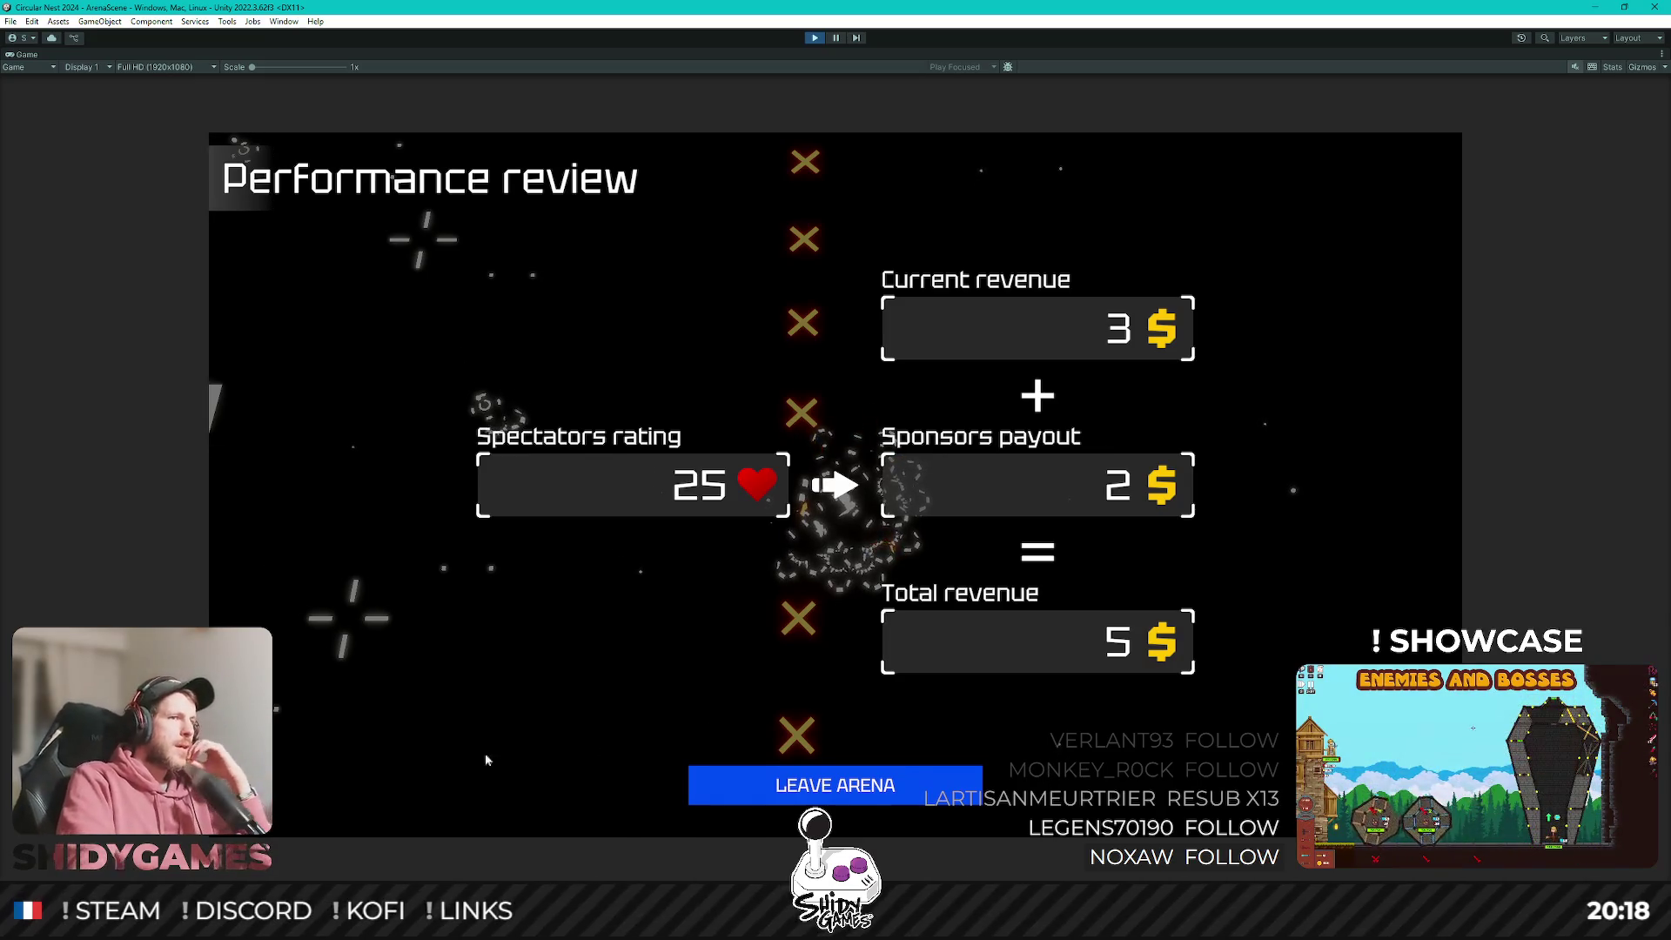
Leave the arena for the main menu and exit Play mode with Ctrl+P.
click(836, 785)
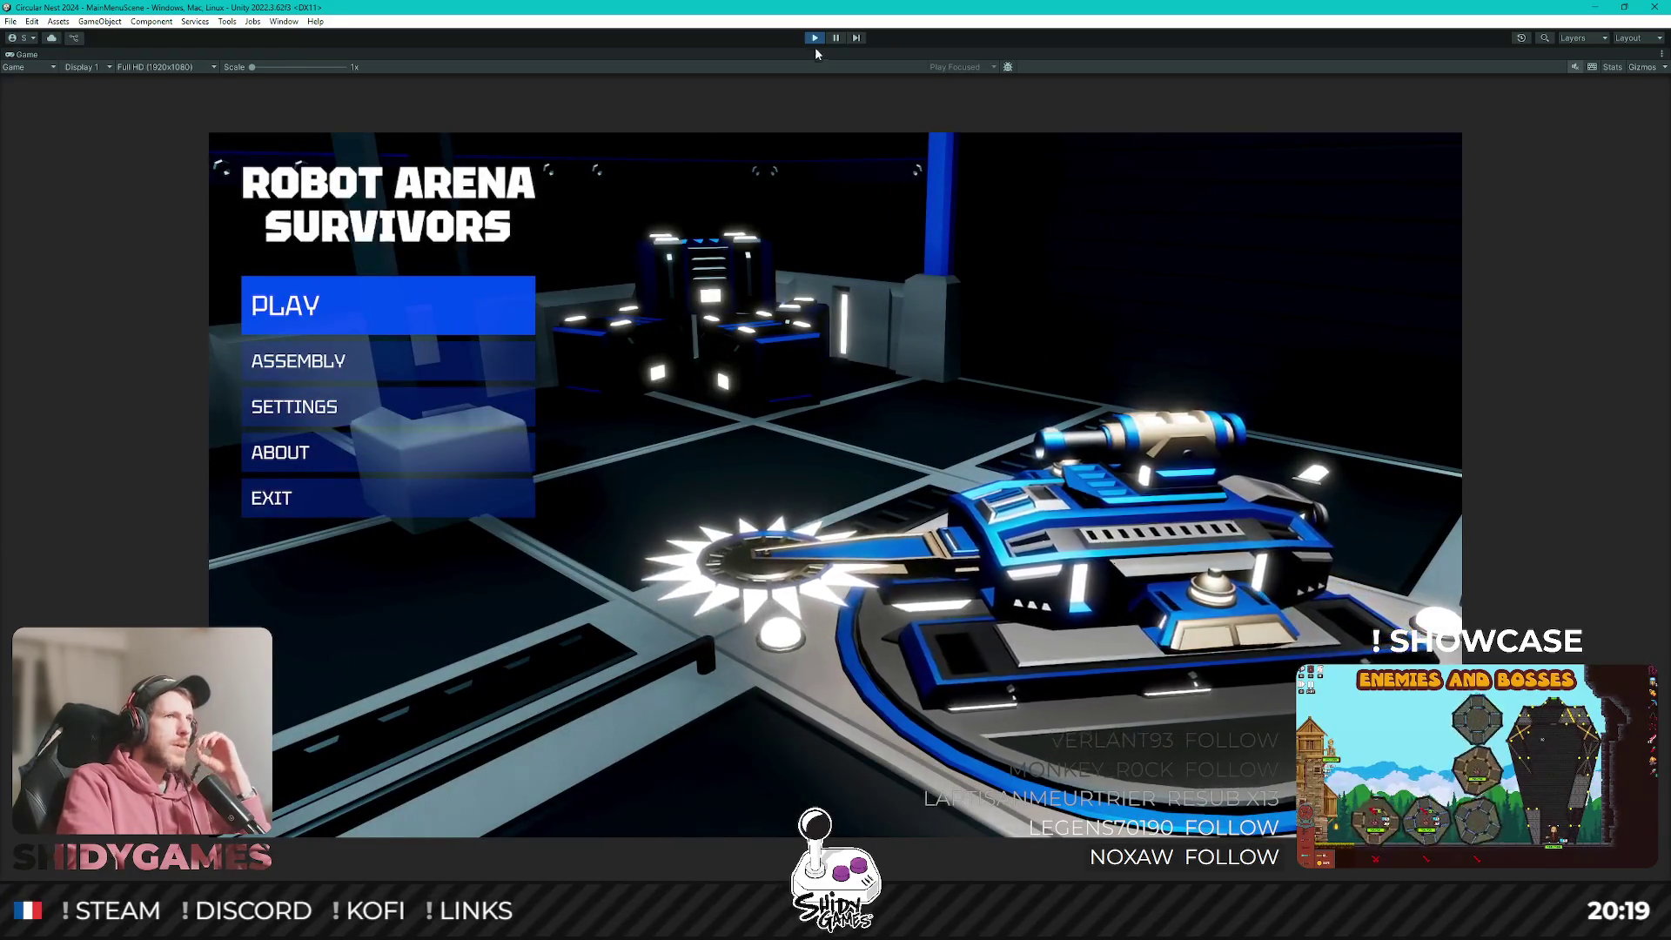
key(ctrl+p)
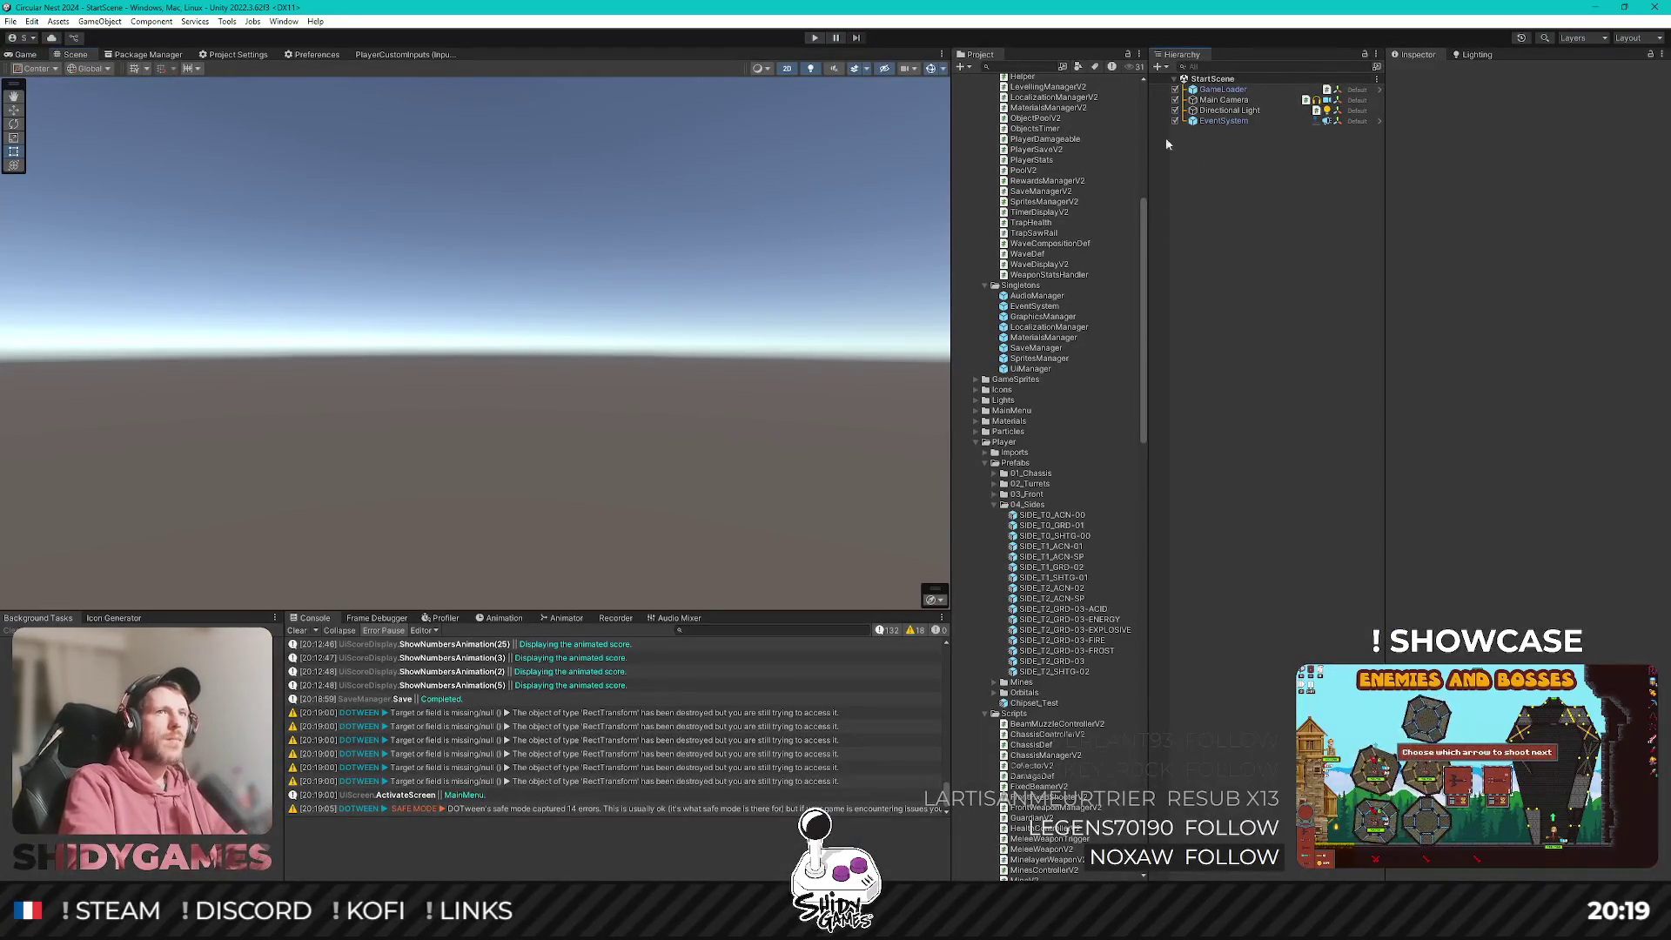
double_click(1042, 369)
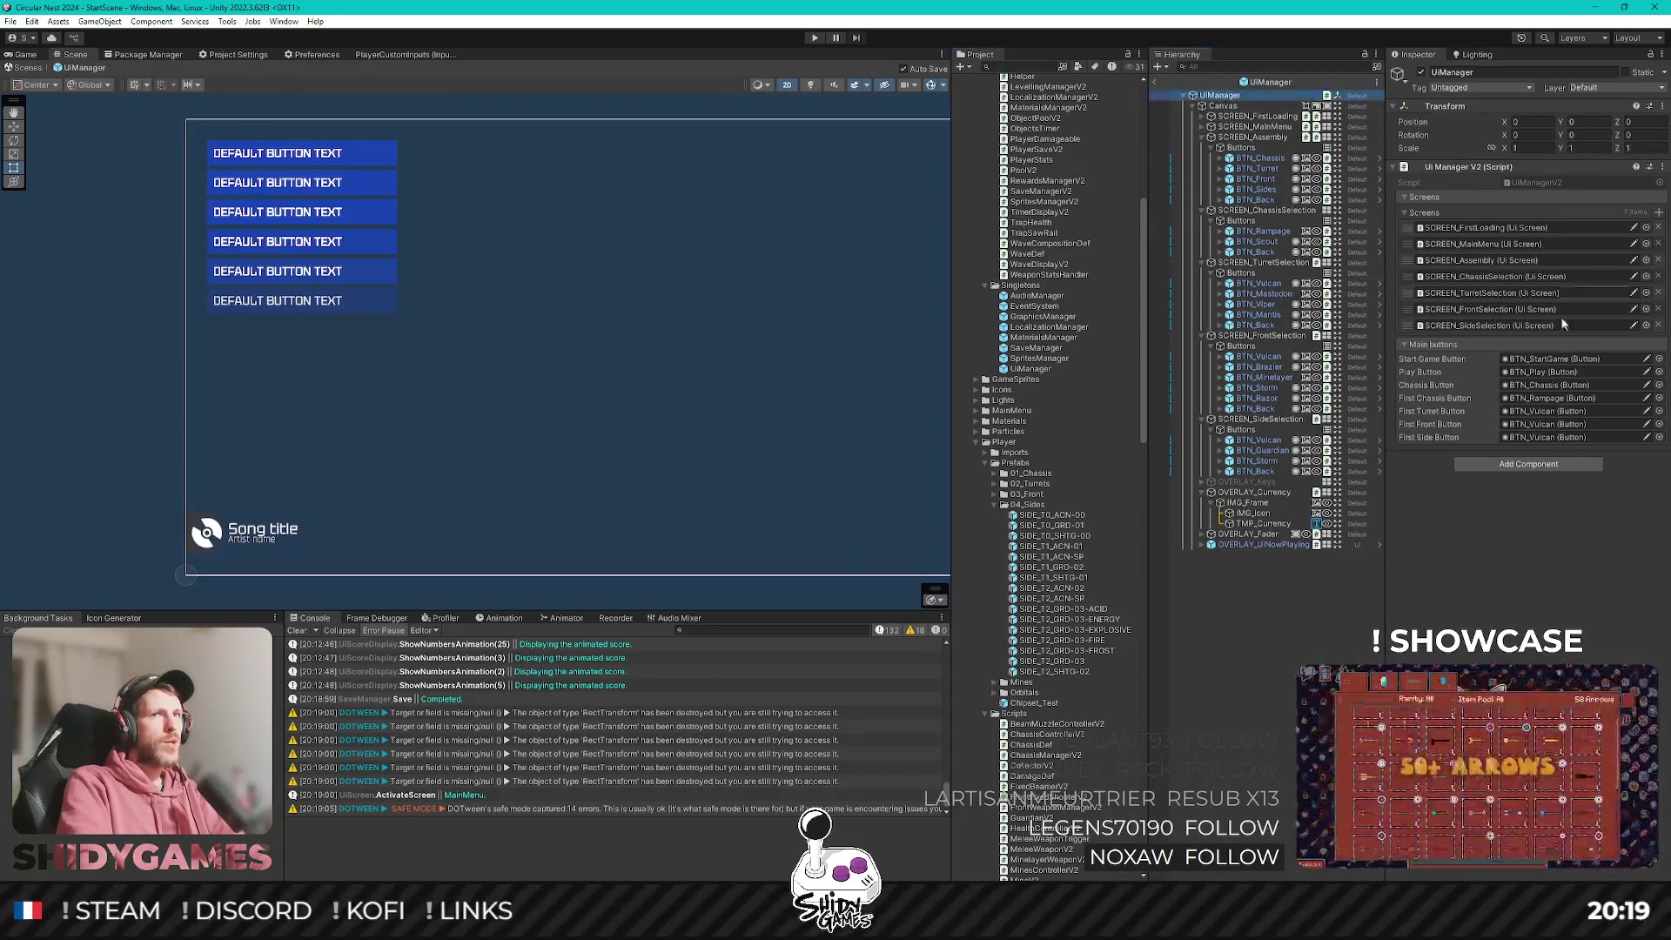
click(1255, 105)
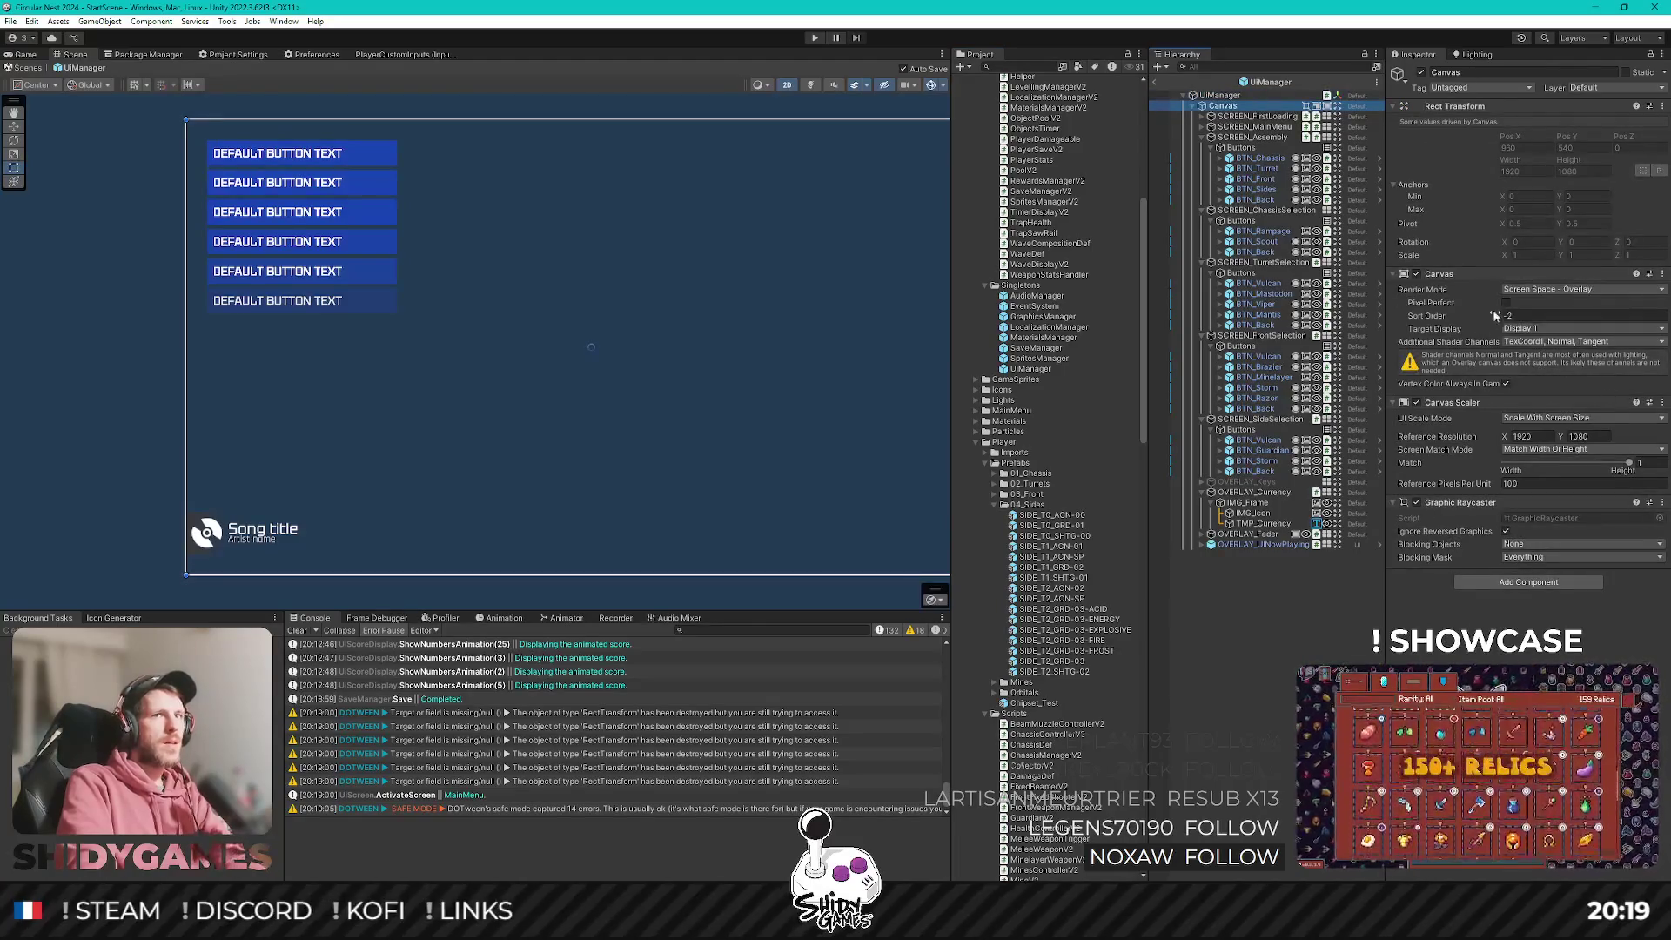
click(1256, 492)
click(1262, 566)
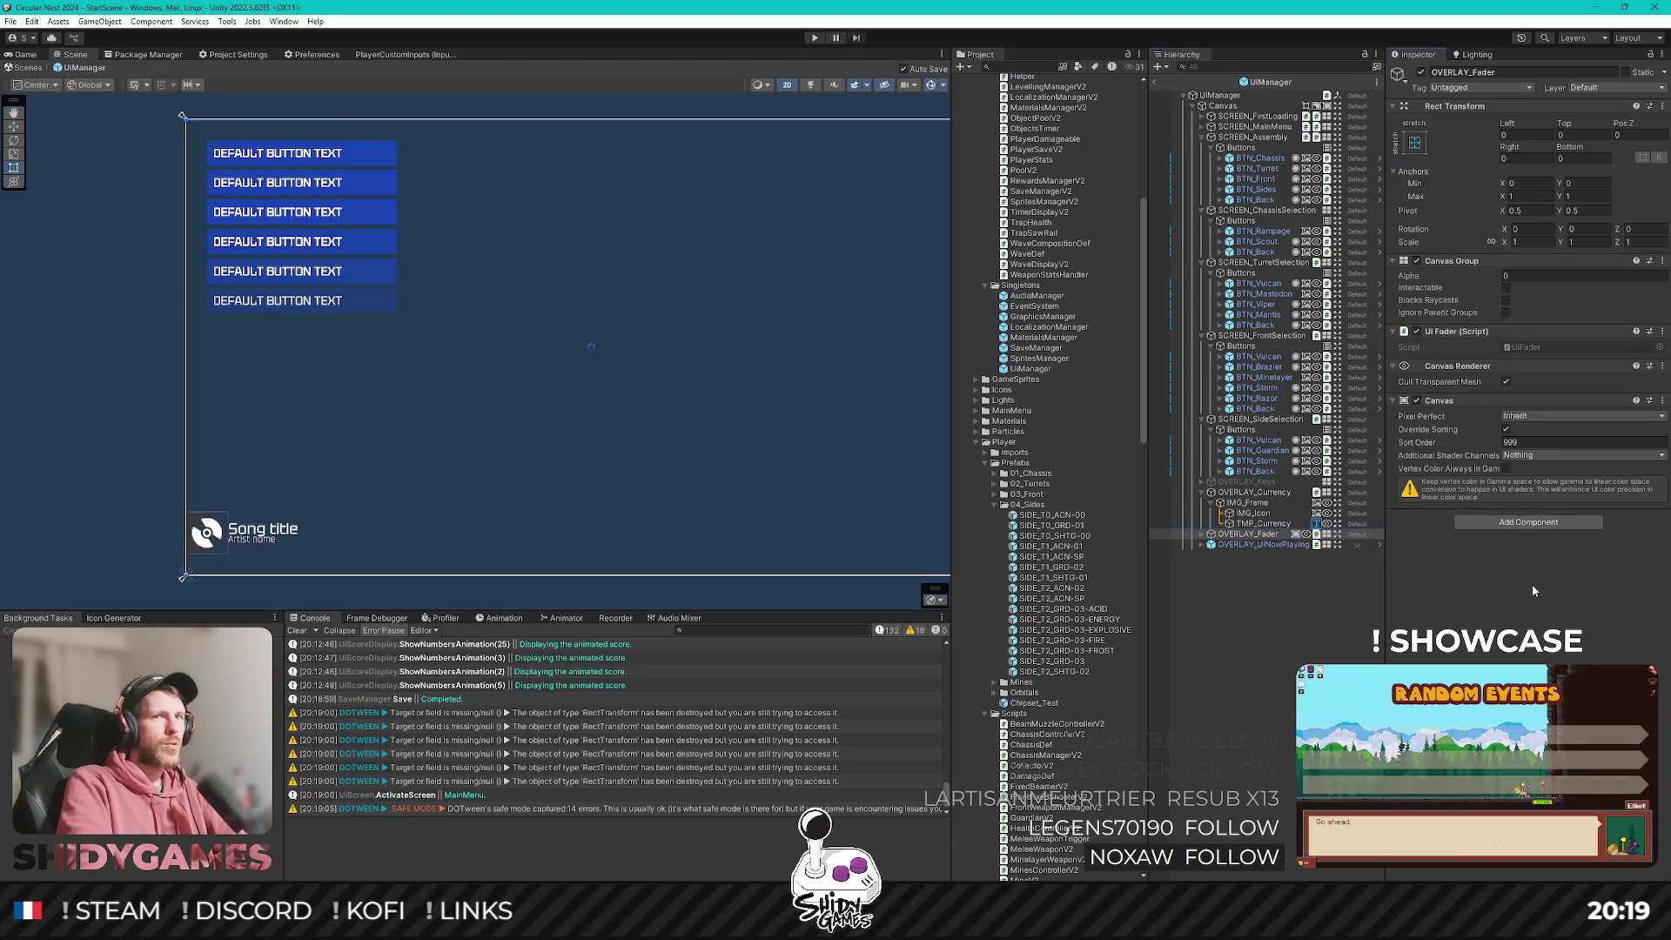
click(1158, 81)
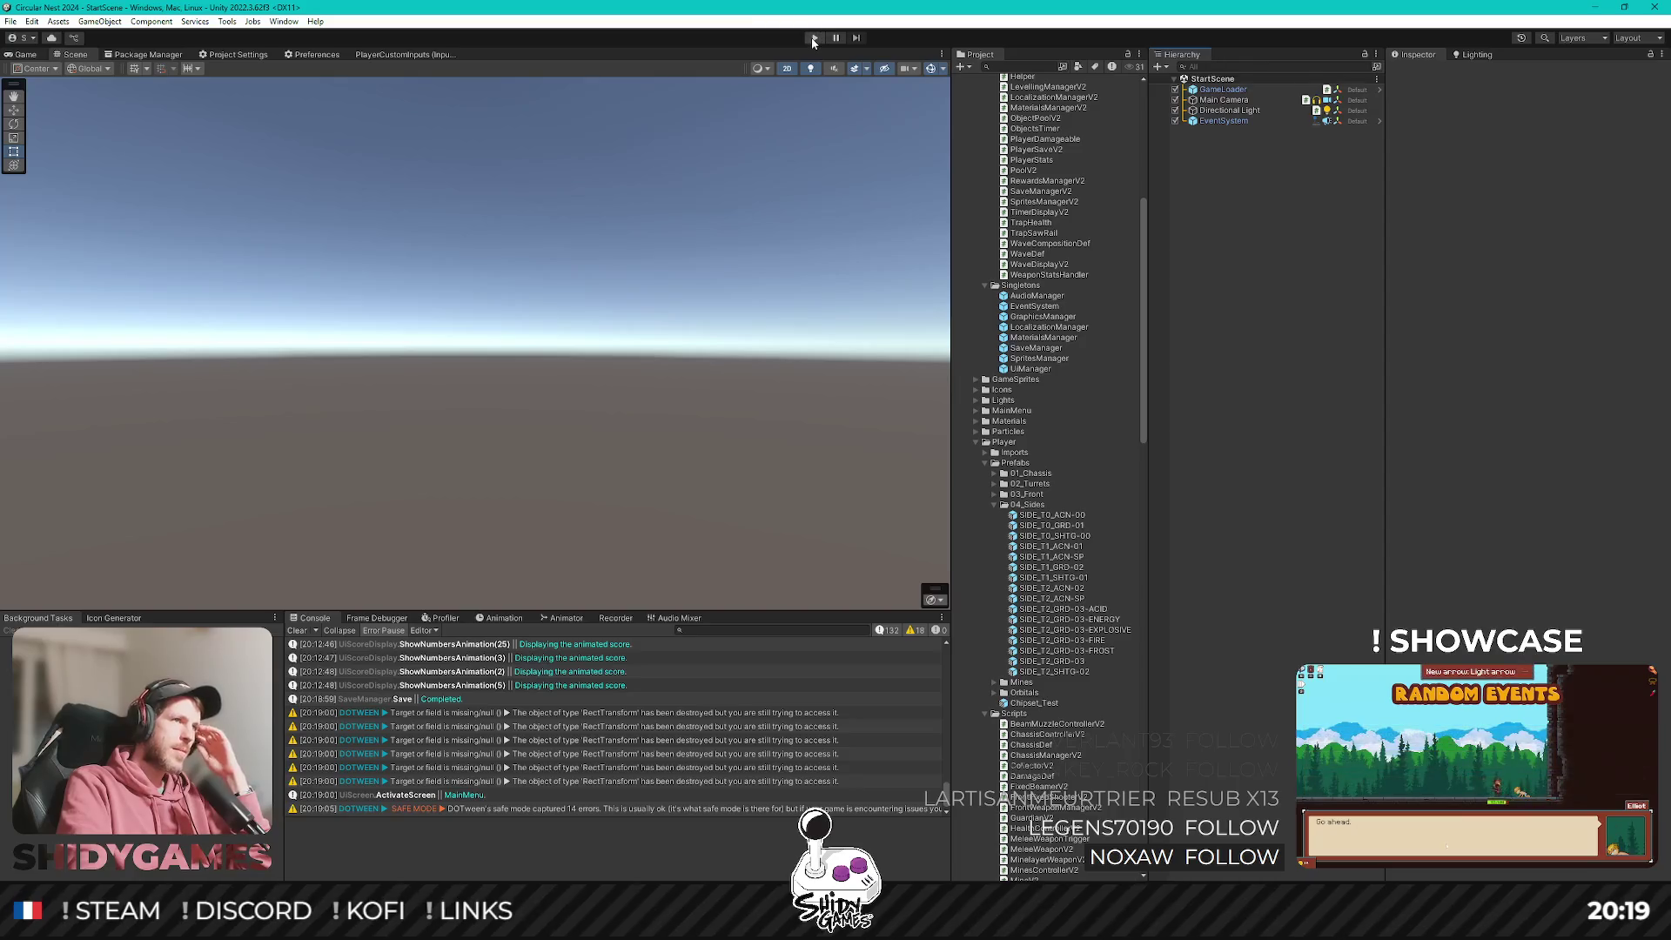
Show the first DOTween warning's stack trace and maximize the Console to fill the editor.
click(679, 713)
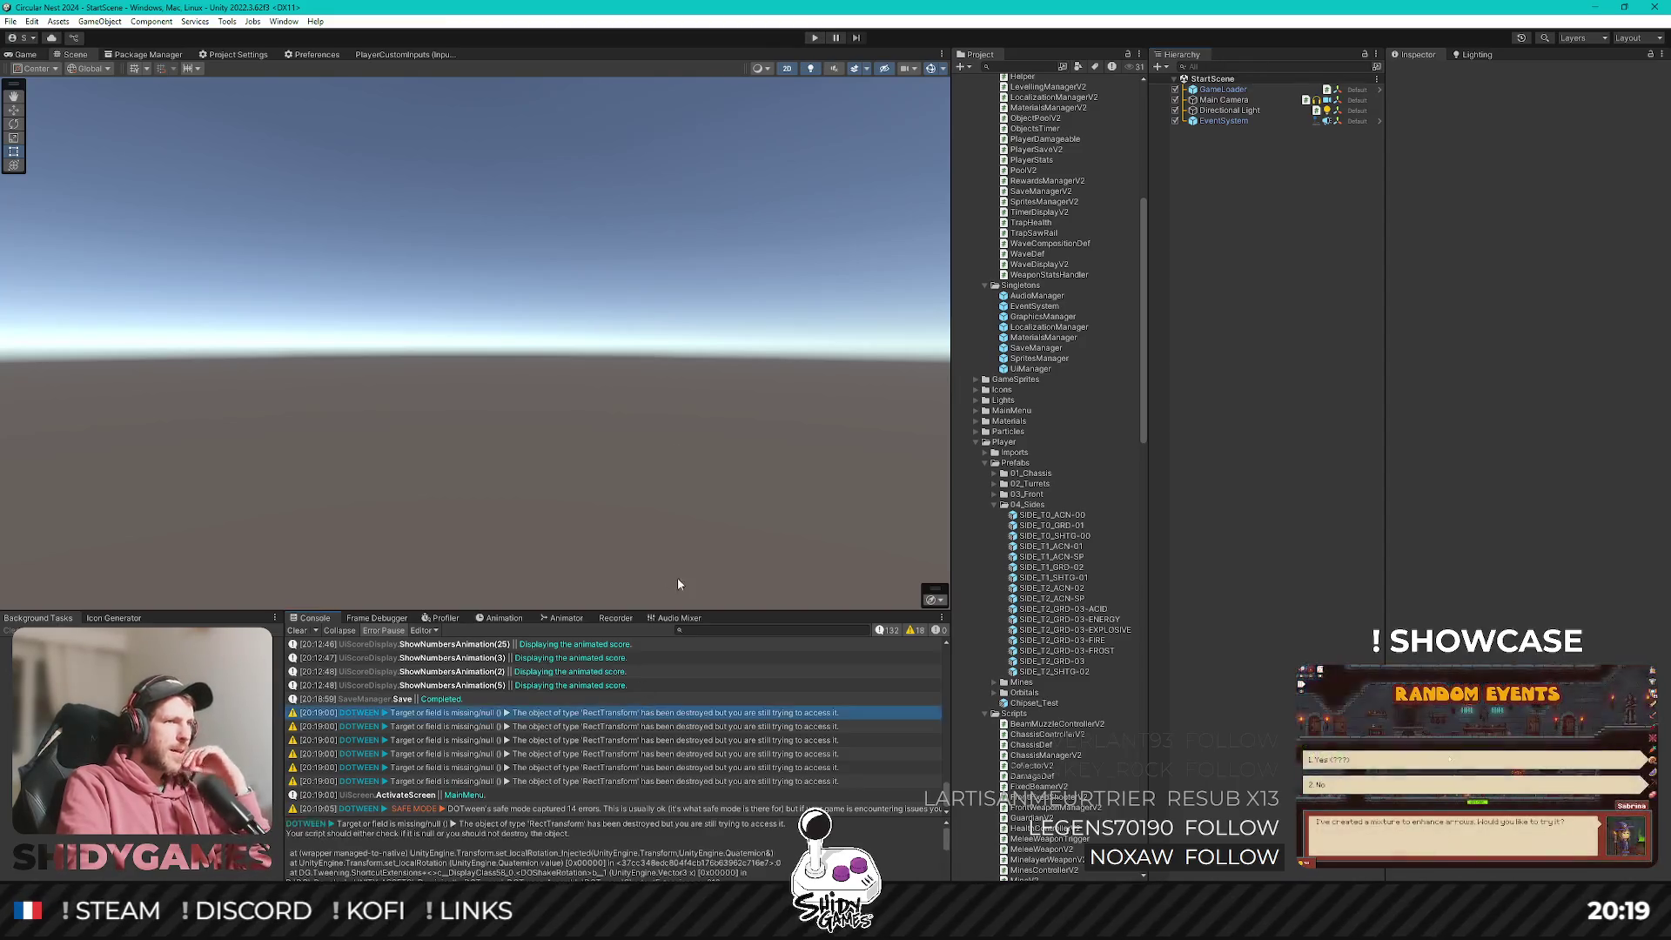
key(shift+space)
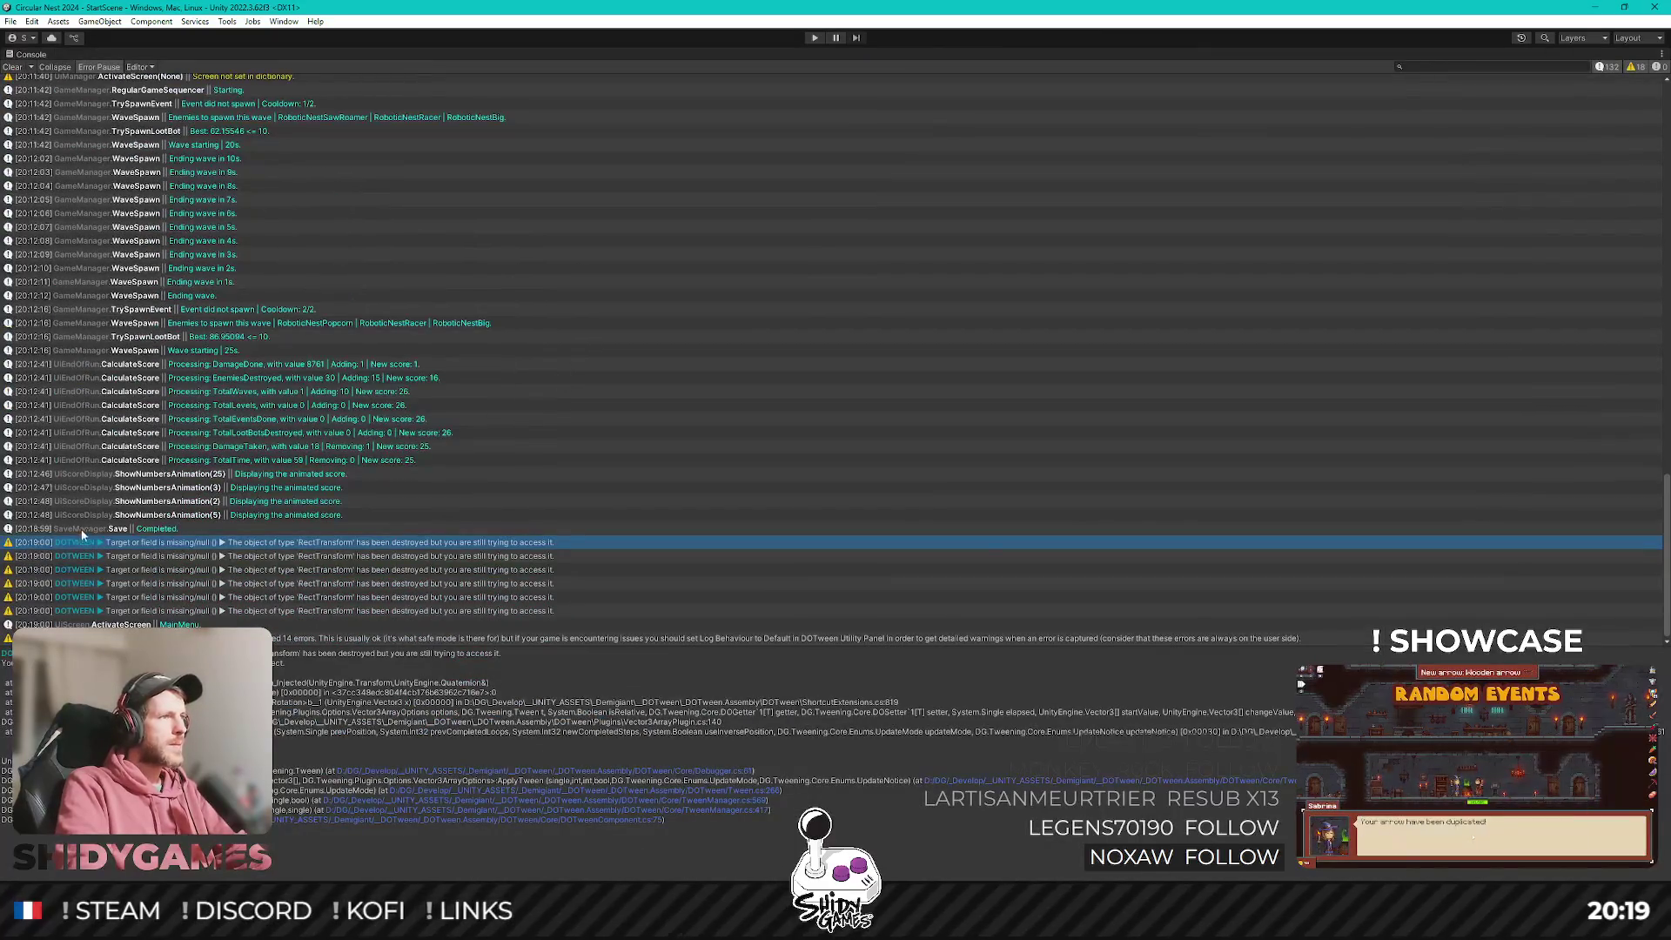
Hide the Console's info messages and show the Transform warning's stack trace.
click(1611, 68)
click(467, 94)
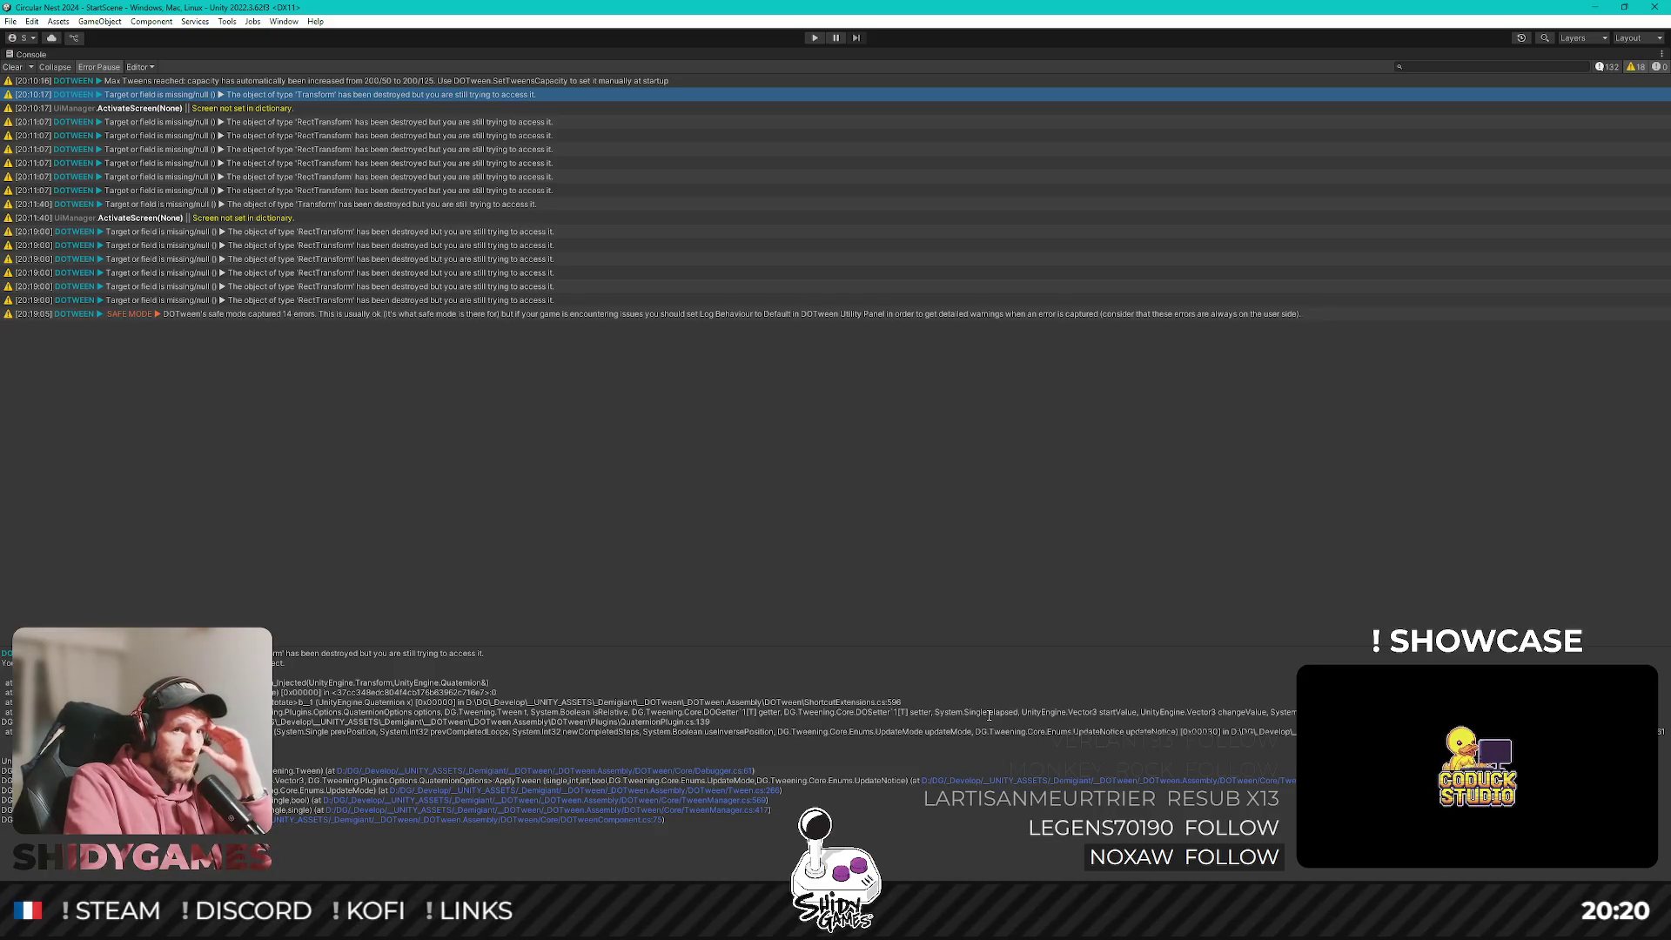
Select and deselect text in the DOTween warning's stack-trace lines.
drag(680, 723, 174, 722)
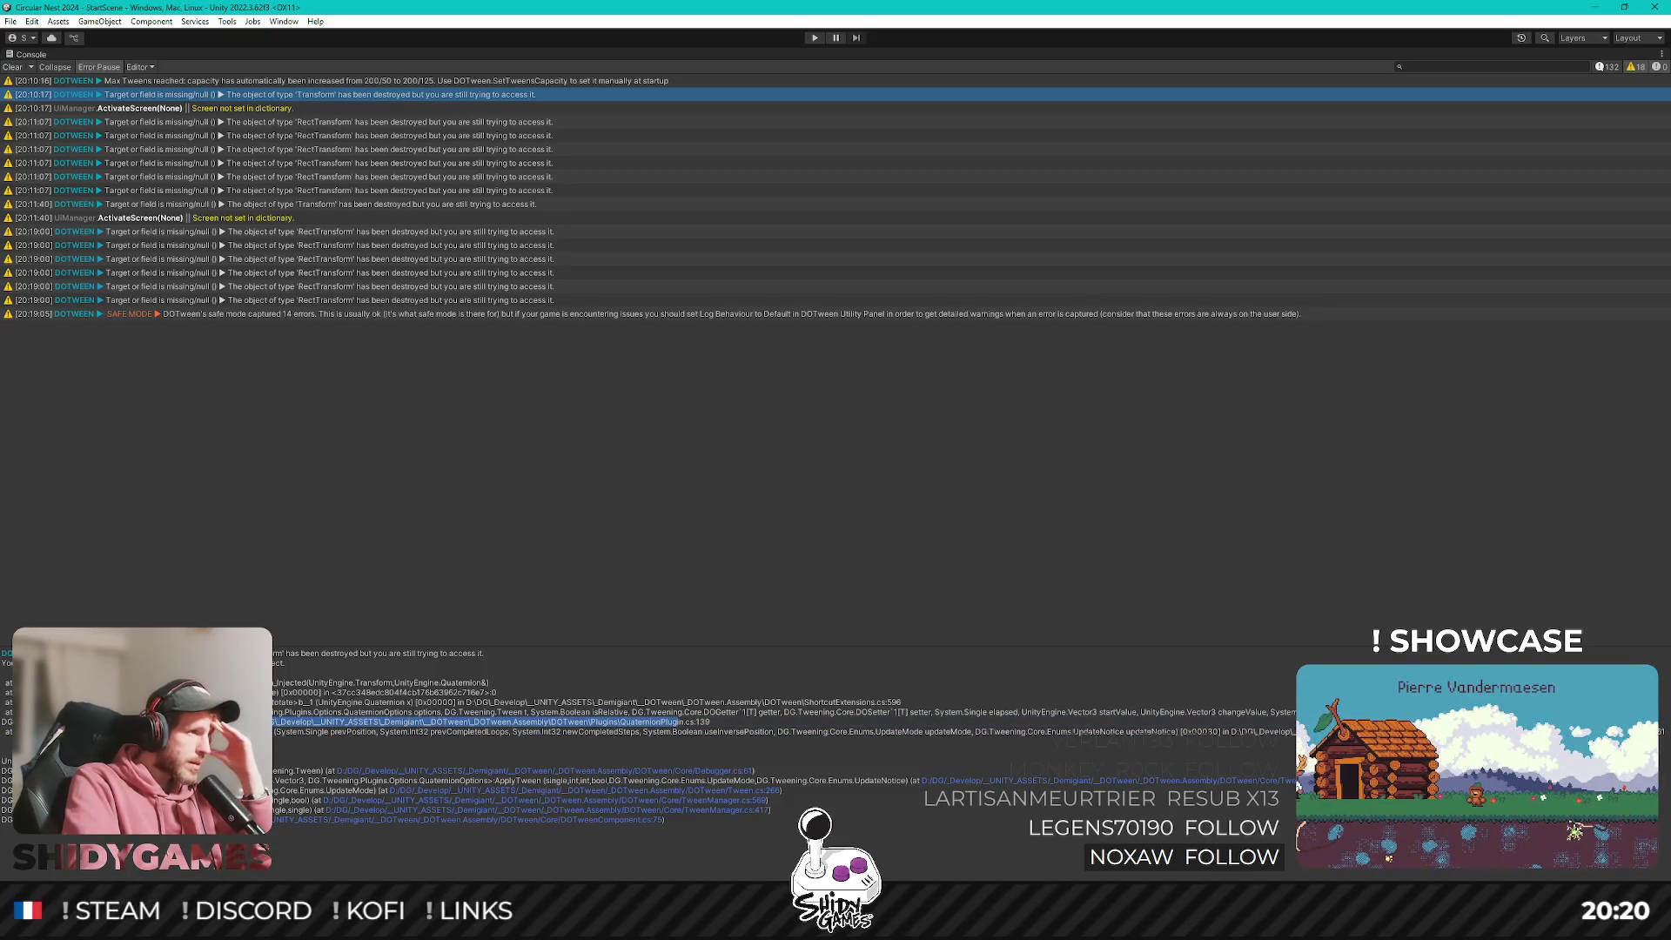
click(309, 731)
drag(296, 733, 1124, 745)
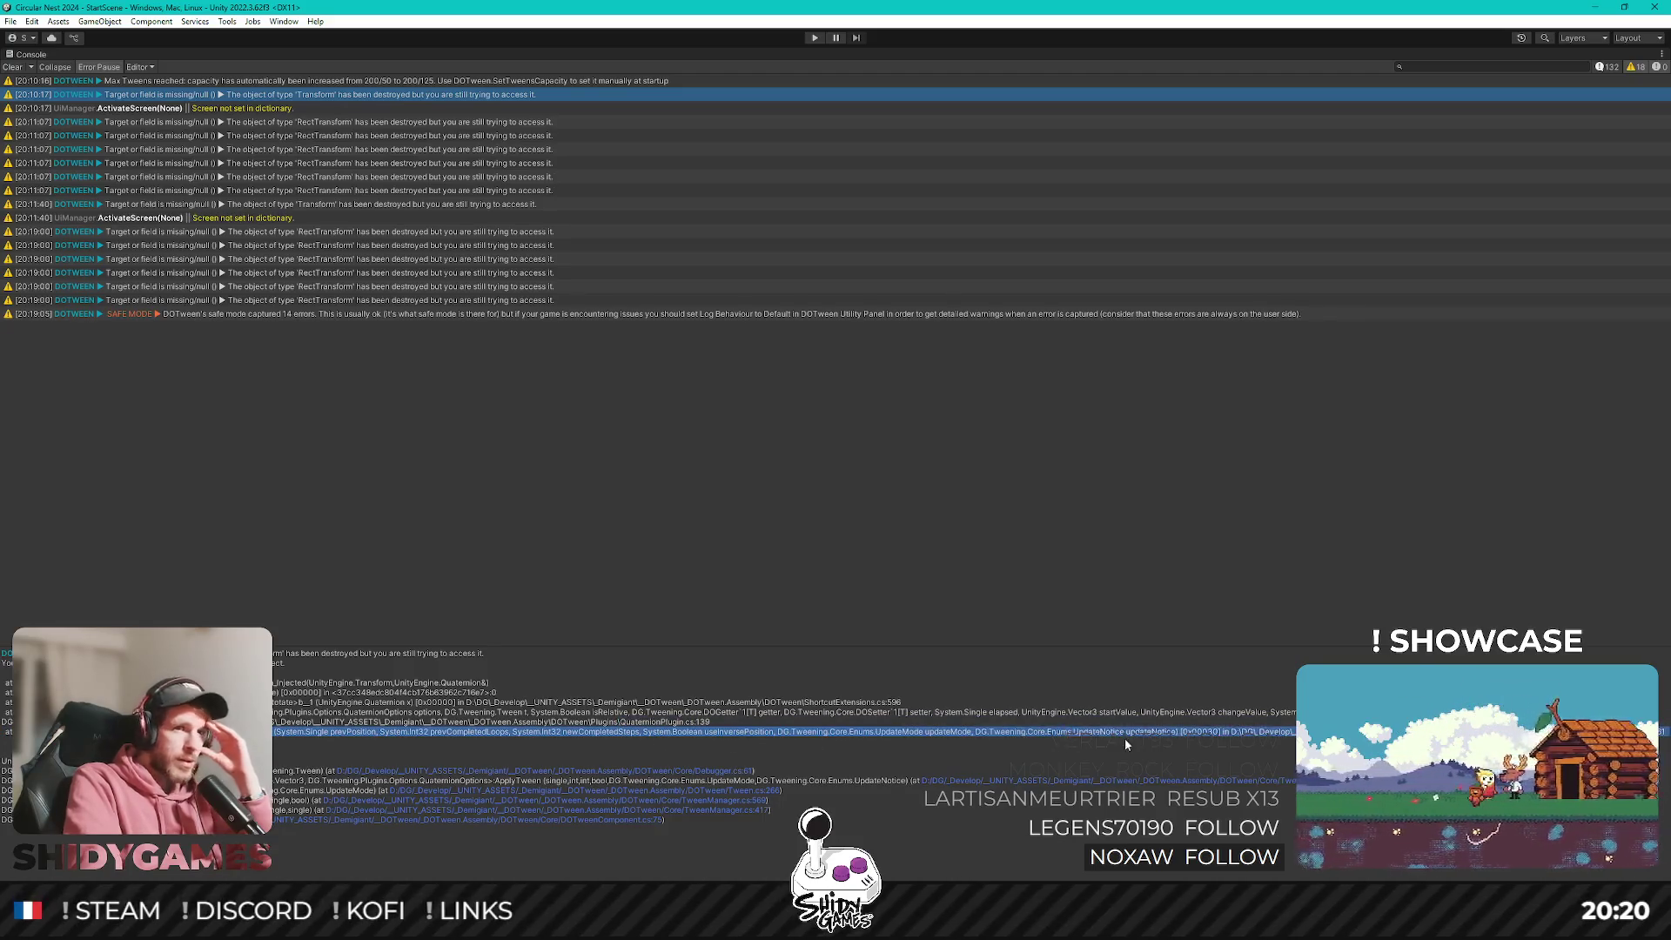
click(911, 735)
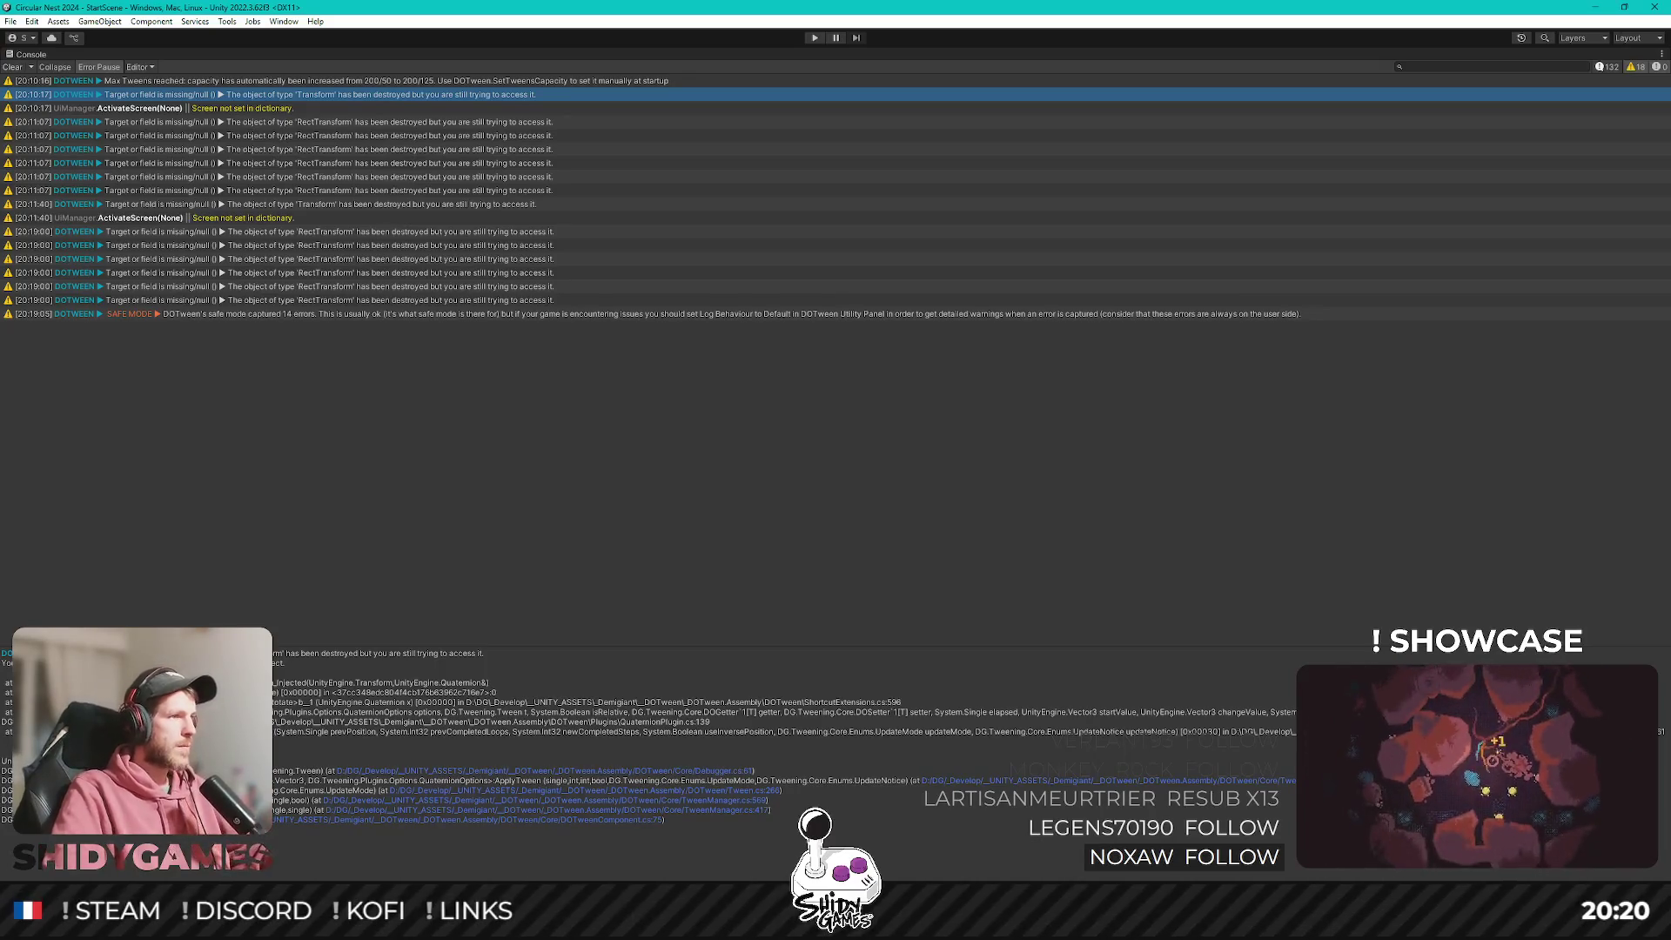
Compare the 20:10:17 Transform and 20:11:07 RectTransform warnings' stack traces.
click(375, 151)
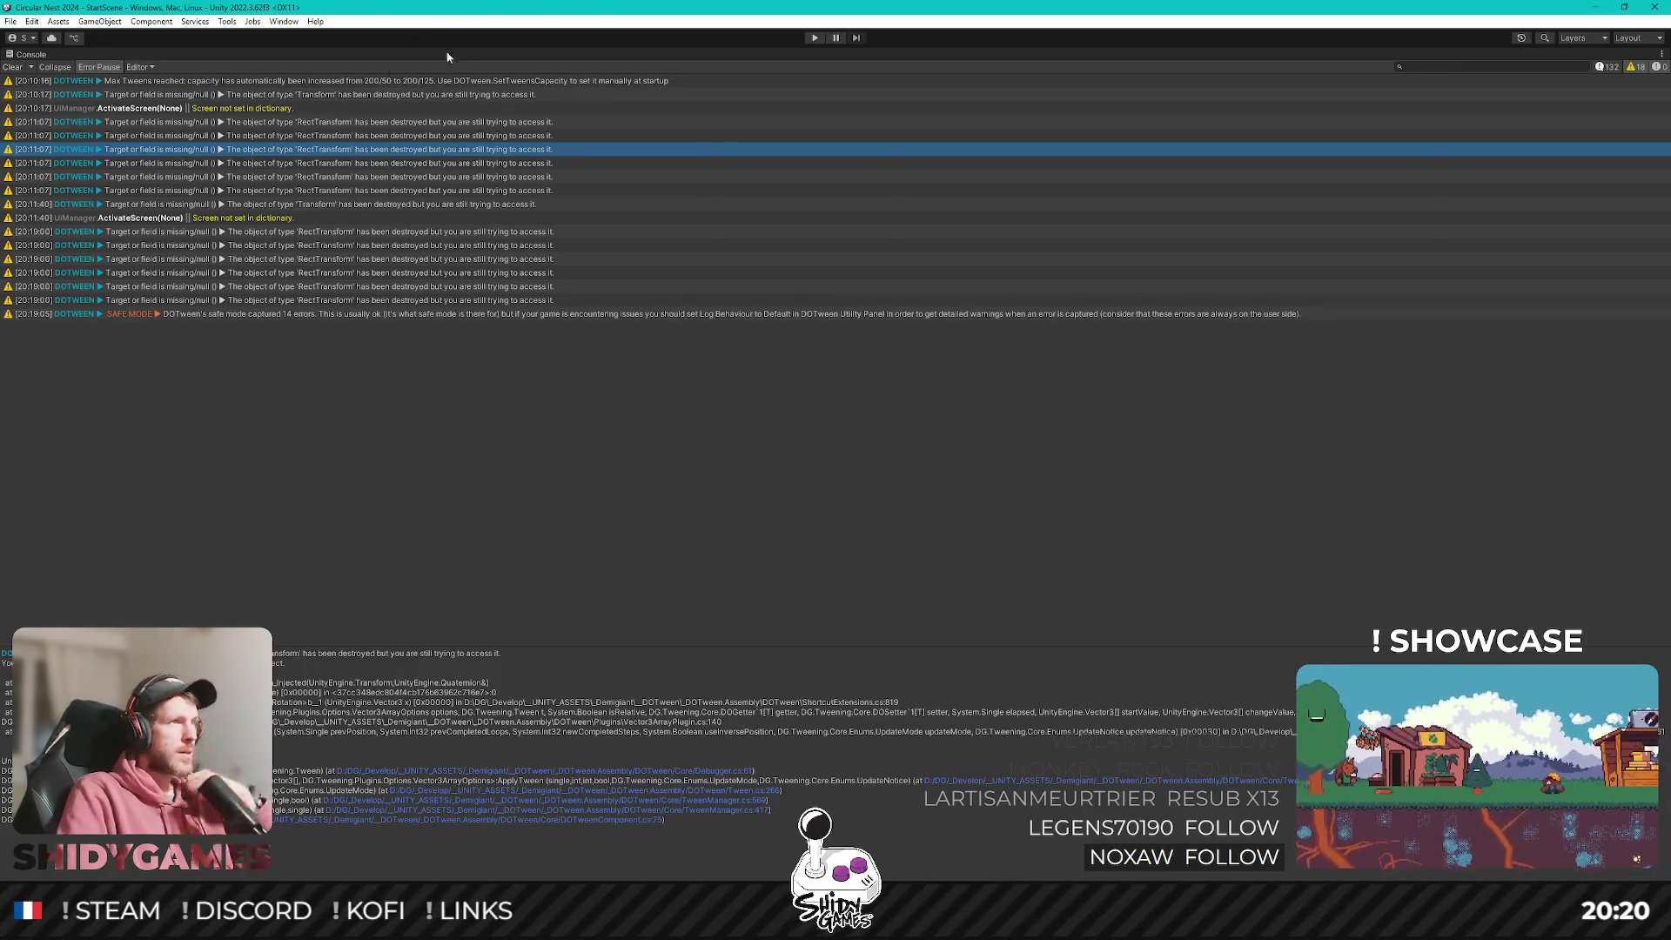
click(381, 94)
click(393, 122)
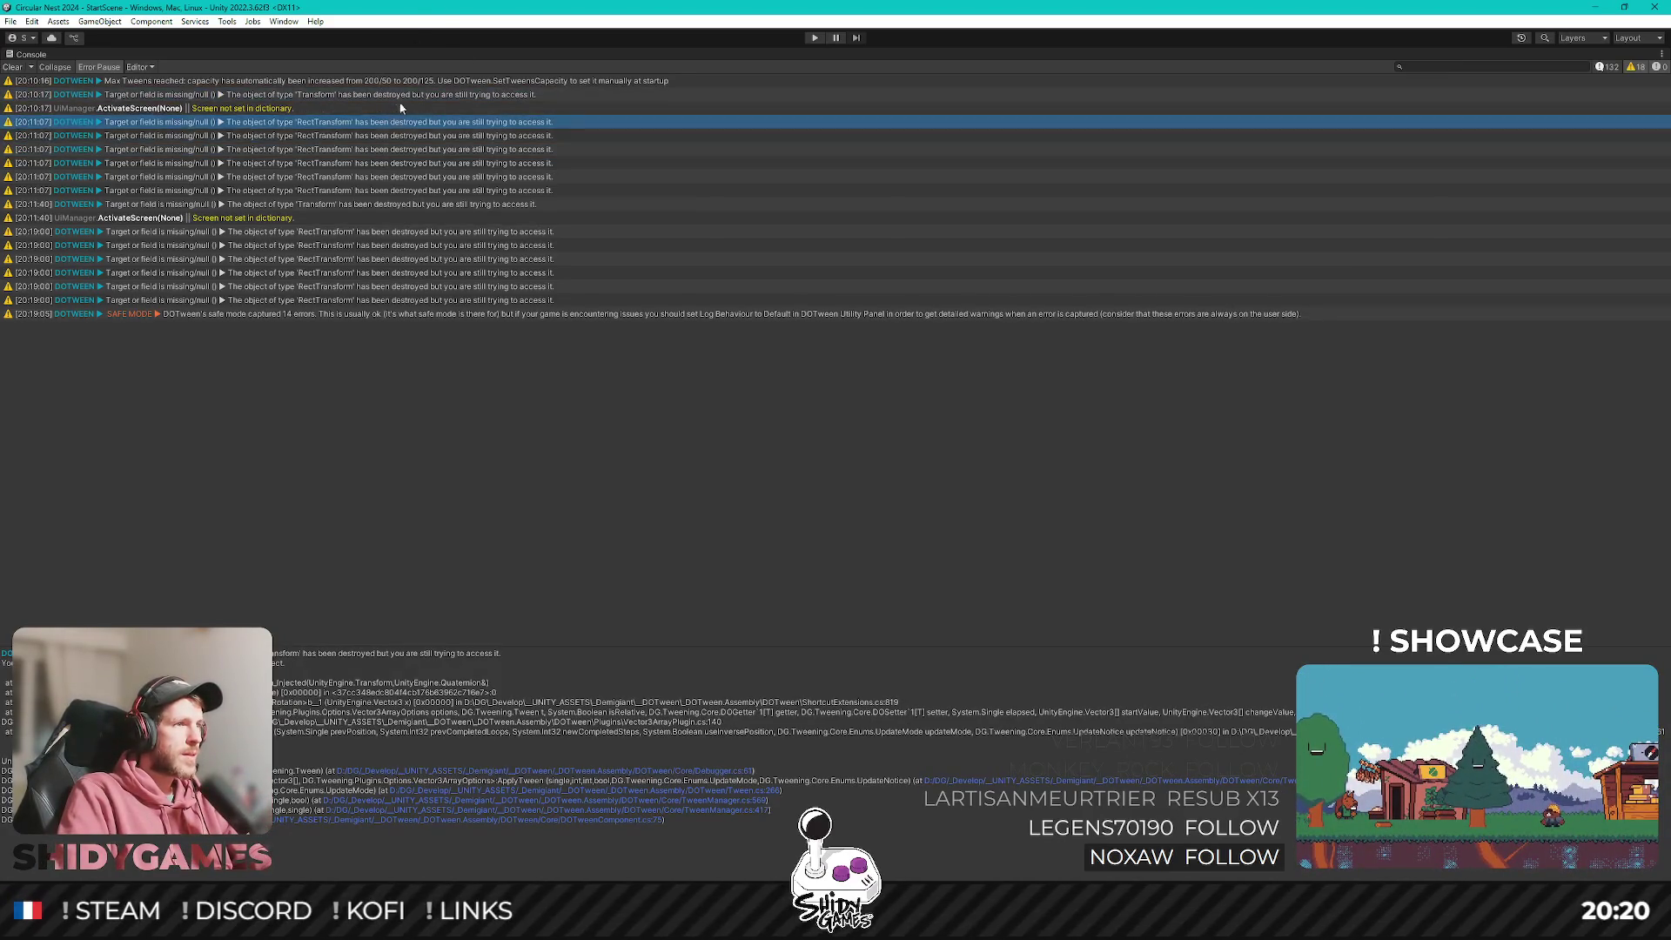
click(409, 96)
click(396, 122)
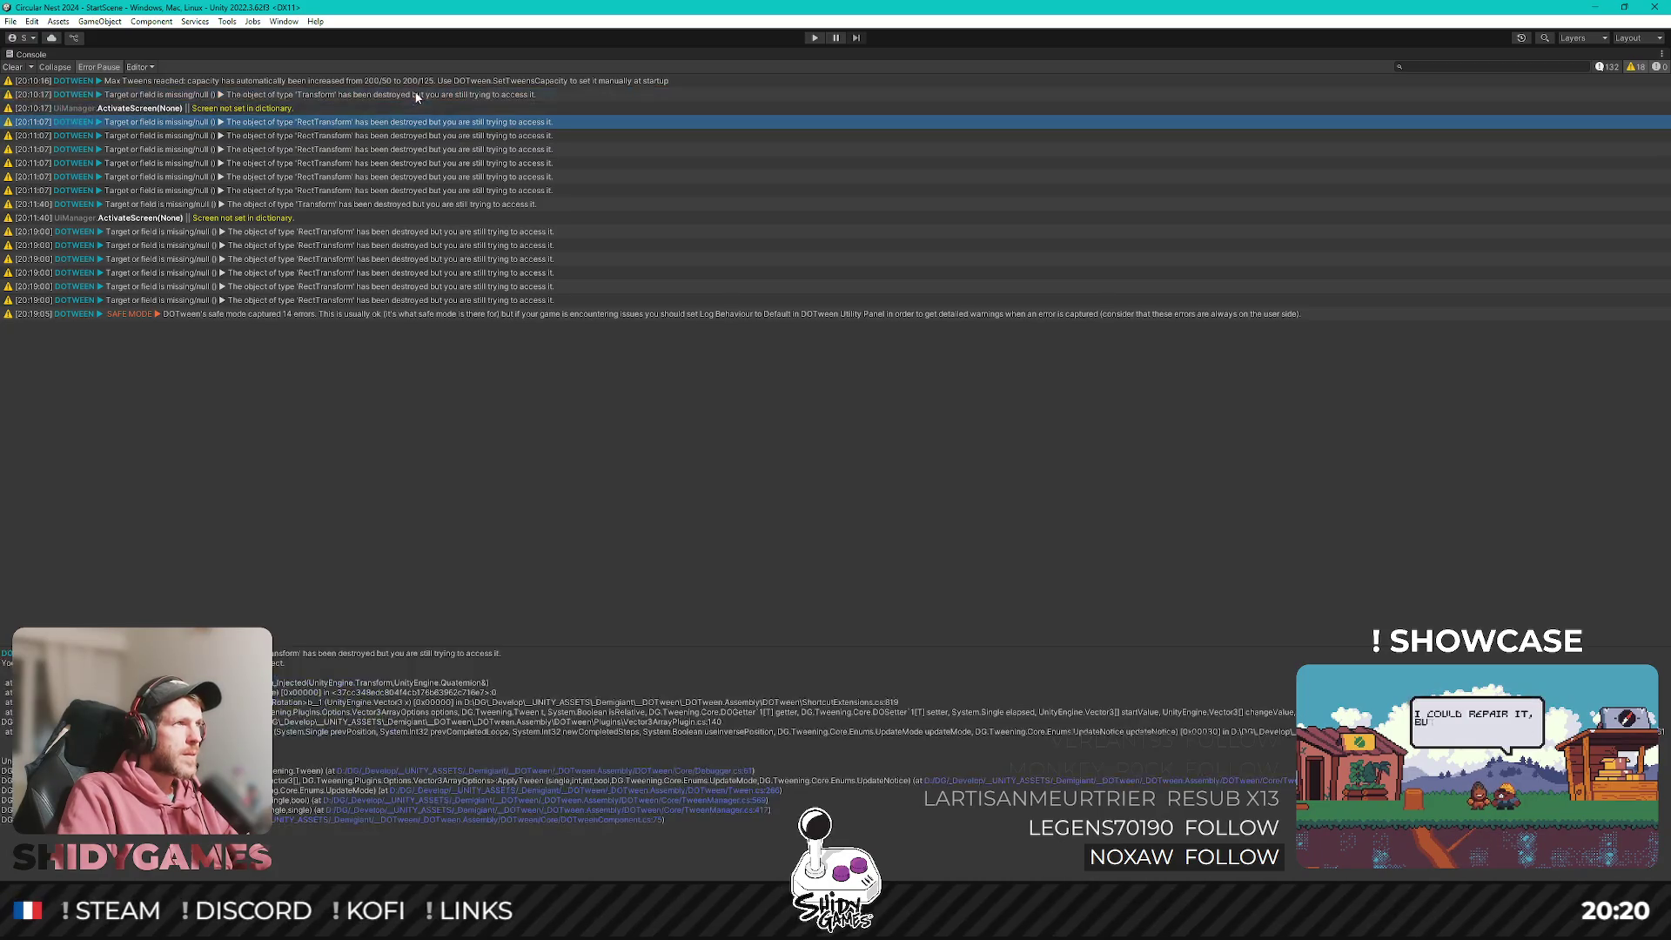
click(391, 96)
click(383, 118)
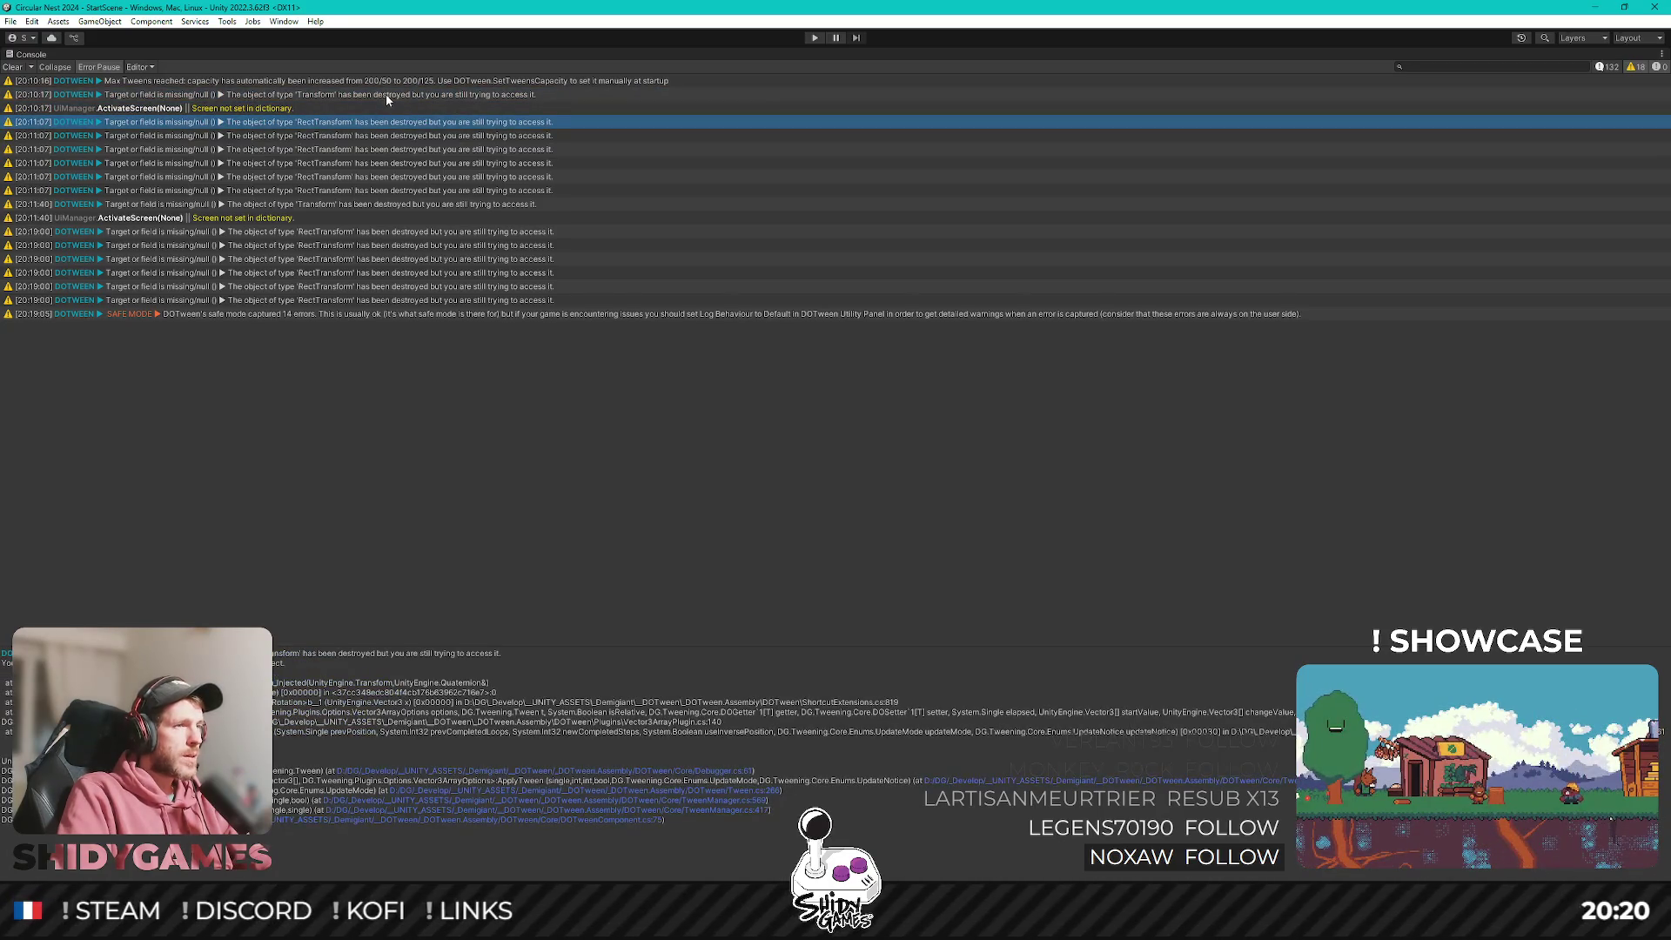
click(384, 94)
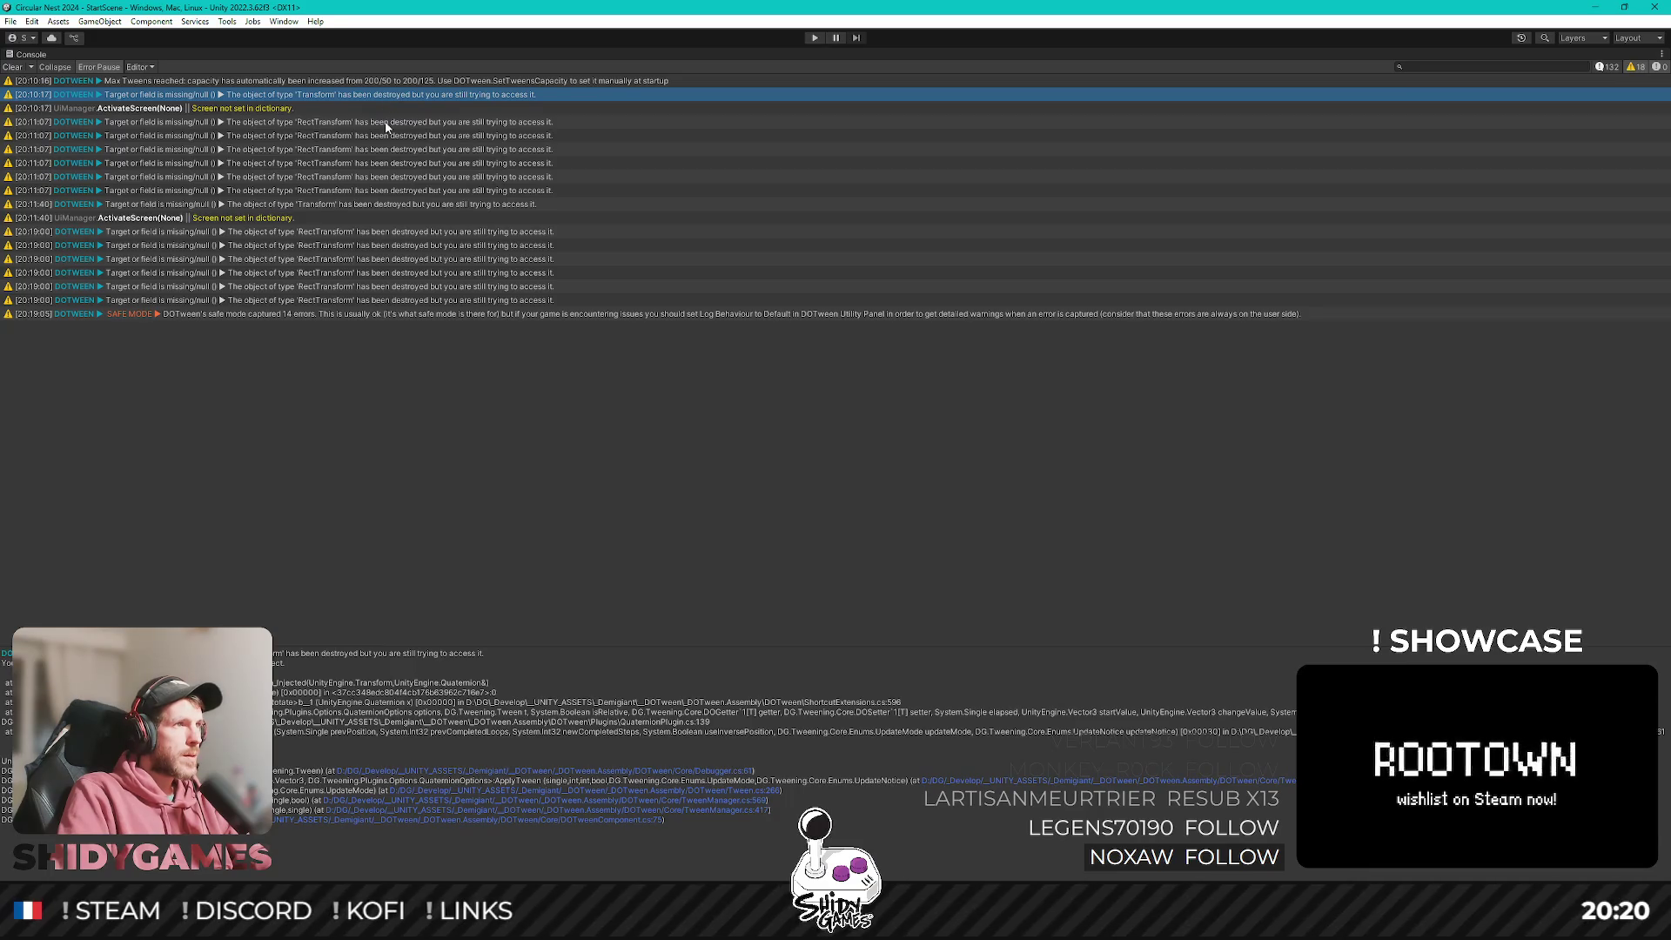
click(387, 121)
click(390, 96)
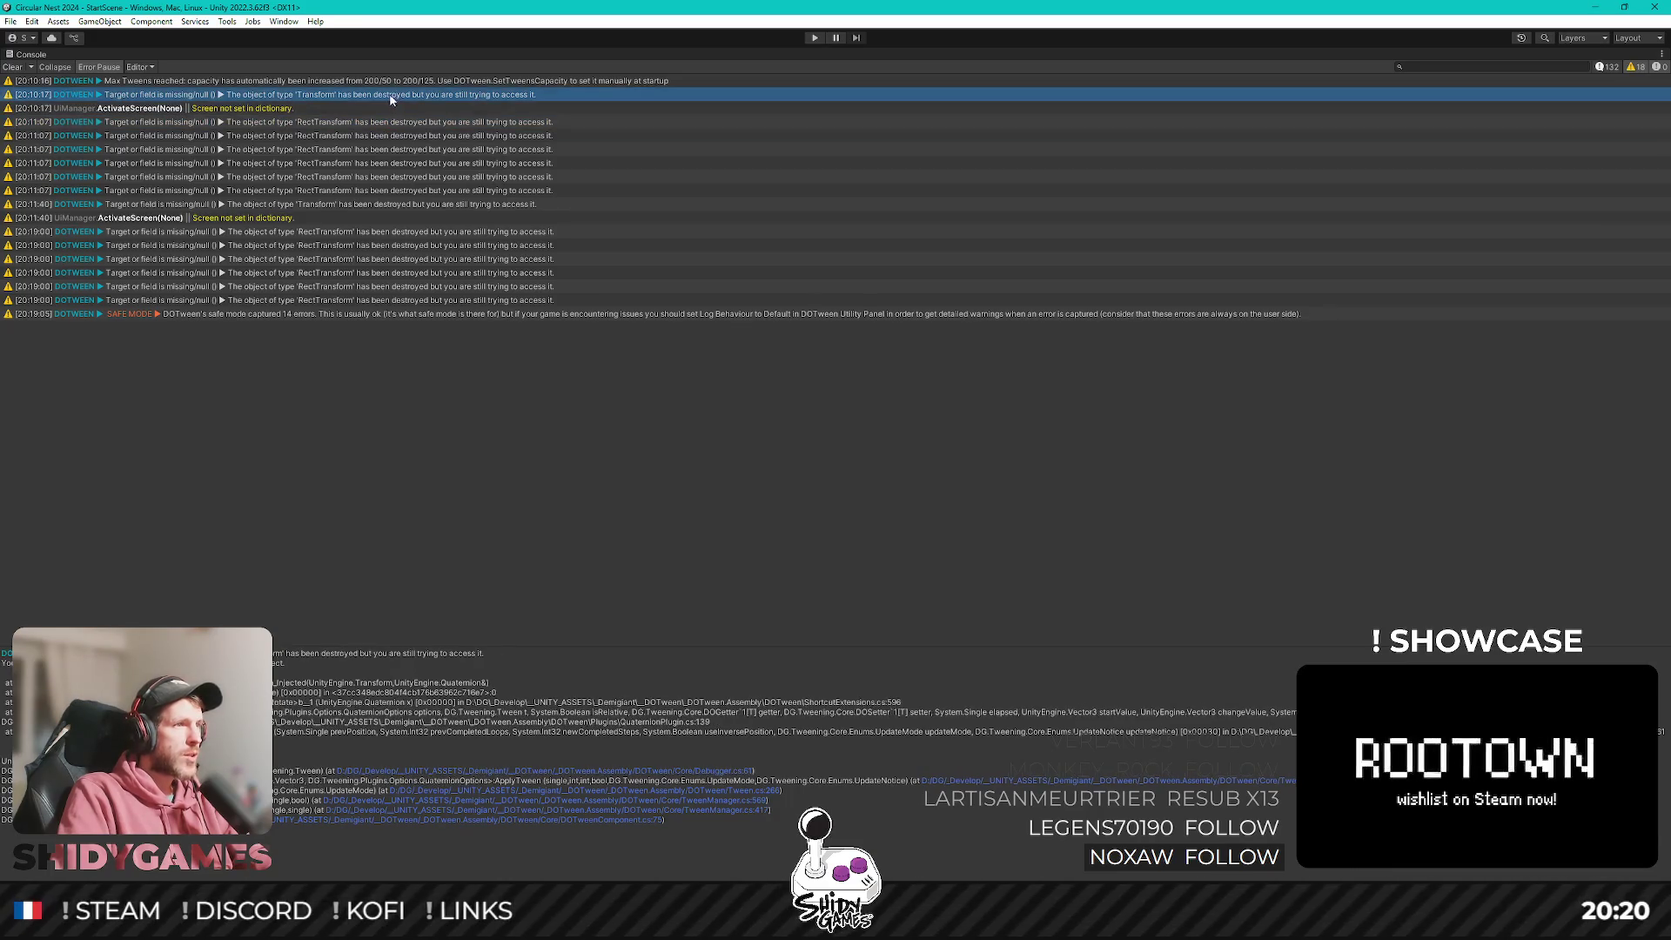
click(387, 123)
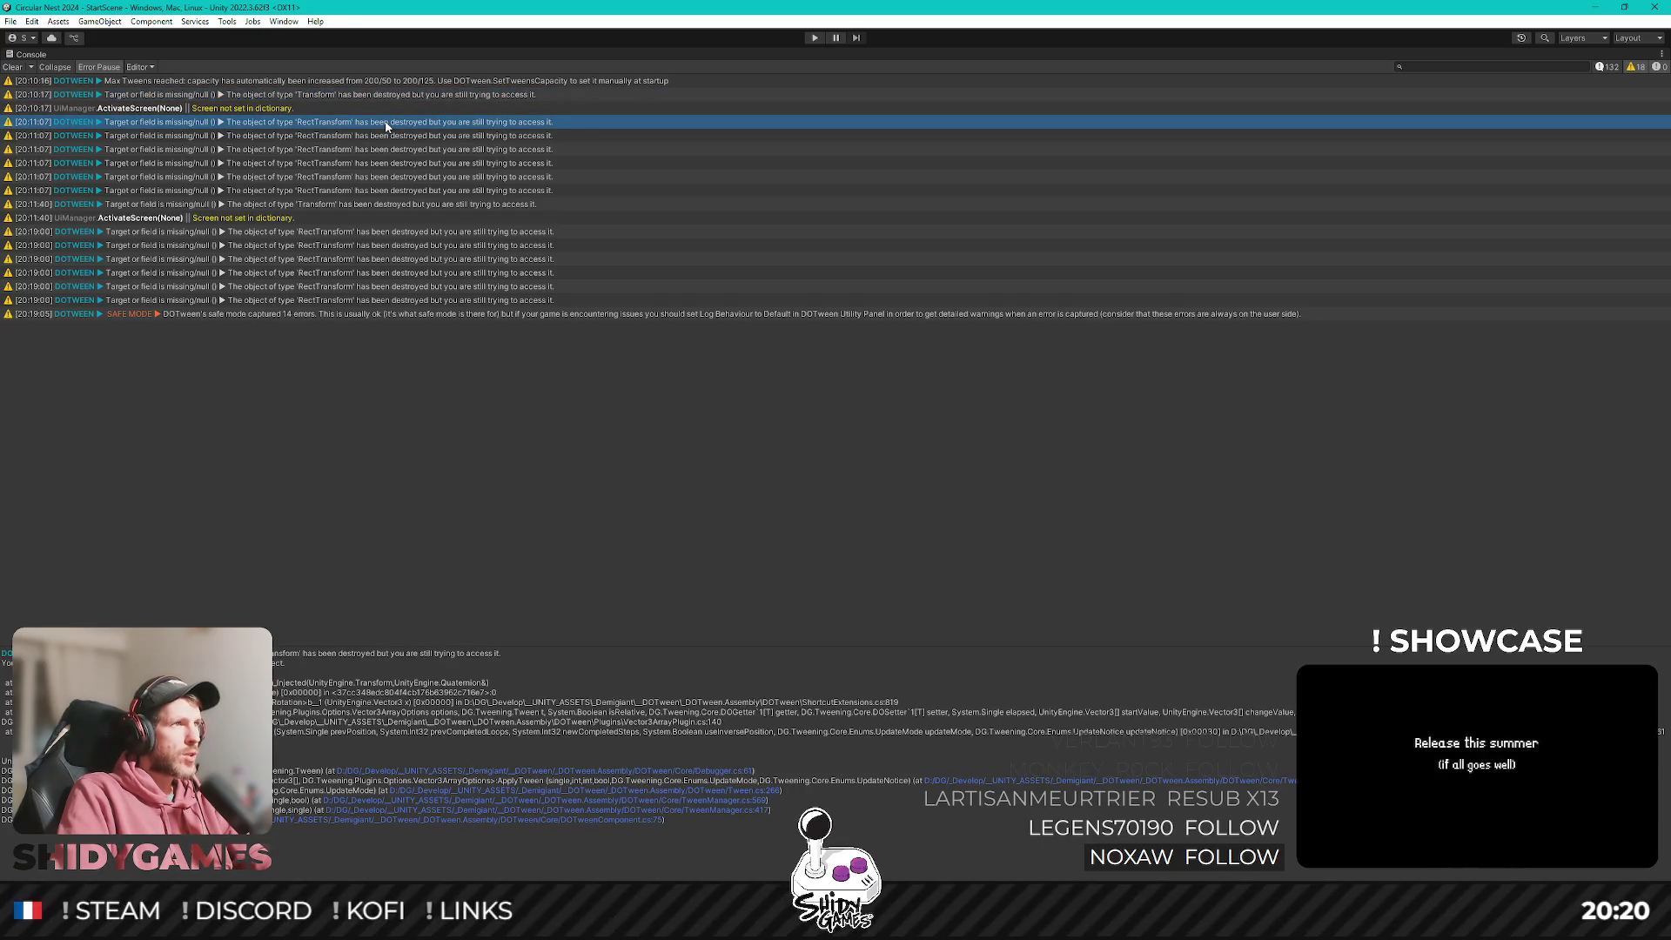
Browse the RectTransform, SAFE MODE and tween capacity warnings, ending on the first 20:11:07 one.
key(Down)
key(Down)
key(Down)
key(Down)
key(Down)
key(Down)
key(Down)
key(Down)
key(Down)
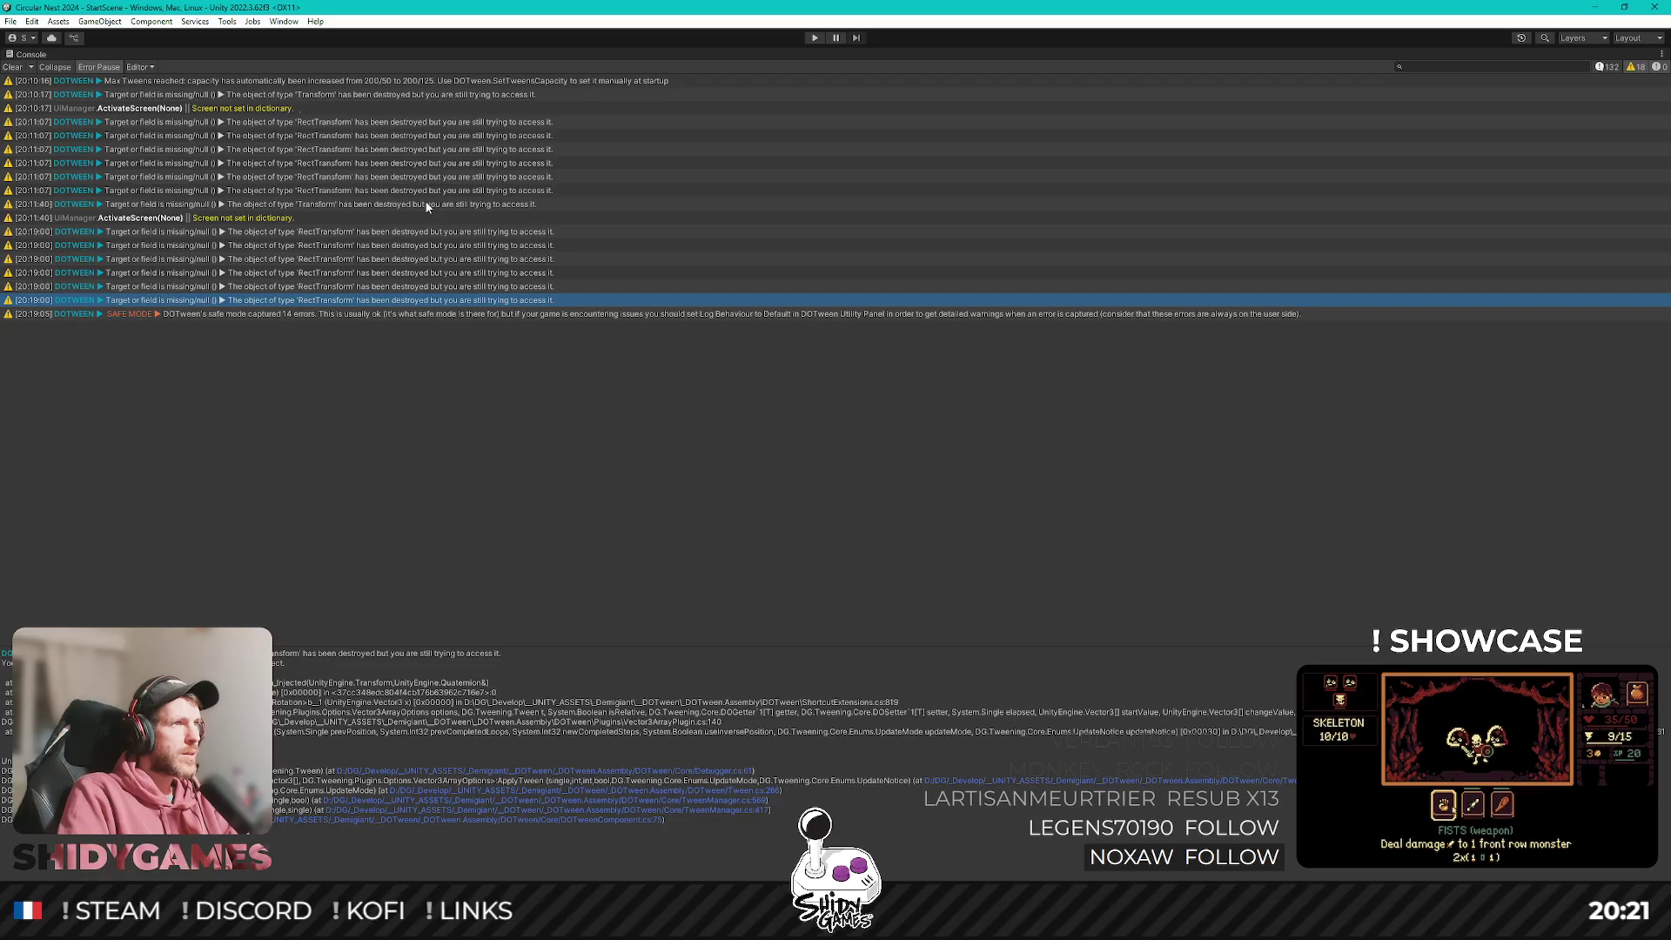
key(Up)
key(Up)
key(Up)
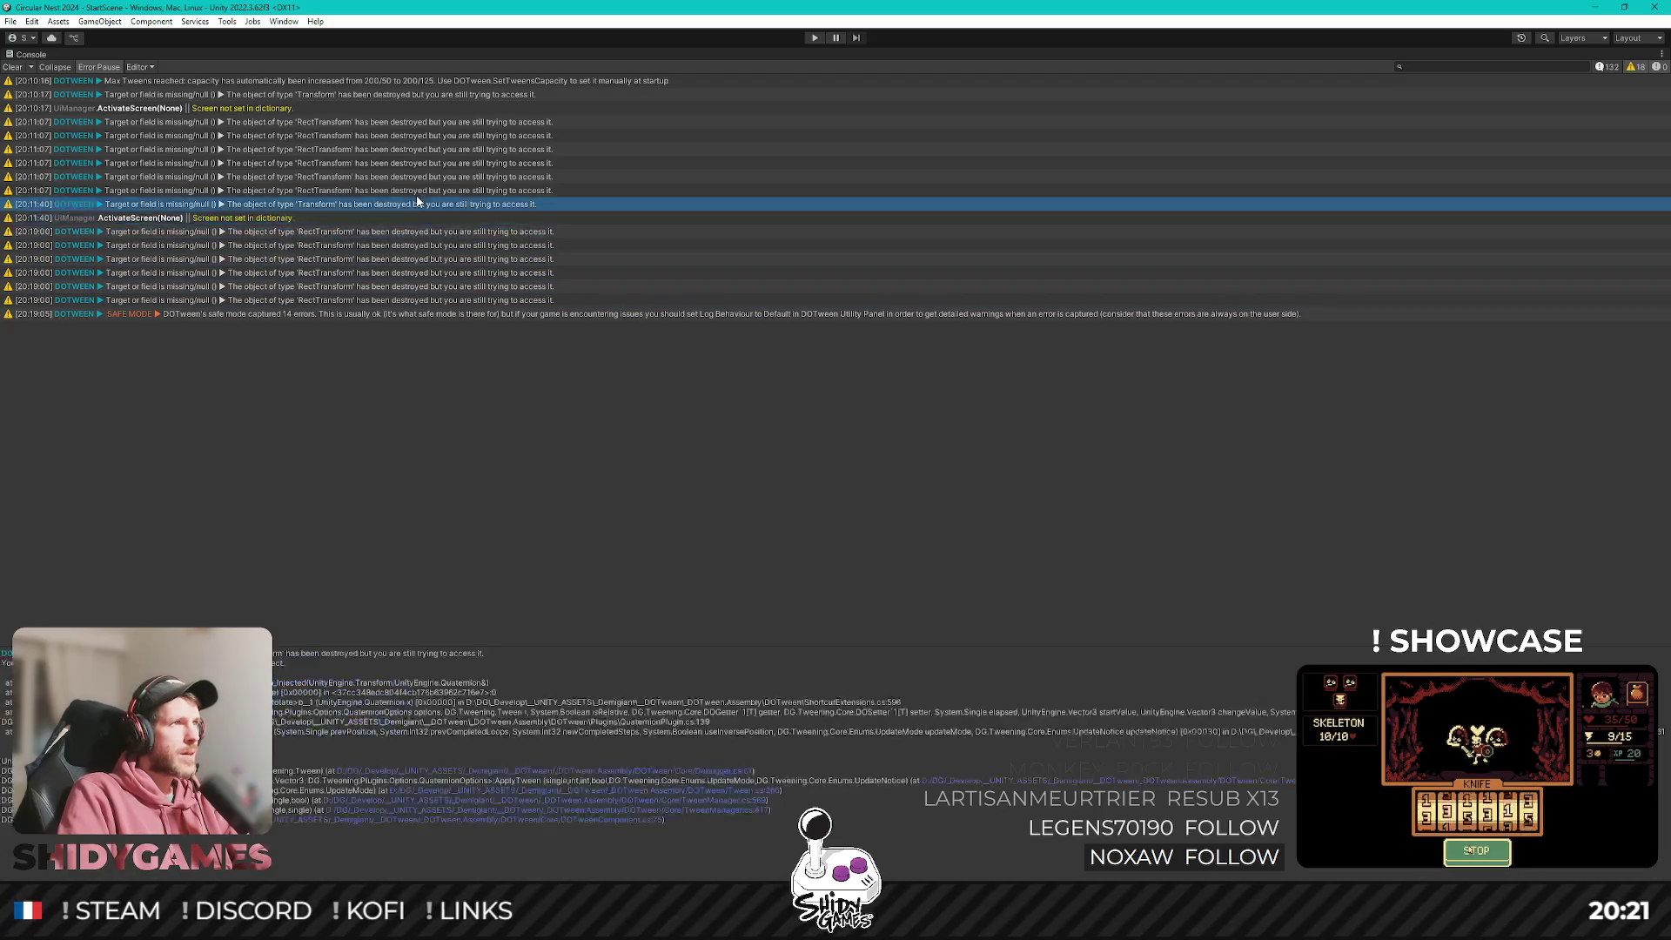
key(Up)
key(Up)
key(Up)
click(316, 315)
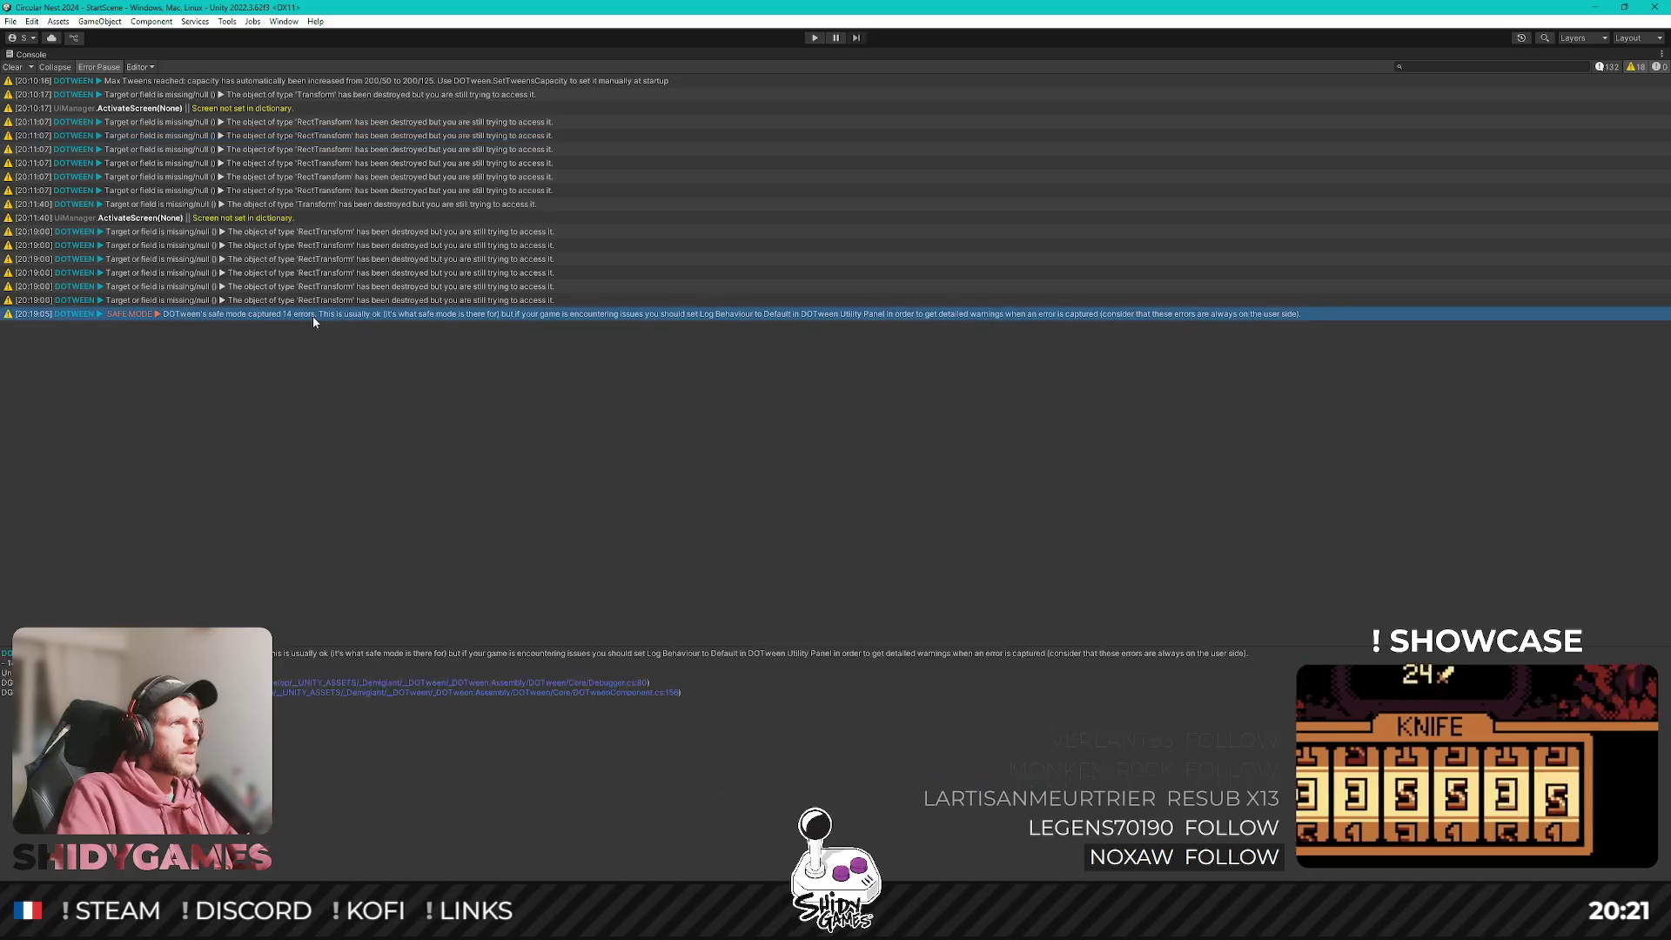
drag(324, 273, 363, 125)
key(Up)
key(Up)
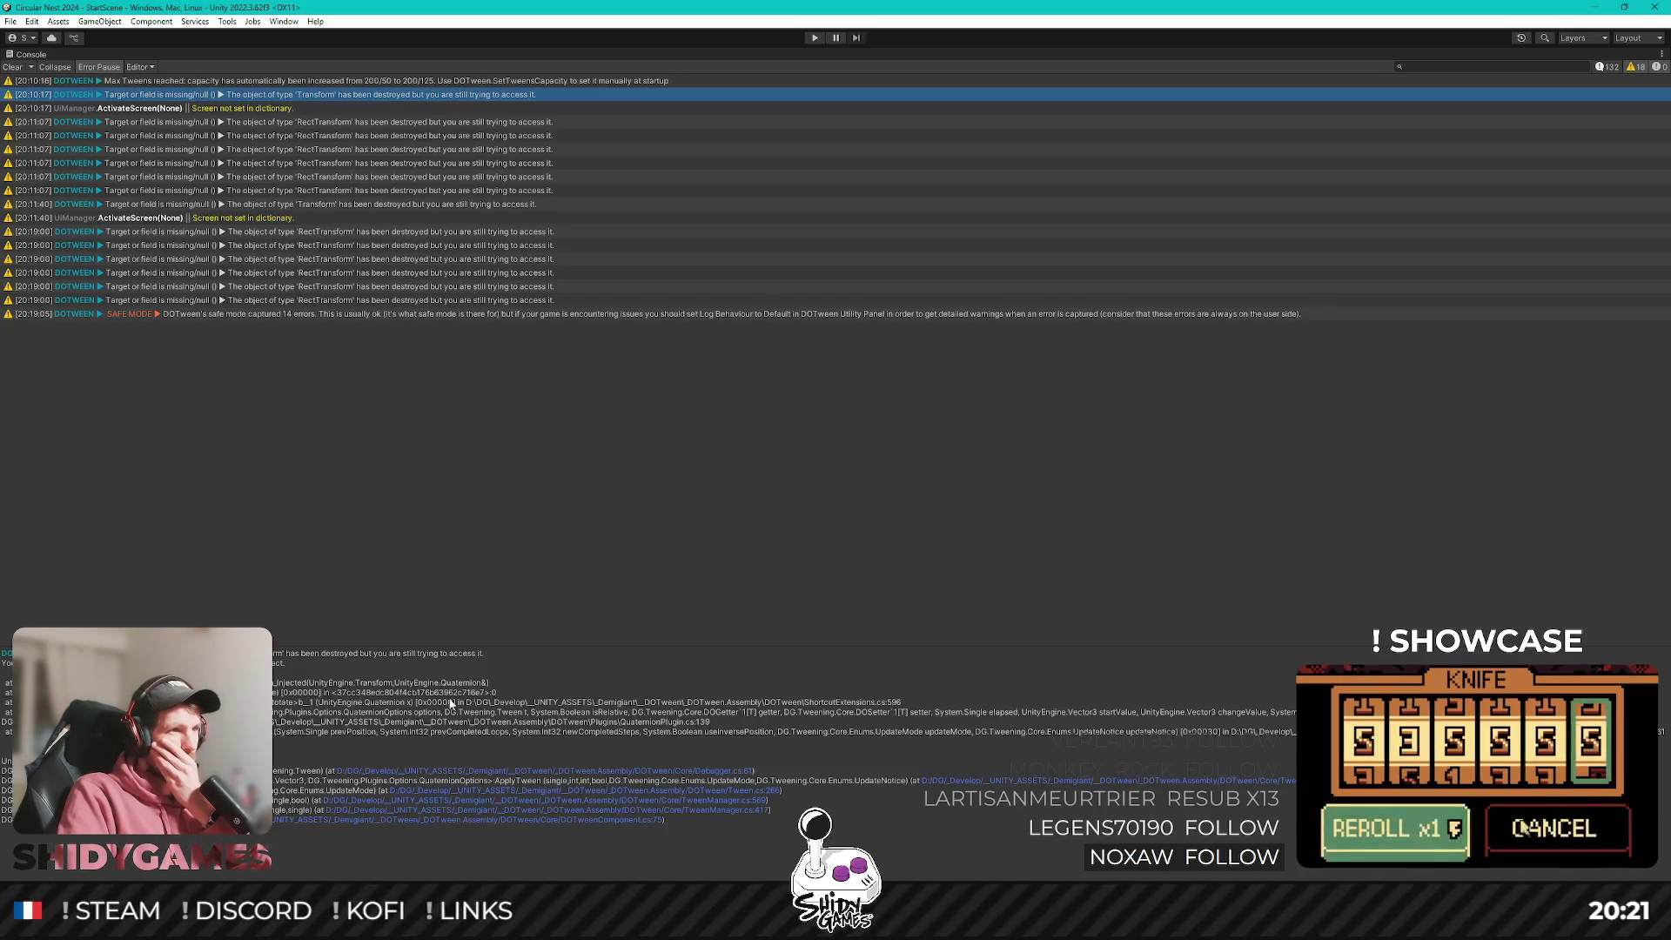
click(362, 126)
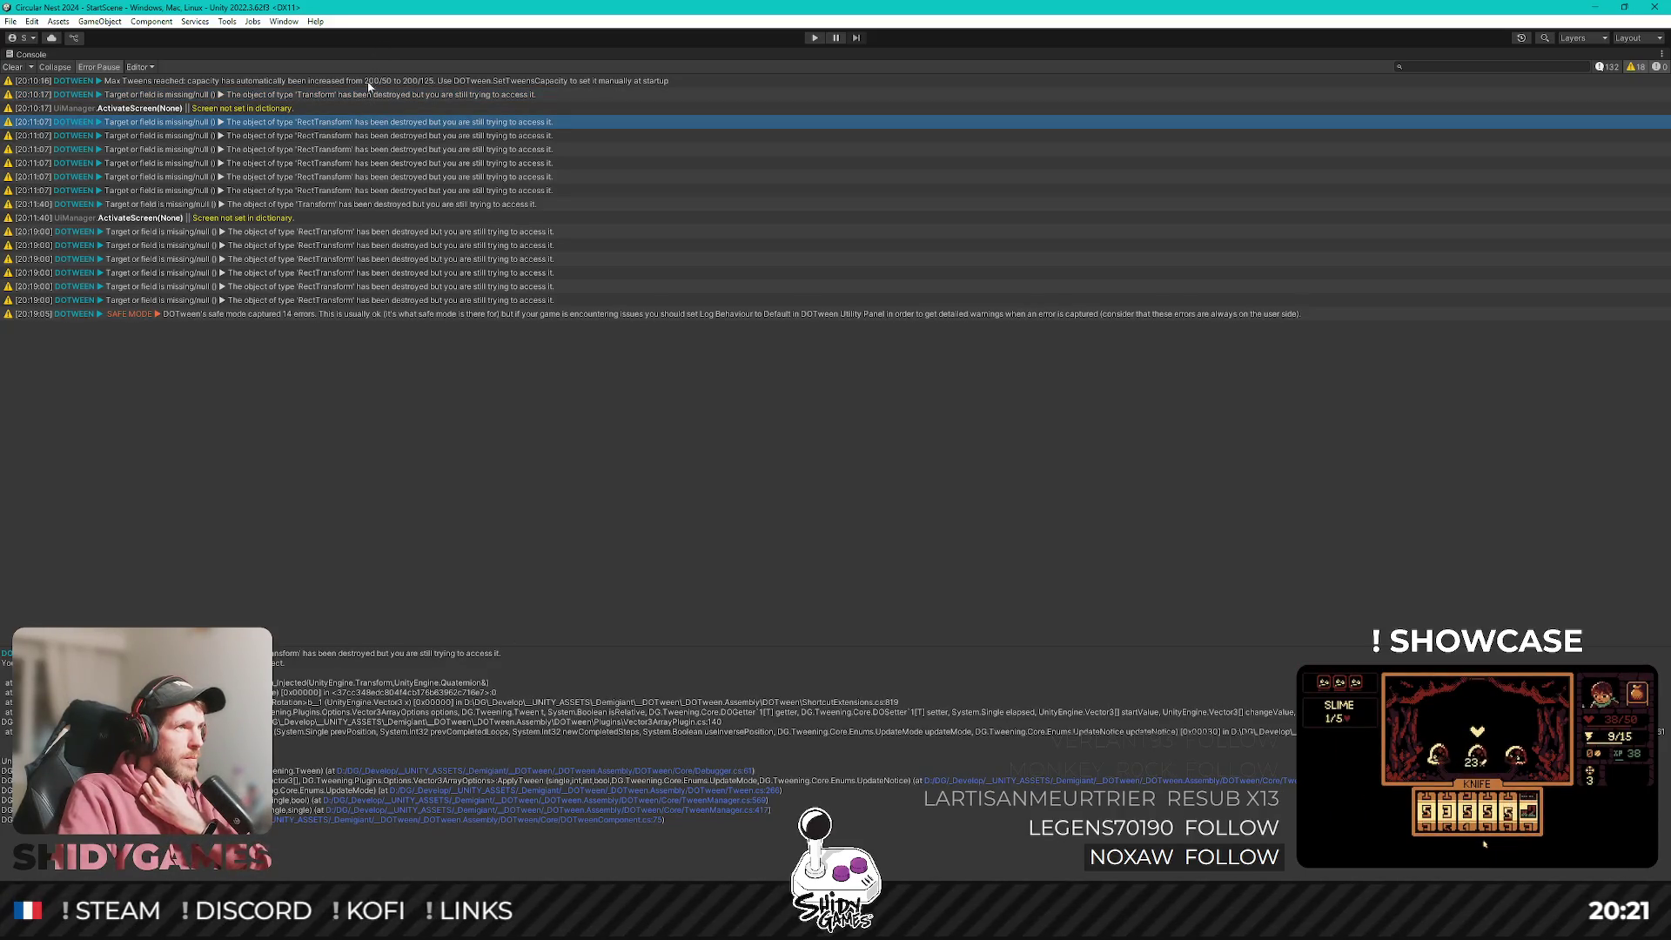
click(369, 93)
click(366, 123)
click(369, 94)
click(361, 128)
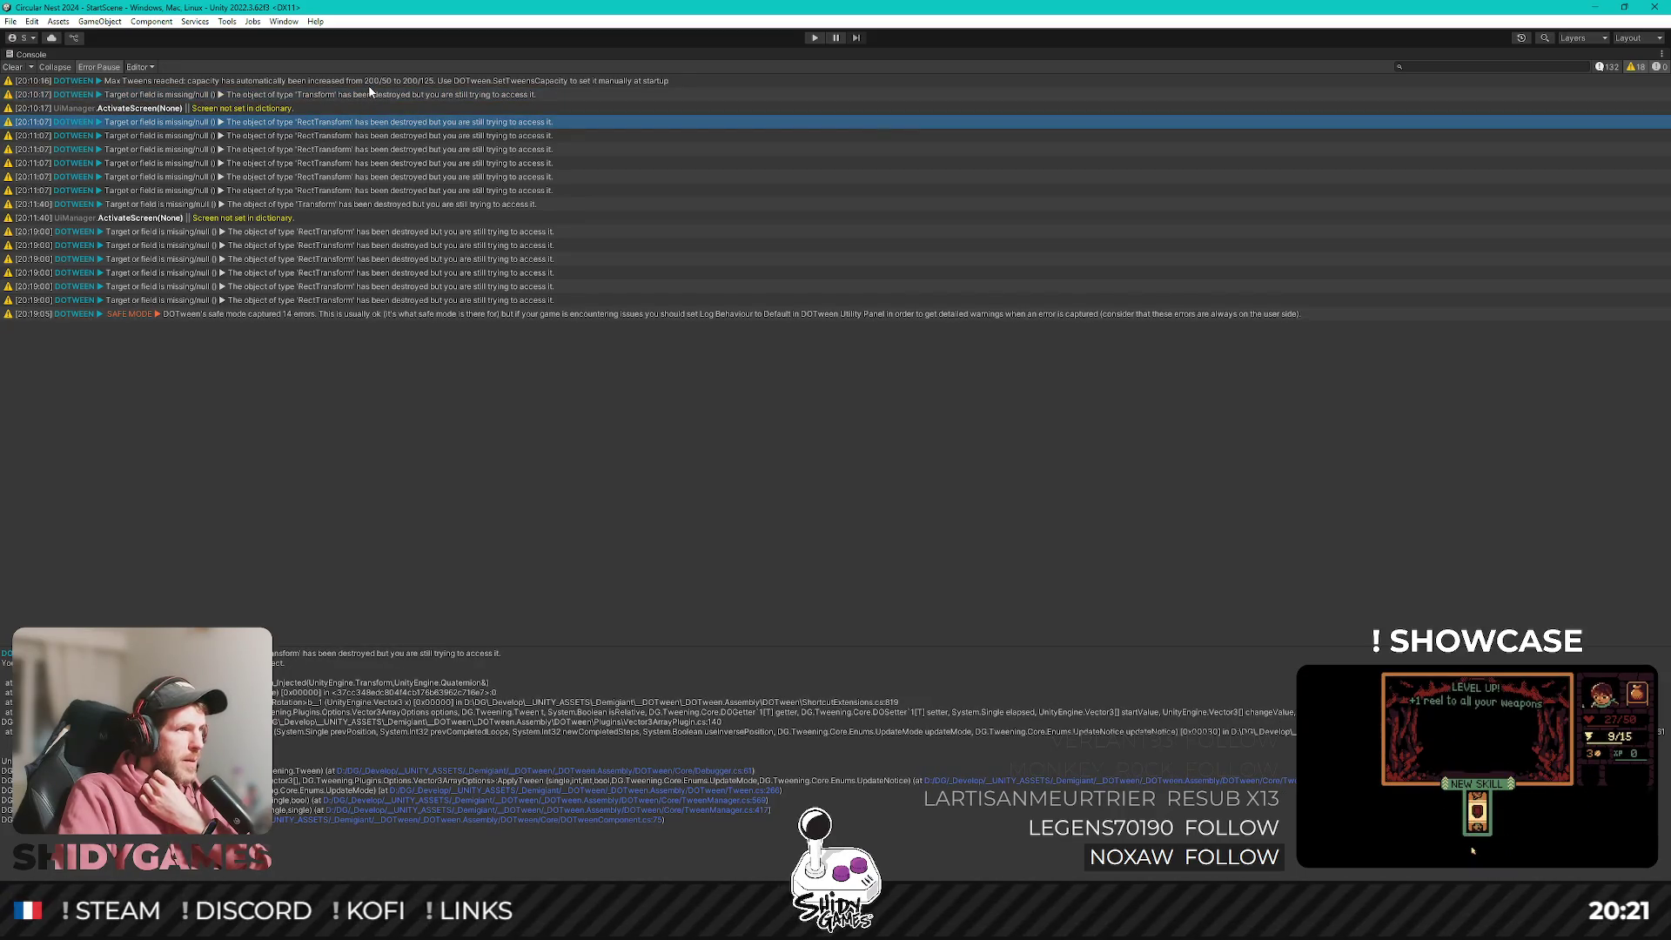
click(369, 86)
click(361, 98)
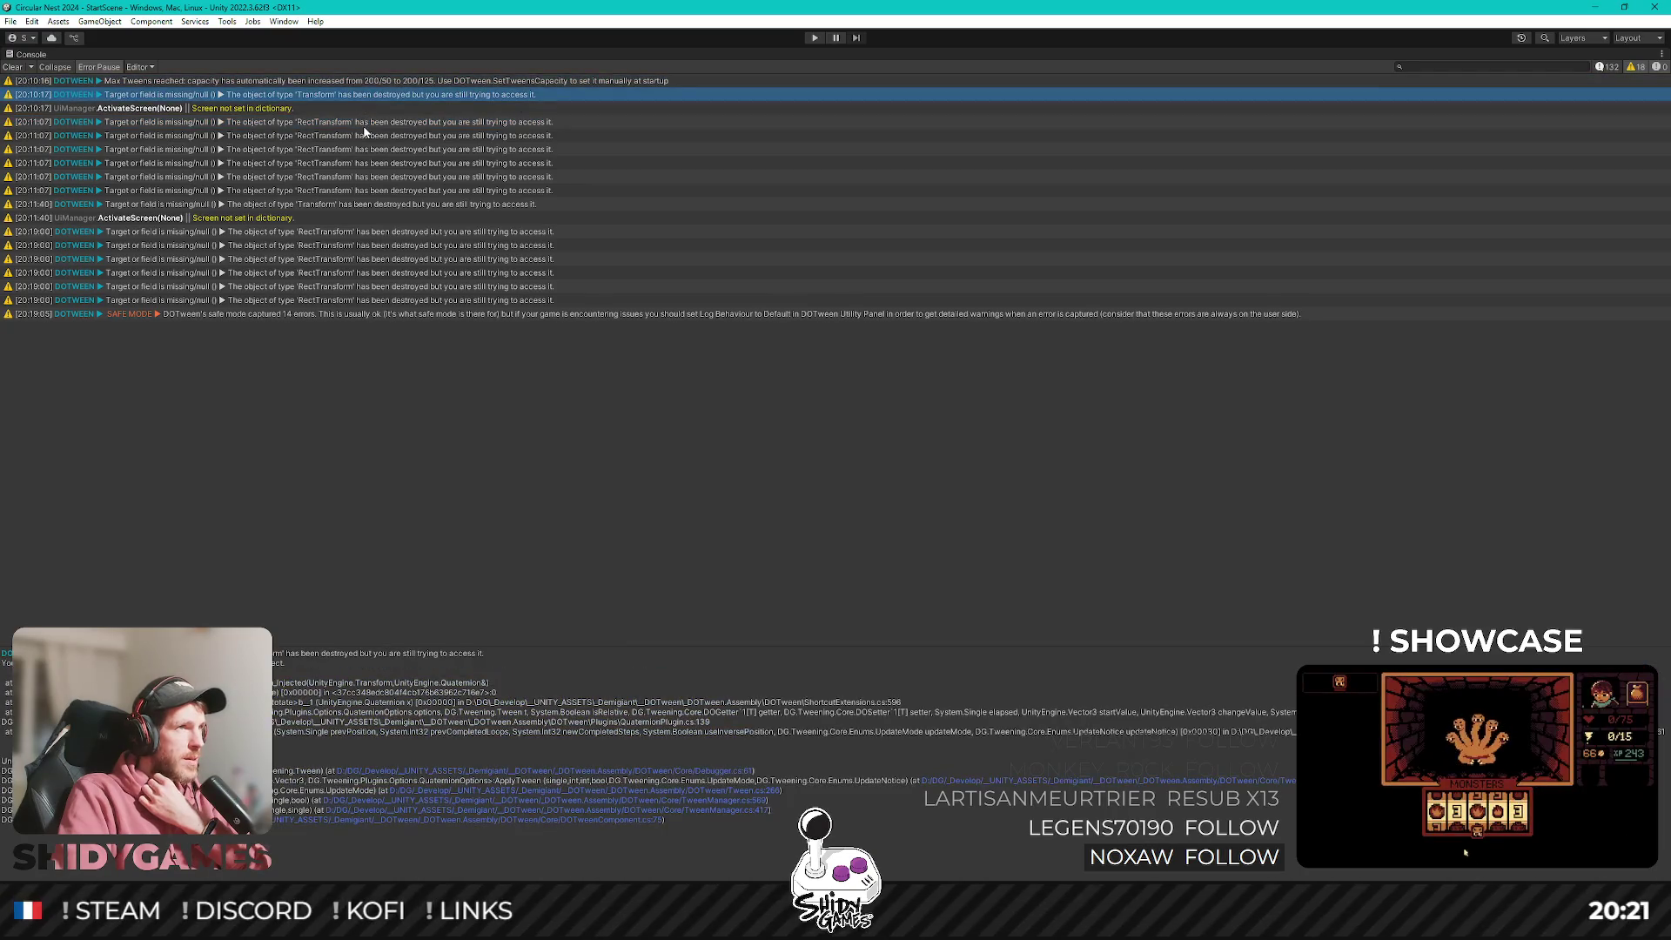
click(365, 126)
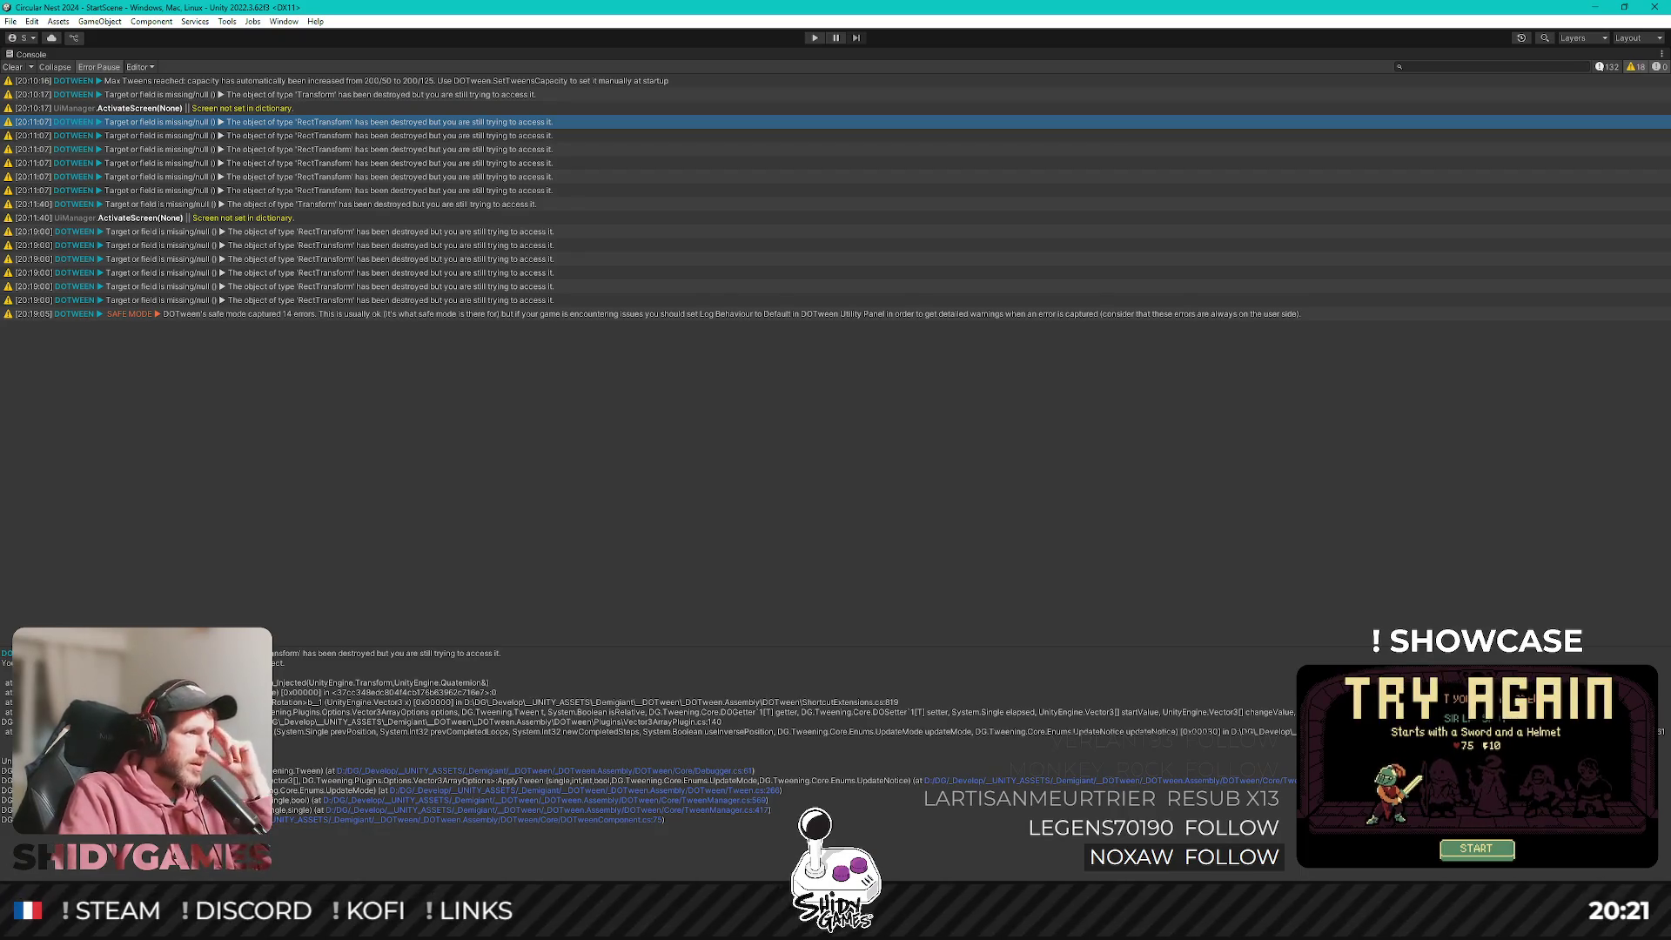
Mark the hex ID in the stack trace, then restore the Console to the normal layout.
drag(339, 693, 484, 696)
click(498, 703)
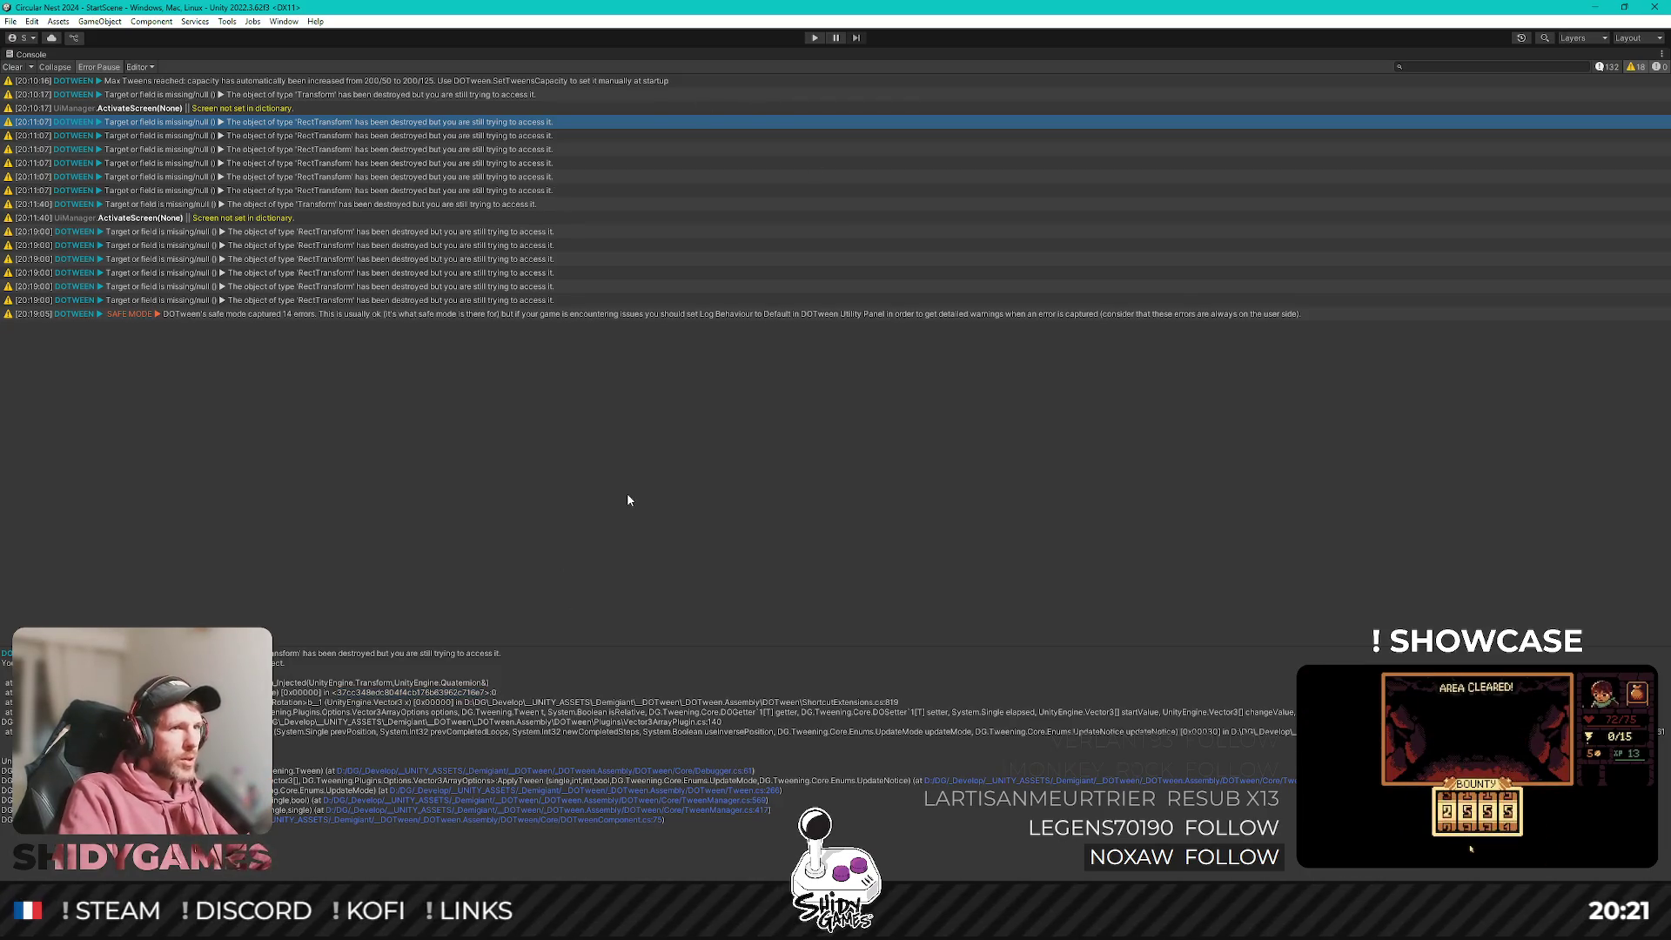
key(shift+space)
scroll(548, 849, down, 1)
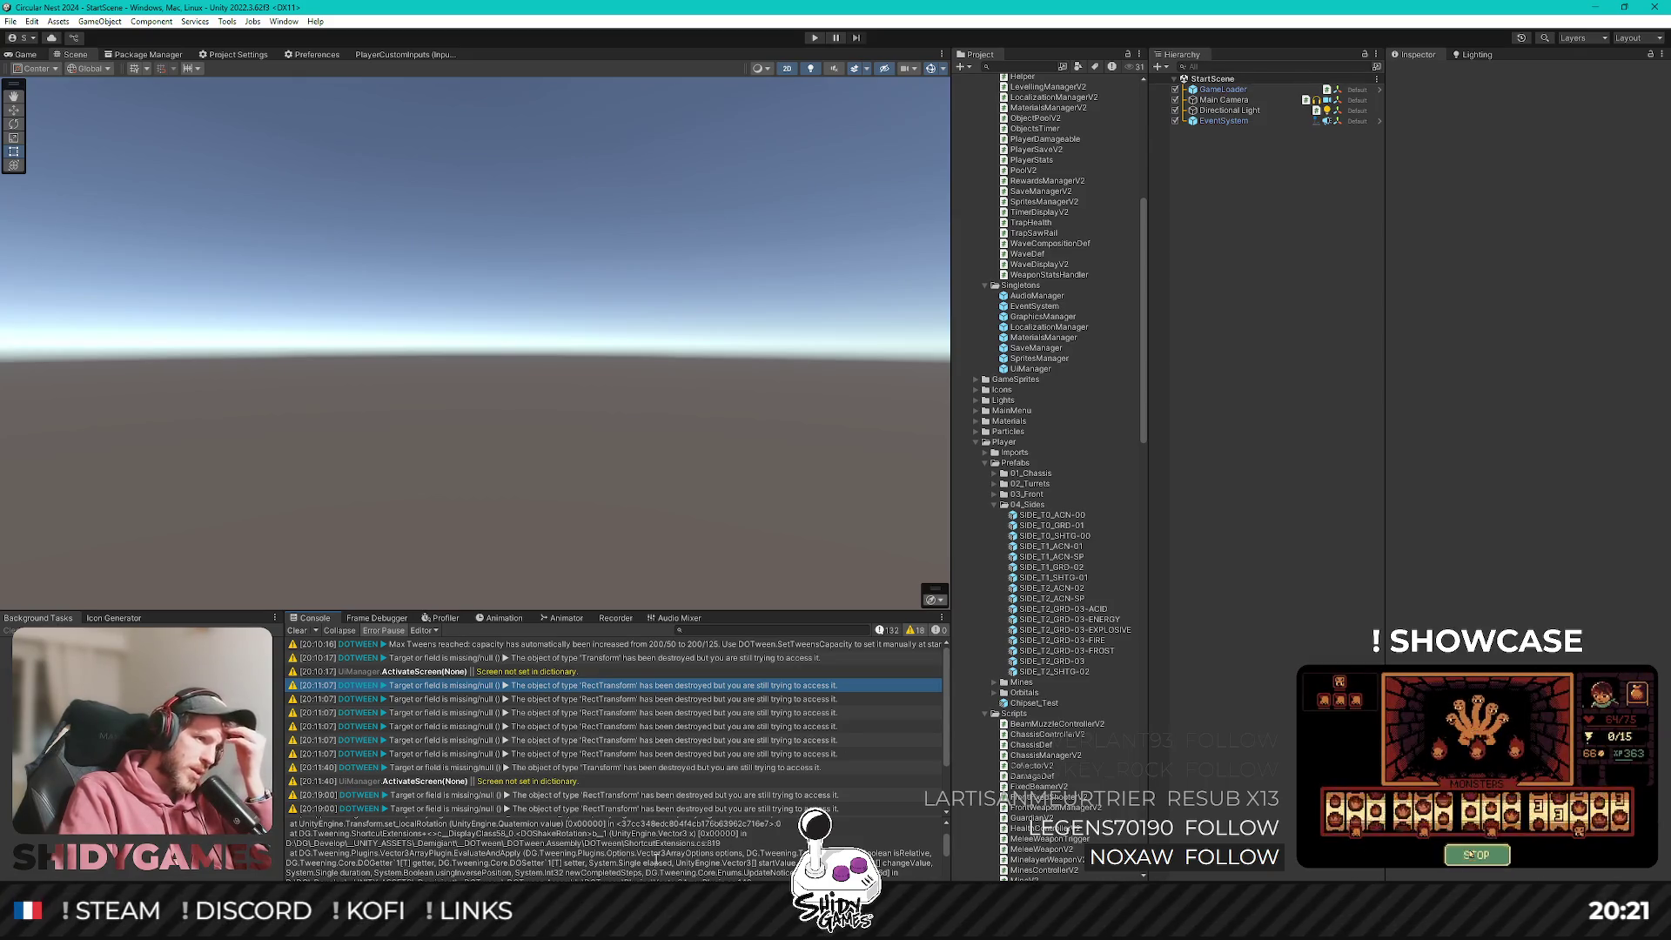
Clear all Console log entries and start the game in Play mode.
scroll(582, 850, down, 3)
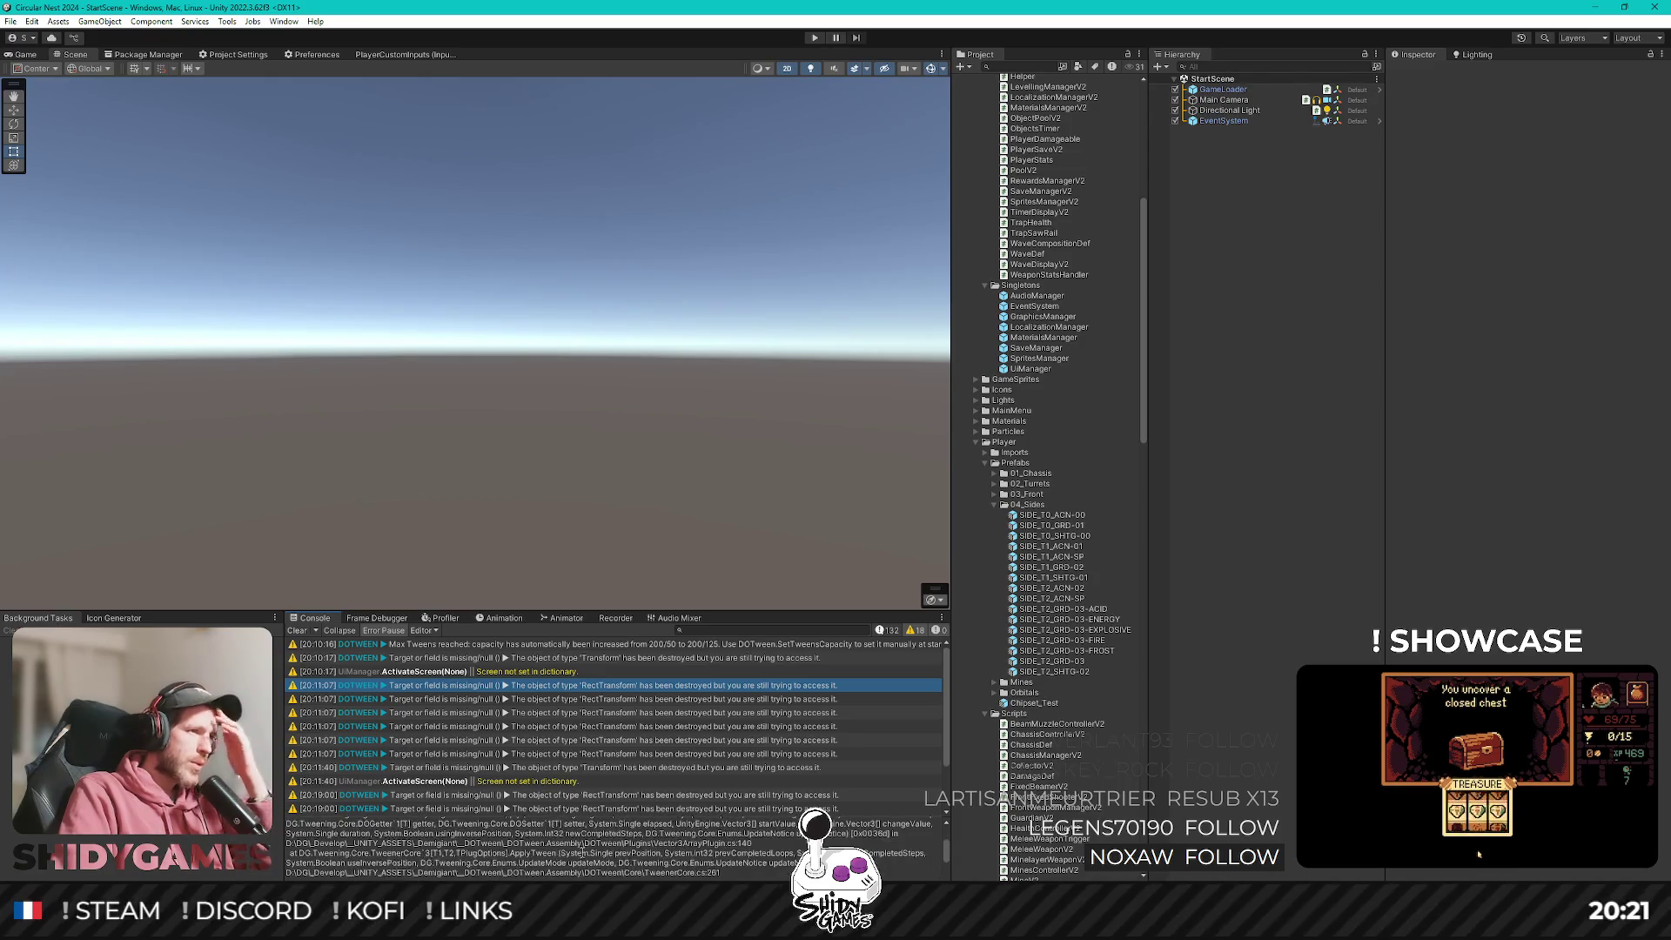
scroll(583, 849, down, 3)
click(298, 631)
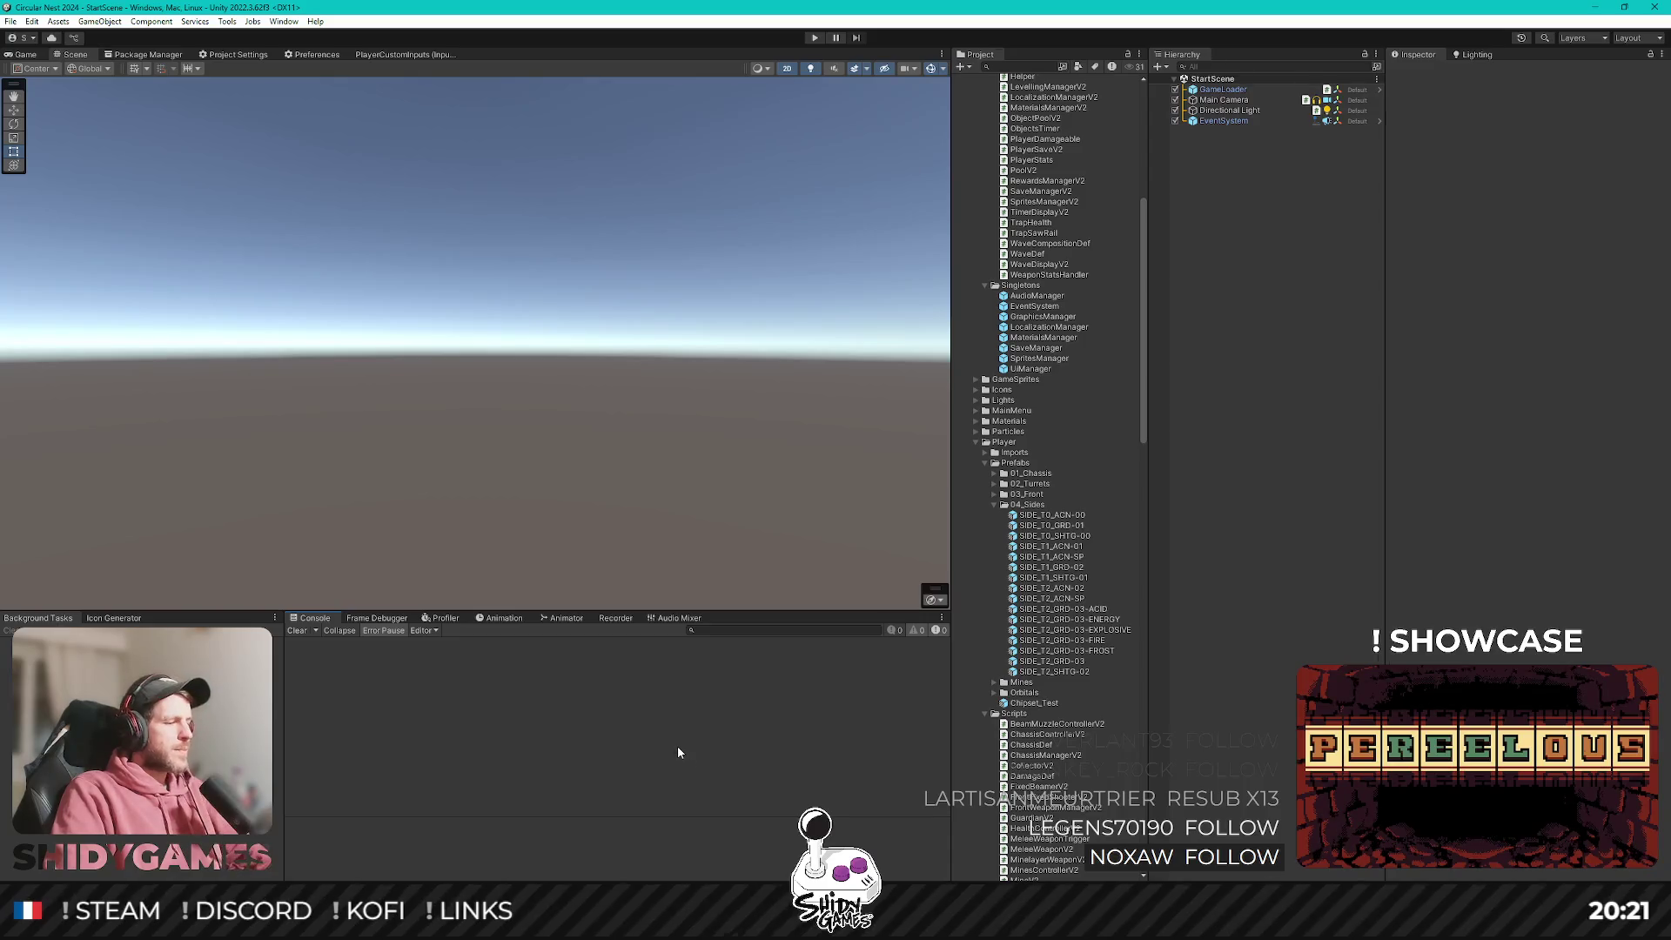
click(811, 39)
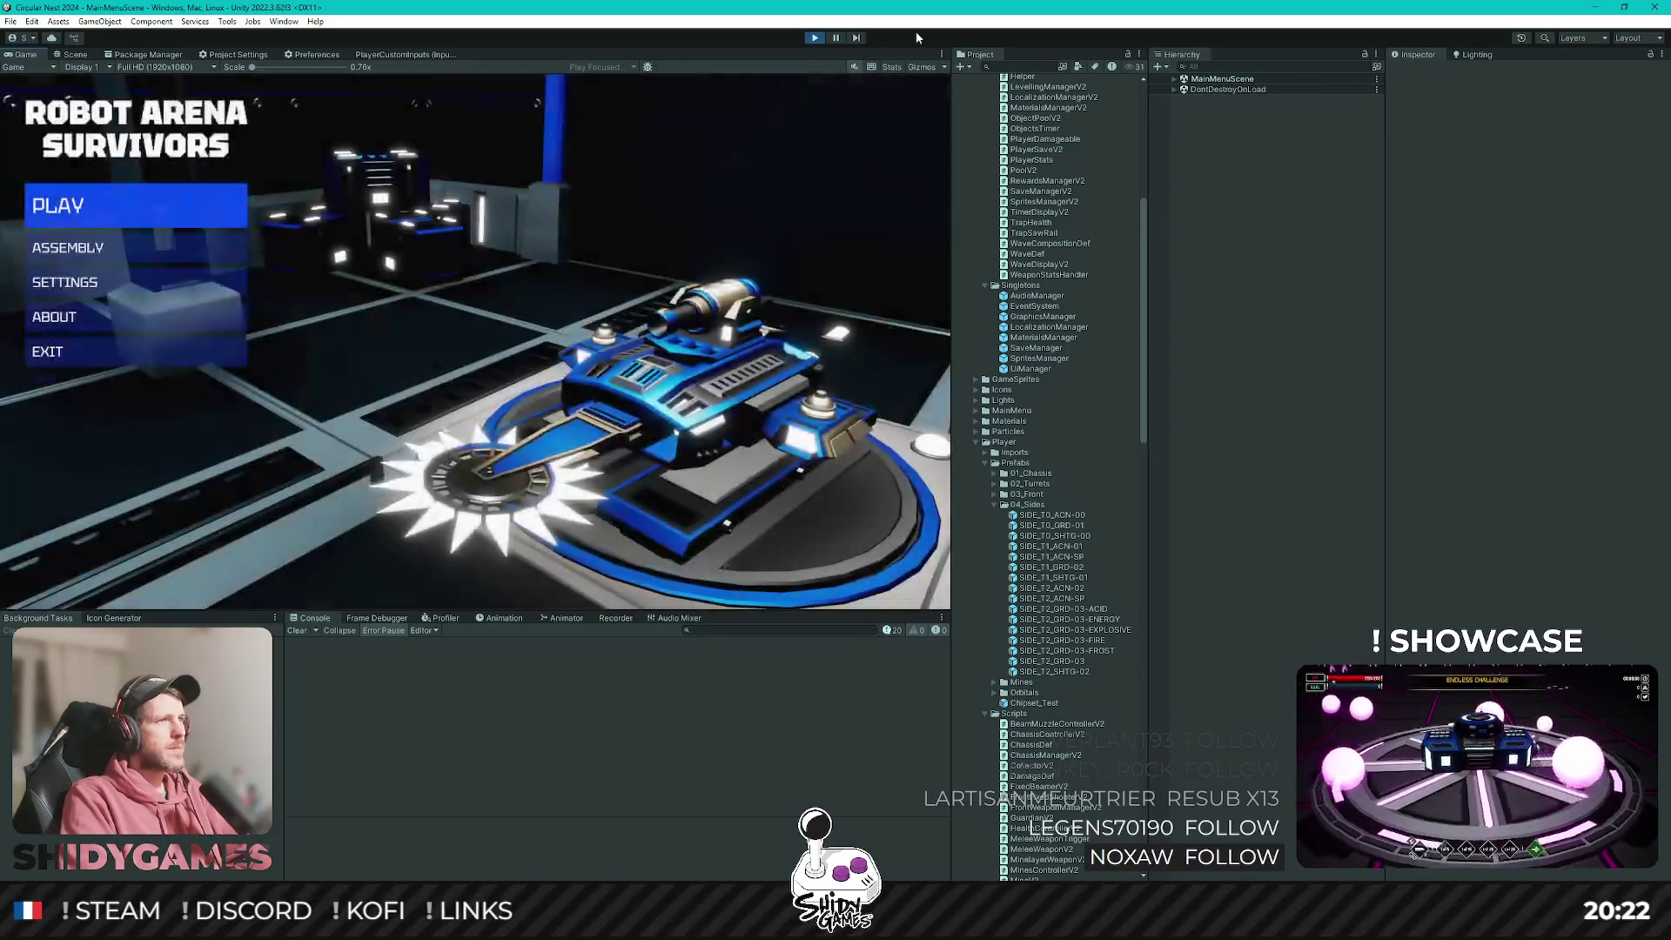
Pick the Scout chassis for the tank in the game's assembly menu.
key(Return)
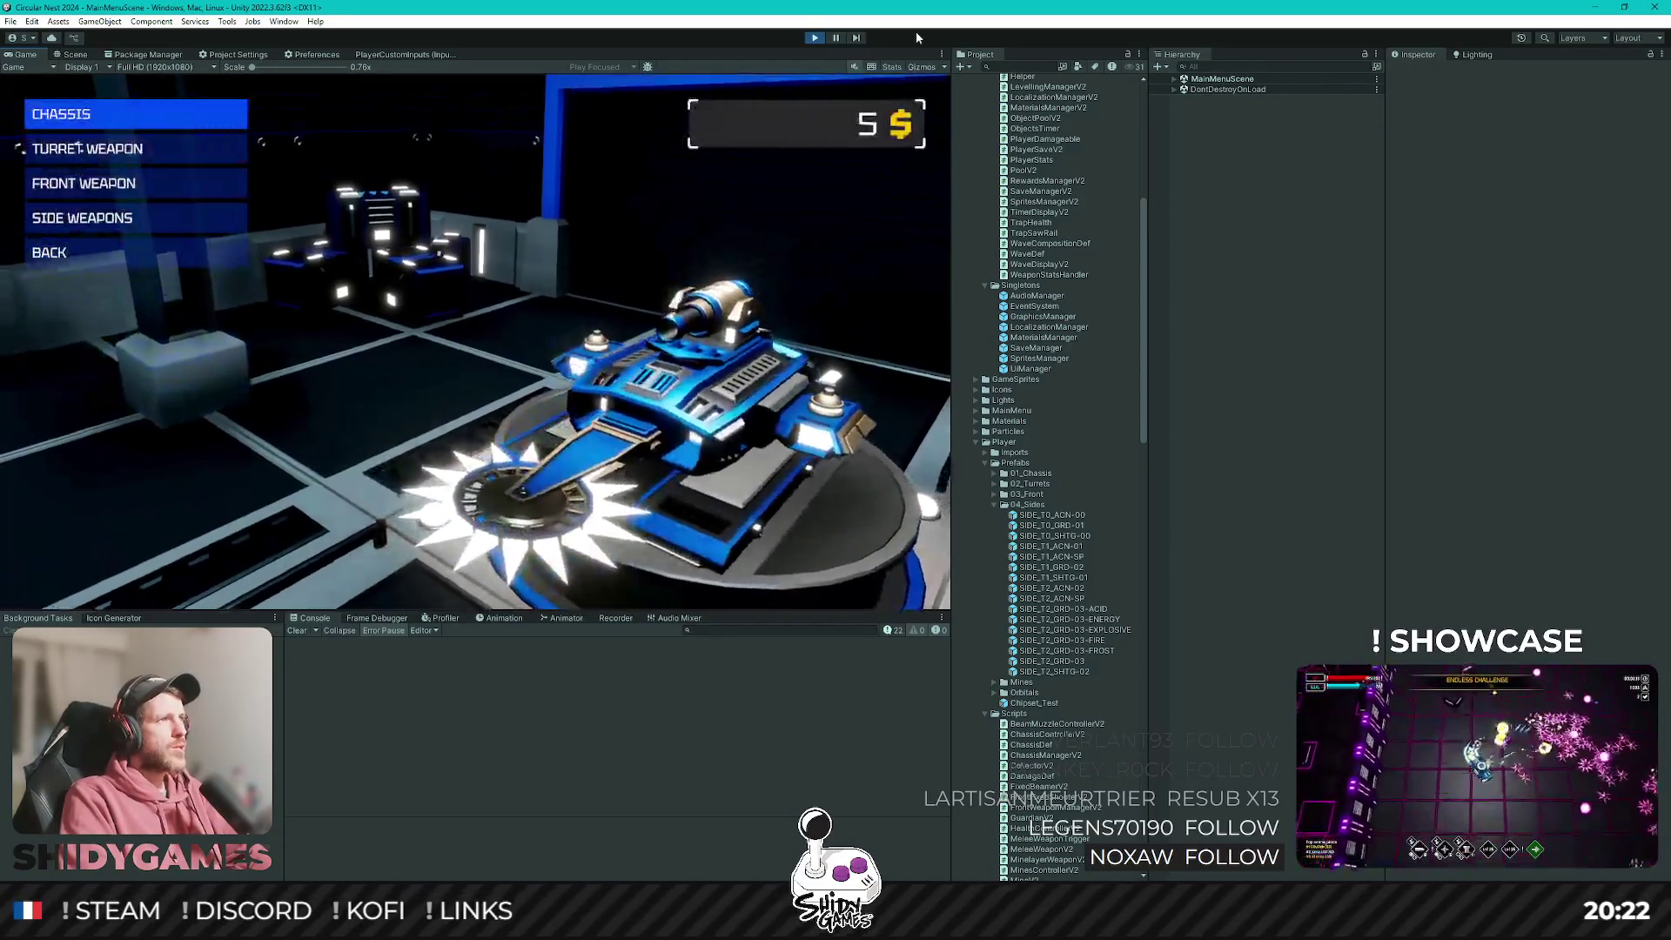
key(Return)
key(Down)
key(Return)
key(Down)
key(Return)
key(Escape)
Fit the flamethrower as the tank's front weapon and open the side weapon choices.
key(Down)
key(Down)
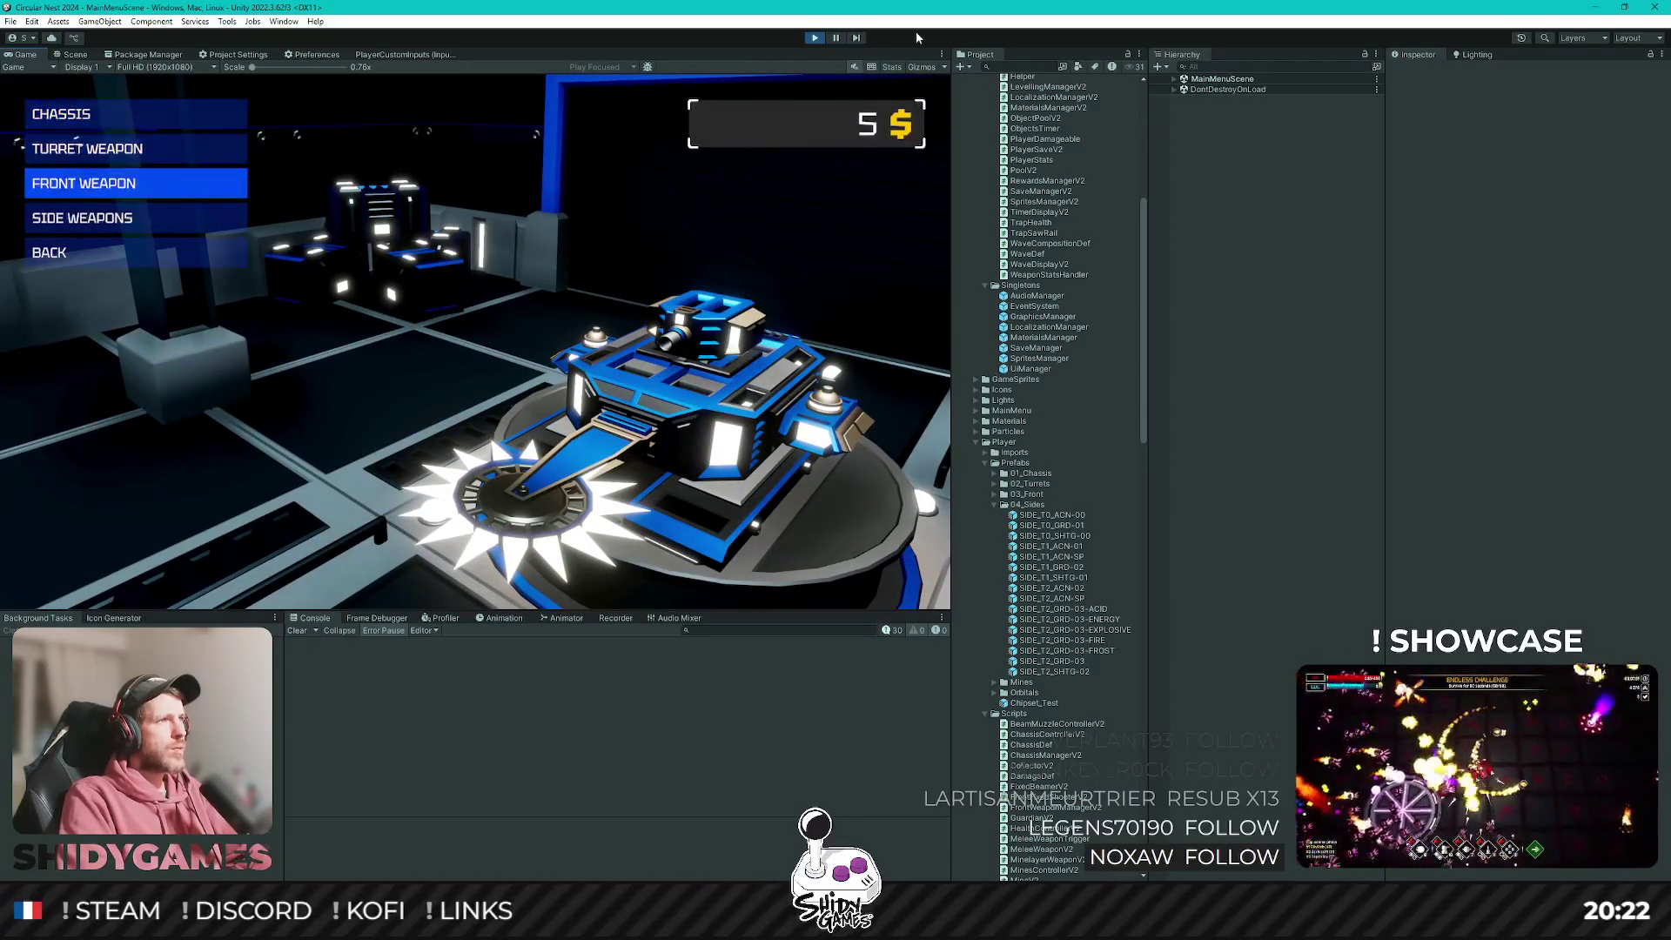
key(Return)
key(Up)
key(Down)
key(Up)
key(Return)
key(Down)
key(Down)
key(Down)
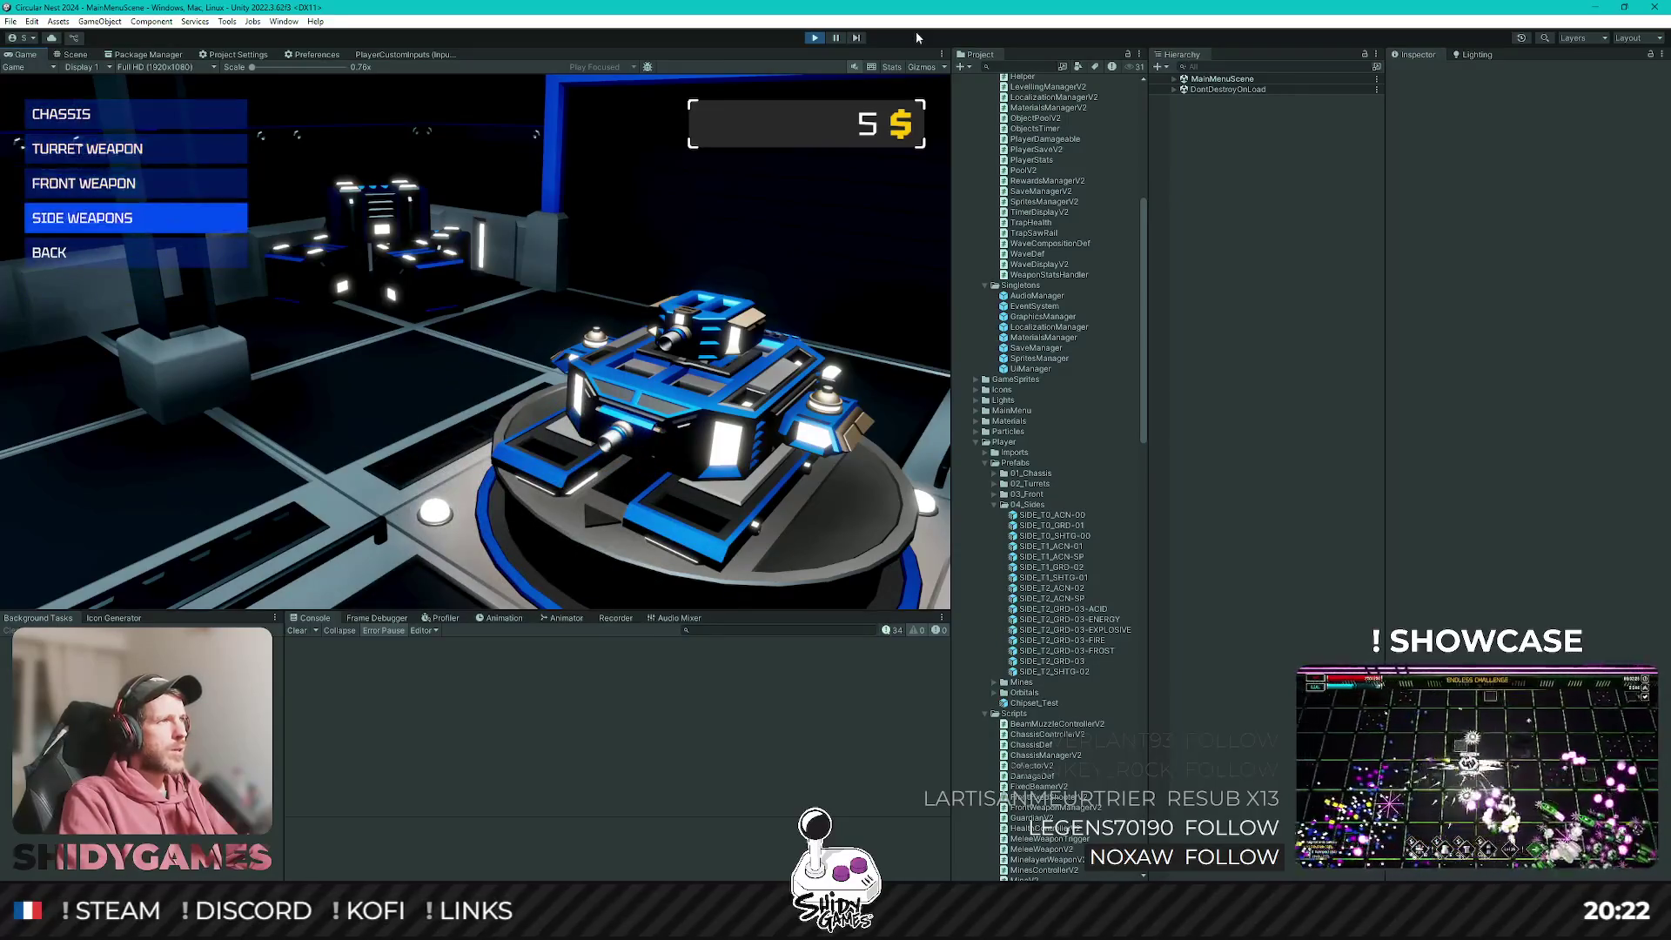
key(Return)
key(Return)
Add a side weapon, start an arena run from the title screen, then stop Play mode.
key(Down)
key(Escape)
key(Down)
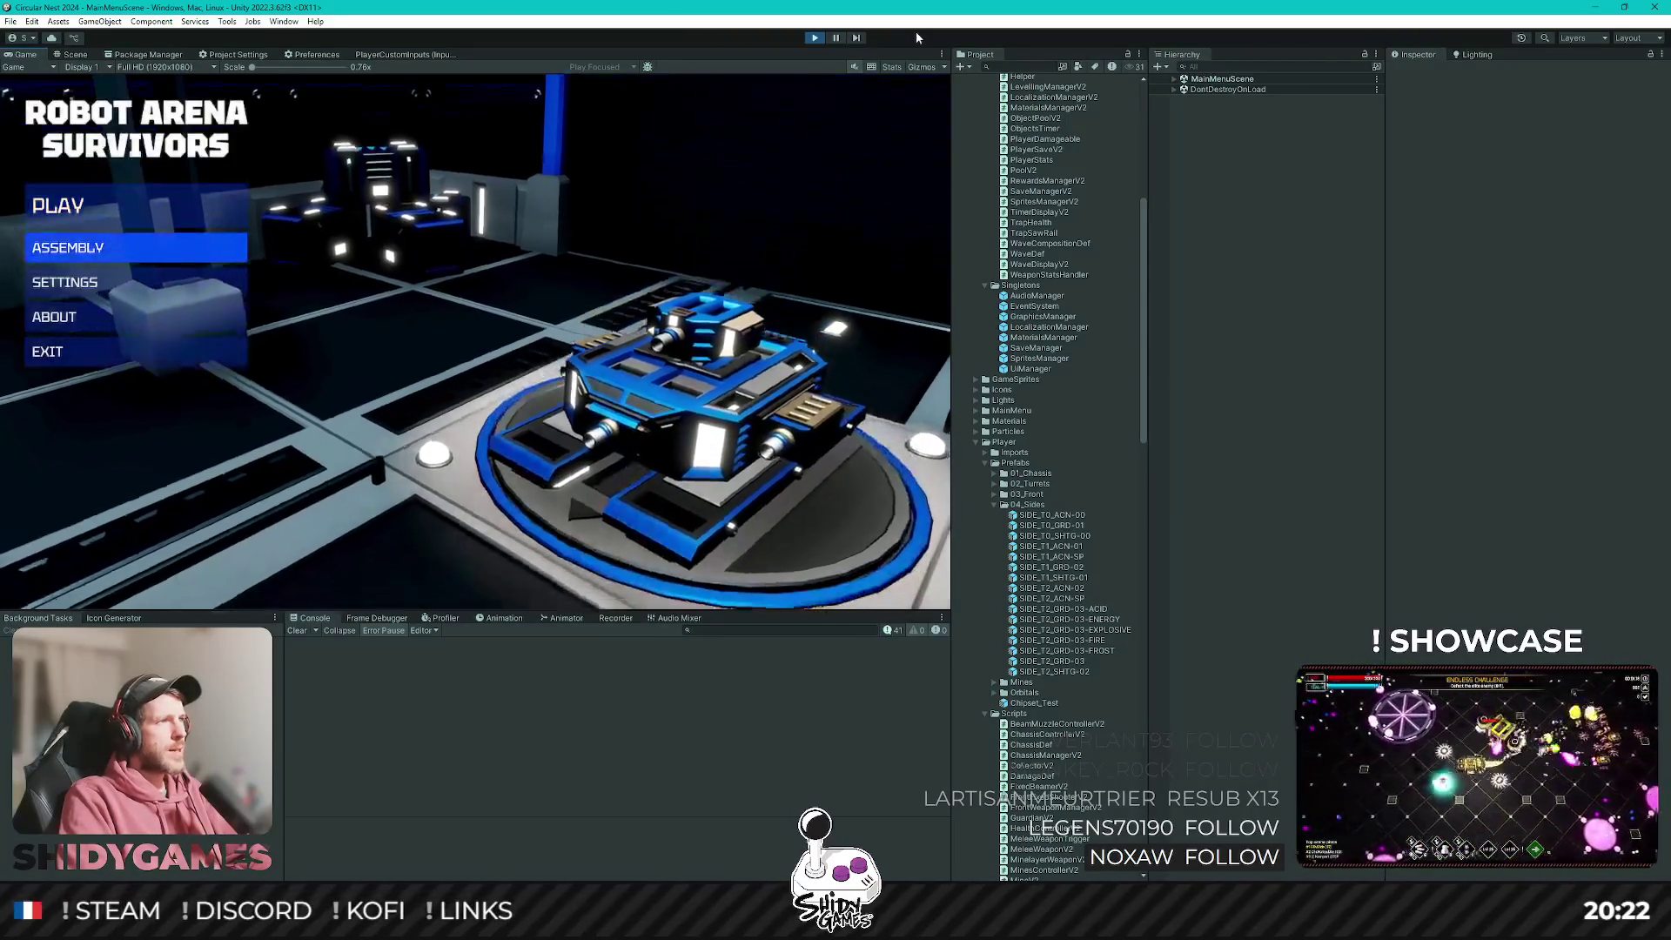
key(Up)
key(Down)
key(Down)
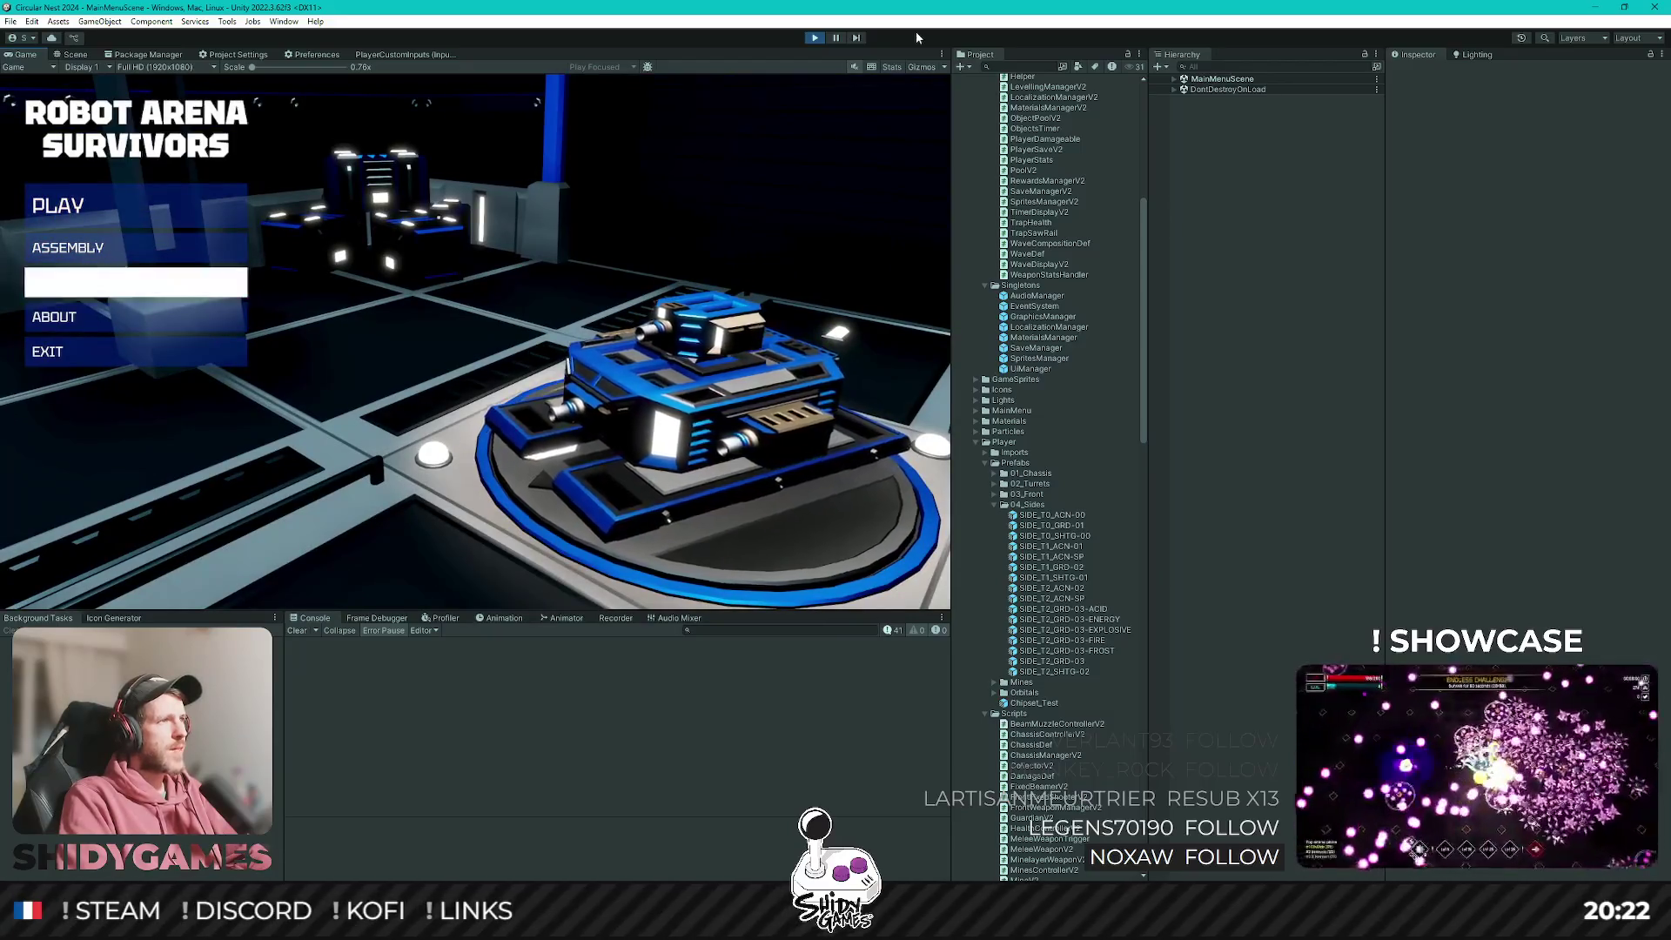
key(Down)
key(Up)
key(Up)
key(Up)
key(Return)
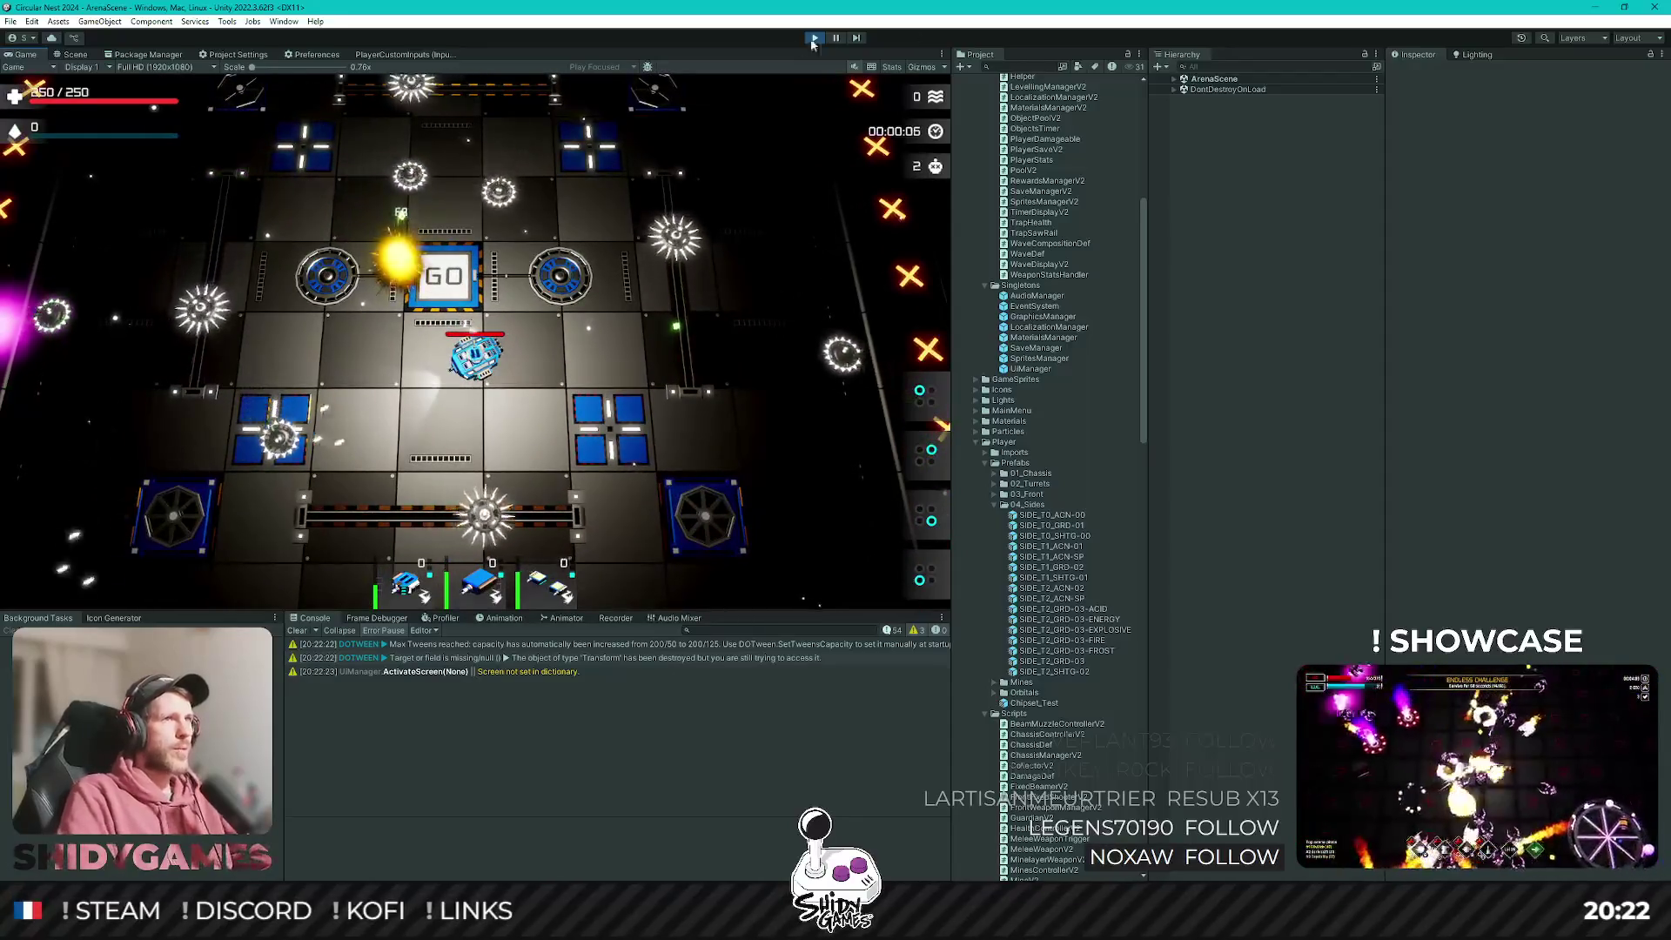
click(628, 658)
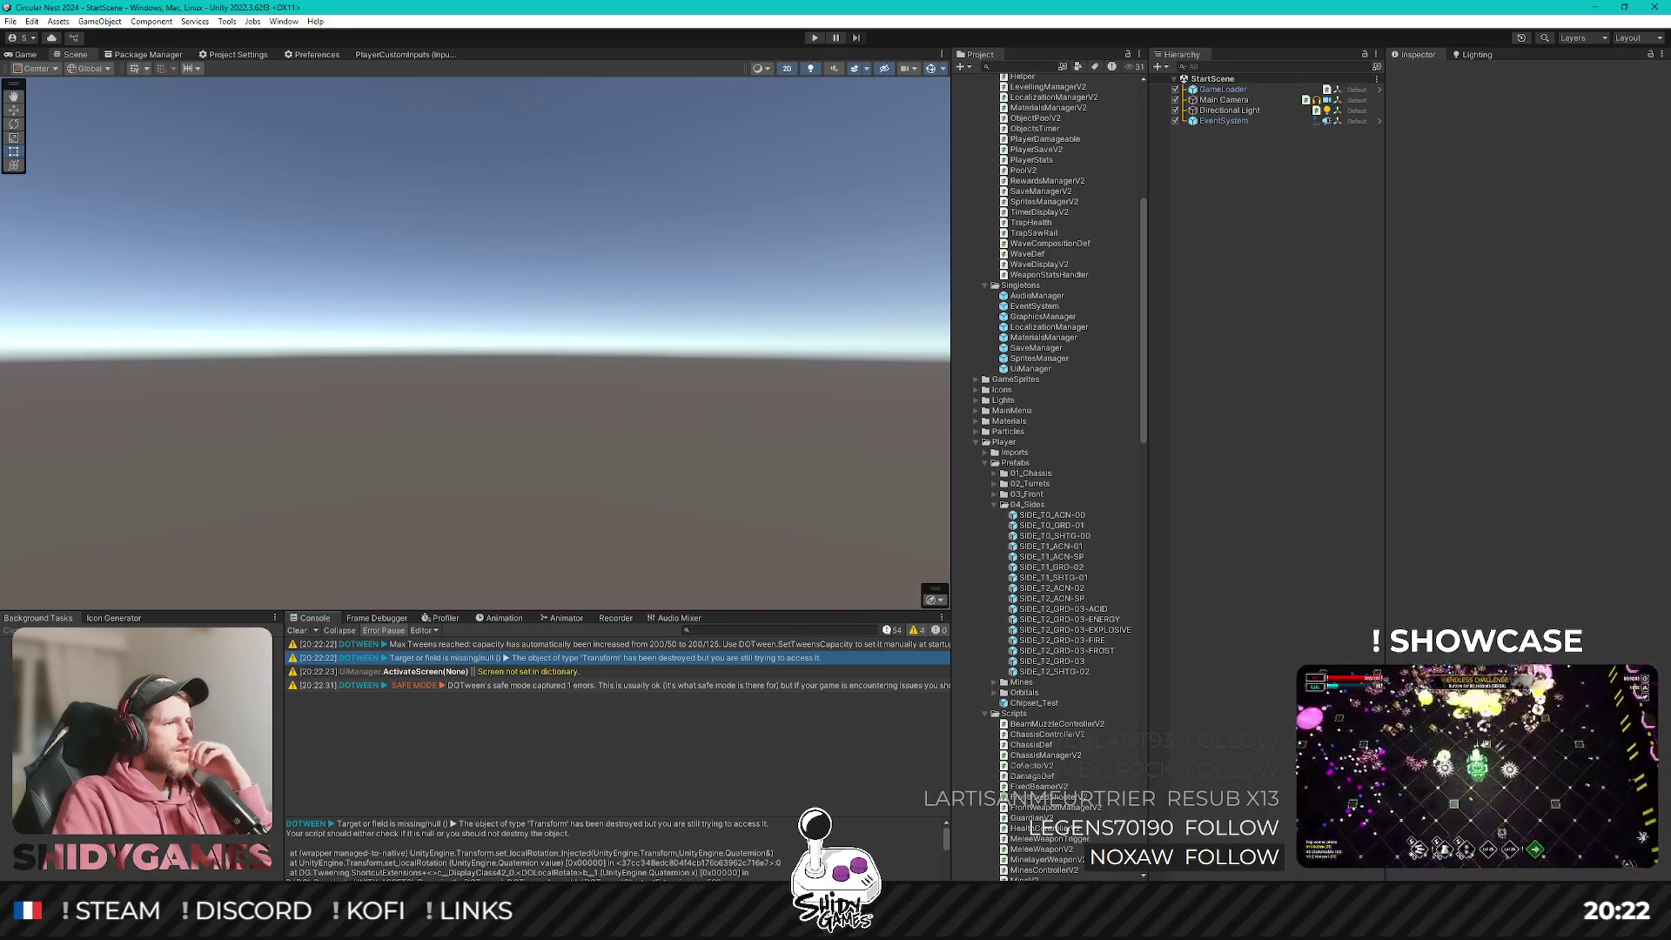
Open TankDisplay.cs in Rider by searching 'tankdis', then minimize Rider.
key(alt+Tab)
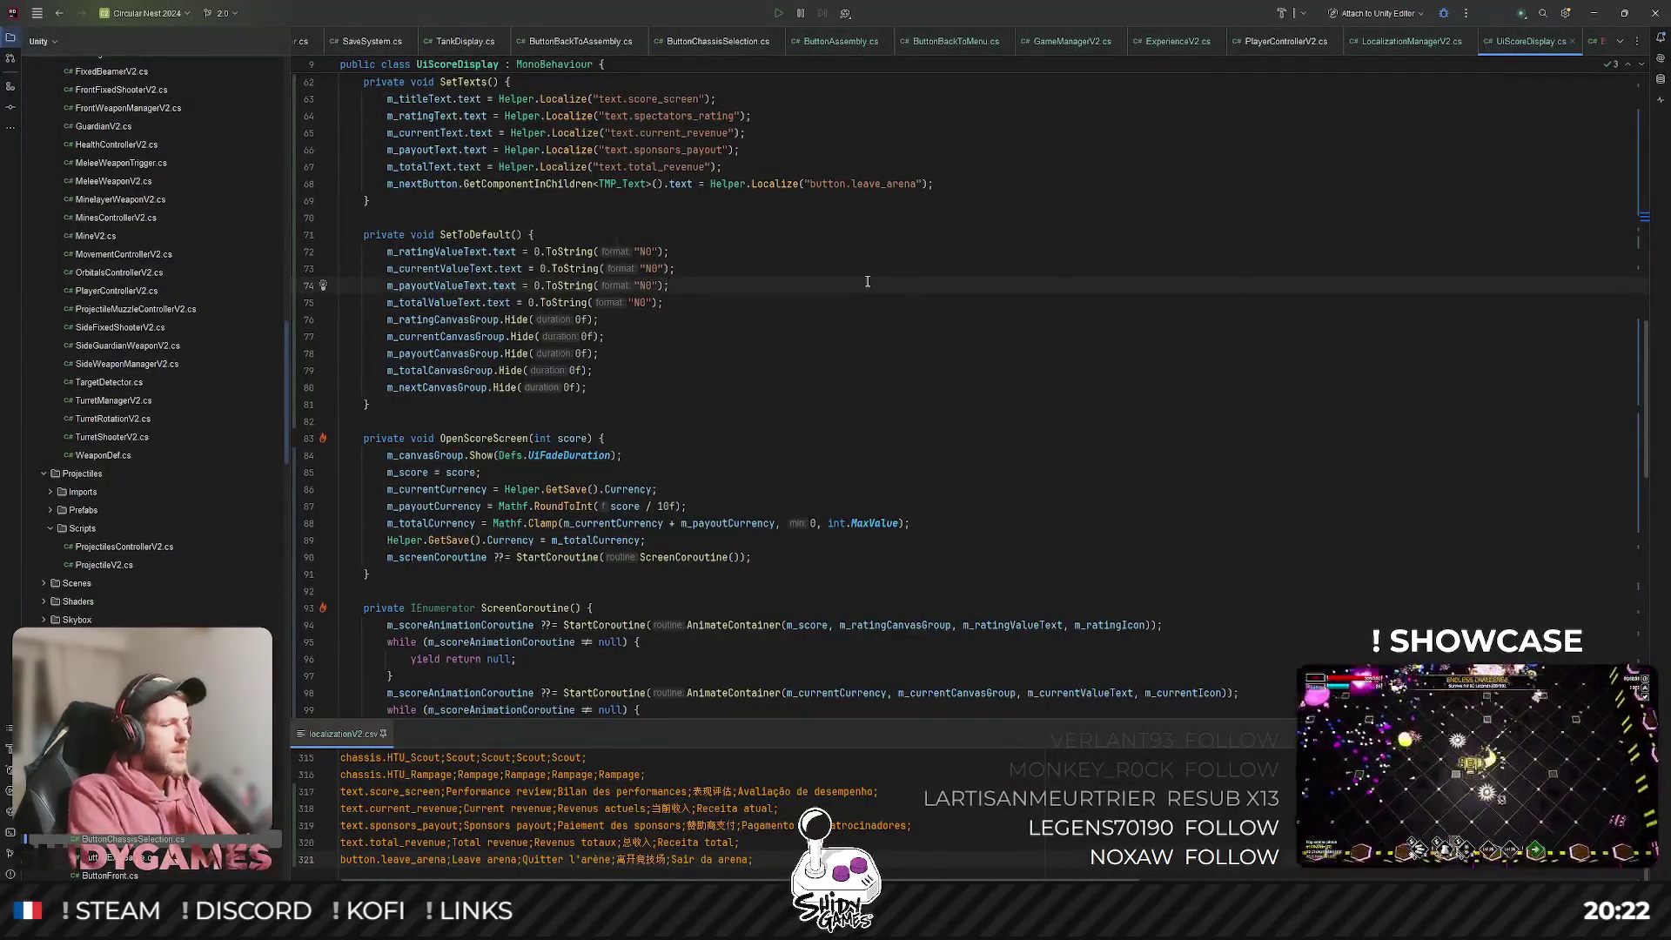
key(ctrl+shift+t)
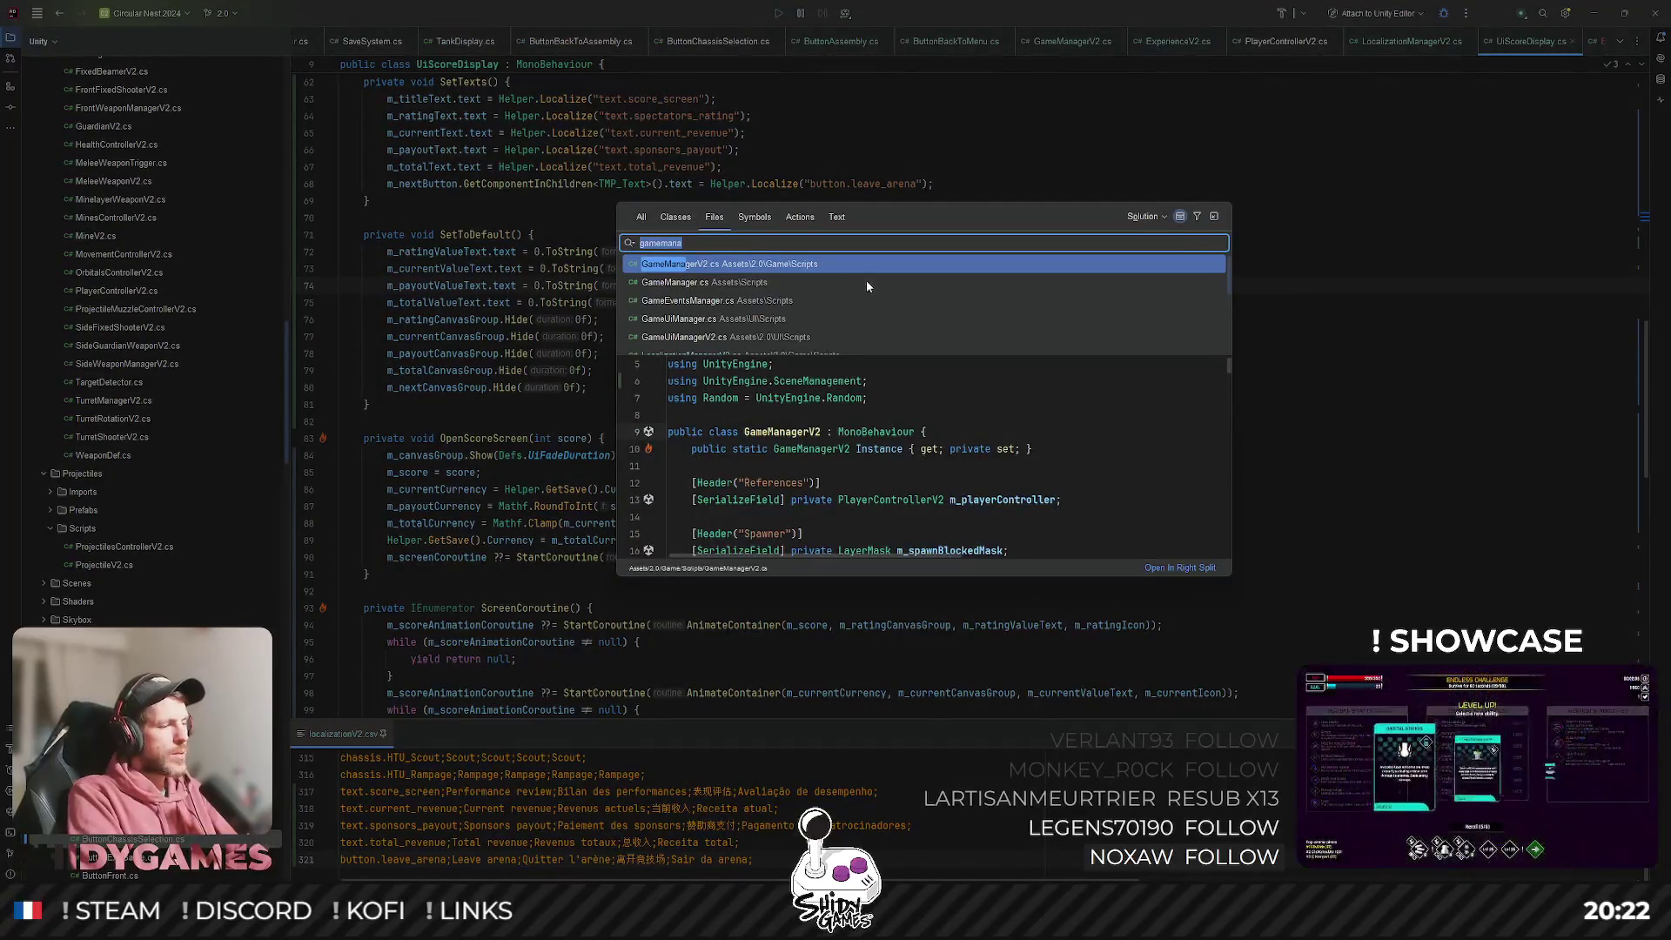
text(tankdis)
key(Return)
scroll(741, 295, up, 15)
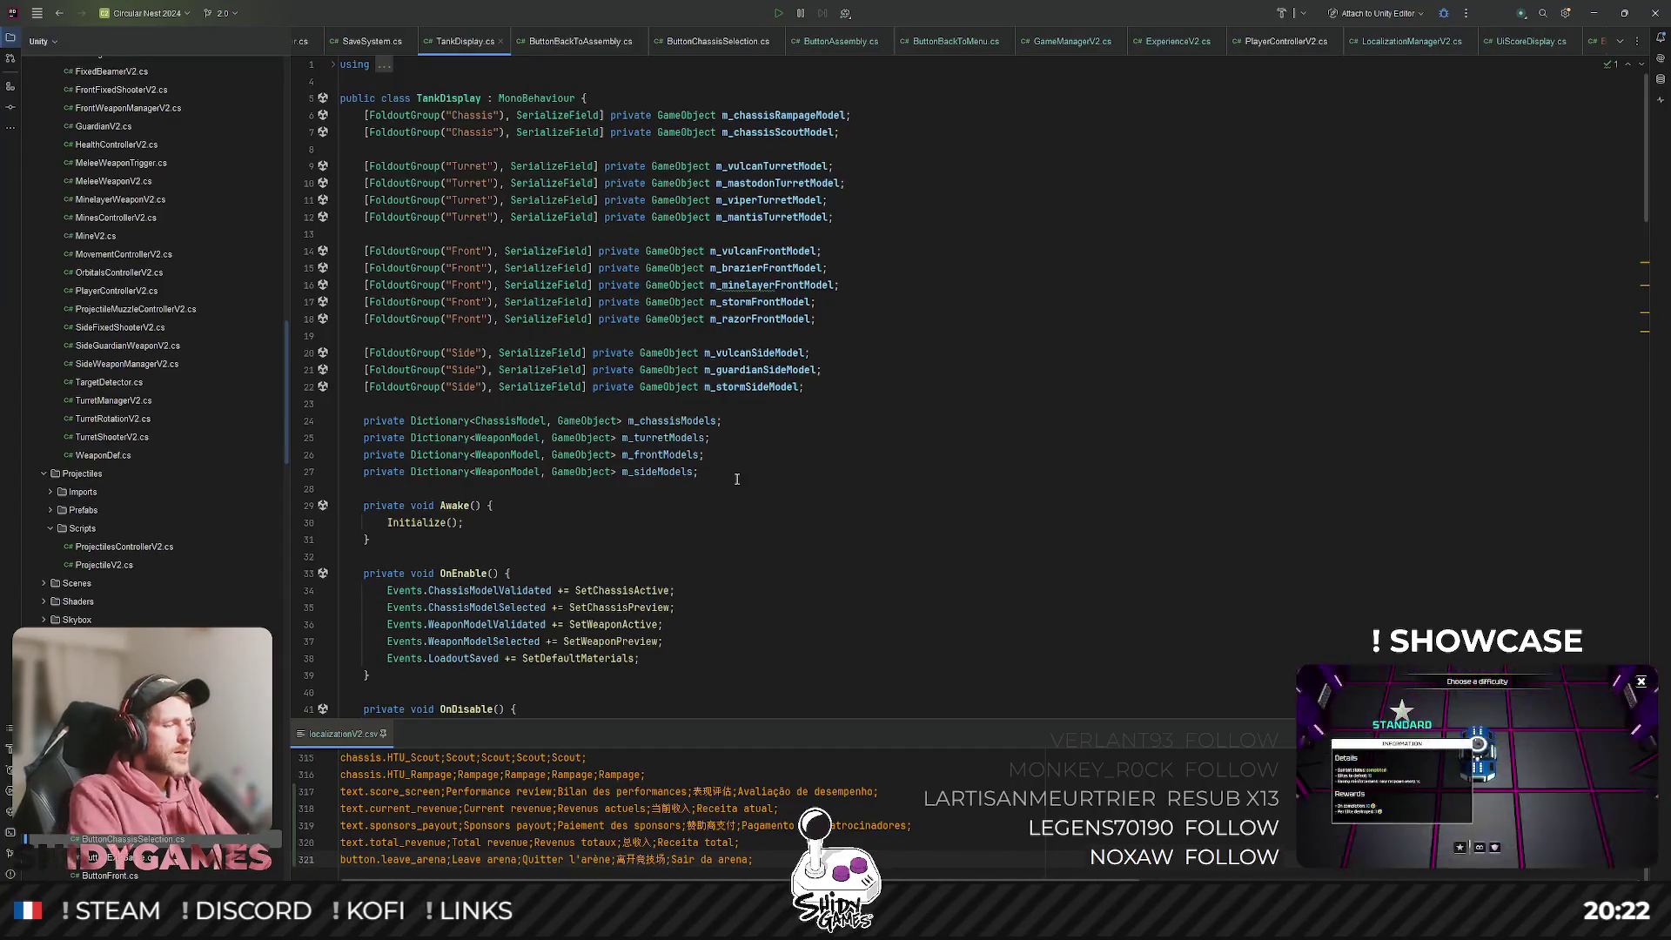
key(ctrl+shift+t)
key(BackSpace)
key(Escape)
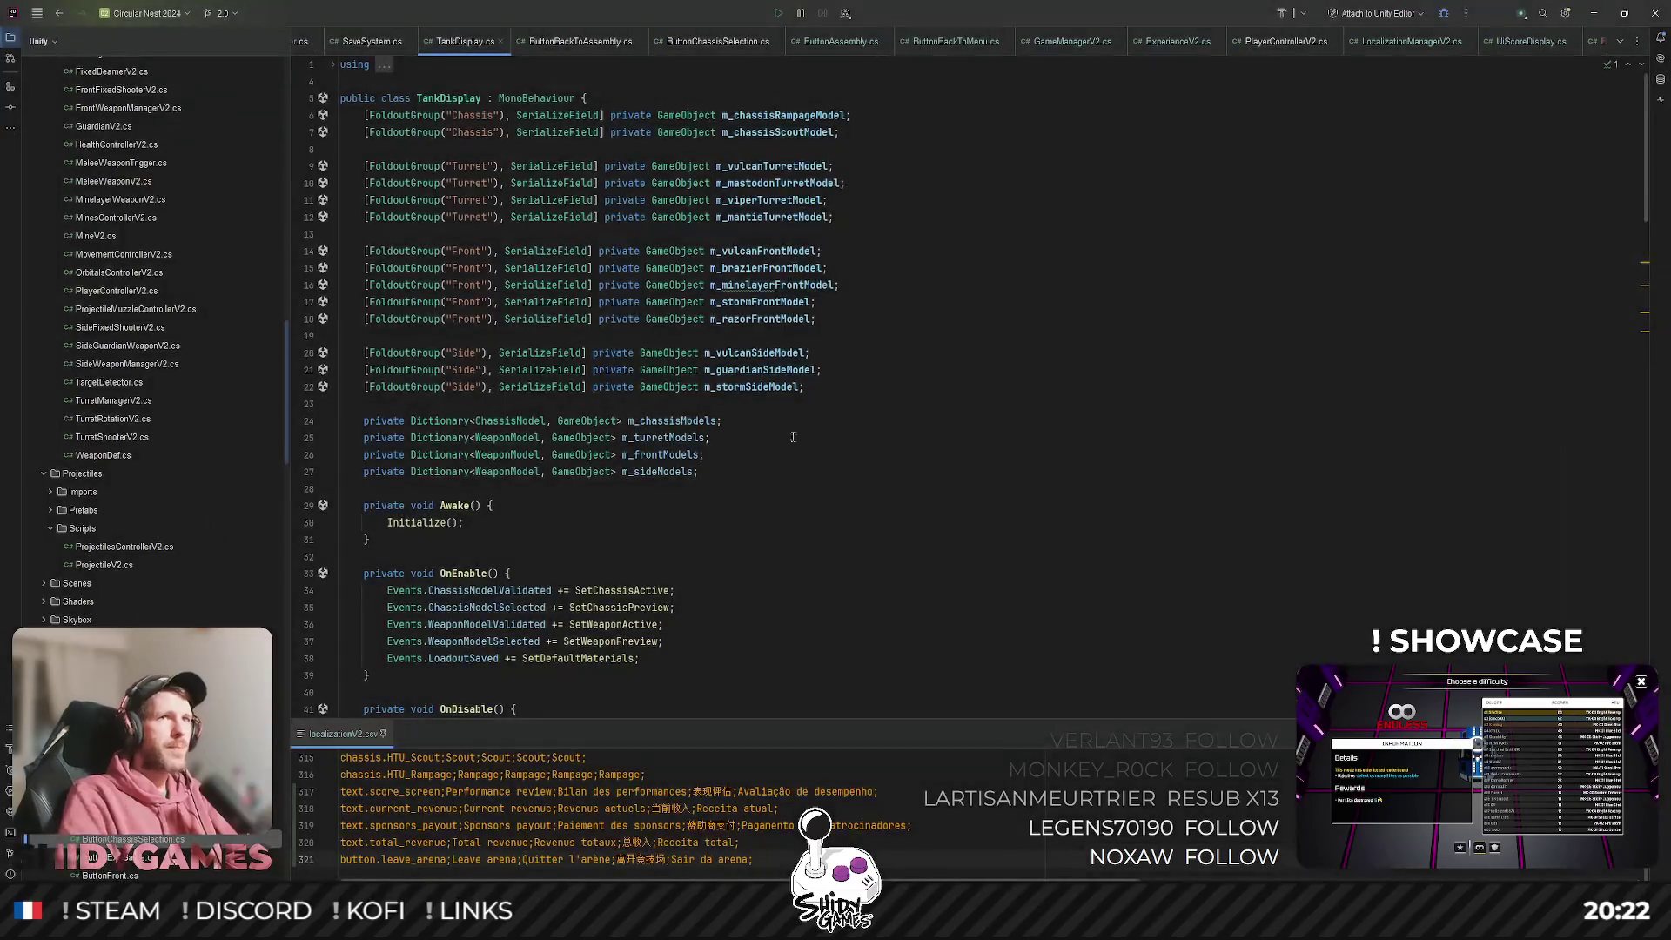
click(1589, 10)
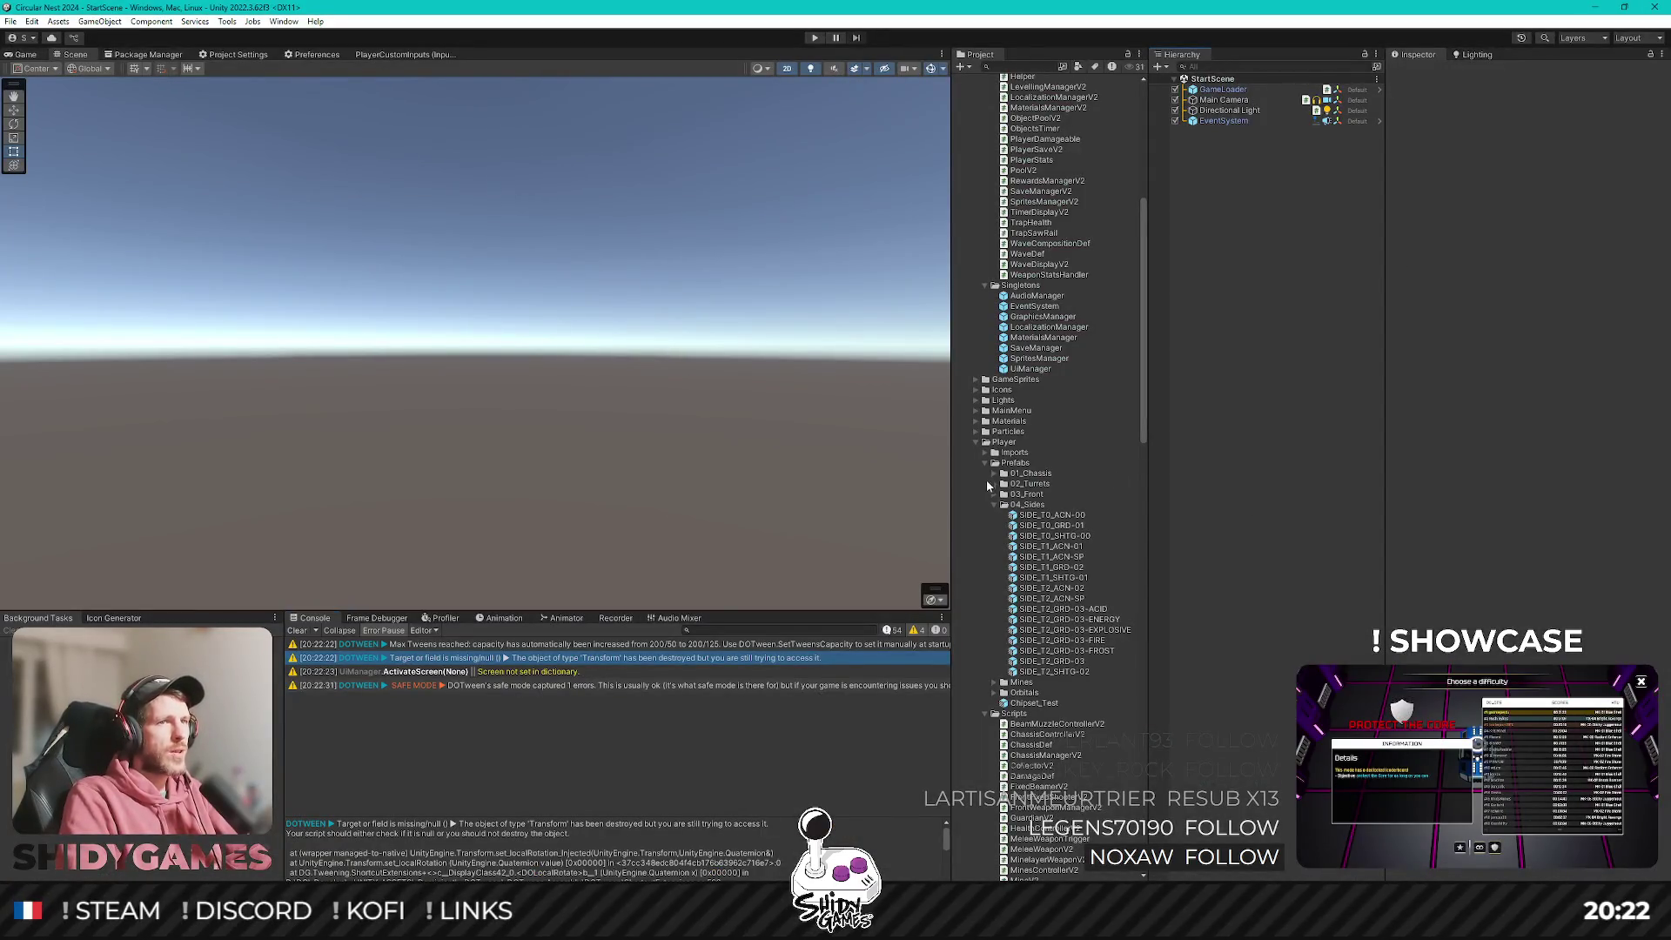
Open MainMenuScene, select Garage > TankParent, and open its TankPlatformController script in Rider.
scroll(987, 484, up, 10)
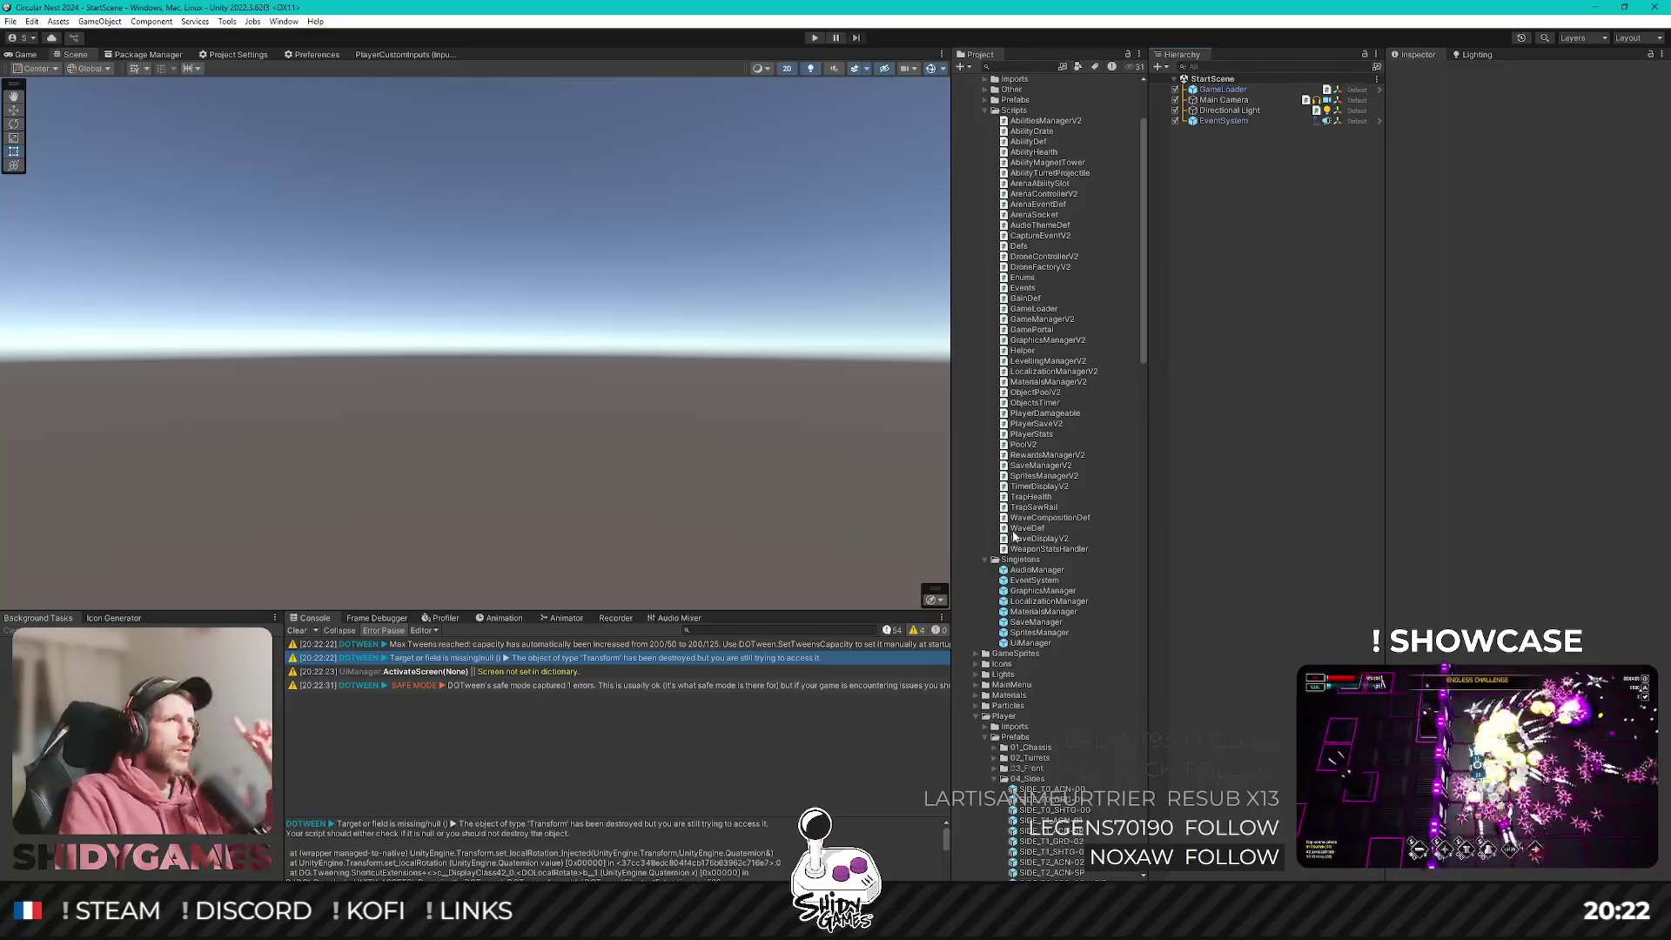
scroll(1014, 535, up, 4)
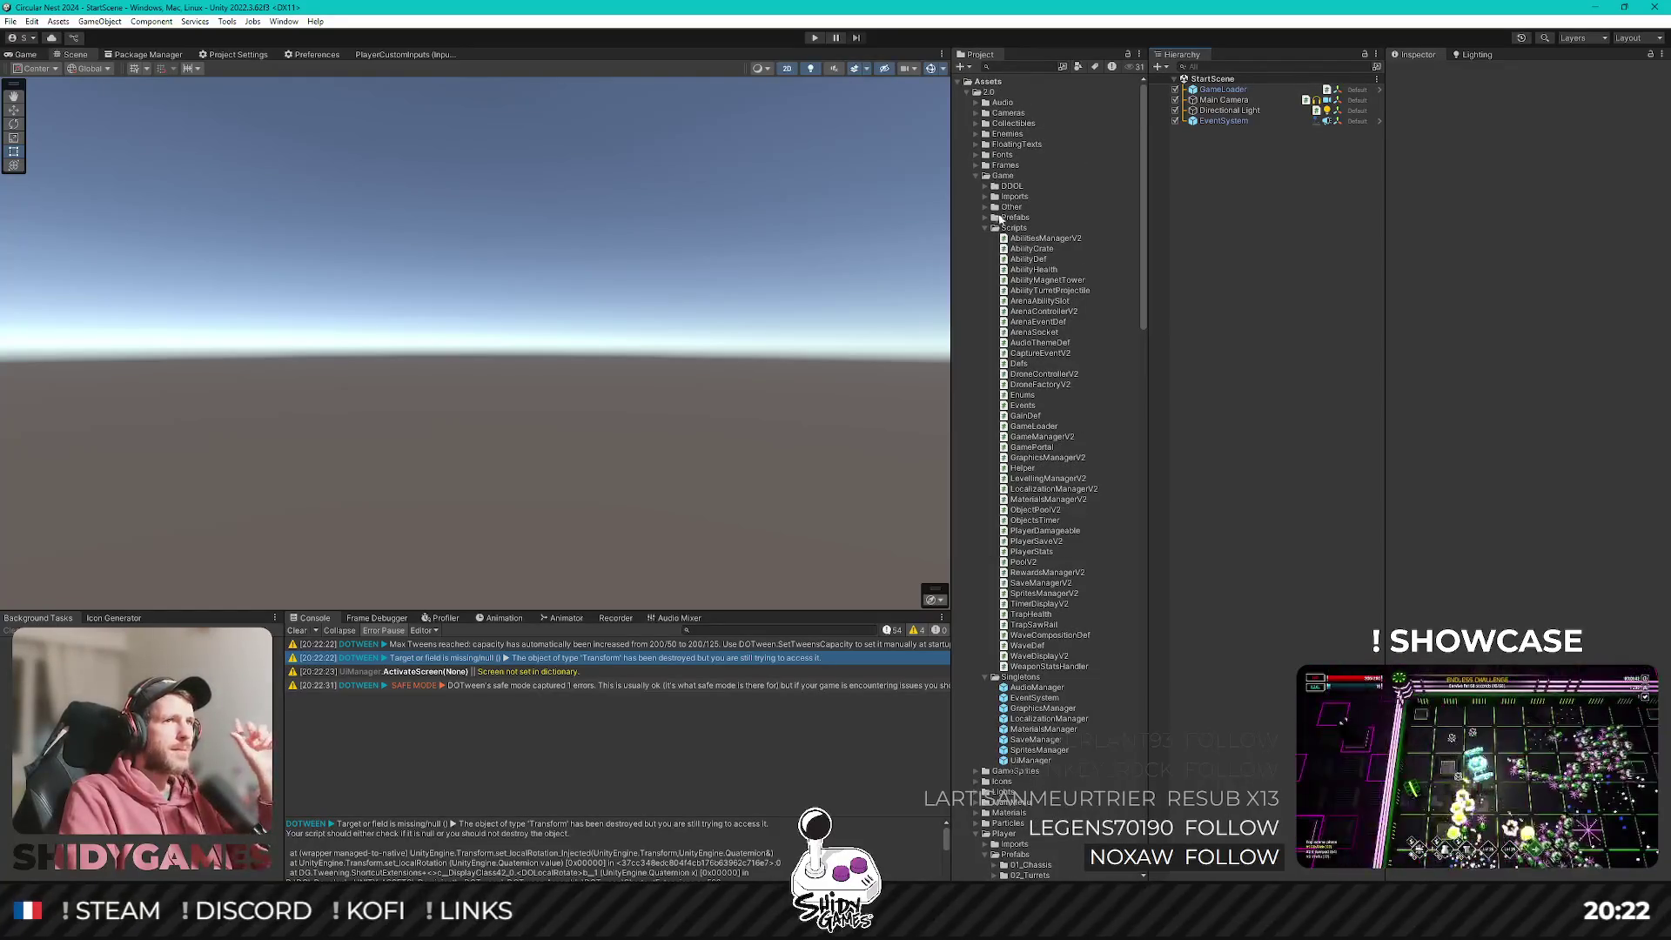
scroll(1031, 195, down, 13)
scroll(1062, 397, down, 19)
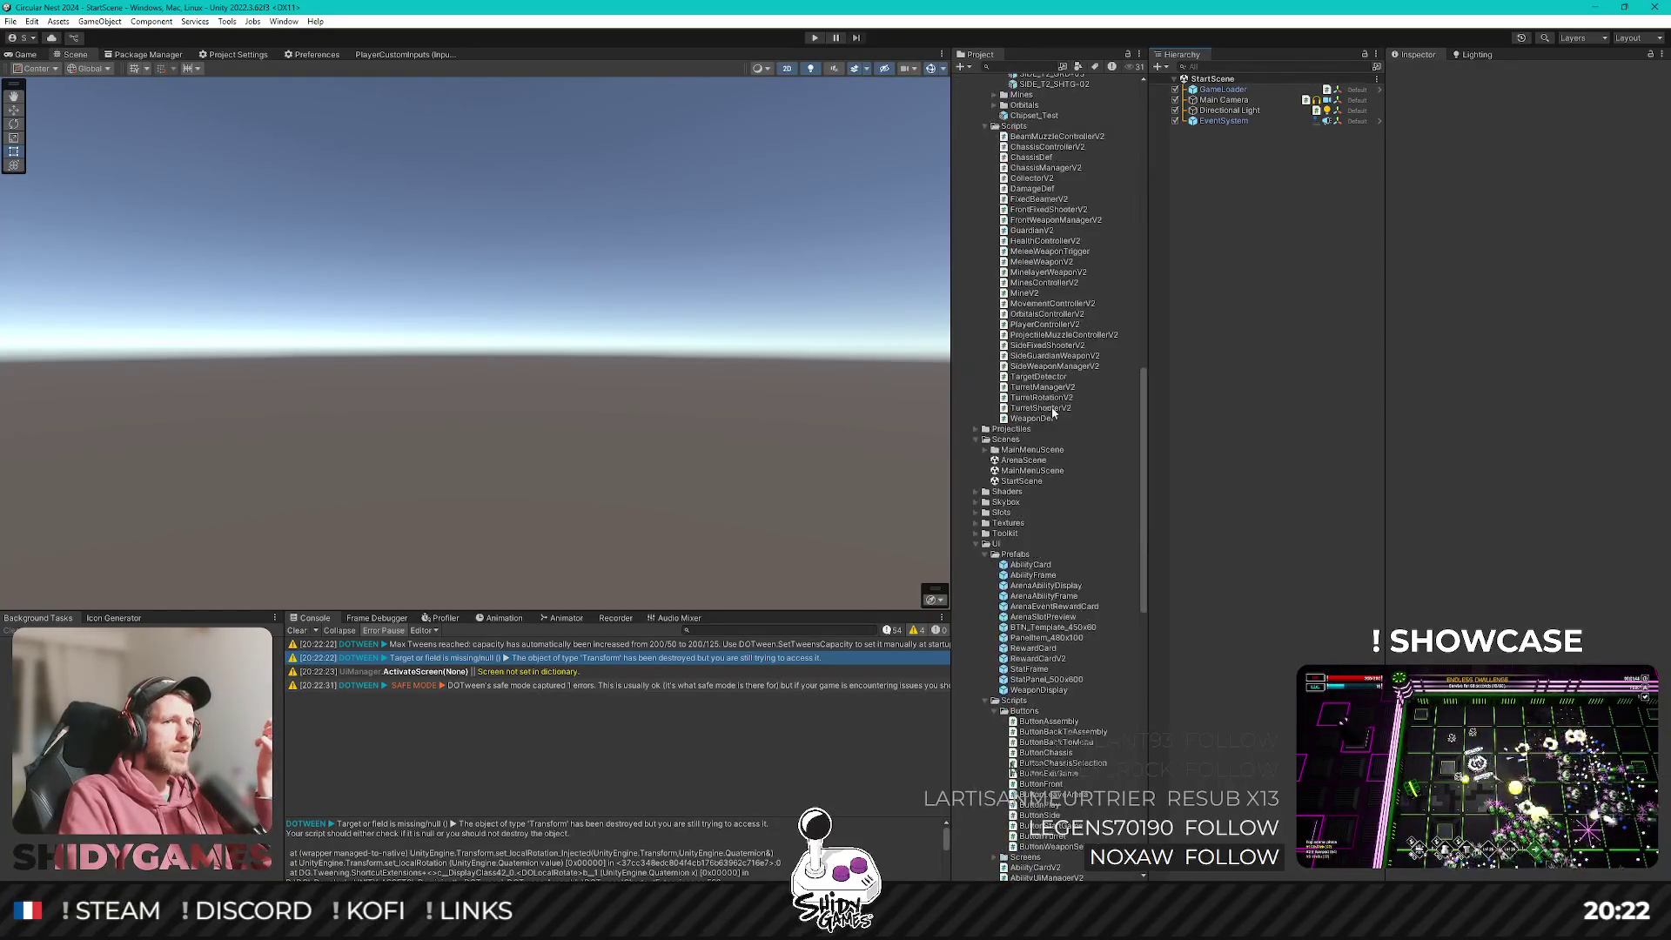
double_click(1033, 470)
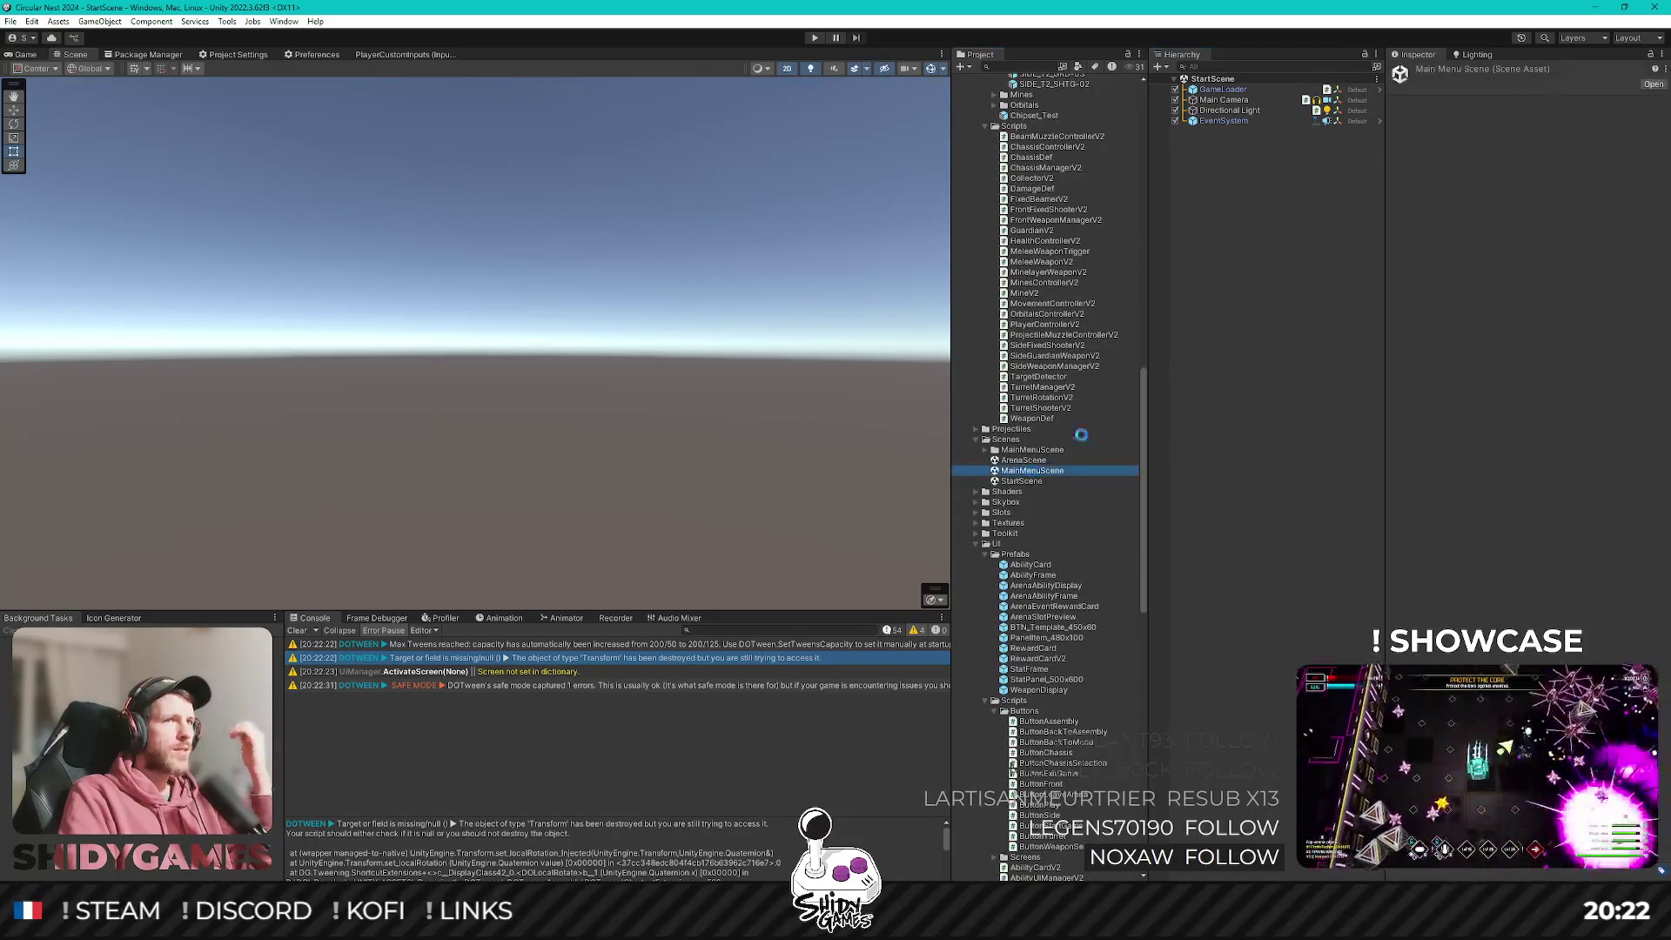
click(1229, 121)
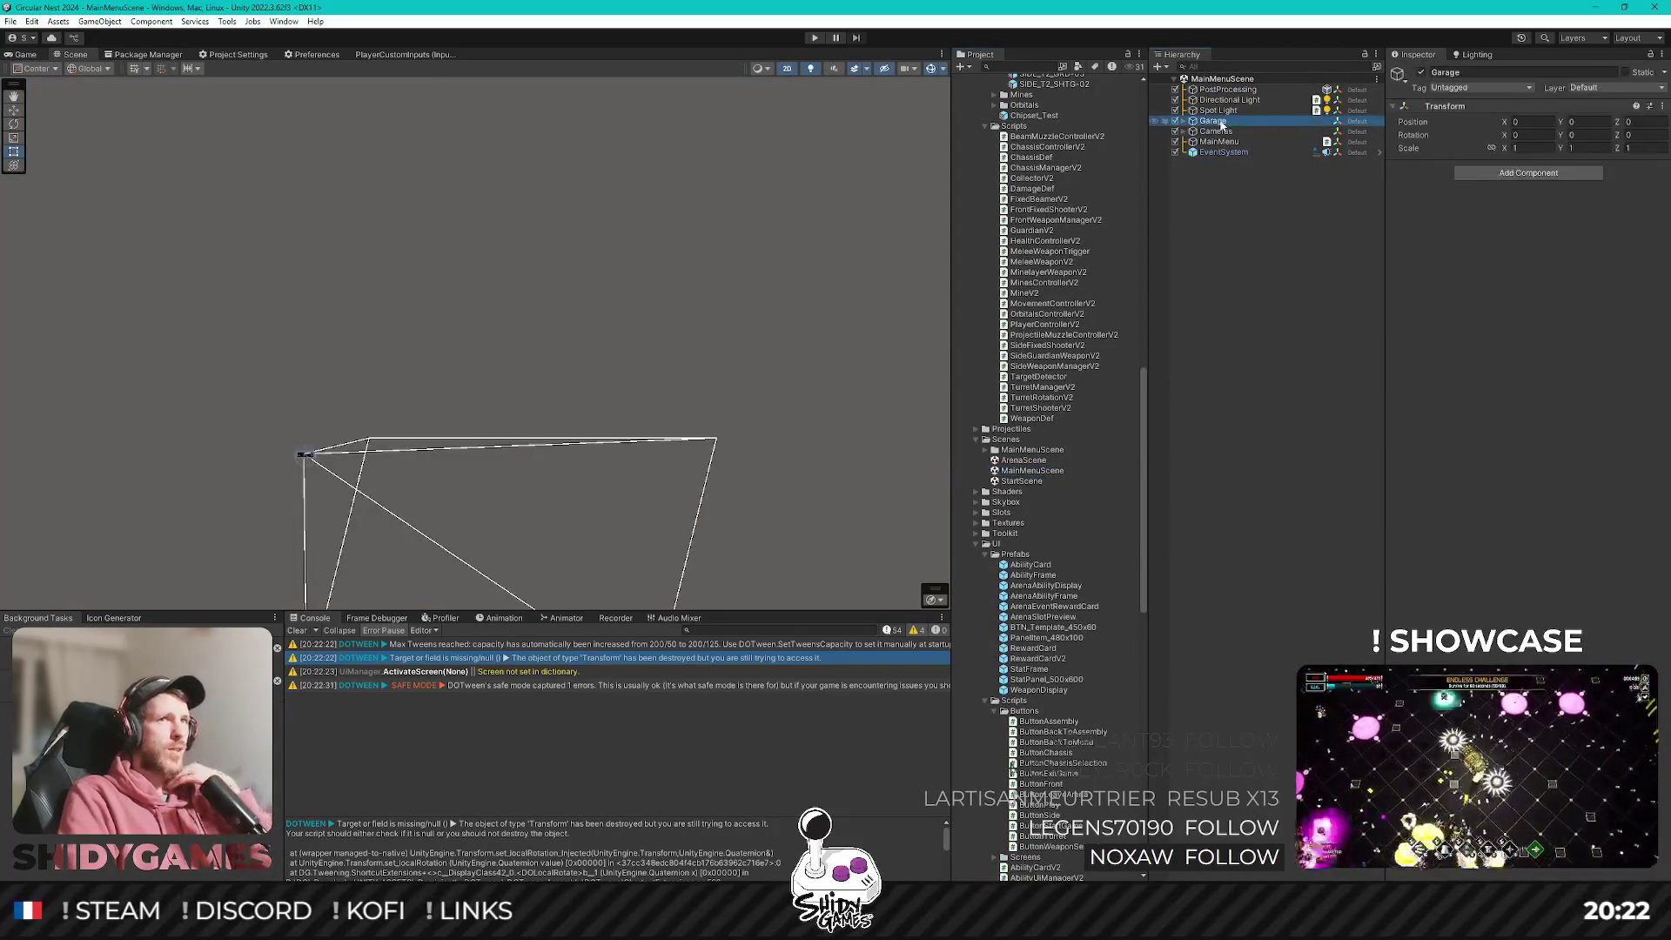
key(Right)
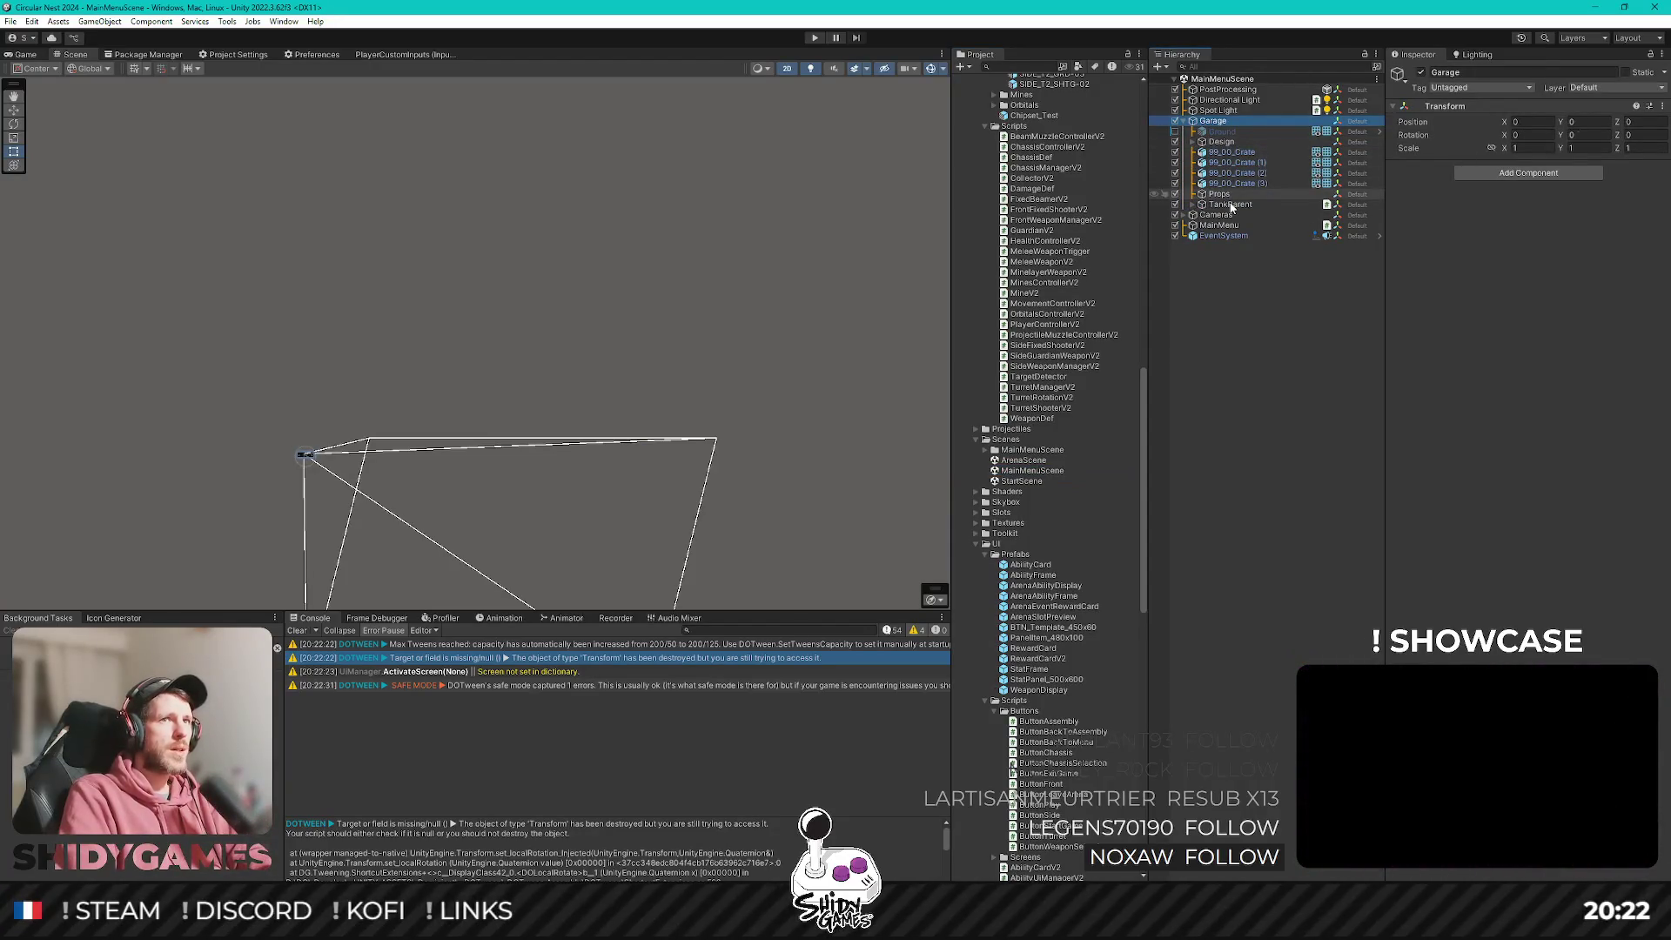
click(1232, 206)
double_click(1540, 181)
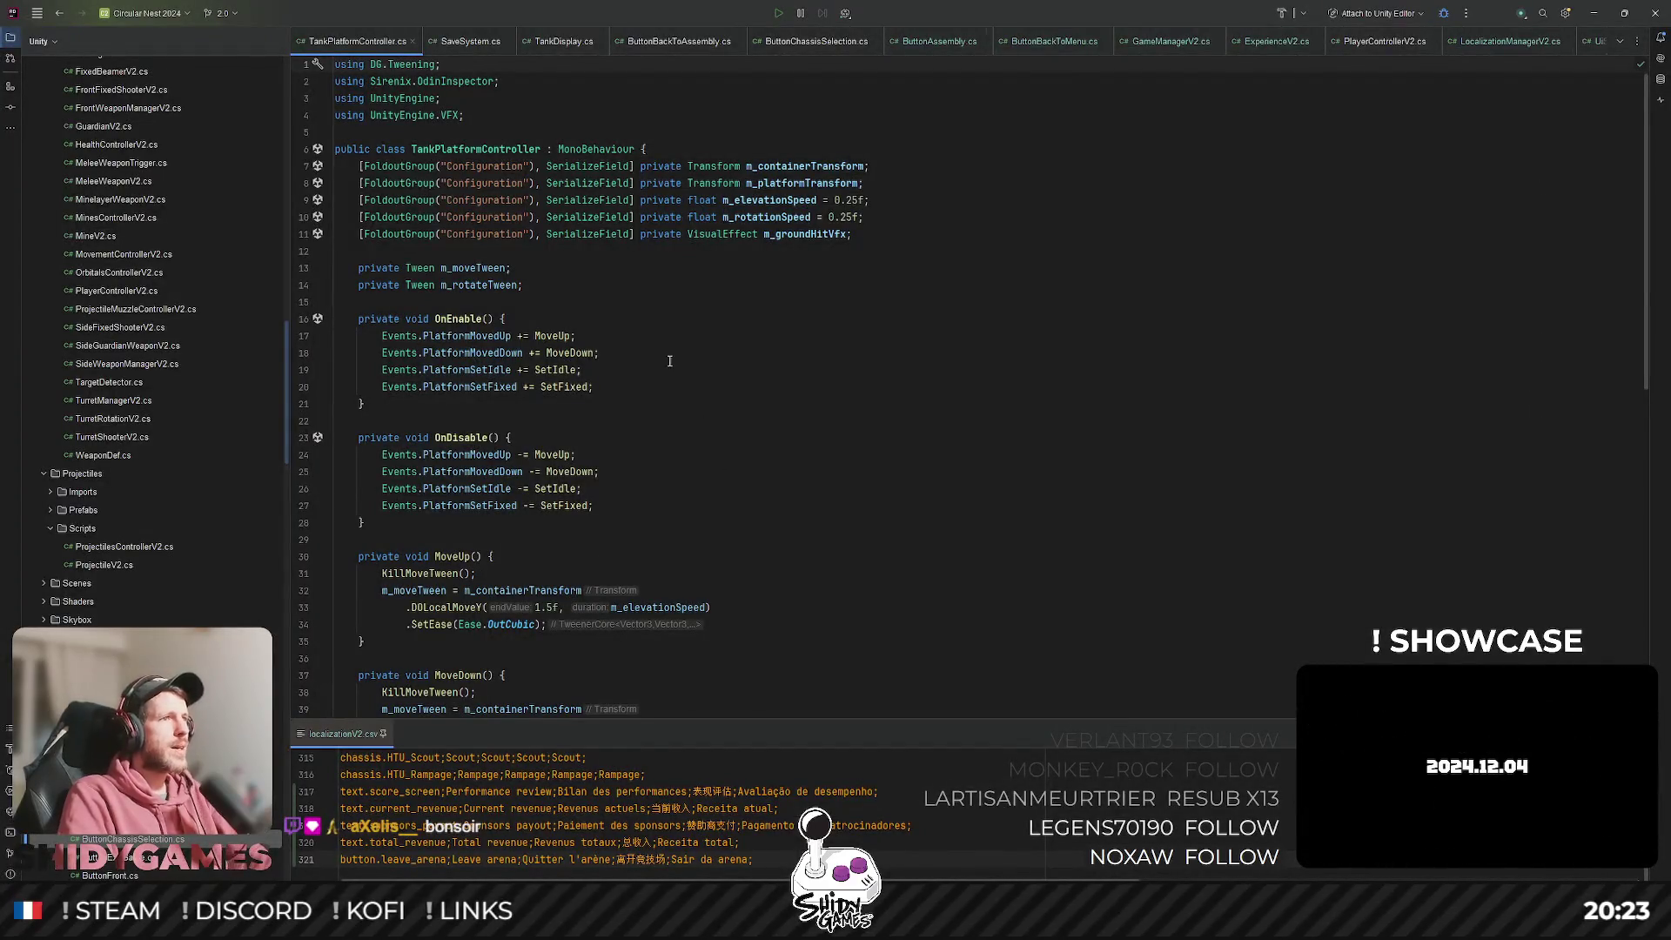
Add a private void OnDestroy method after OnDisable in TankPlatformController.
scroll(670, 361, down, 5)
scroll(669, 360, up, 3)
click(415, 426)
key(Return)
key(Return)
text(private void OnDestroy)
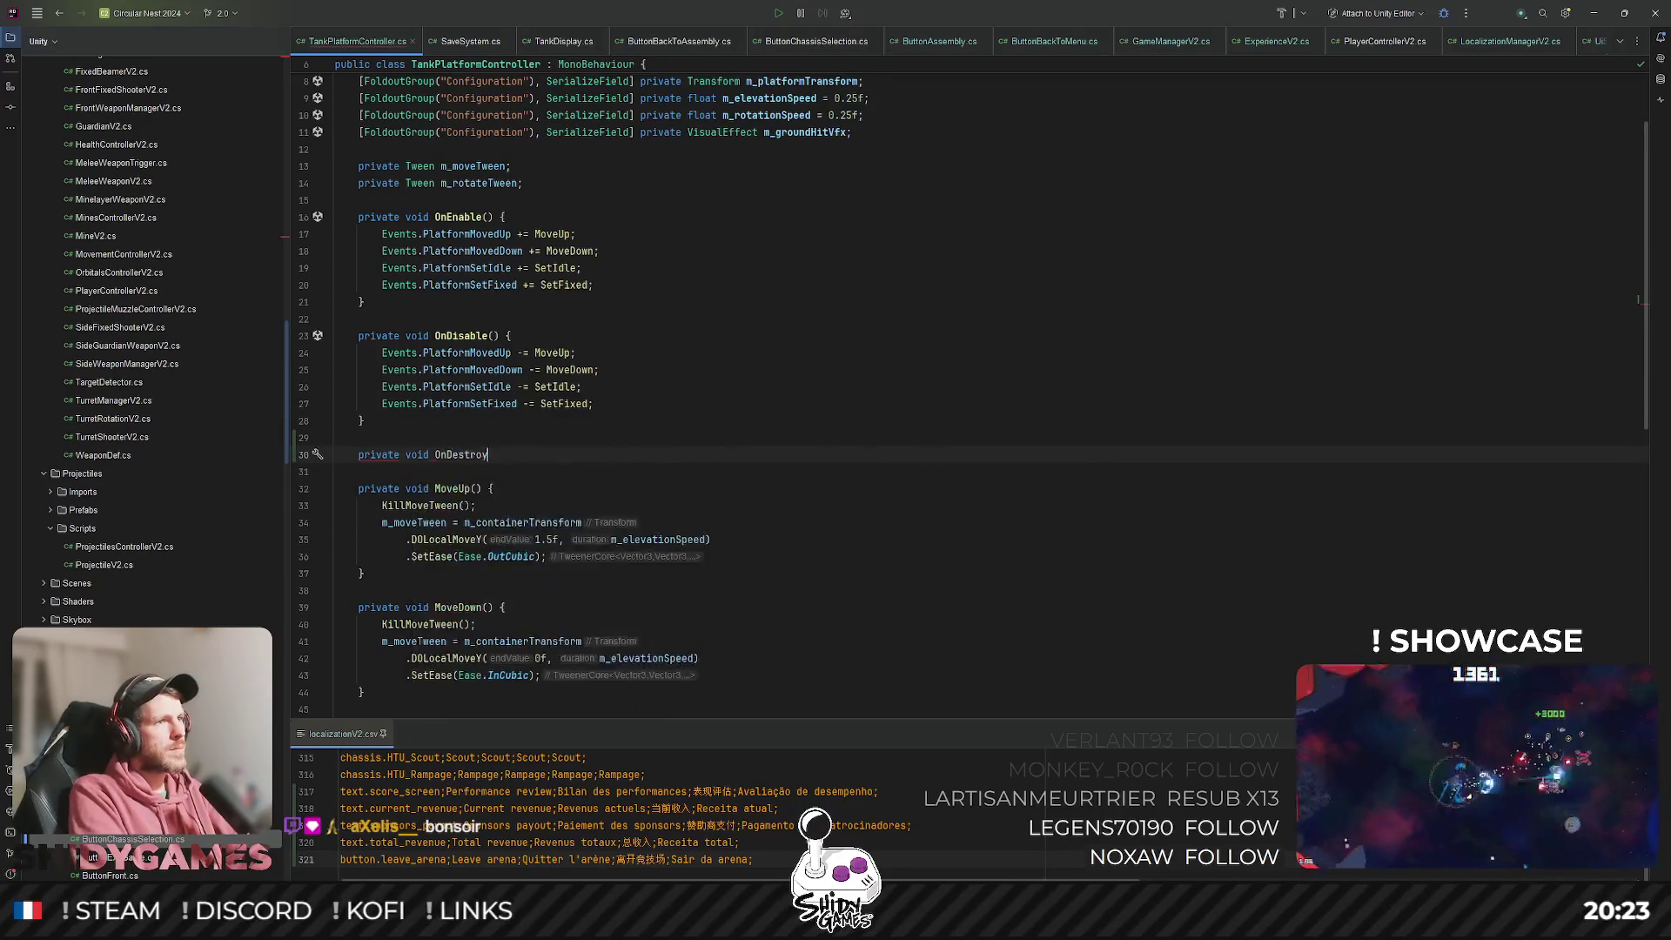
key(Return)
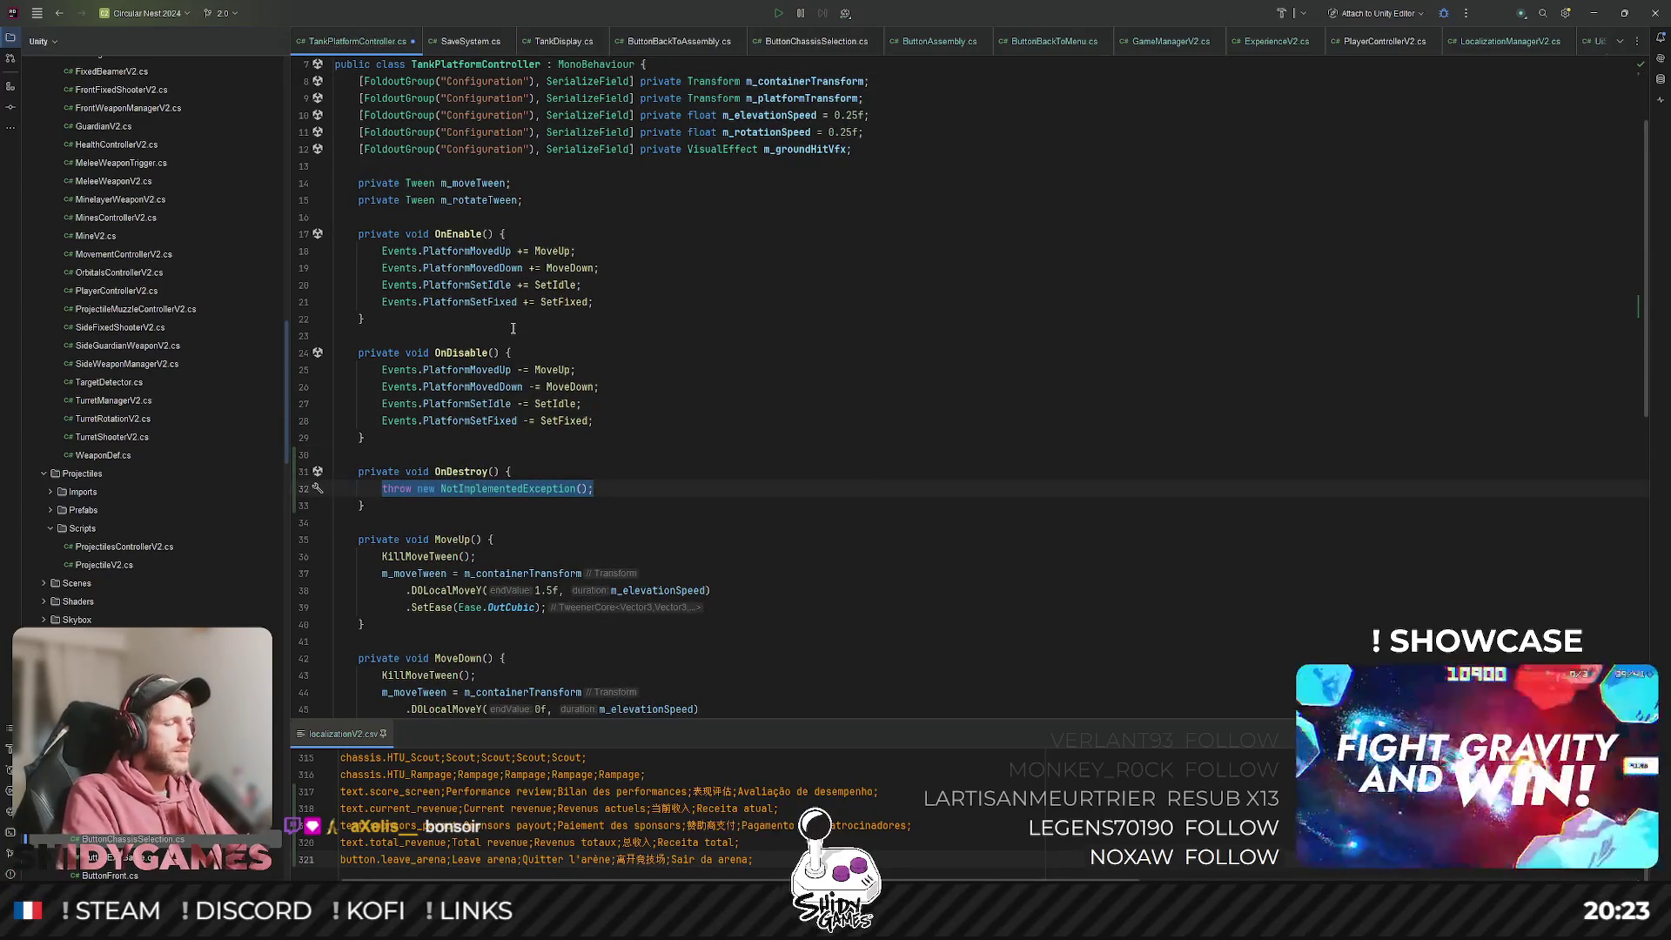
Call KillIdleTween() and KillMoveTween() inside OnDestroy, then return to Unity.
text(m)
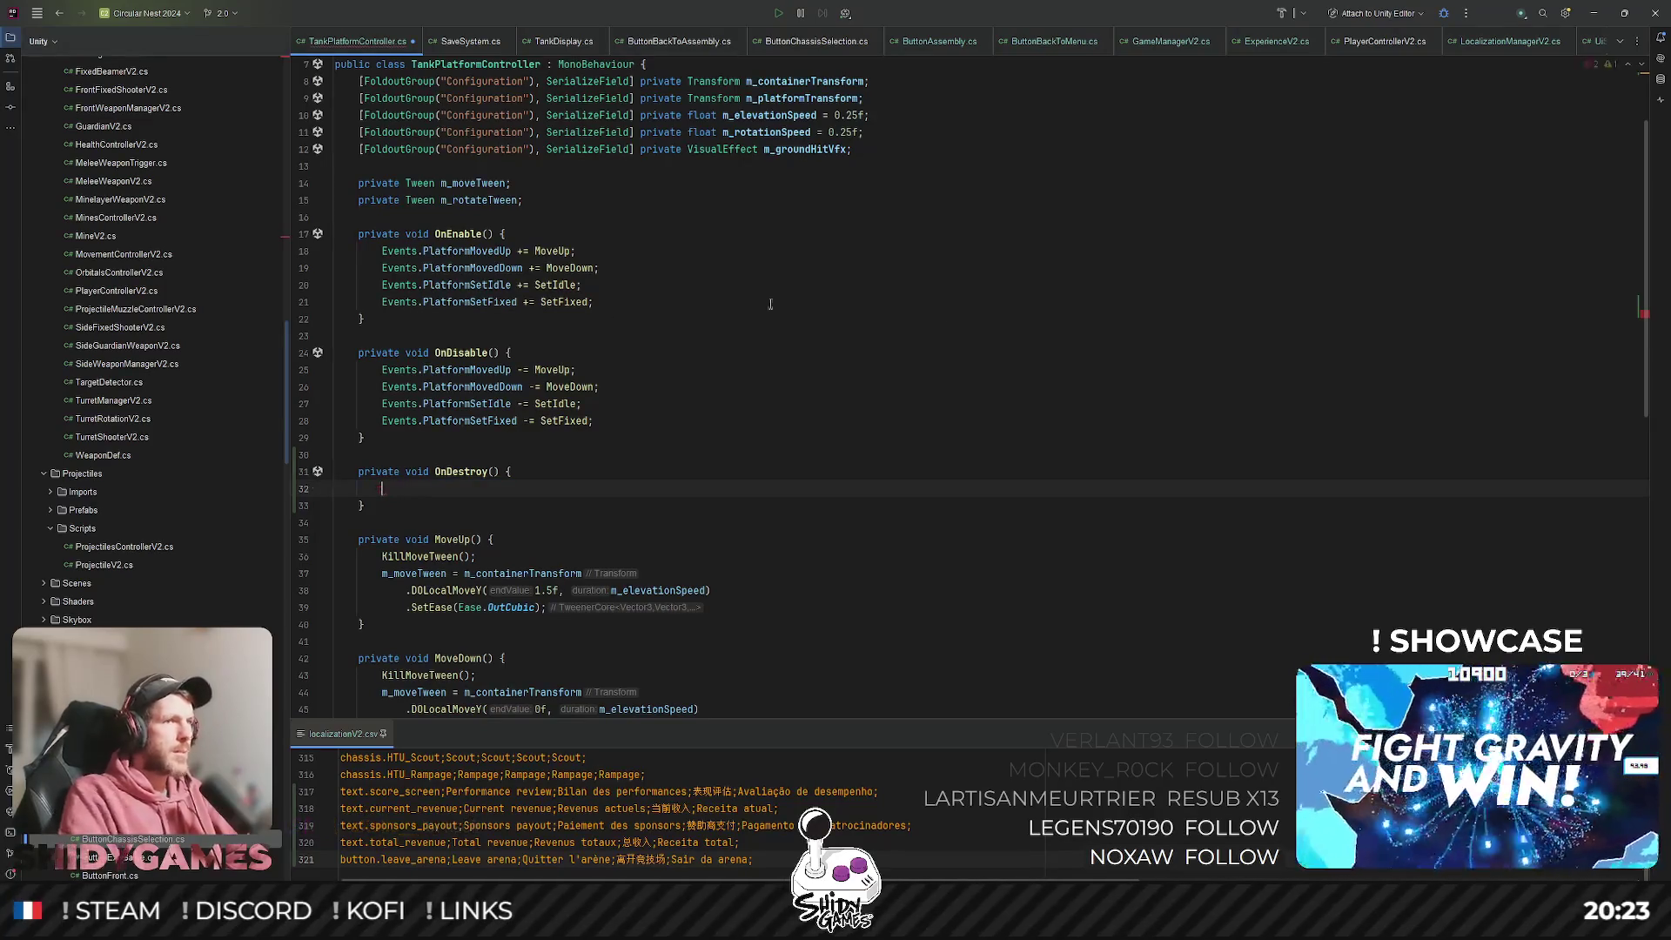
scroll(945, 524, down, 10)
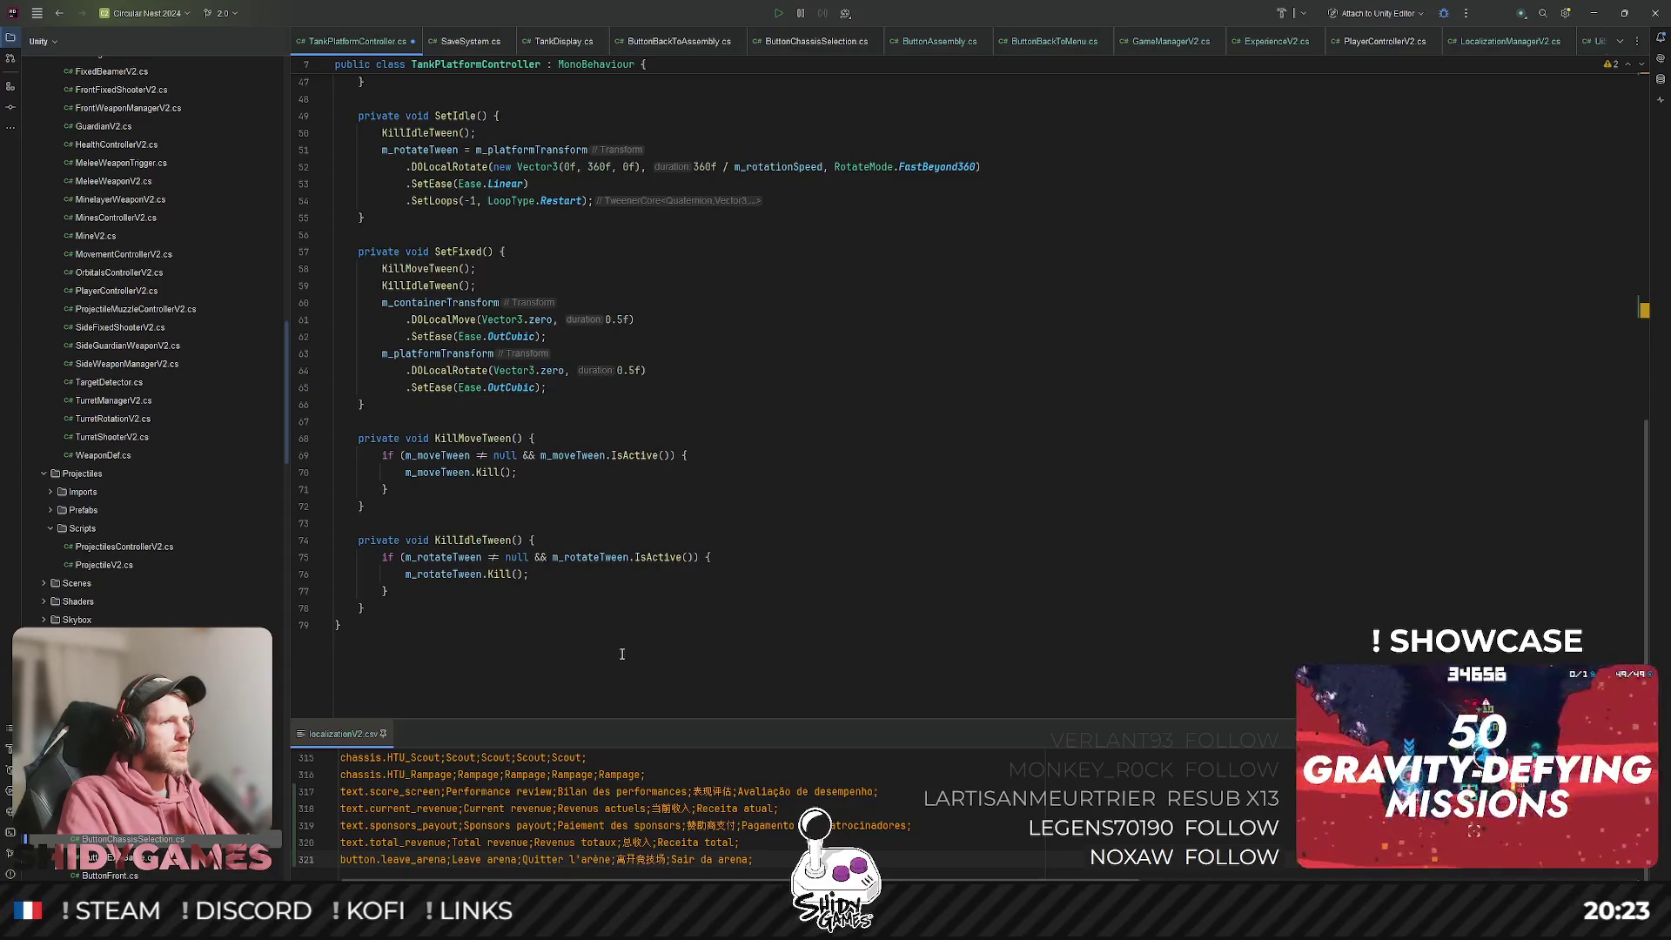
scroll(549, 553, up, 15)
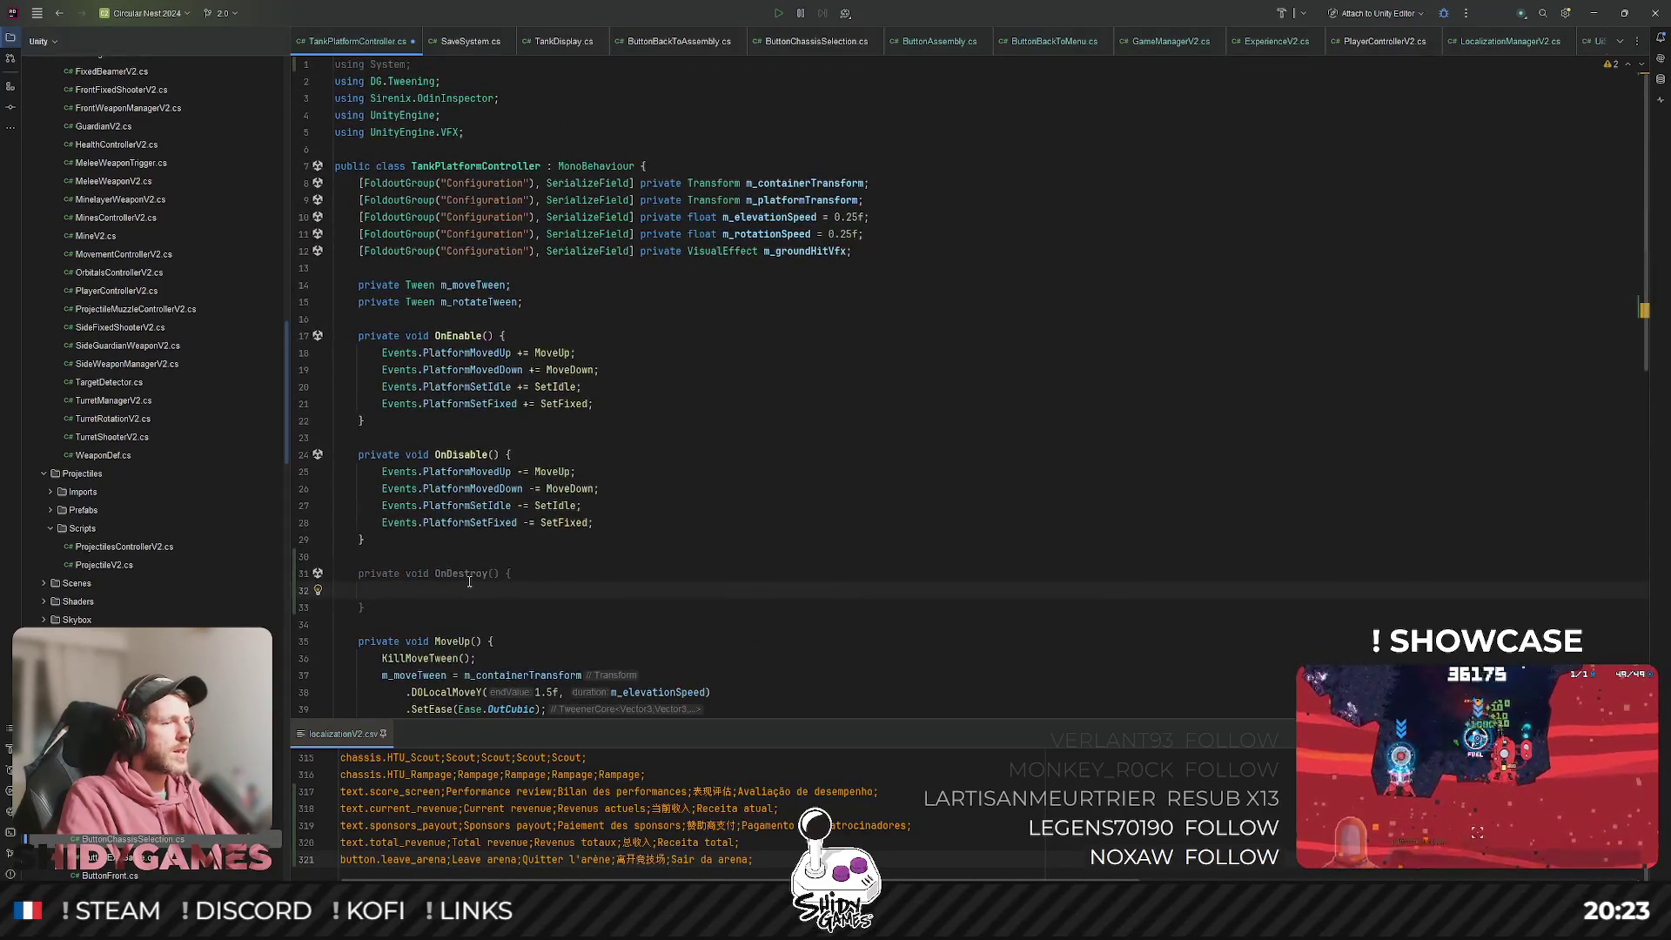
text(KillIdleTween();)
key(Return)
text(Kill)
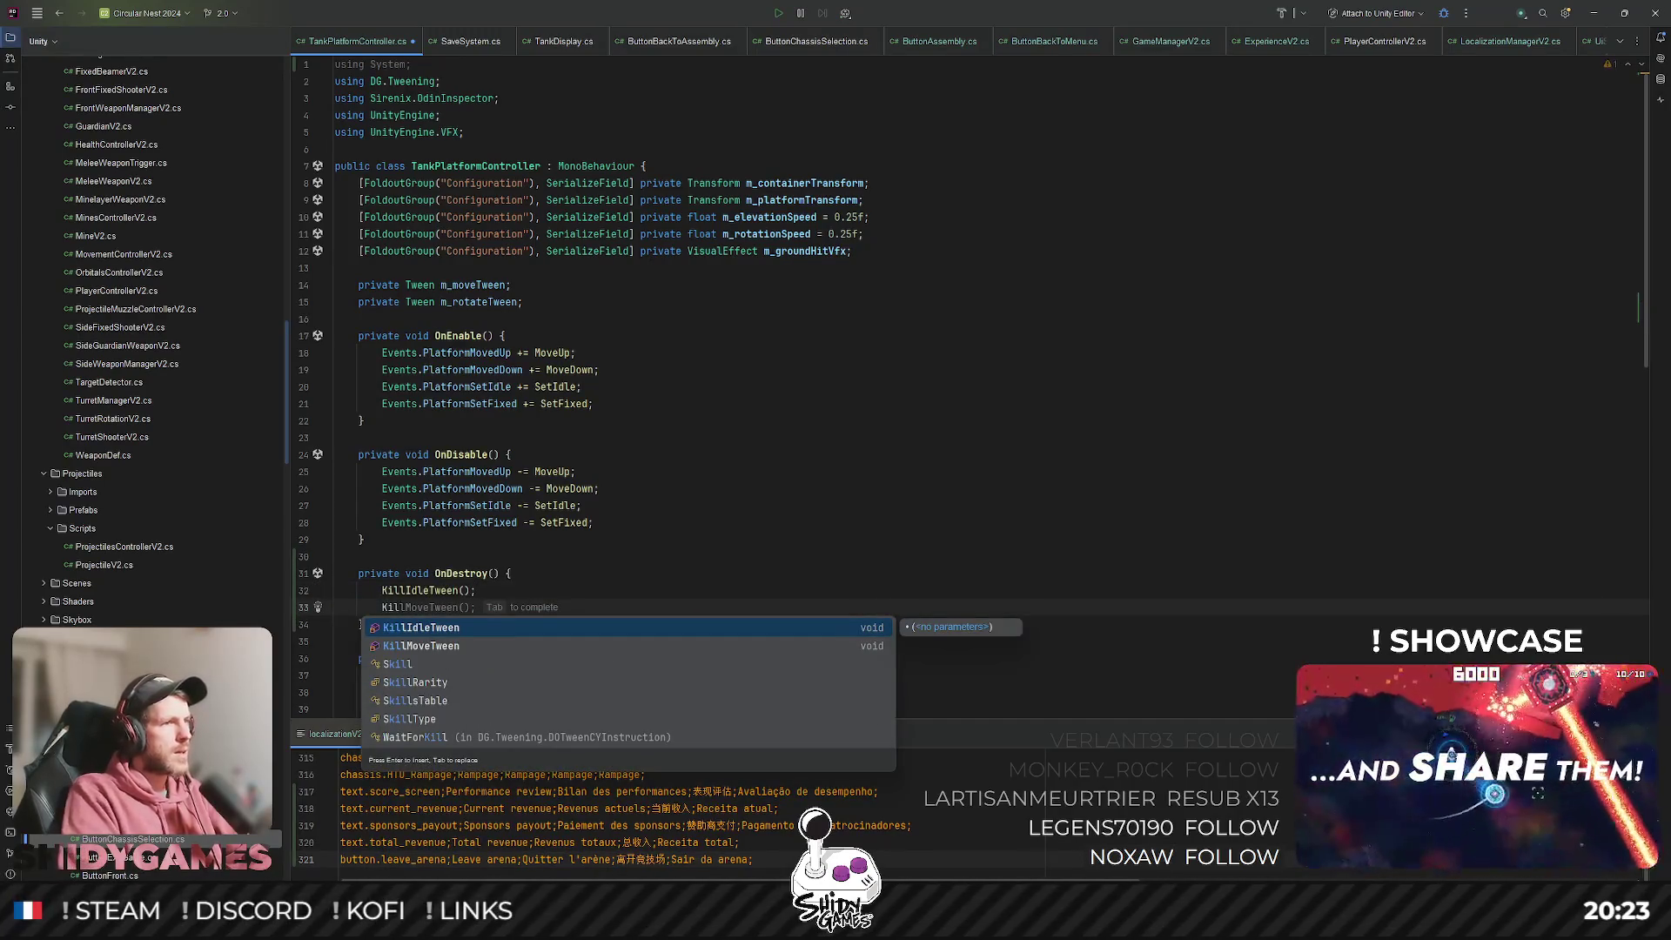
key(Tab)
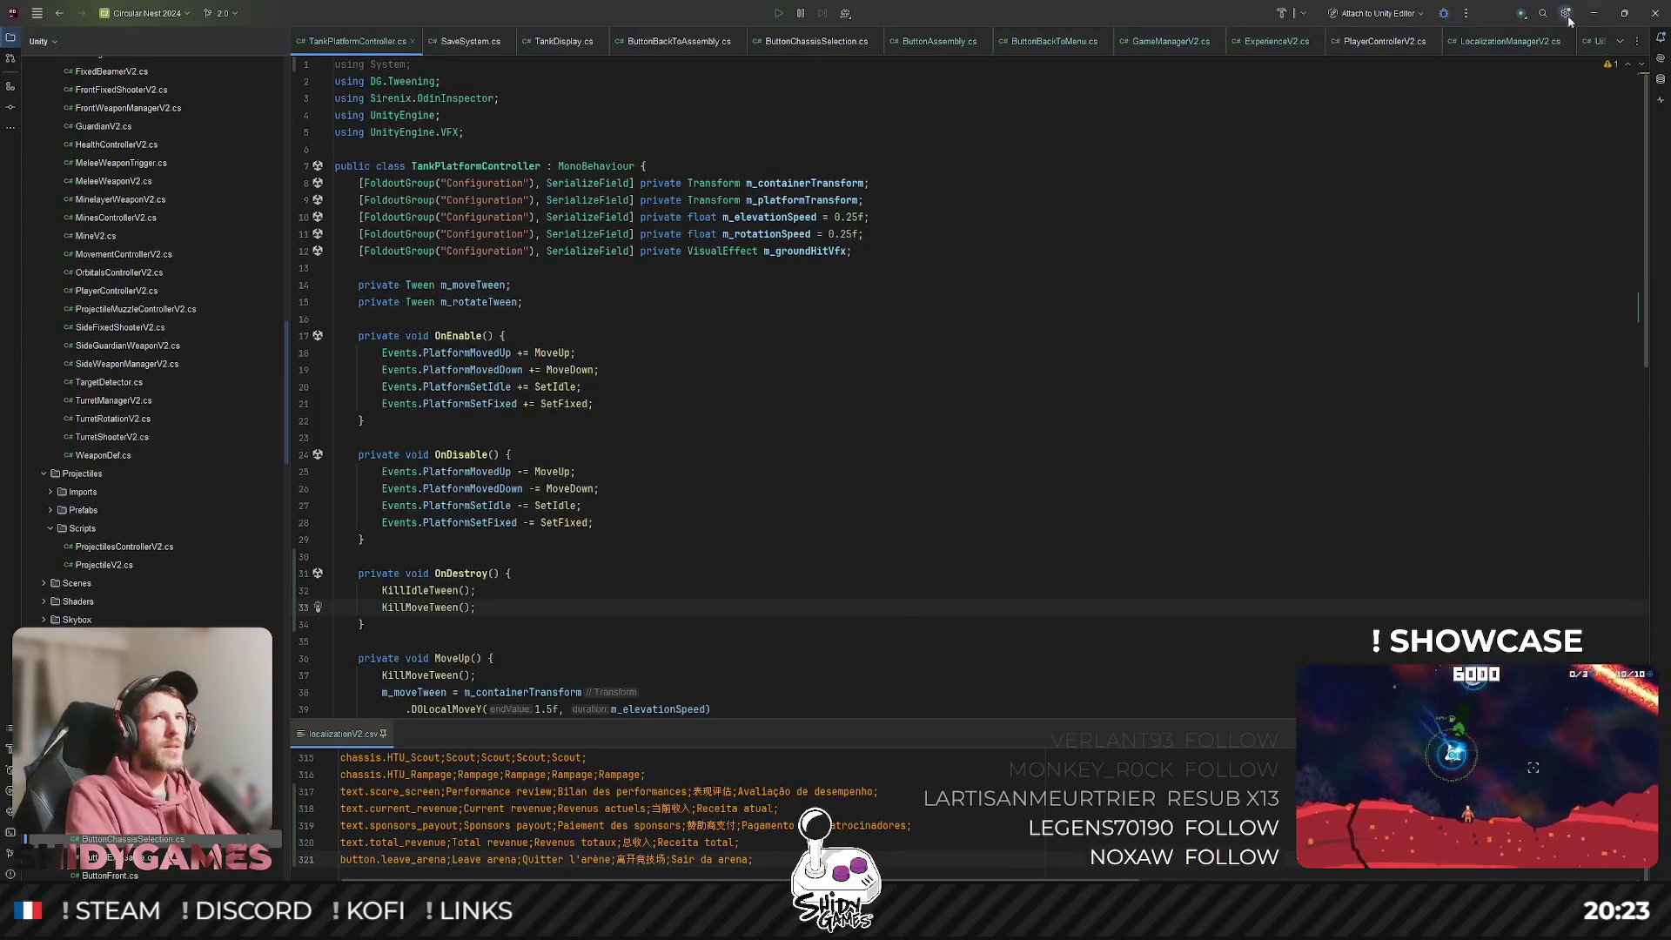
click(1567, 14)
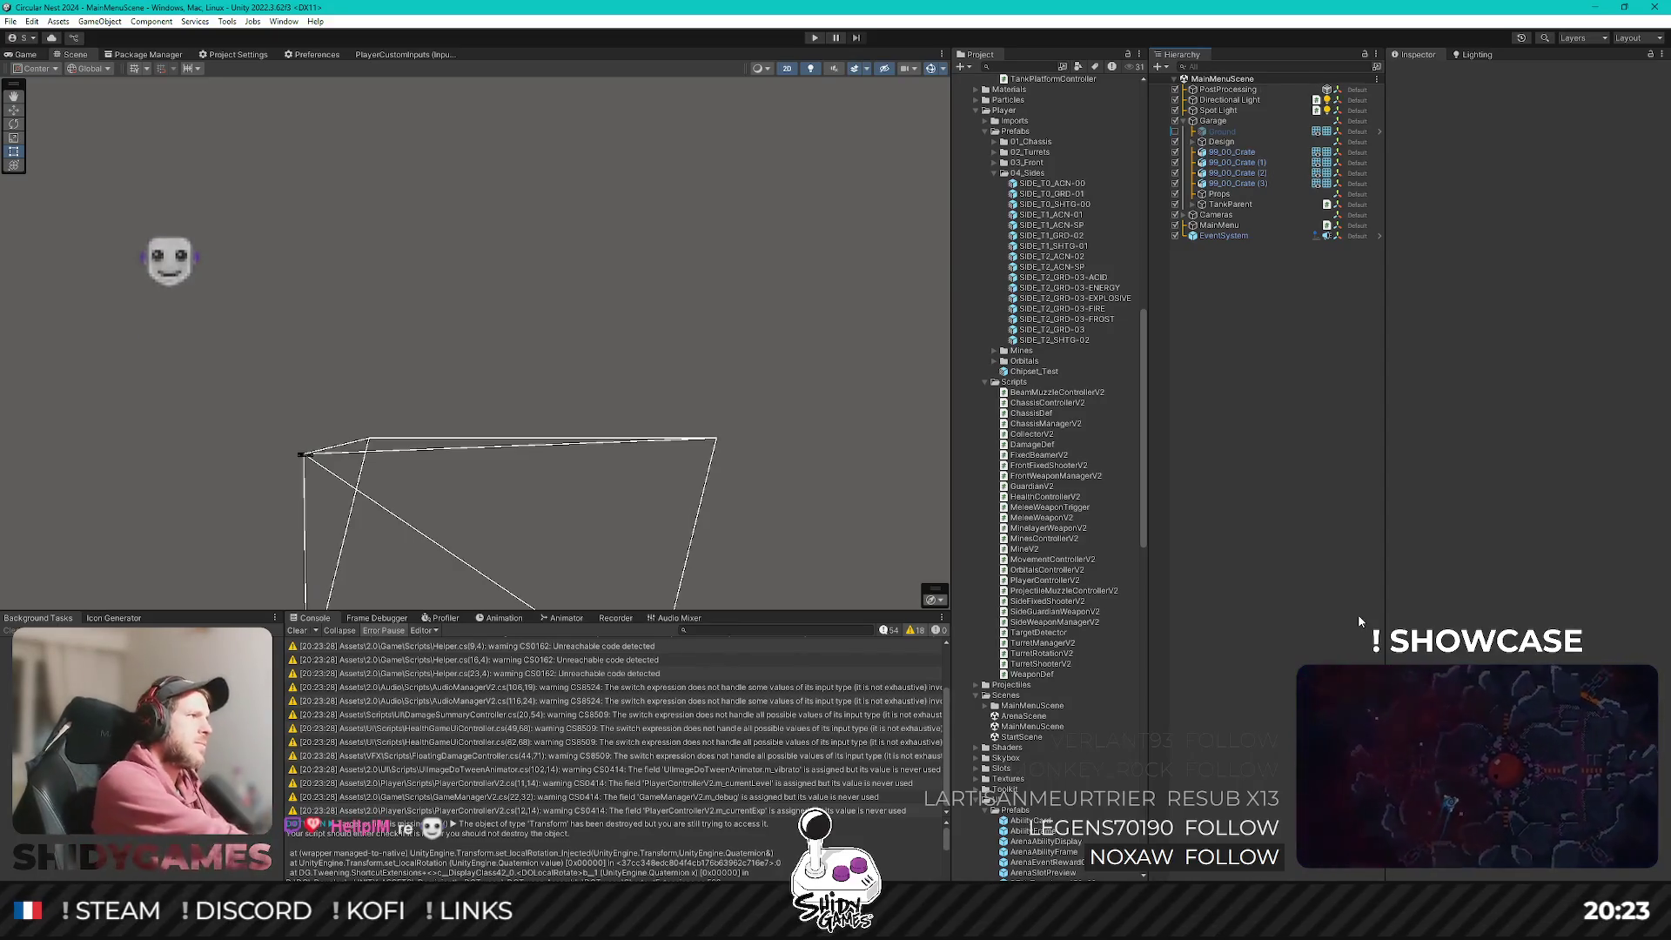
Show the Game view, open StartScene from the Scenes folder, and enter Play mode.
click(27, 56)
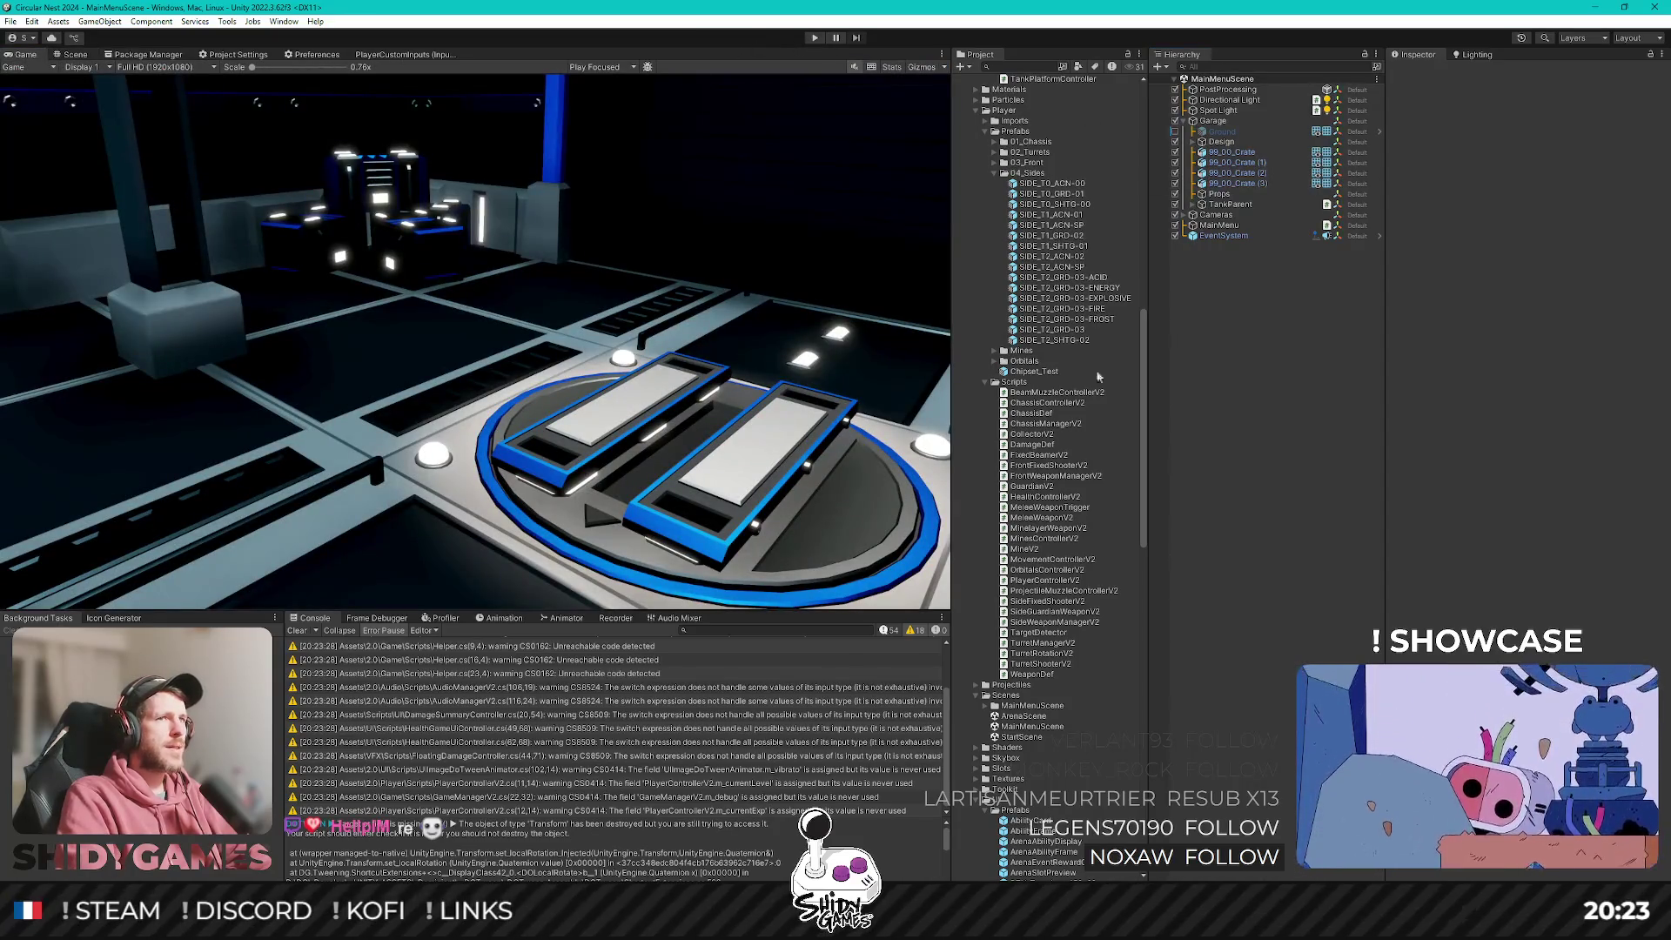
scroll(1079, 355, down, 3)
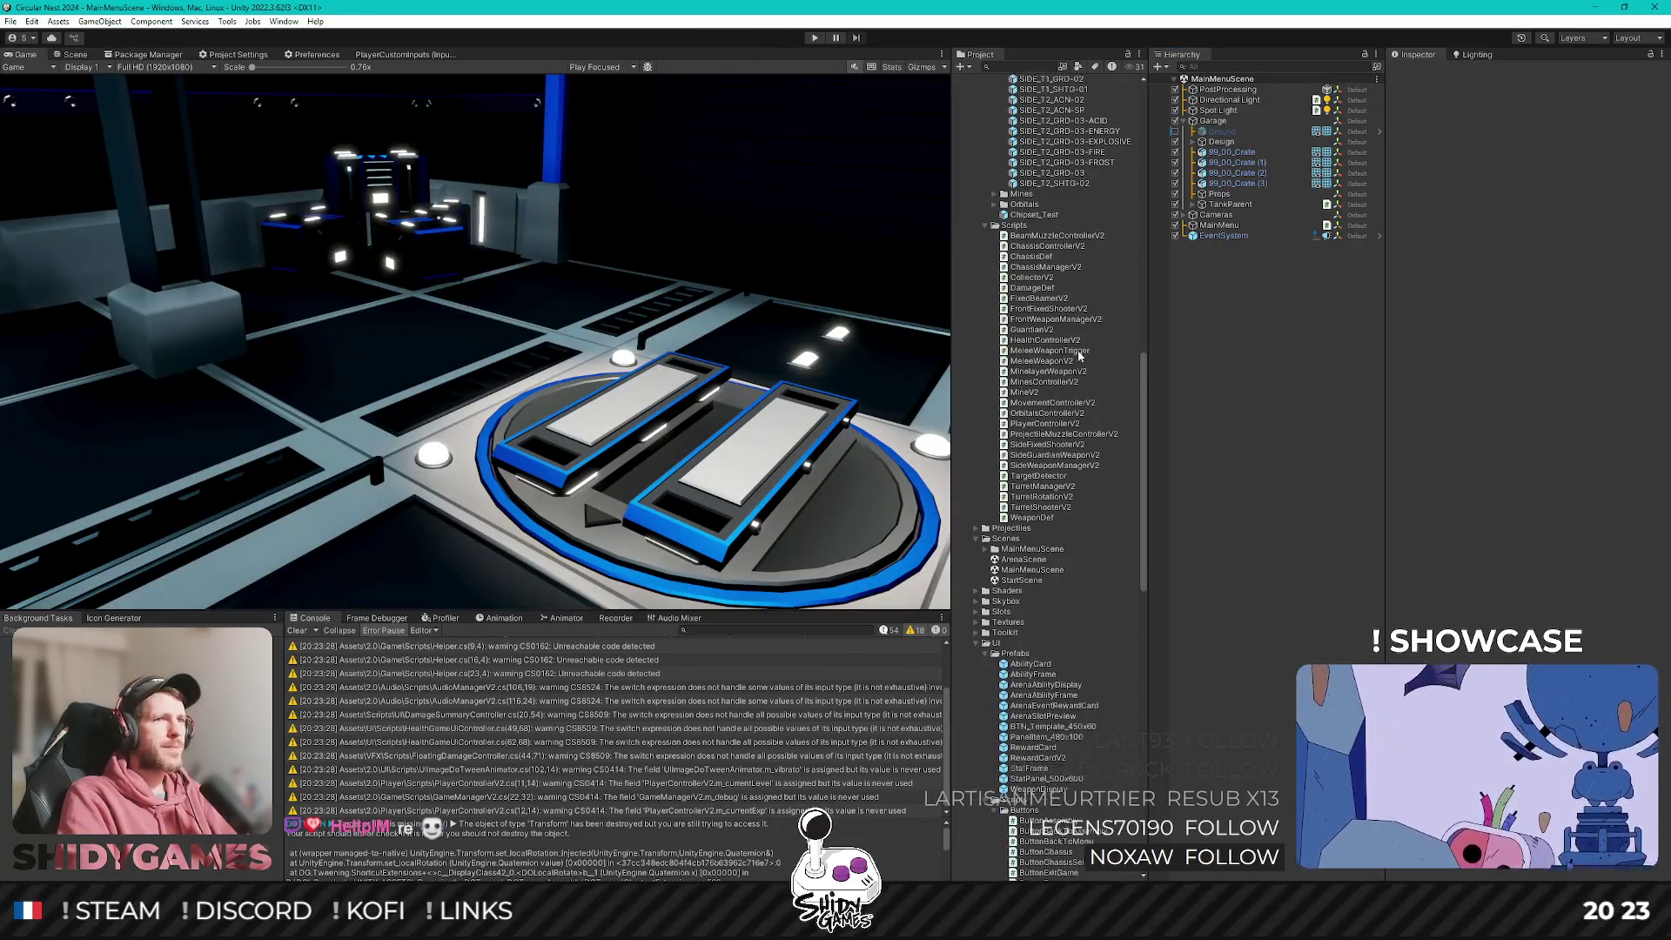
double_click(1021, 581)
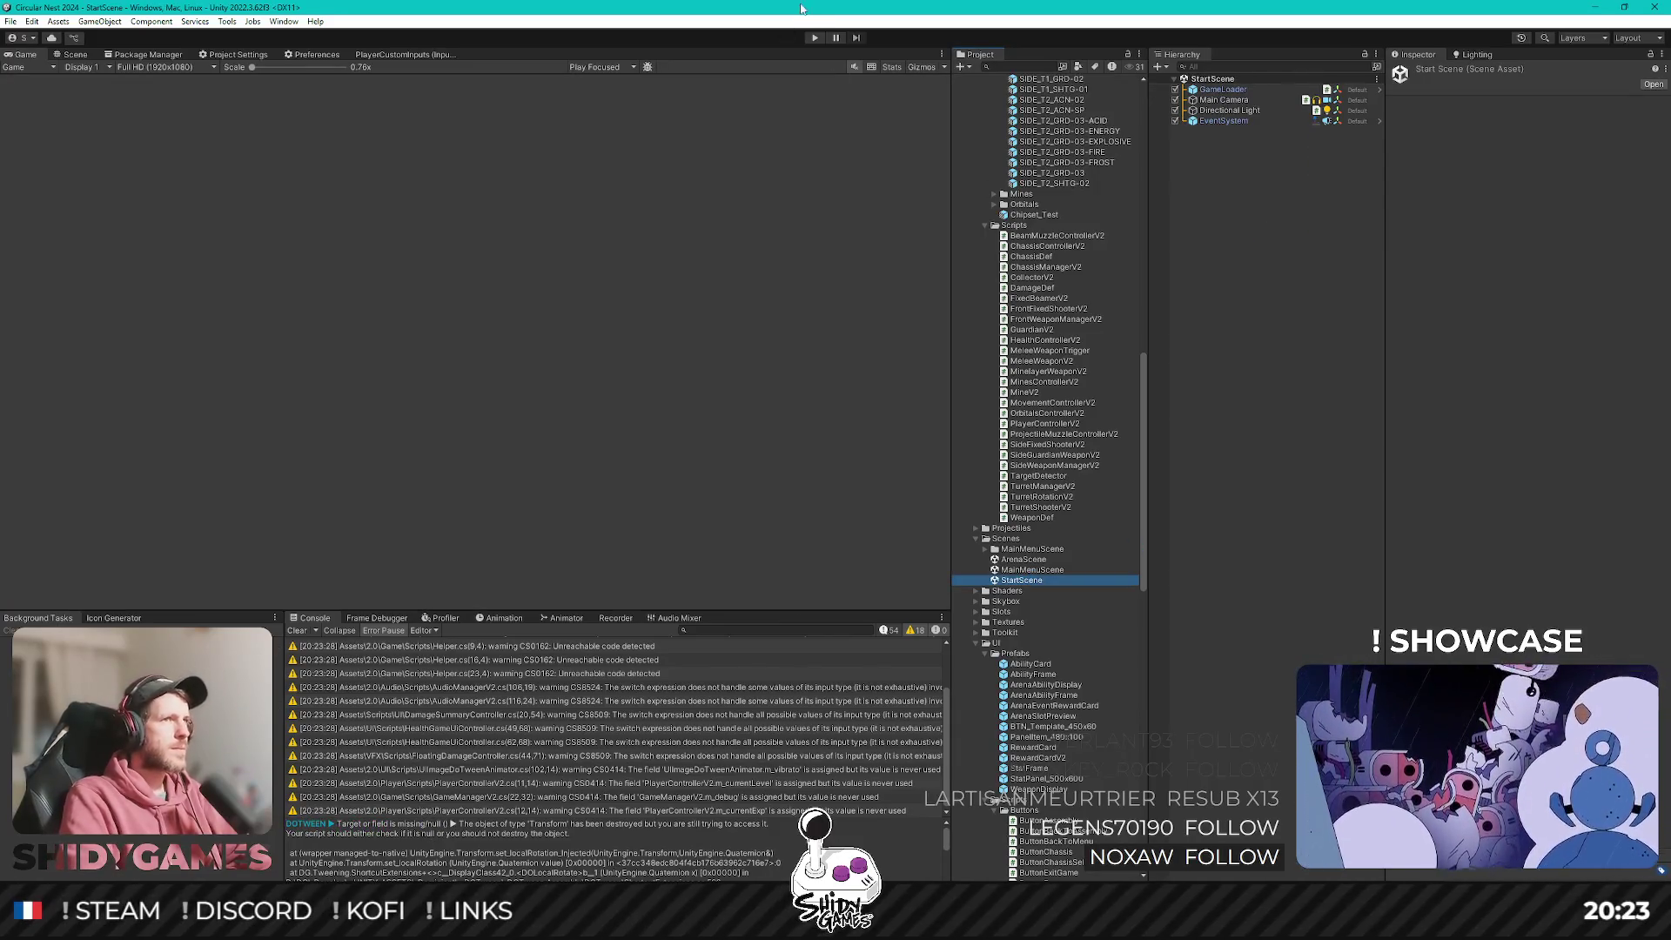
click(813, 39)
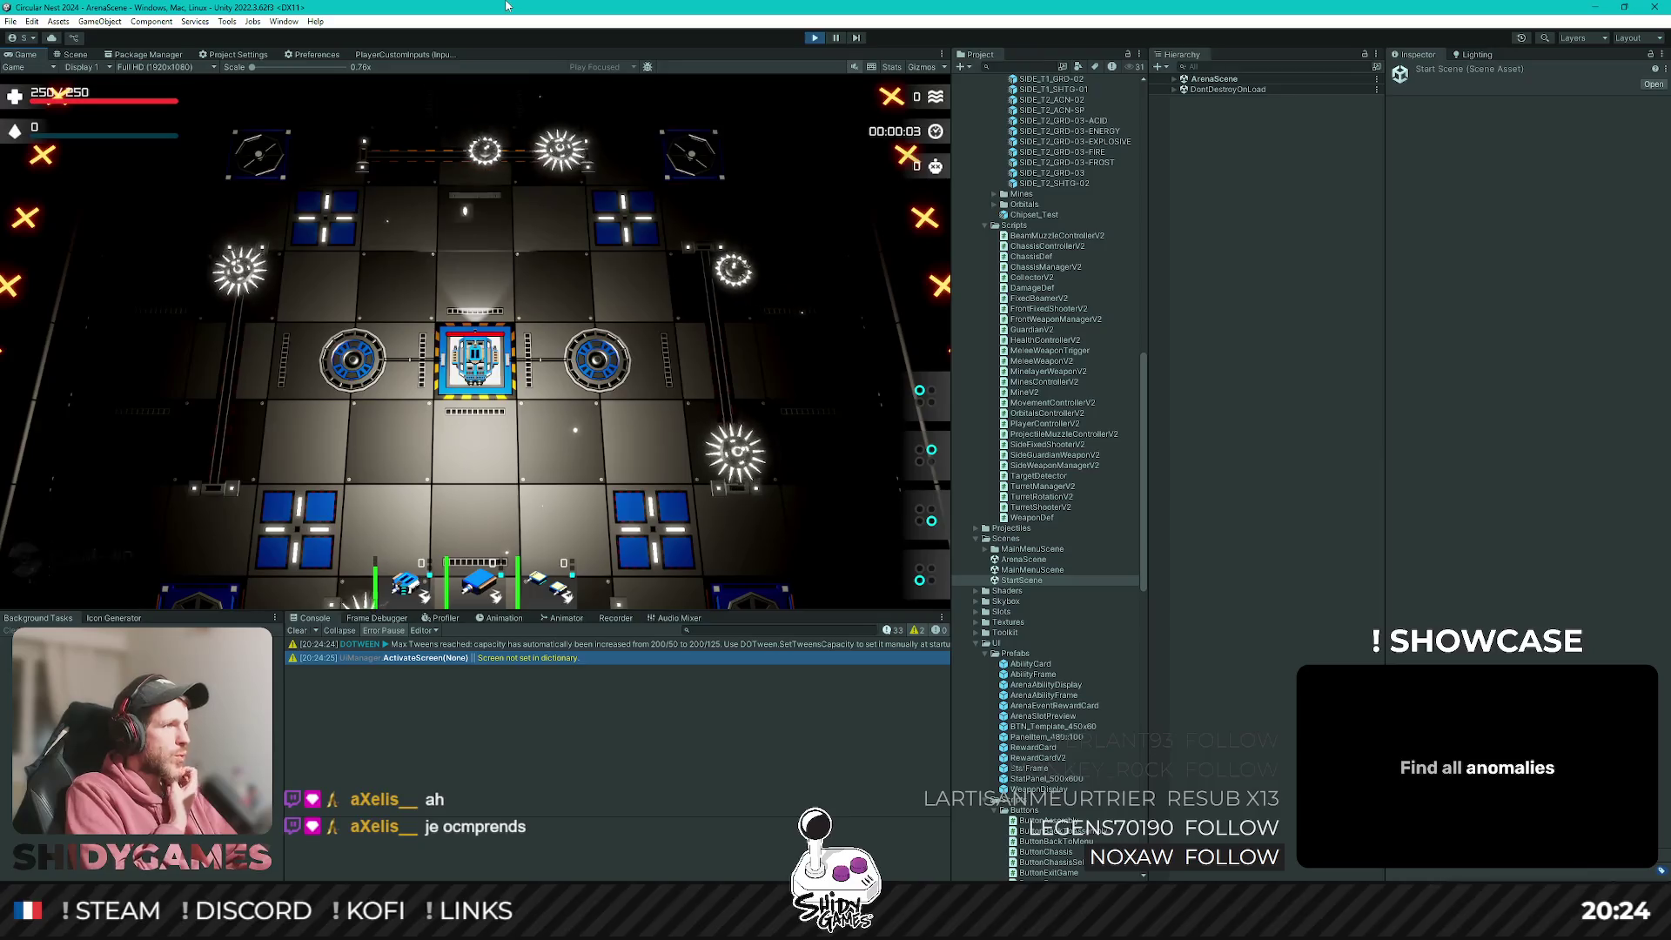
Drive the robot around the GO pad until the first level-up offers Critical Chance, Reload Speed and Damage.
key(w)
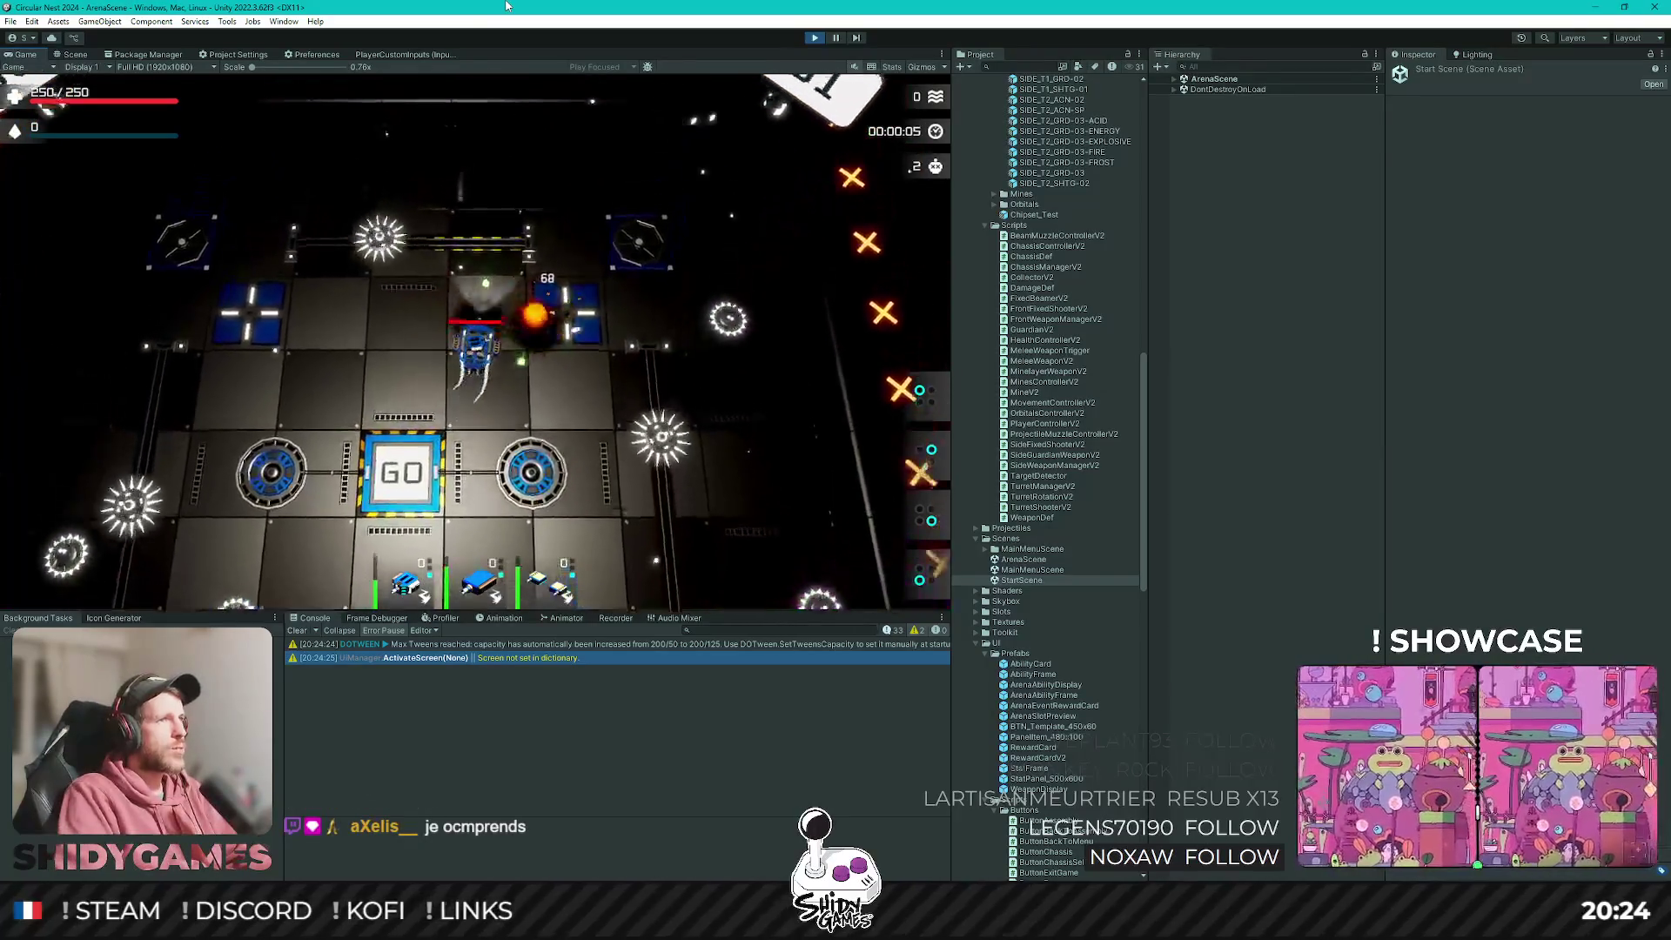
key(d)
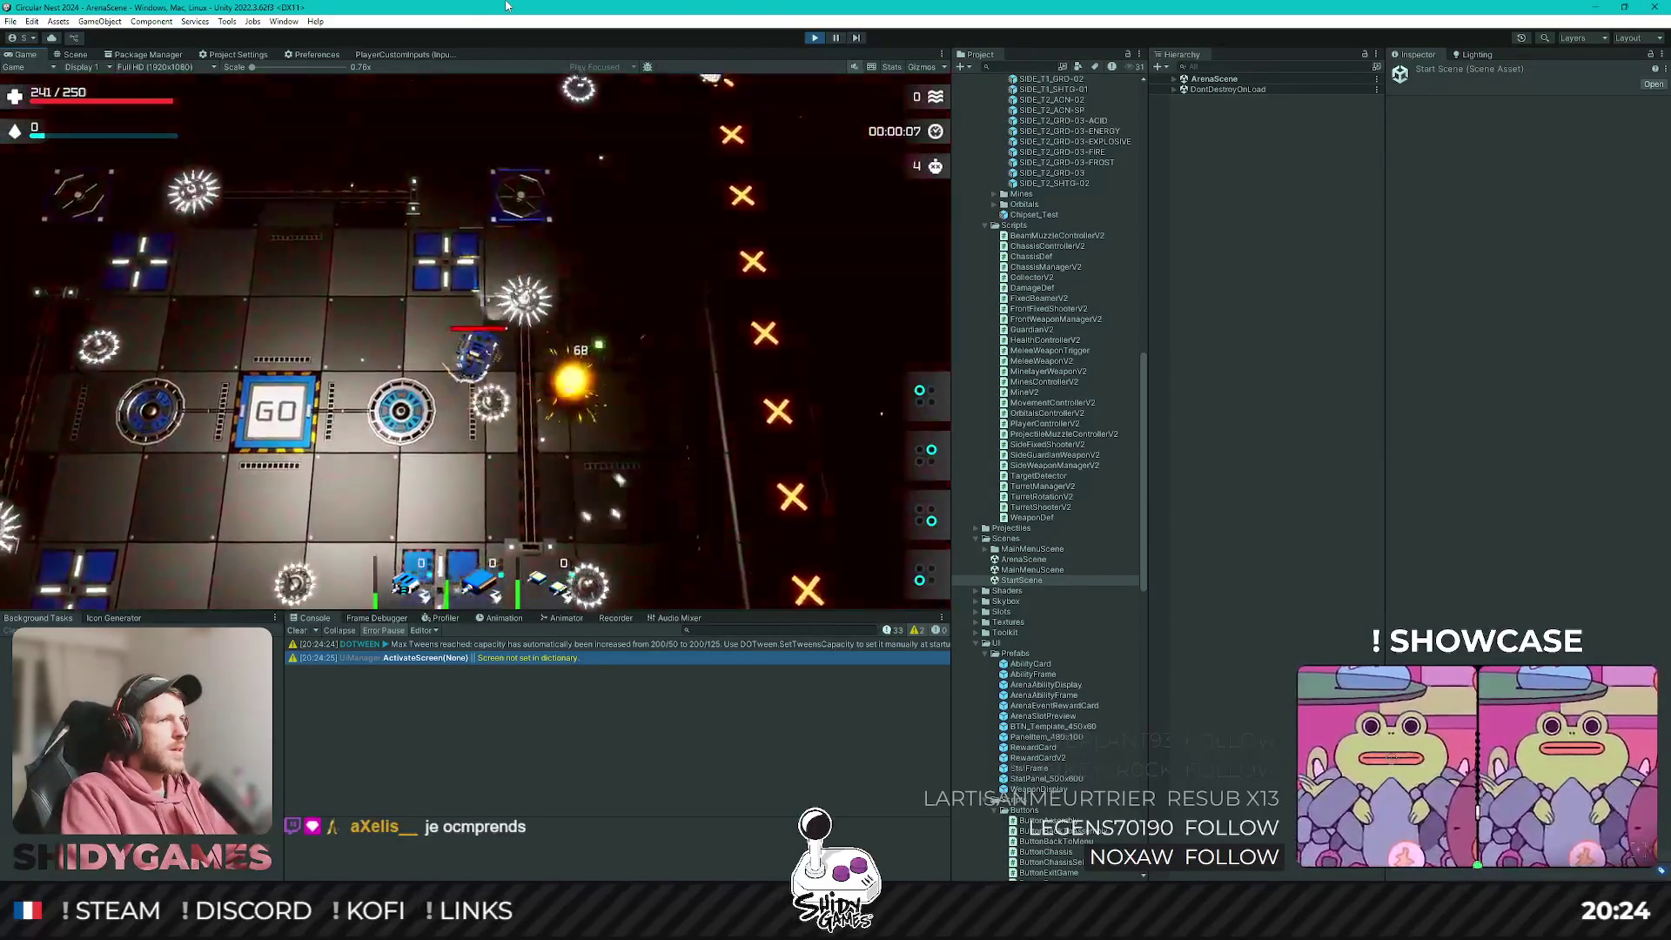
key(s)
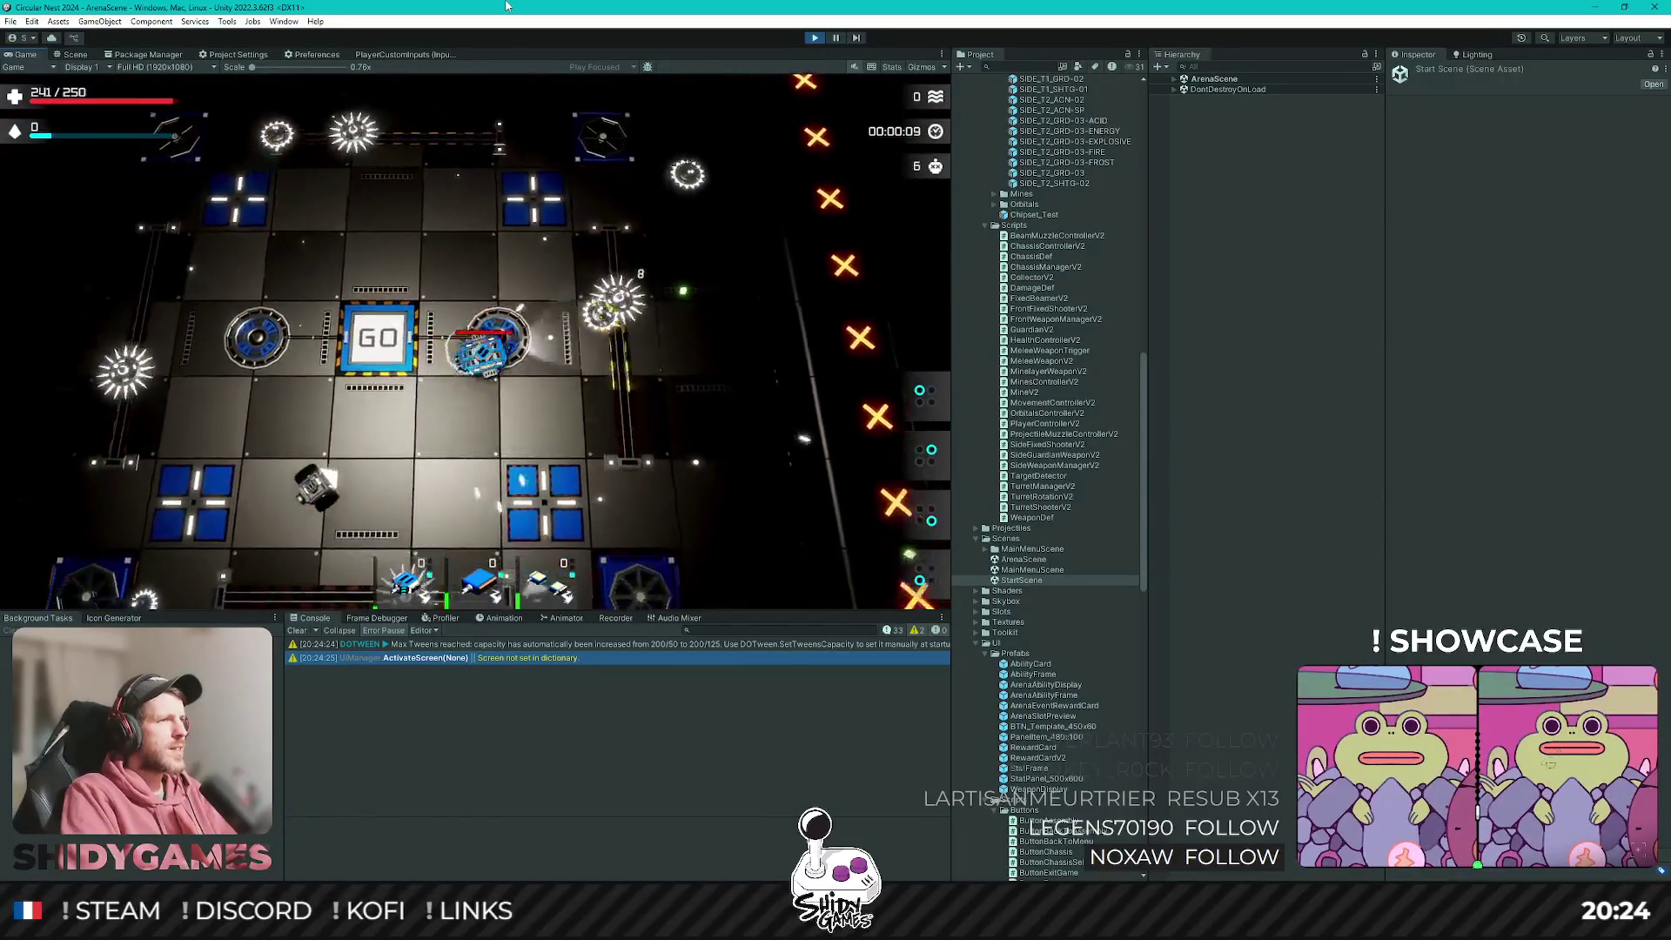
key(a)
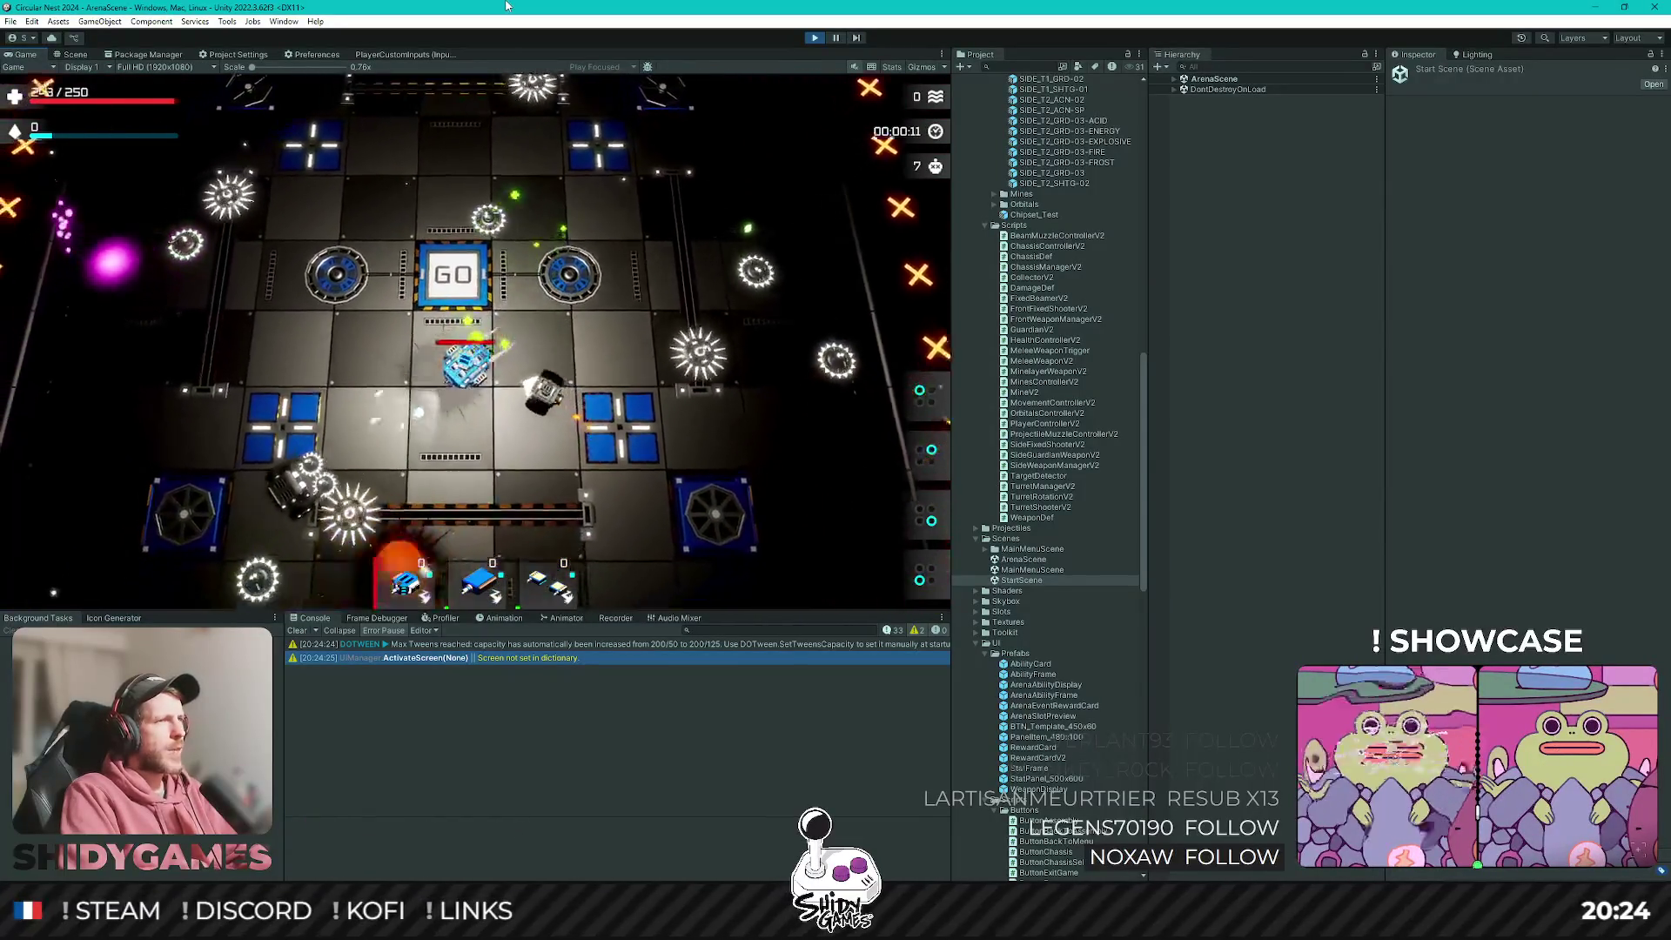
key(w)
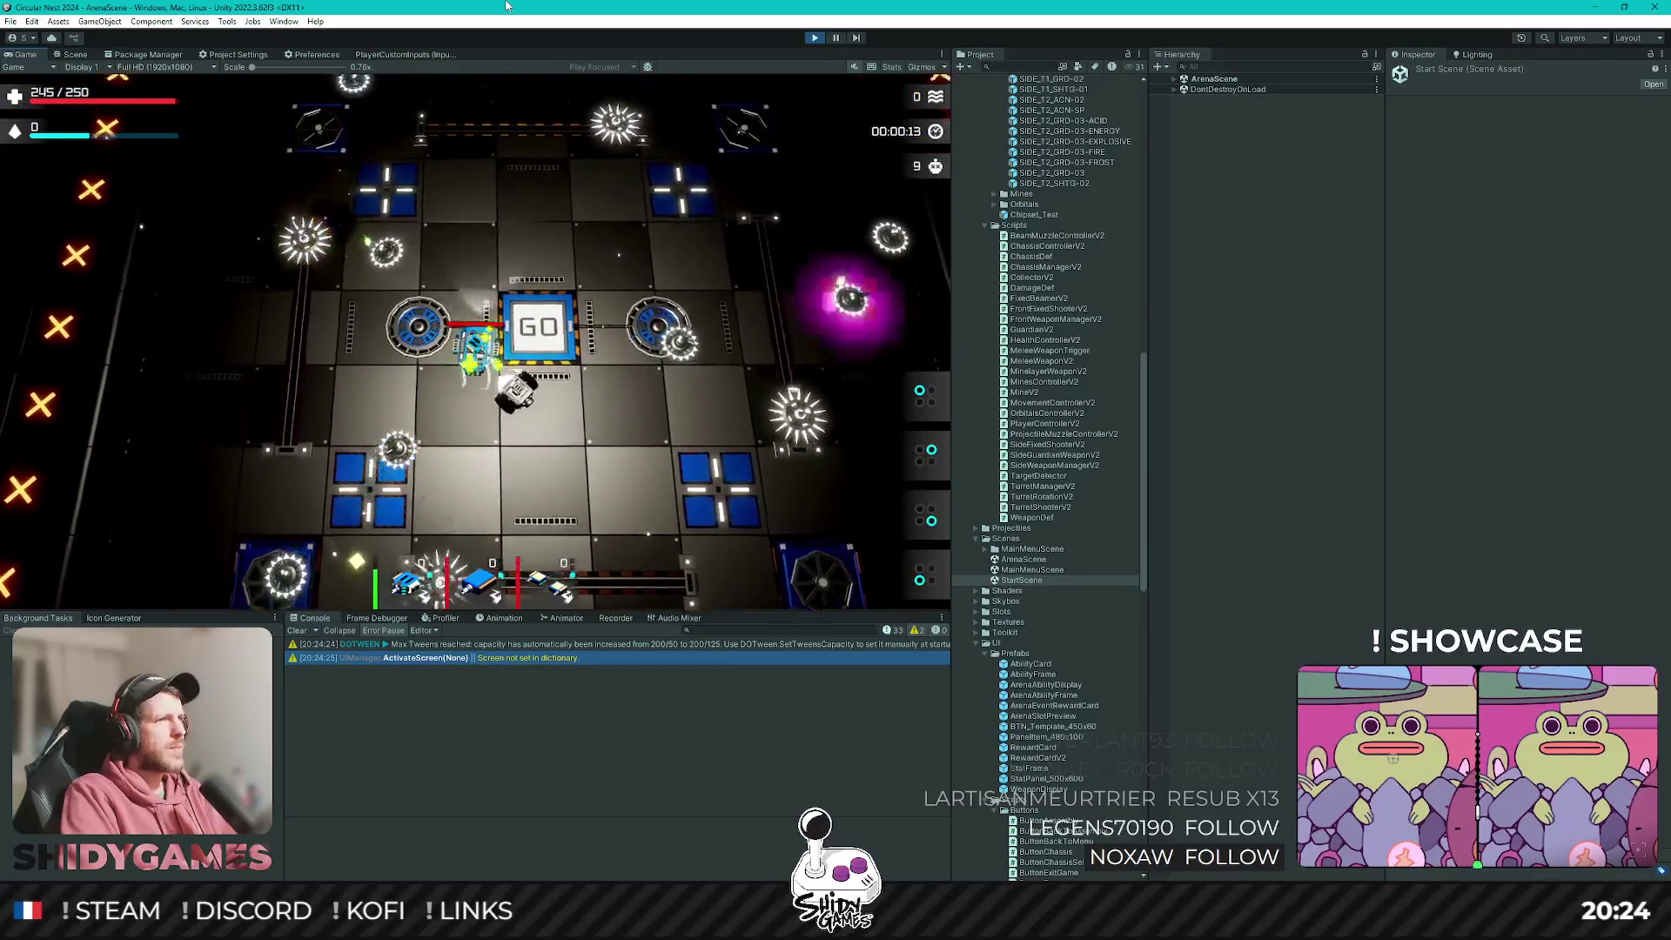
key(w)
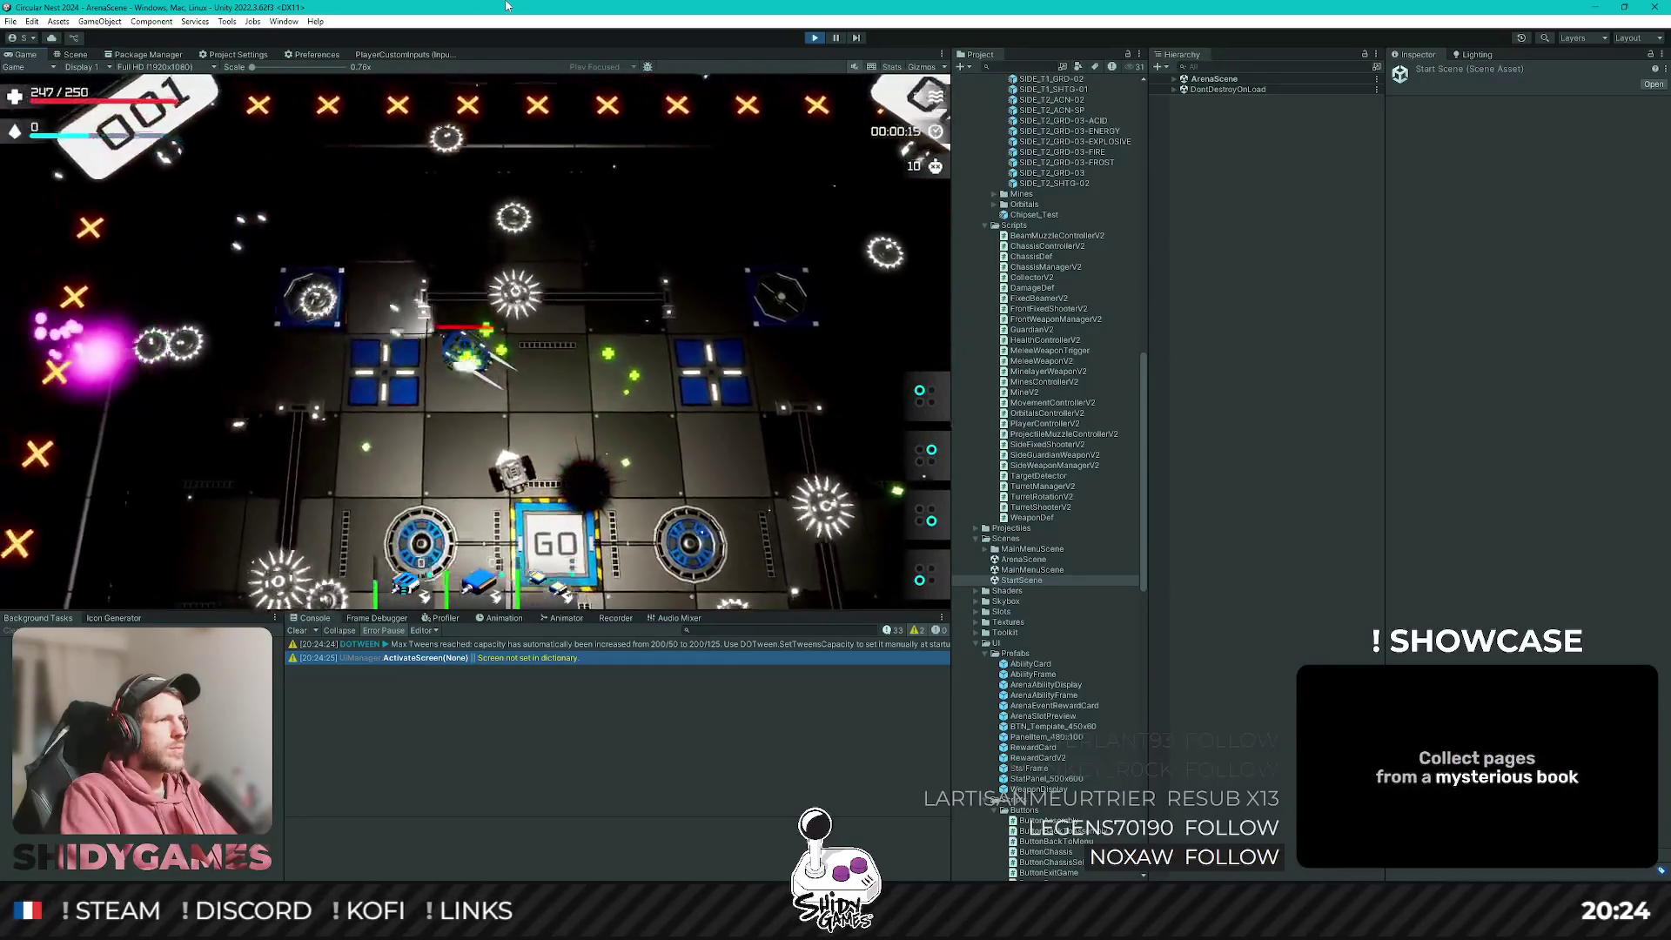
key(w)
key(s)
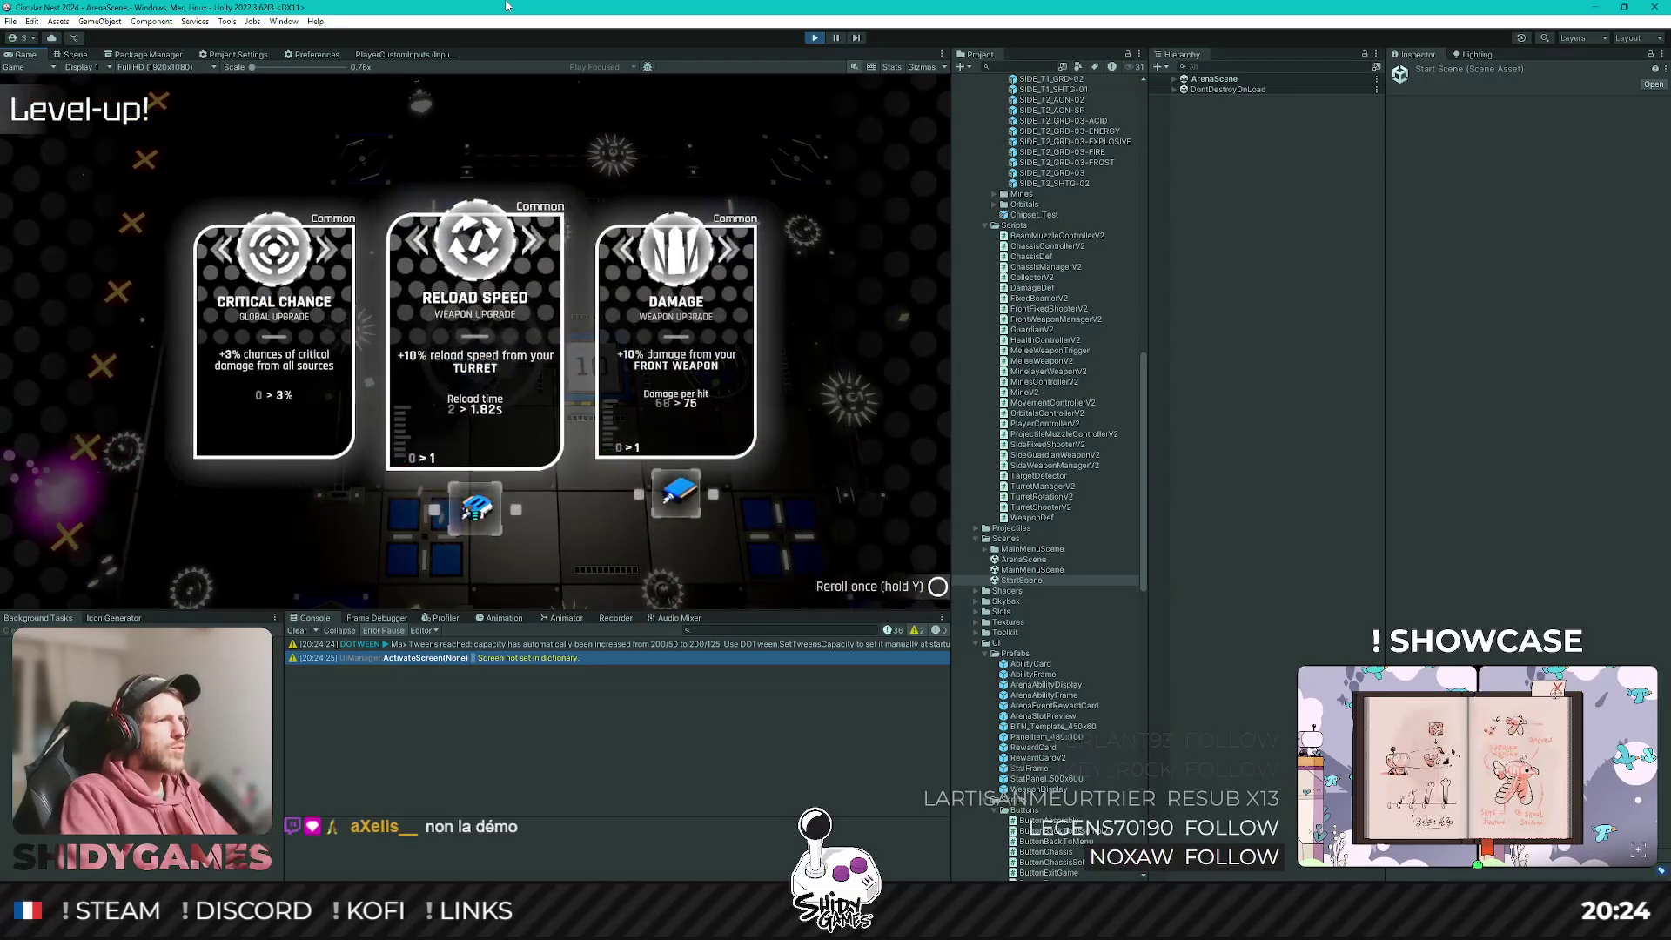
Pick an upgrade card at three level-ups, steering the robot left and down between them.
key(Return)
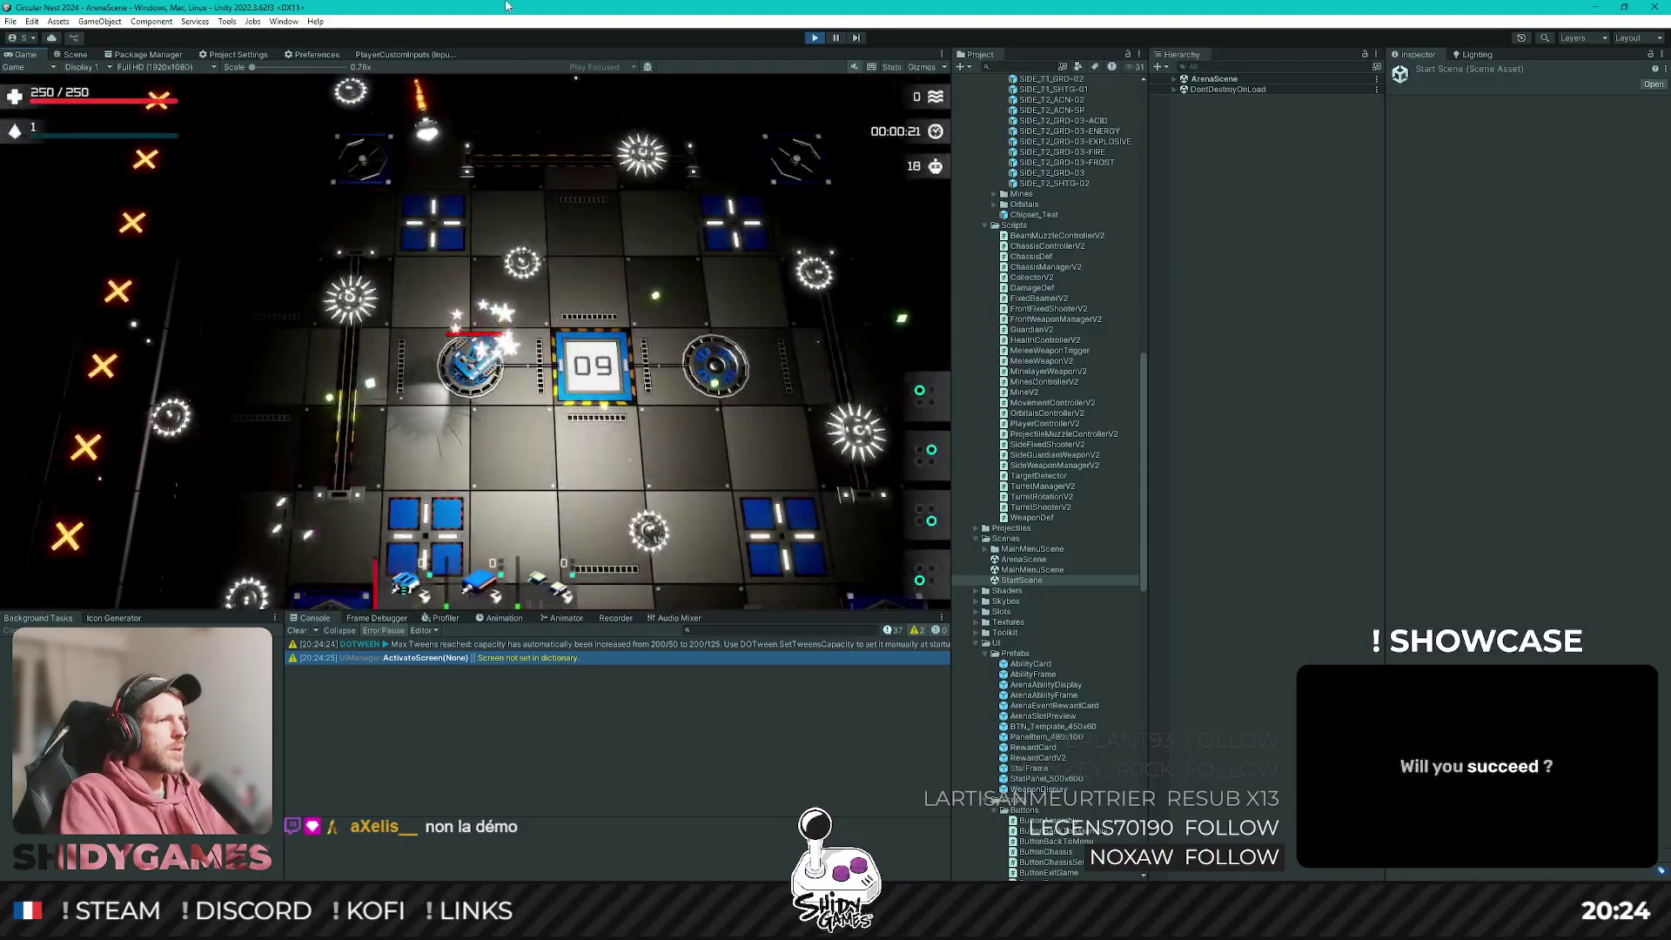
key(a)
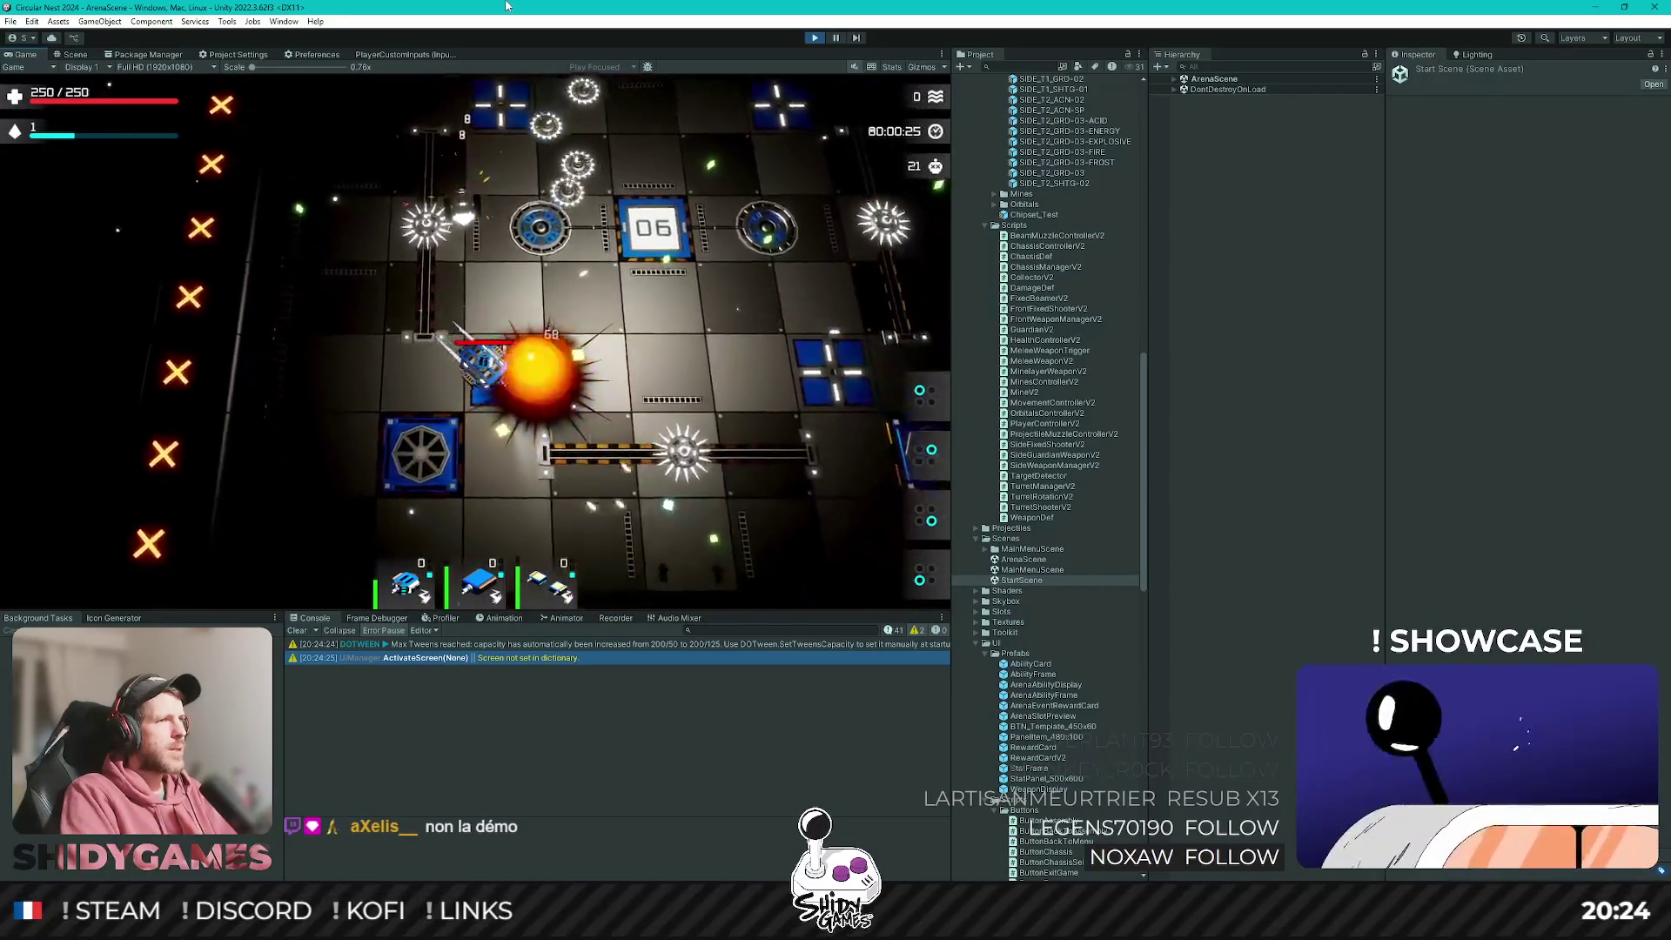
key(Return)
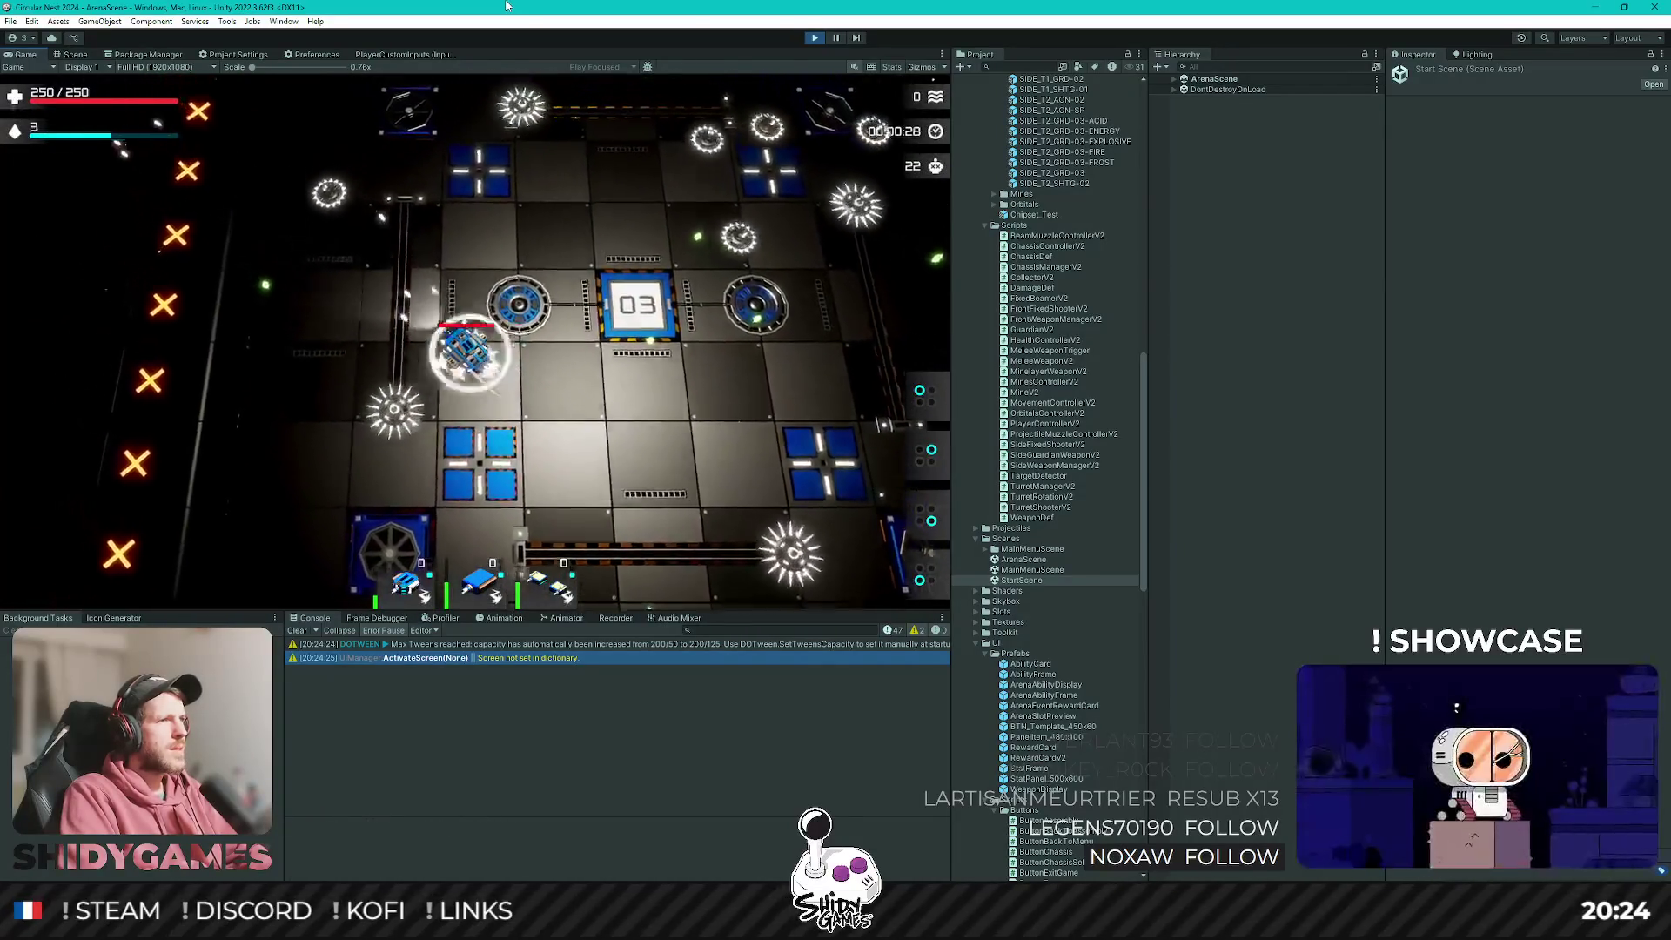
key(Return)
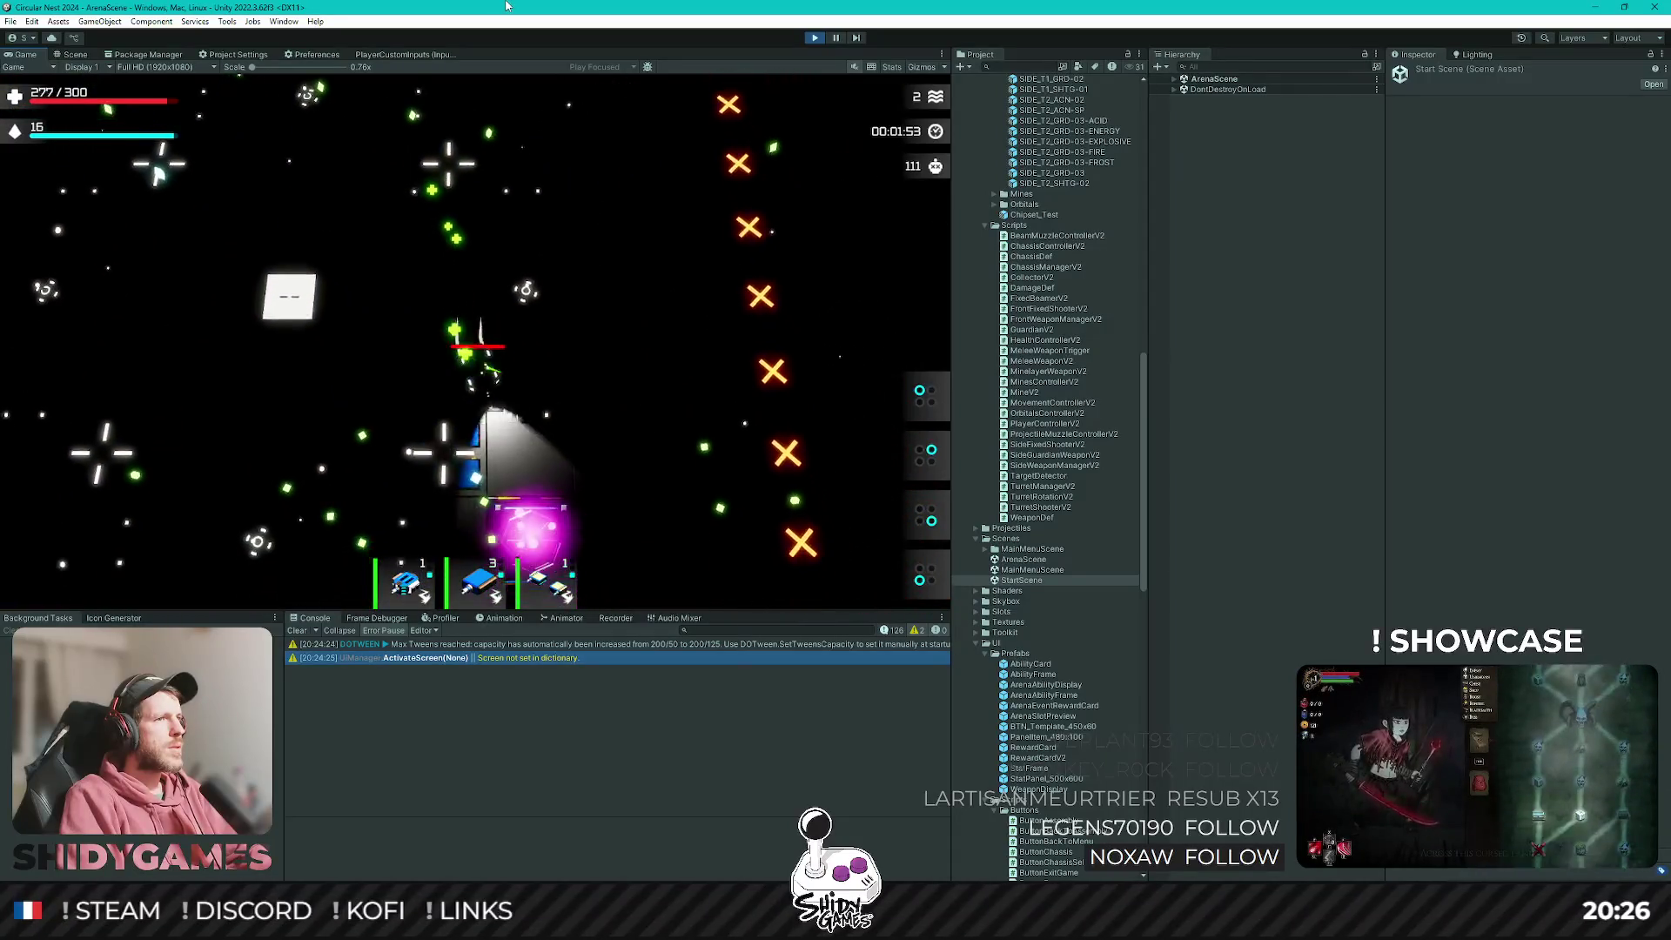
Pick upgrades at successive level-ups, including Movement and Critical Chance.
key(Return)
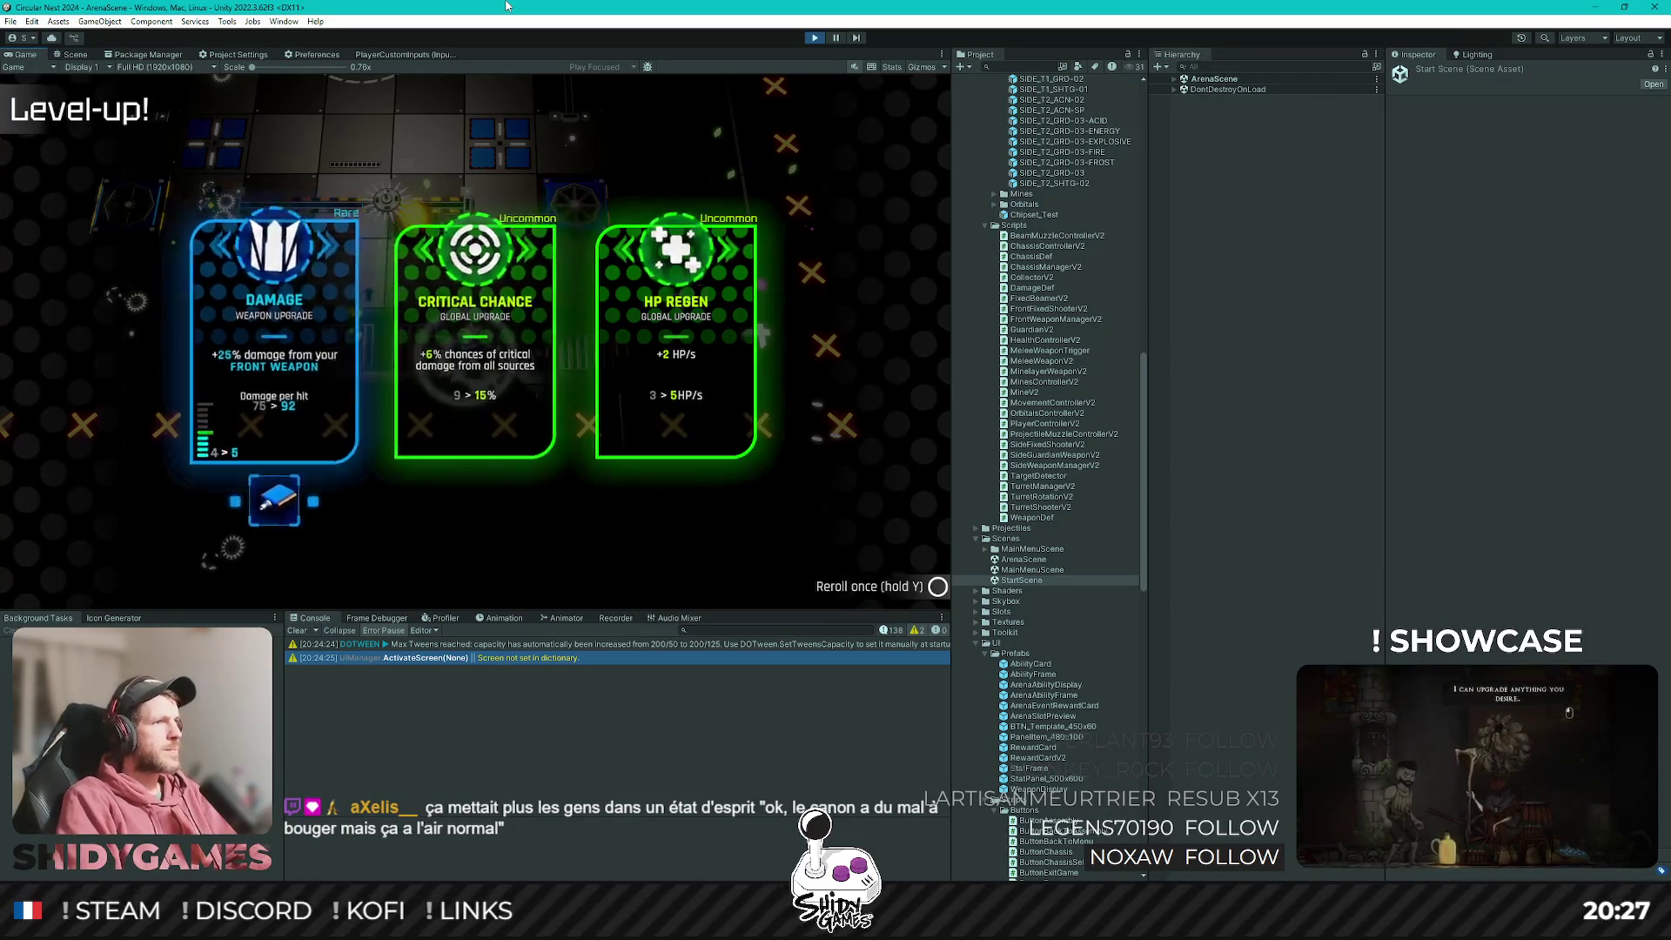
key(Return)
key(Return)
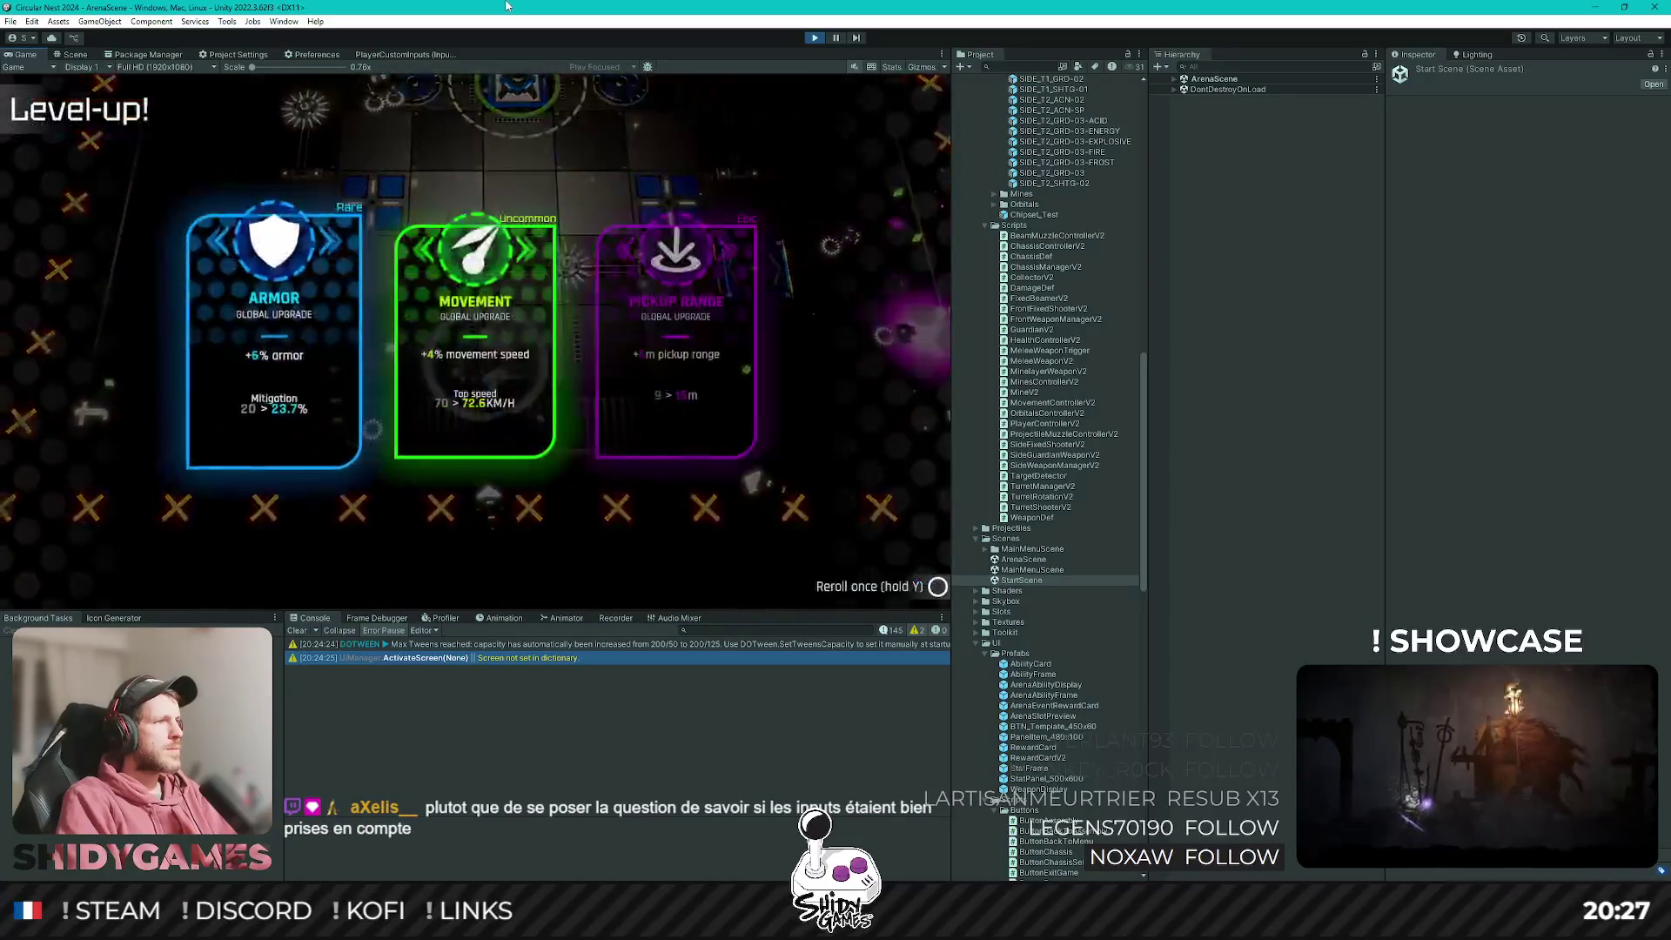
key(Return)
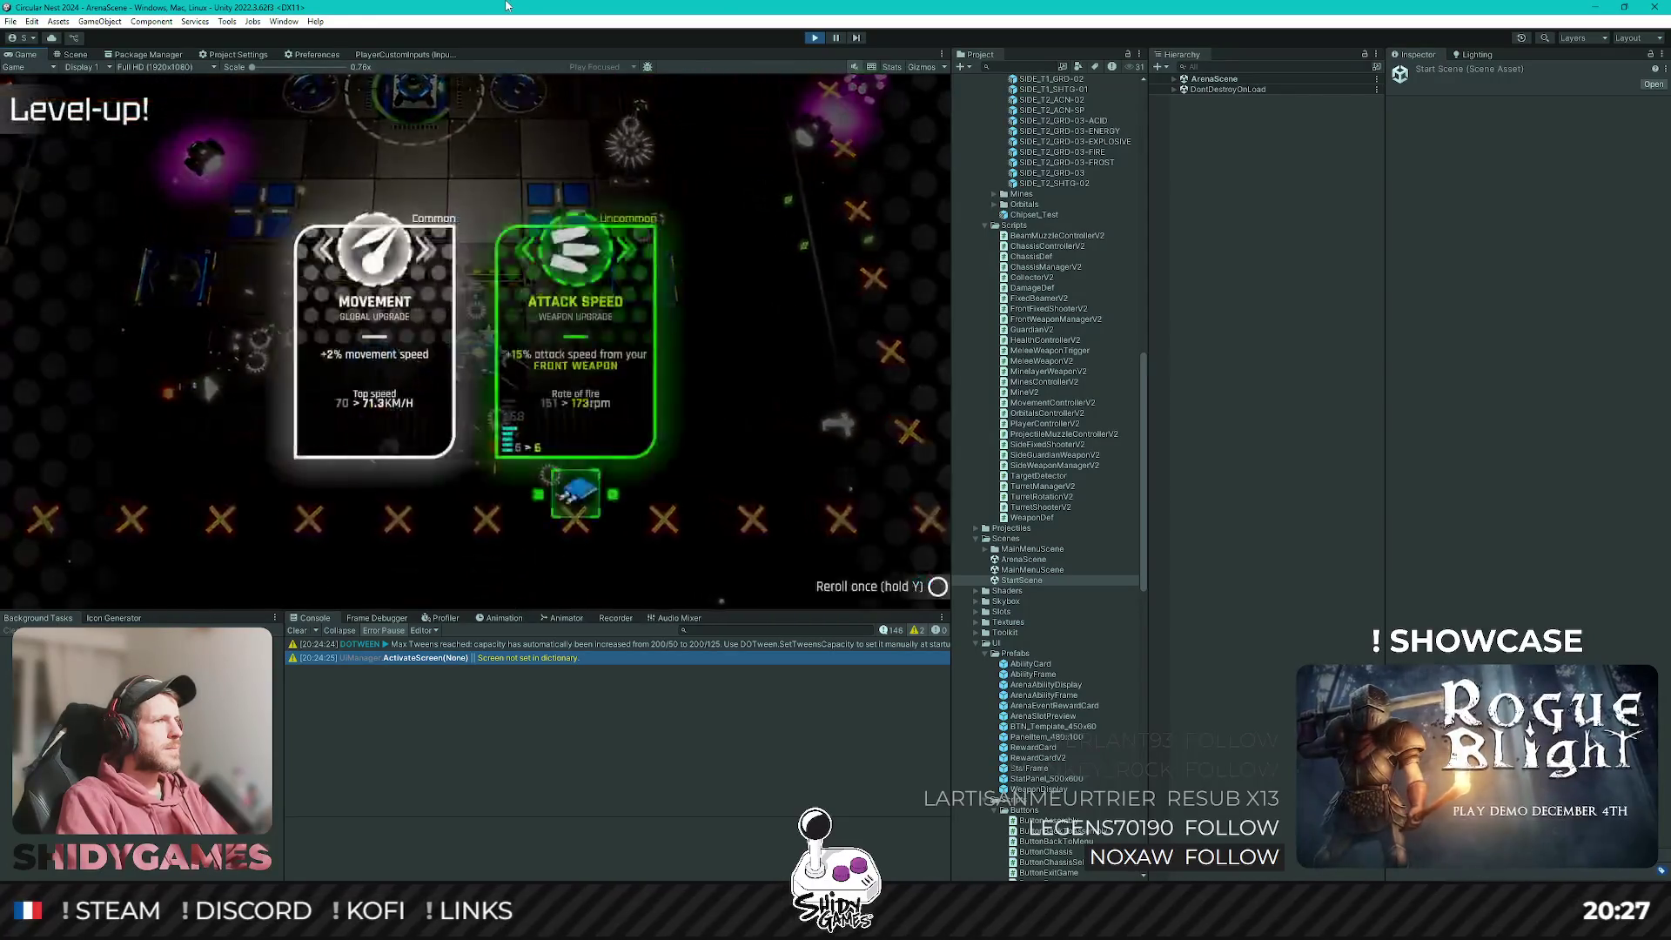
key(Return)
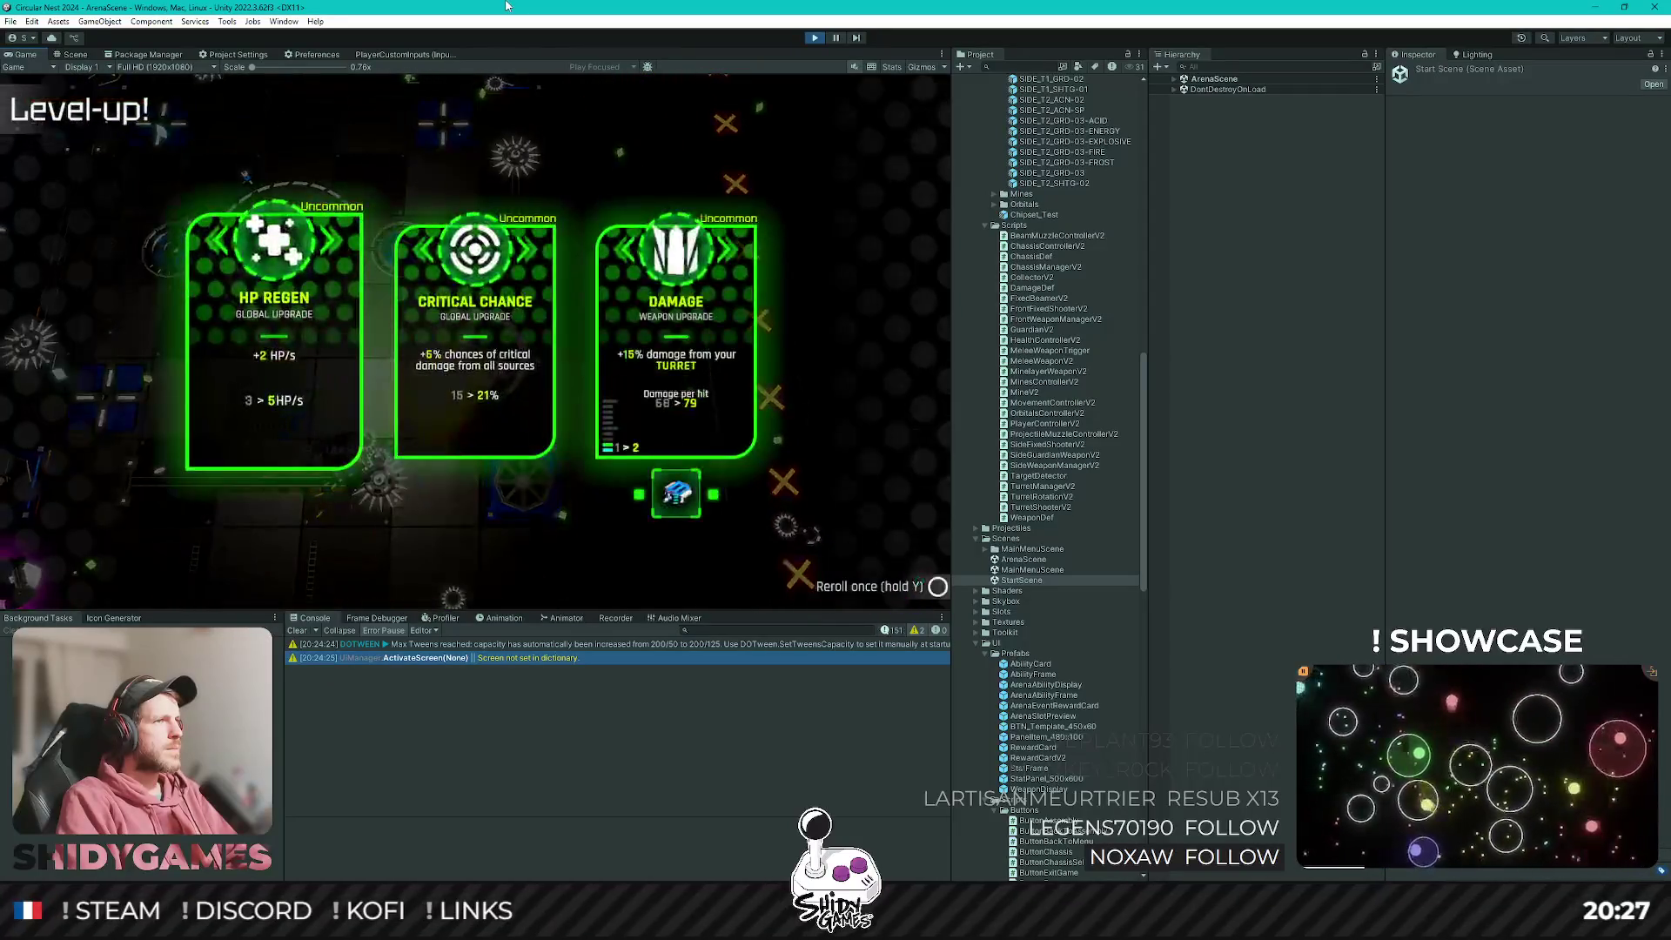
key(Right)
key(Return)
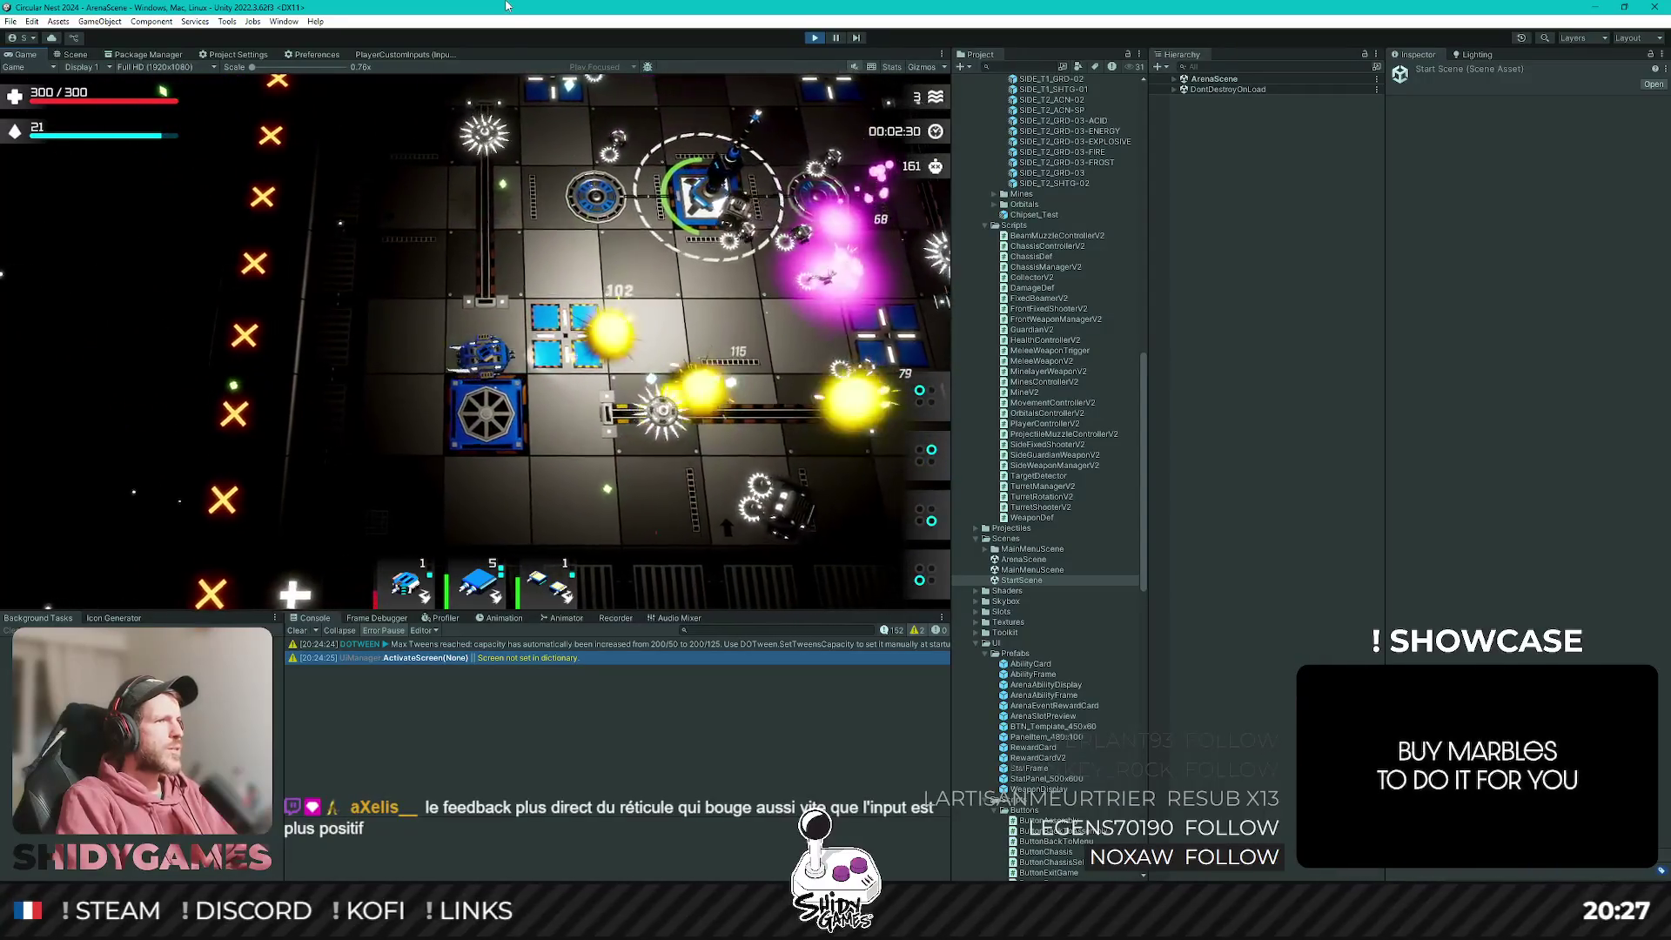
key(Return)
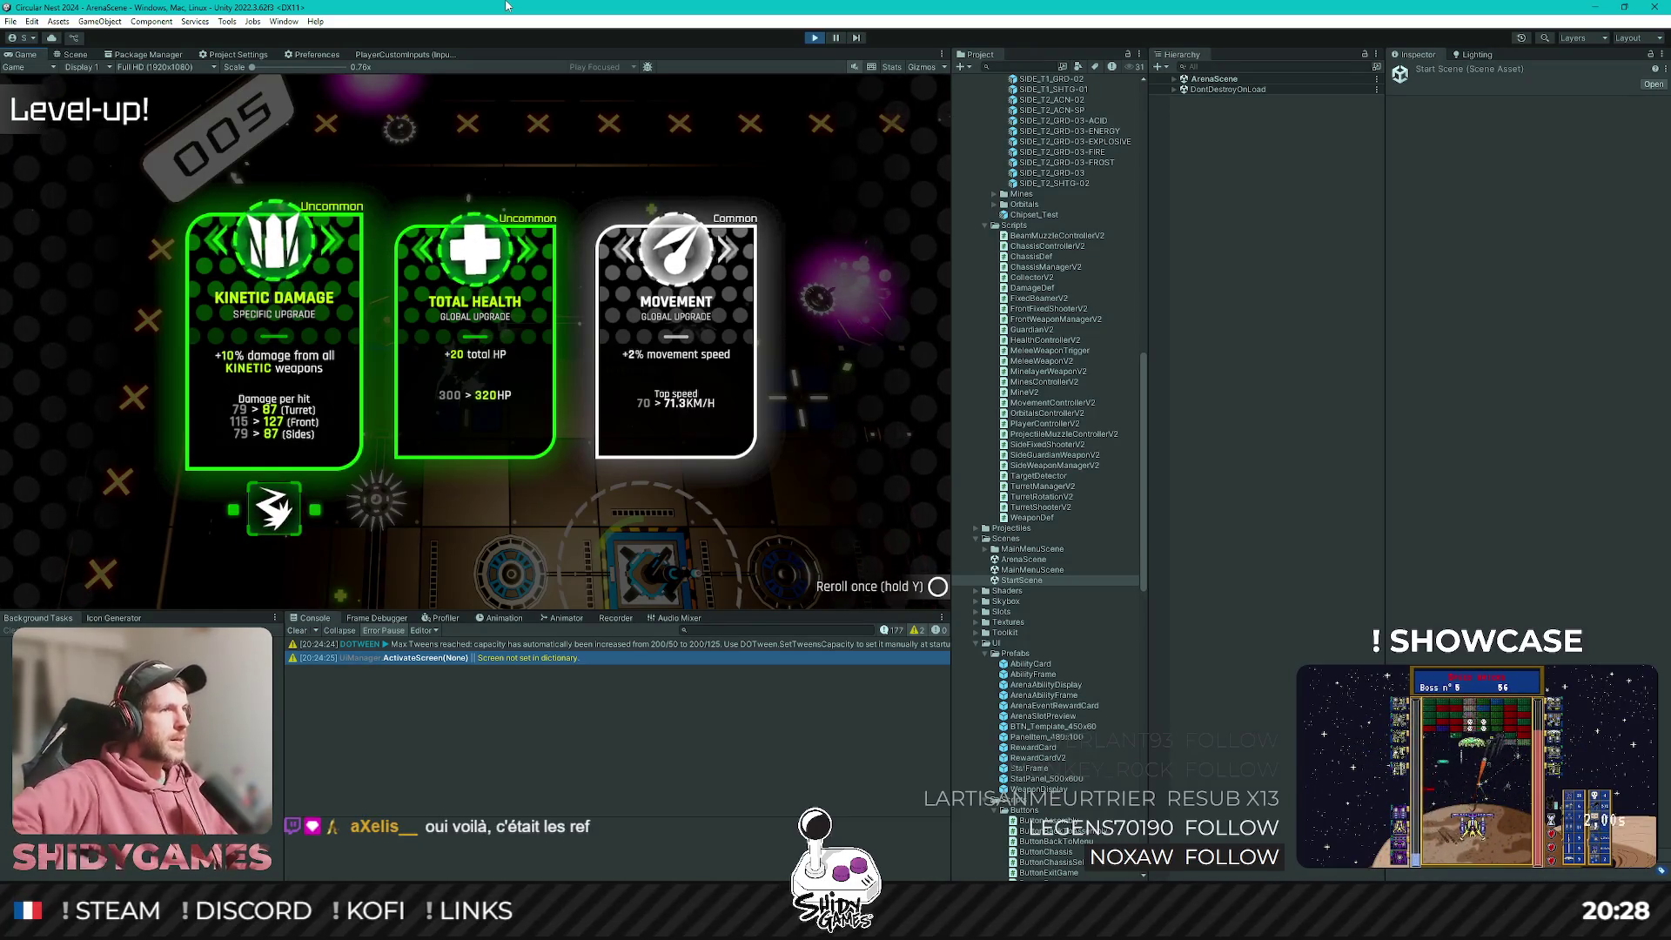
Take upgrade cards at four more level-ups until health is back to 300/300.
key(Return)
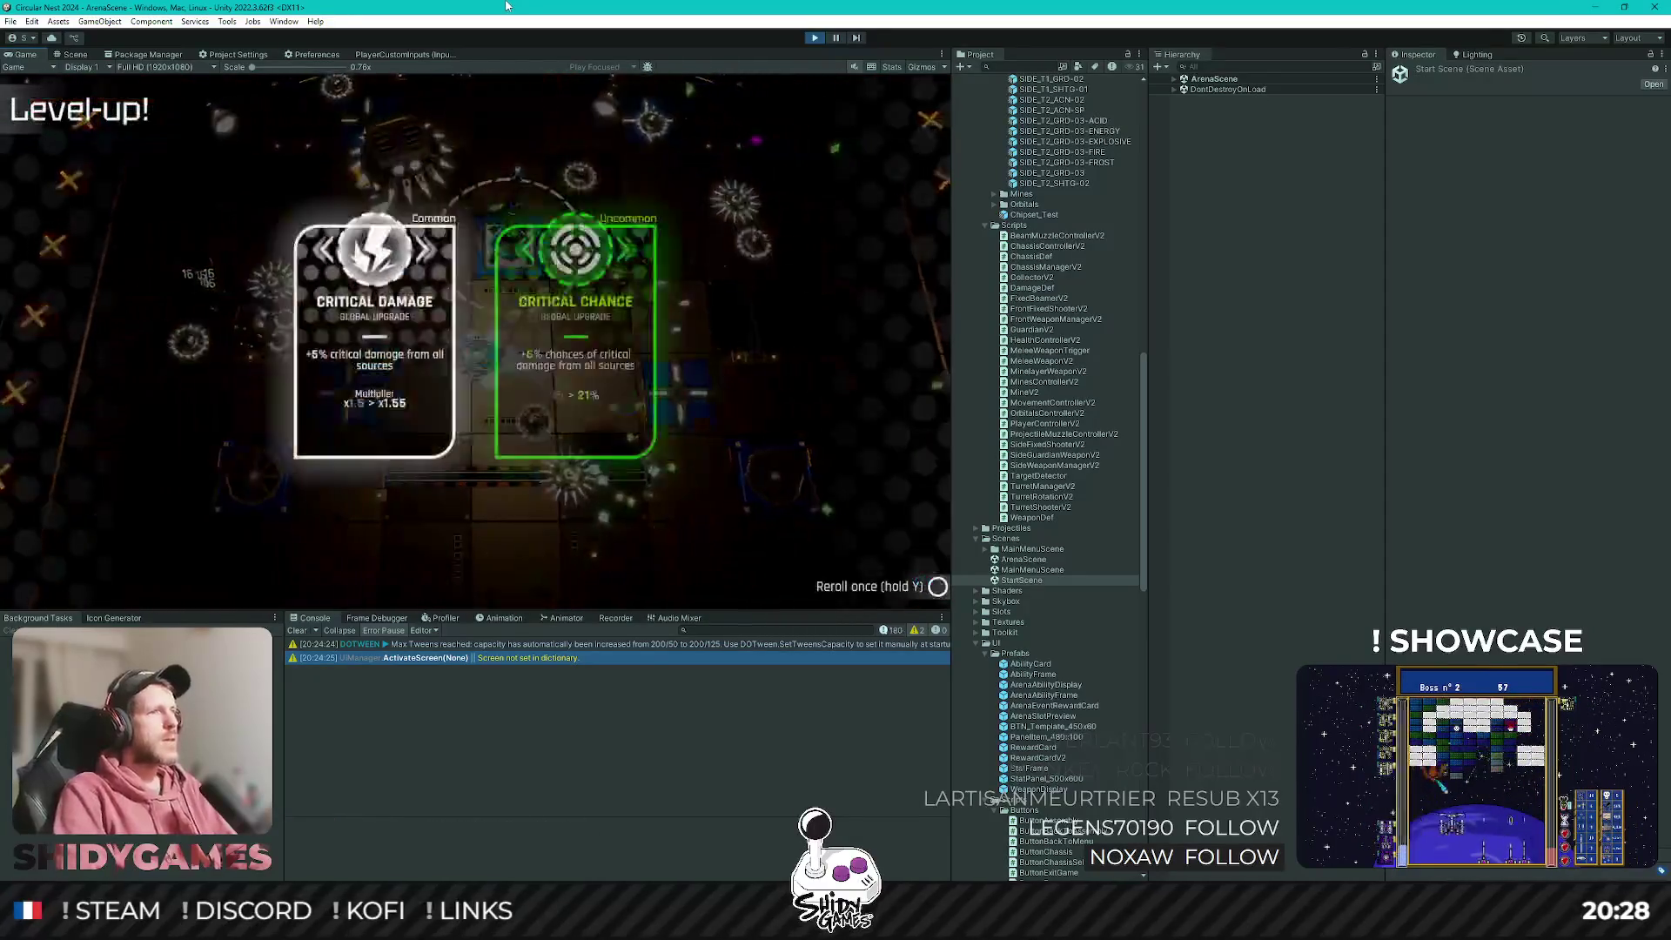
key(Return)
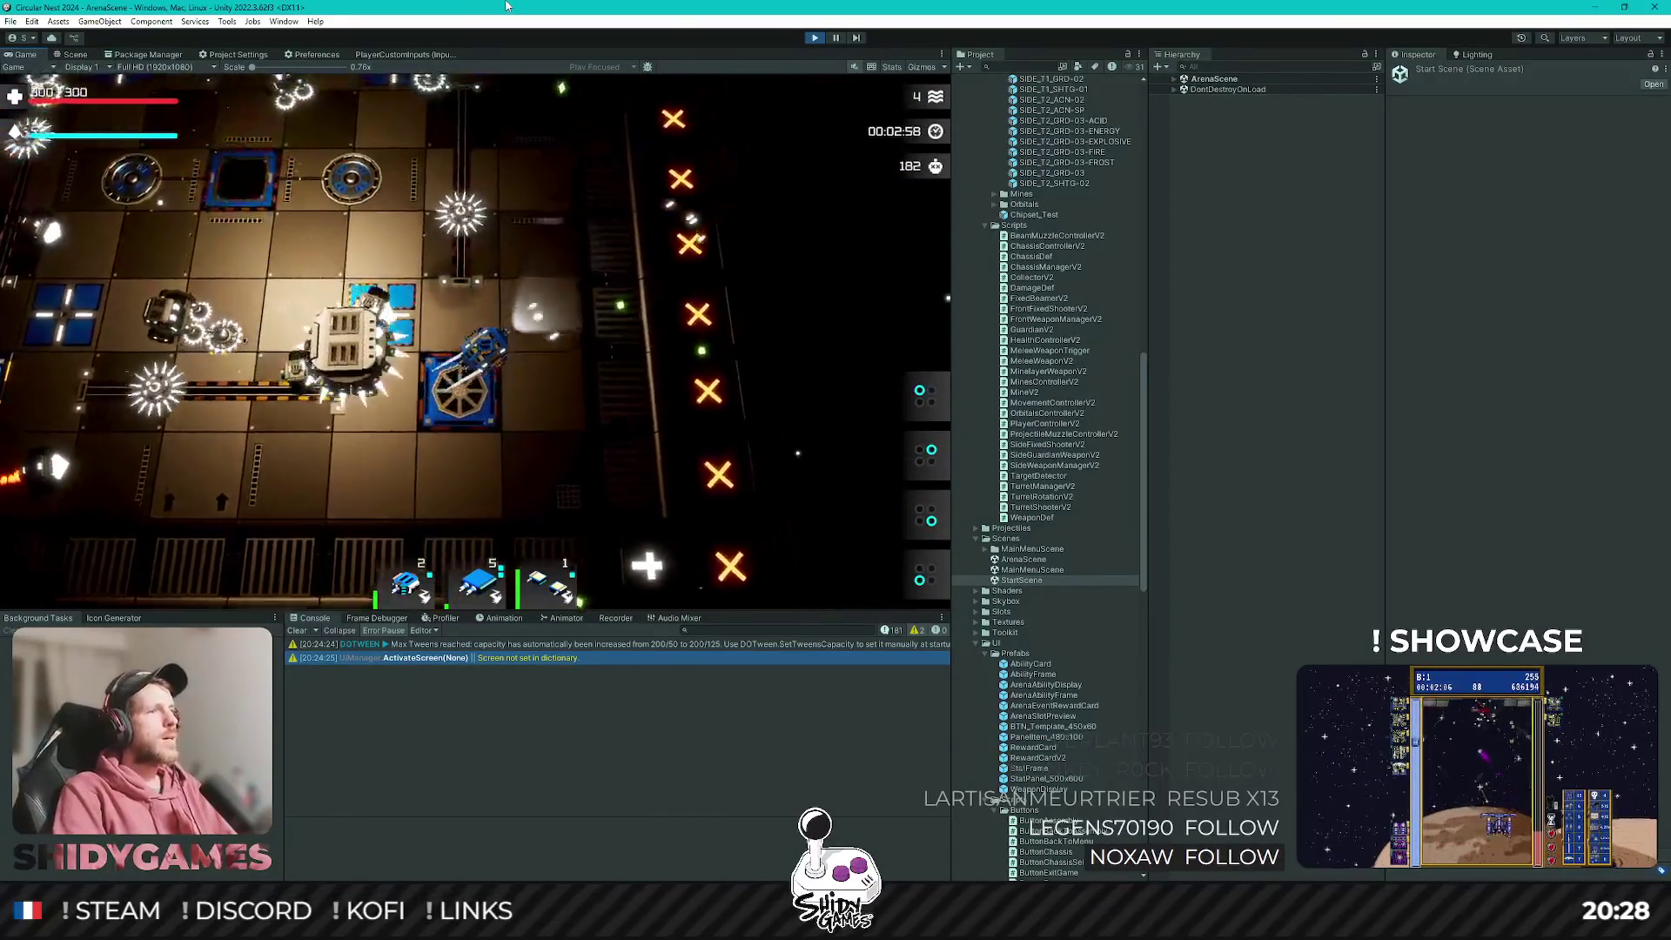
key(Return)
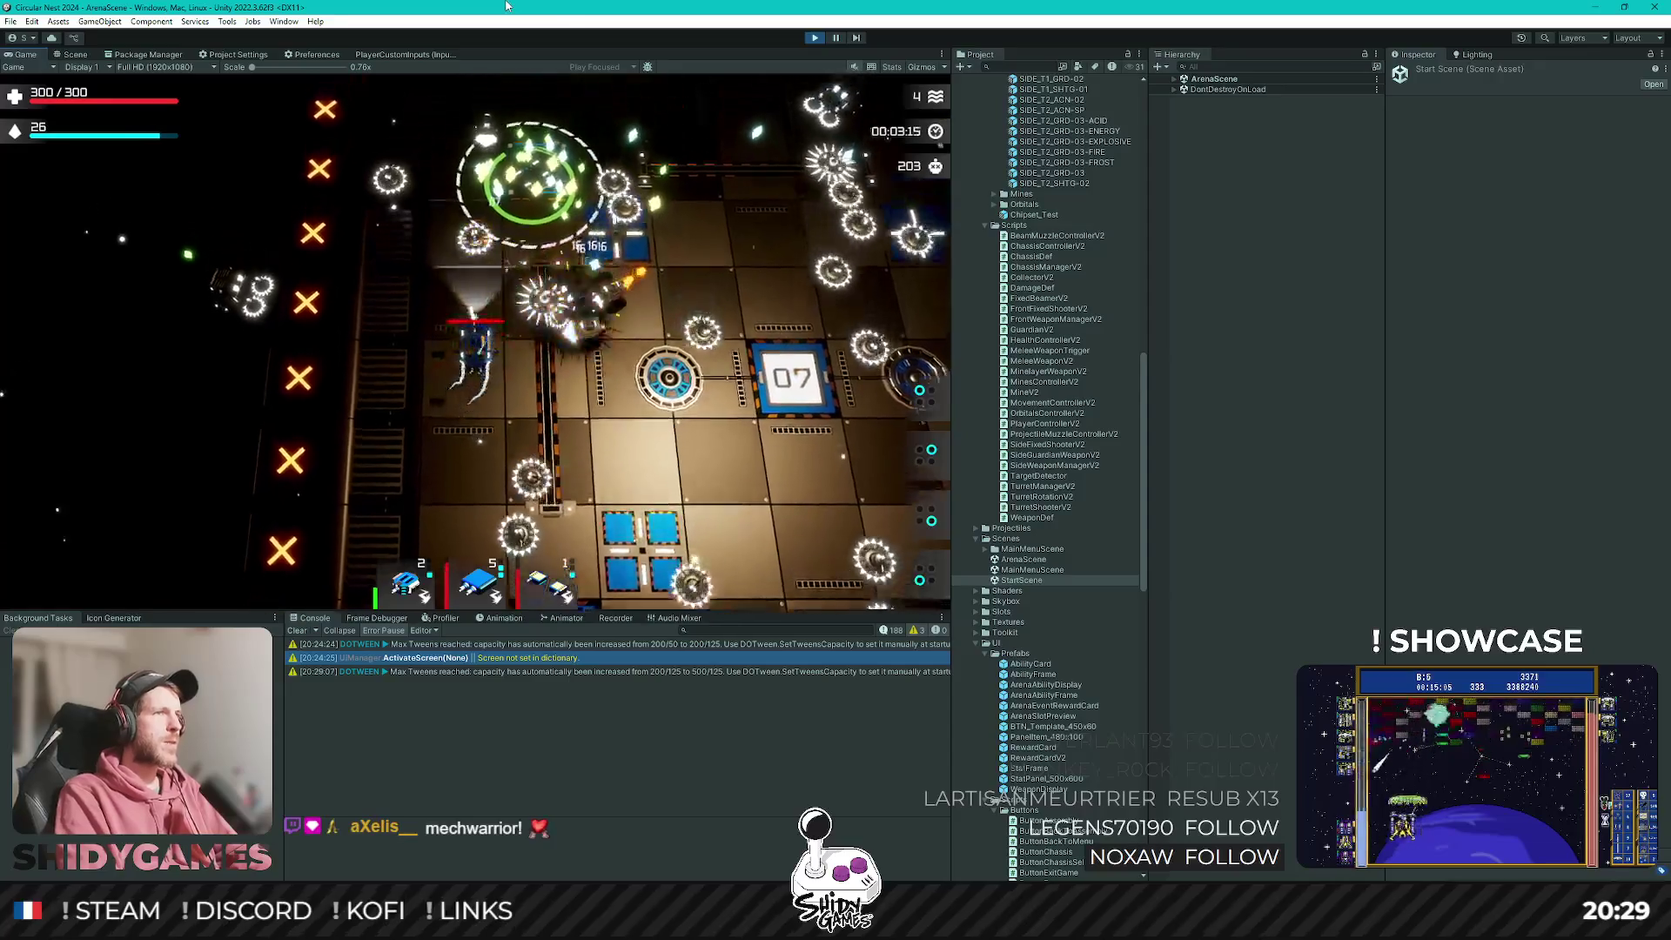
key(Return)
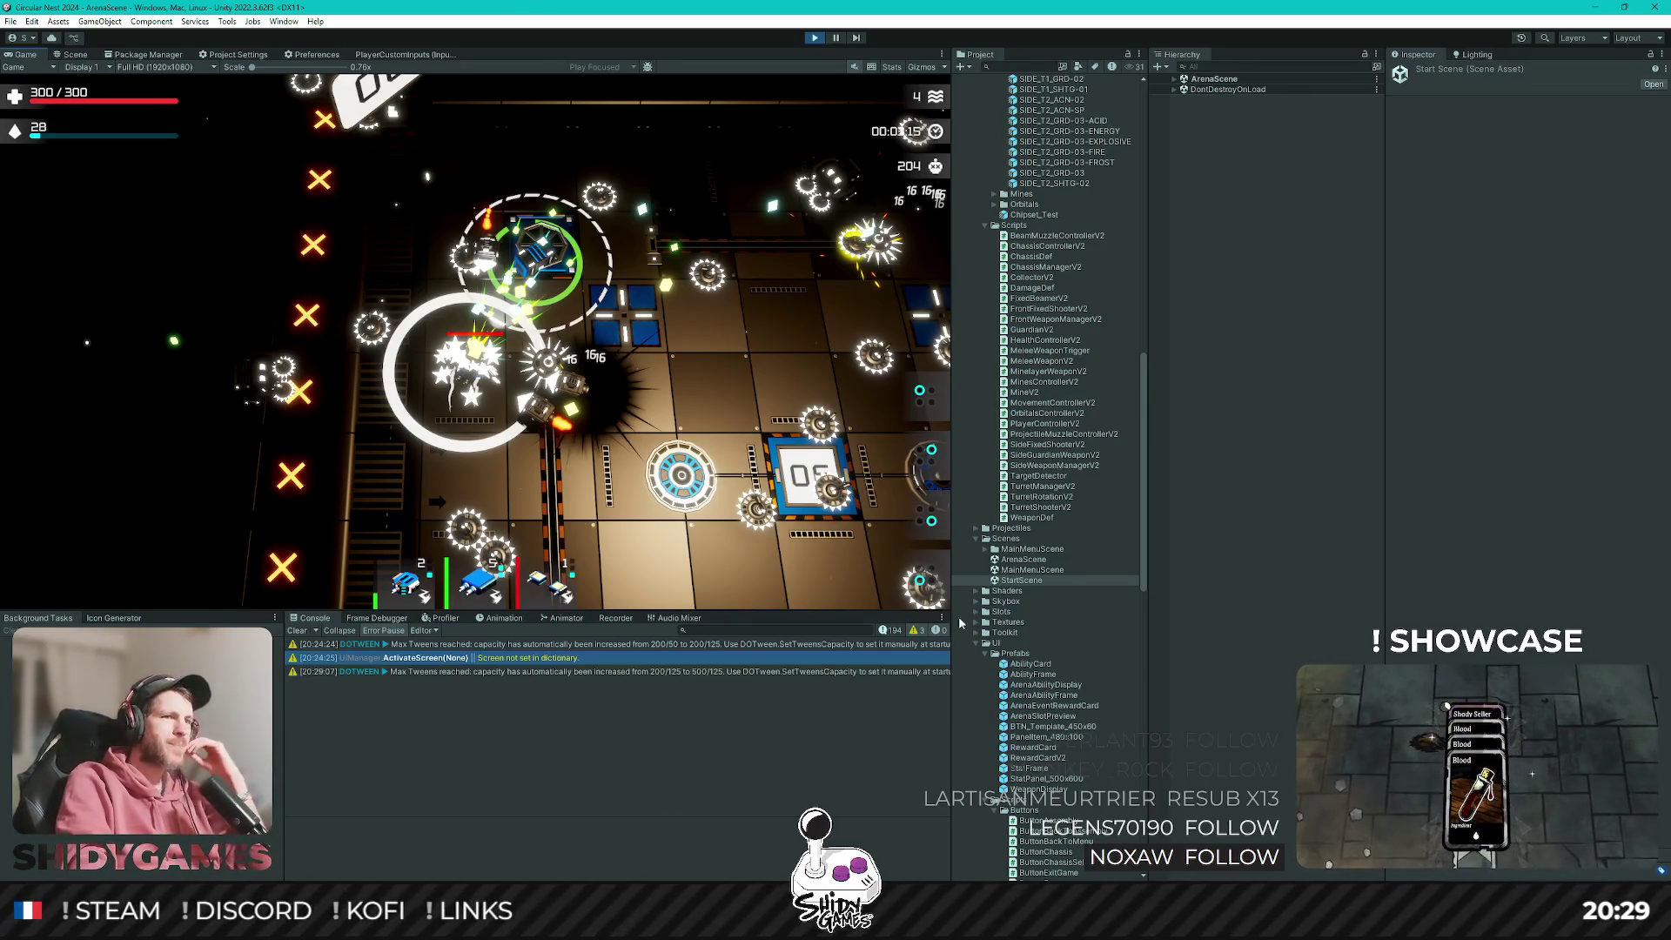
click(888, 630)
scroll(608, 744, up, 5)
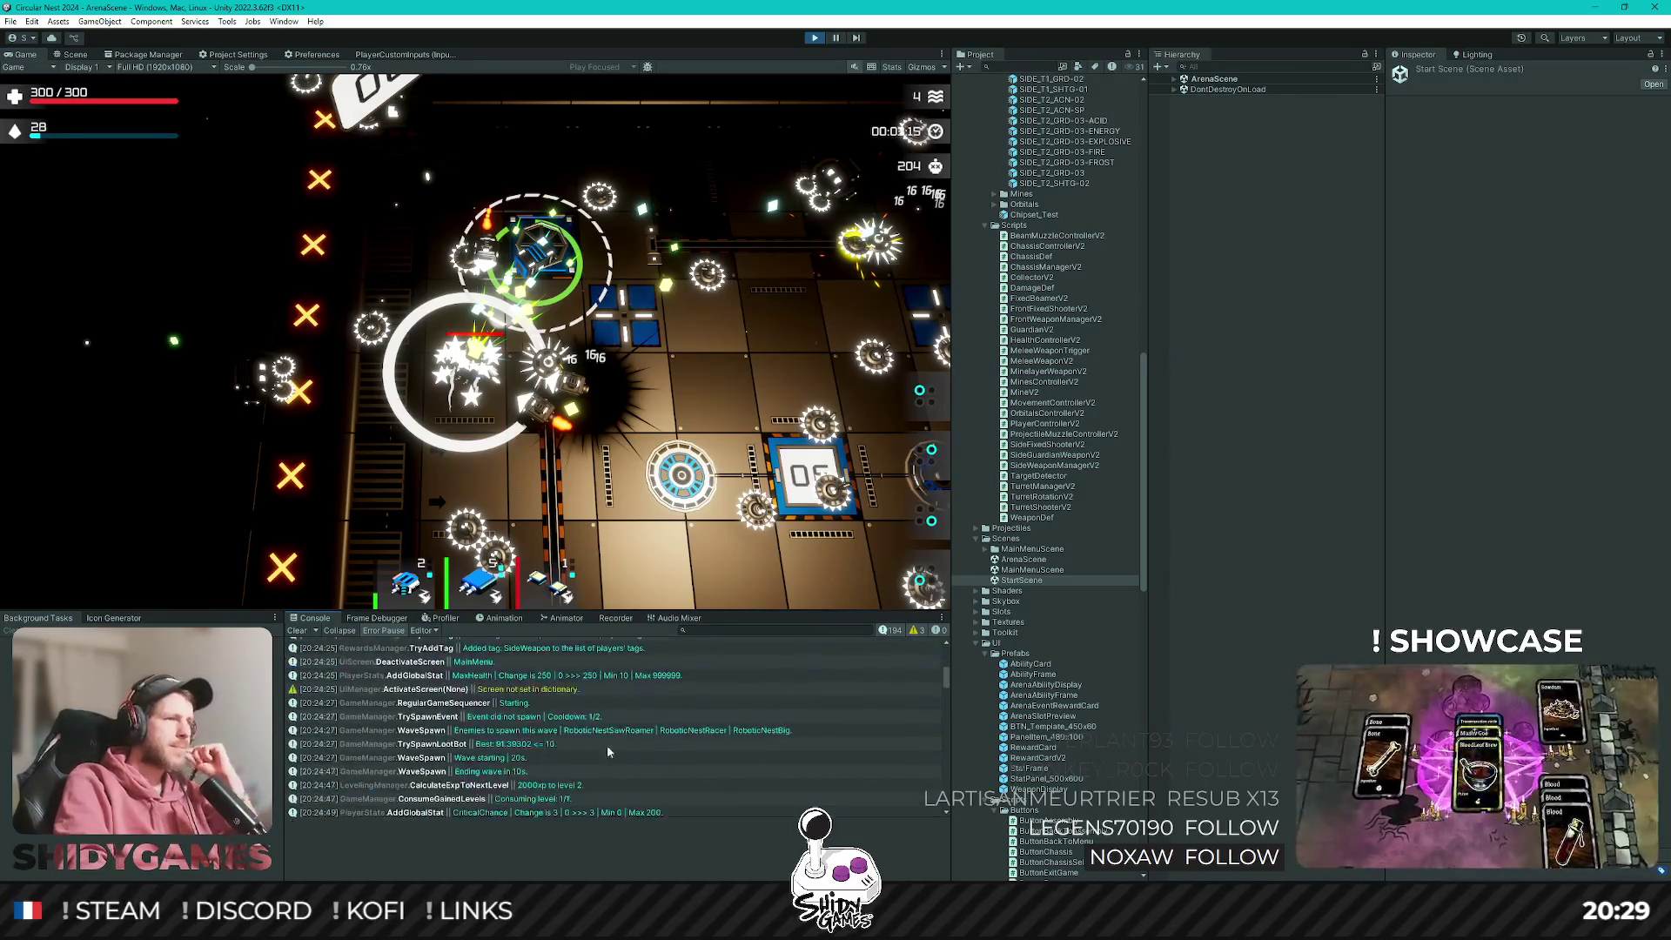
scroll(747, 759, down, 5)
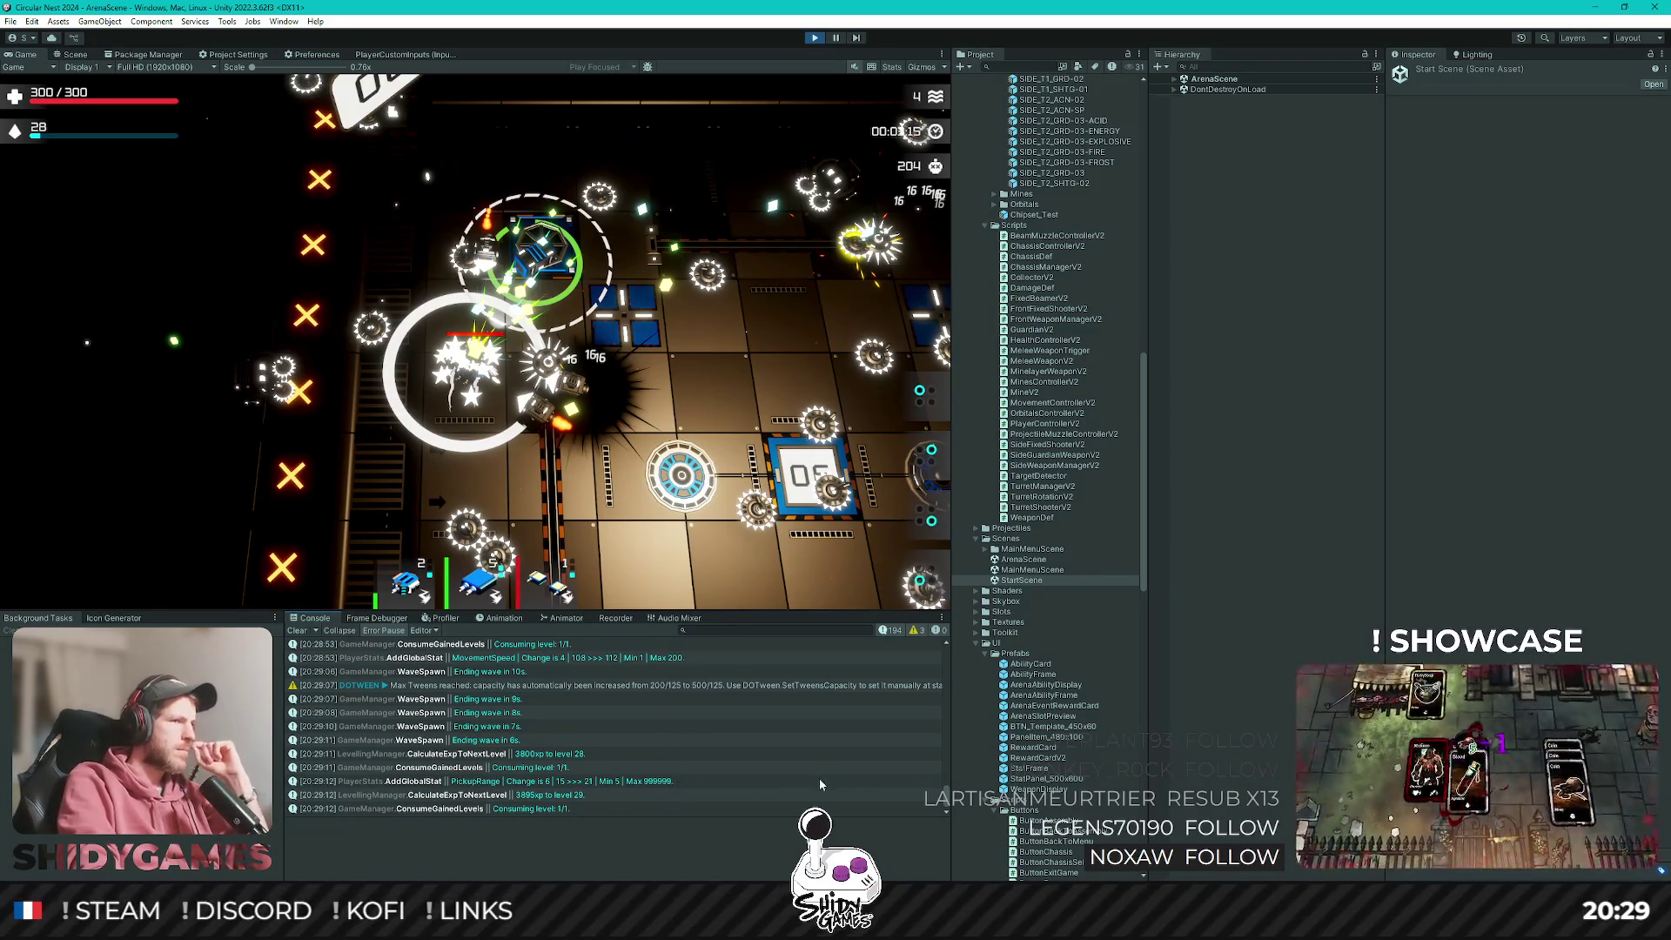
scroll(821, 784, up, 2)
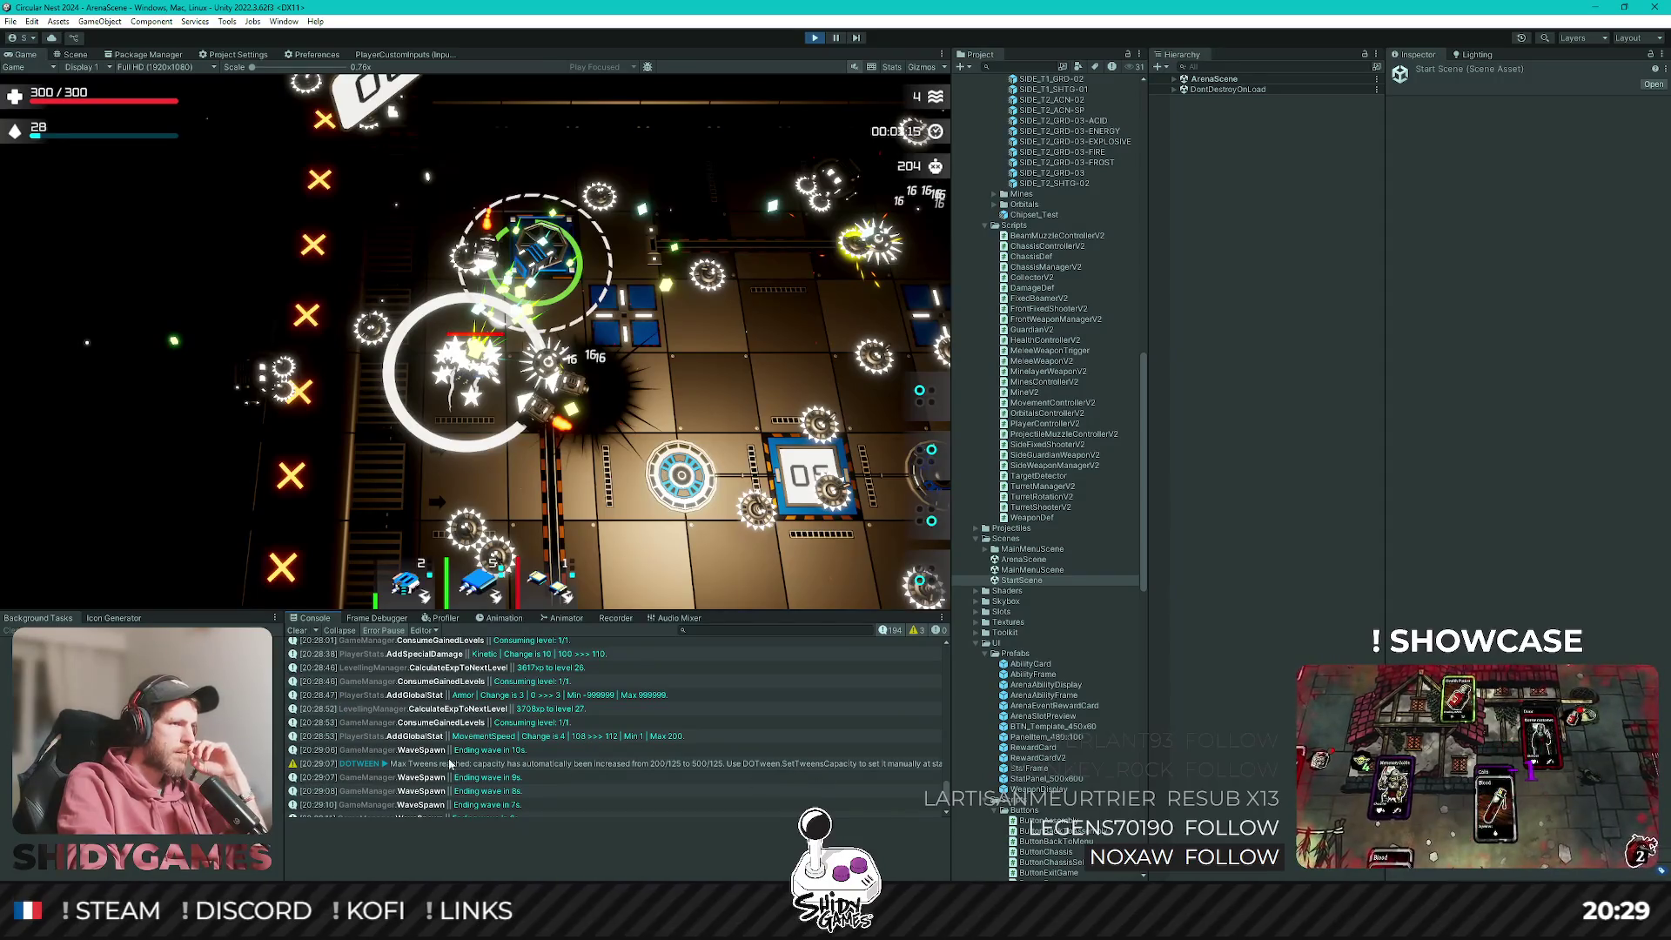
scroll(335, 707, down, 2)
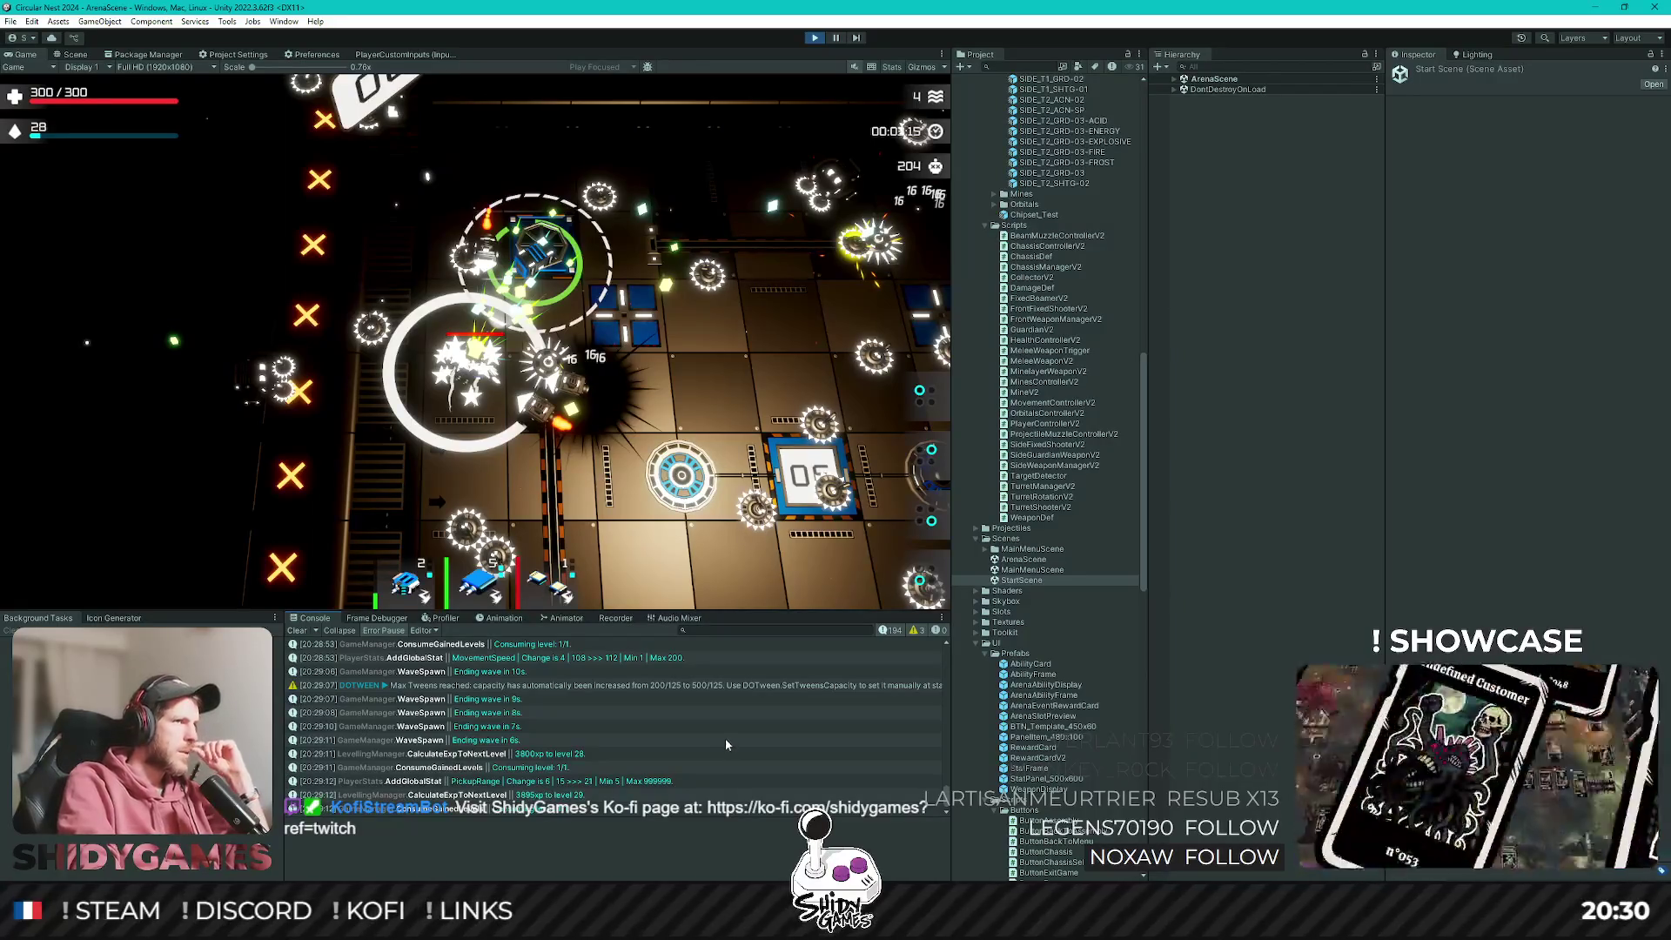
scroll(701, 742, up, 5)
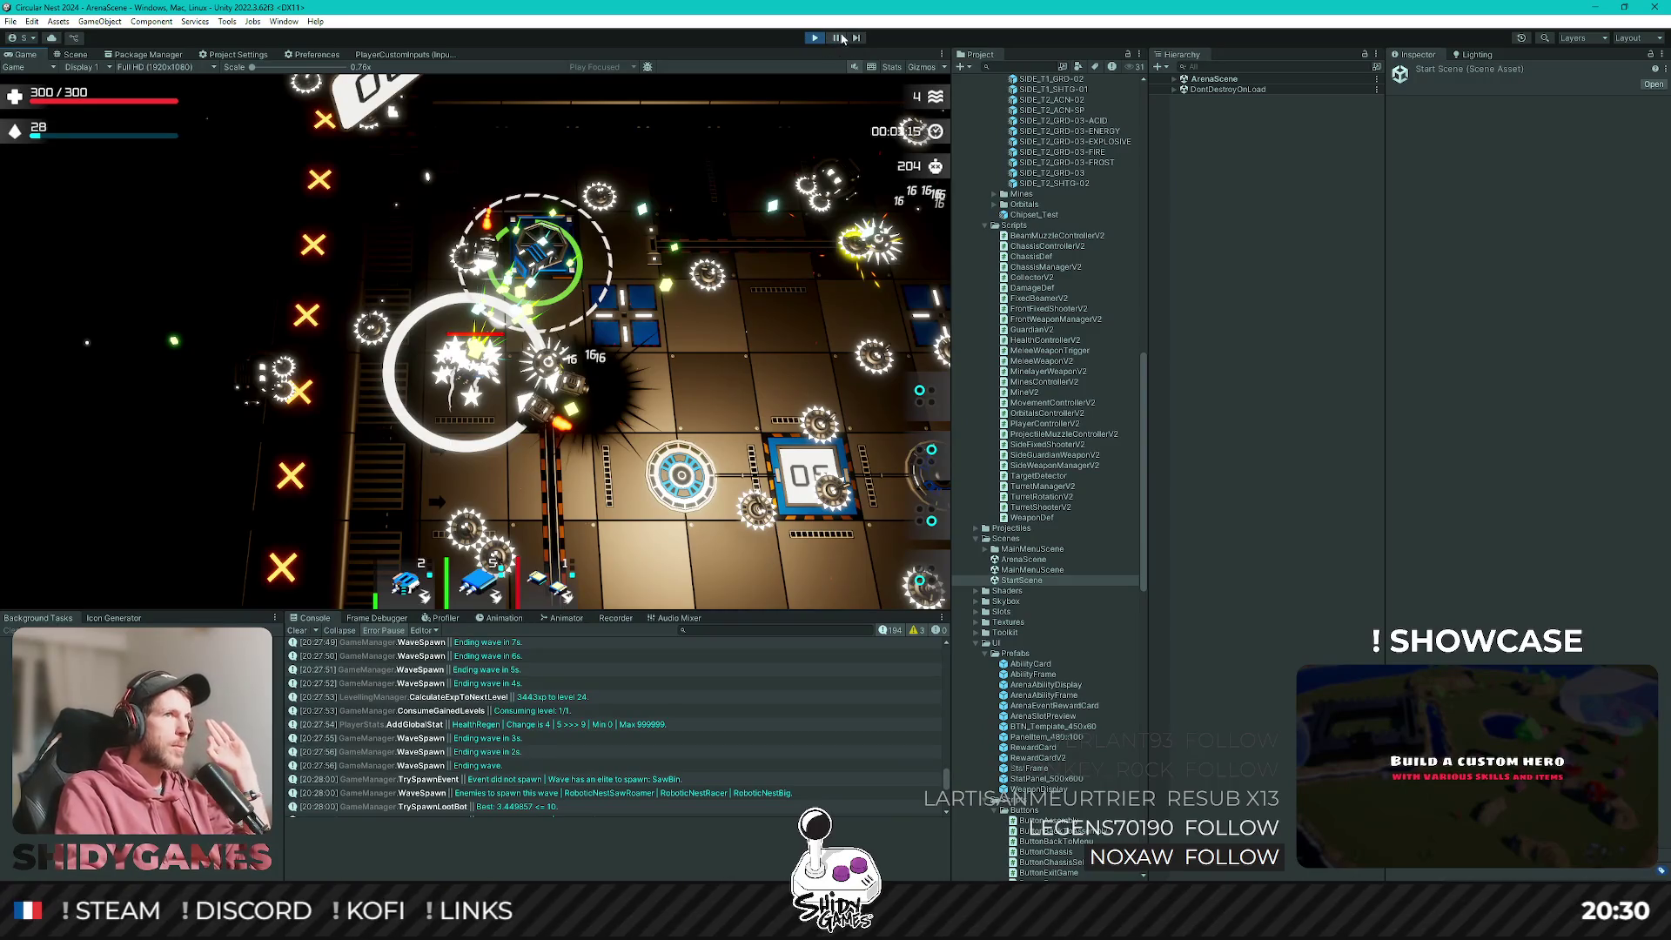
click(1174, 79)
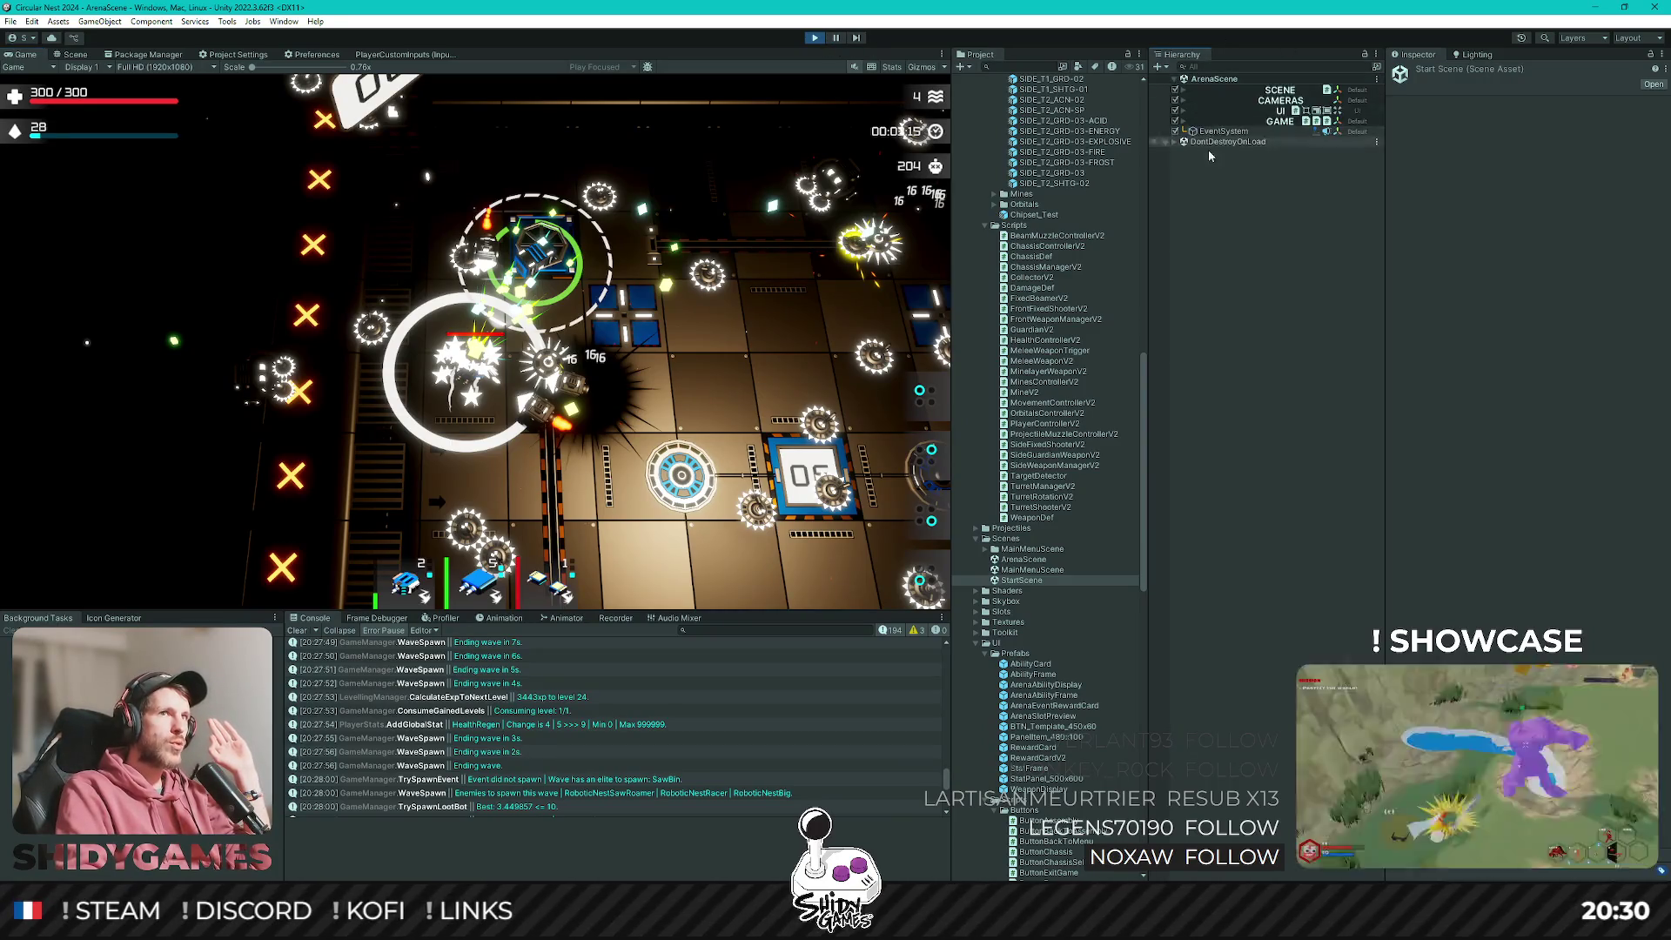
click(1184, 113)
click(1174, 78)
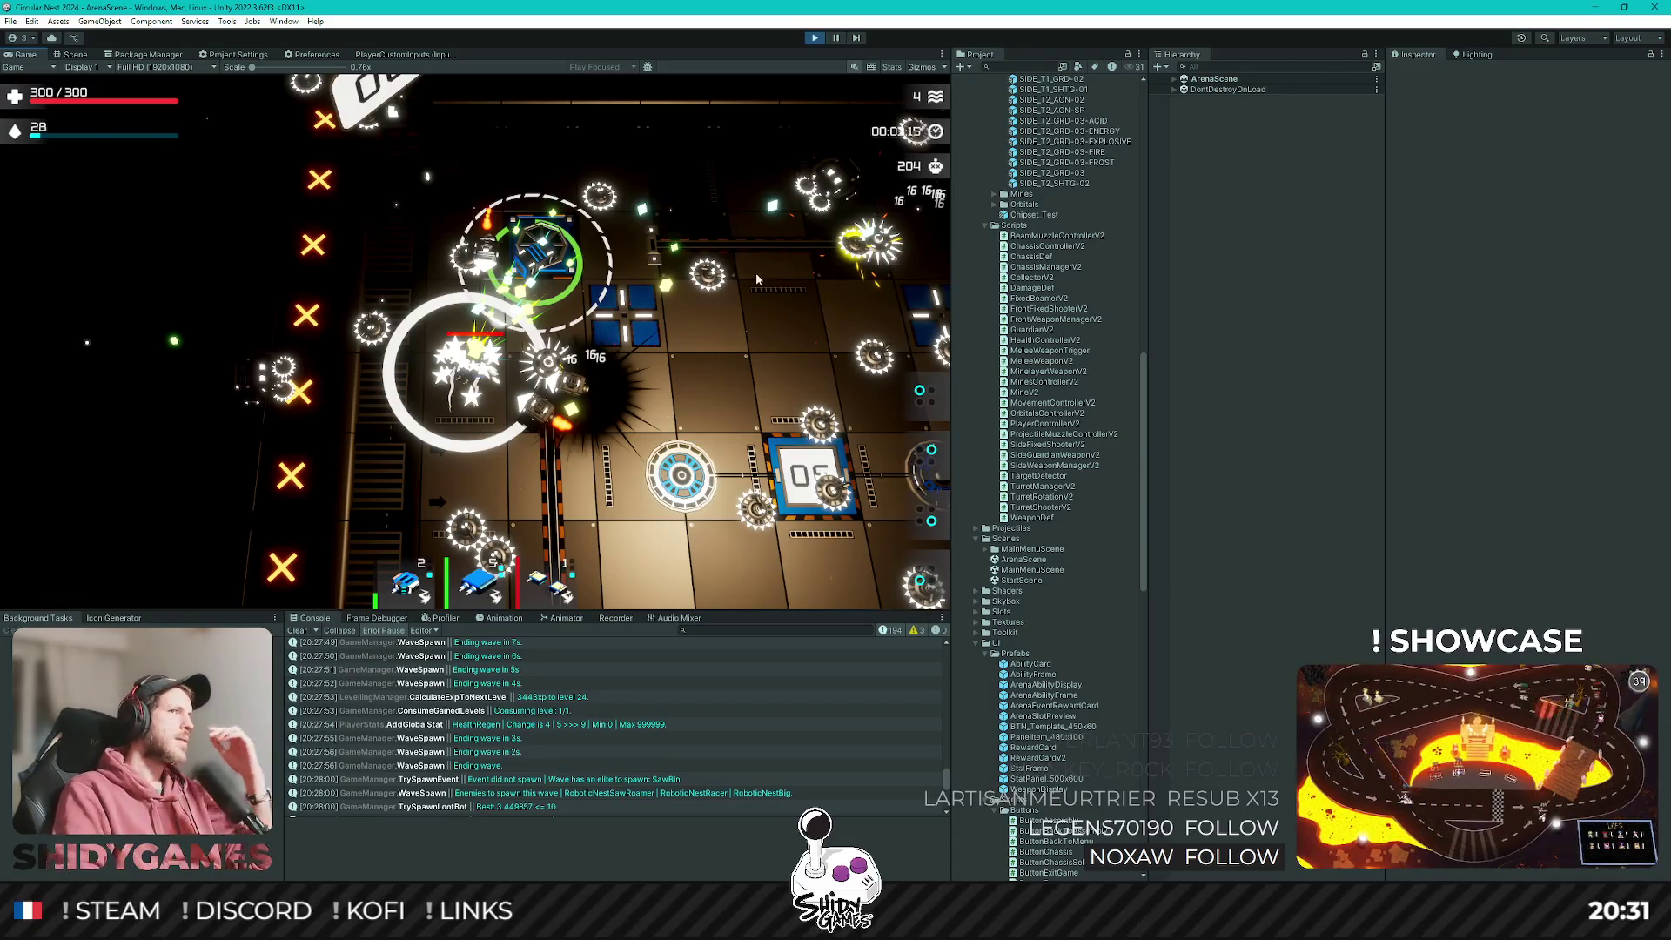
click(815, 37)
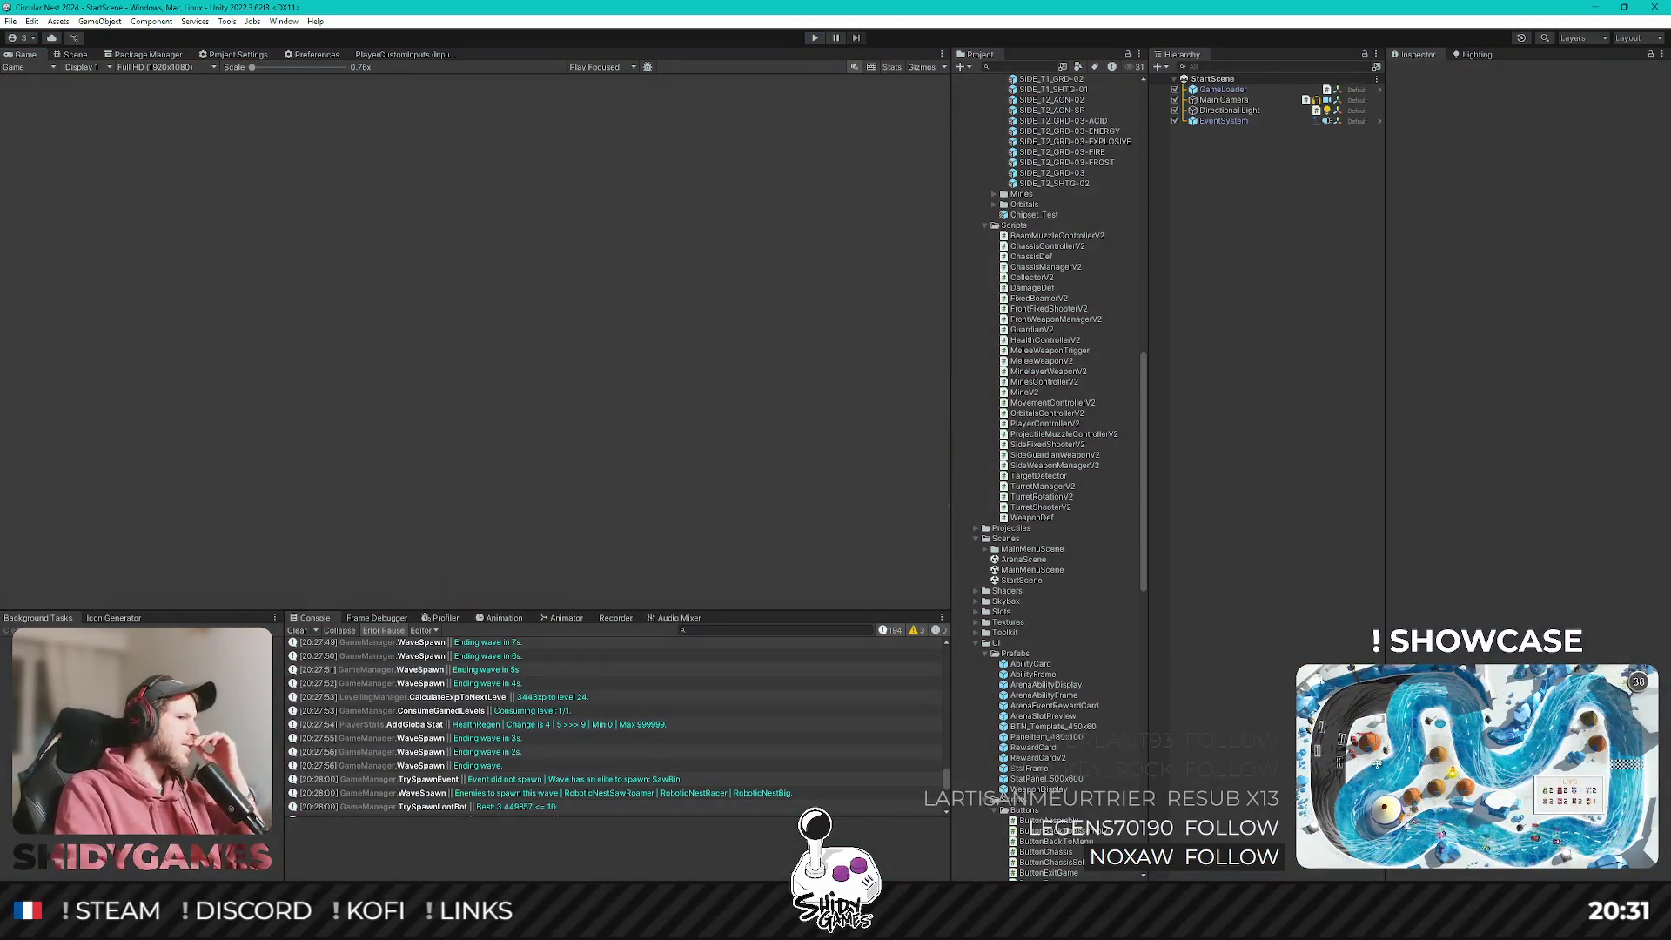
Switch to Rider and bring up GameManagerV2.cs.
key(alt+Tab)
click(848, 421)
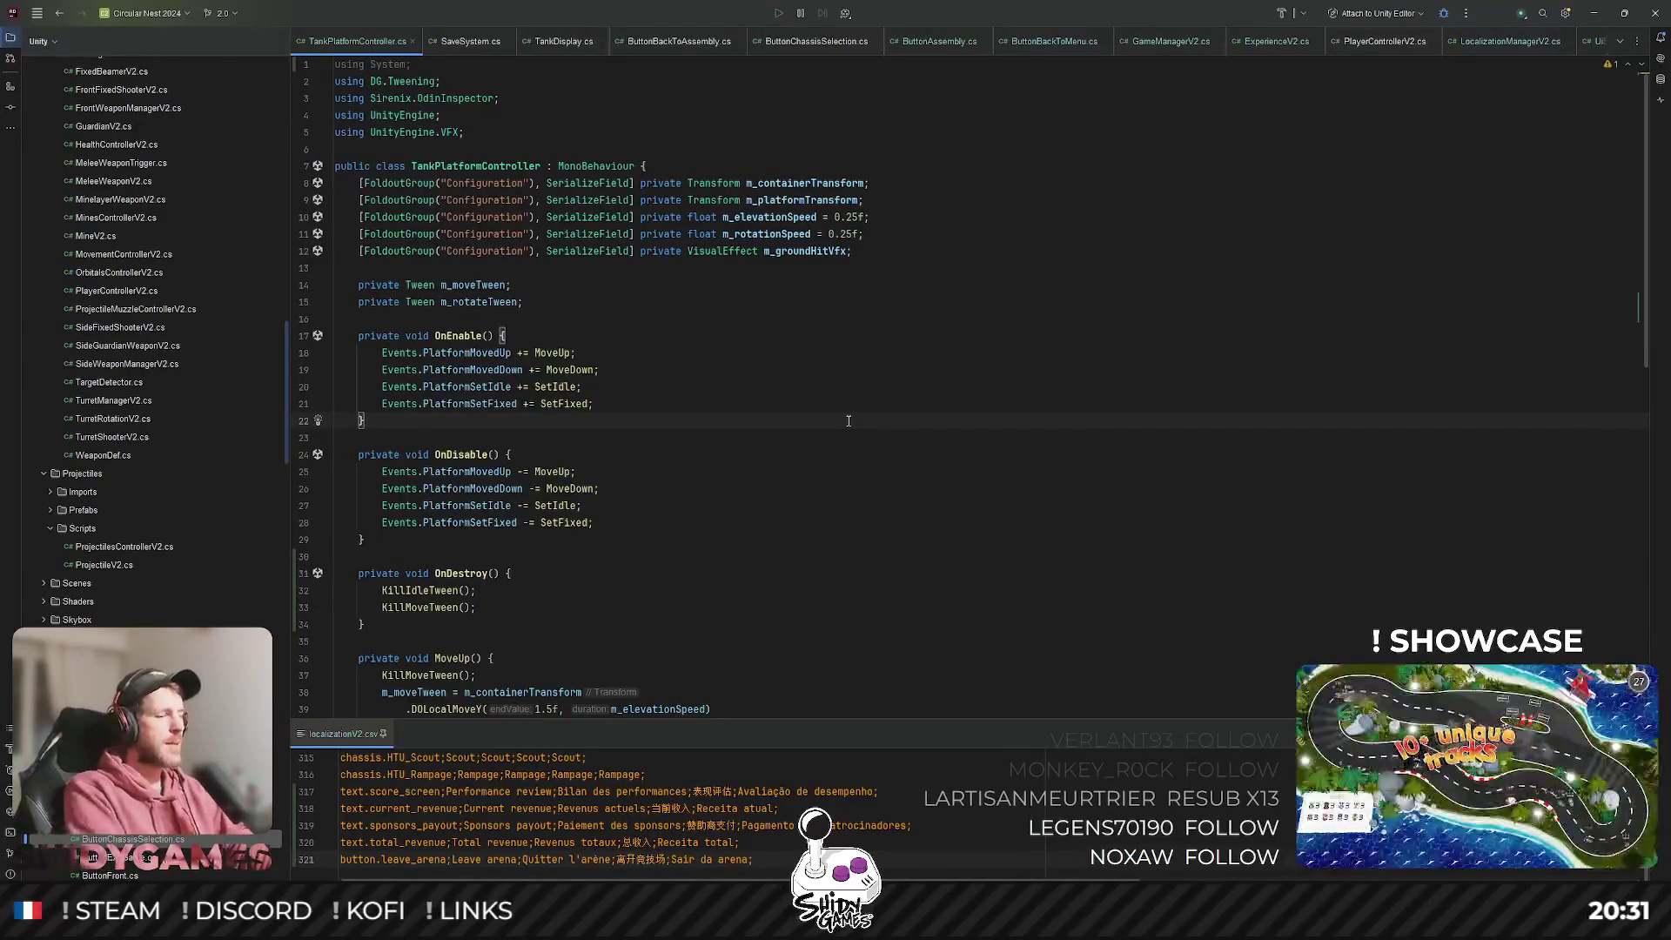
key(shift)
key(shift)
key(Escape)
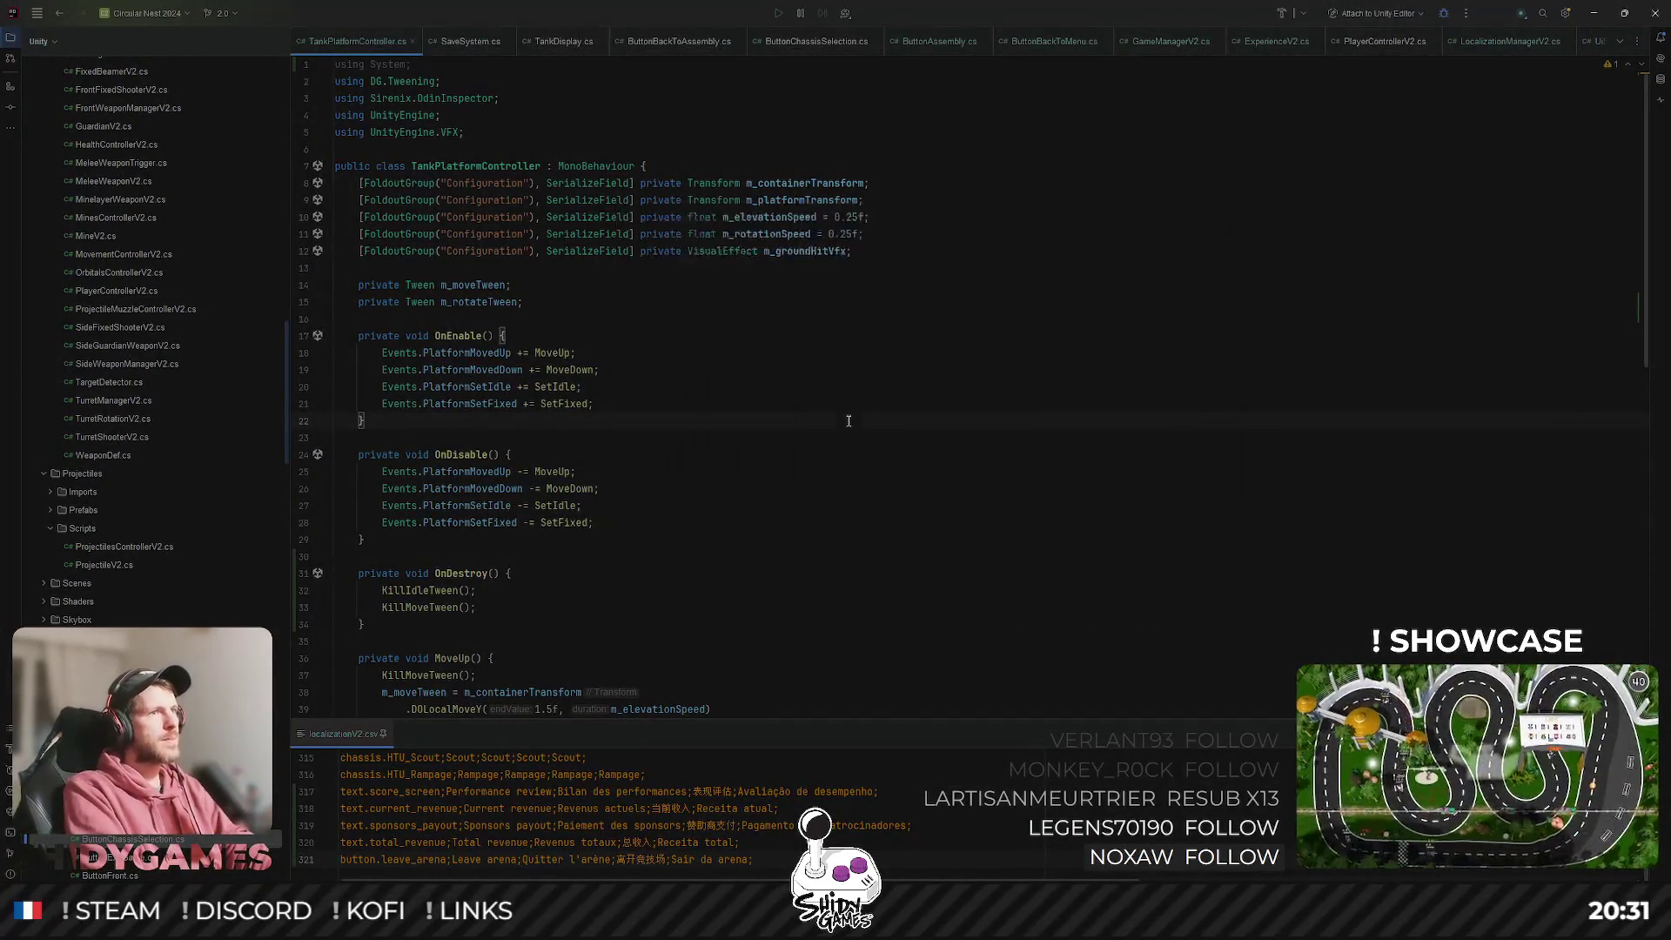
key(ctrl+Tab)
scroll(827, 513, up, 6)
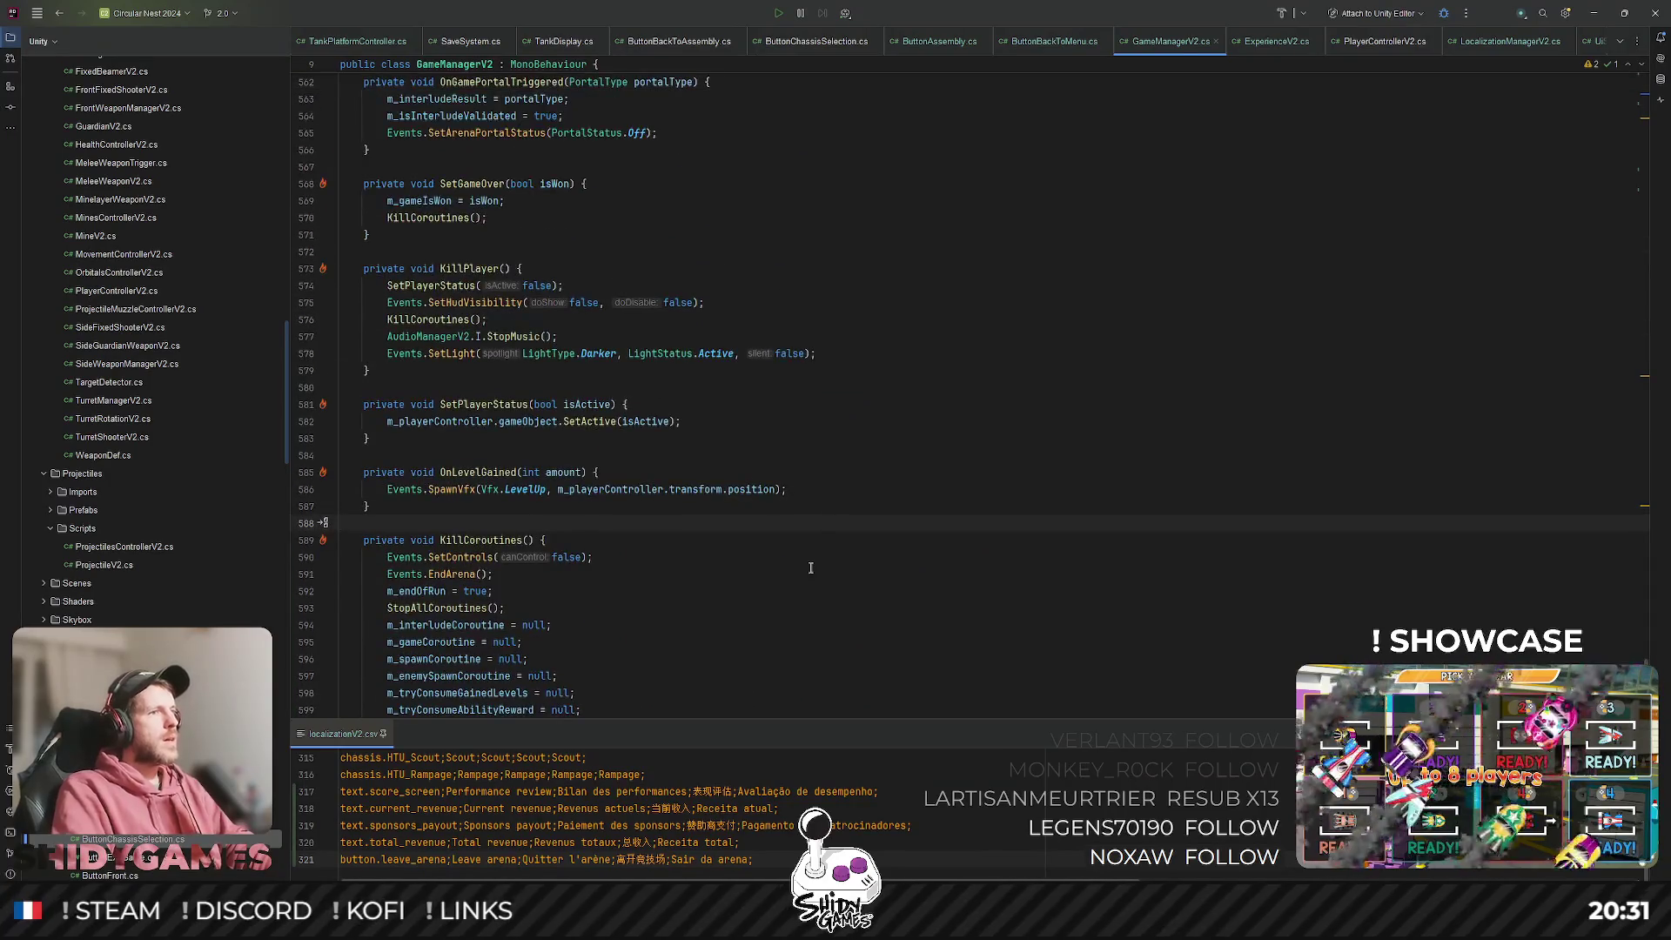
scroll(806, 557, up, 2)
Find the OnLevelGained subscription and list the usages of the LevelGained event.
double_click(456, 576)
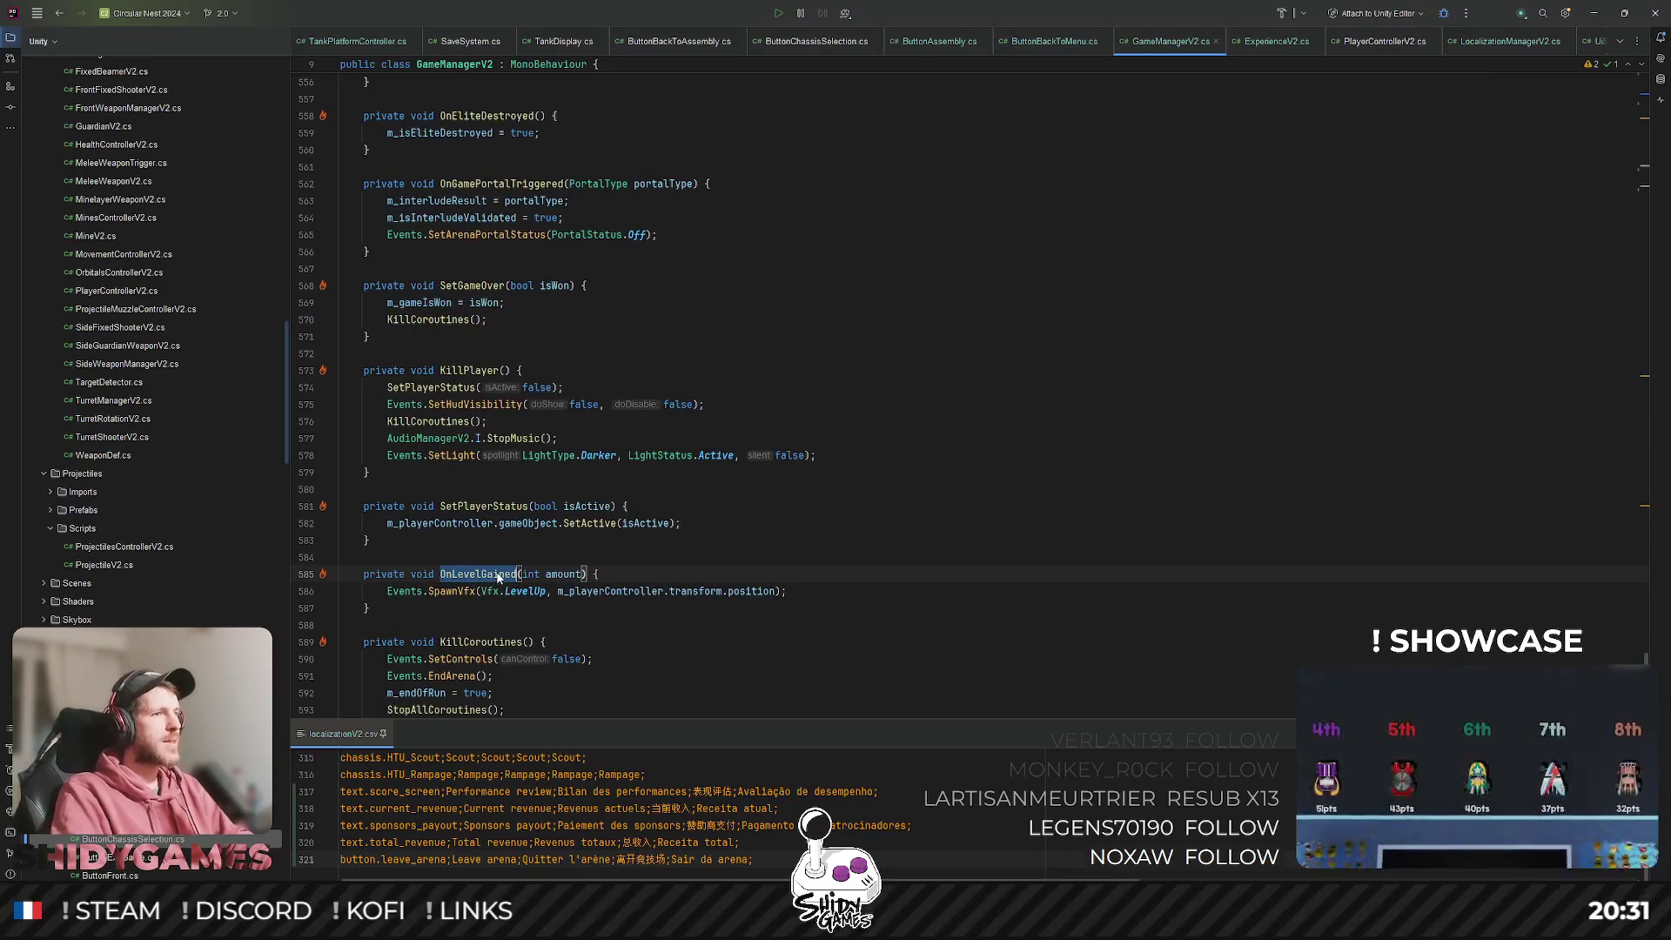
key(ctrl+f)
key(Return)
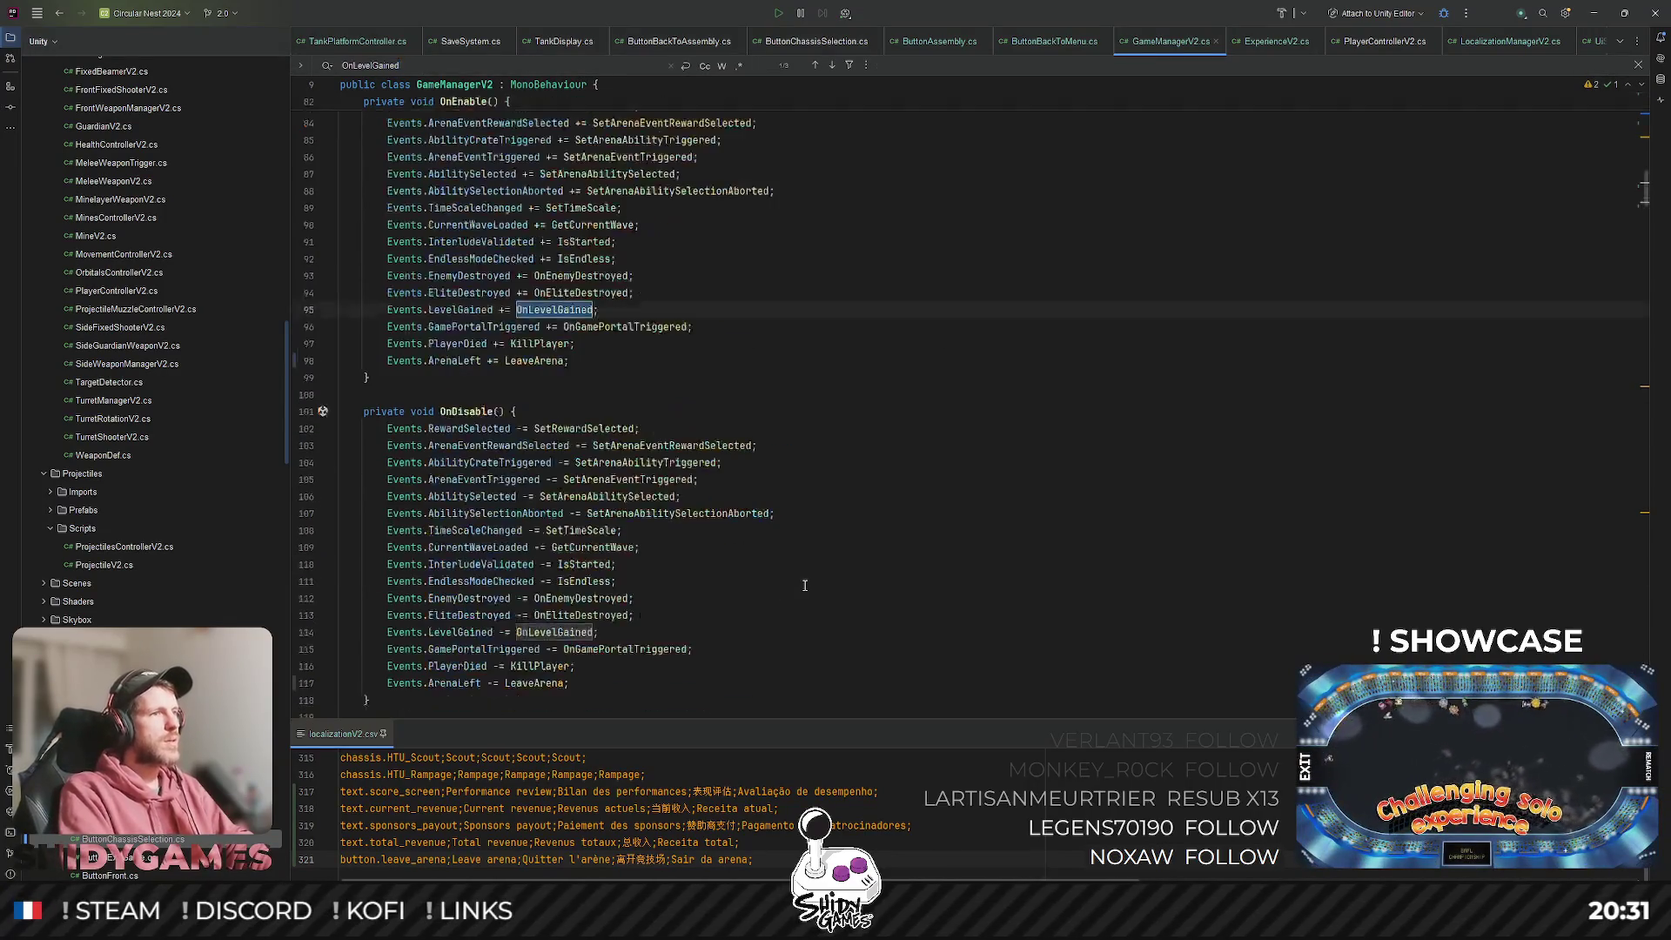
click(644, 297)
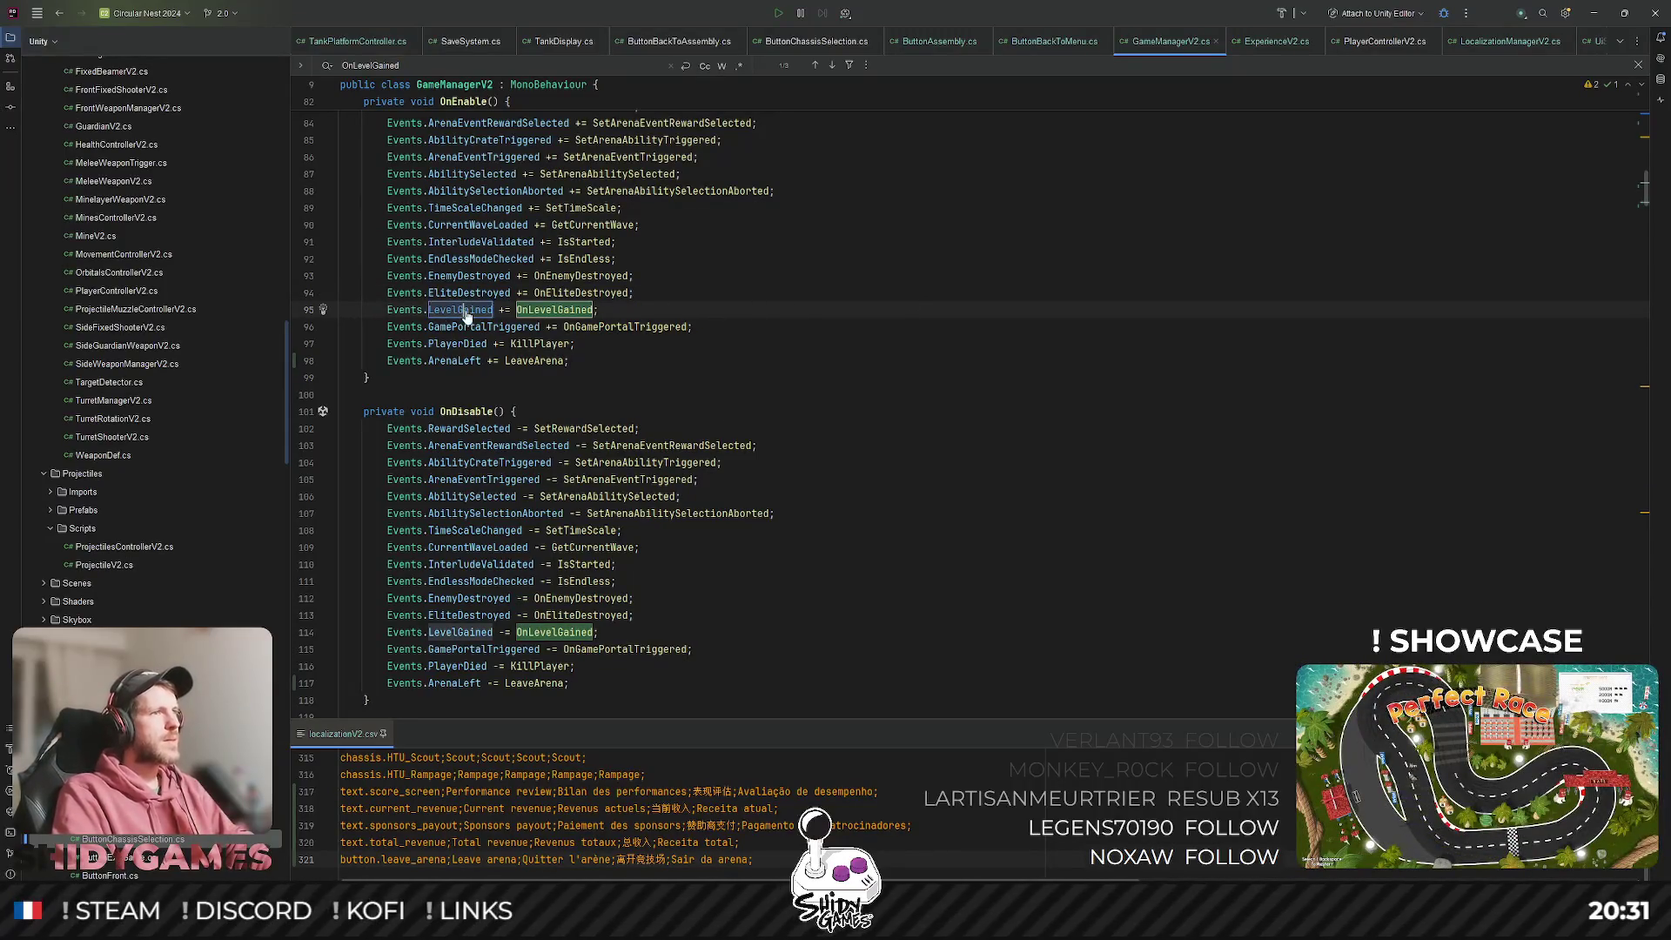
ctrl+click(466, 310)
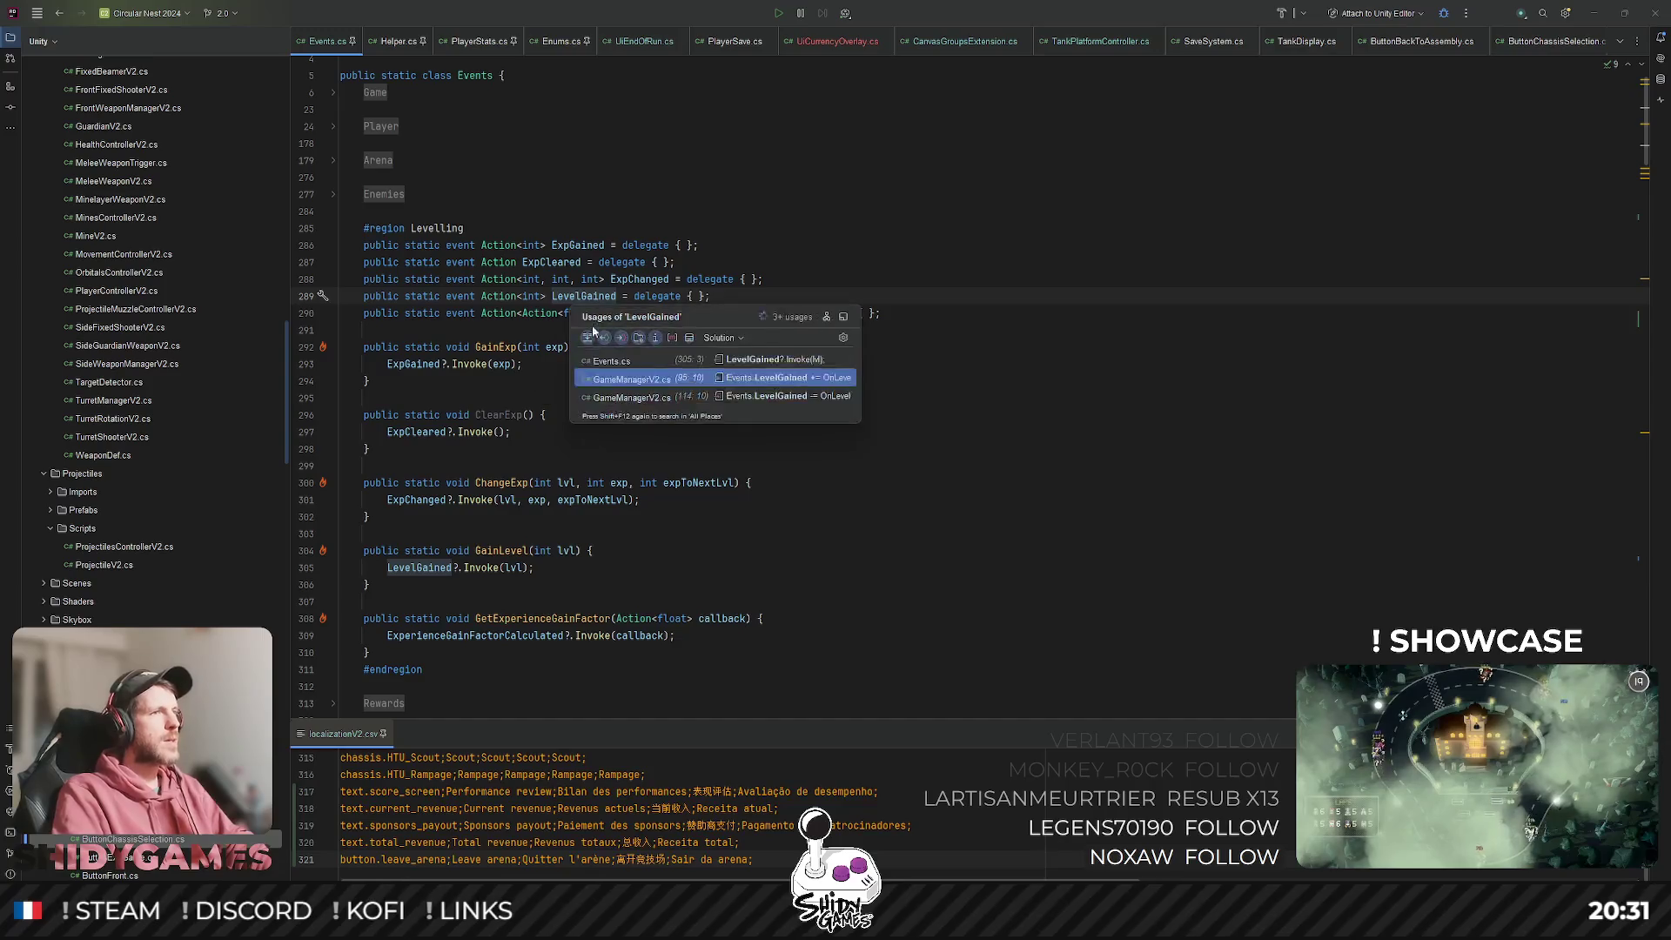
ctrl+click(586, 298)
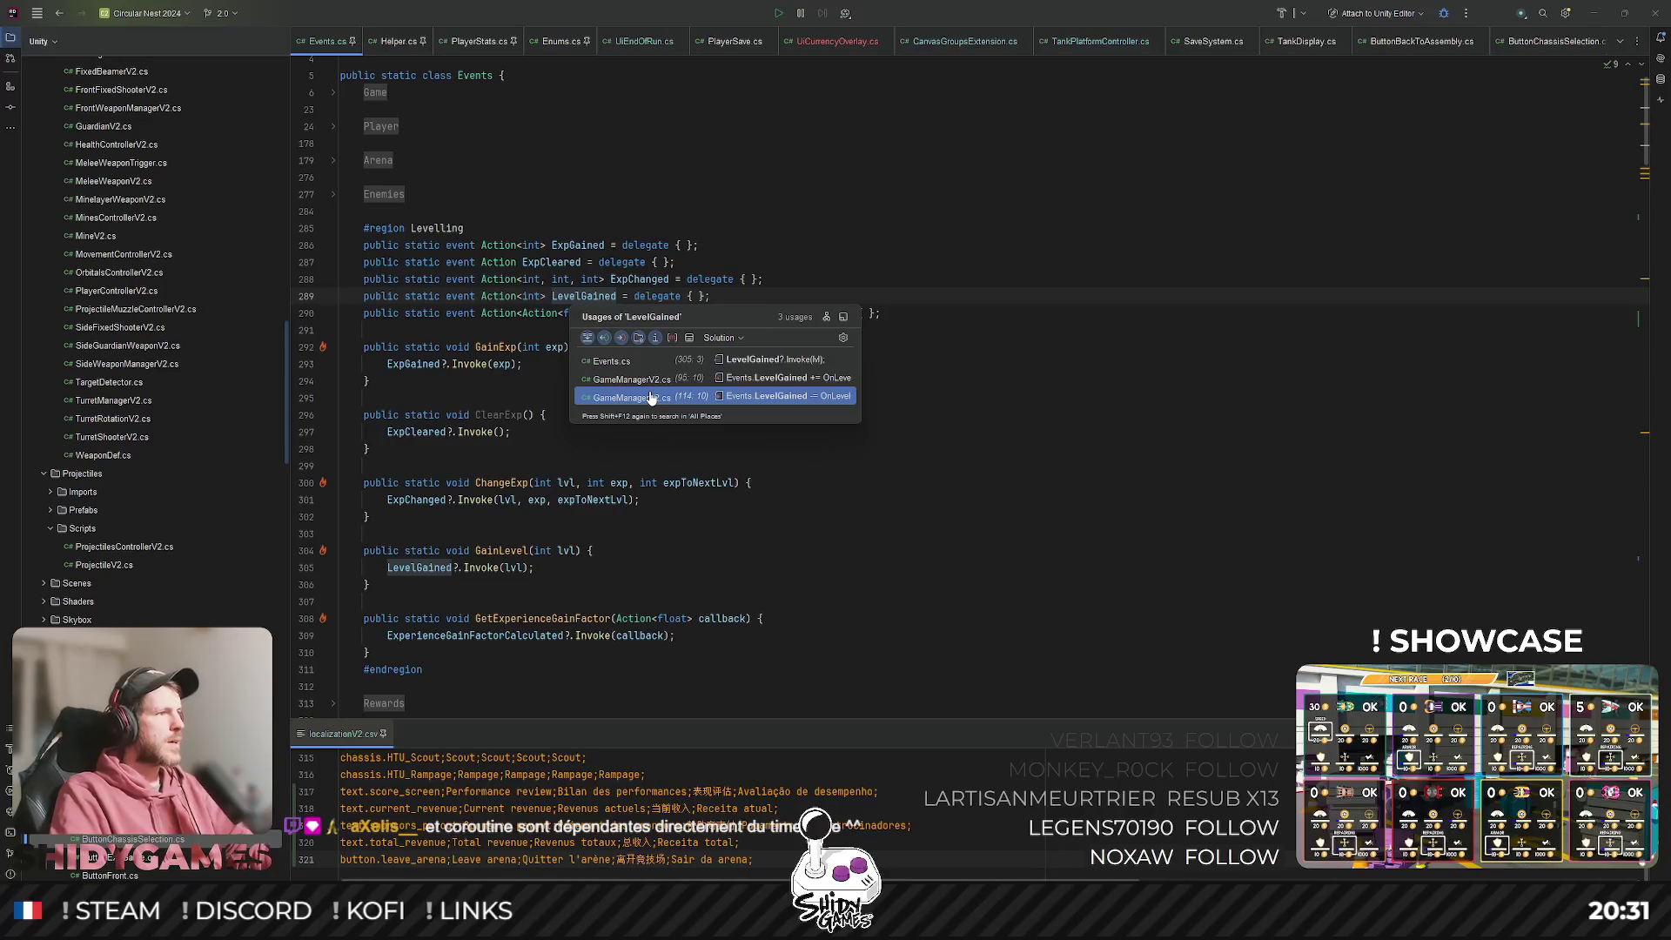
click(651, 397)
scroll(593, 143, down, 5)
Step through the m_gainedLevels occurrences, from its field declaration to its use on line 422.
click(816, 342)
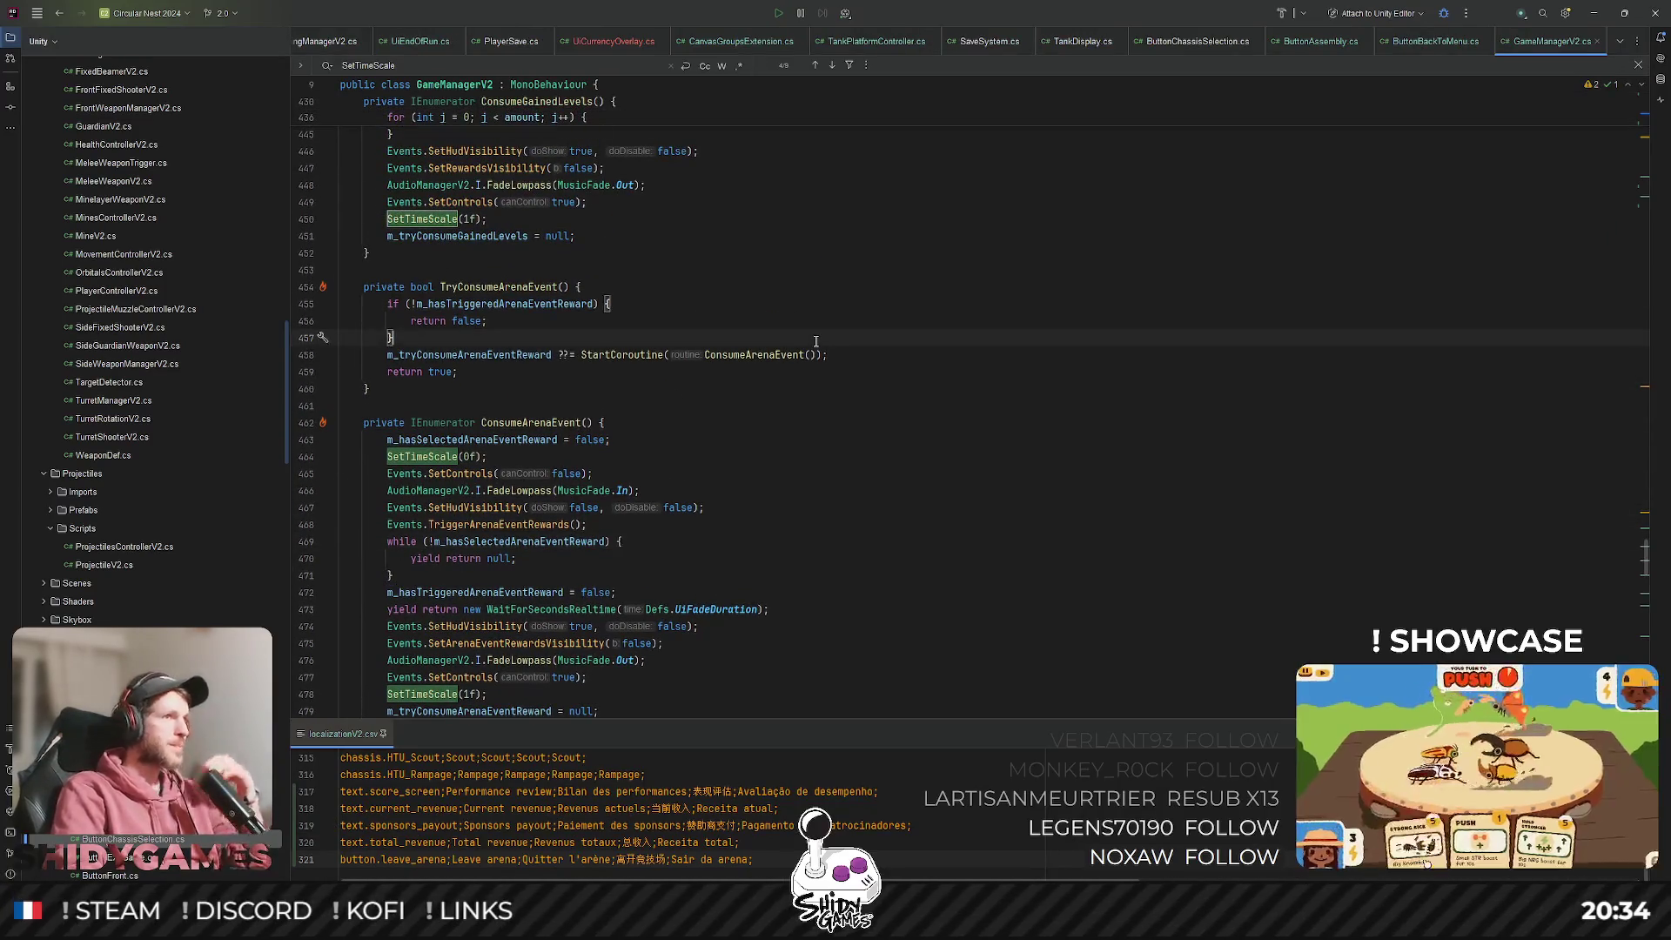
scroll(580, 321, up, 6)
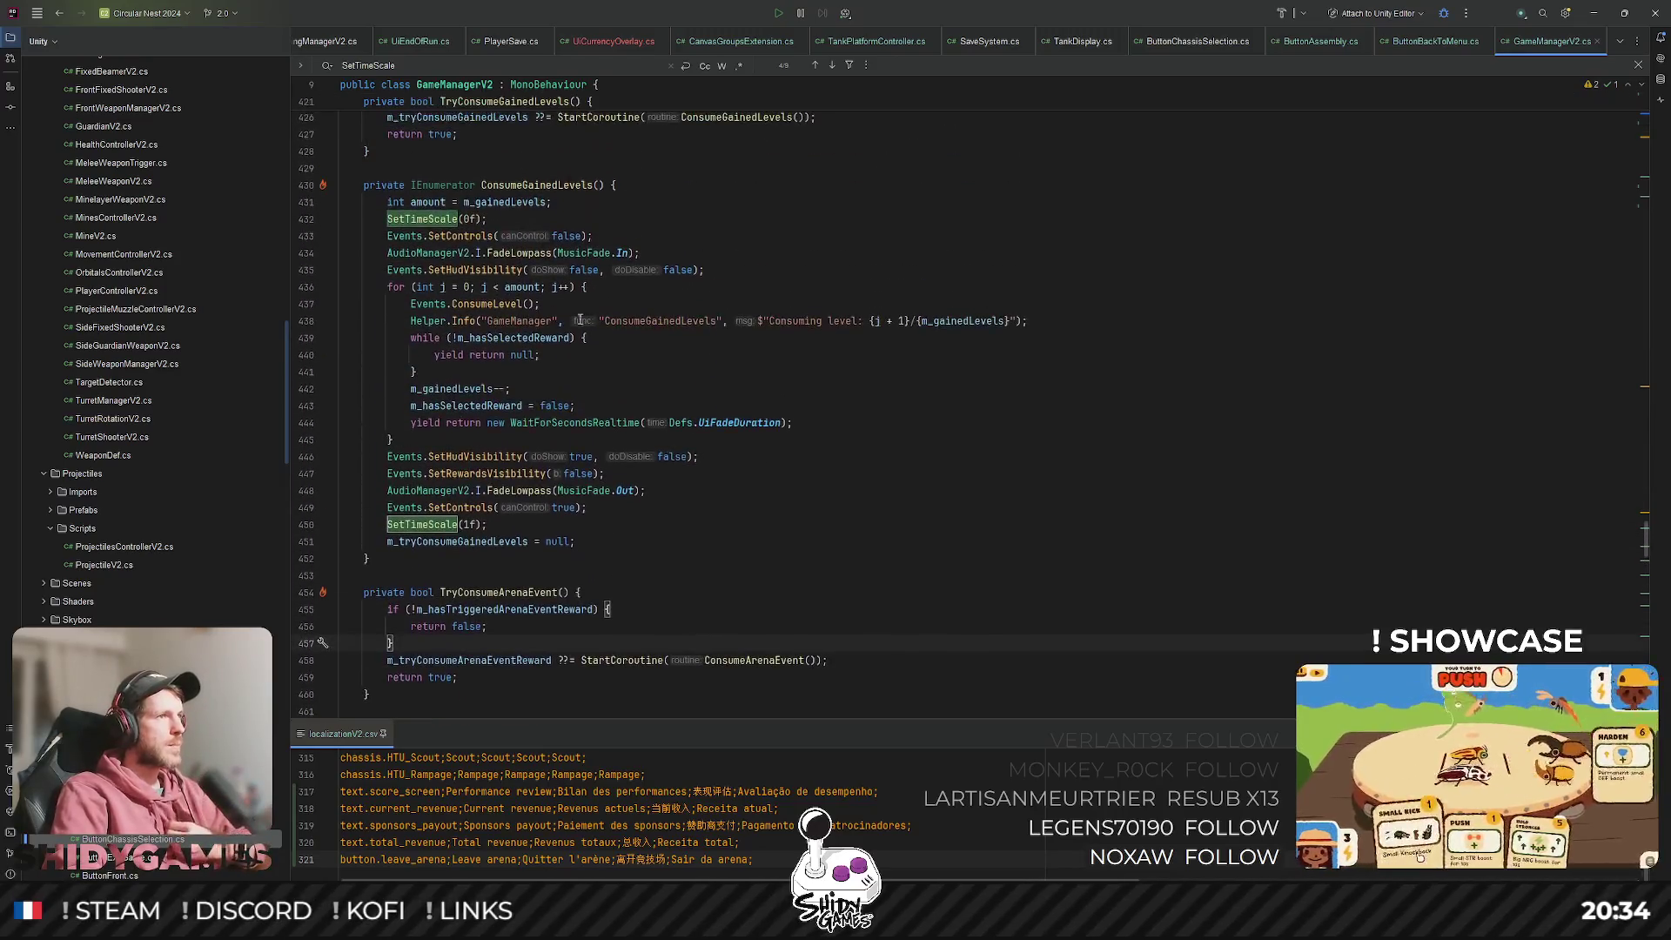
double_click(503, 201)
key(ctrl+f)
key(shift+Return)
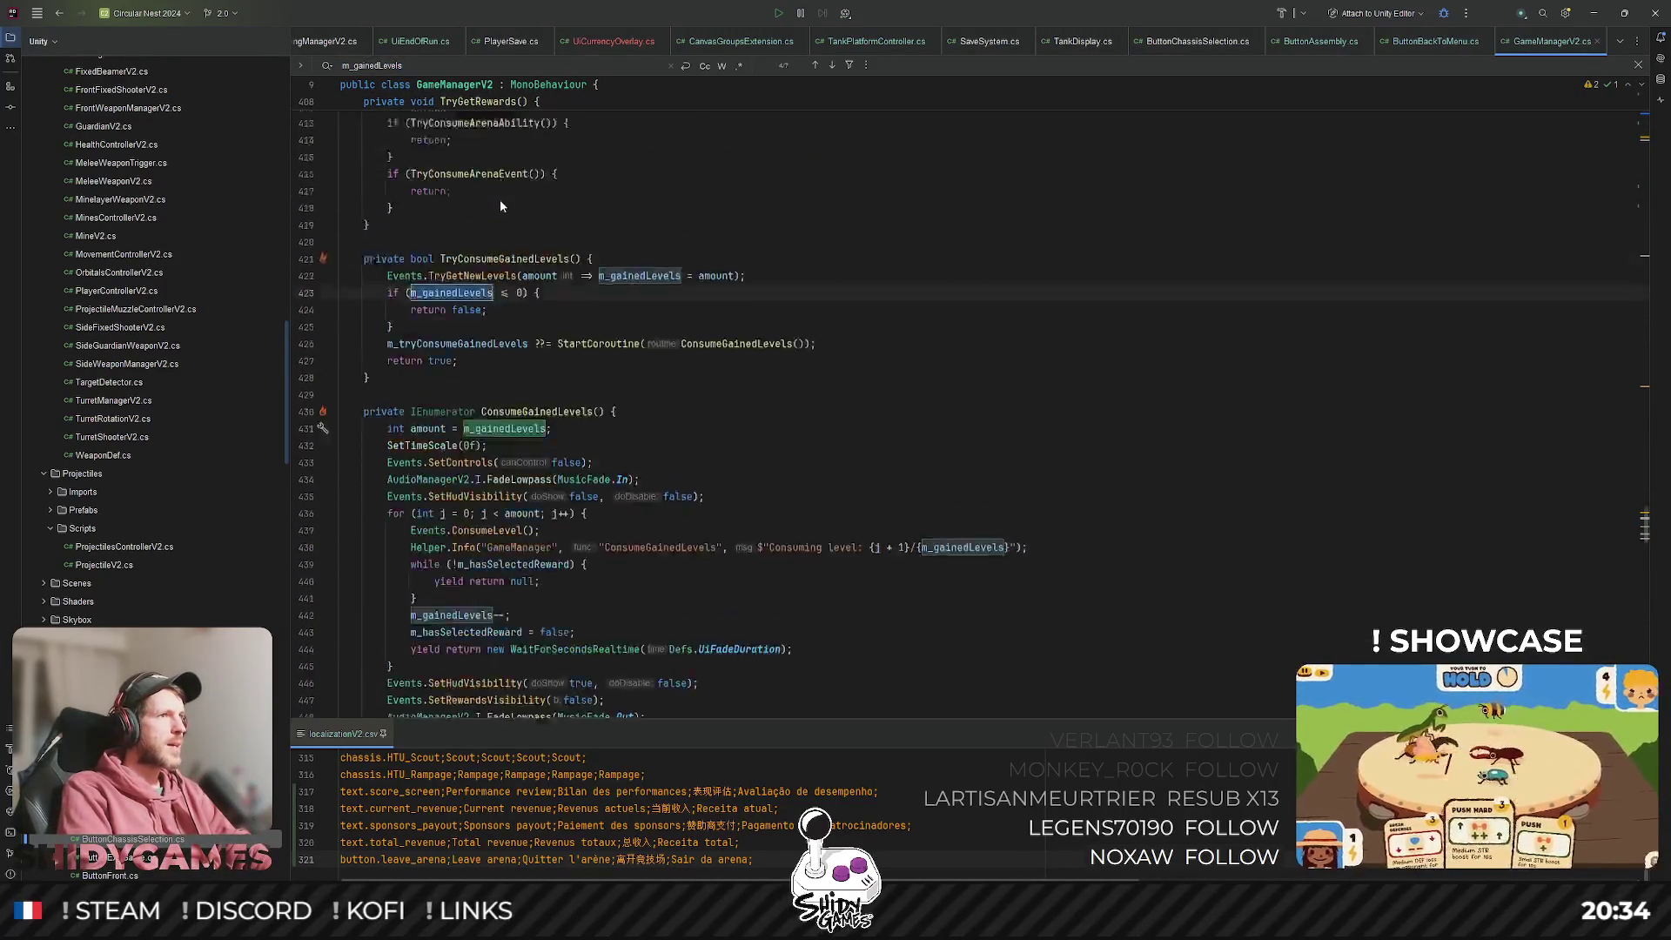
key(shift+Return)
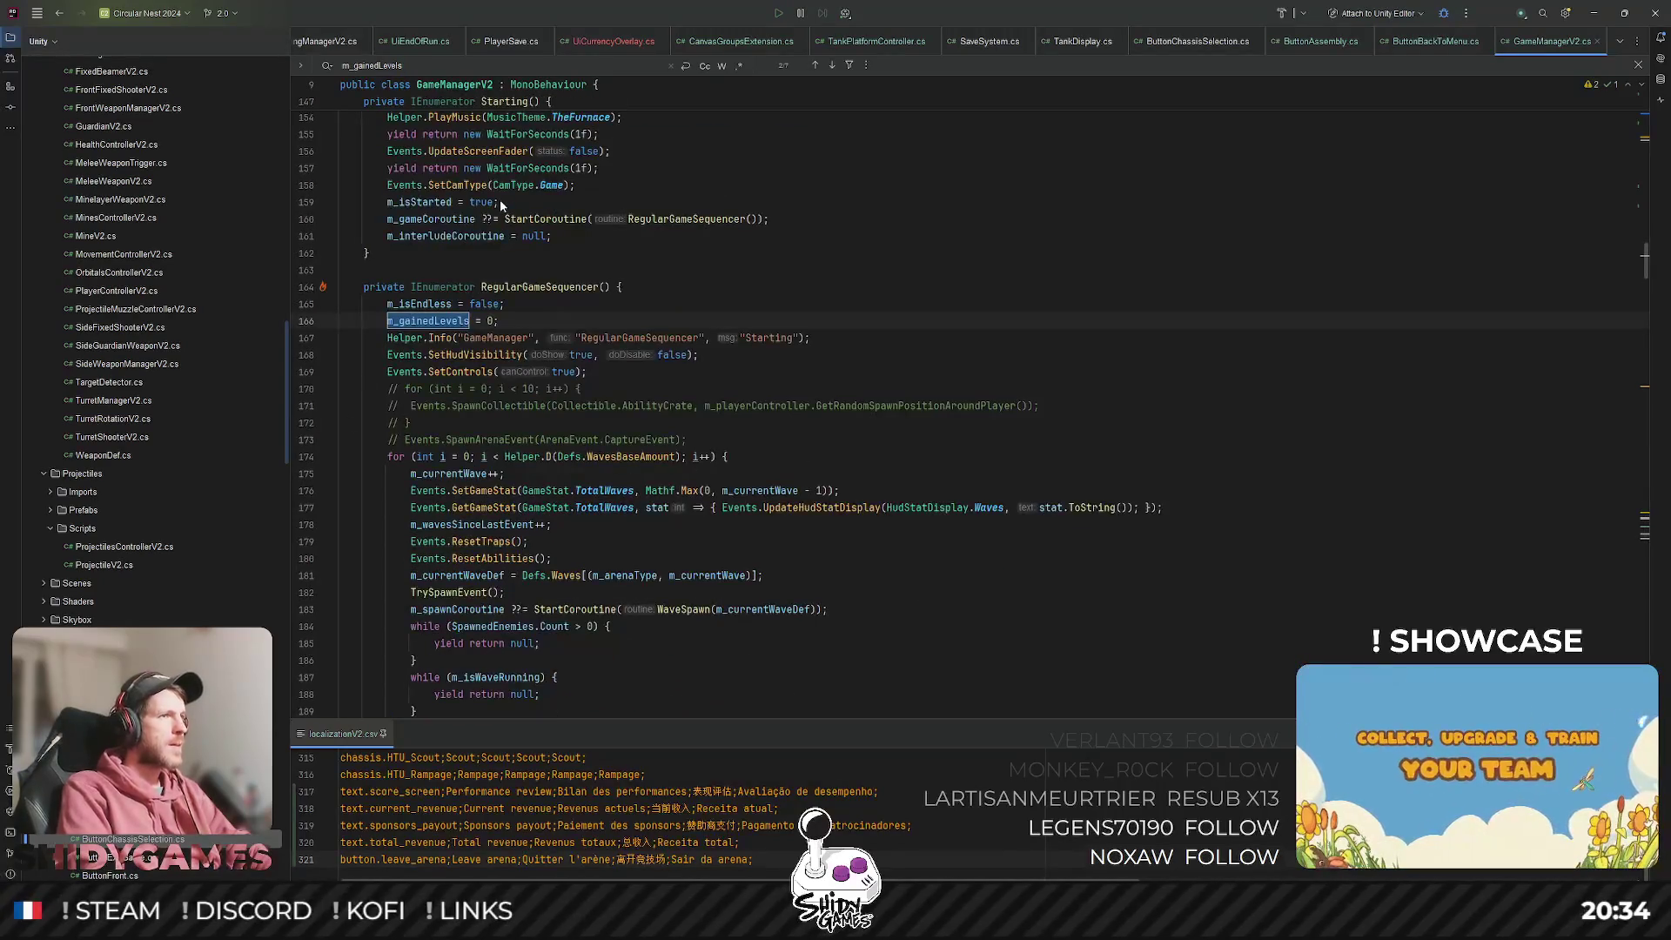
key(shift+Return)
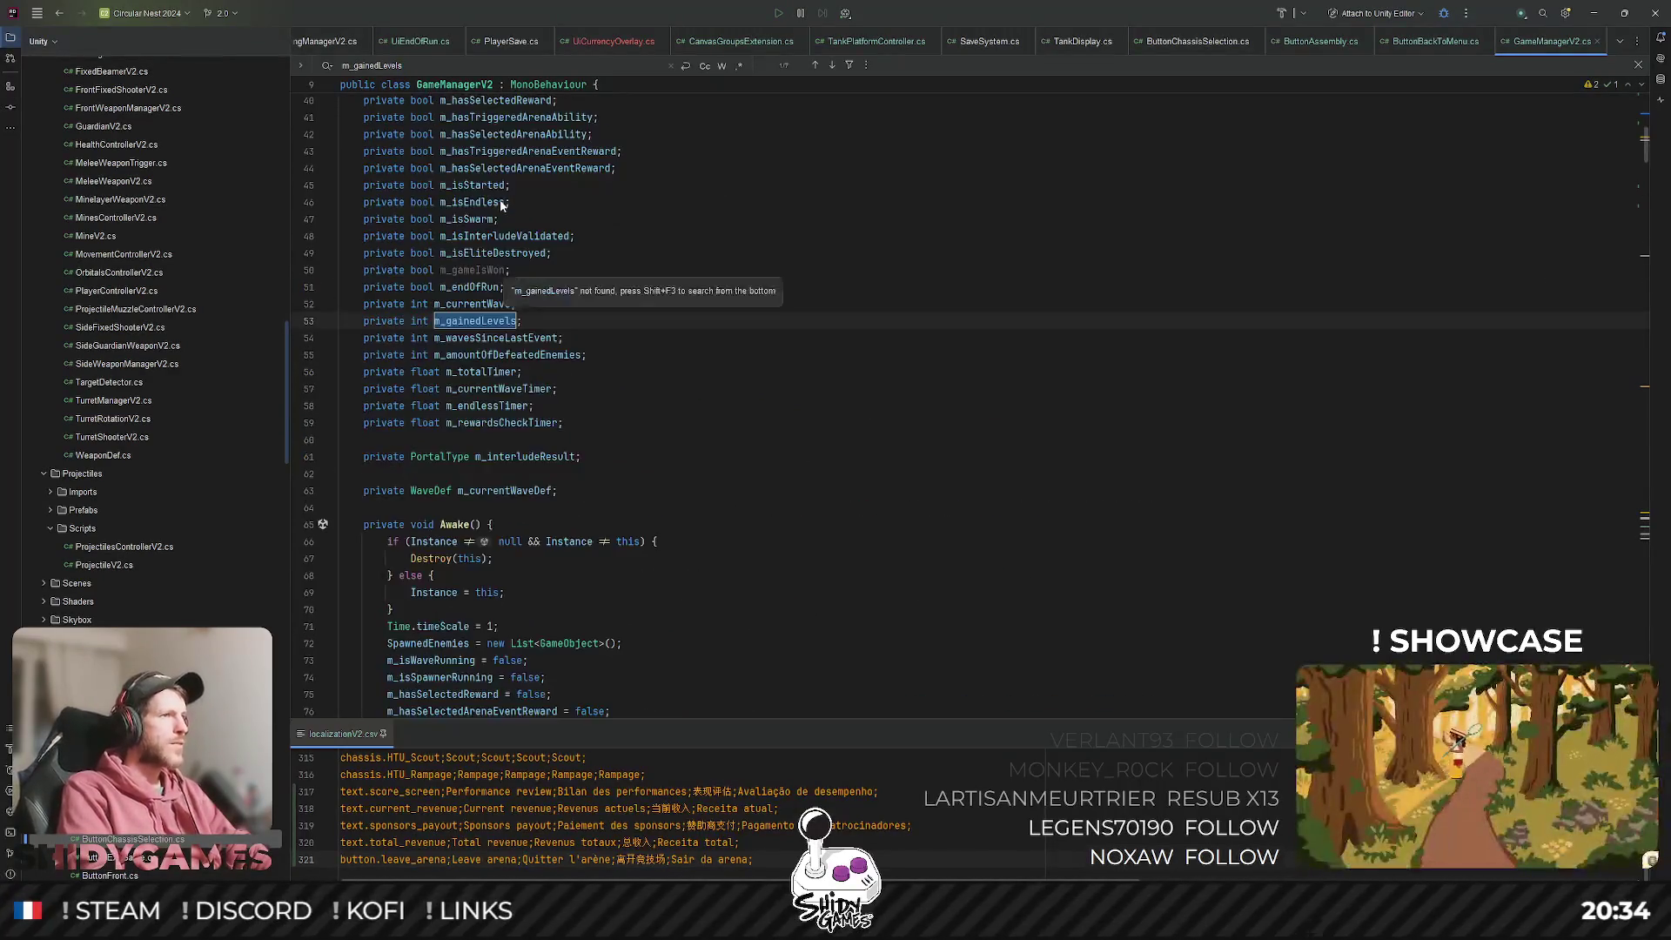
key(Return)
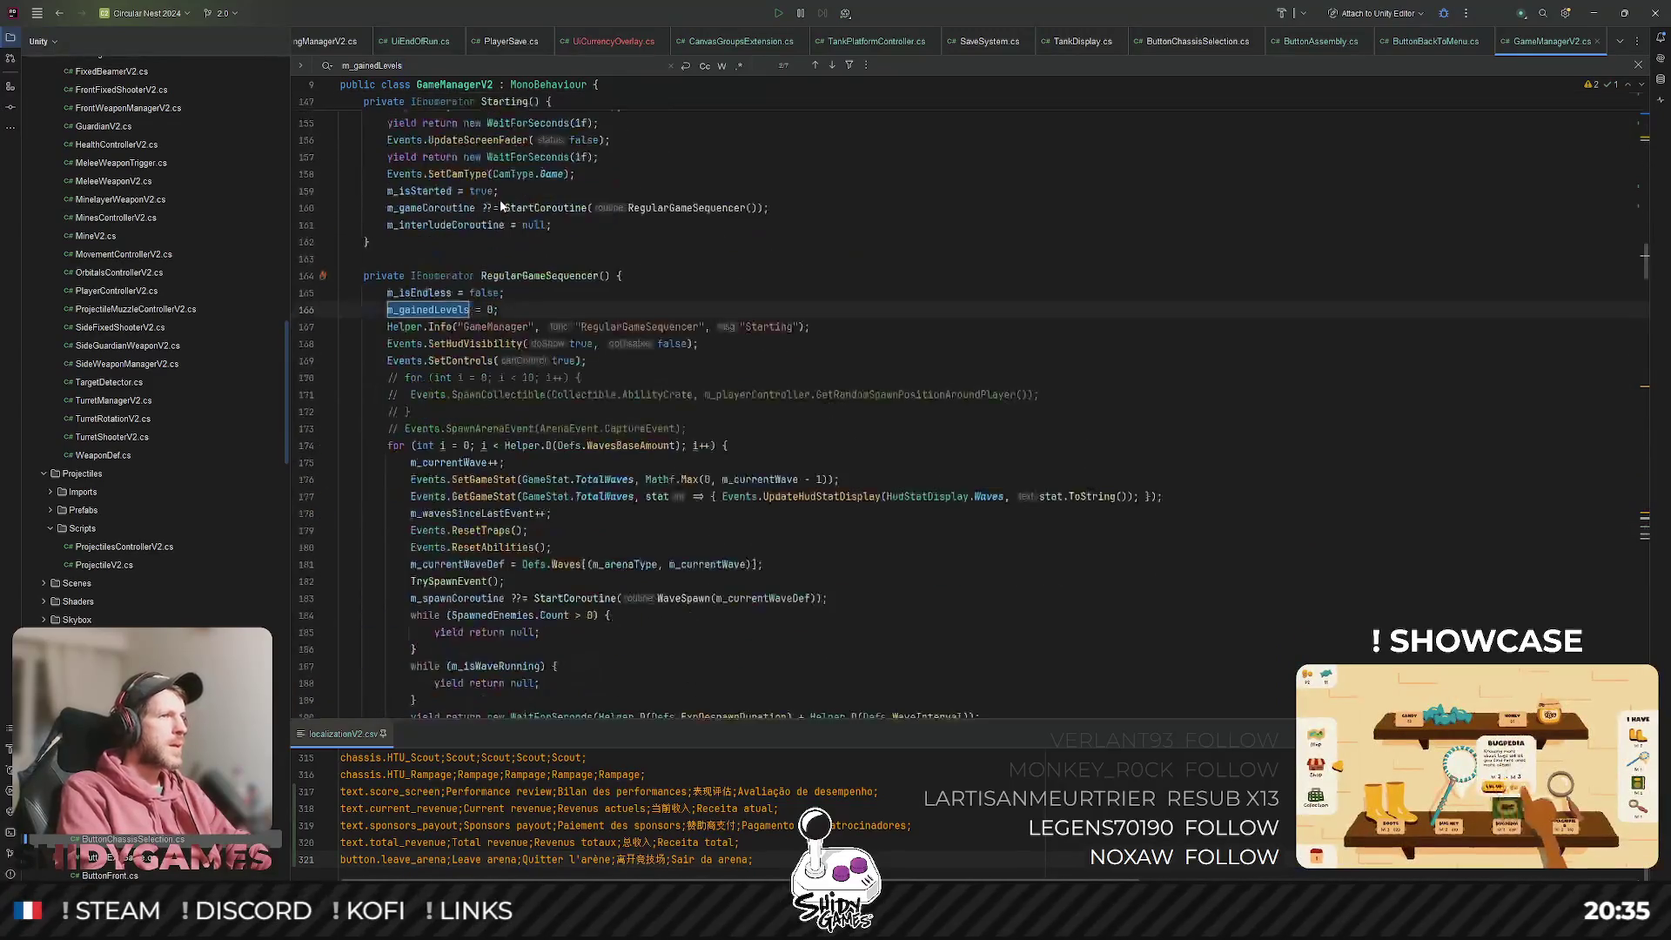
key(shift+Return)
key(Return)
key(Return)
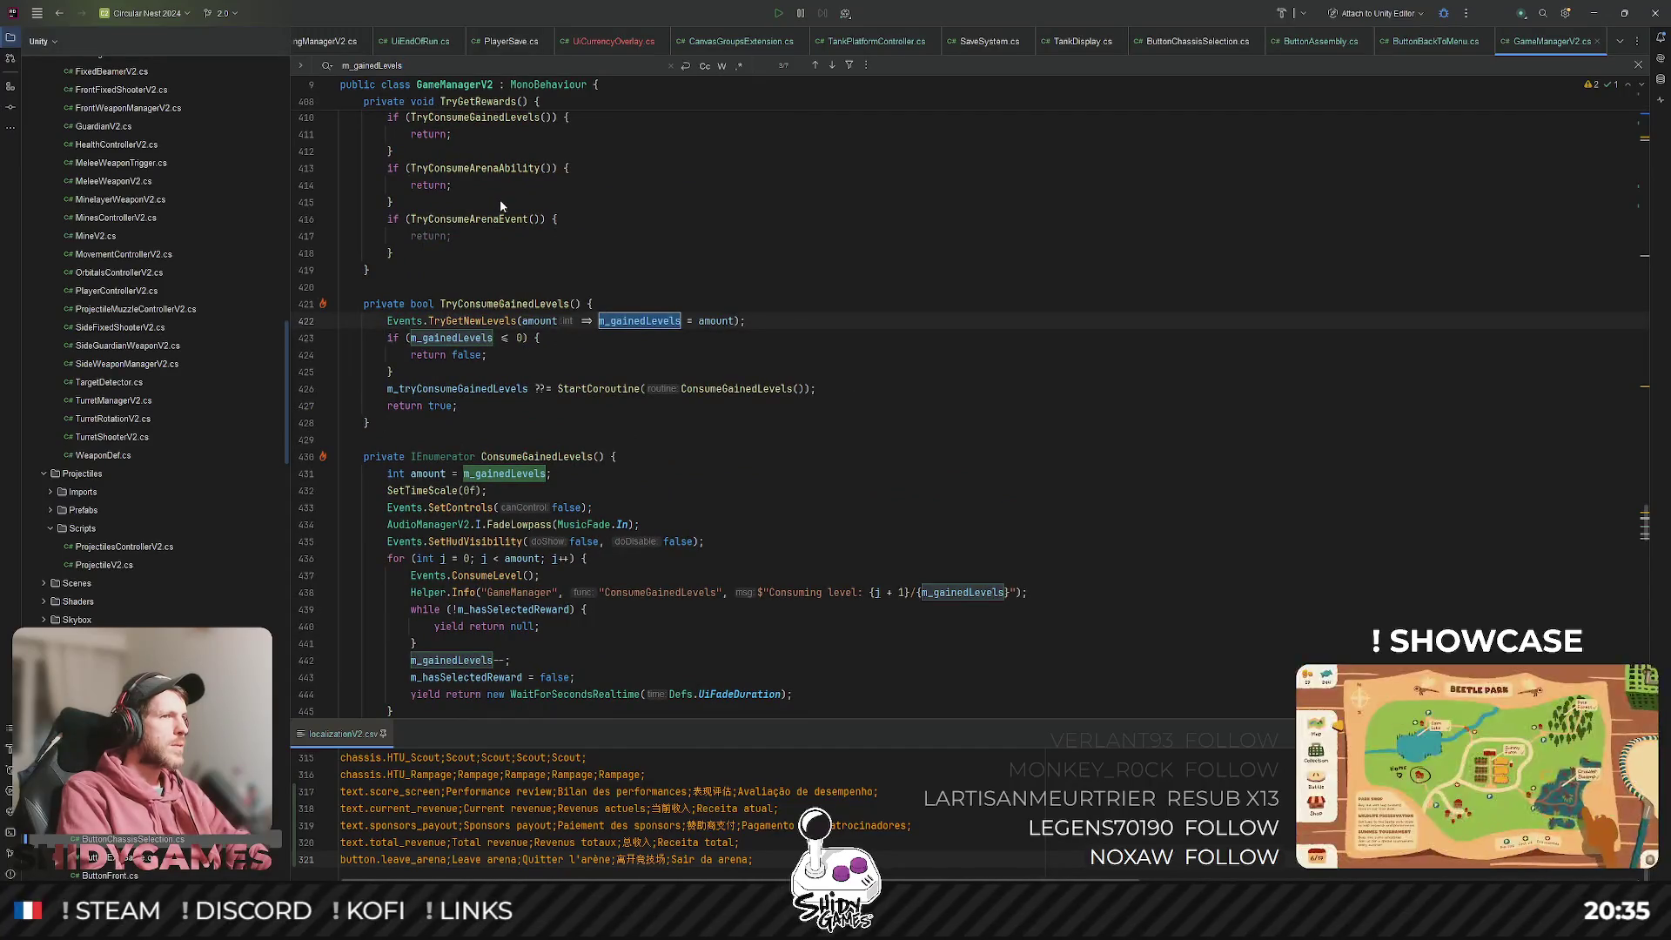
Navigate from TryConsumeGainedLevels up through TryGetRewards to its call in Update.
click(473, 288)
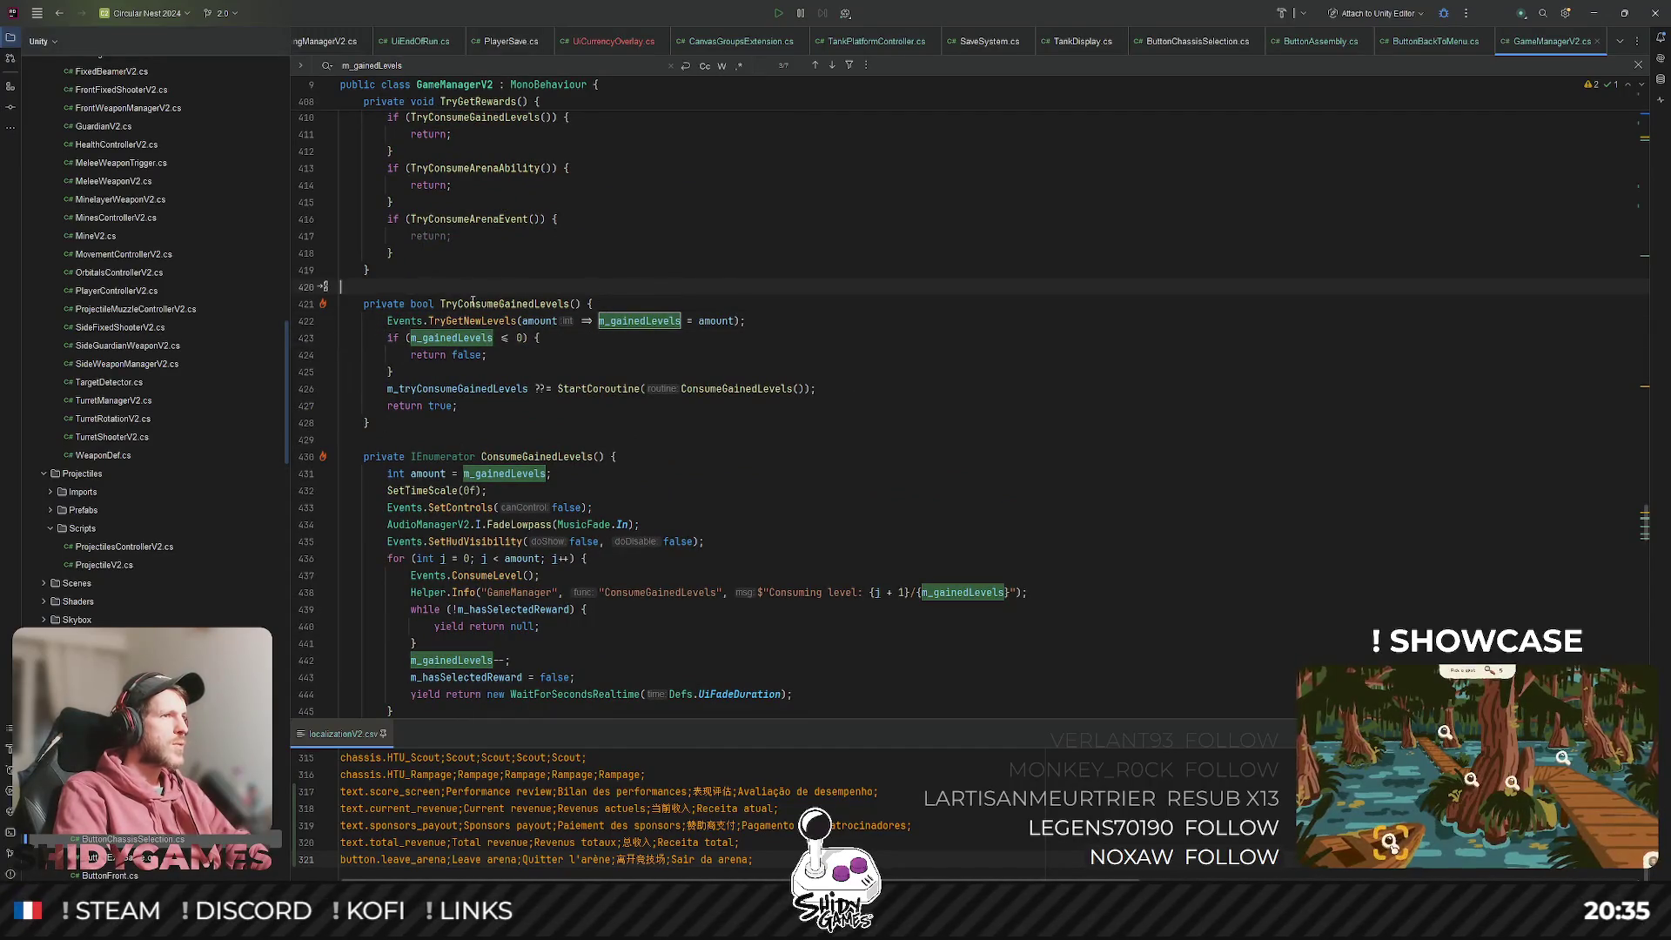
ctrl+click(473, 303)
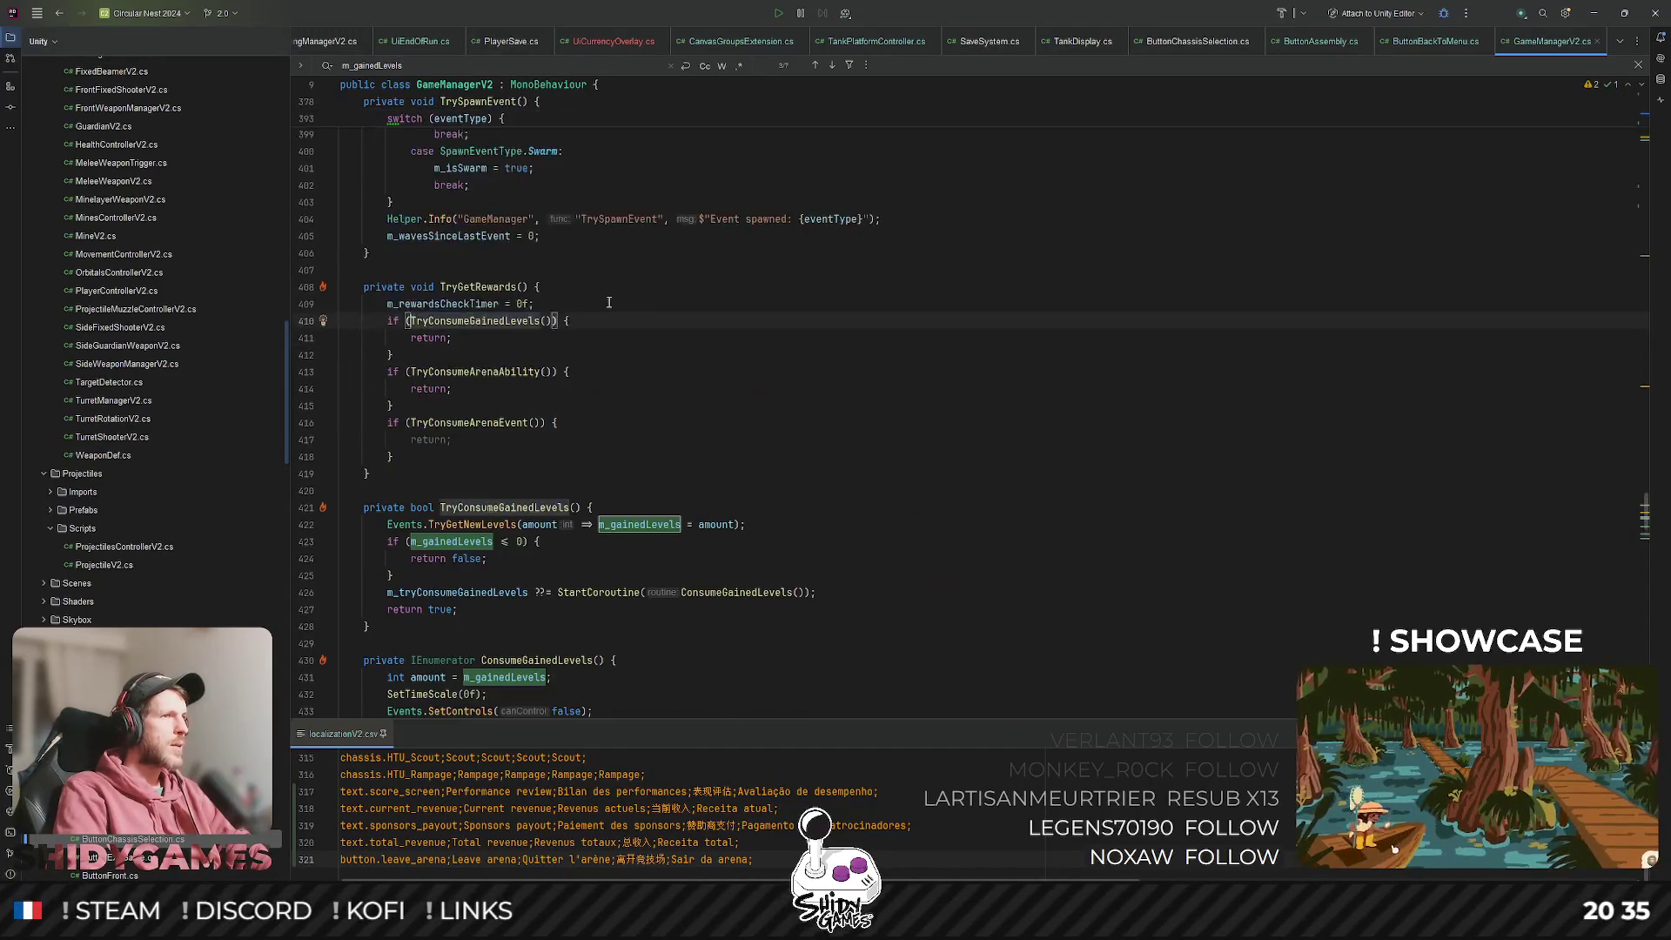
ctrl+click(477, 286)
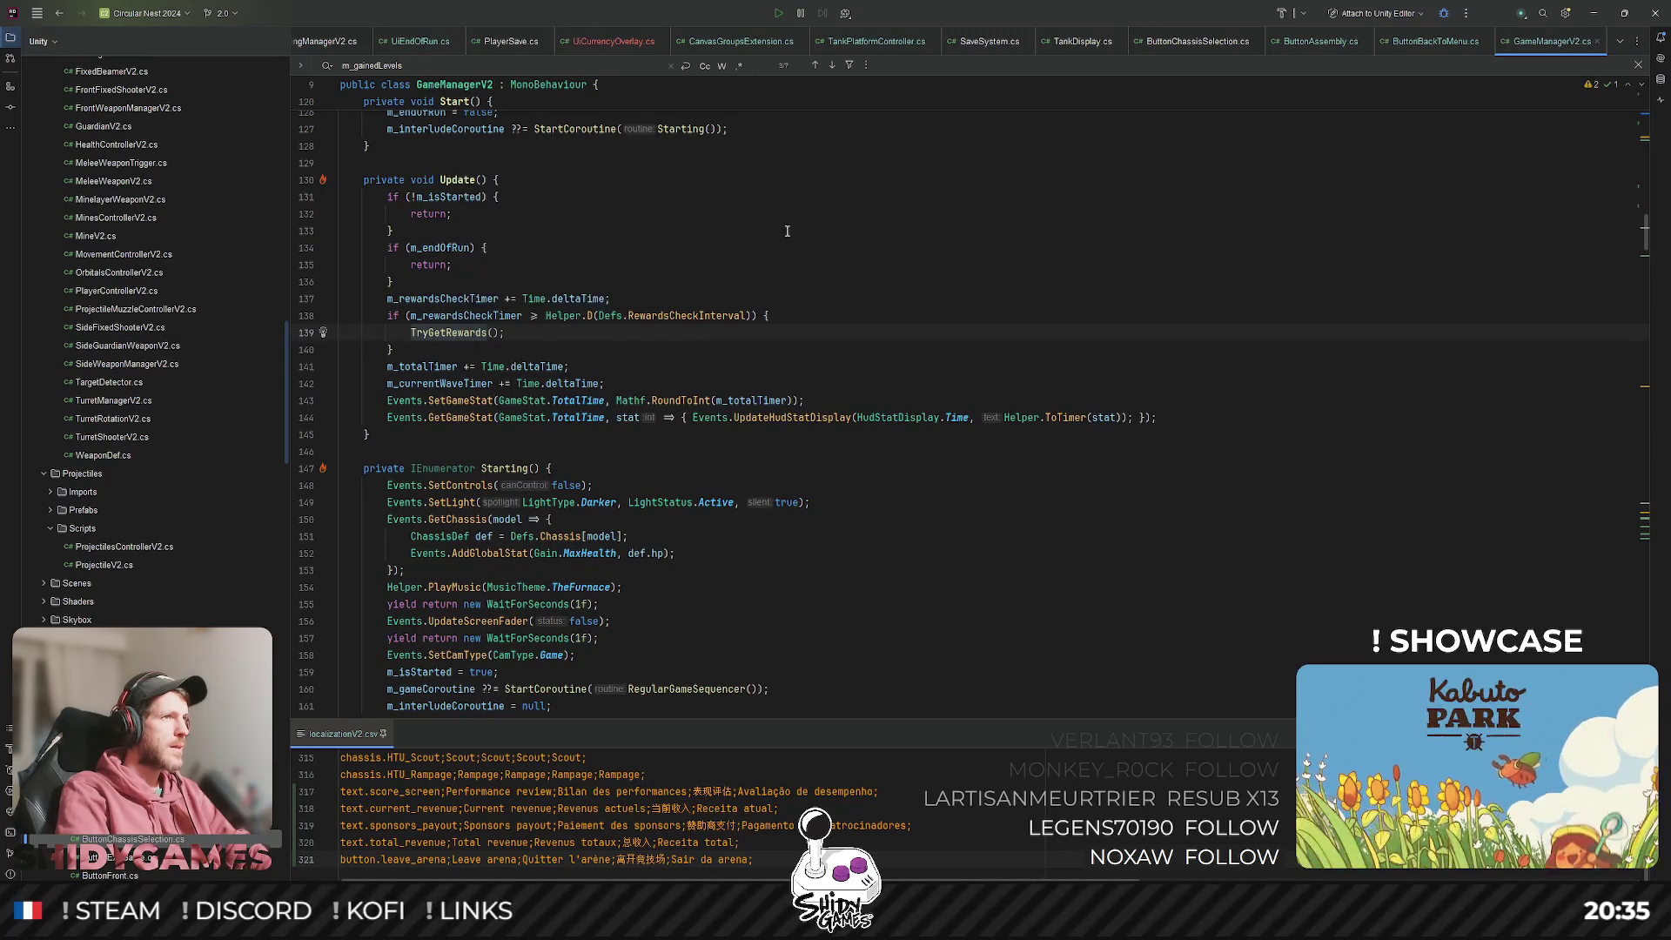
Replace Time.deltaTime with Time.unscaledDeltaTime in the line 137 rewards timer, then hide Rider.
scroll(664, 342, up, 1)
click(468, 366)
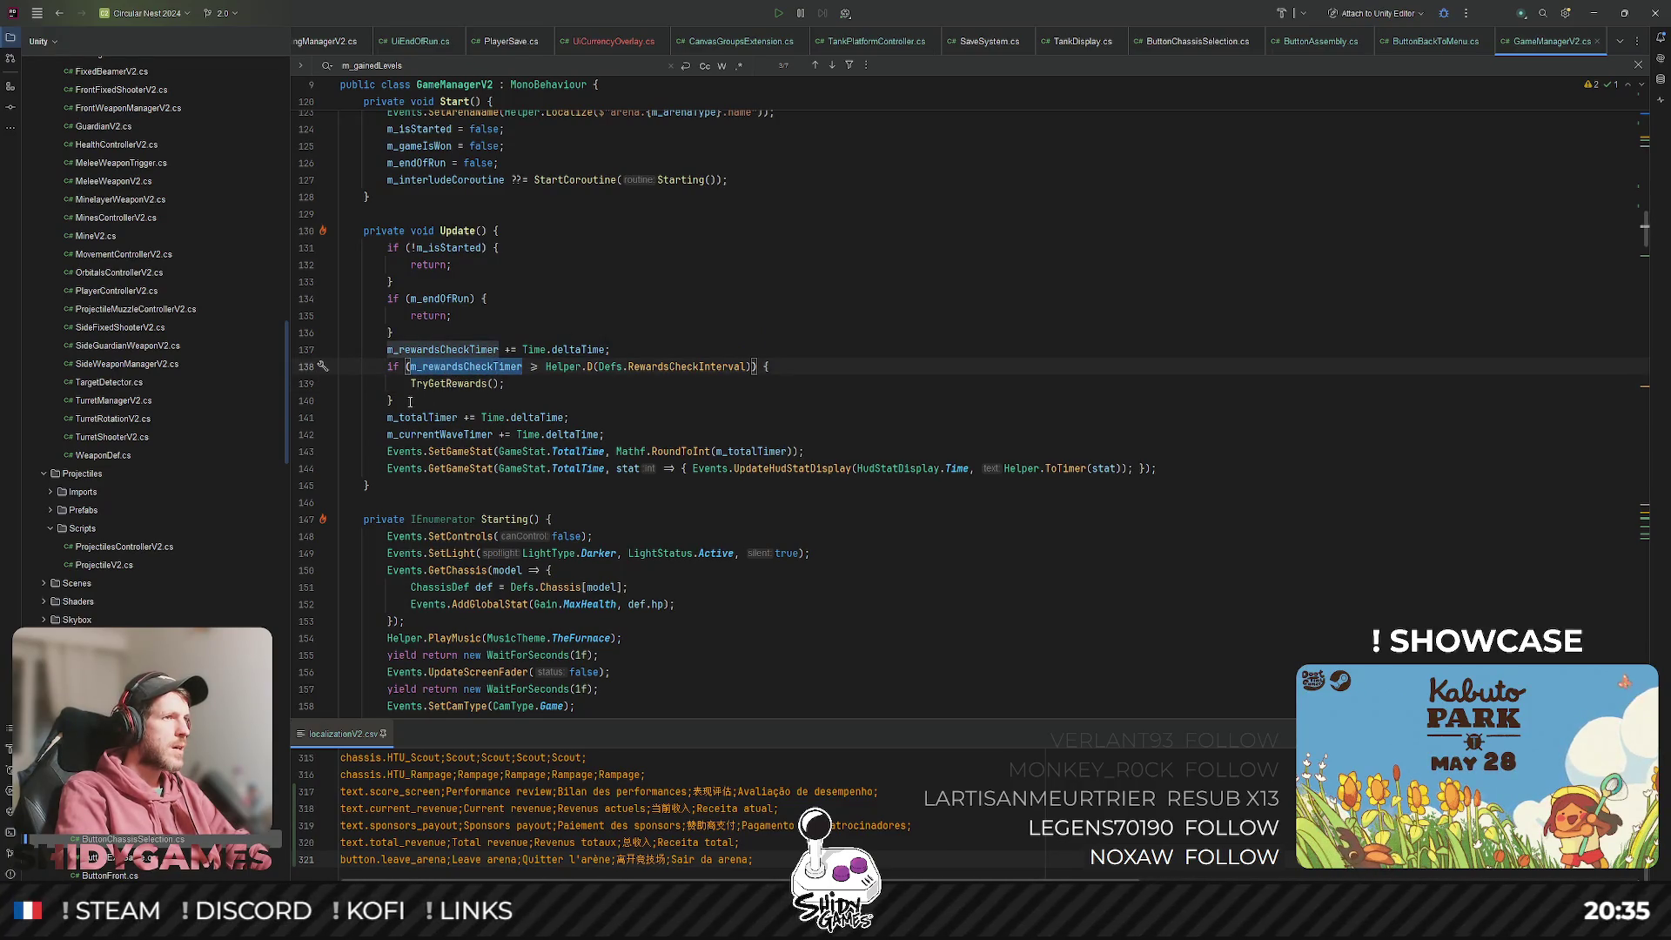
double_click(576, 349)
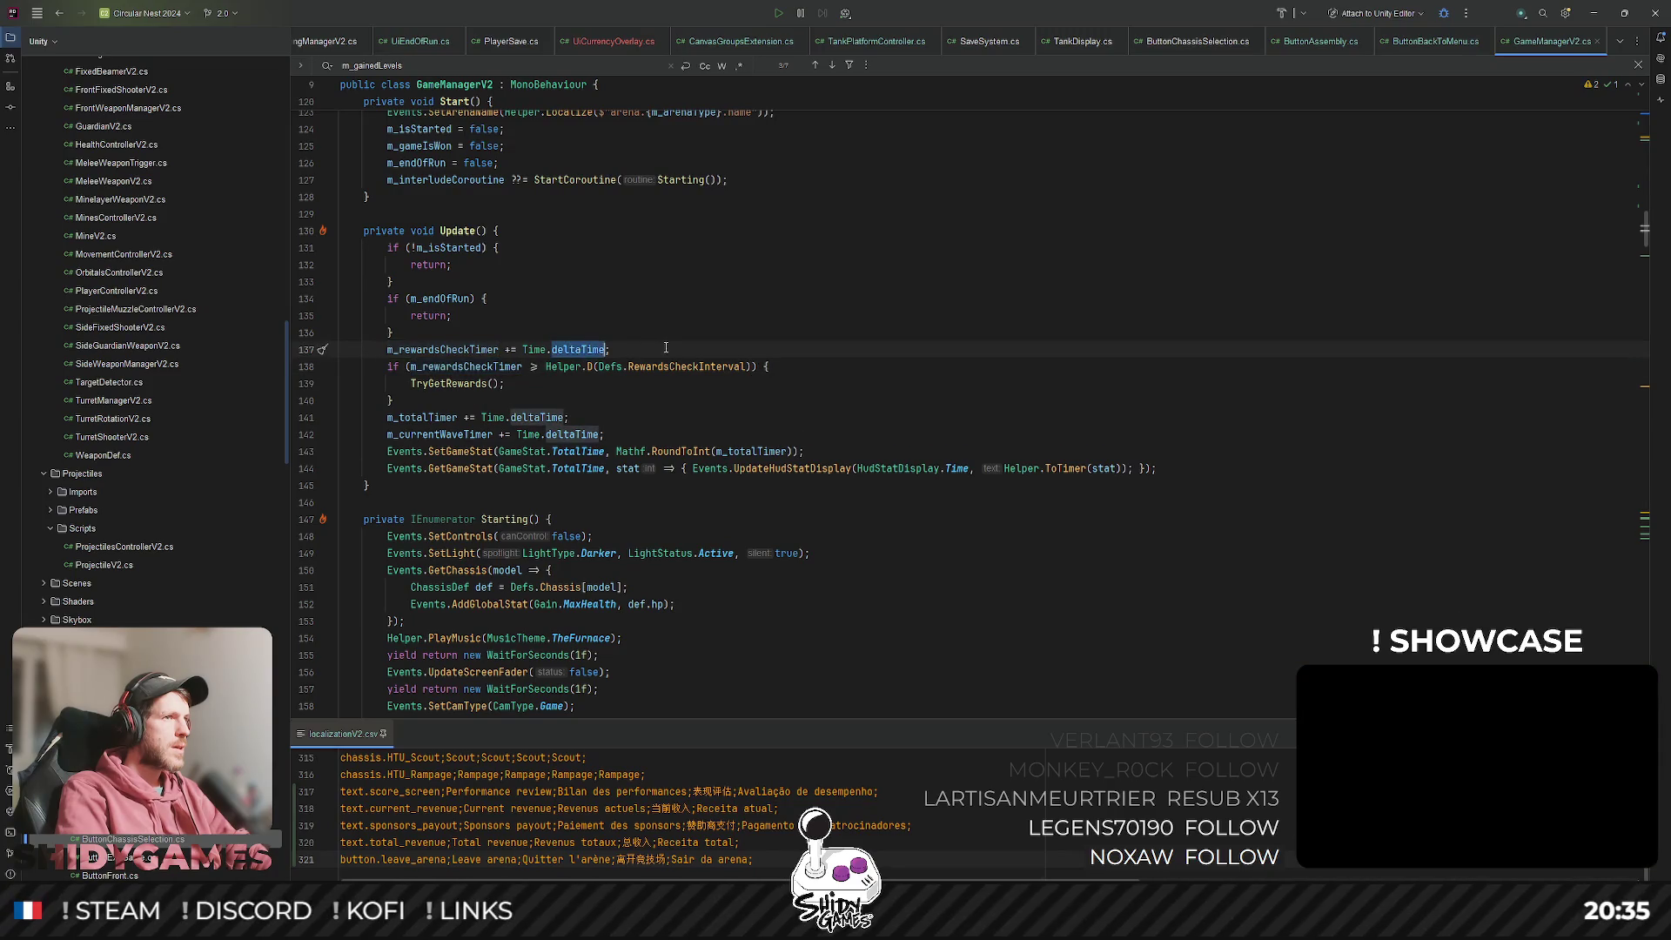
text(unsc)
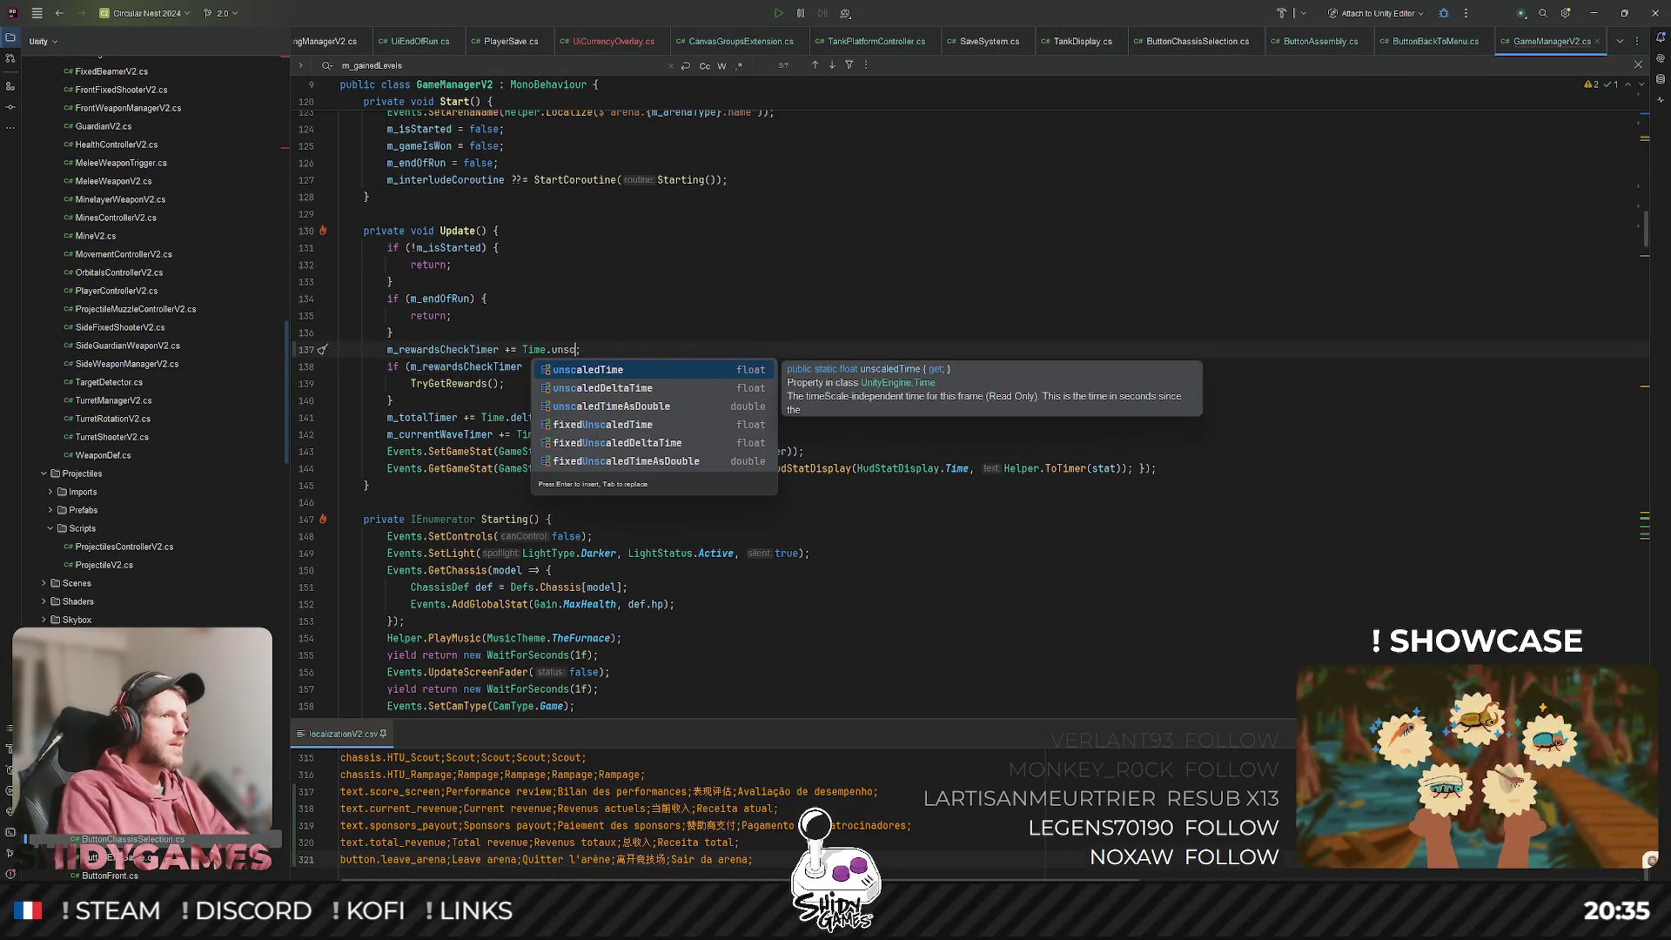
key(Down)
key(Return)
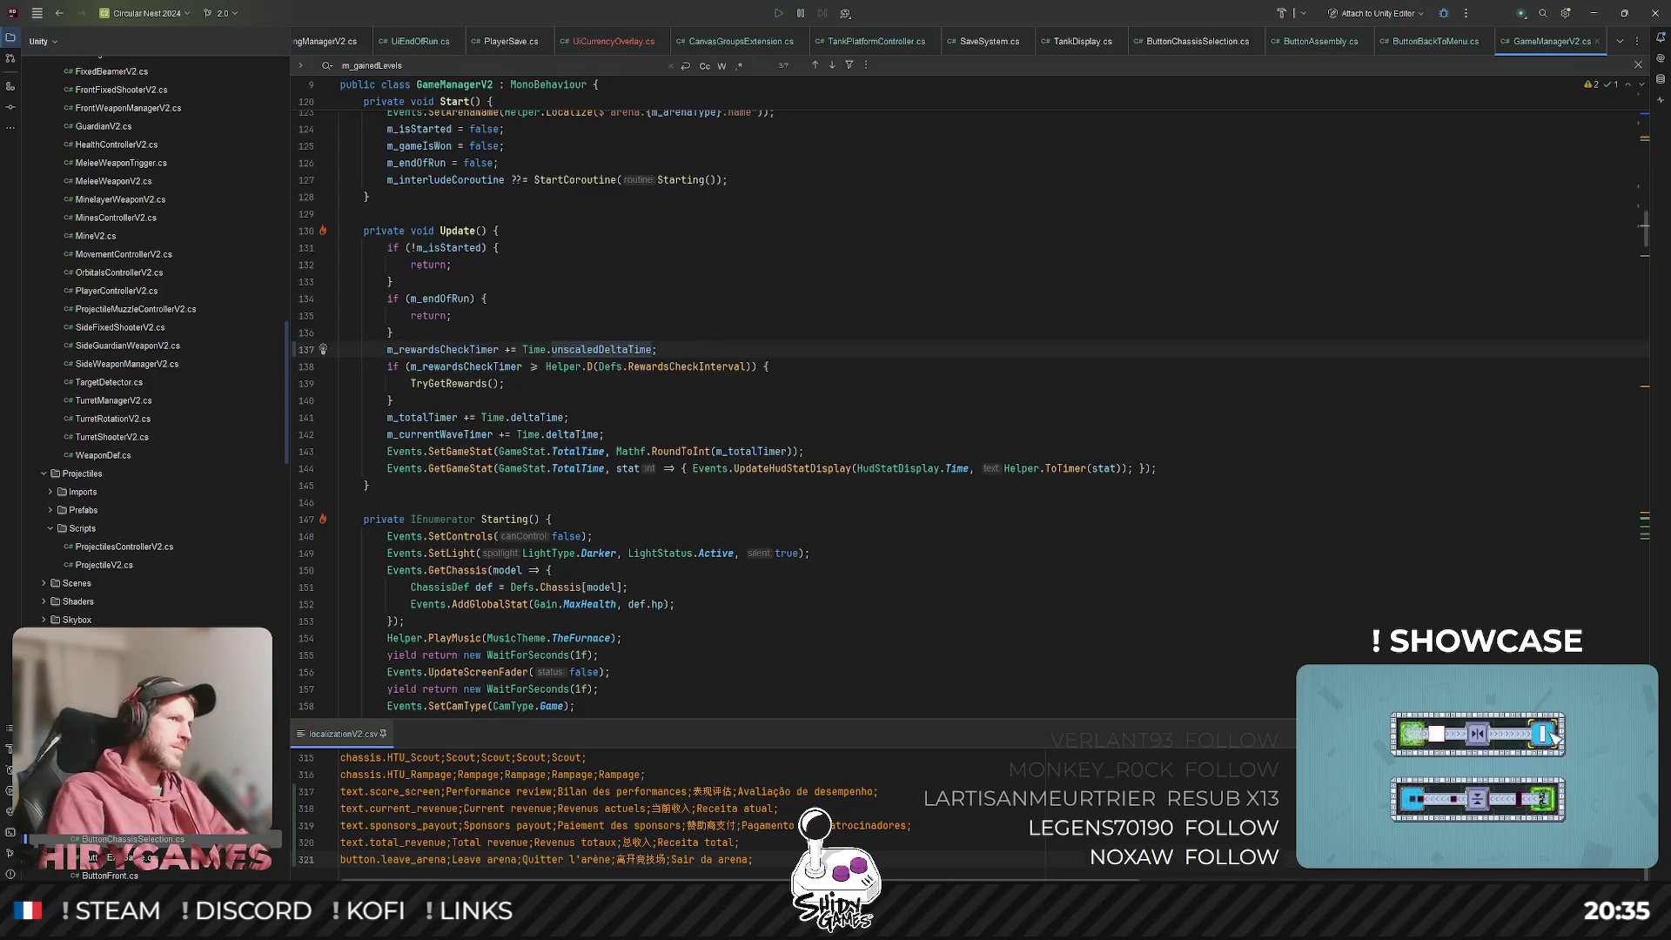
click(1594, 13)
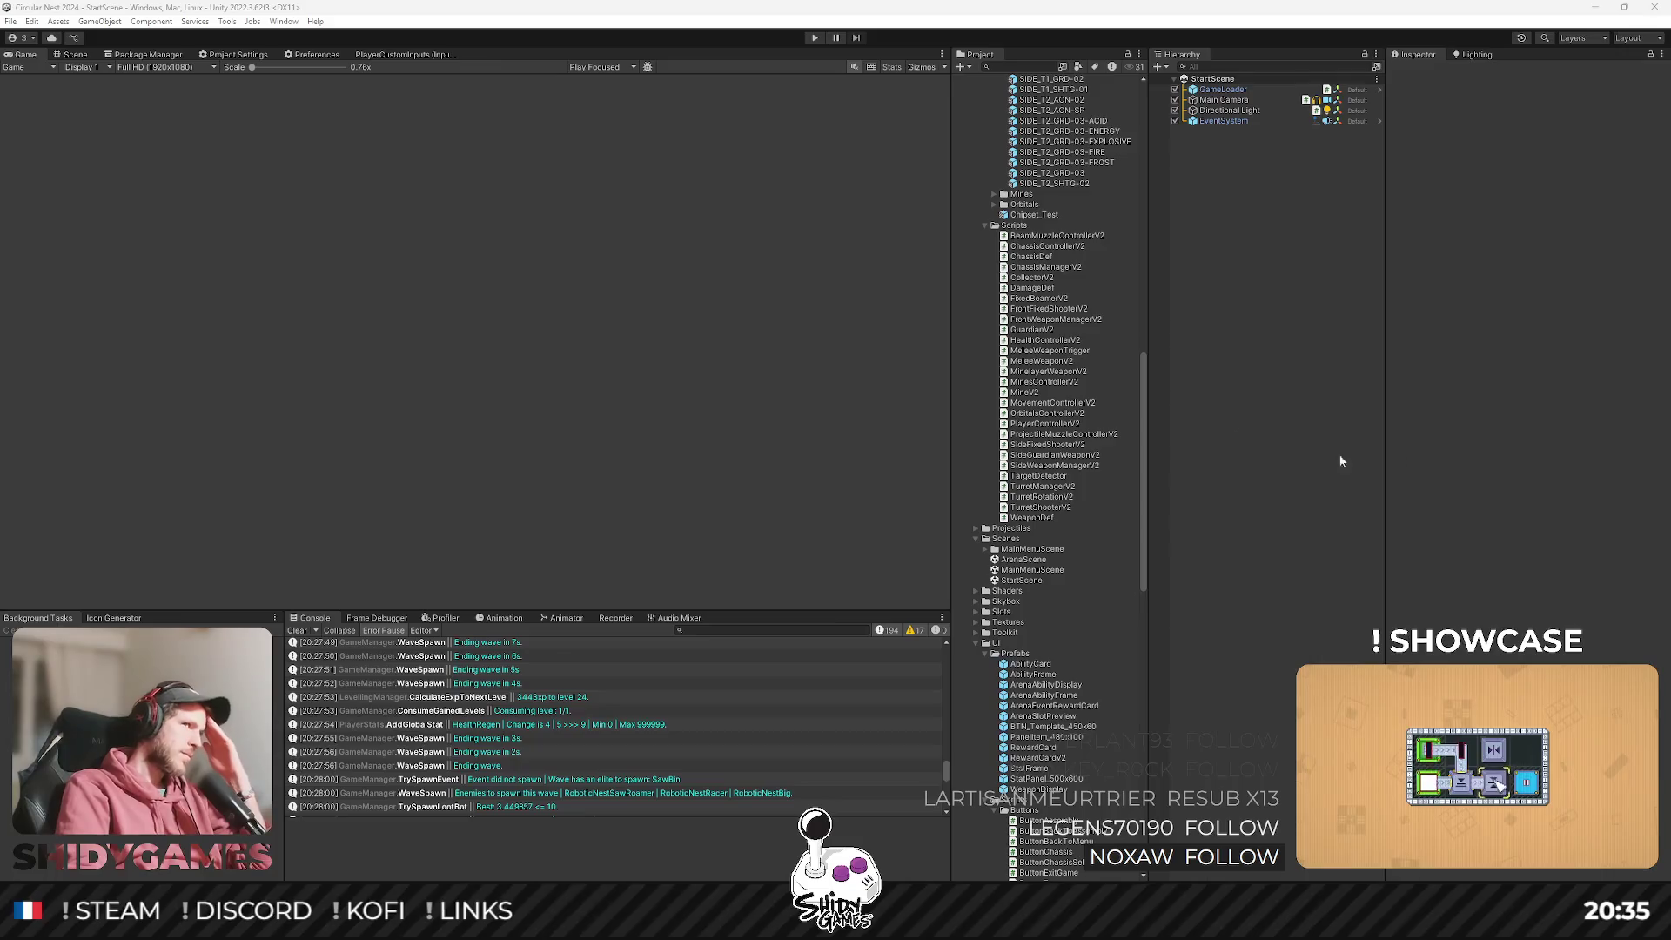
Start a run from the main menu and take Magazine Size at two level-ups.
click(814, 38)
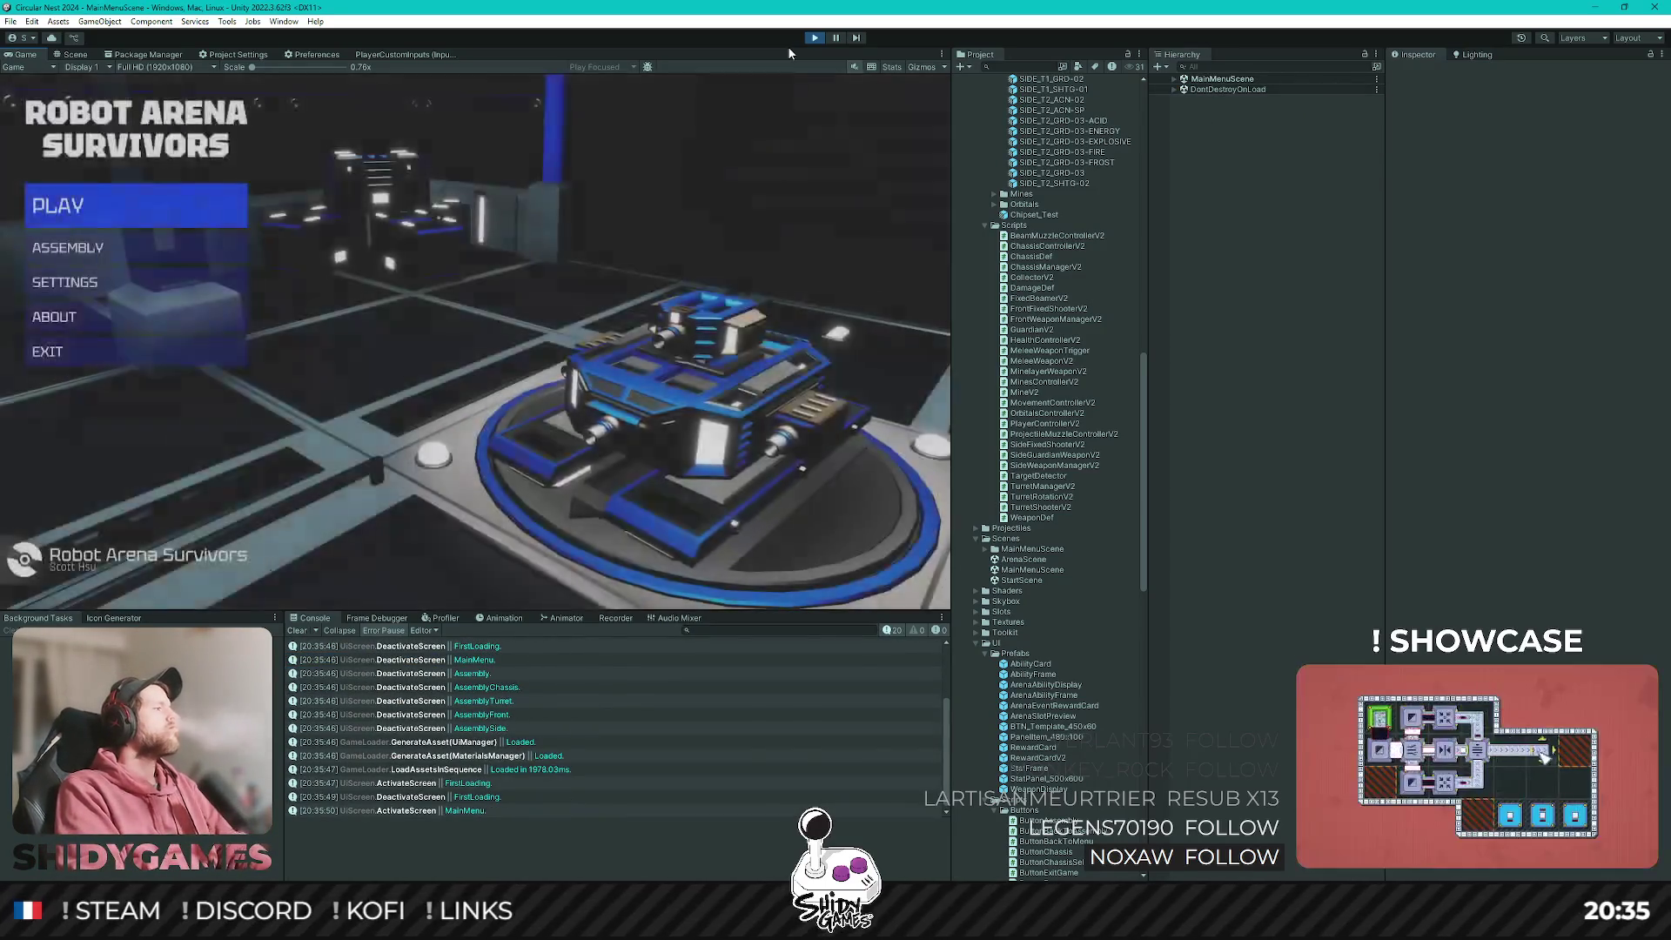
key(Return)
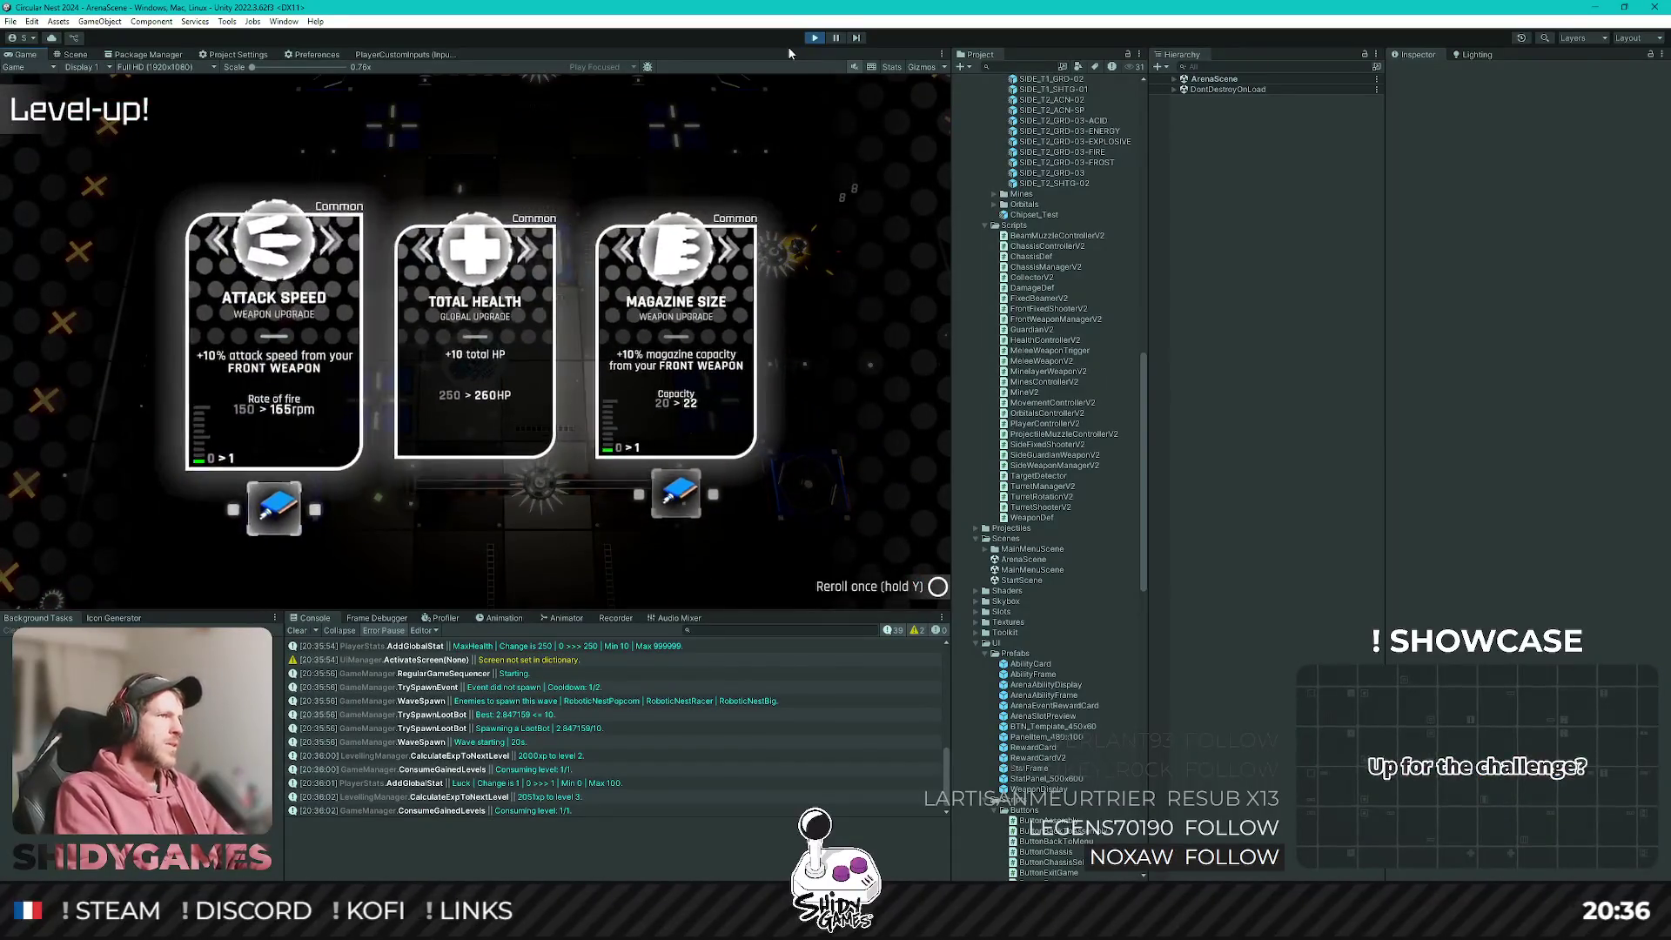
key(Right)
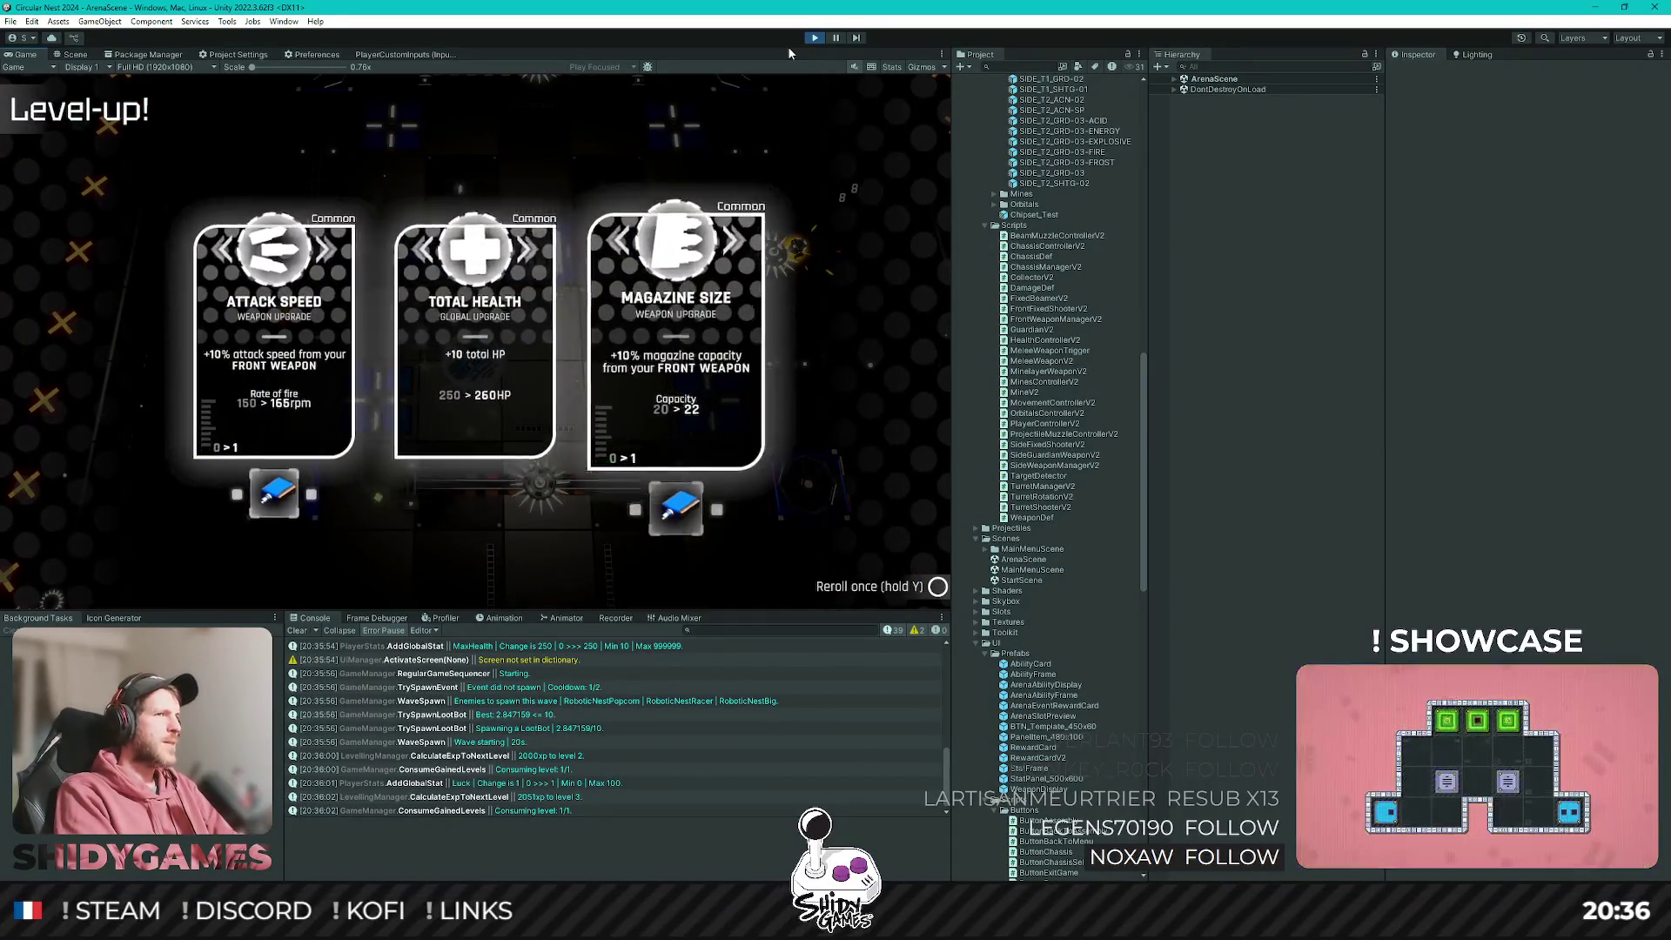
key(Right)
key(Return)
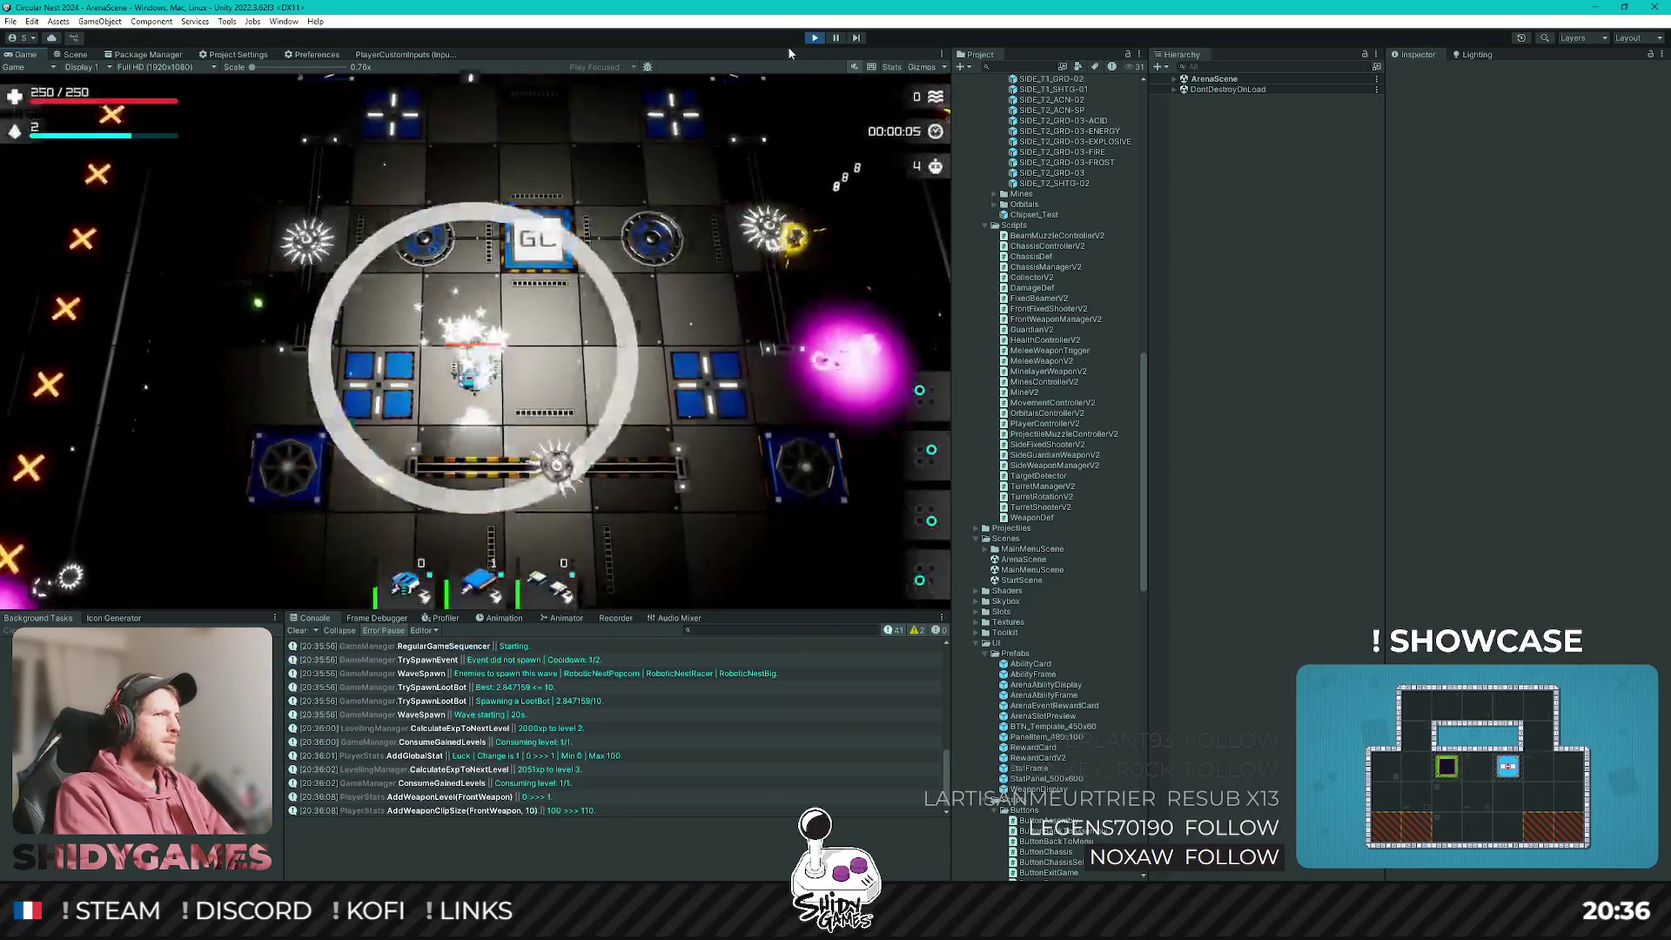
key(Return)
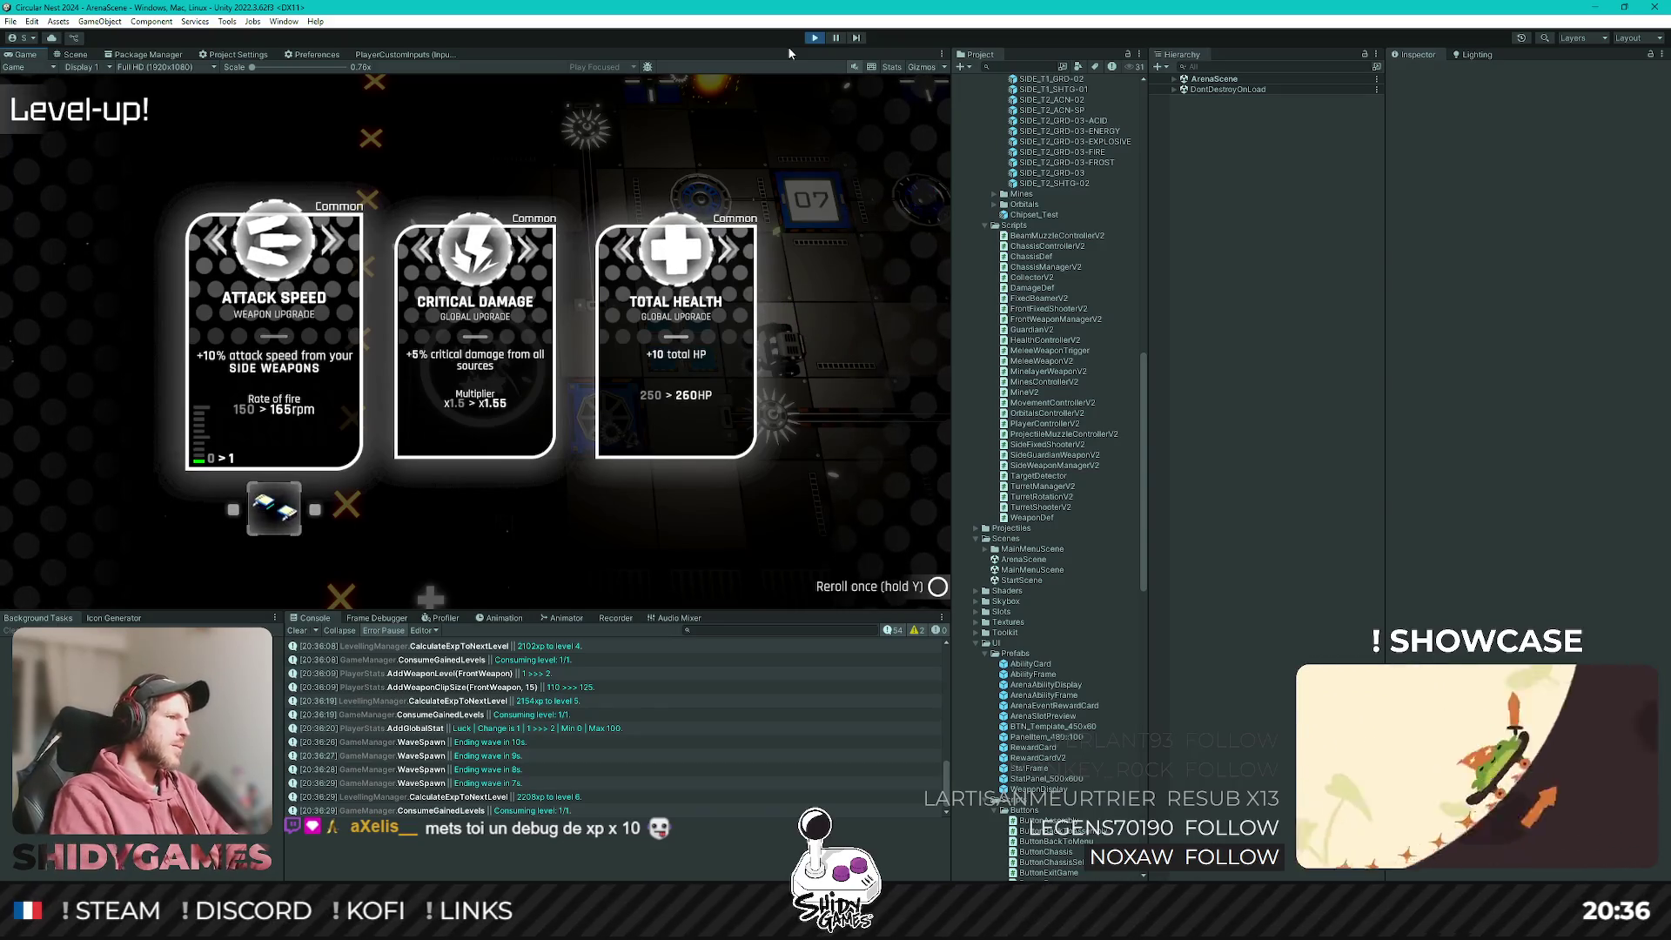
Stop the game at the next level-up and return to GameManagerV2.cs in Rider.
key(Right)
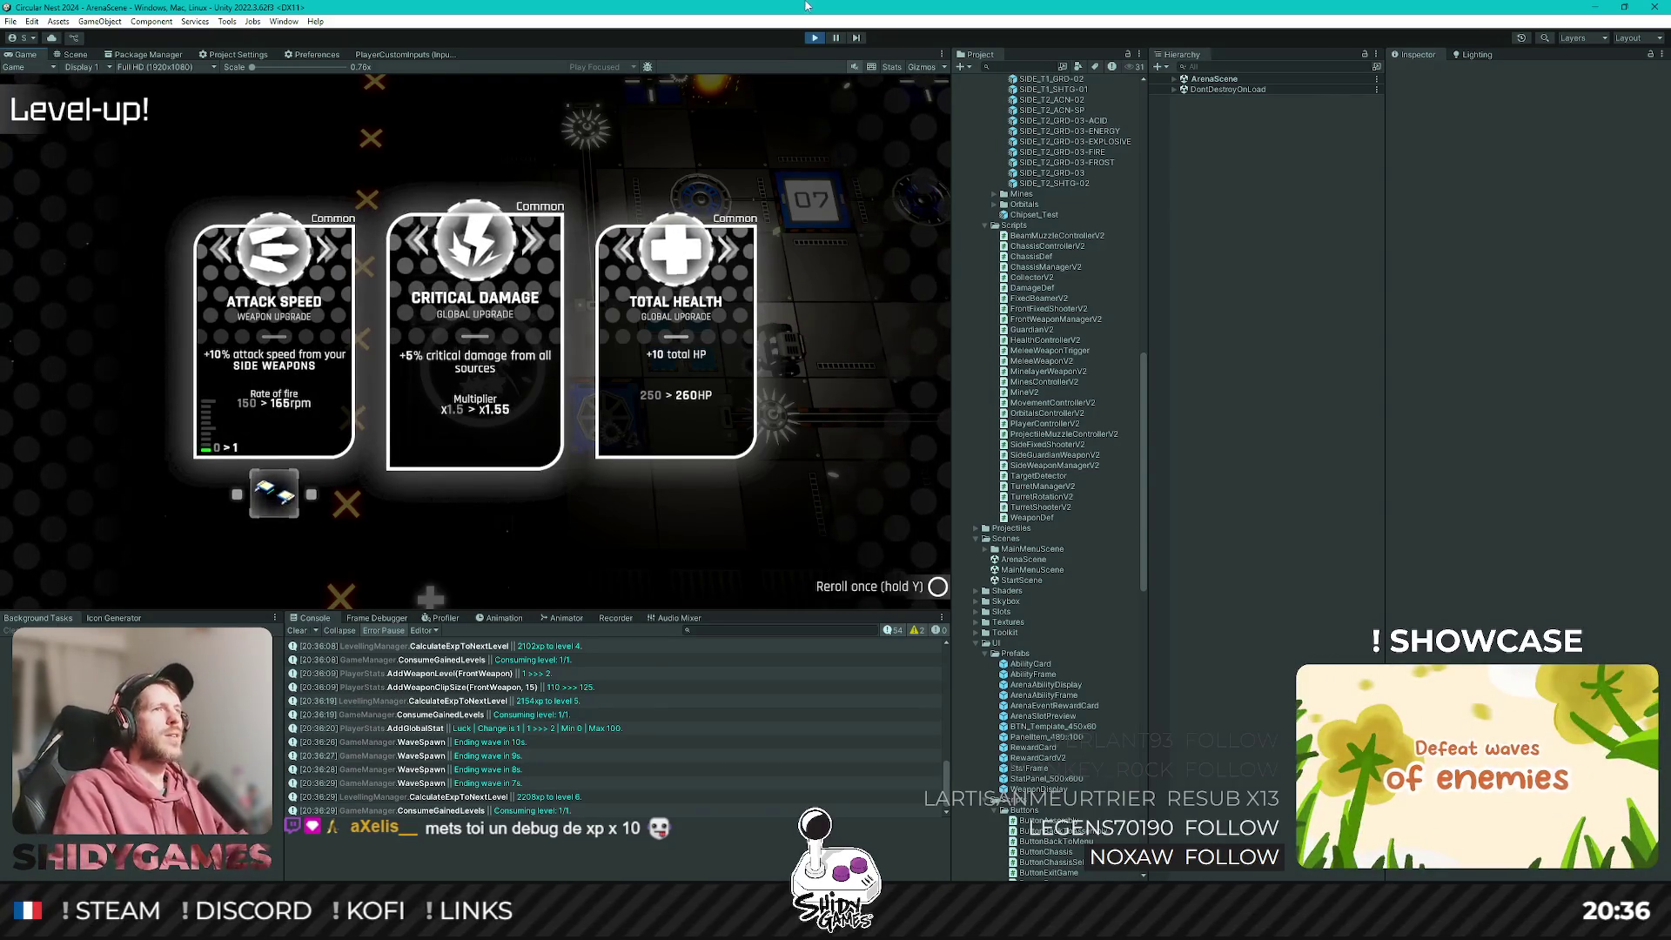
key(ctrl+p)
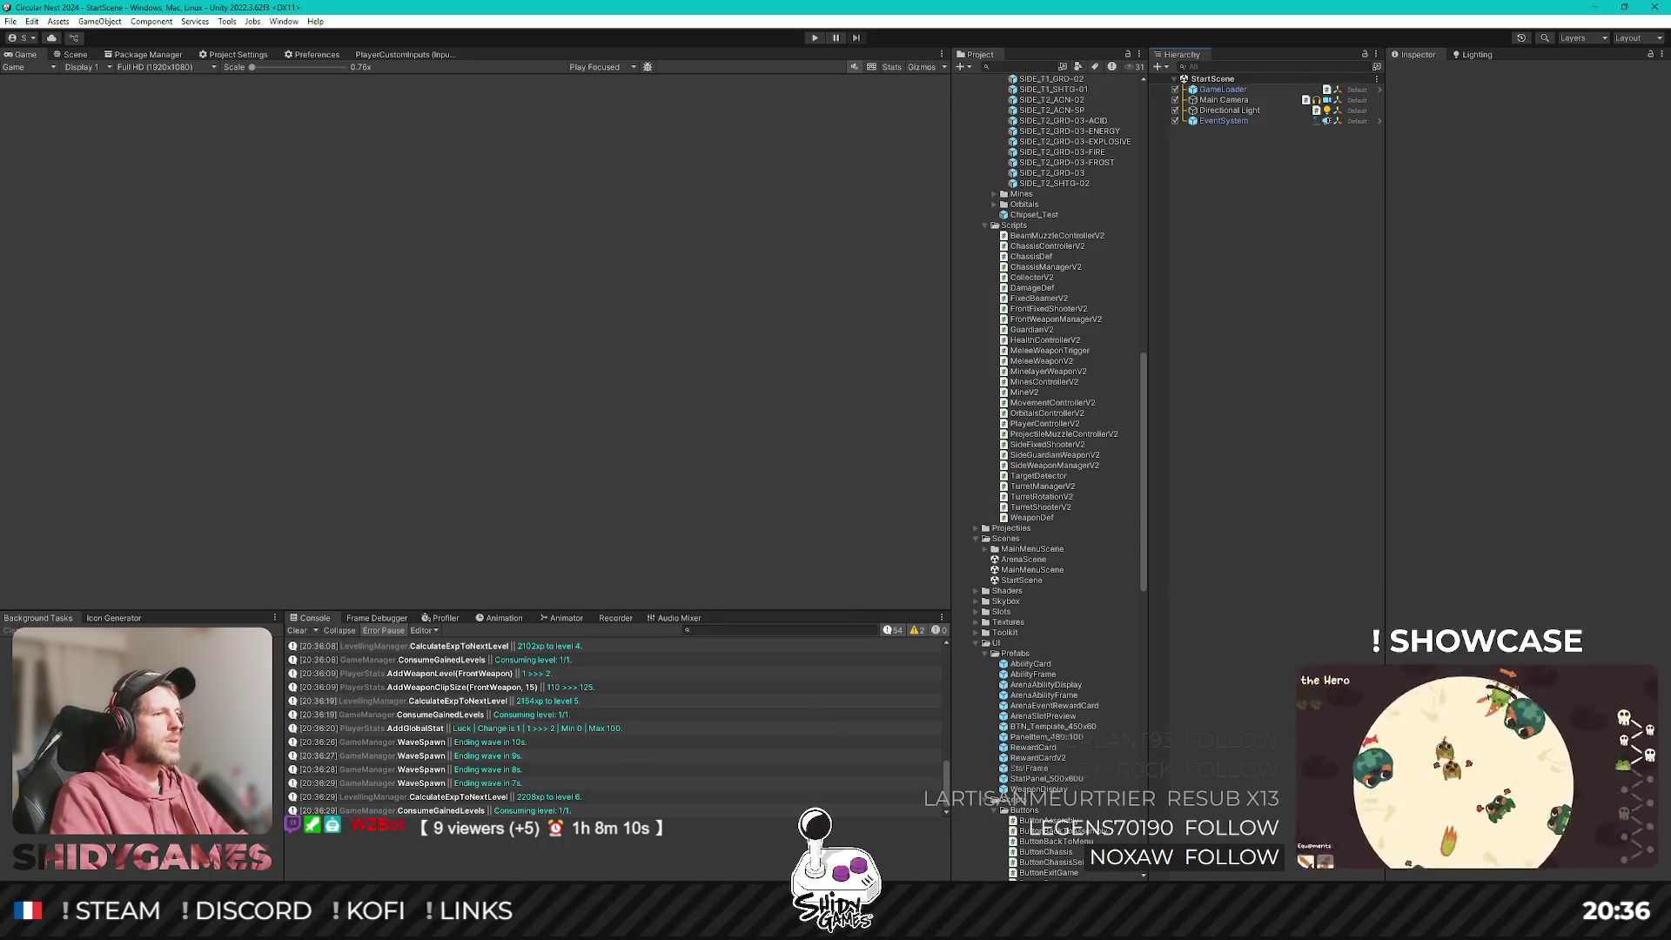
key(alt+Tab)
click(840, 419)
click(857, 362)
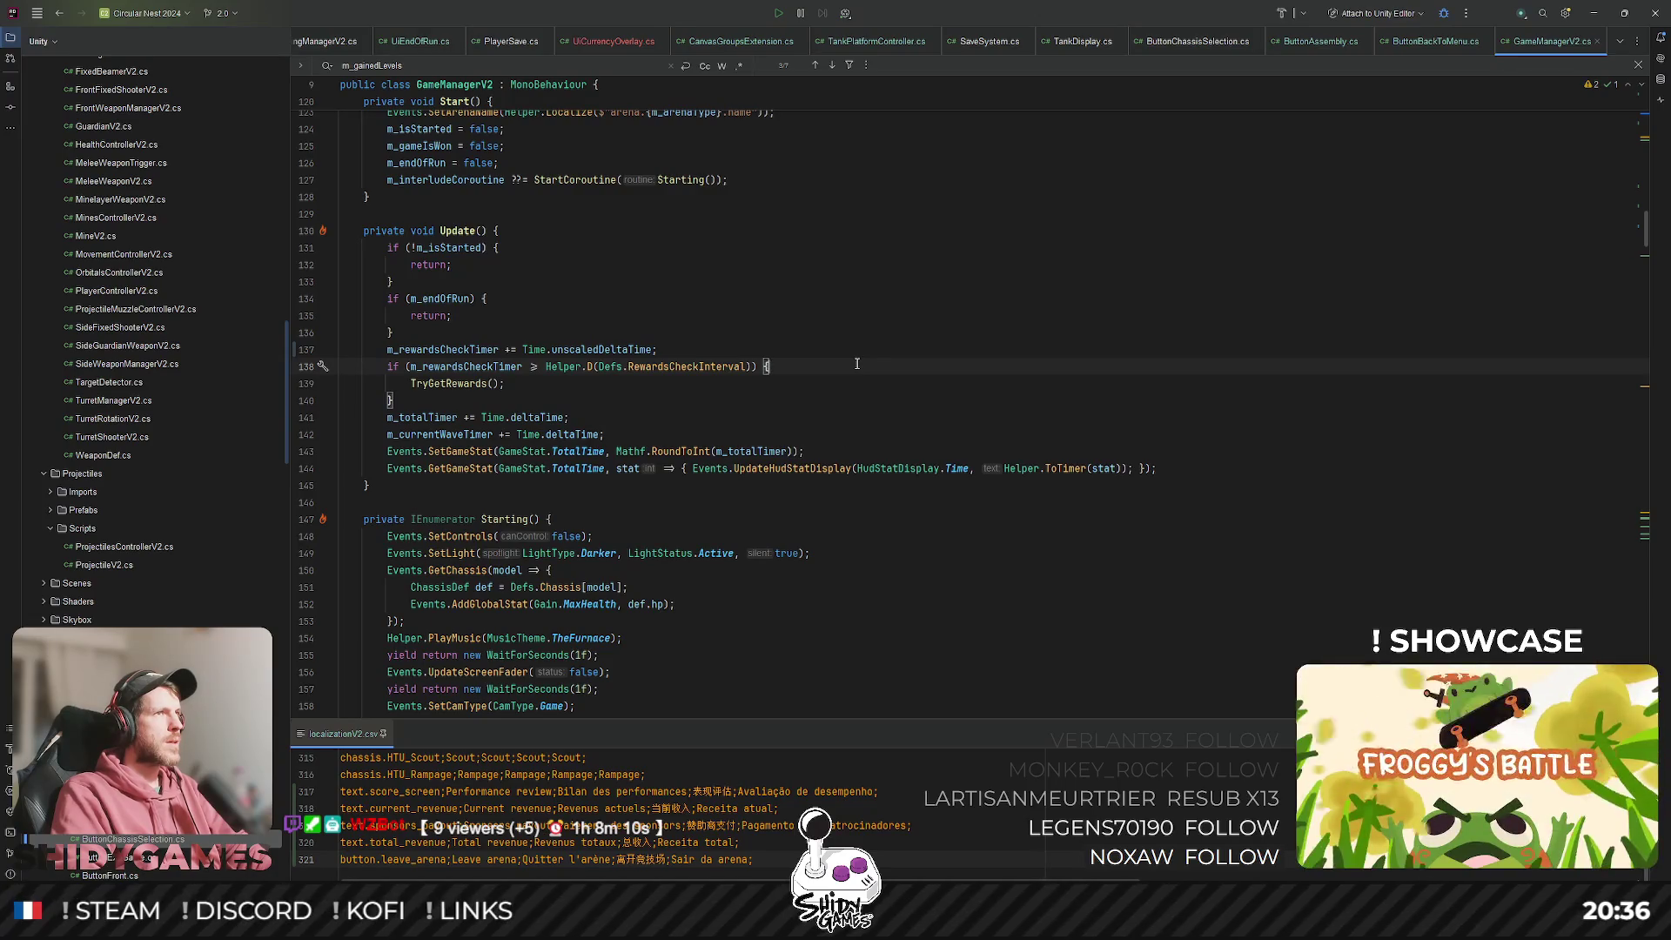
Open Defs.cs and search it for 'experience' to reach the Experience constants.
click(873, 346)
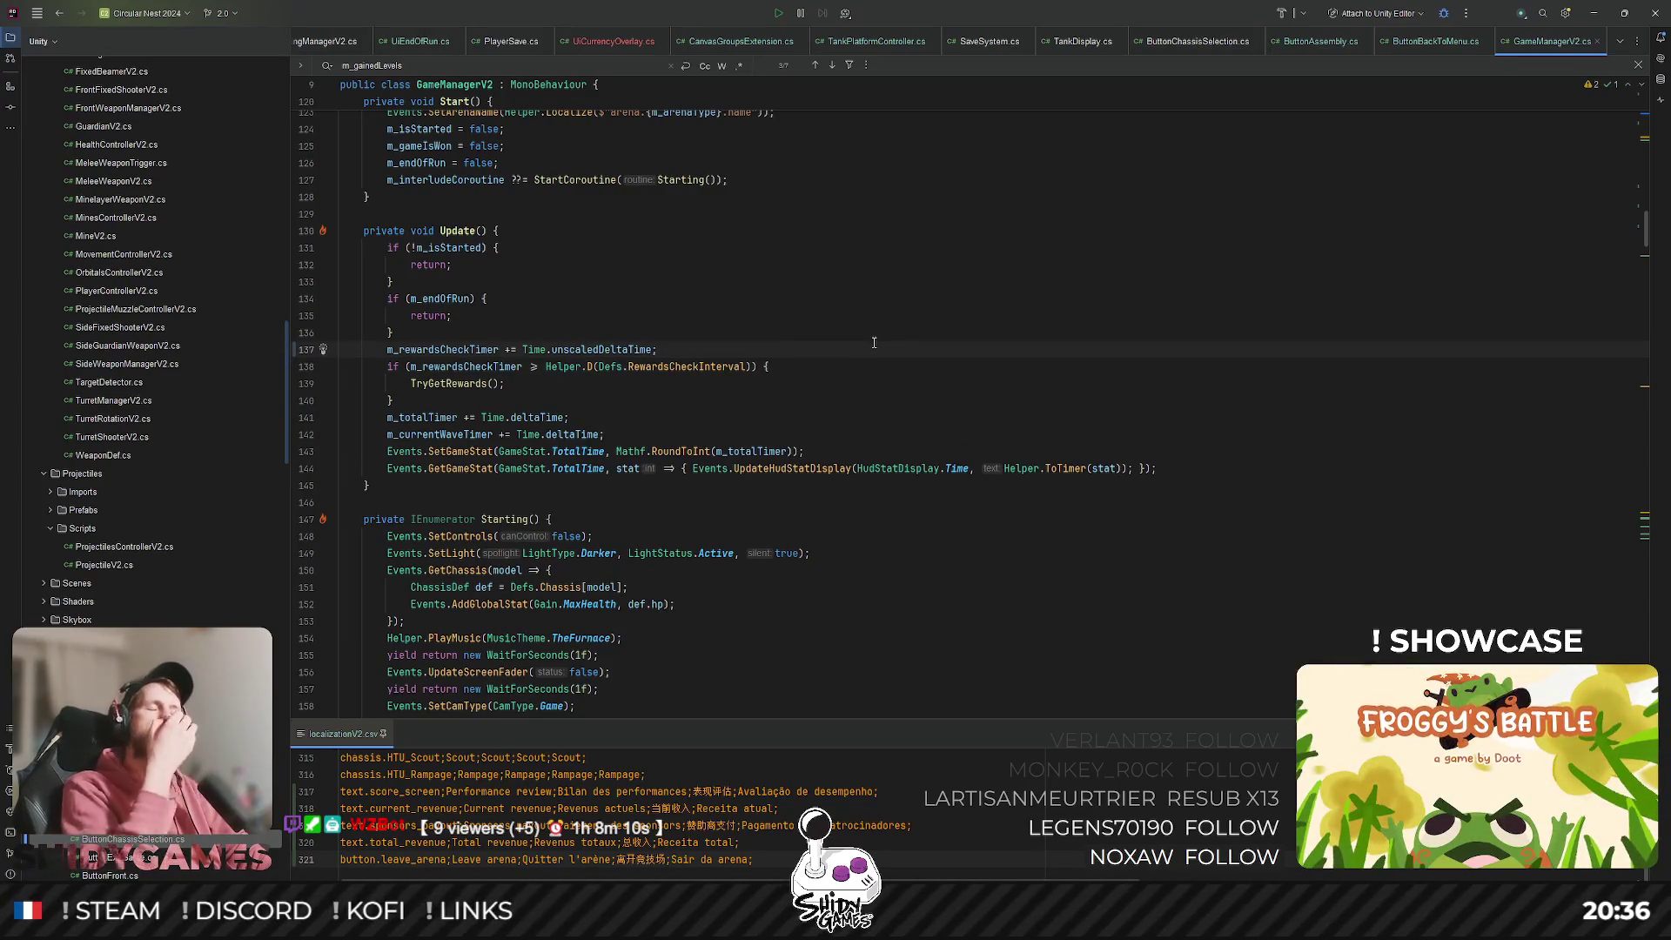
key(ctrl+shift+n)
text(de)
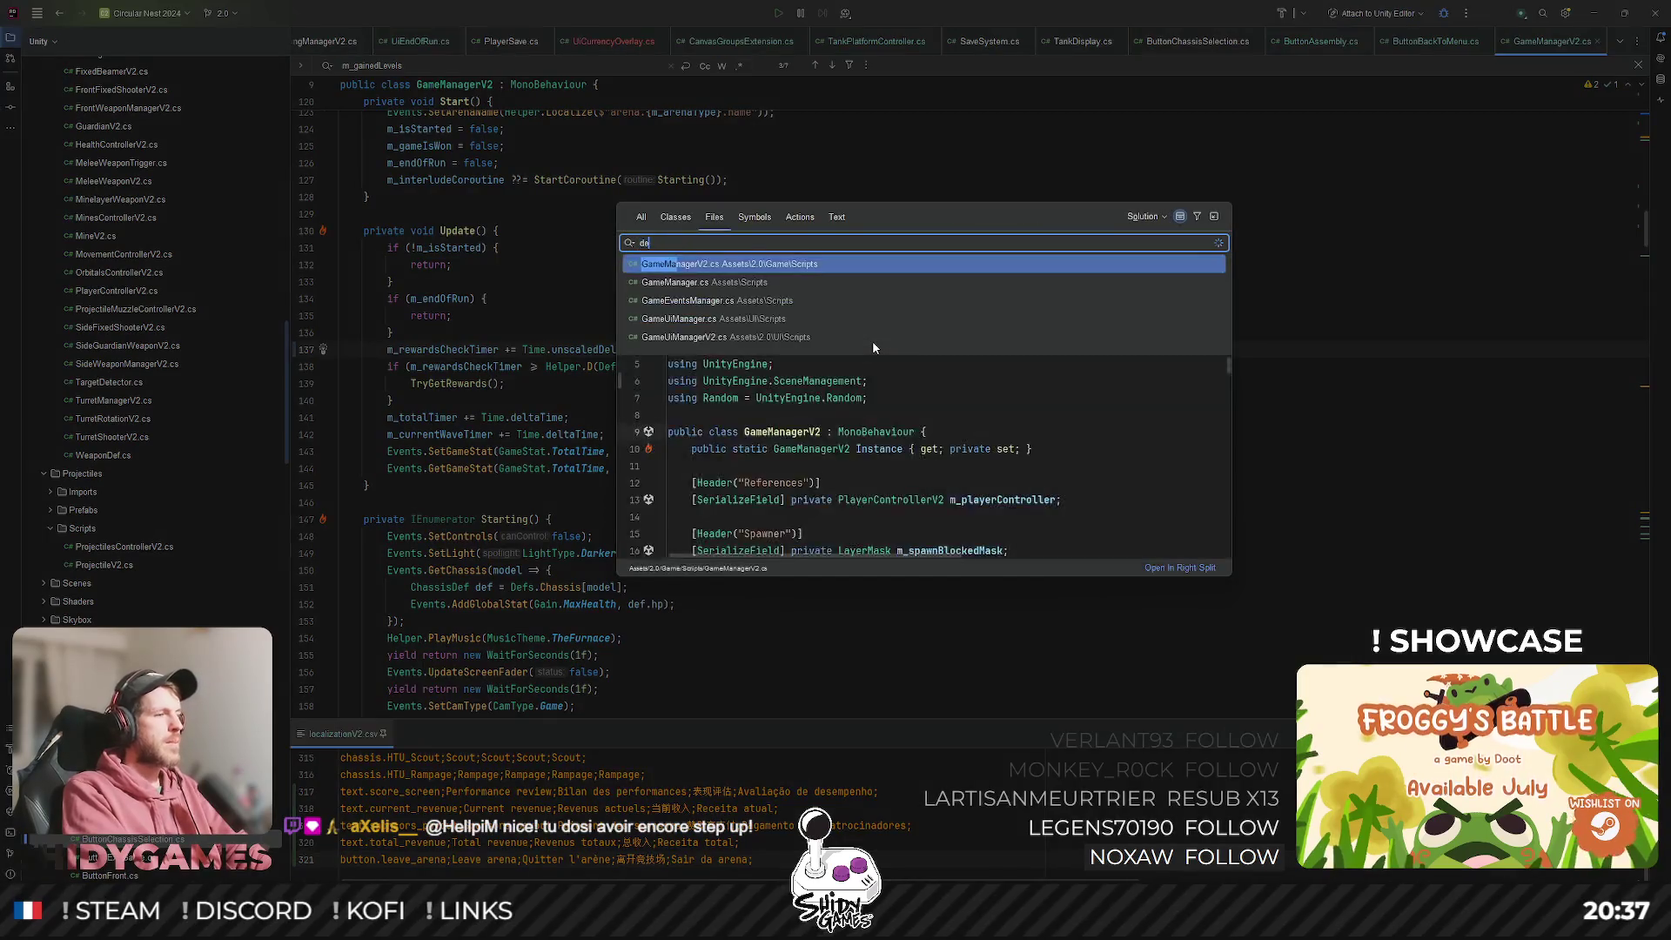
text(fs)
key(Return)
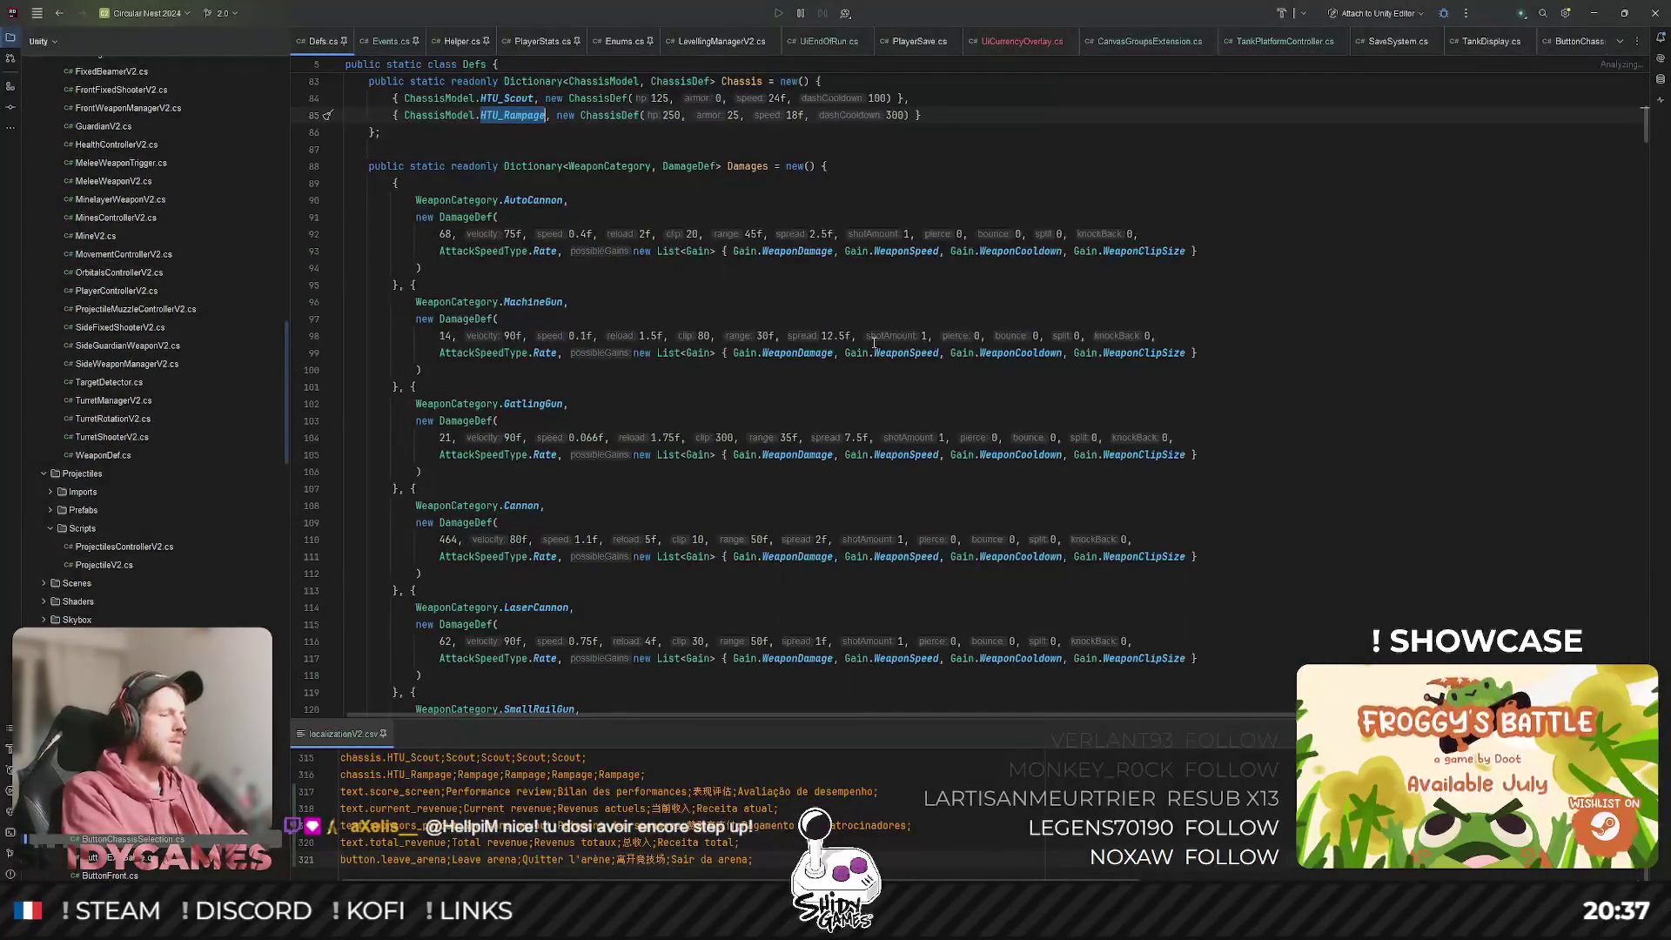
key(ctrl+f)
text(experience)
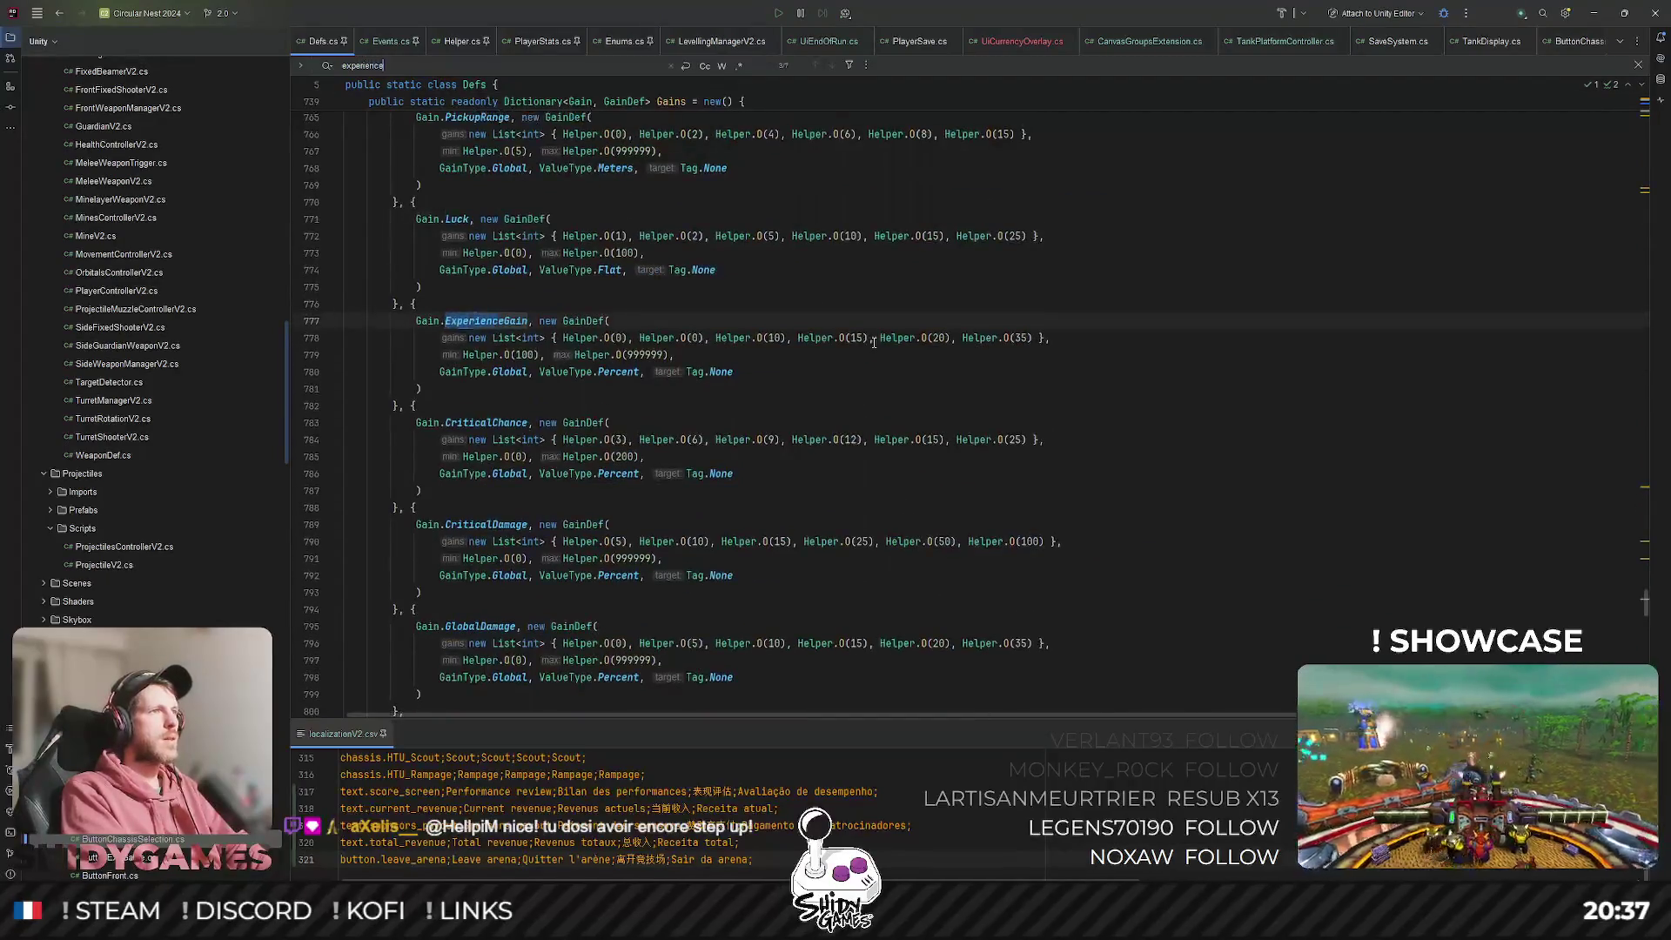
key(Return)
key(Return)
key(Return)
key(Return)
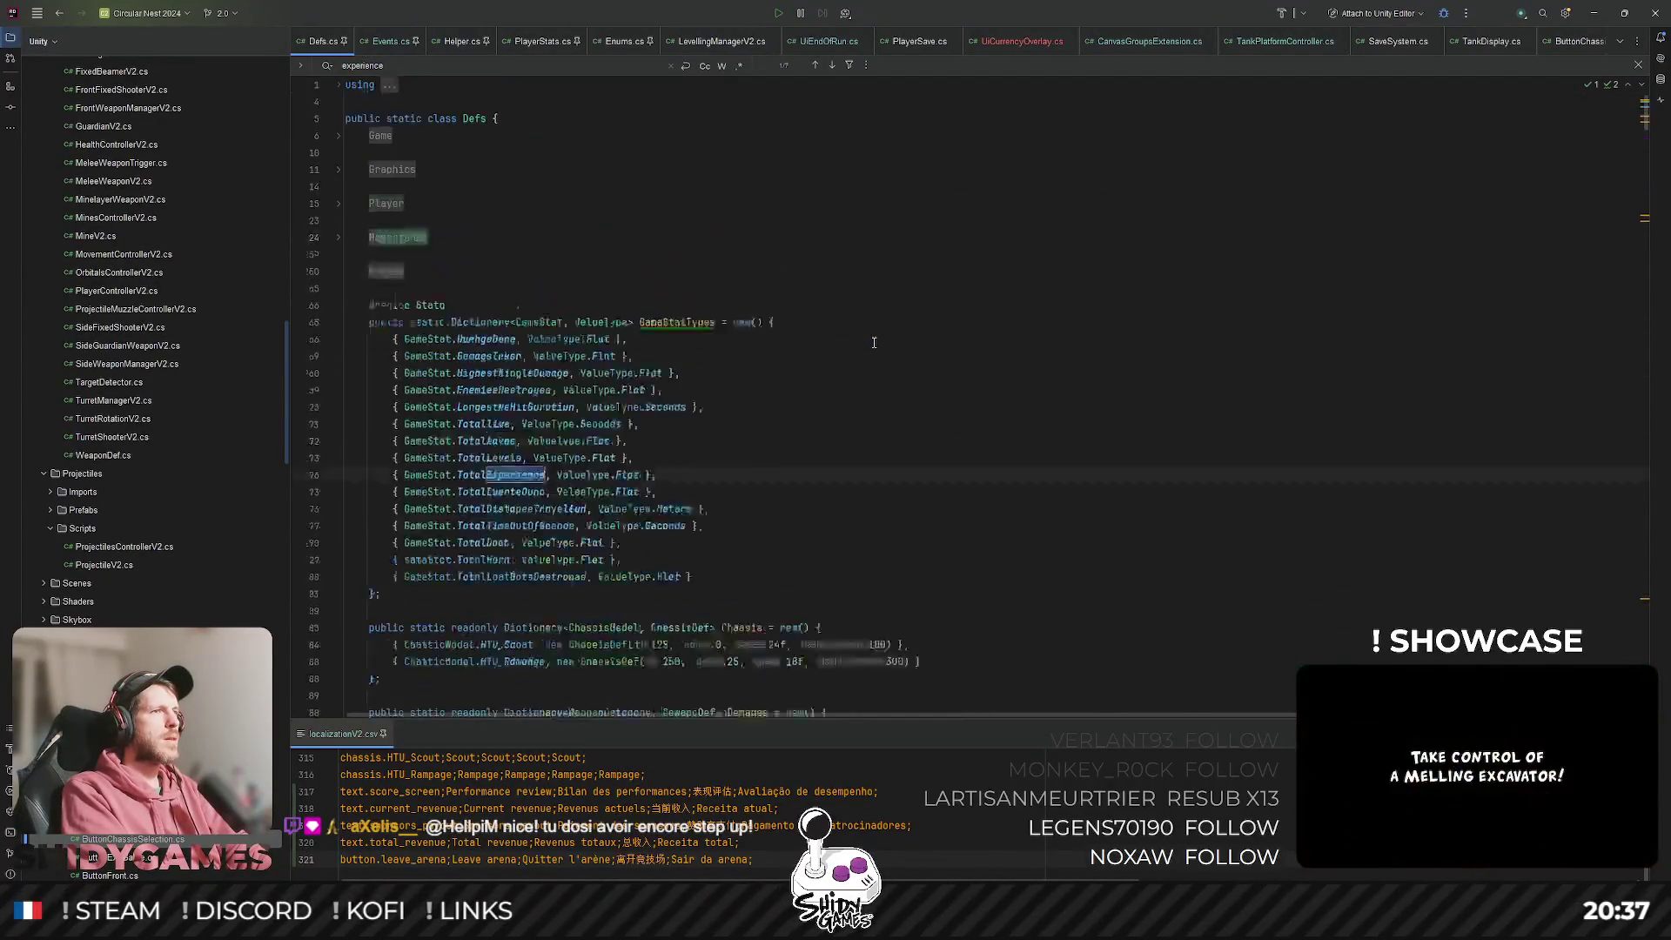
key(Return)
key(Return)
key(Return)
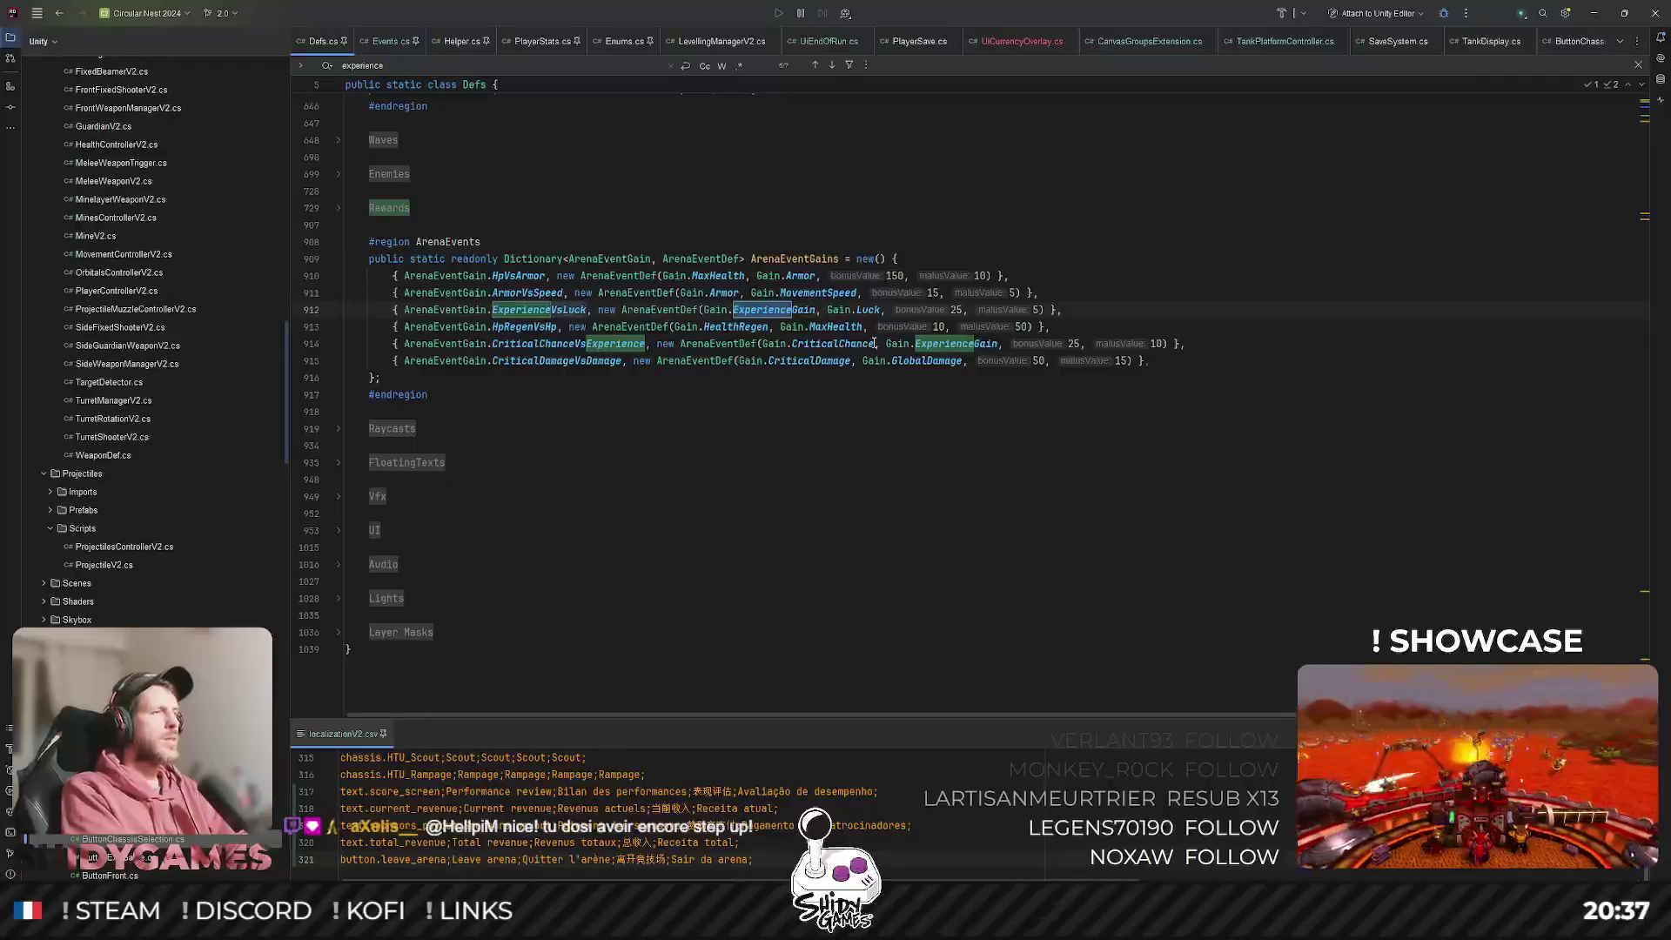
key(Return)
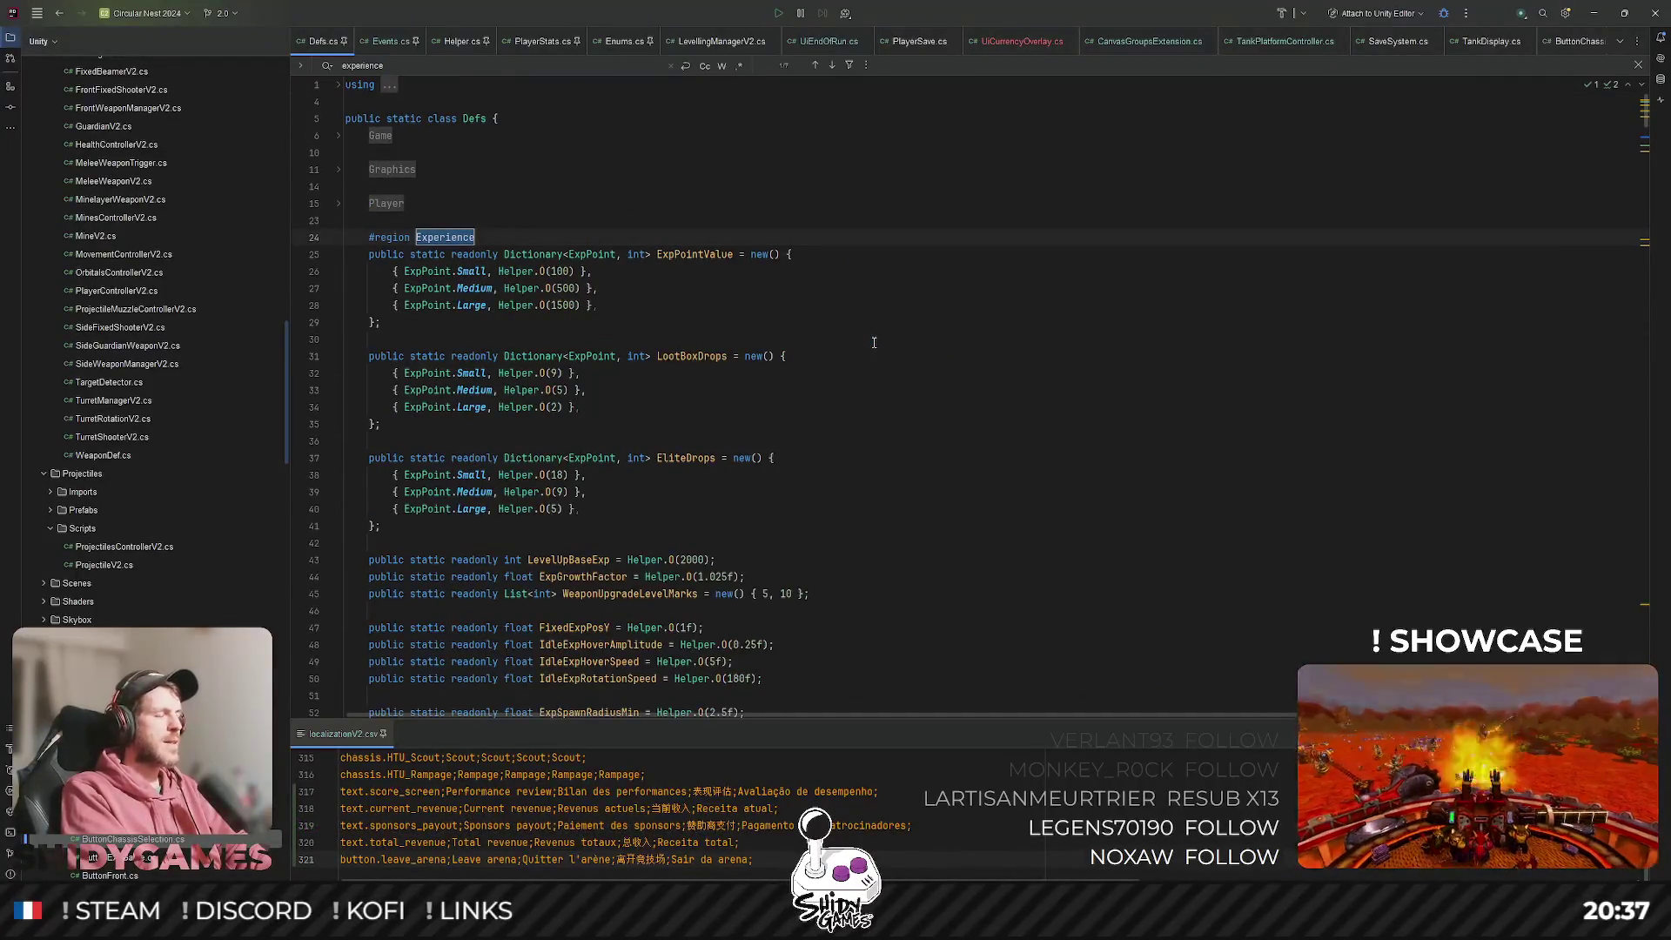
text(x)
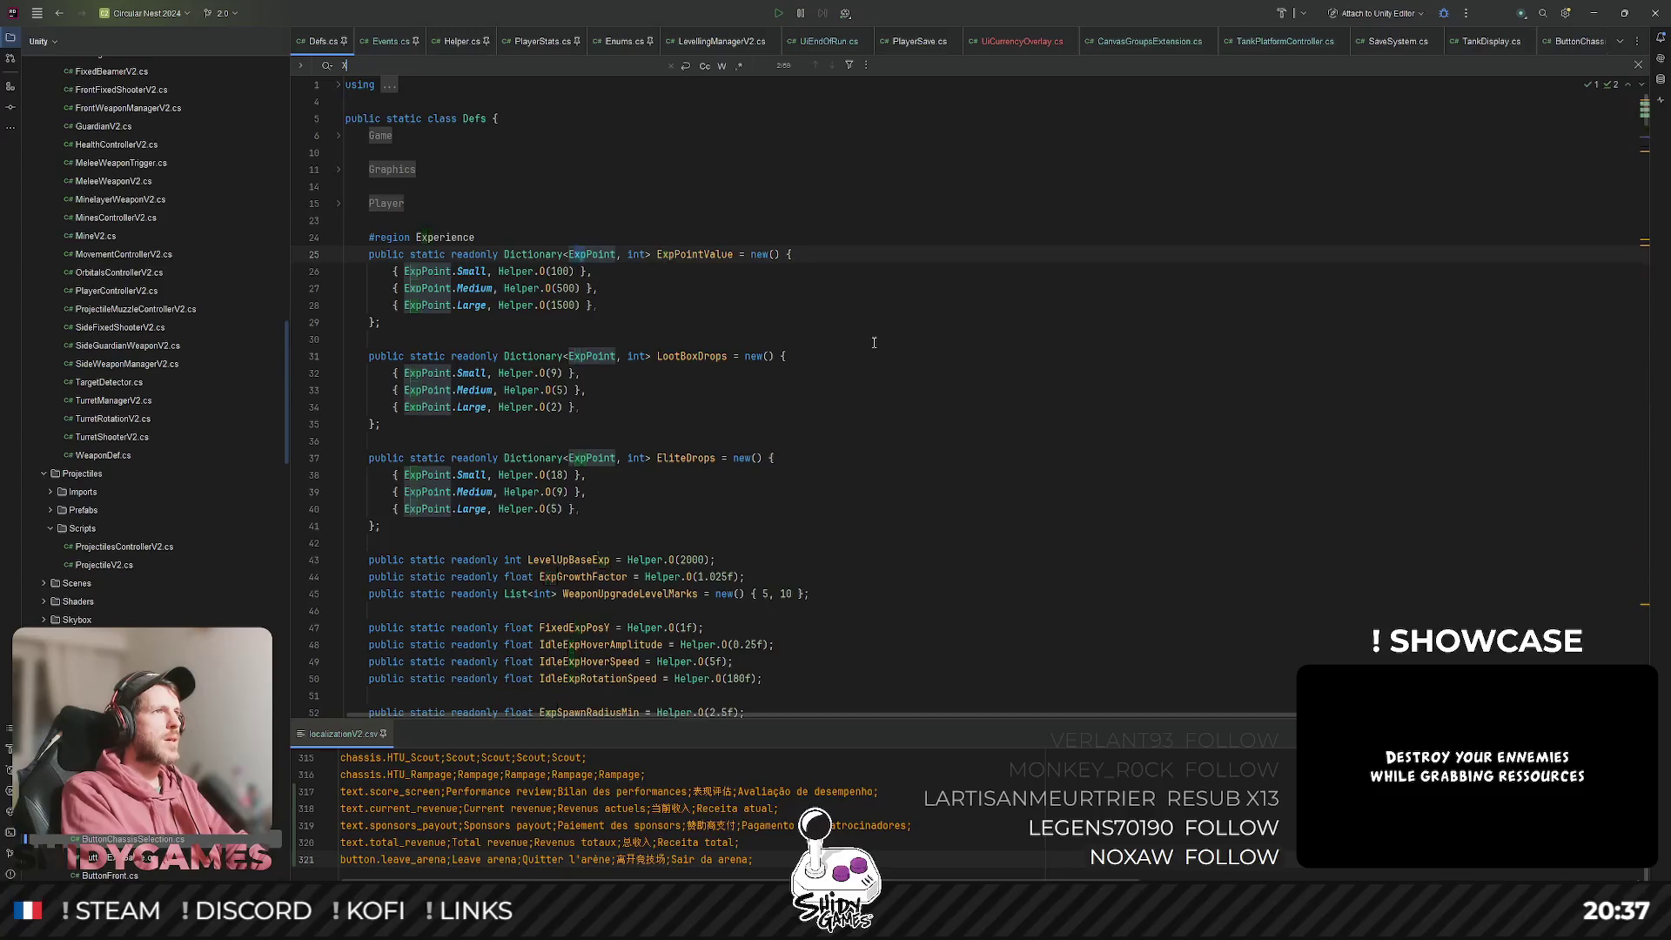
text(pgain)
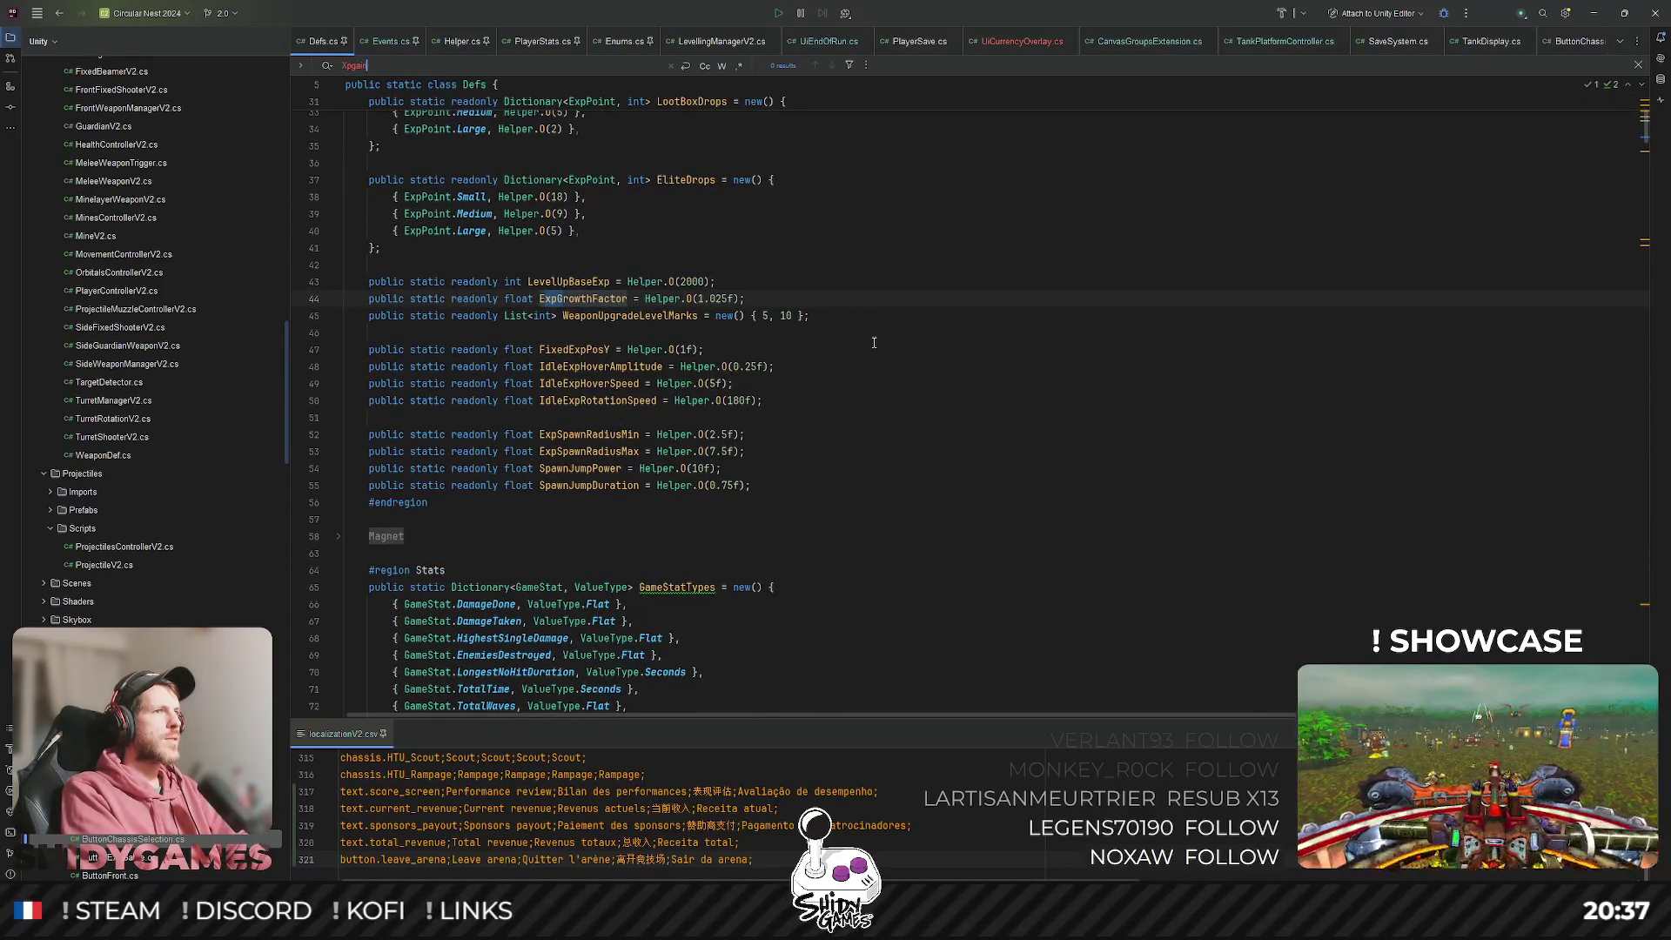
Change LevelUpBaseExp on line 43 from 2000 to 2 and switch back to Unity.
key(Escape)
click(741, 268)
click(575, 279)
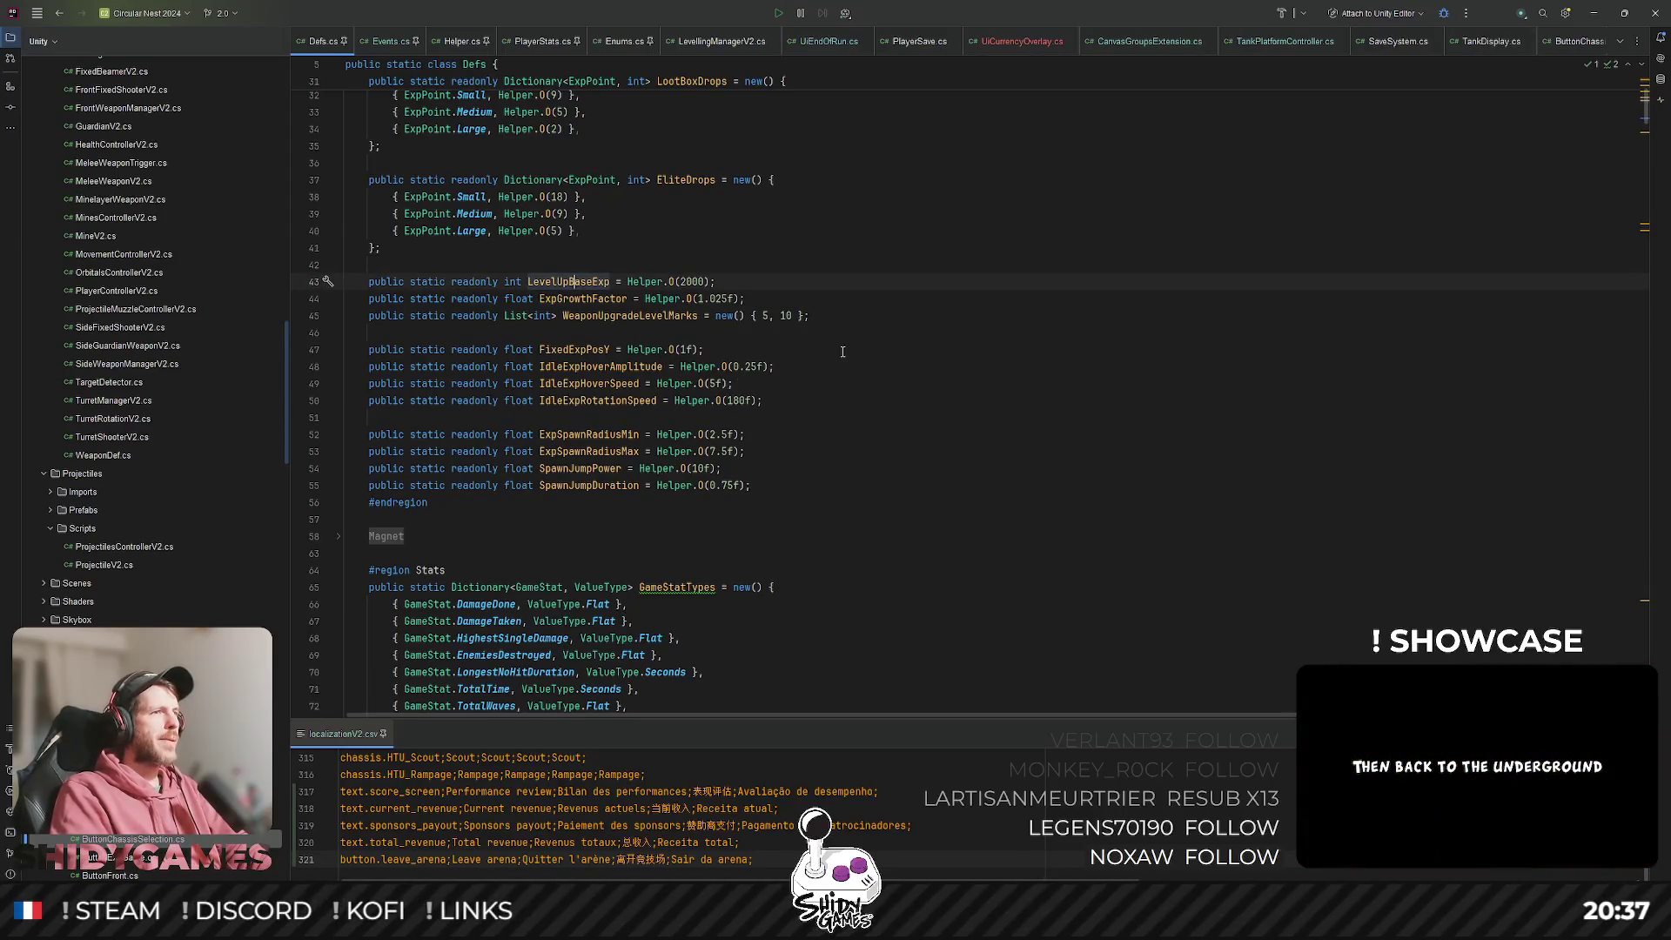
click(875, 339)
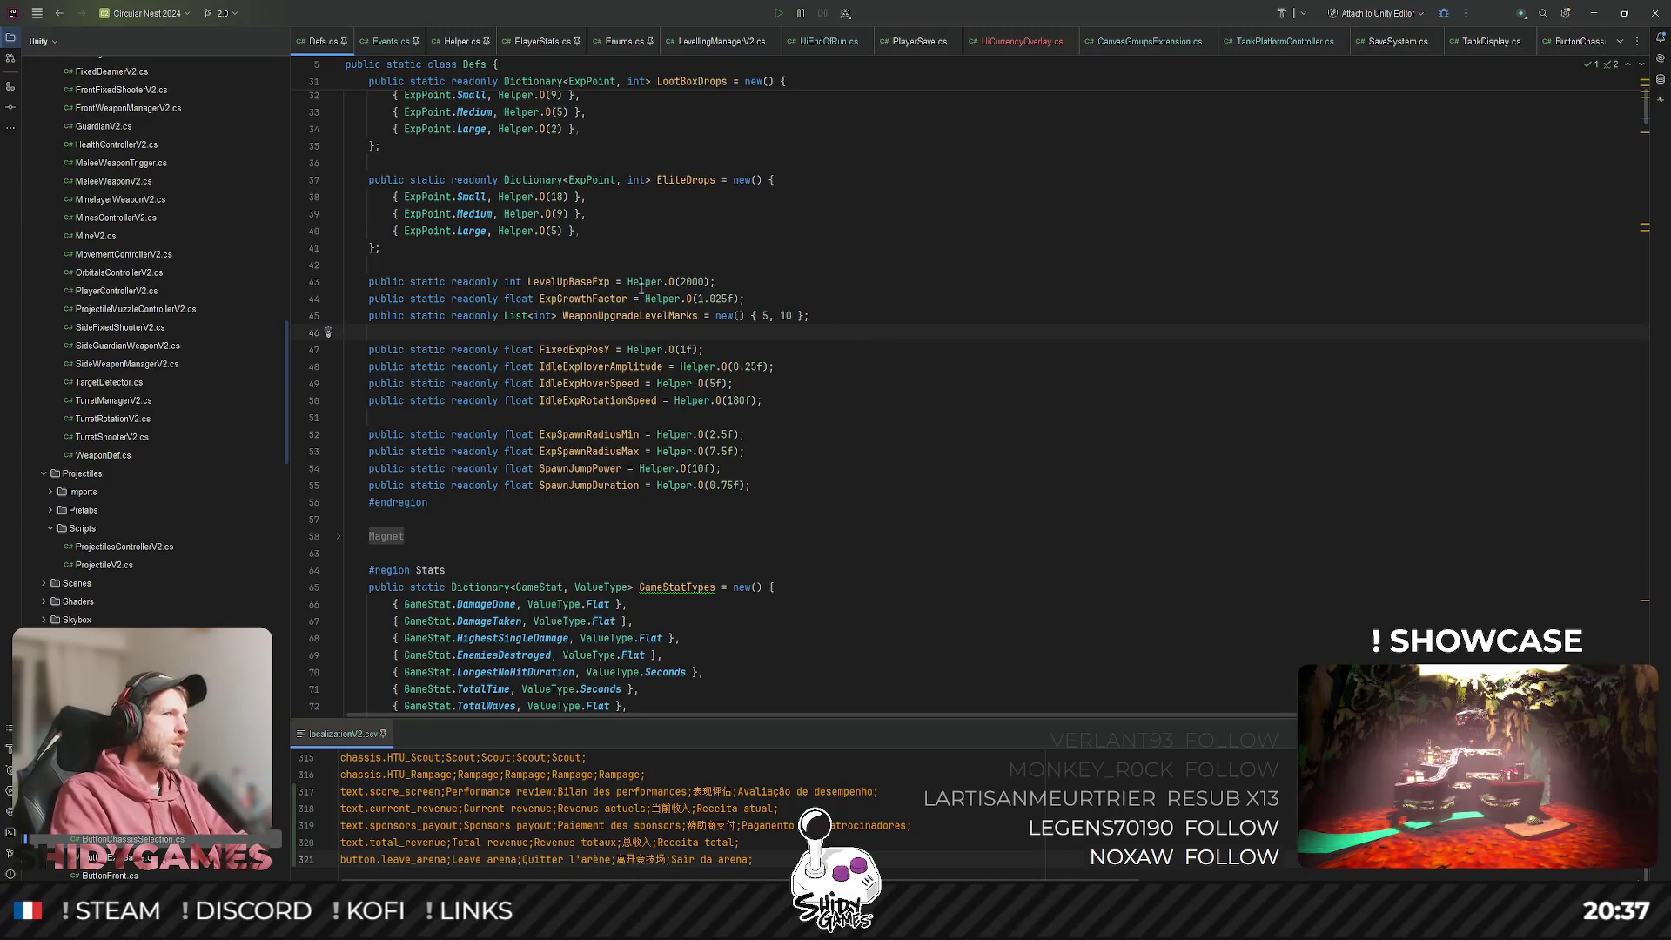
double_click(685, 281)
text(2)
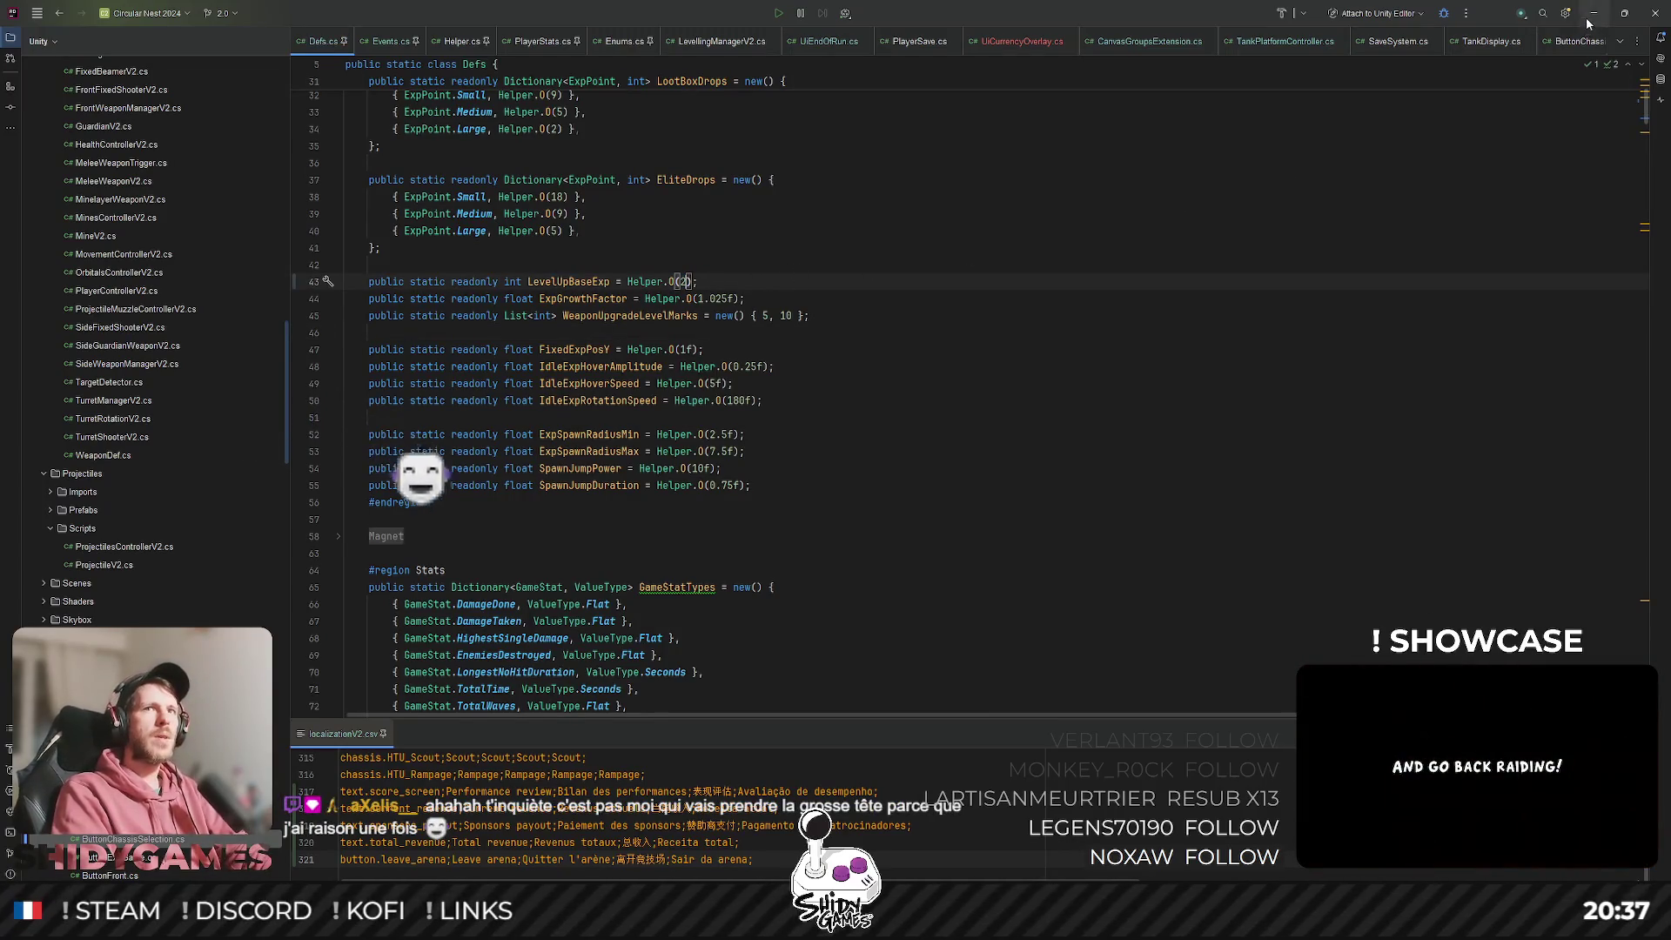
key(alt+Tab)
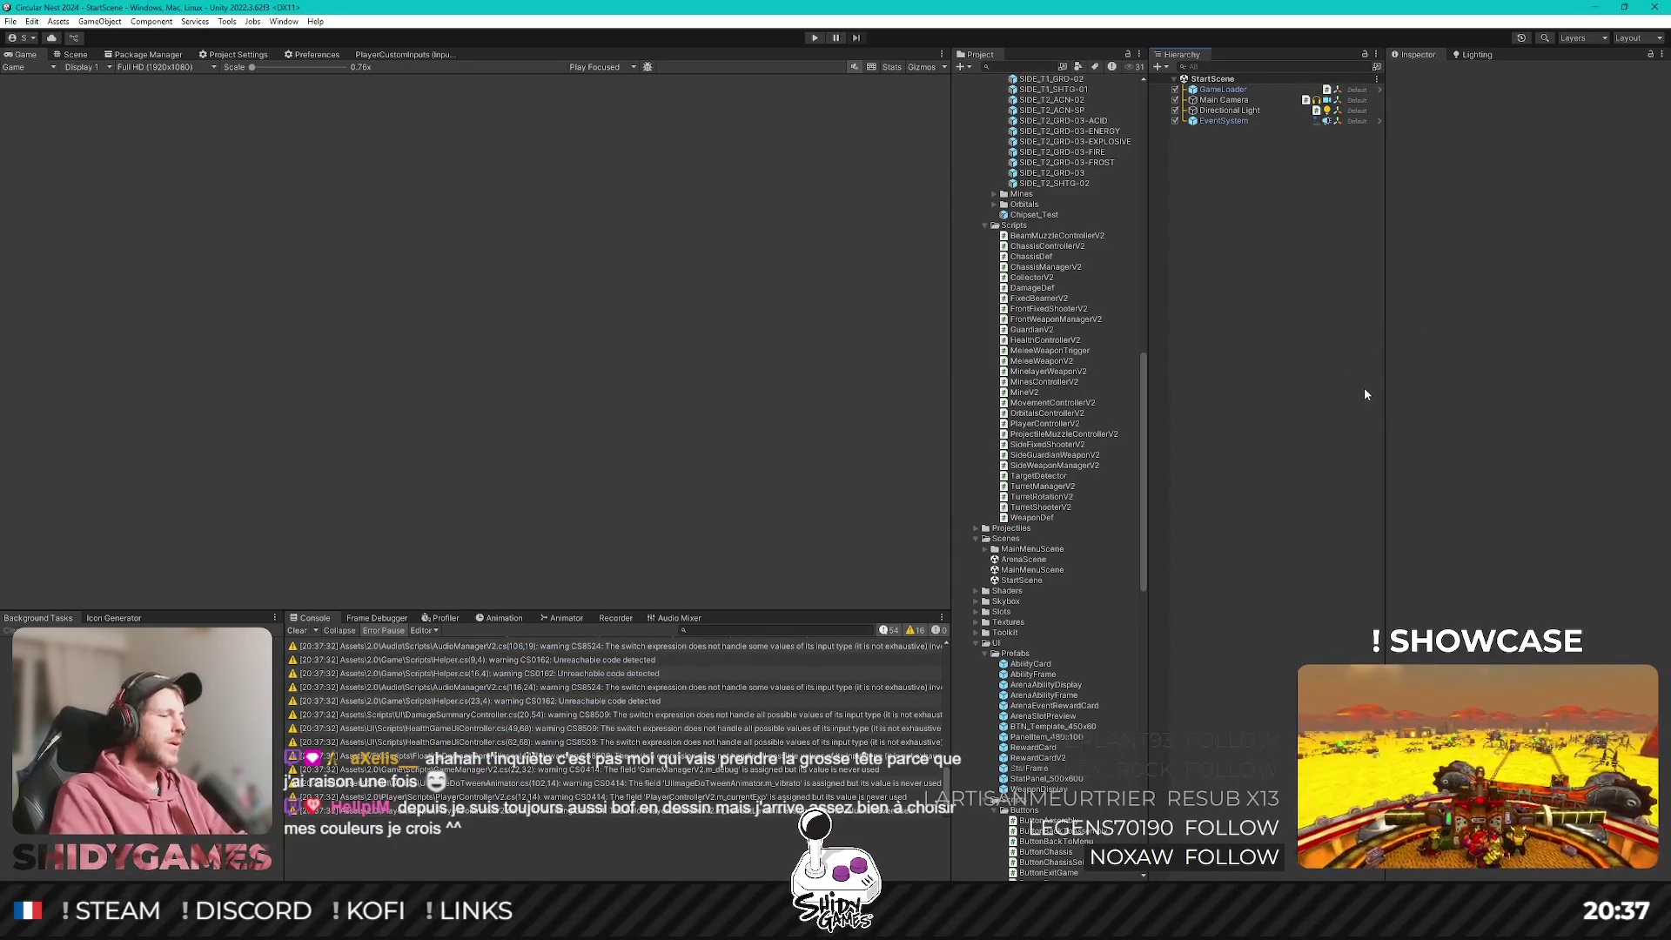
Enter Play mode and choose PLAY on the game's main menu.
click(815, 38)
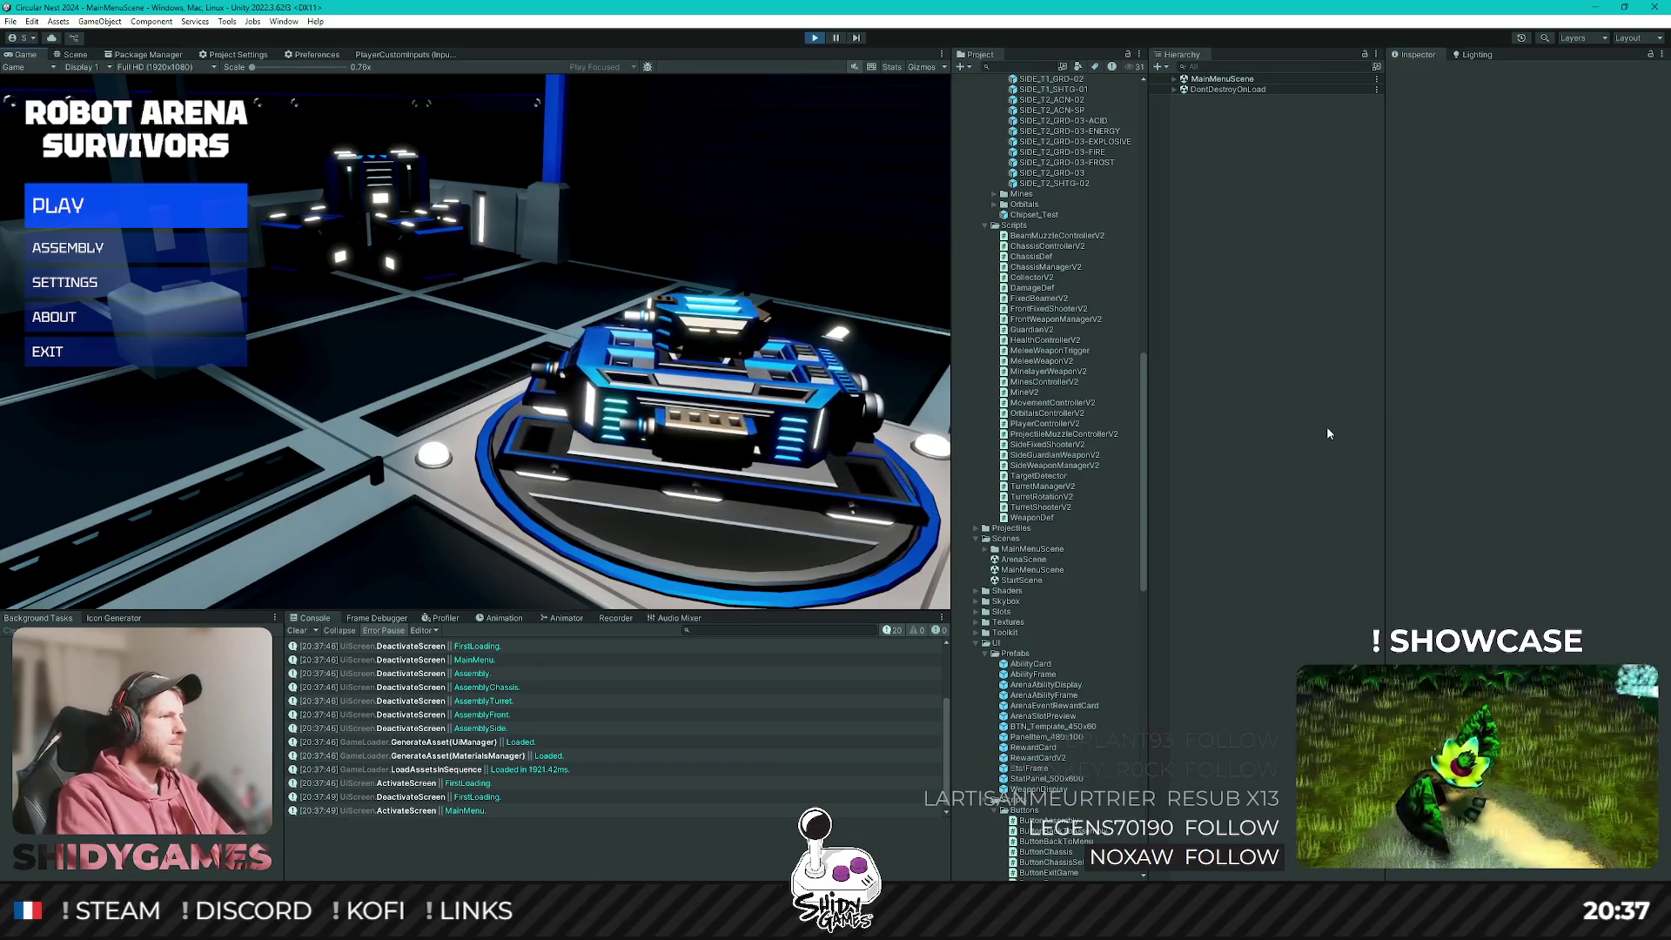
key(Down)
key(Up)
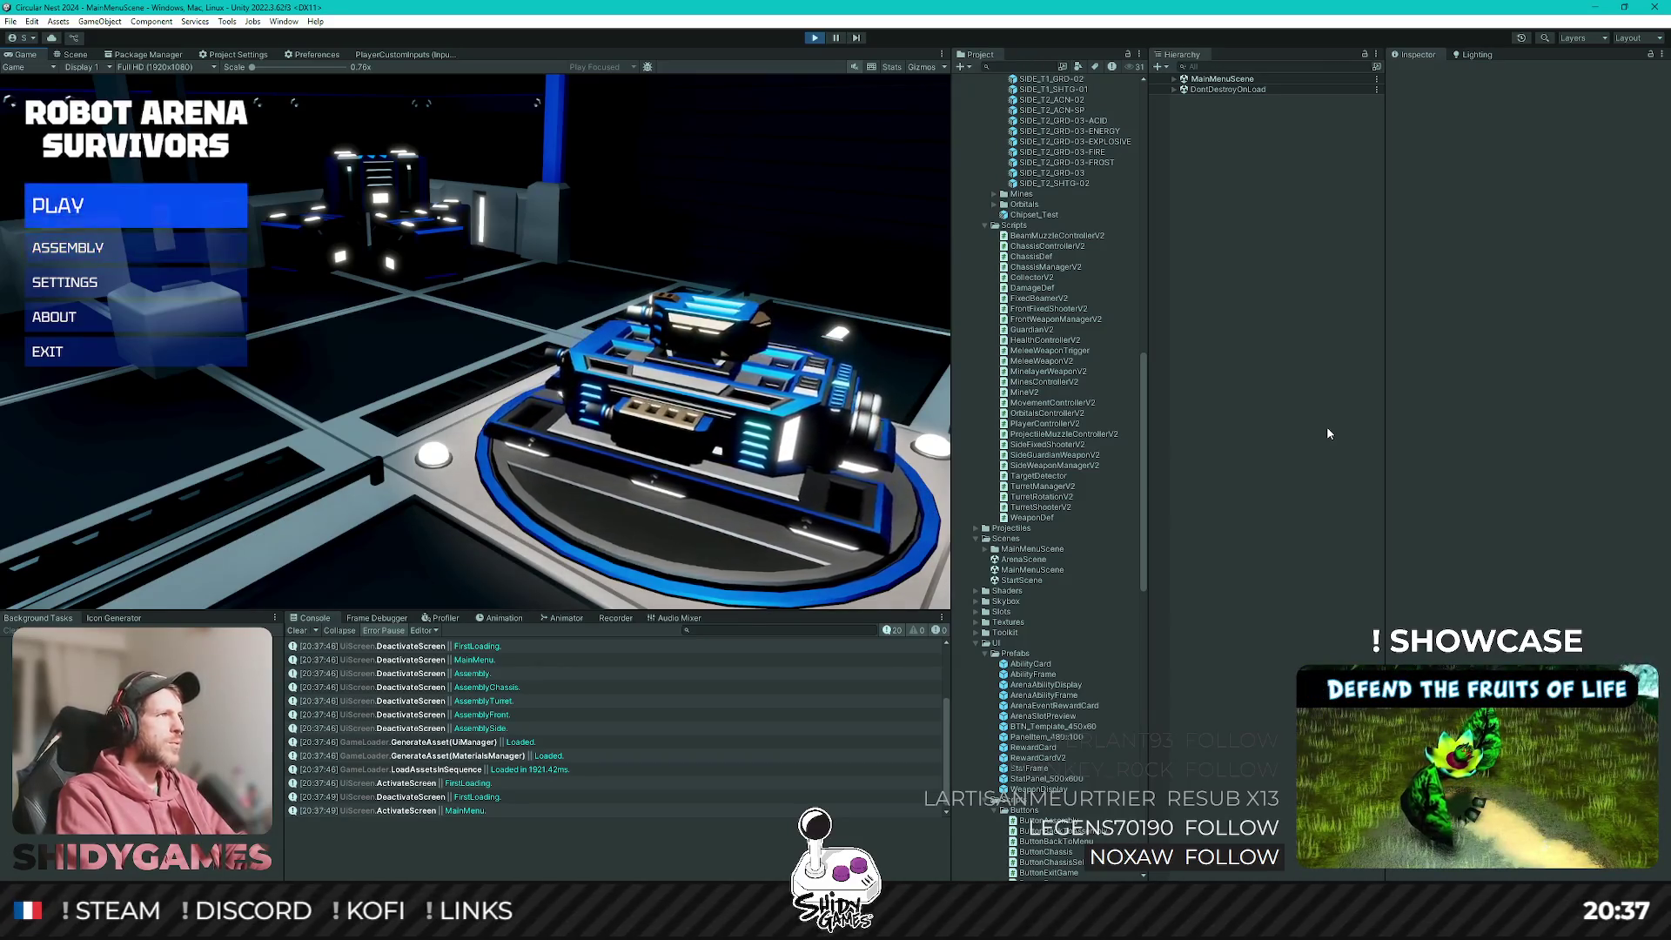
key(Return)
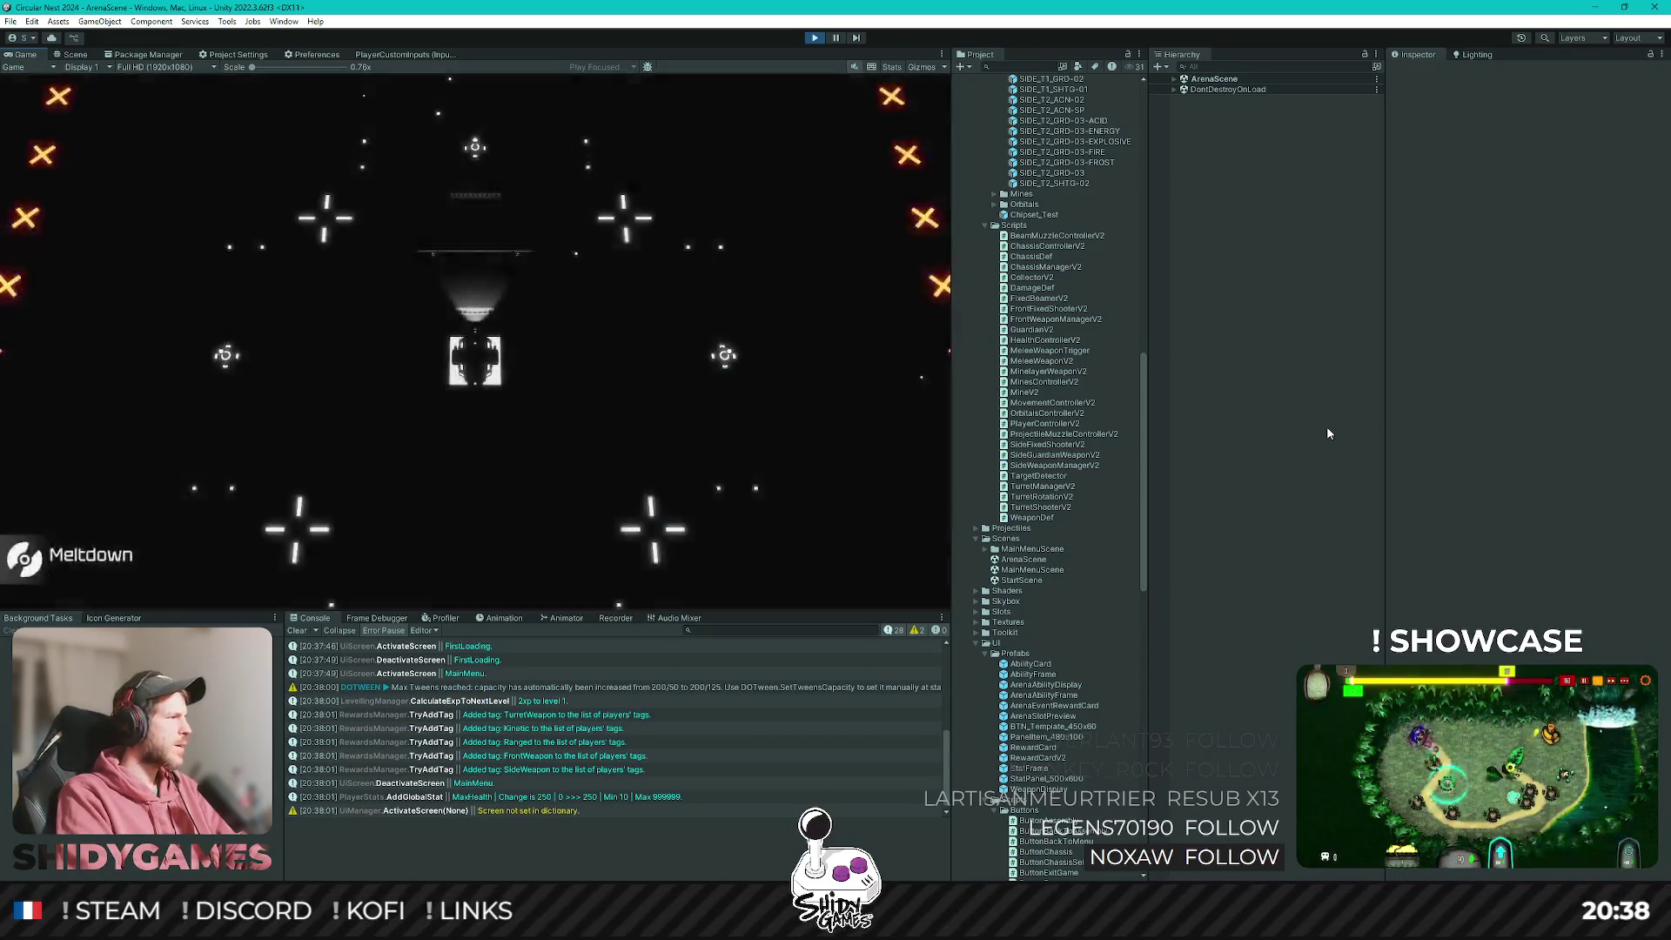
Drive the tank up-right, then down-left onto the GO pad.
key(w)
key(d)
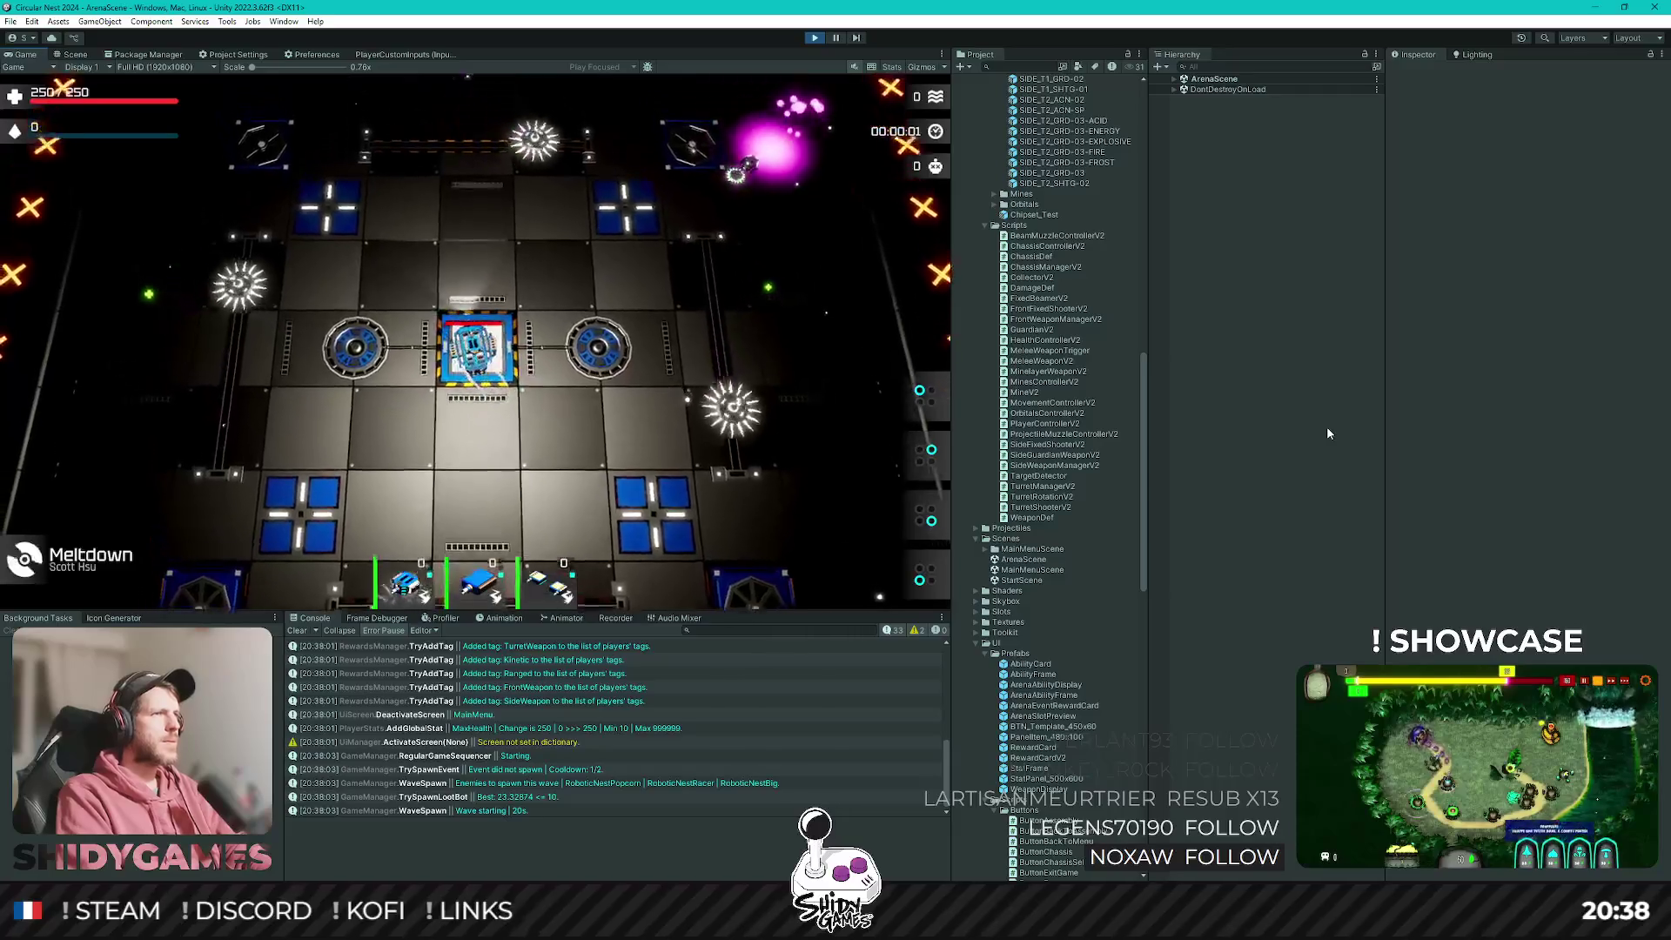
key(s)
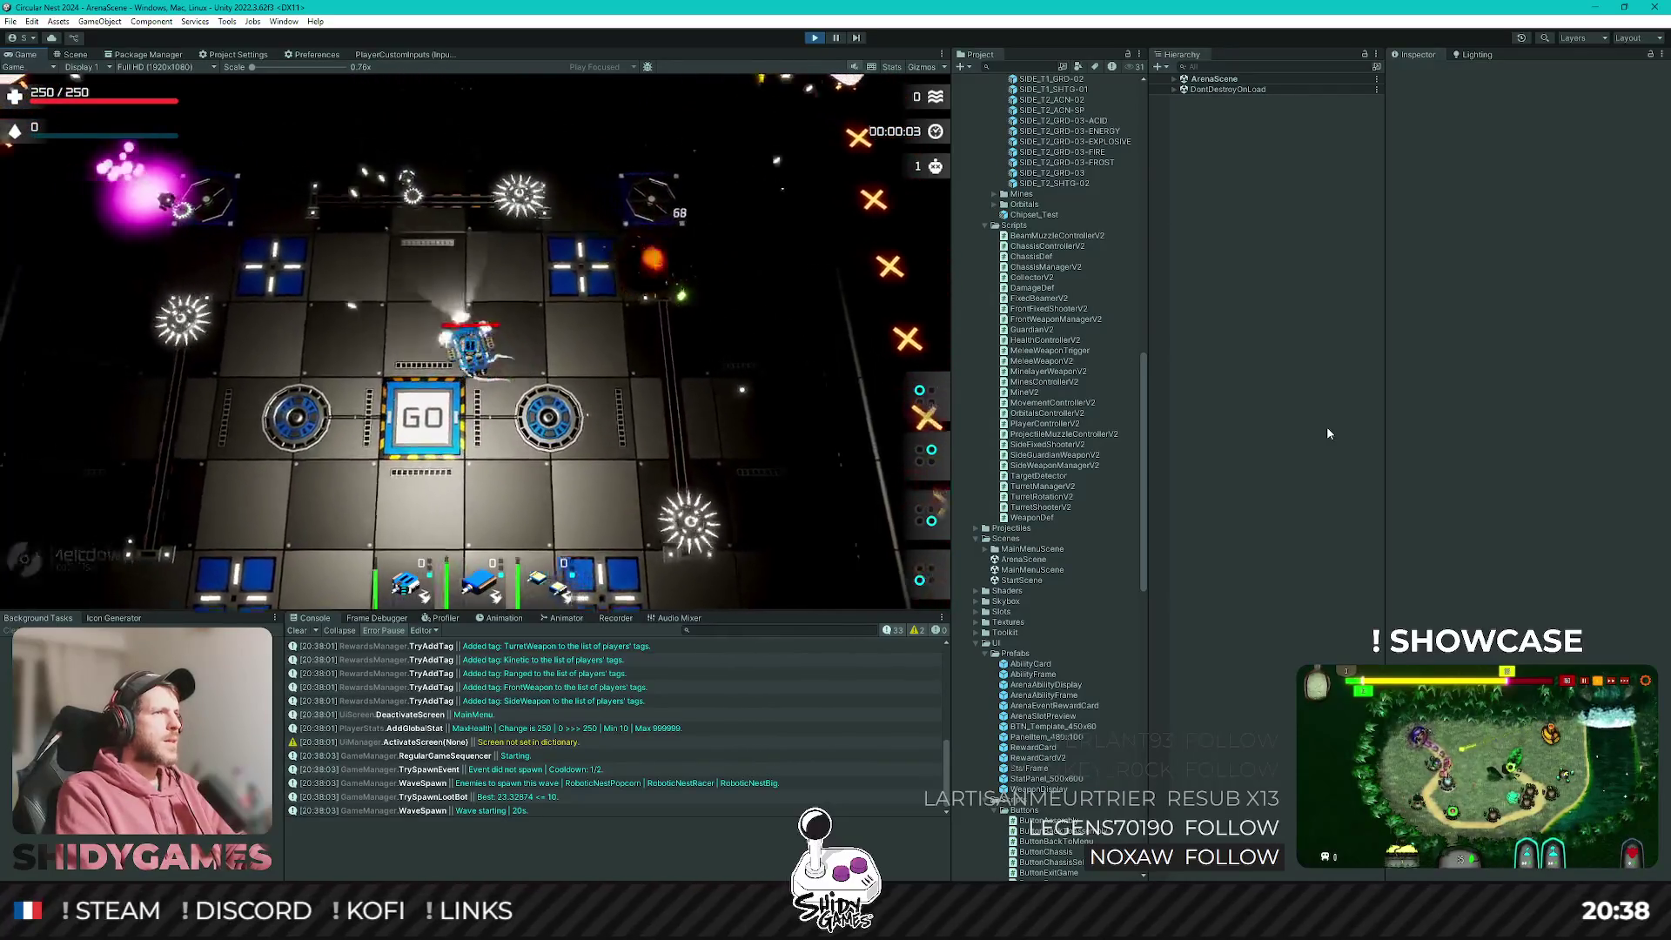
key(w)
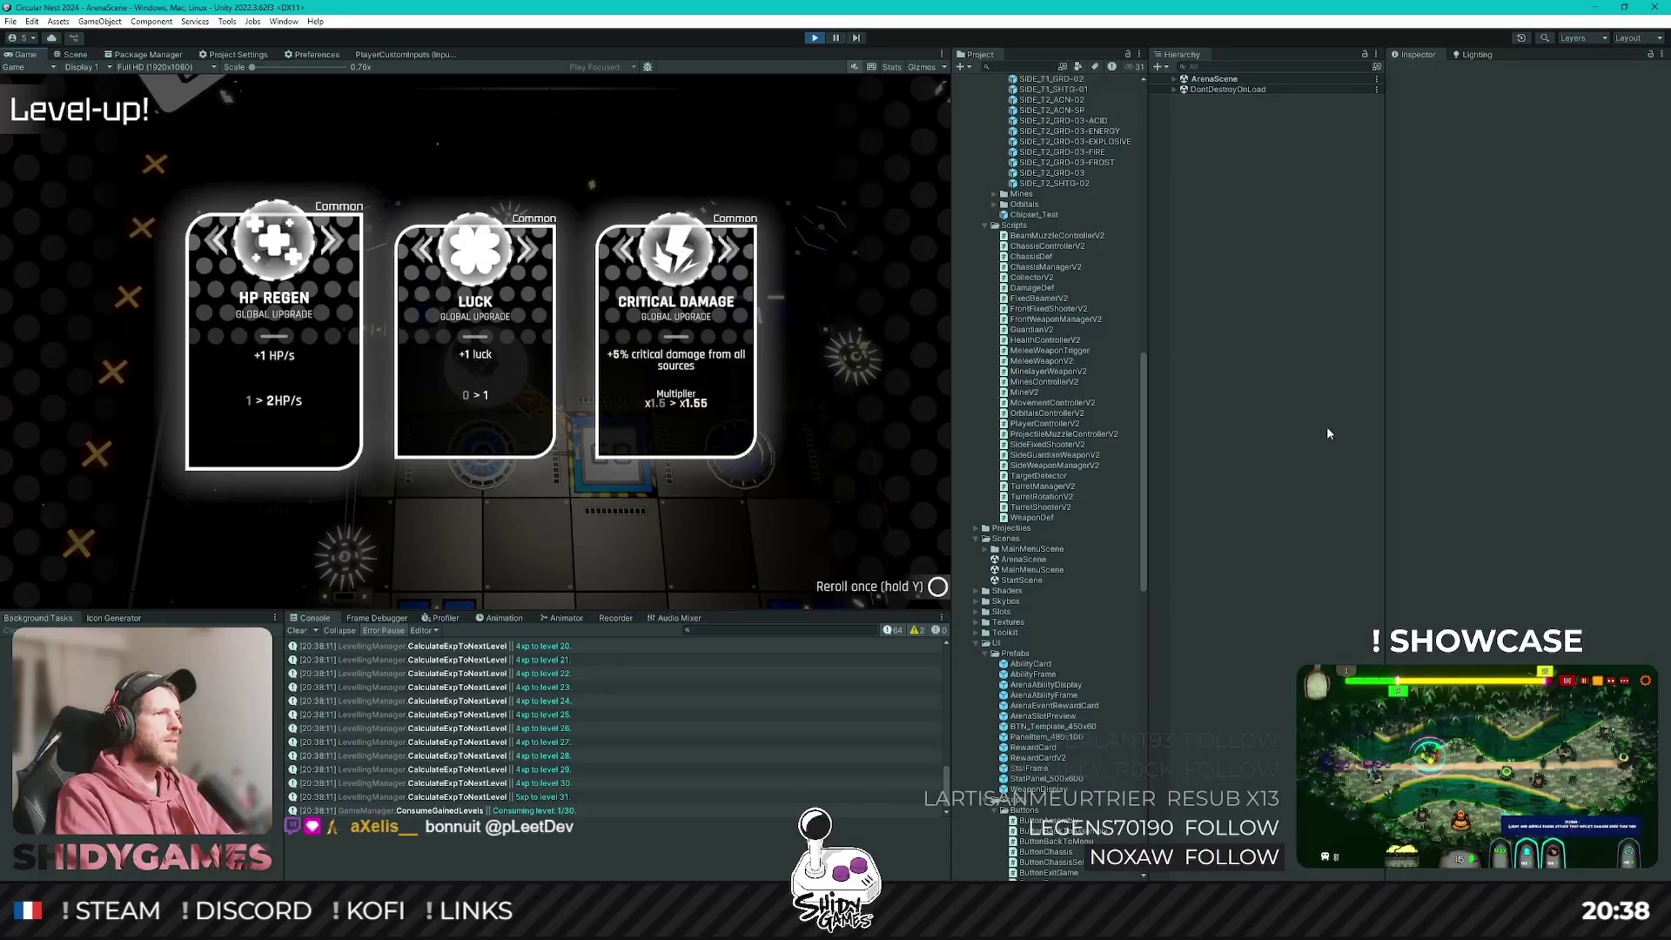
Pick Luck, Critical Damage, Reload Speed and other upgrades through the level-ups, then select SIDE_T2_GRD-03-FIRE.
key(Return)
key(Return)
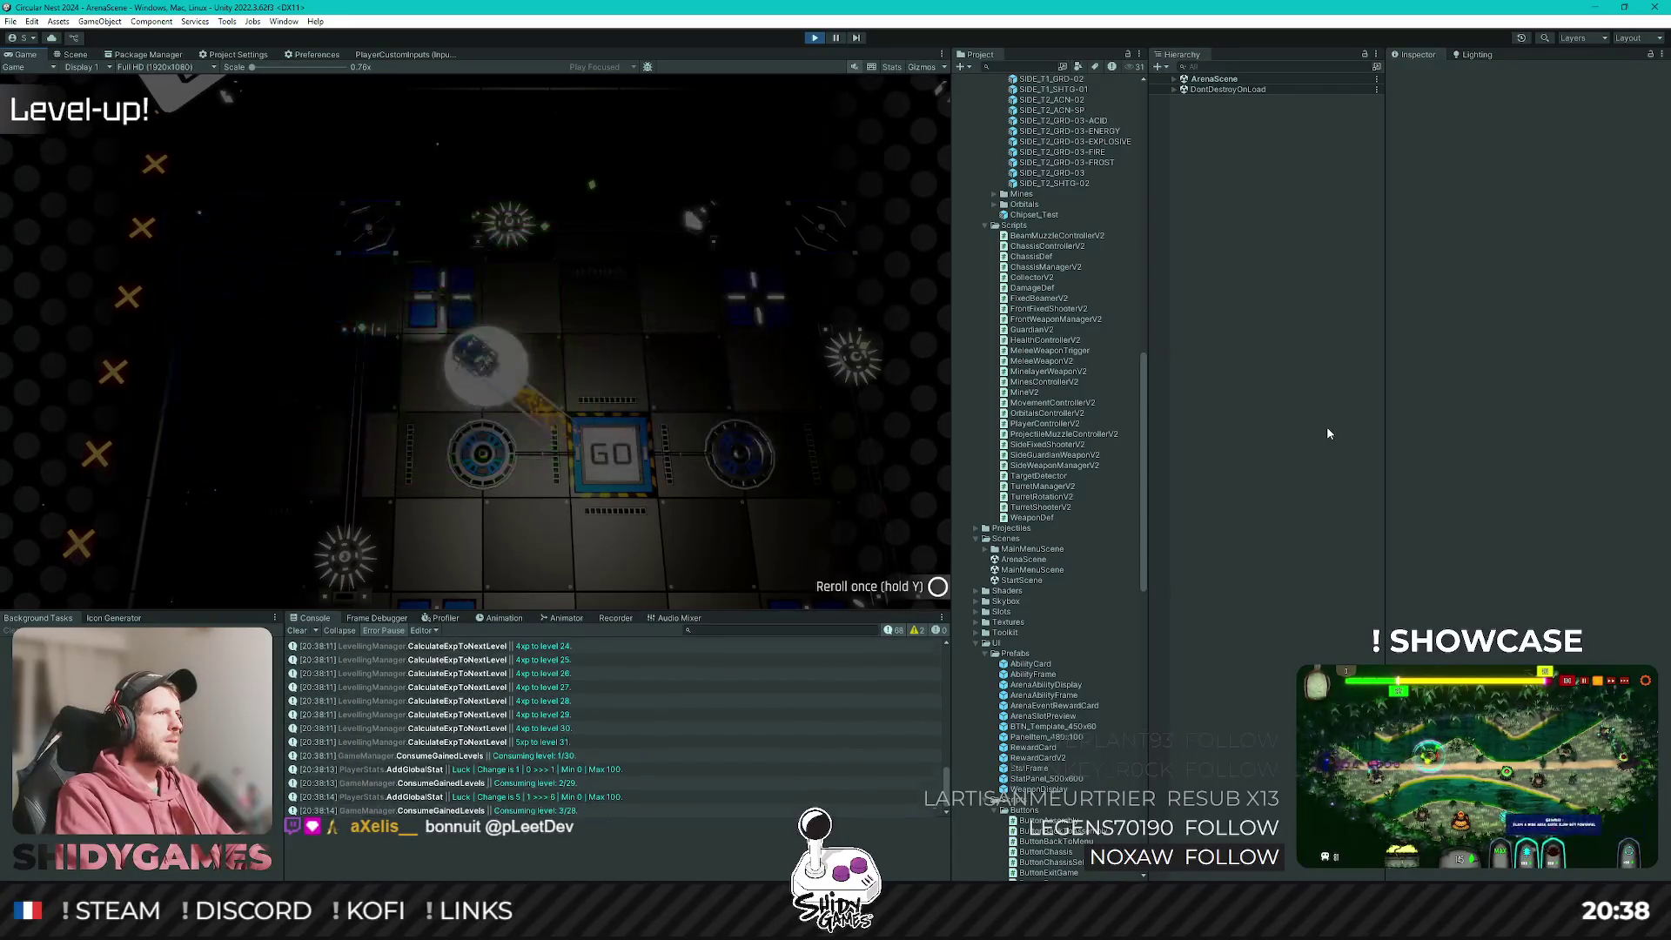
key(Return)
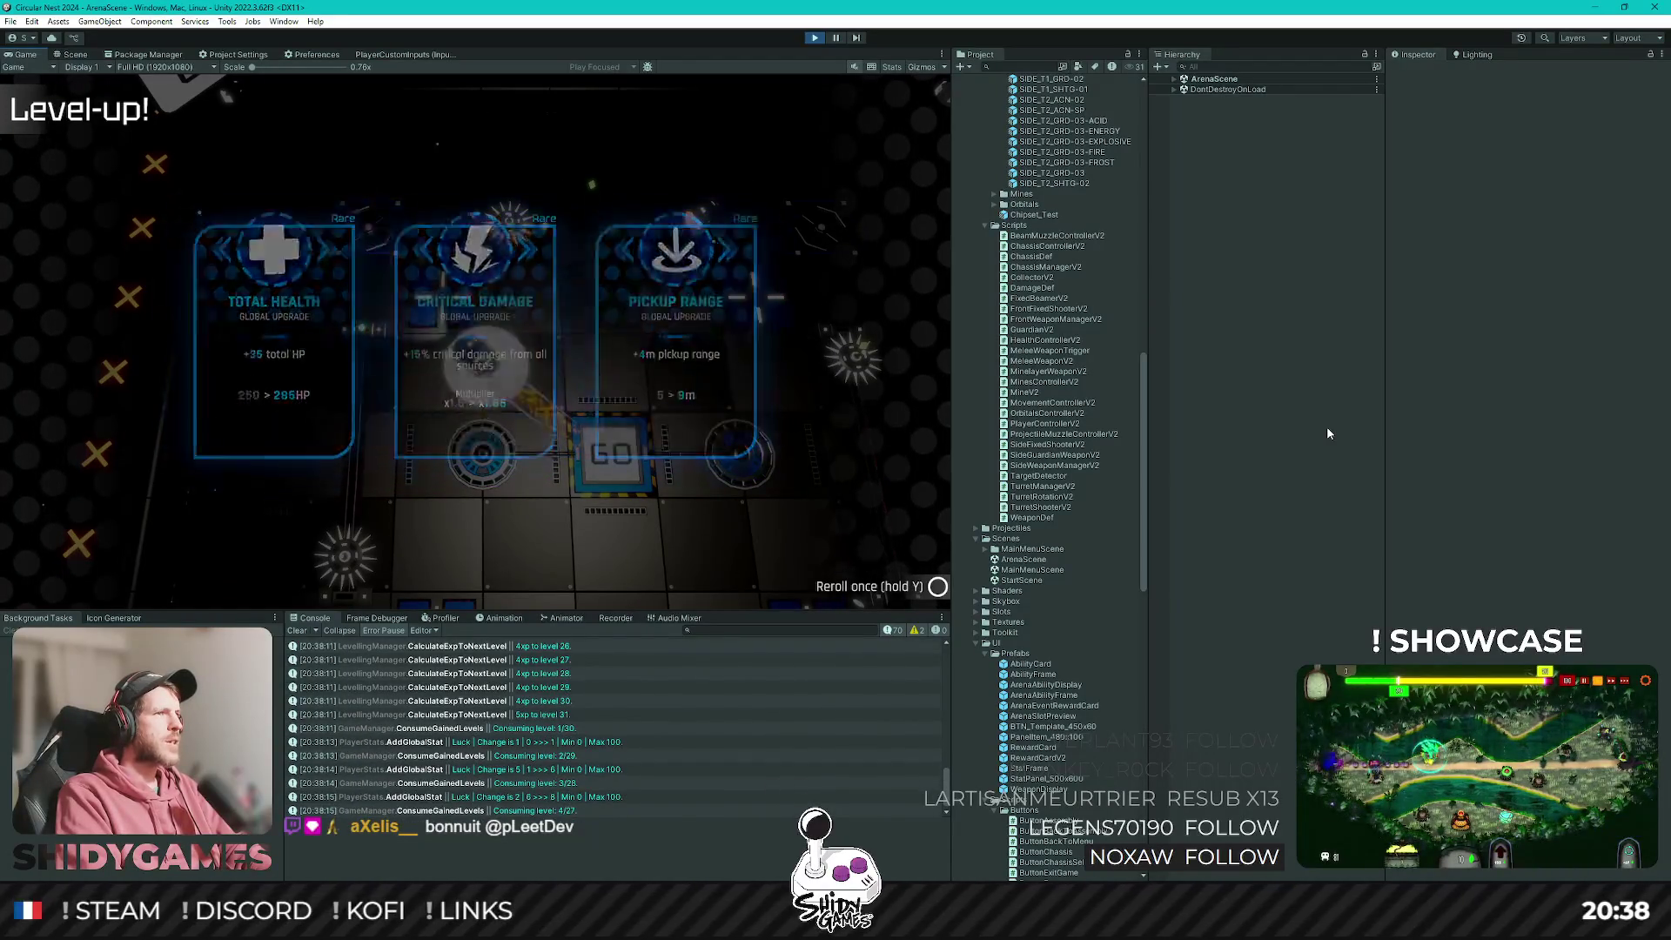
key(Return)
key(Return)
key(Return)
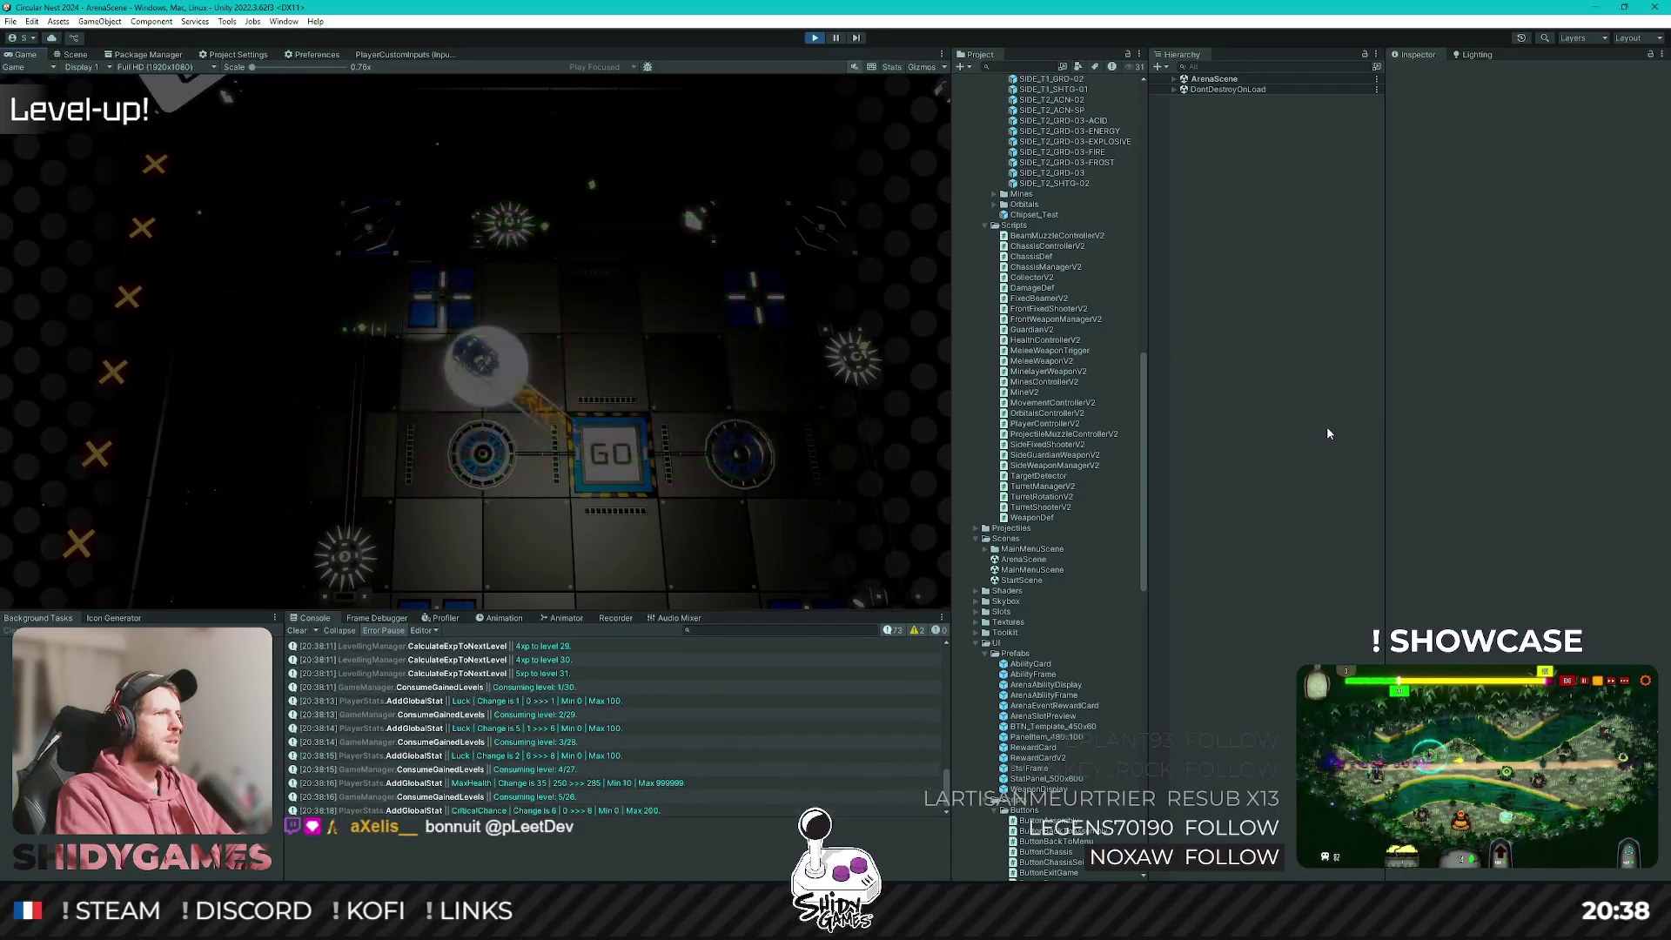
key(Return)
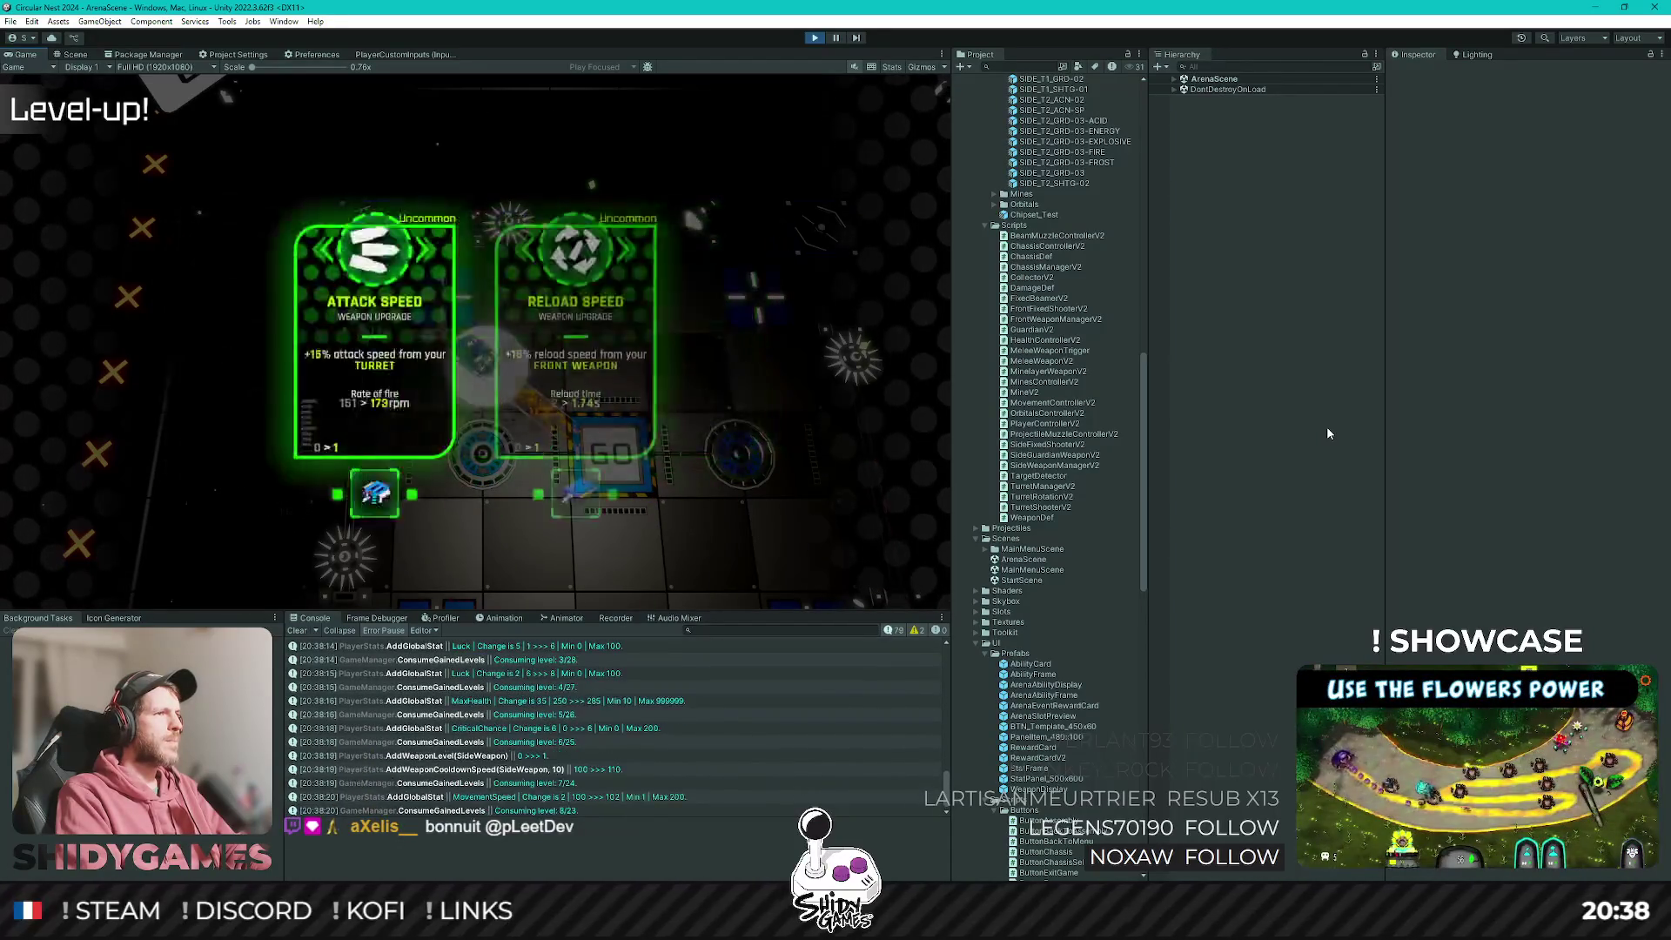
key(Return)
key(Return)
key(Return)
key(Return)
key(Return)
key(Return)
key(Return)
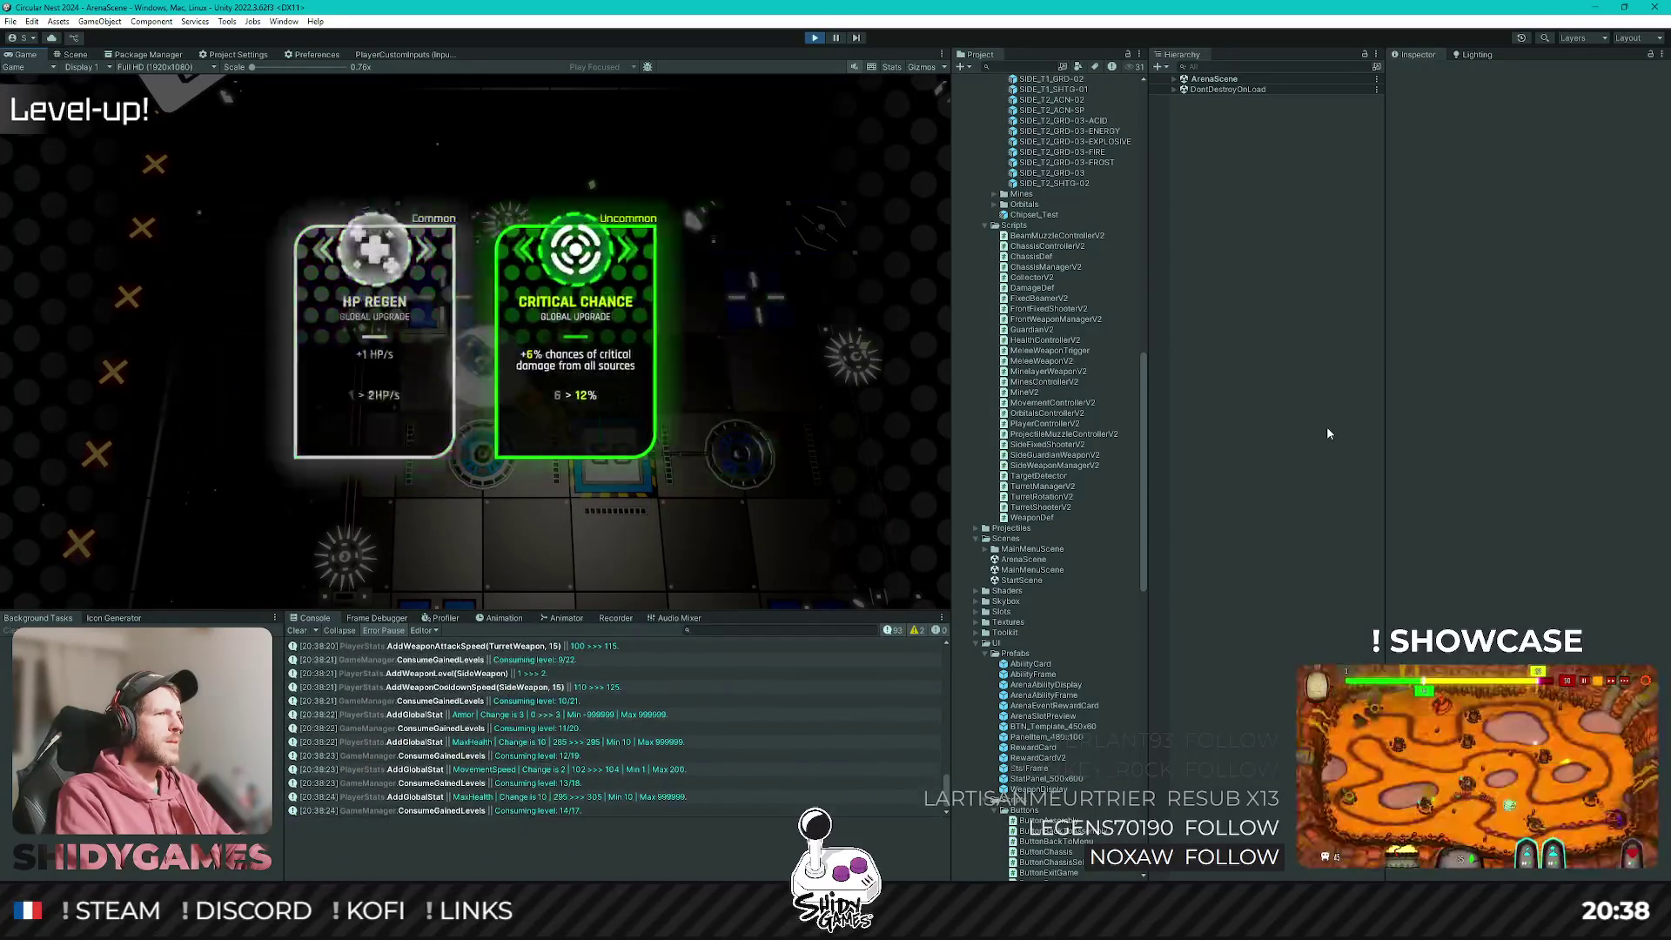
key(Return)
key(Return)
key(Return)
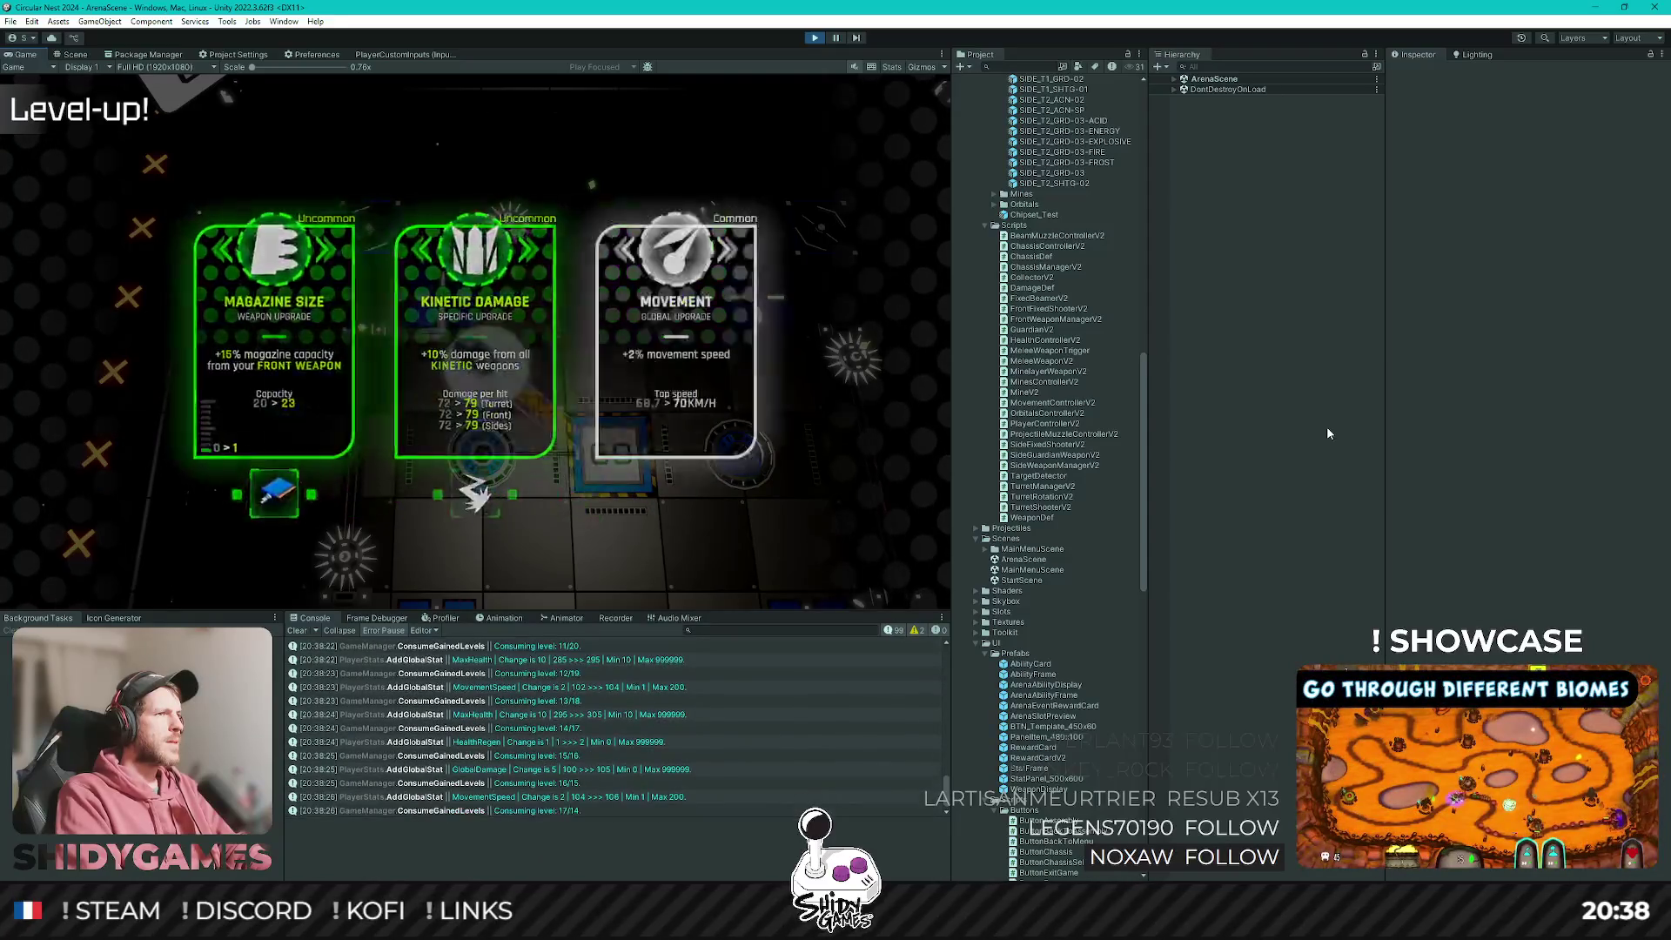
key(Return)
key(Return)
key(Return)
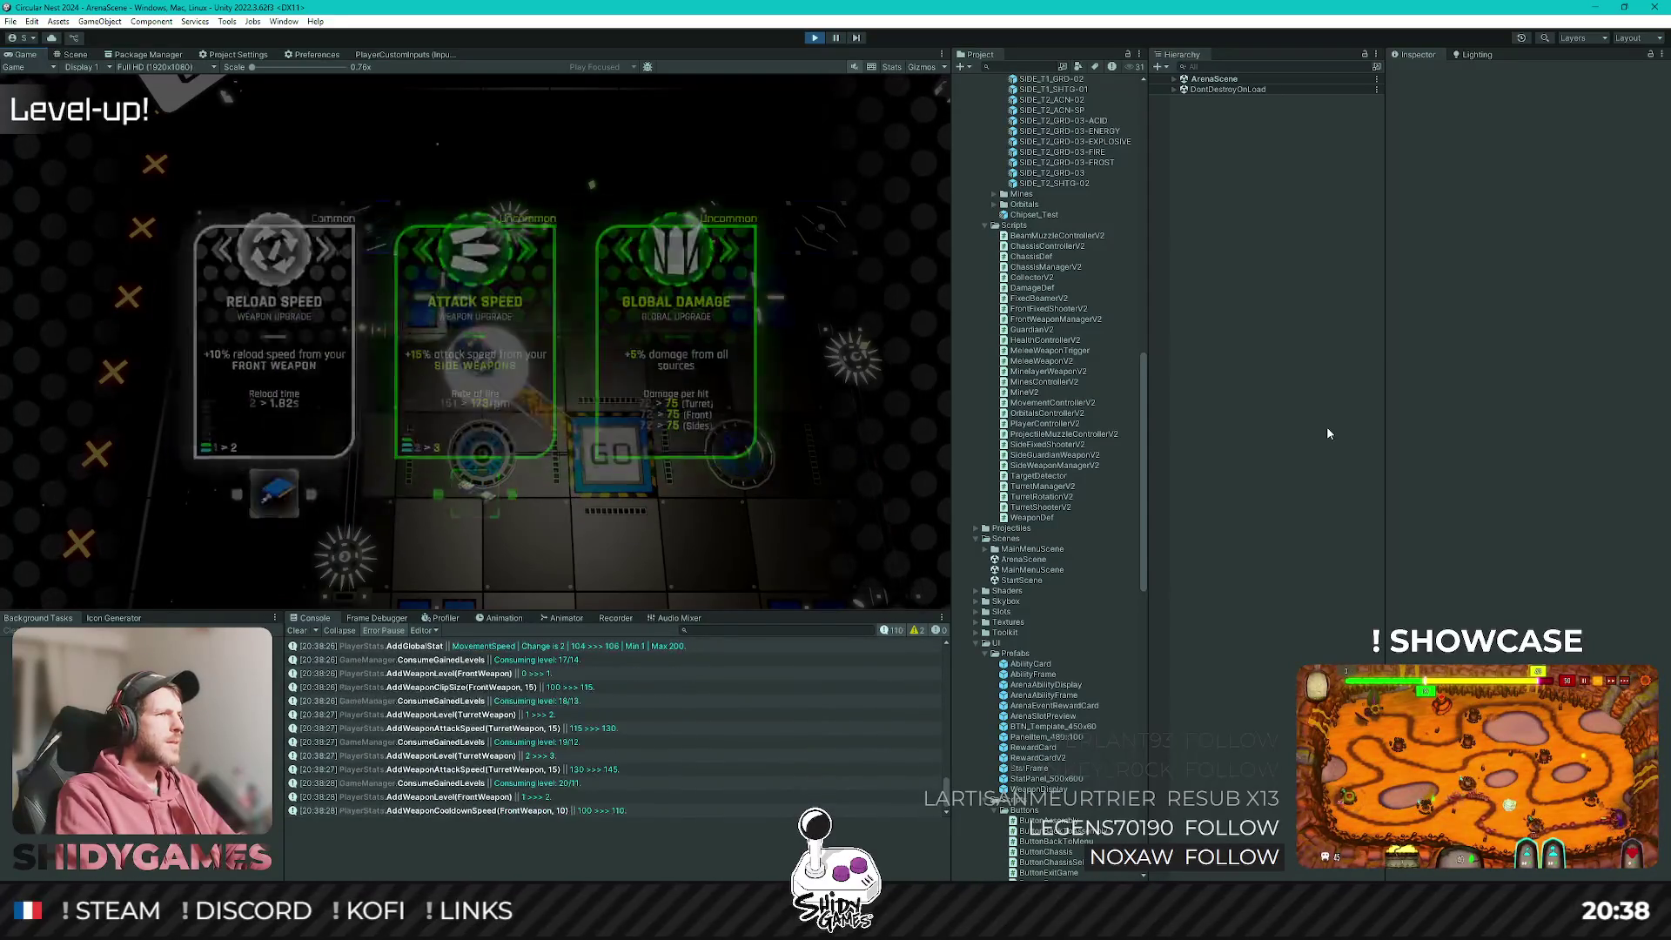
key(Return)
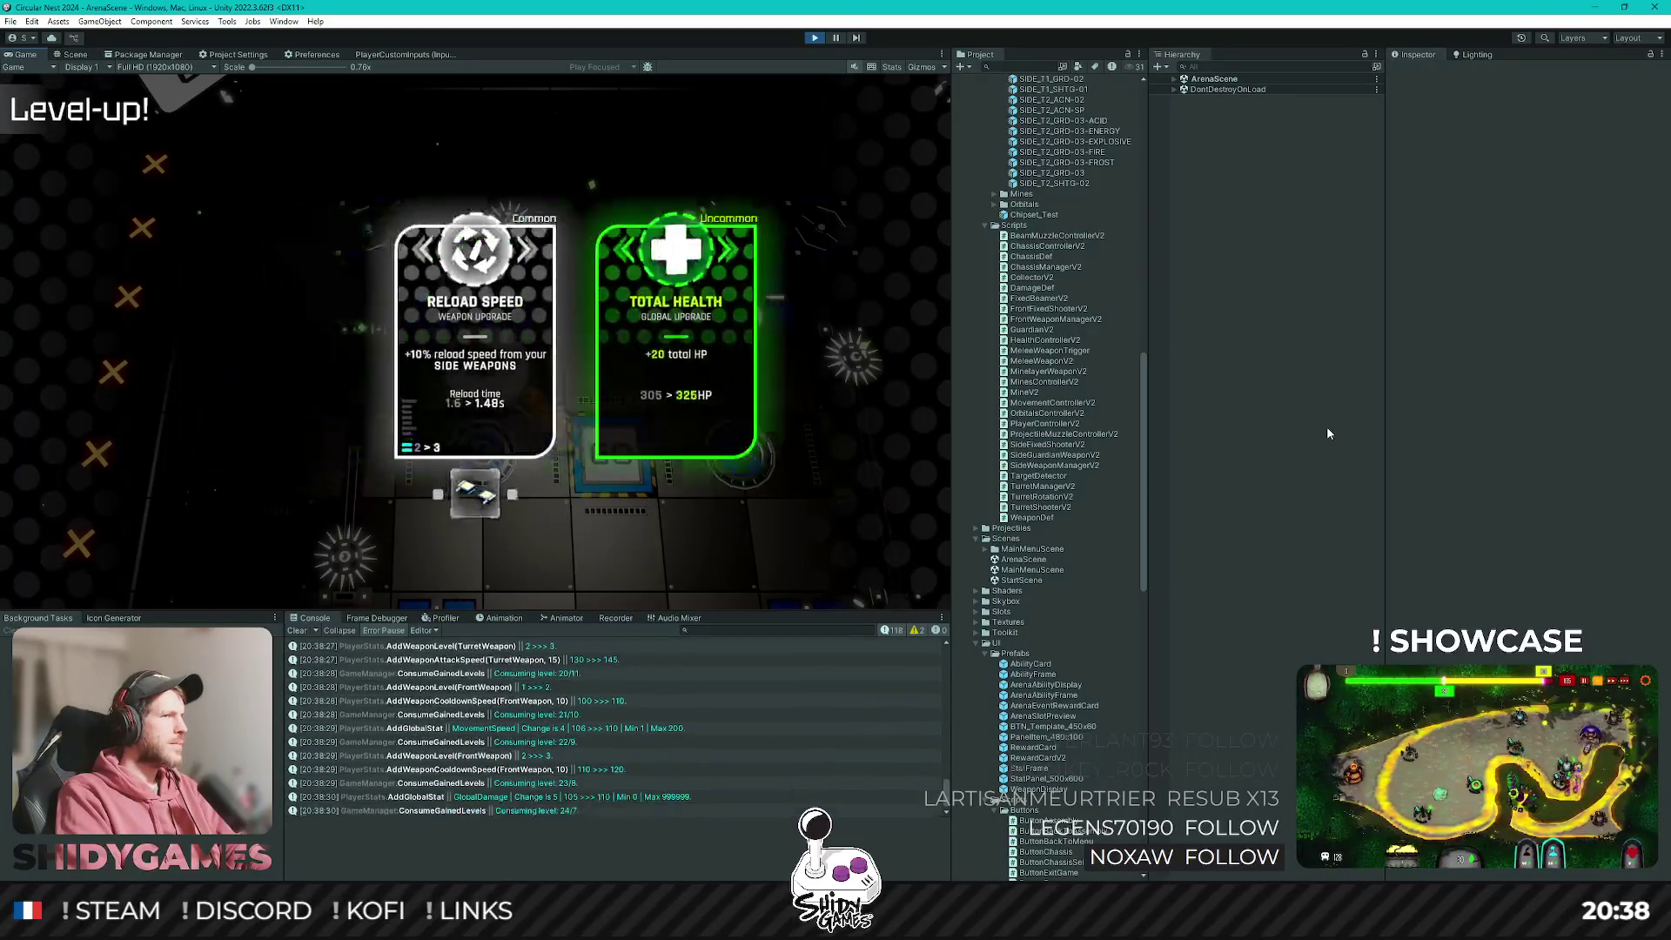
key(Return)
key(Return)
key(Return)
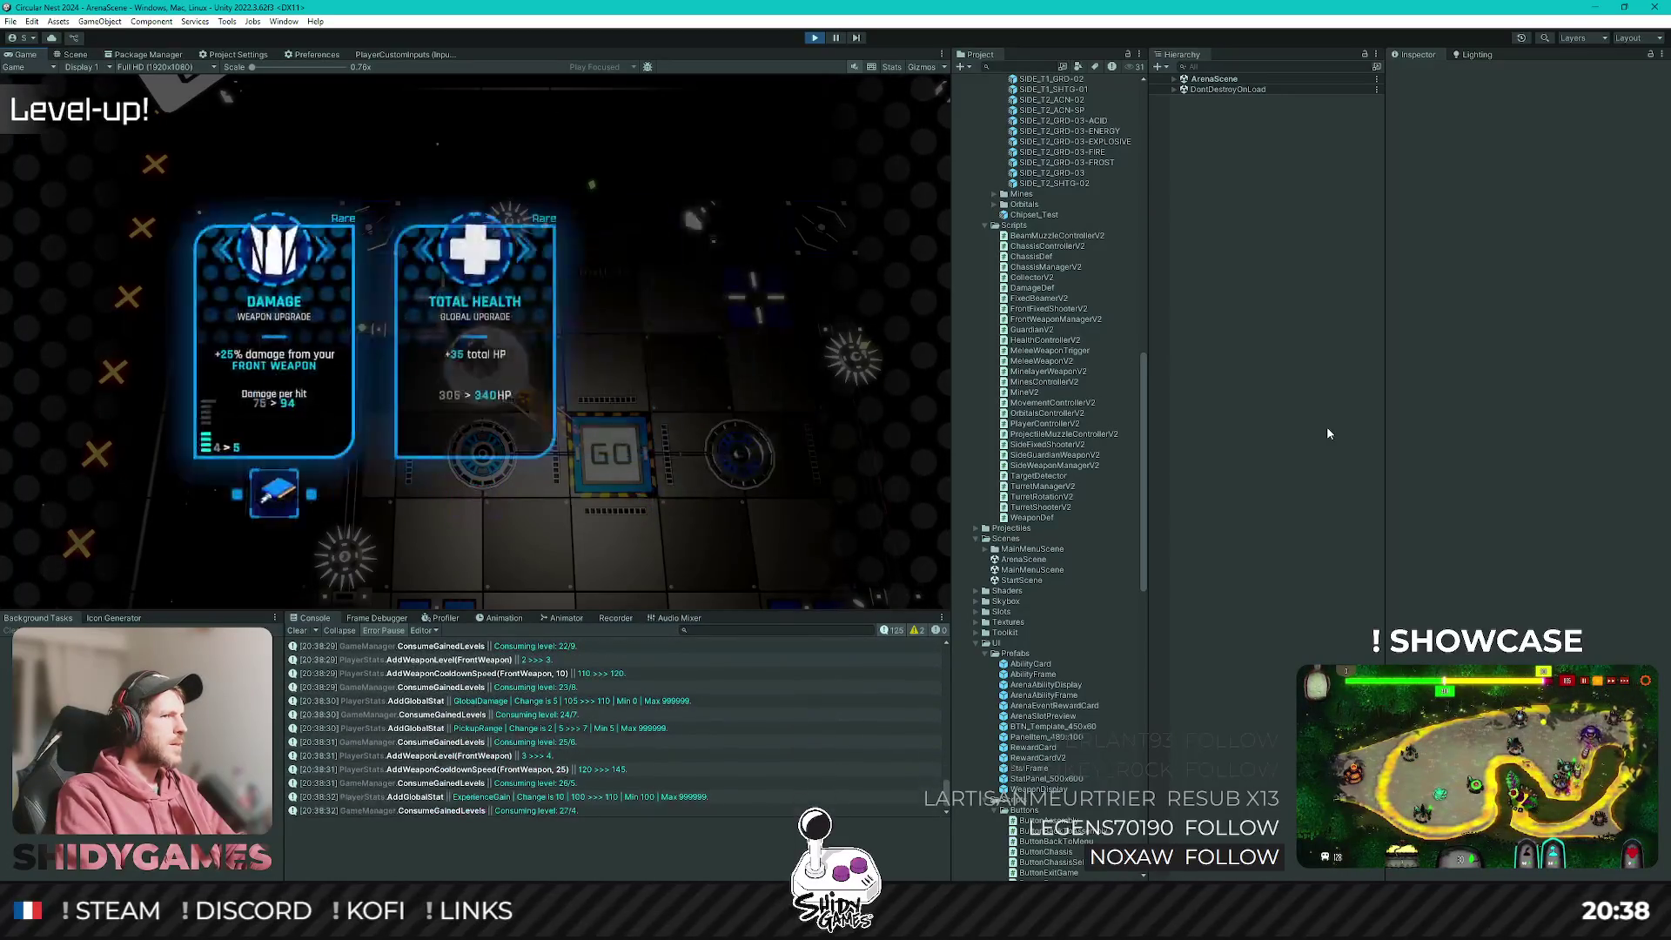
key(Return)
key(Return)
key(Return)
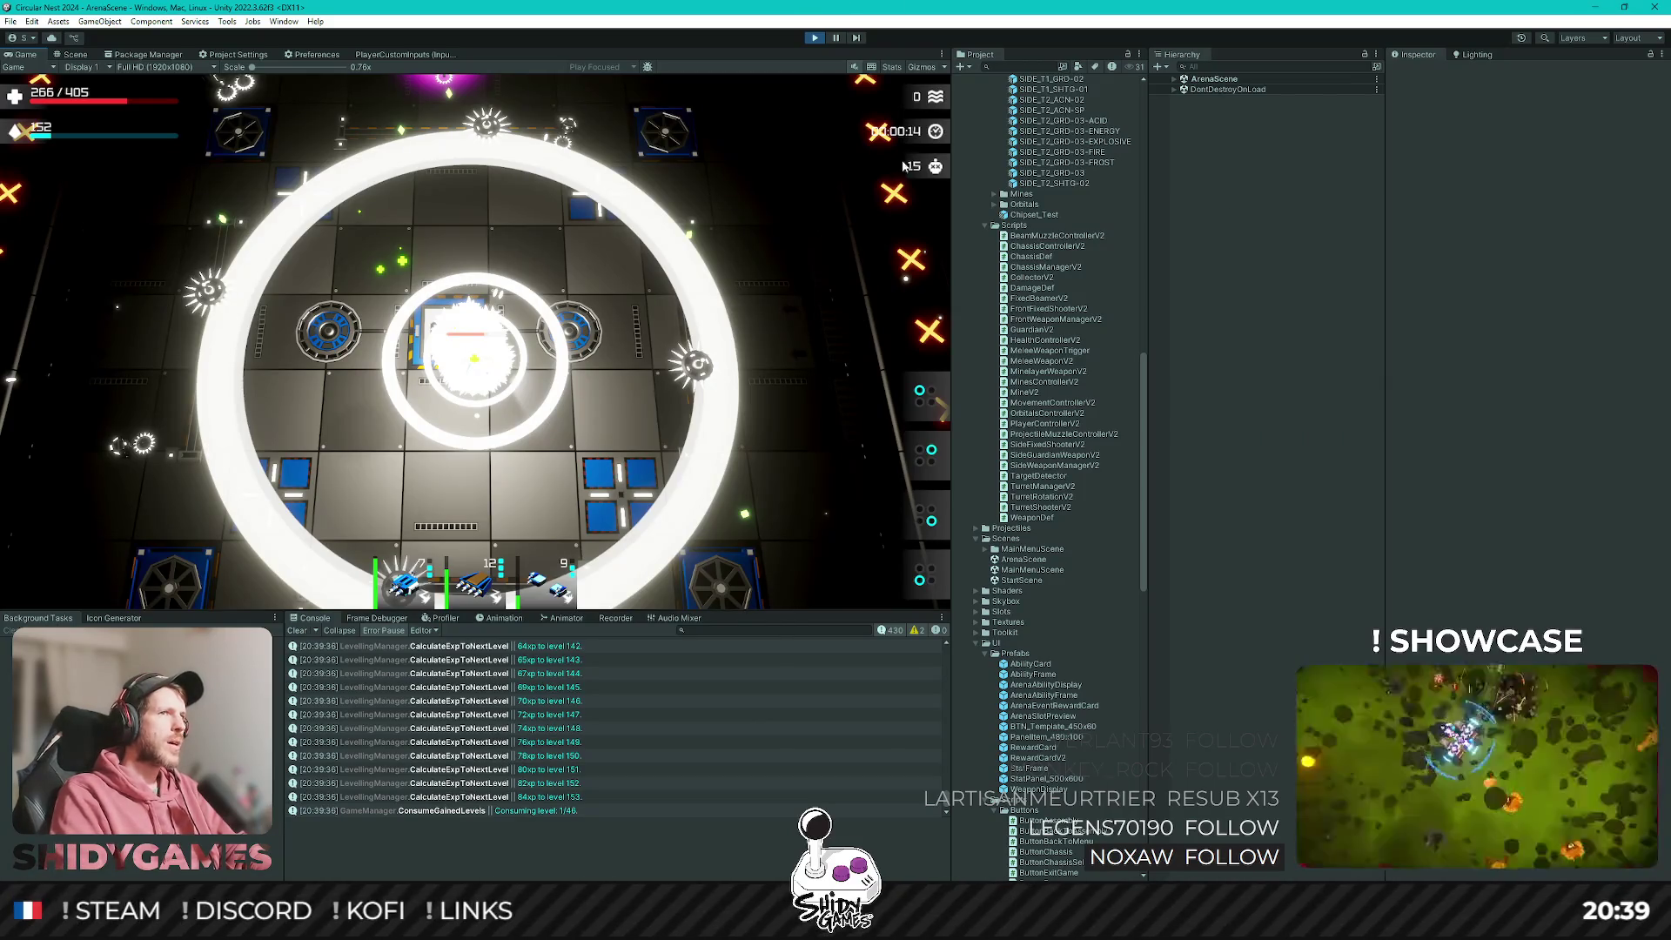
click(1040, 153)
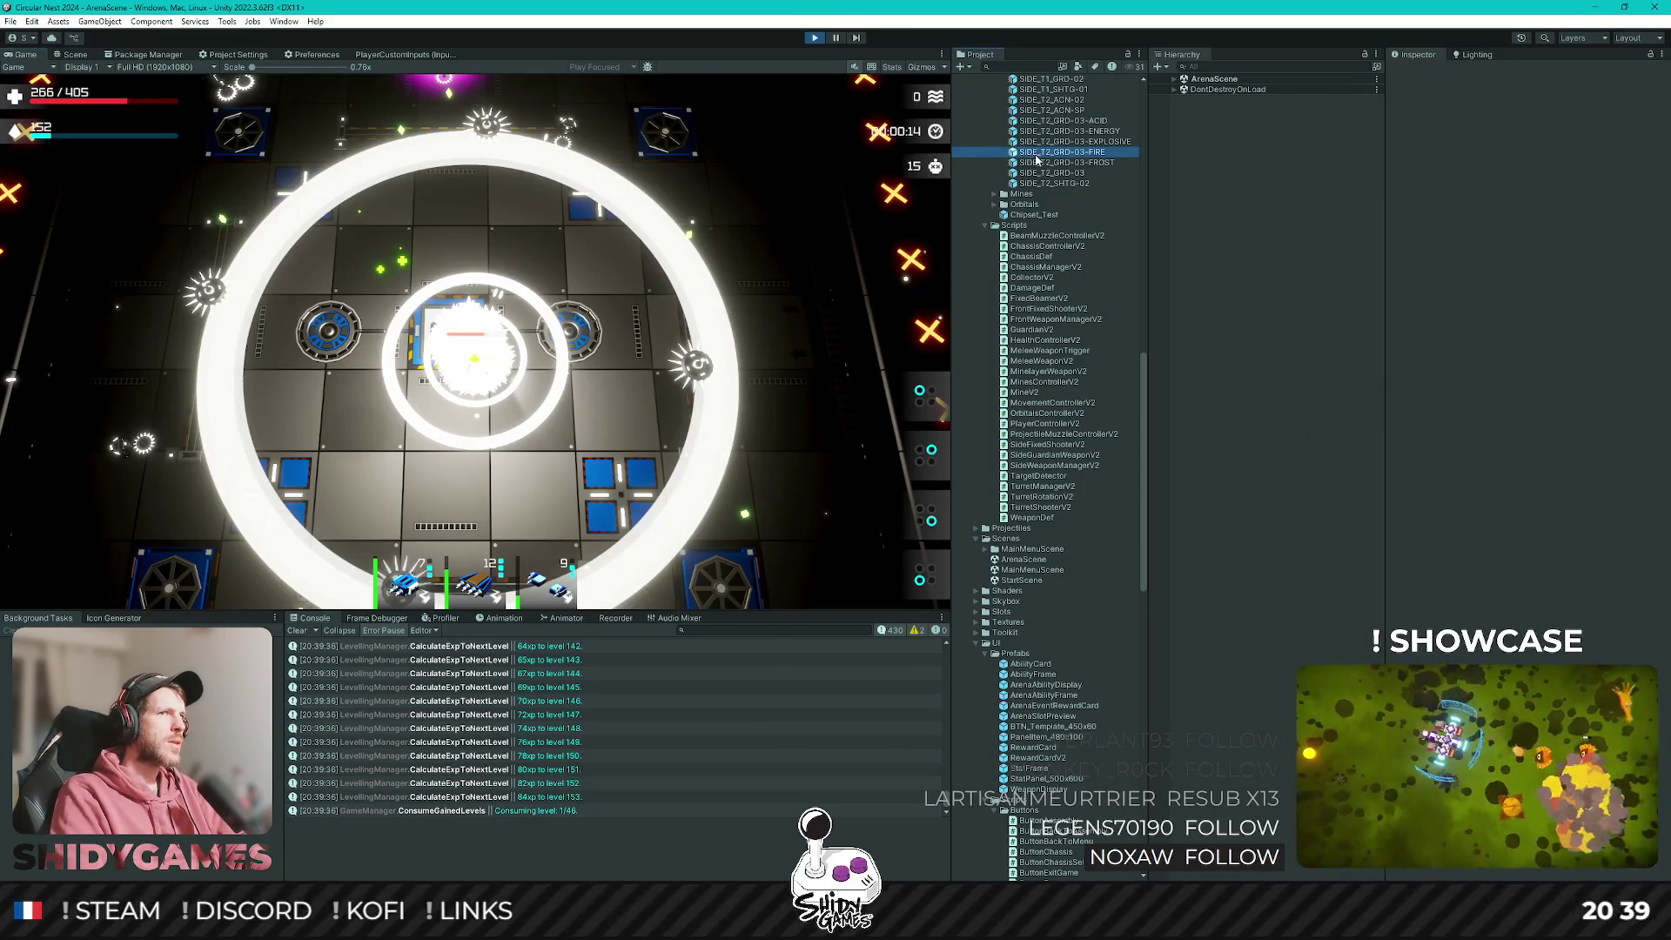
Select the latest ConsumeGainedLevels Console entry, enlarge the Game view, and follow the GameManagerV2.cs:438 link.
click(1193, 149)
click(893, 68)
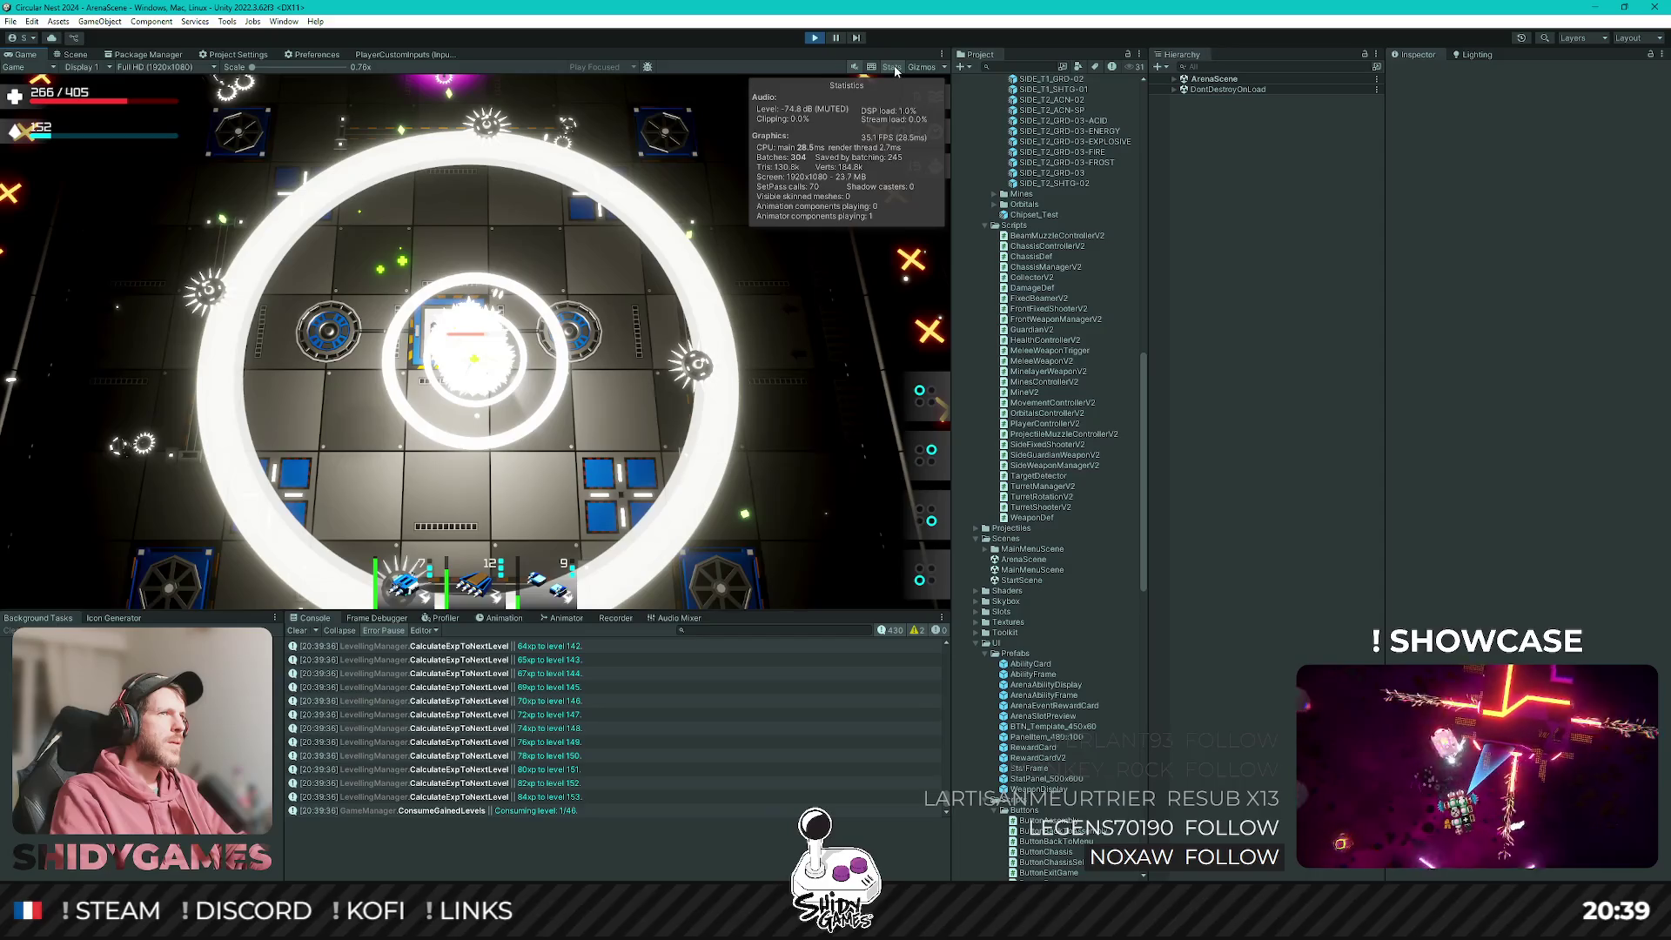
click(893, 68)
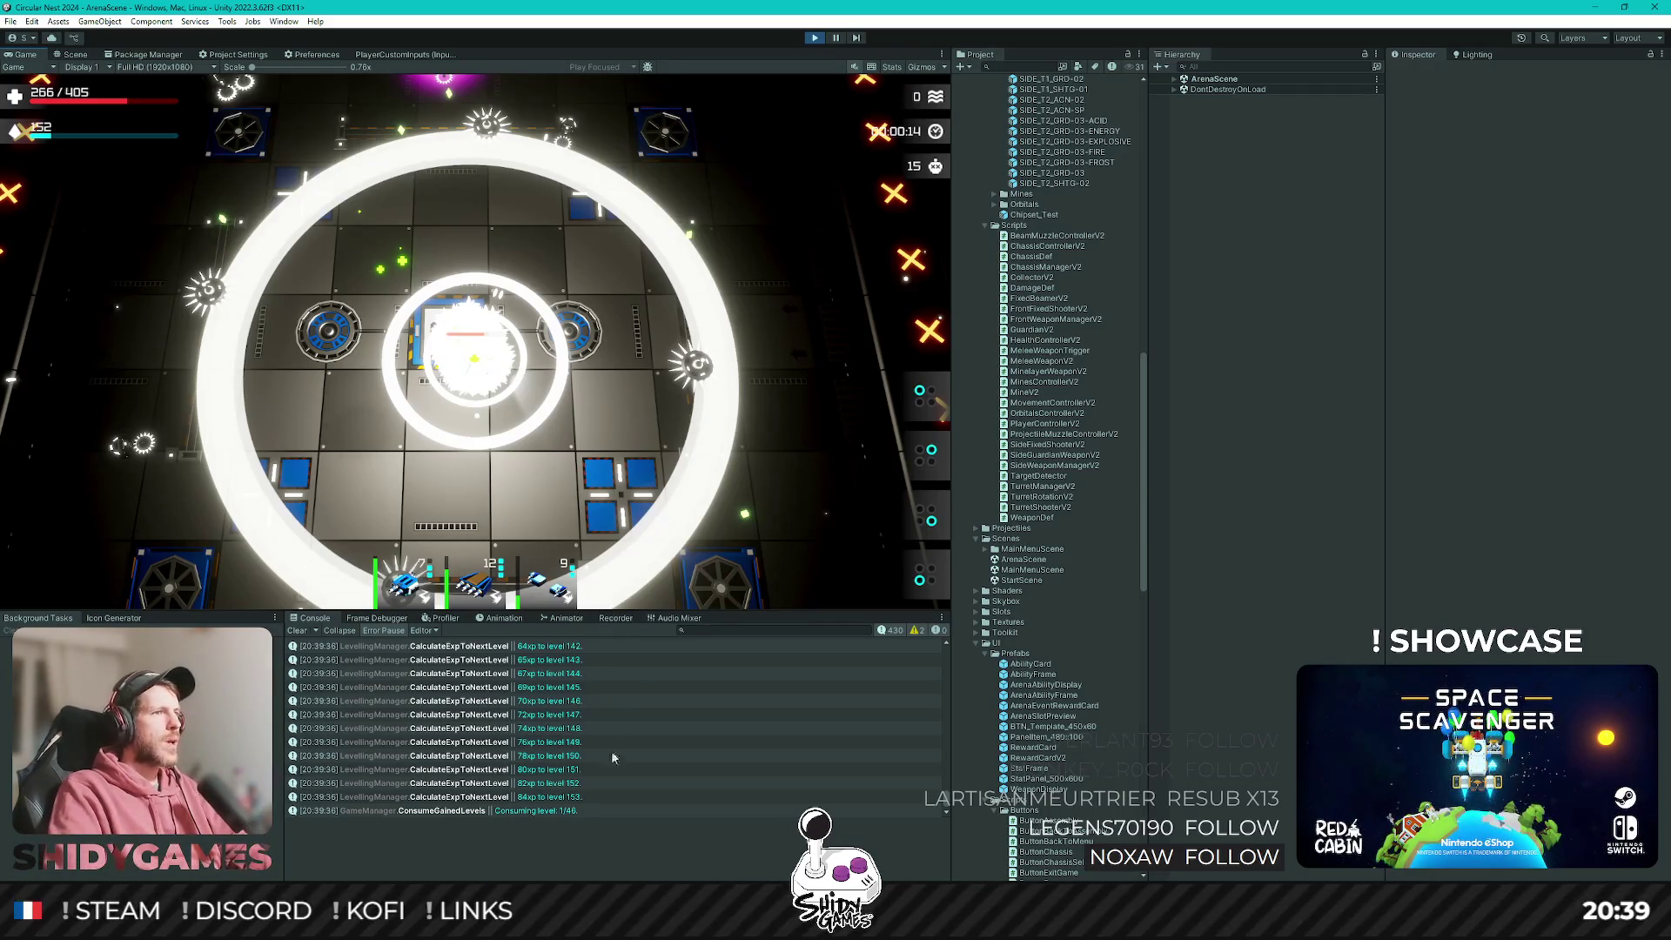
click(580, 808)
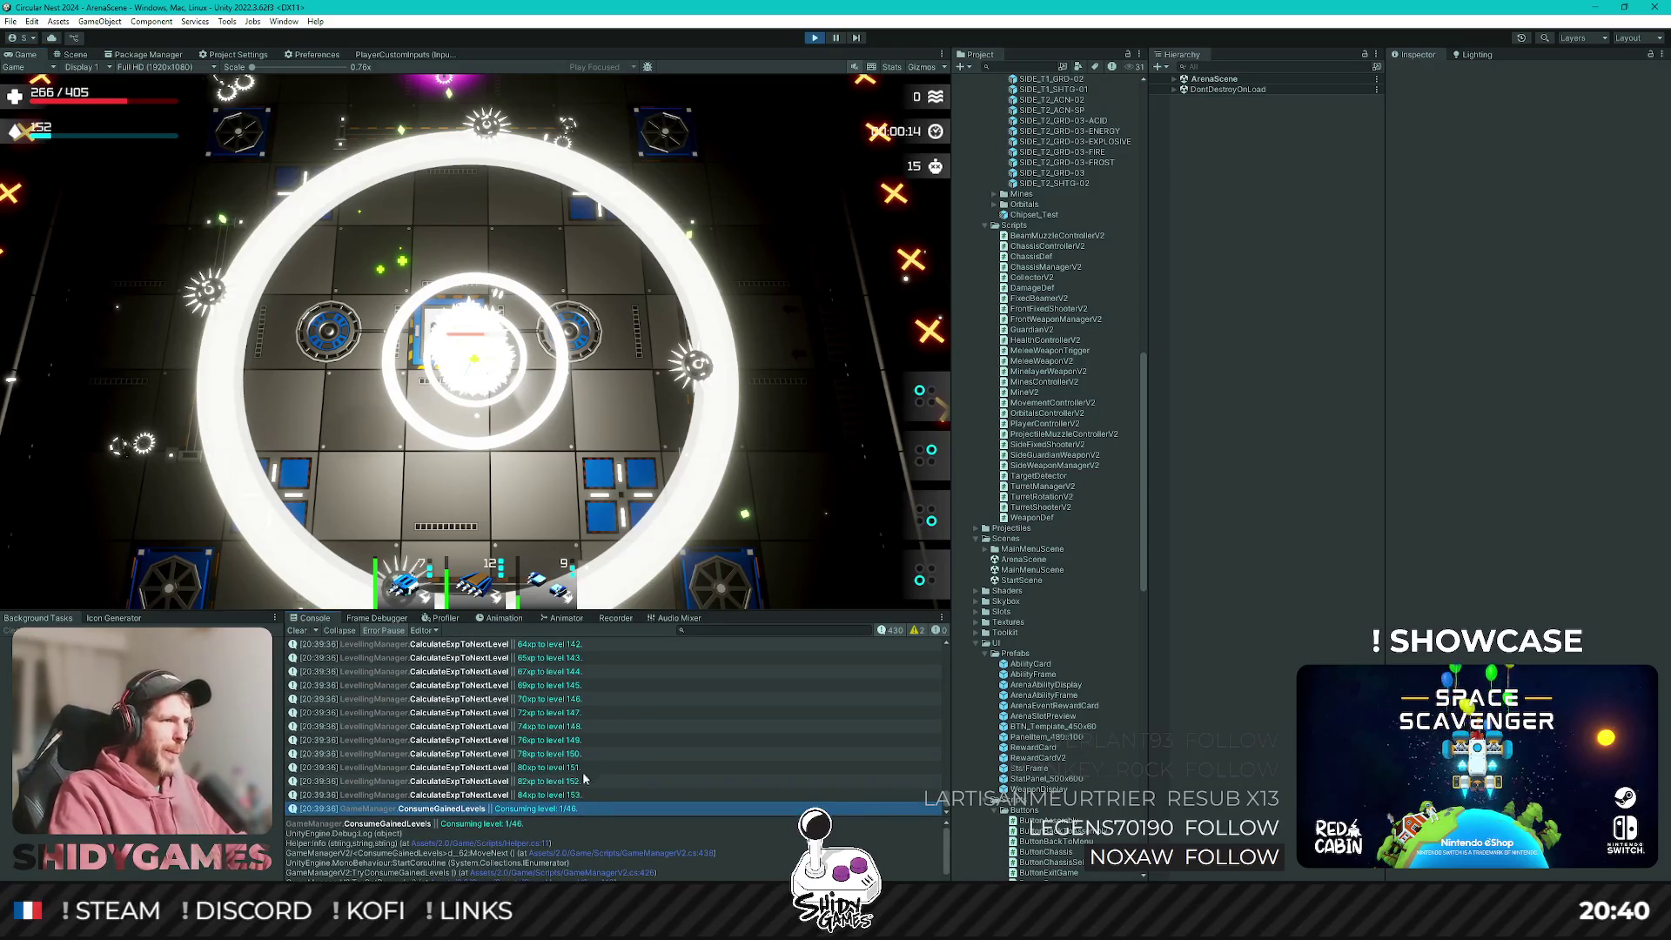
mouse_move(642, 612)
mouse_down()
mouse_move(648, 511)
mouse_move(671, 627)
mouse_move(673, 611)
mouse_up()
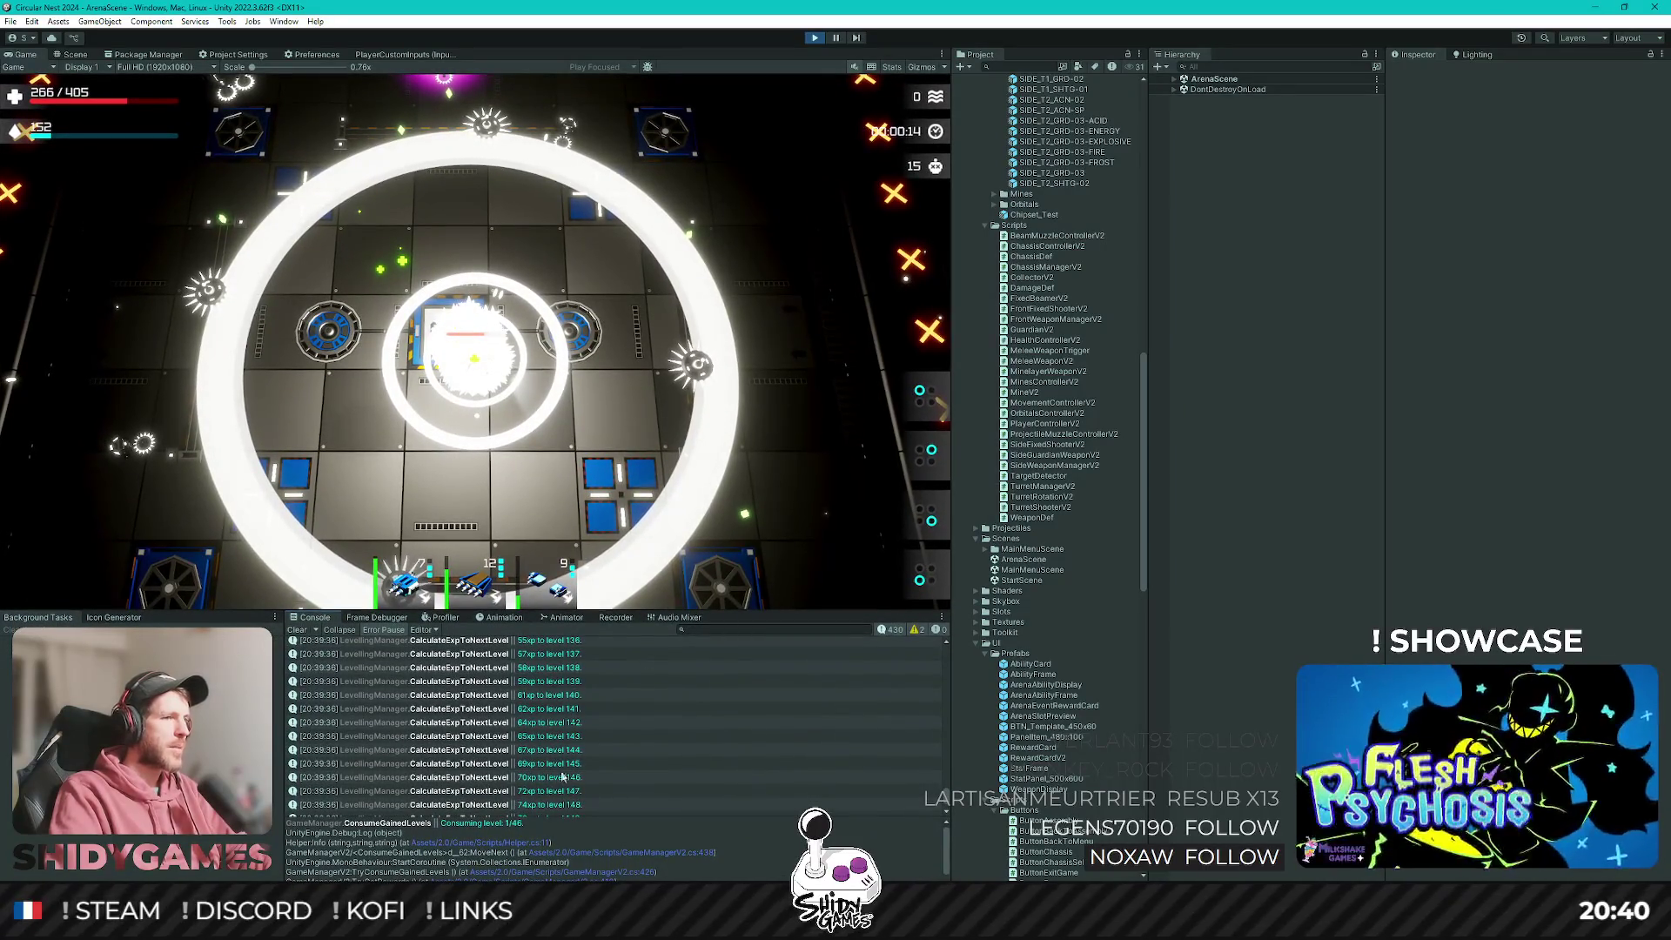
scroll(561, 778, down, 2)
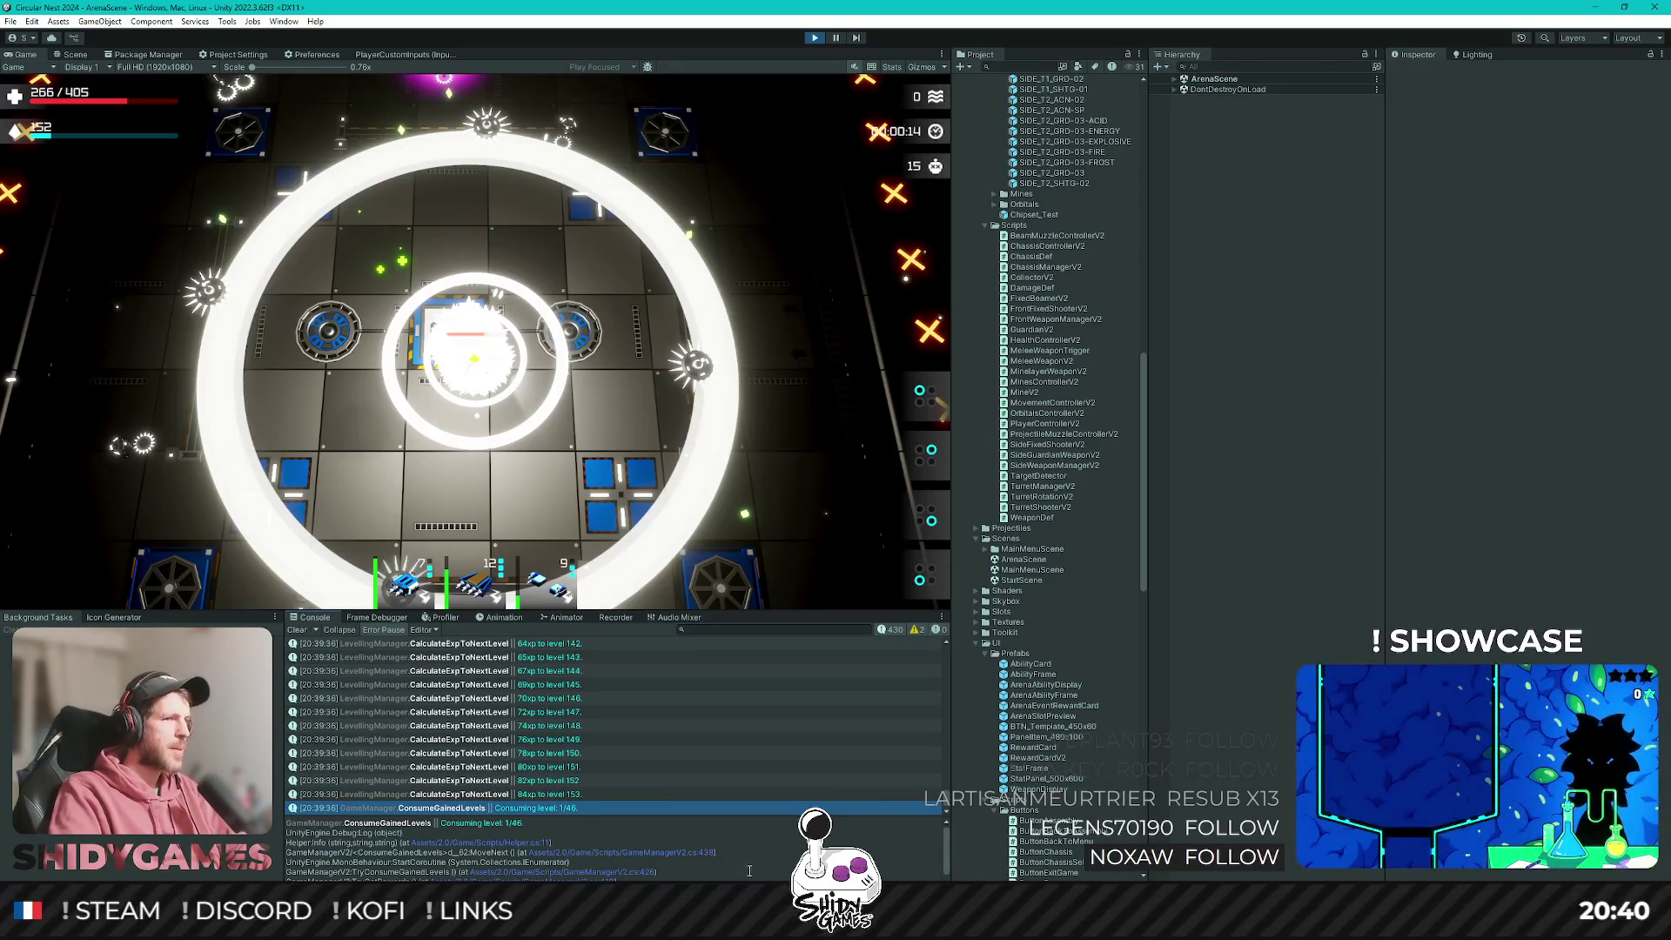
click(659, 854)
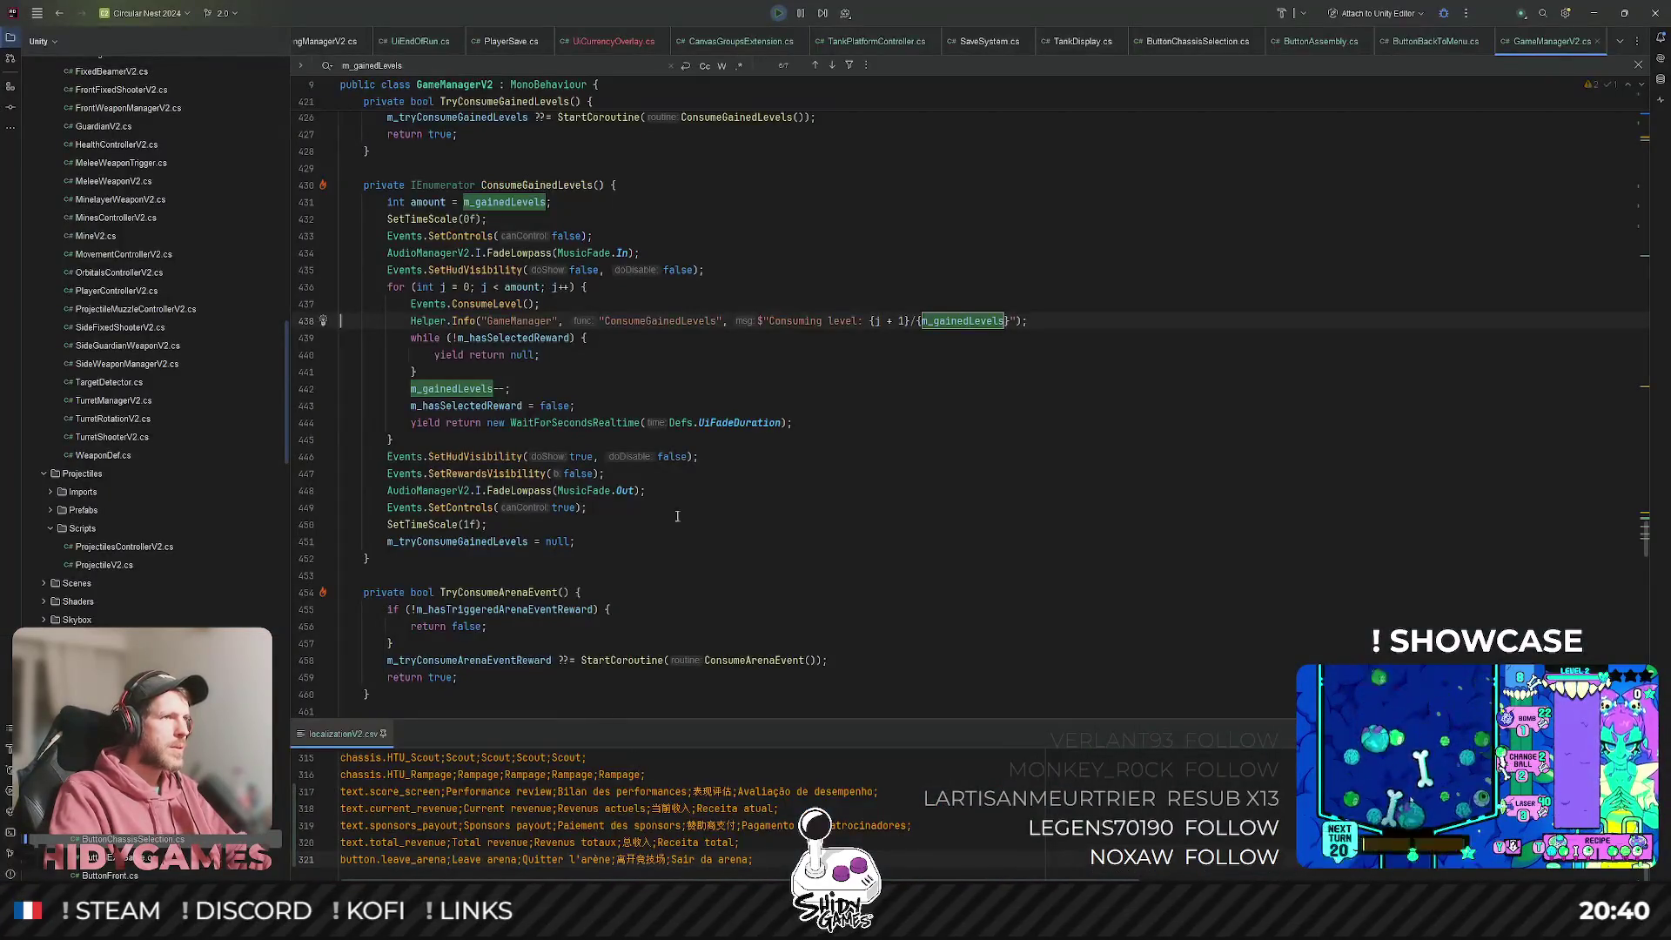
Select m_hasSelectedReward on line 439 and search it, stepping to its reset on line 443 and use on line 513.
click(728, 423)
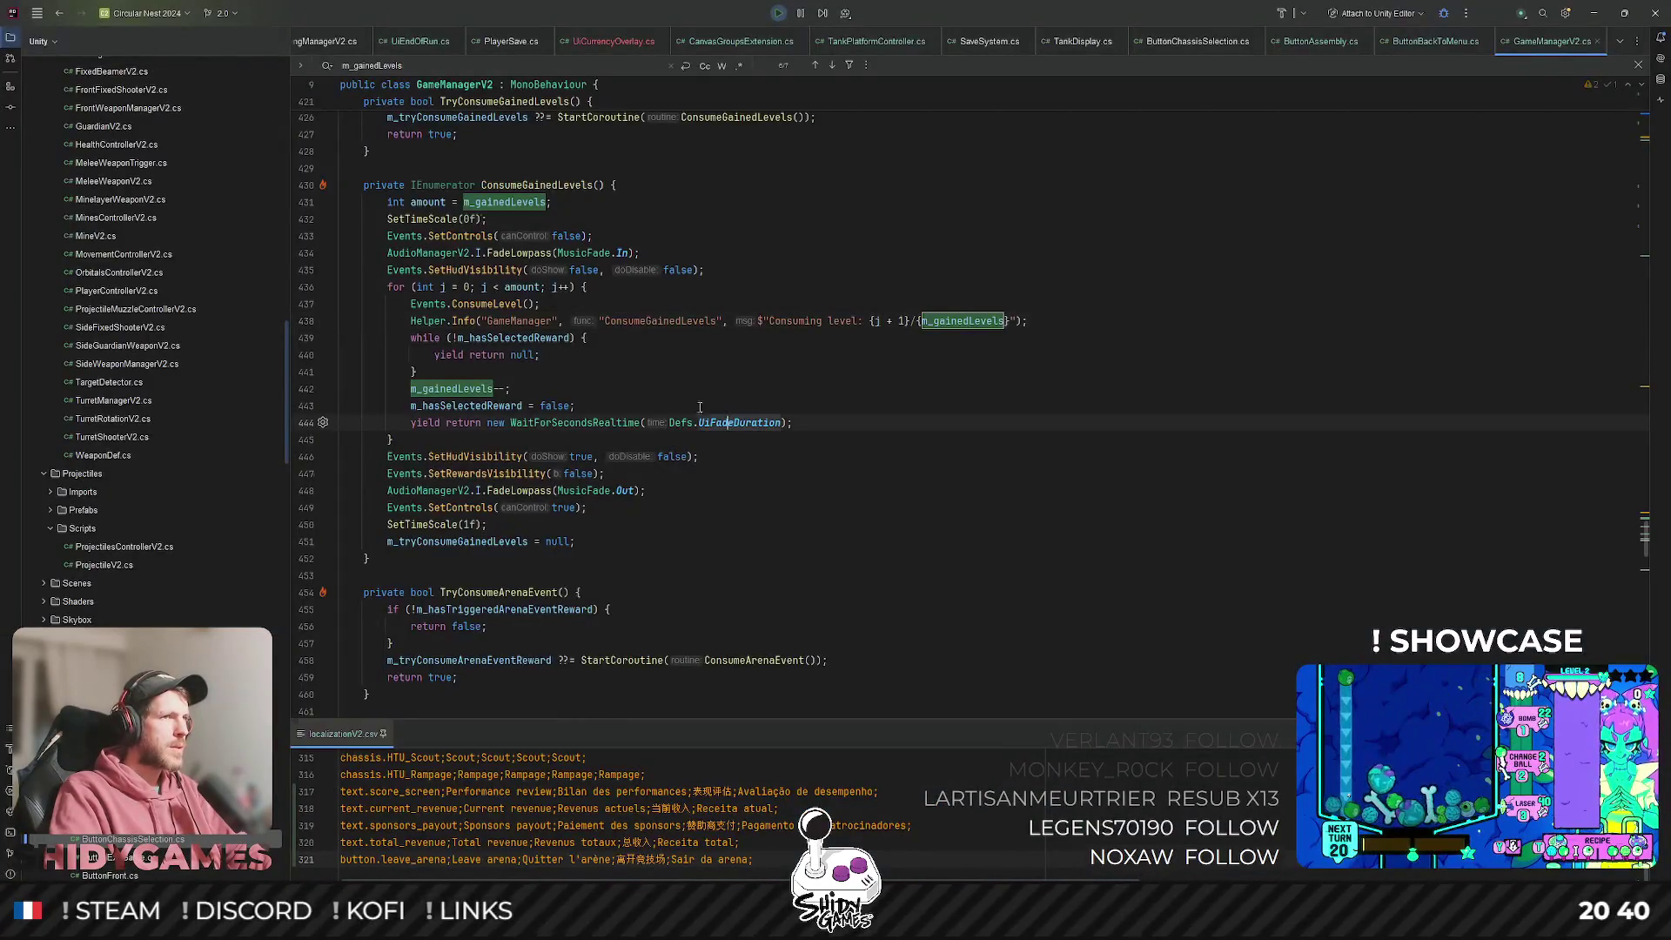
click(534, 339)
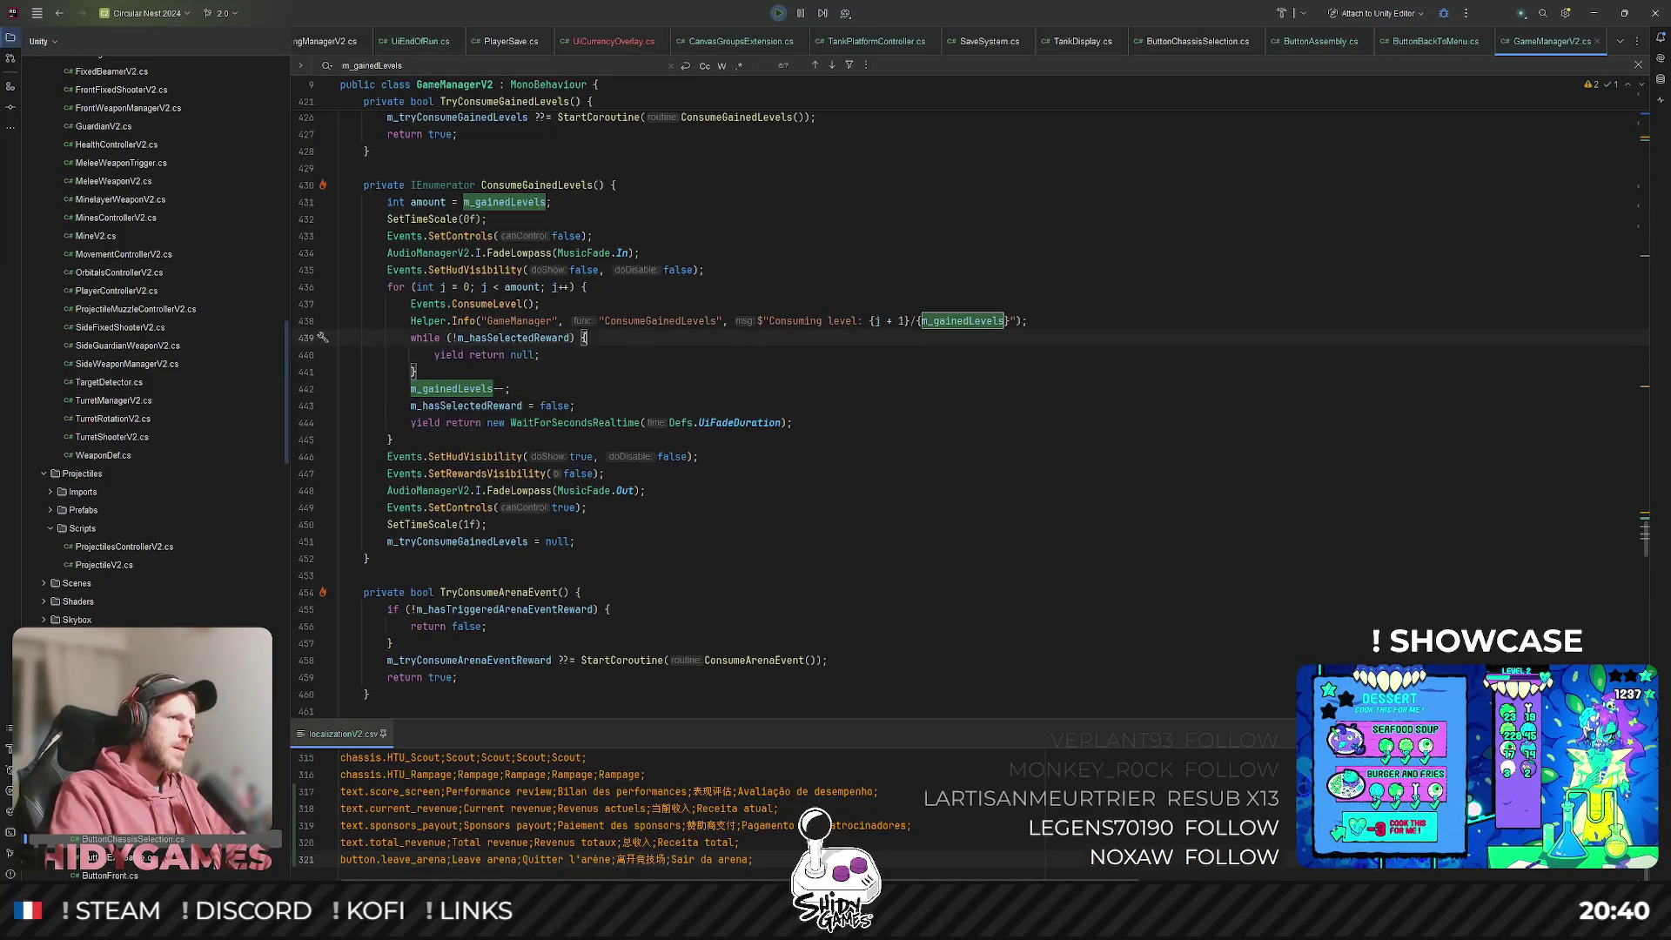
key(ctrl+f)
key(Return)
key(Return)
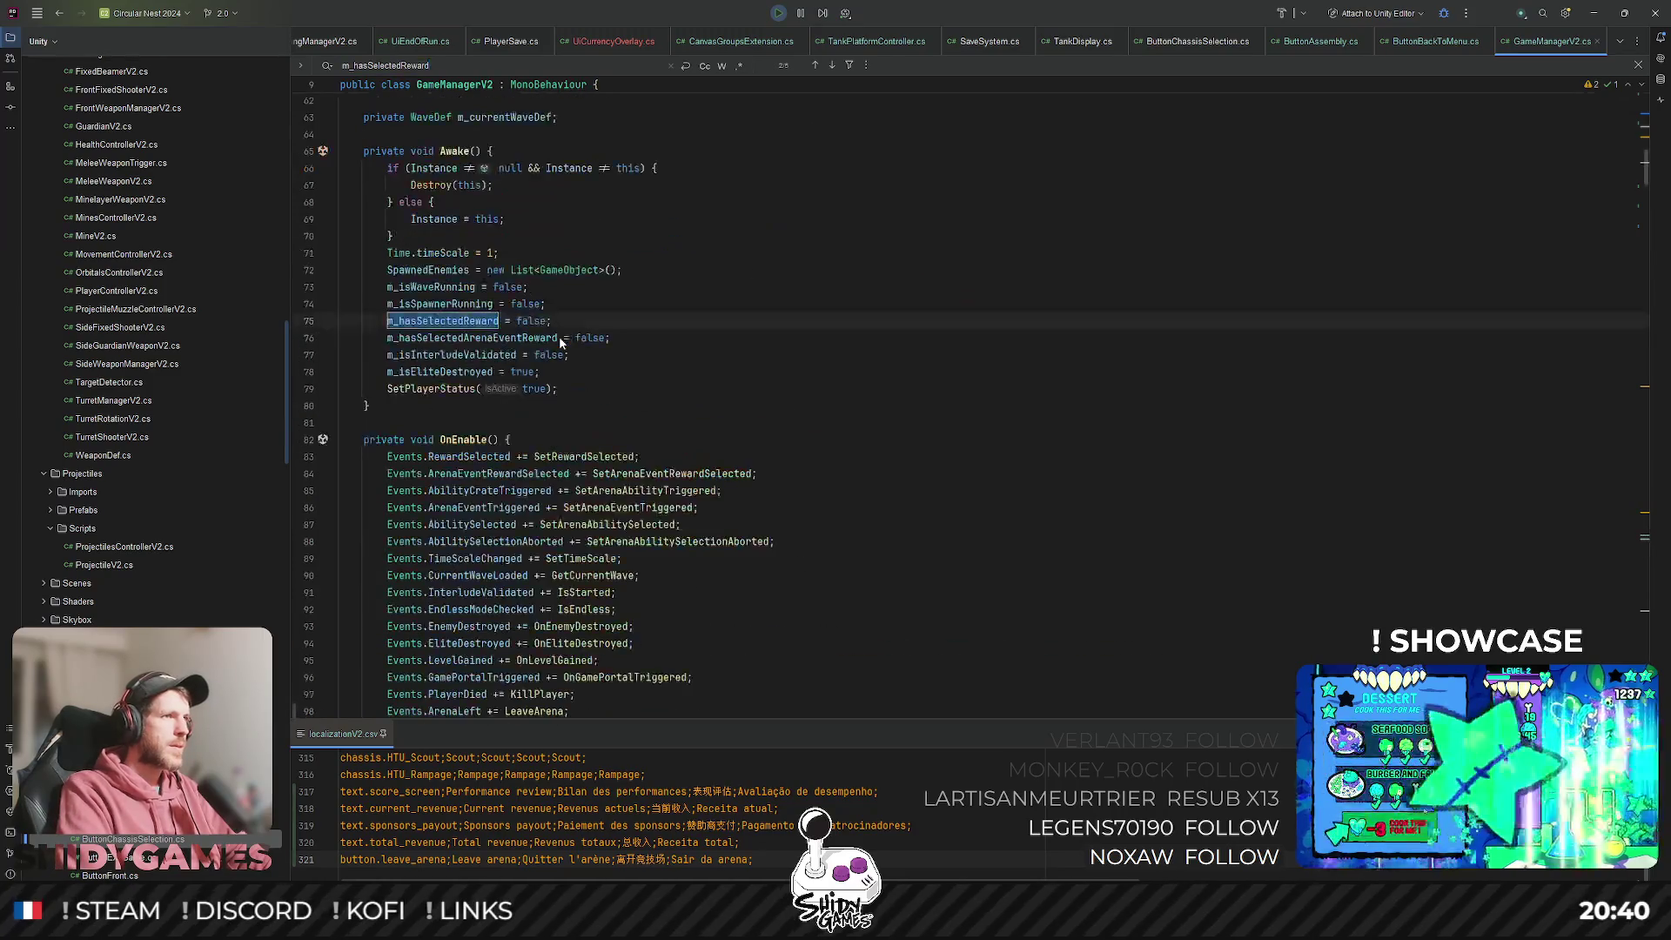
key(Return)
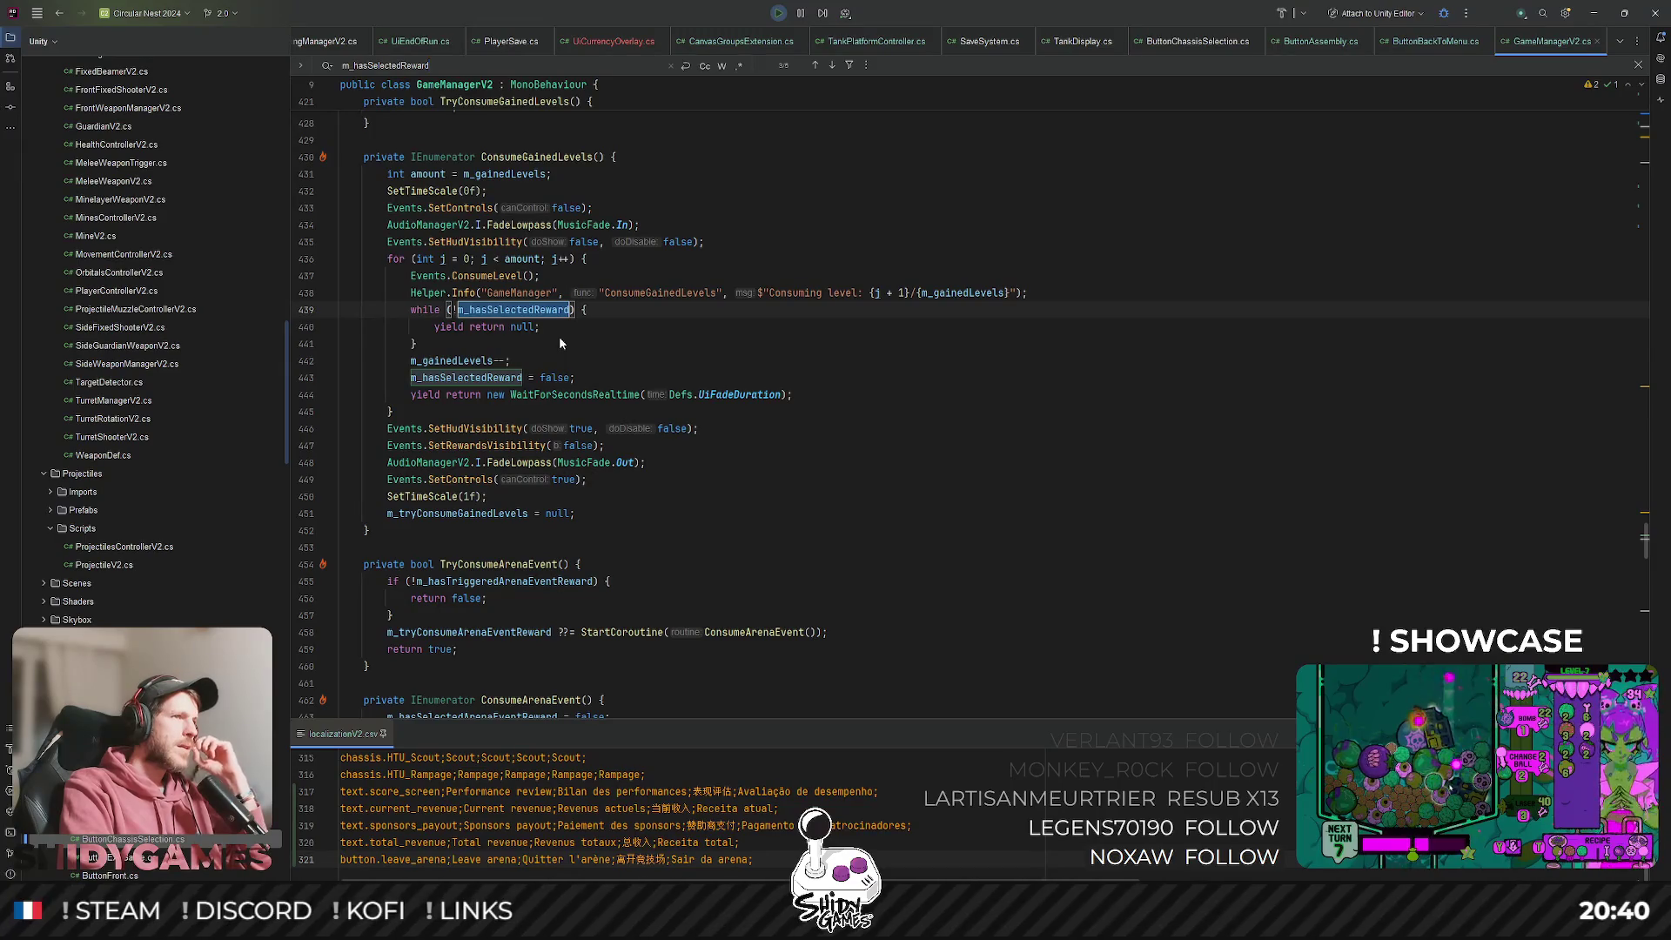
key(Return)
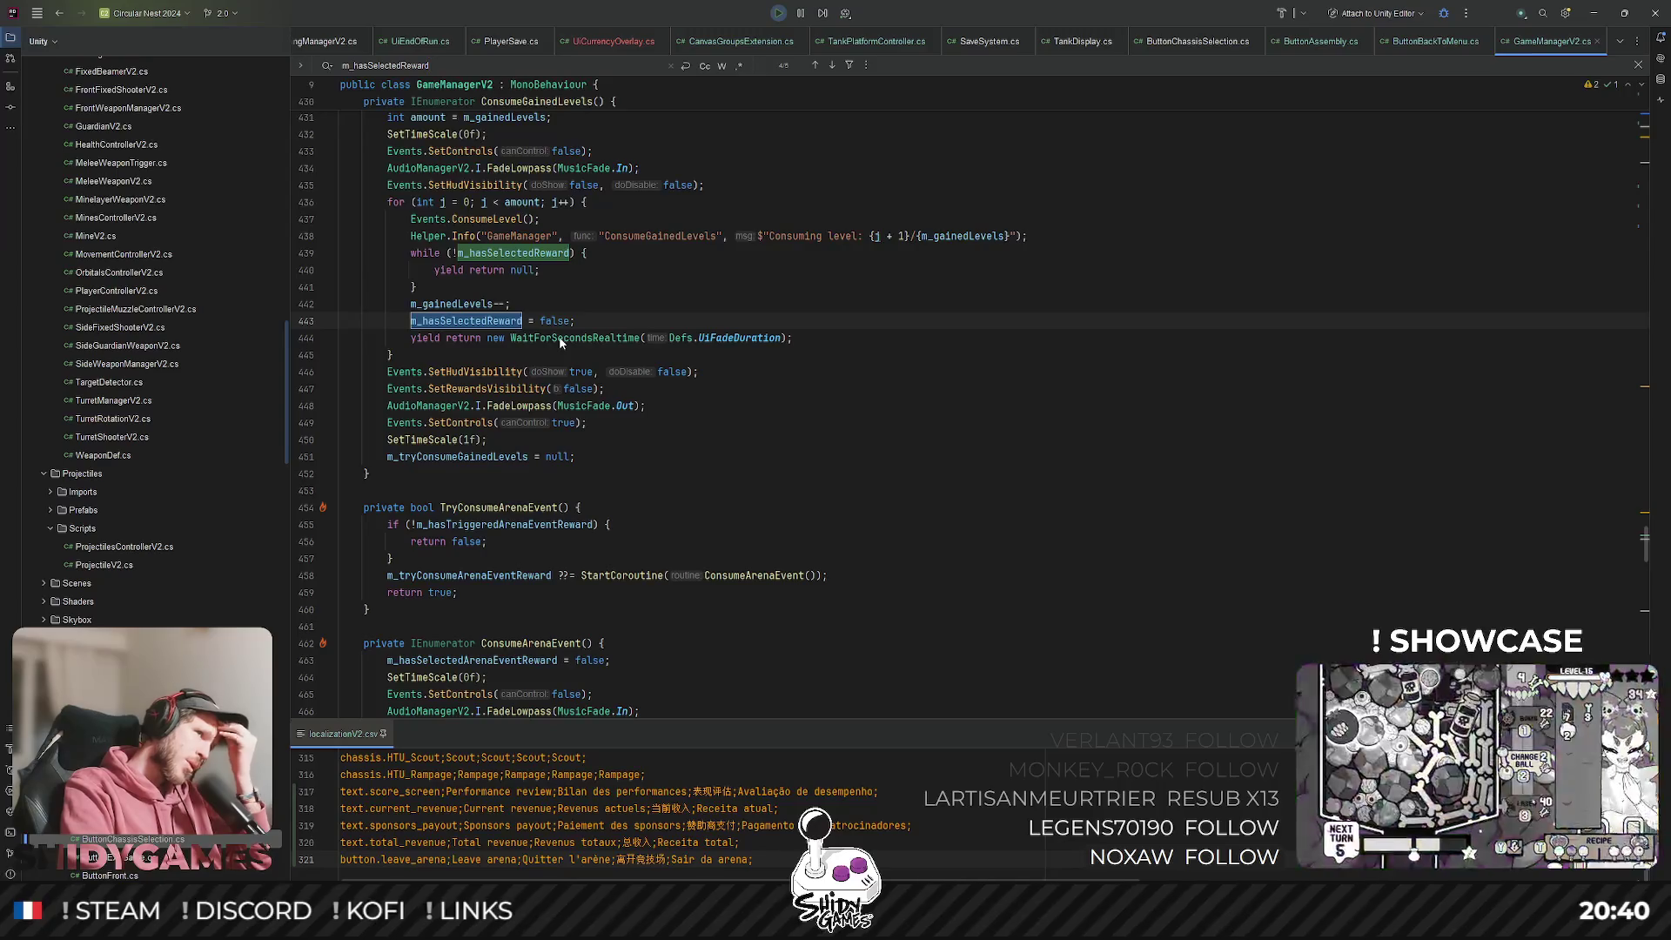
key(Return)
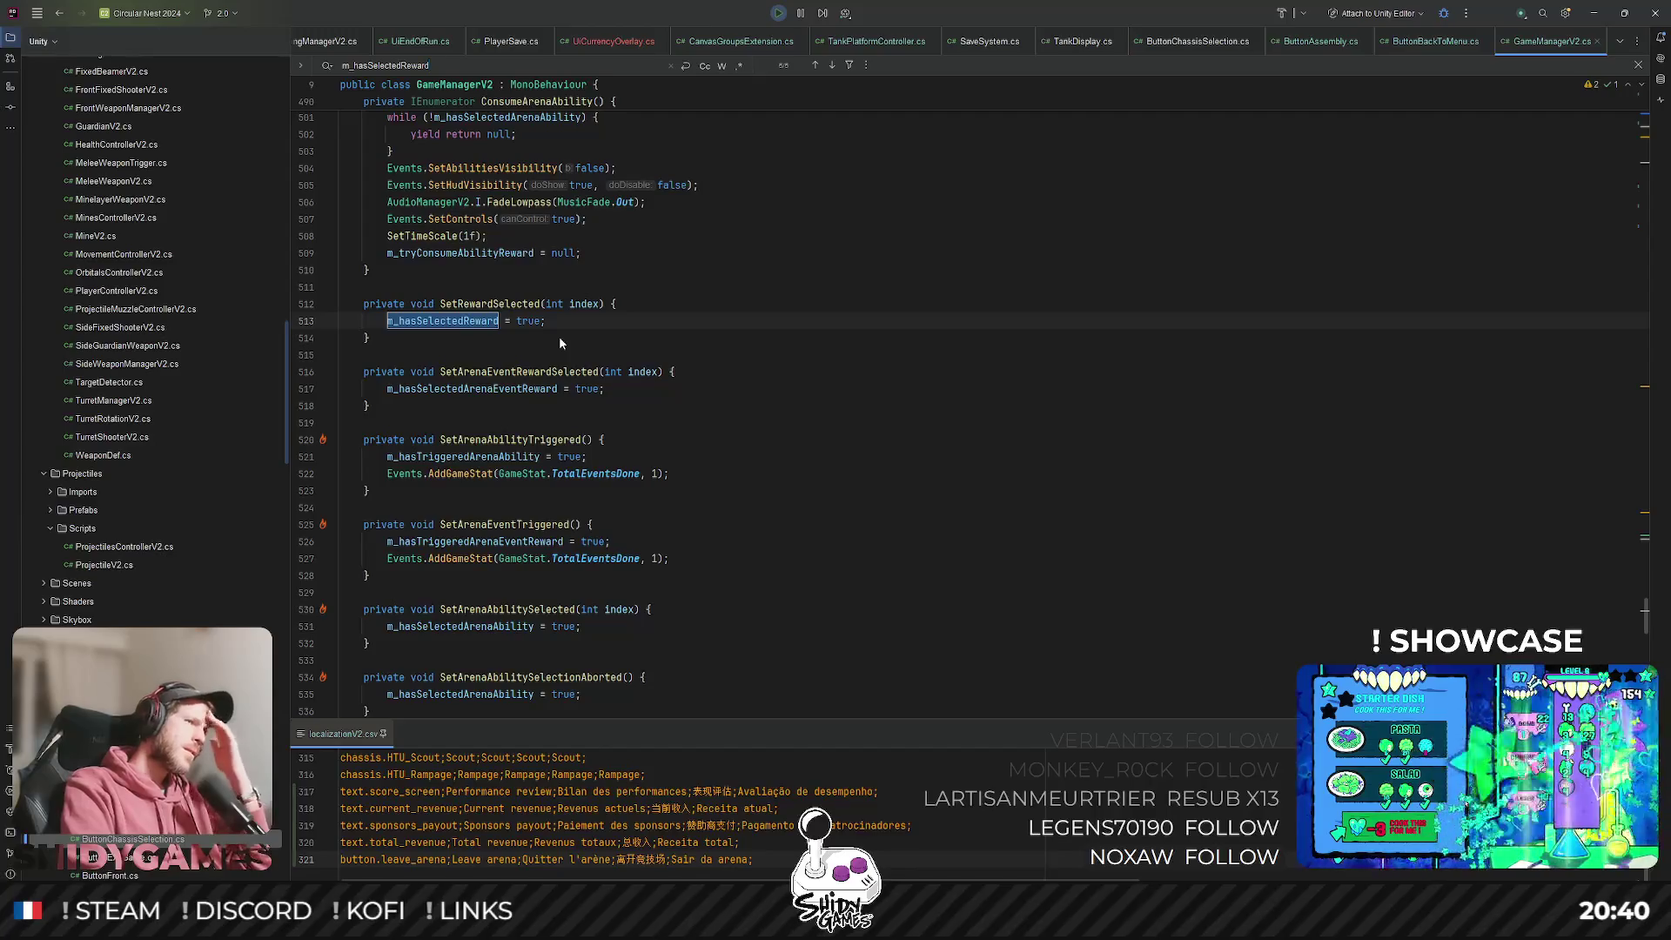
Wrap around to the m_hasSelectedReward declaration and Awake reset, then return to Unity and stop the game.
key(Return)
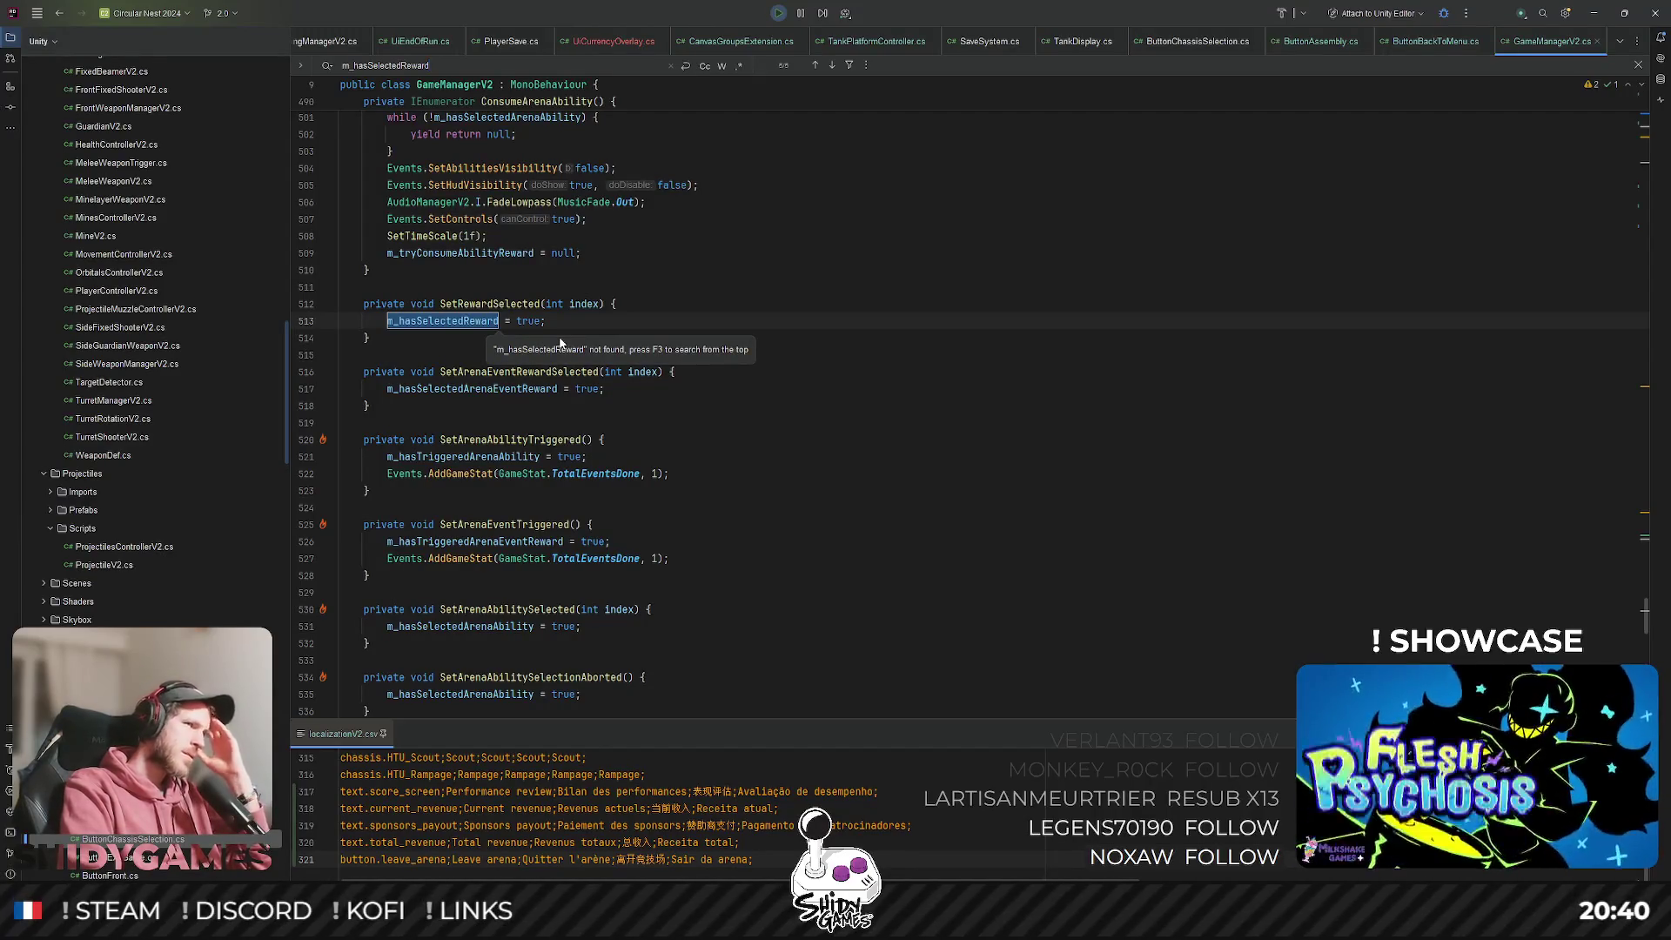
key(Return)
key(Return)
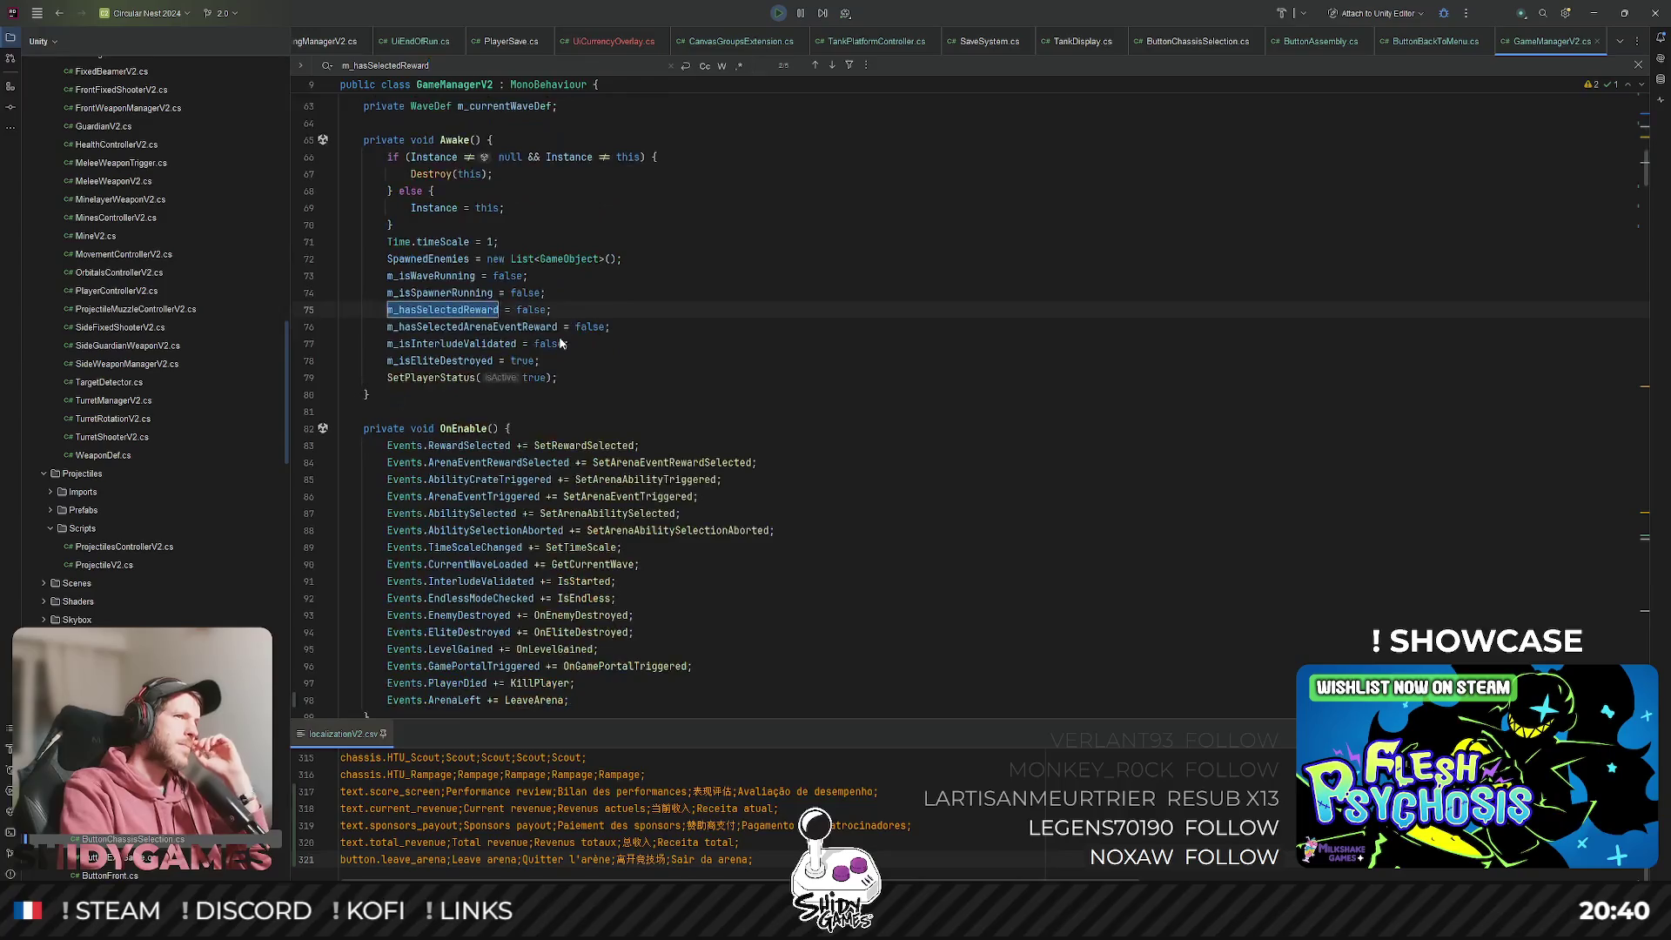
key(shift+Return)
key(Return)
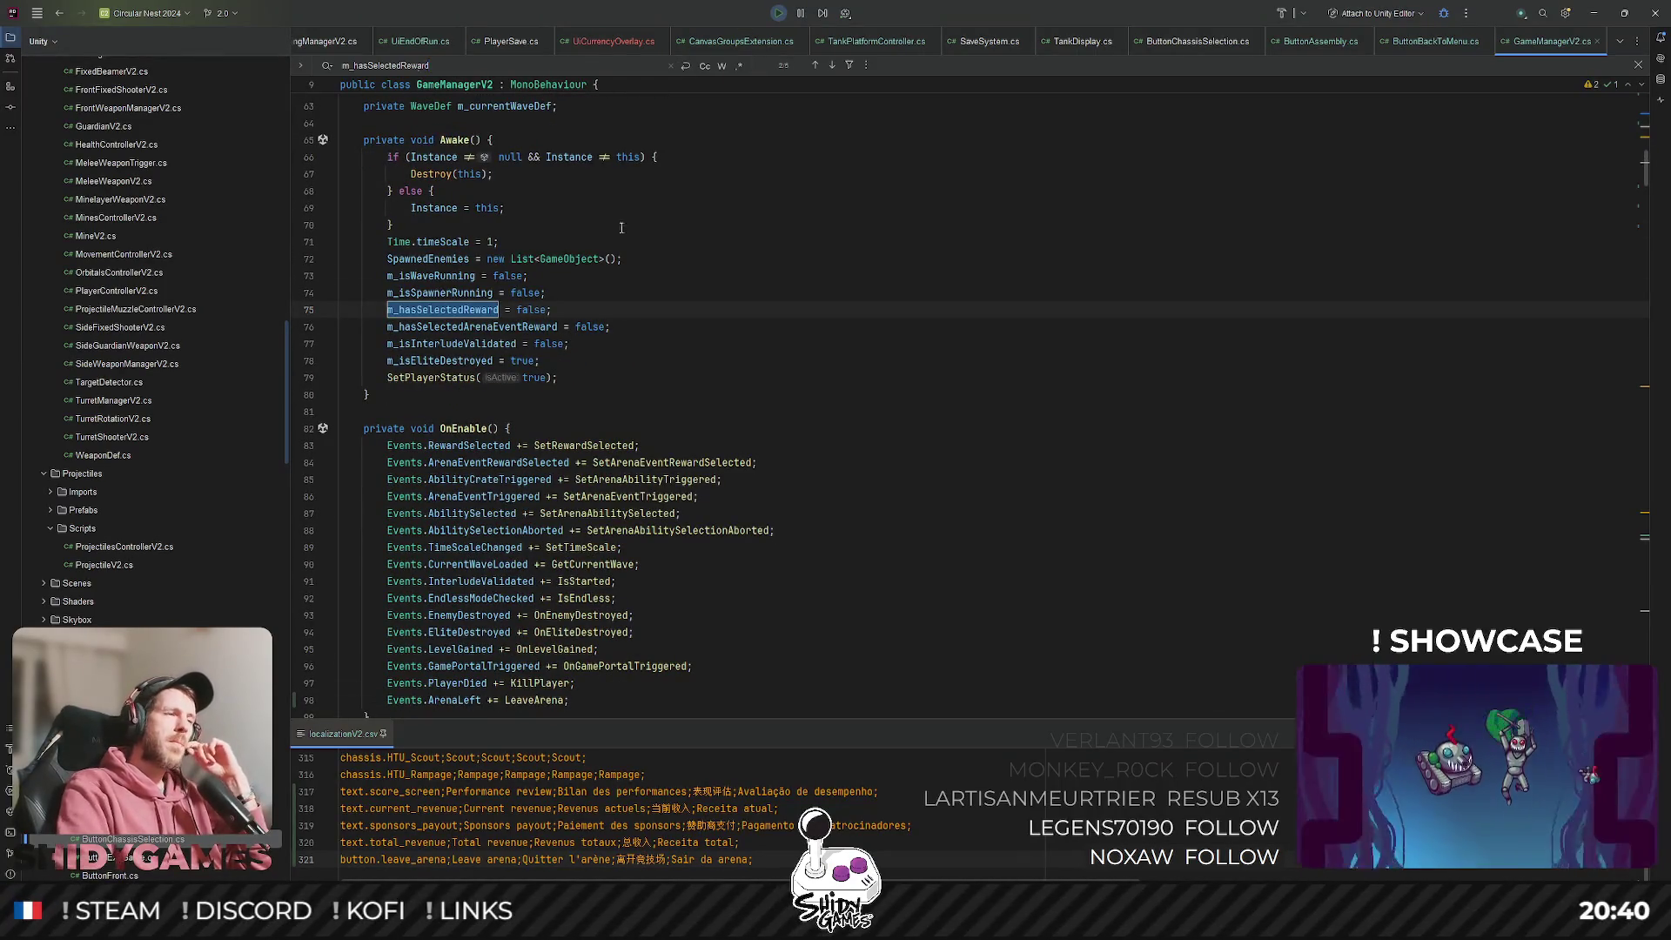
key(alt+Tab)
click(817, 39)
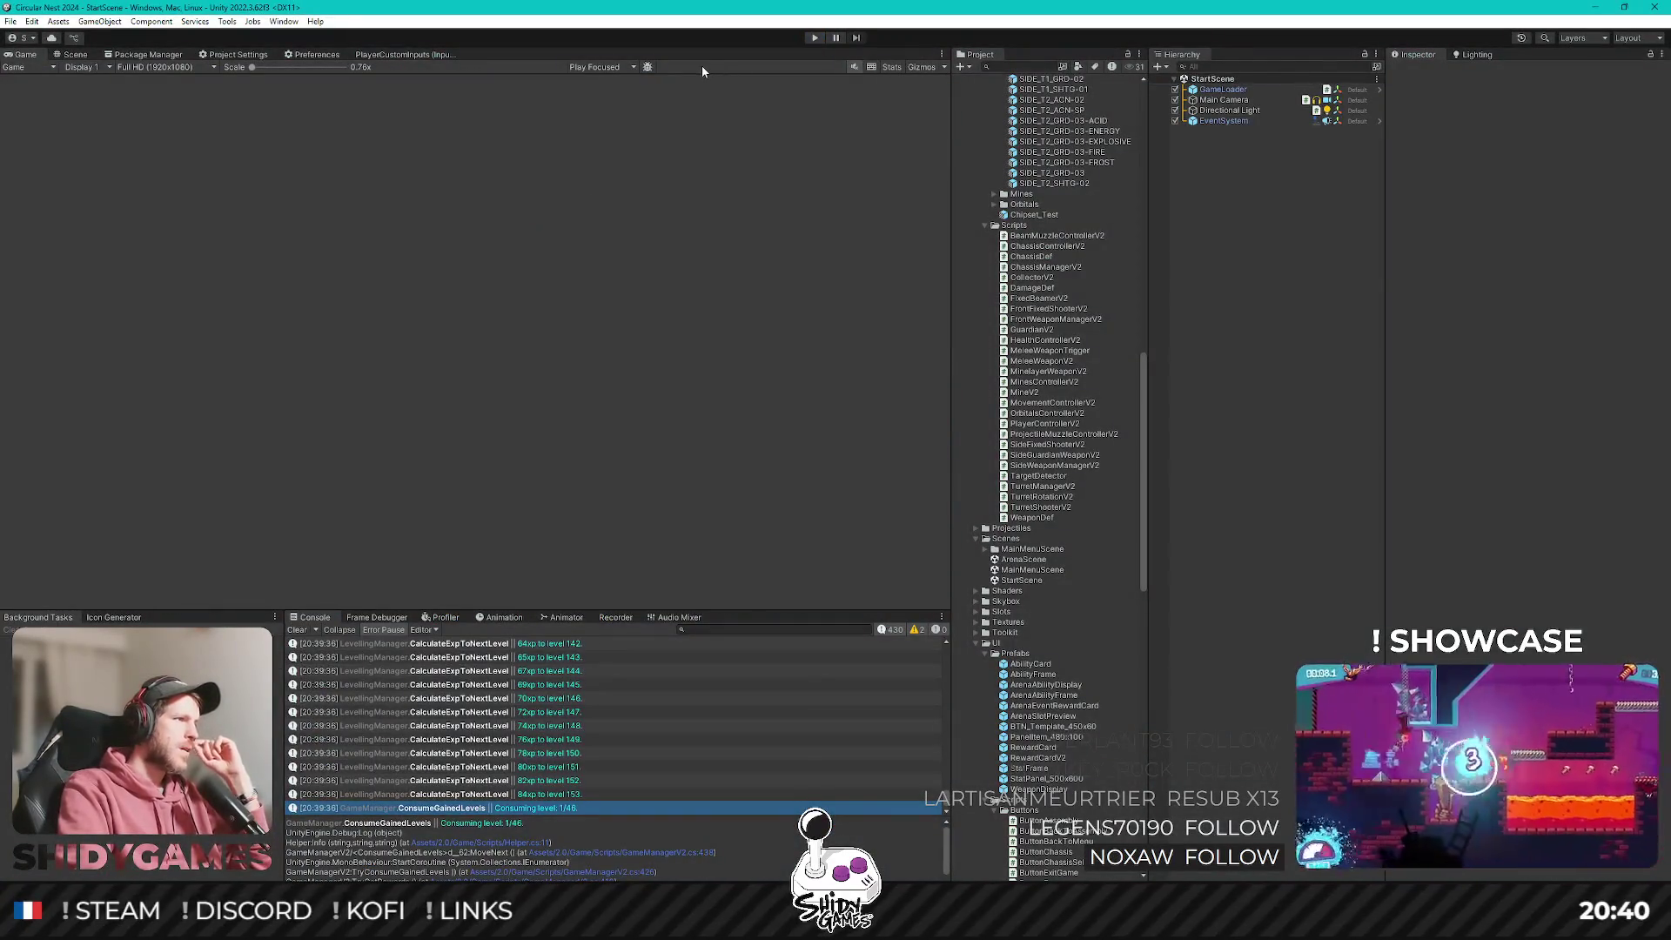
Re-enter Play mode and start a new run from the main menu's PLAY entry.
click(819, 41)
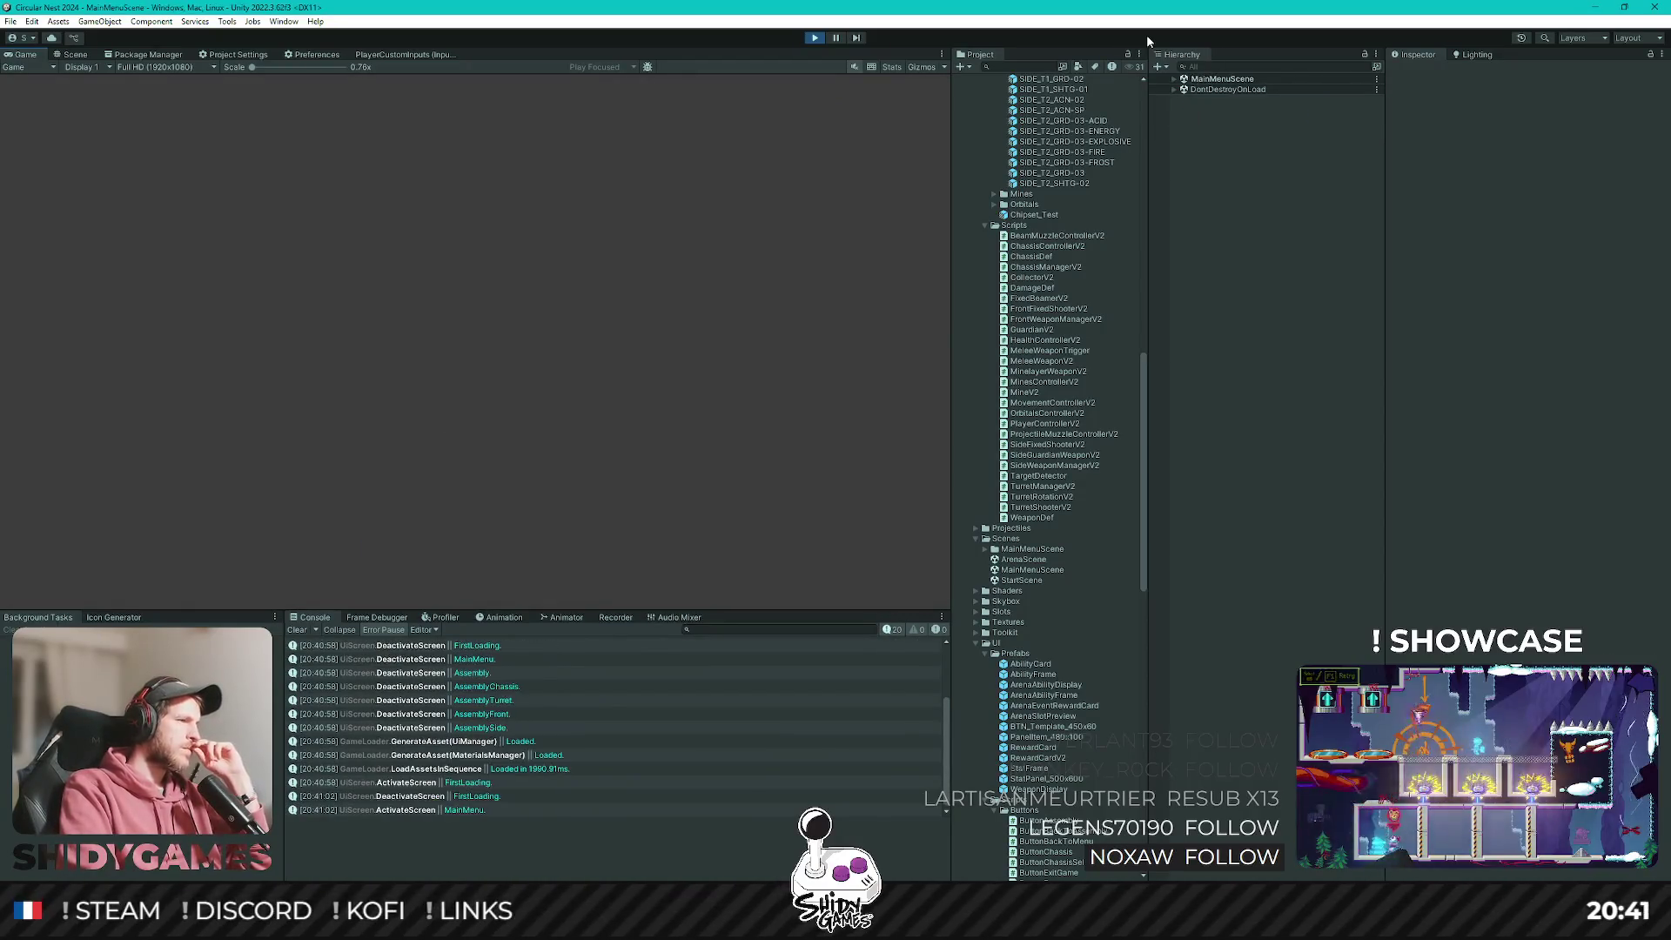
key(Return)
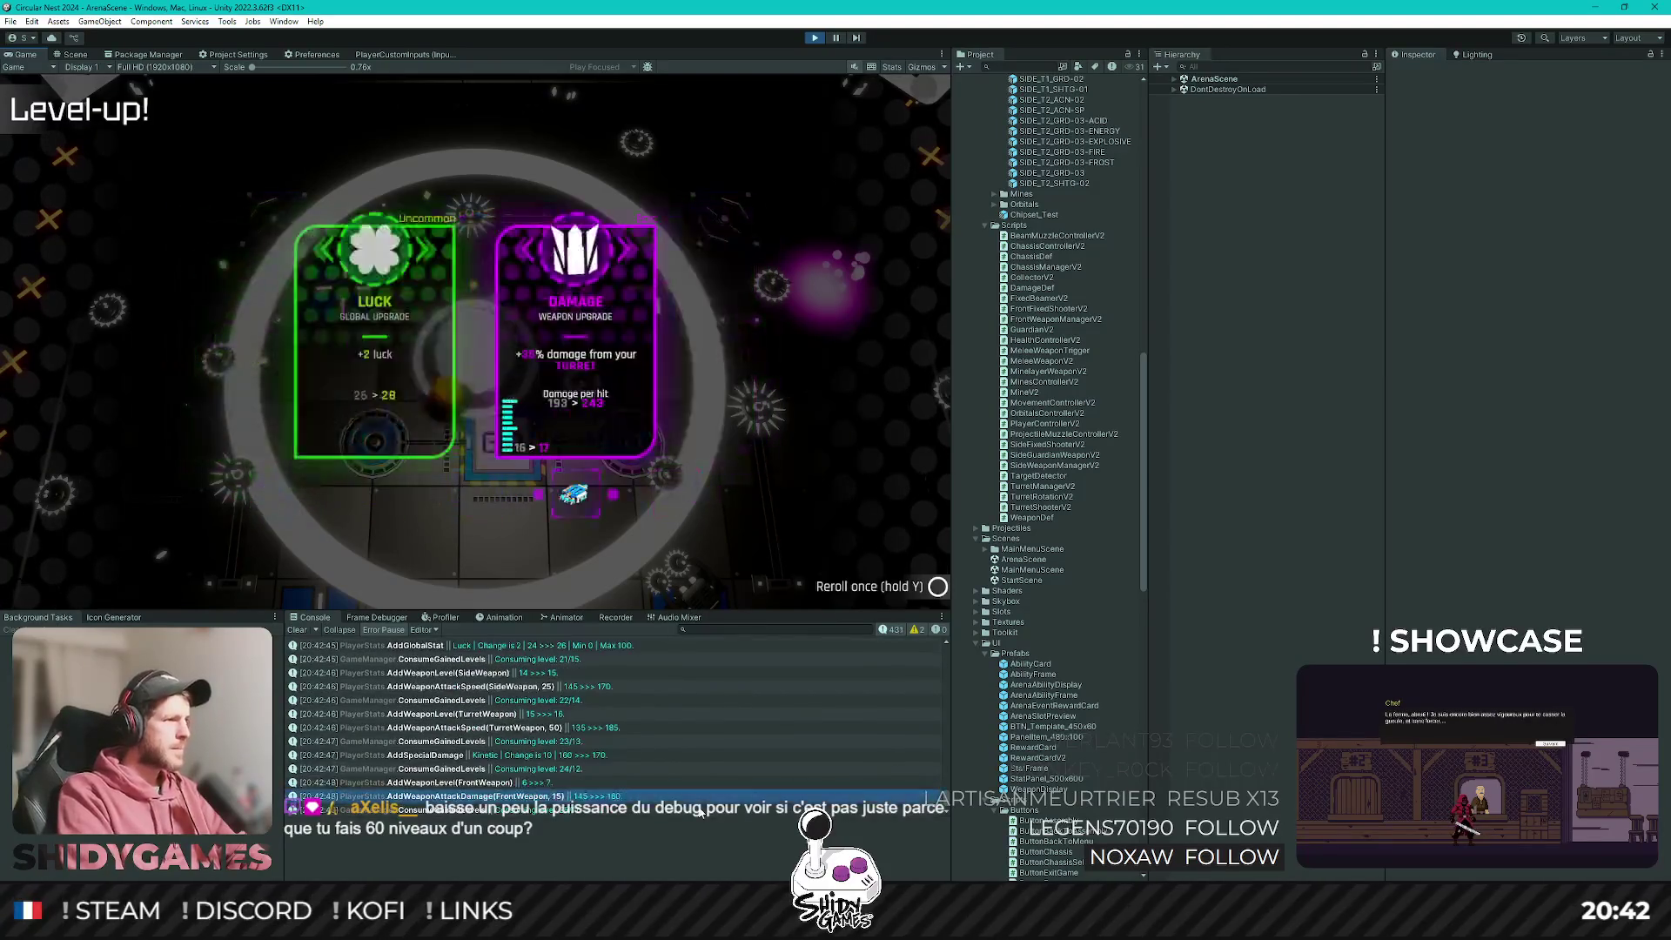
Pick one of the offered level-up upgrade cards, then exit Play mode.
click(698, 812)
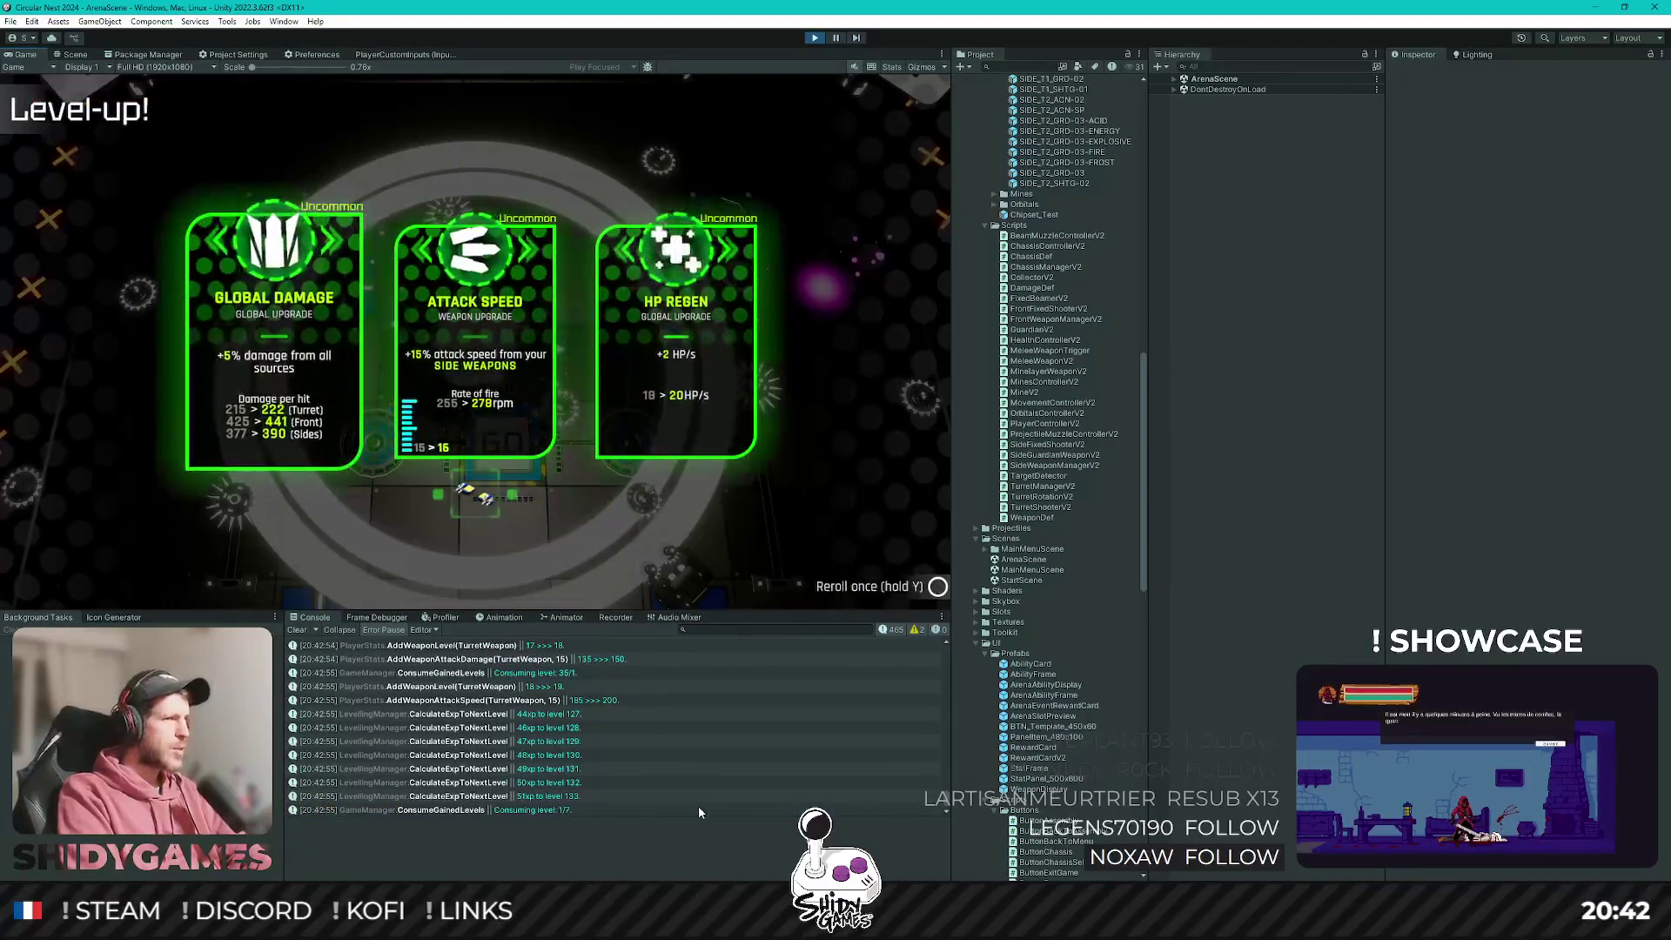
click(812, 37)
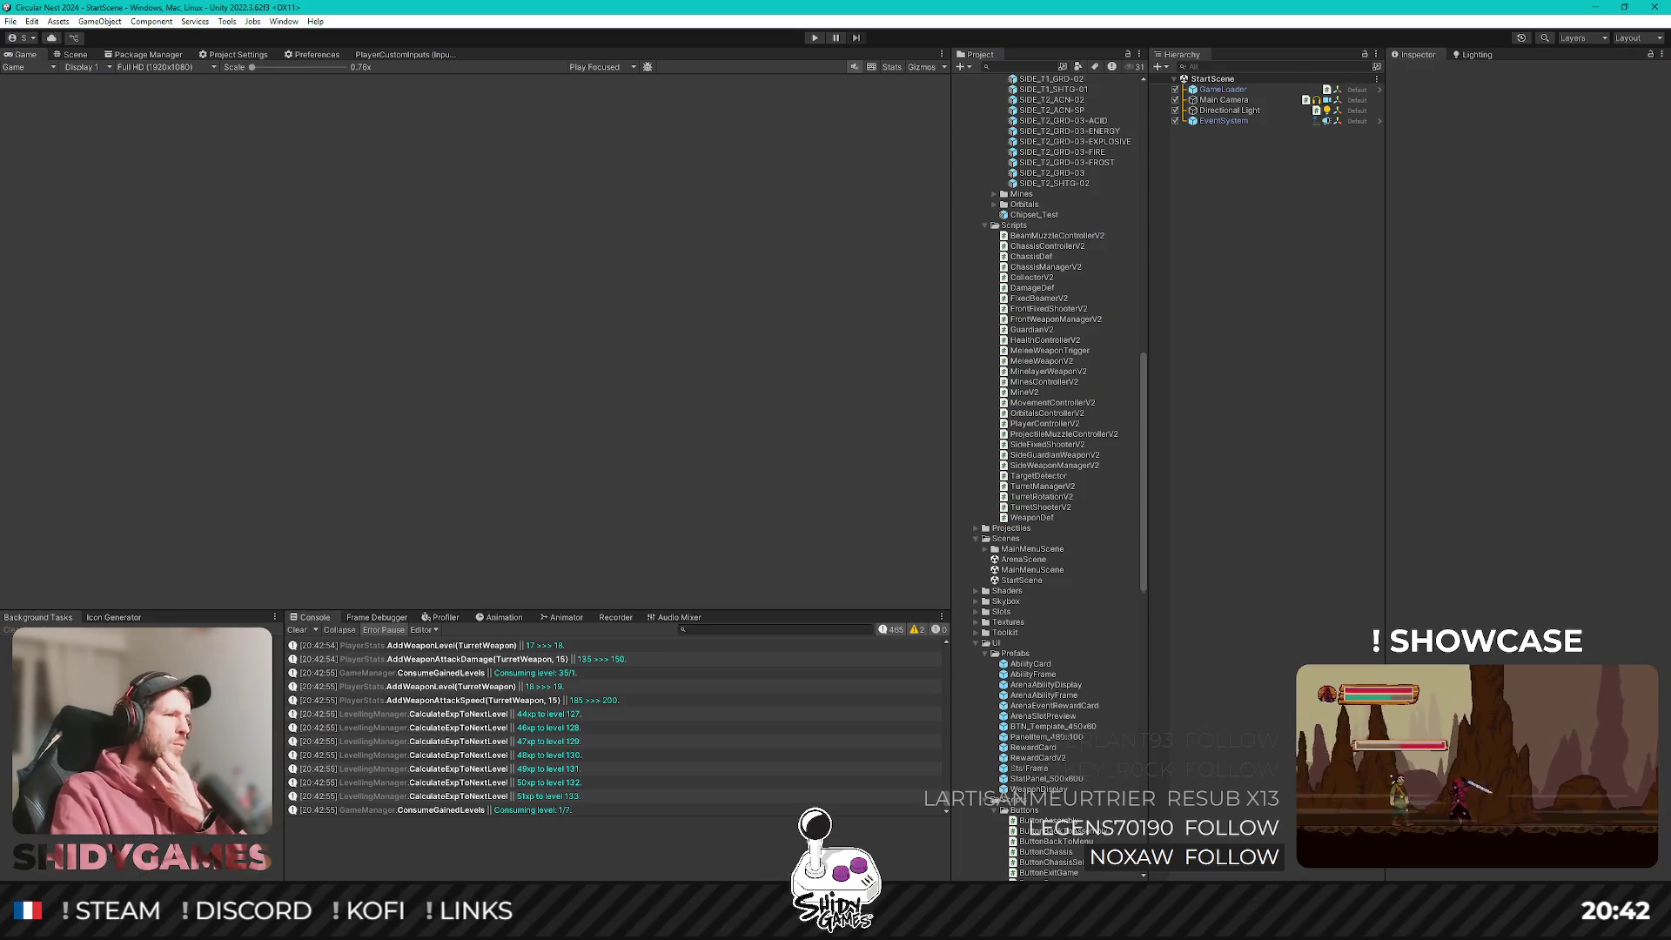
Switch to Rider and place the caret at the end of Awake.
key(alt+Tab)
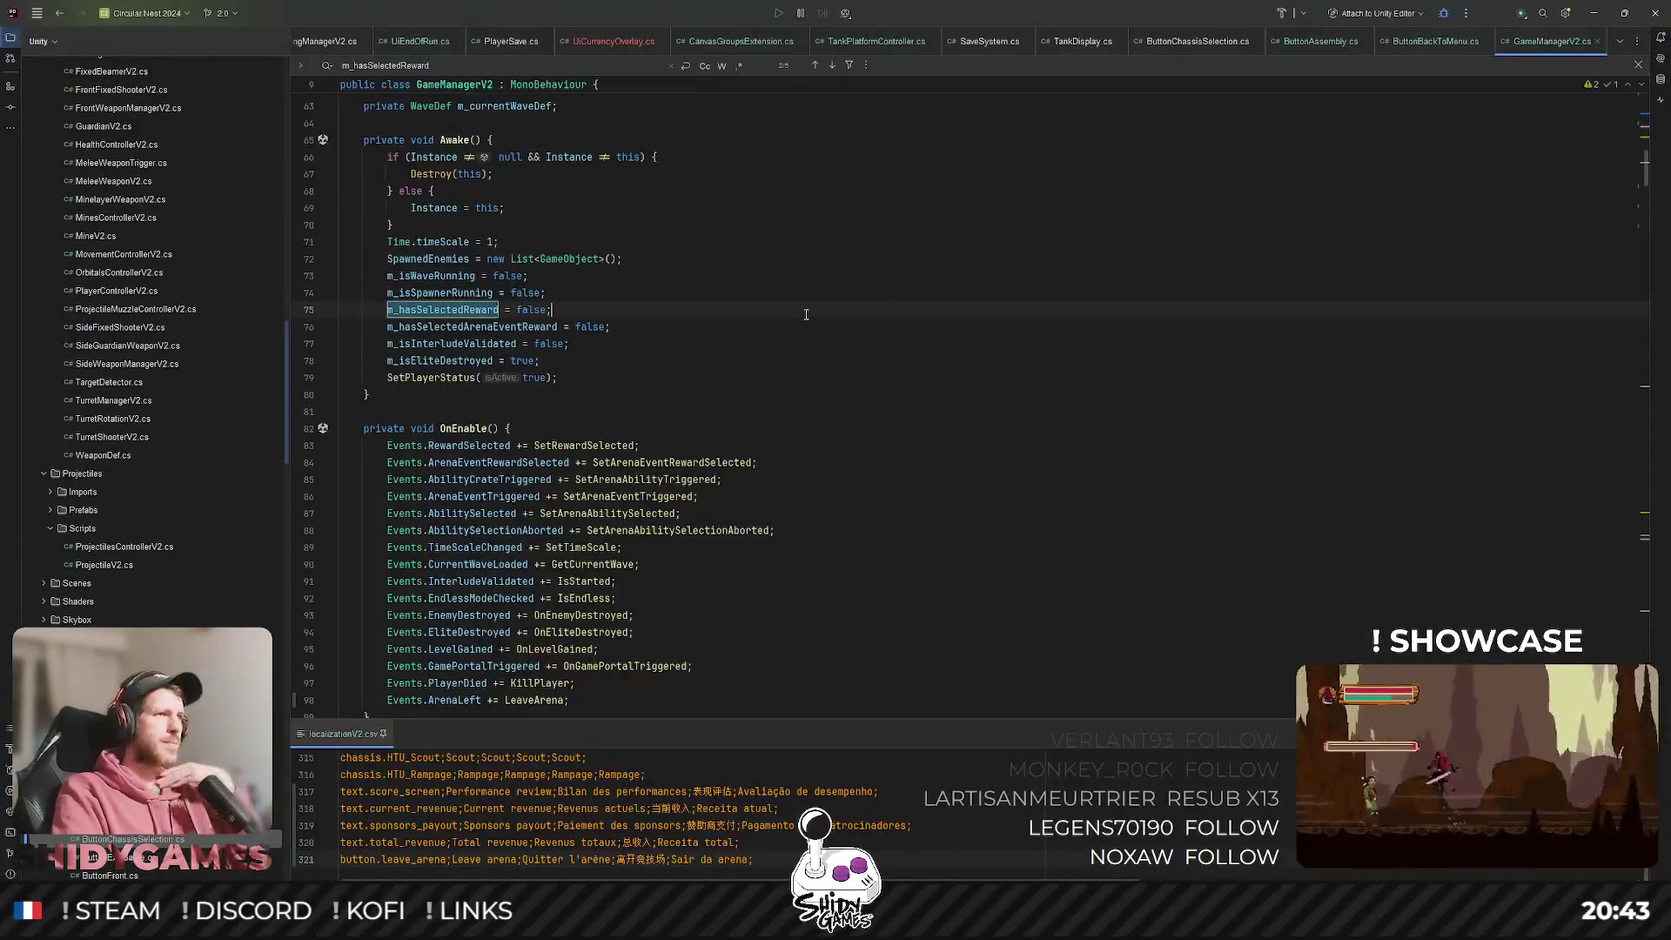
scroll(648, 395, up, 4)
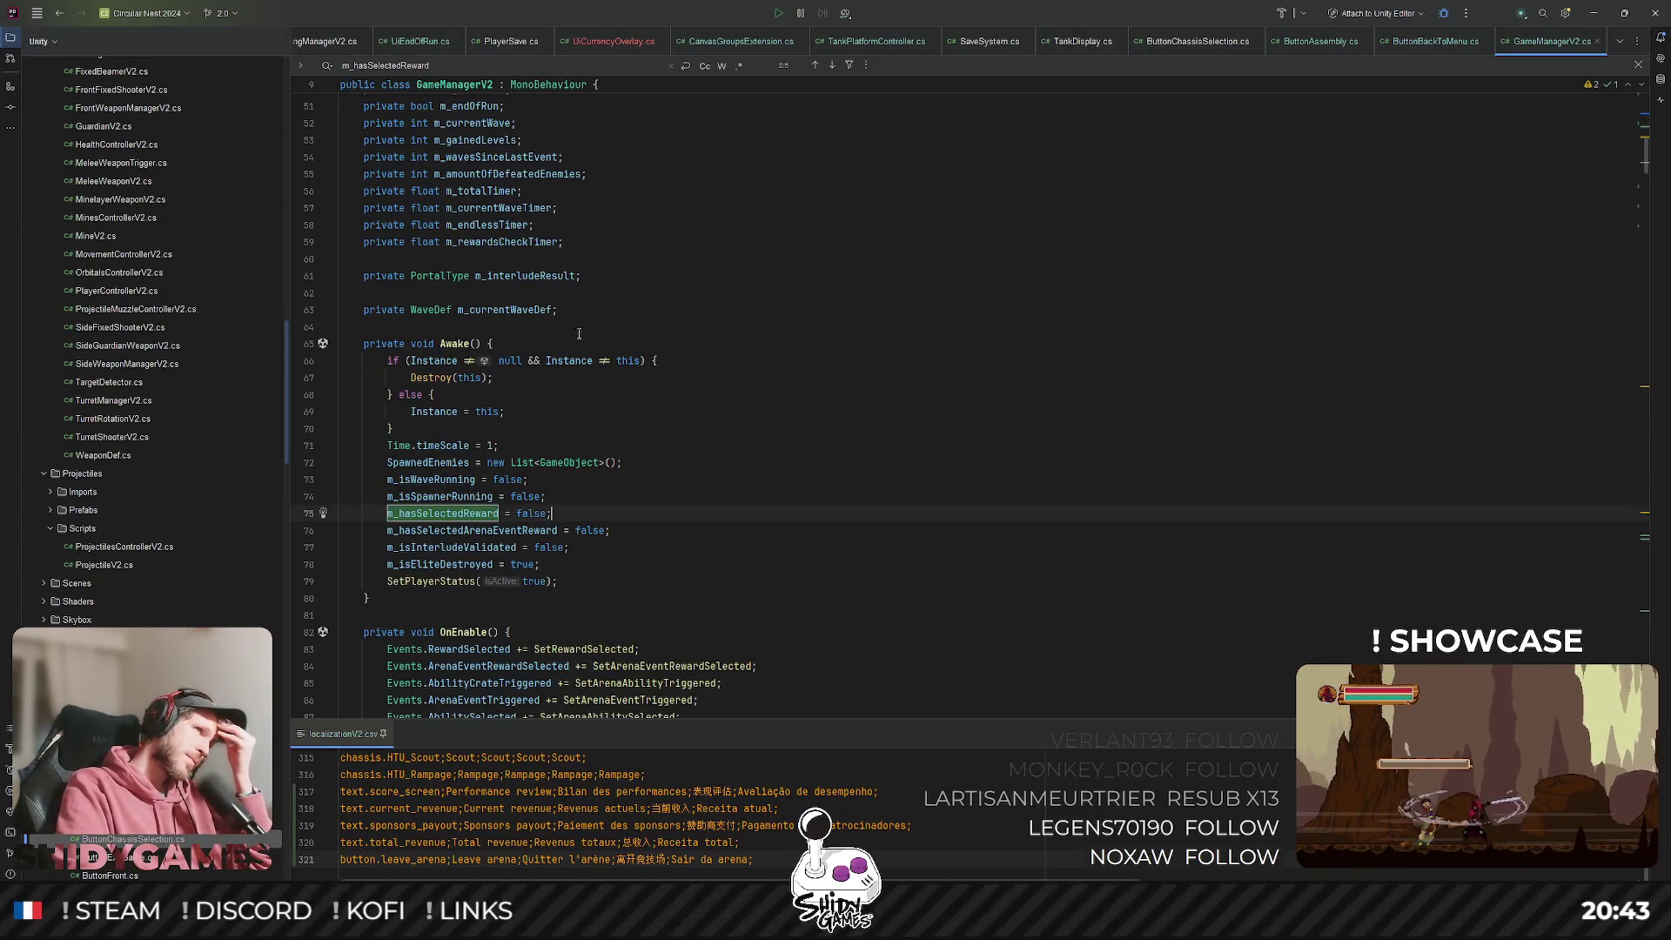
mouse_move(549, 362)
click(726, 570)
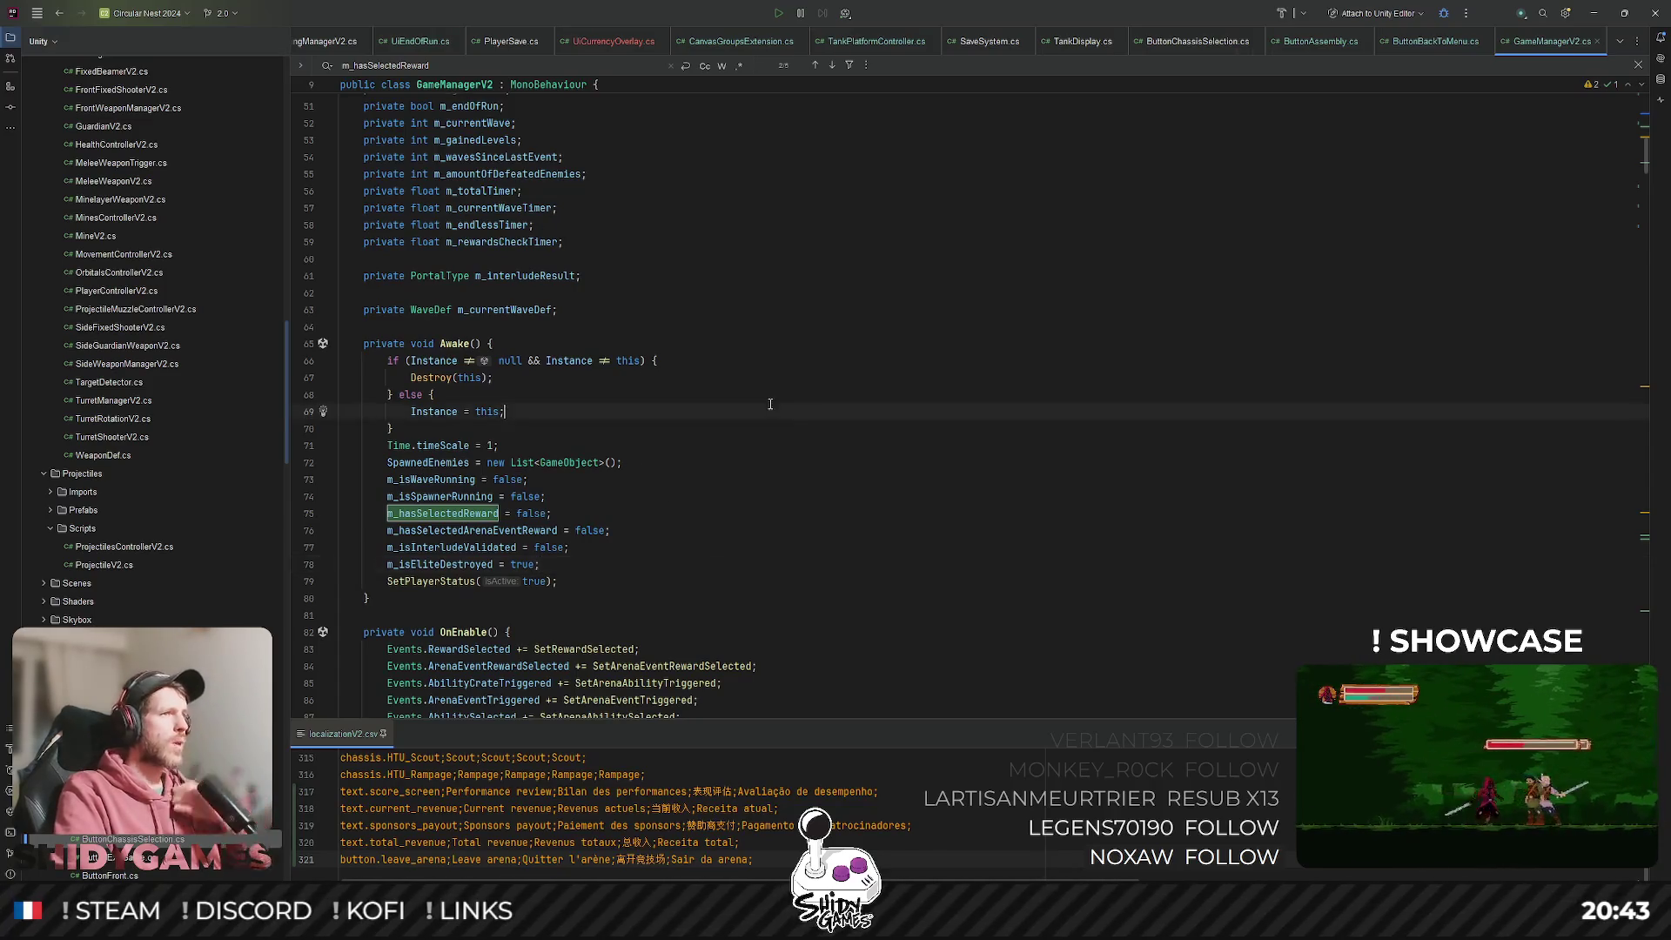
Open Defs.cs and change LevelUpBaseExp's Helper.O(2) to Helper.O(200), then return to Unity.
key(ctrl+shift+n)
text(defs)
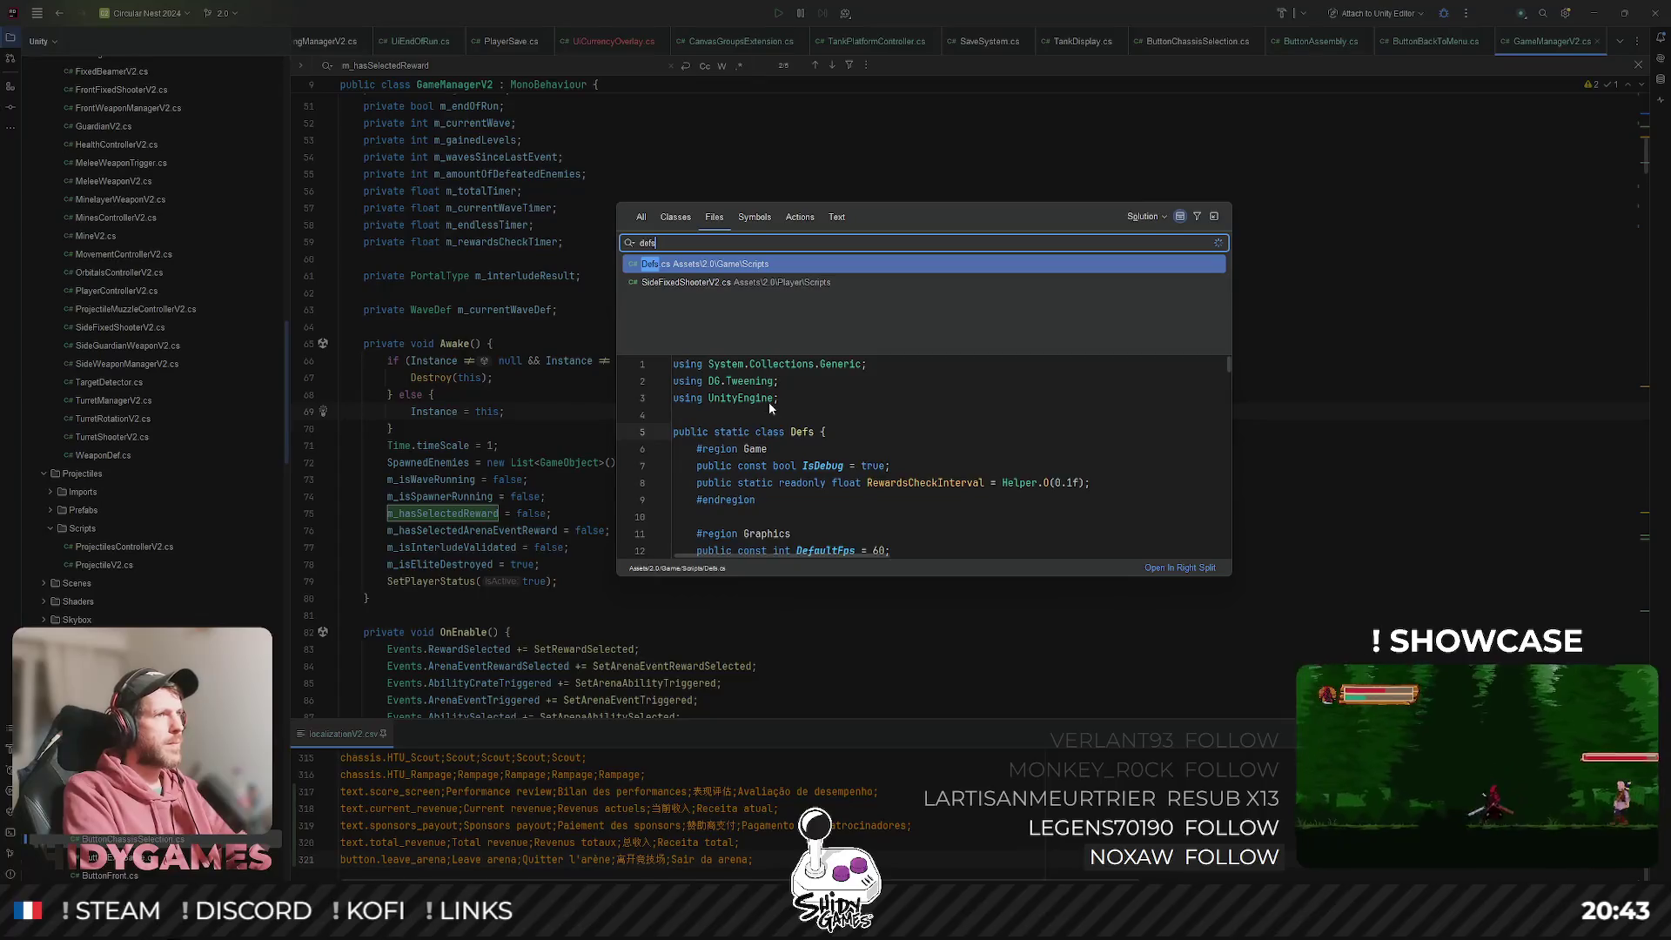
key(Return)
text(0)
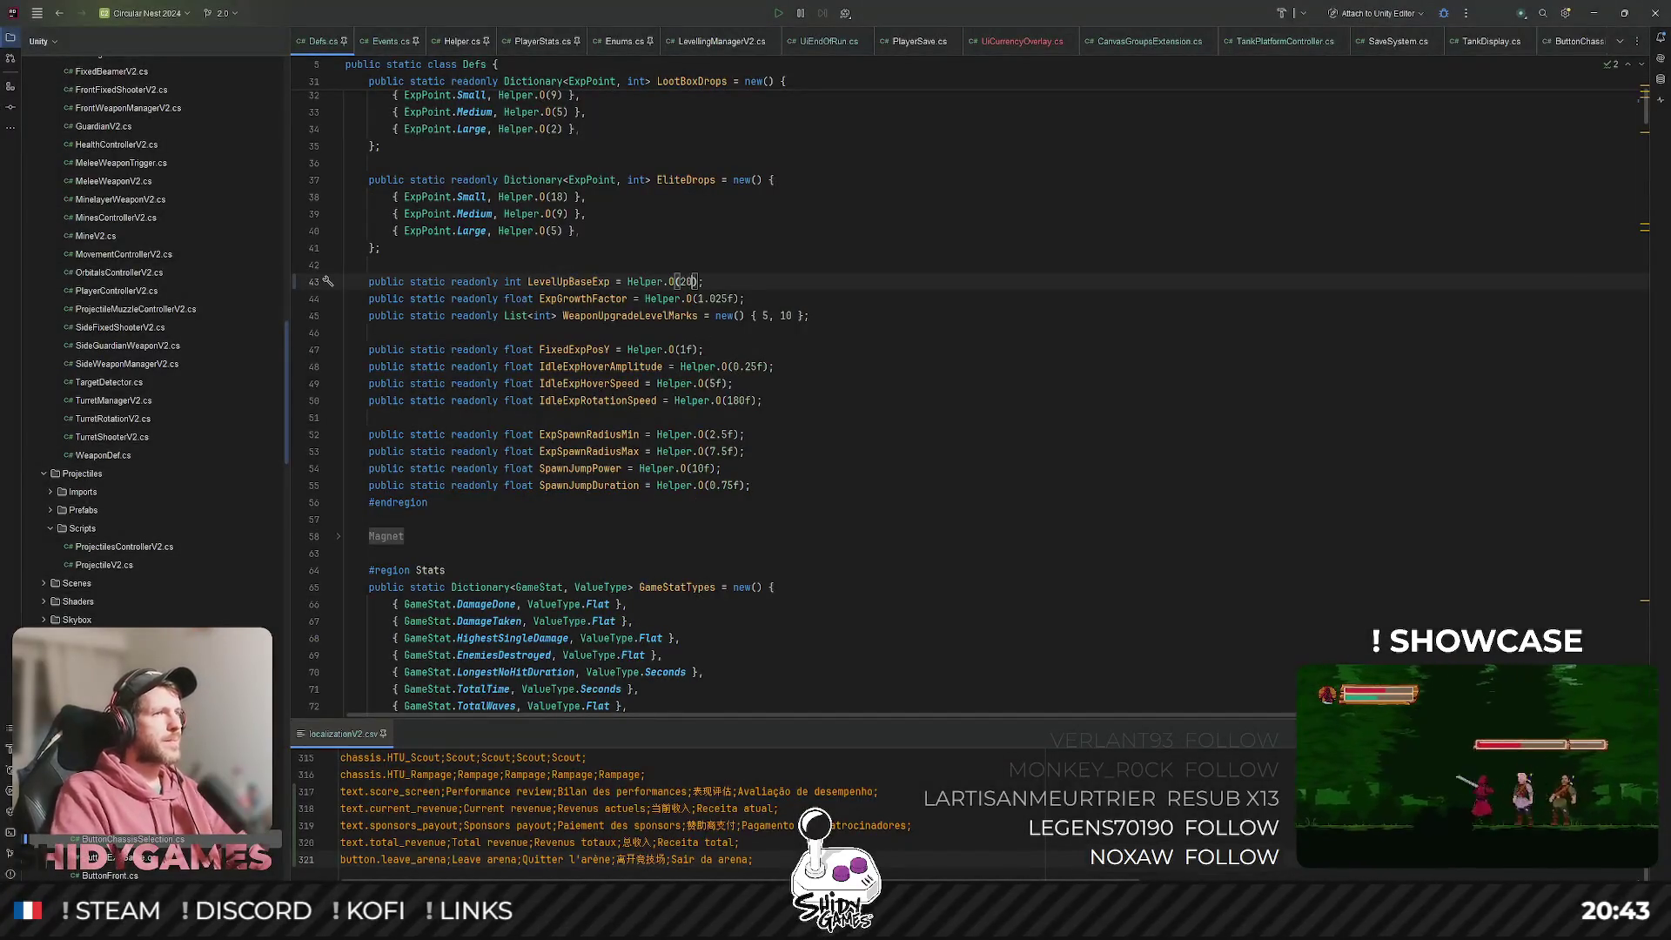
text(0)
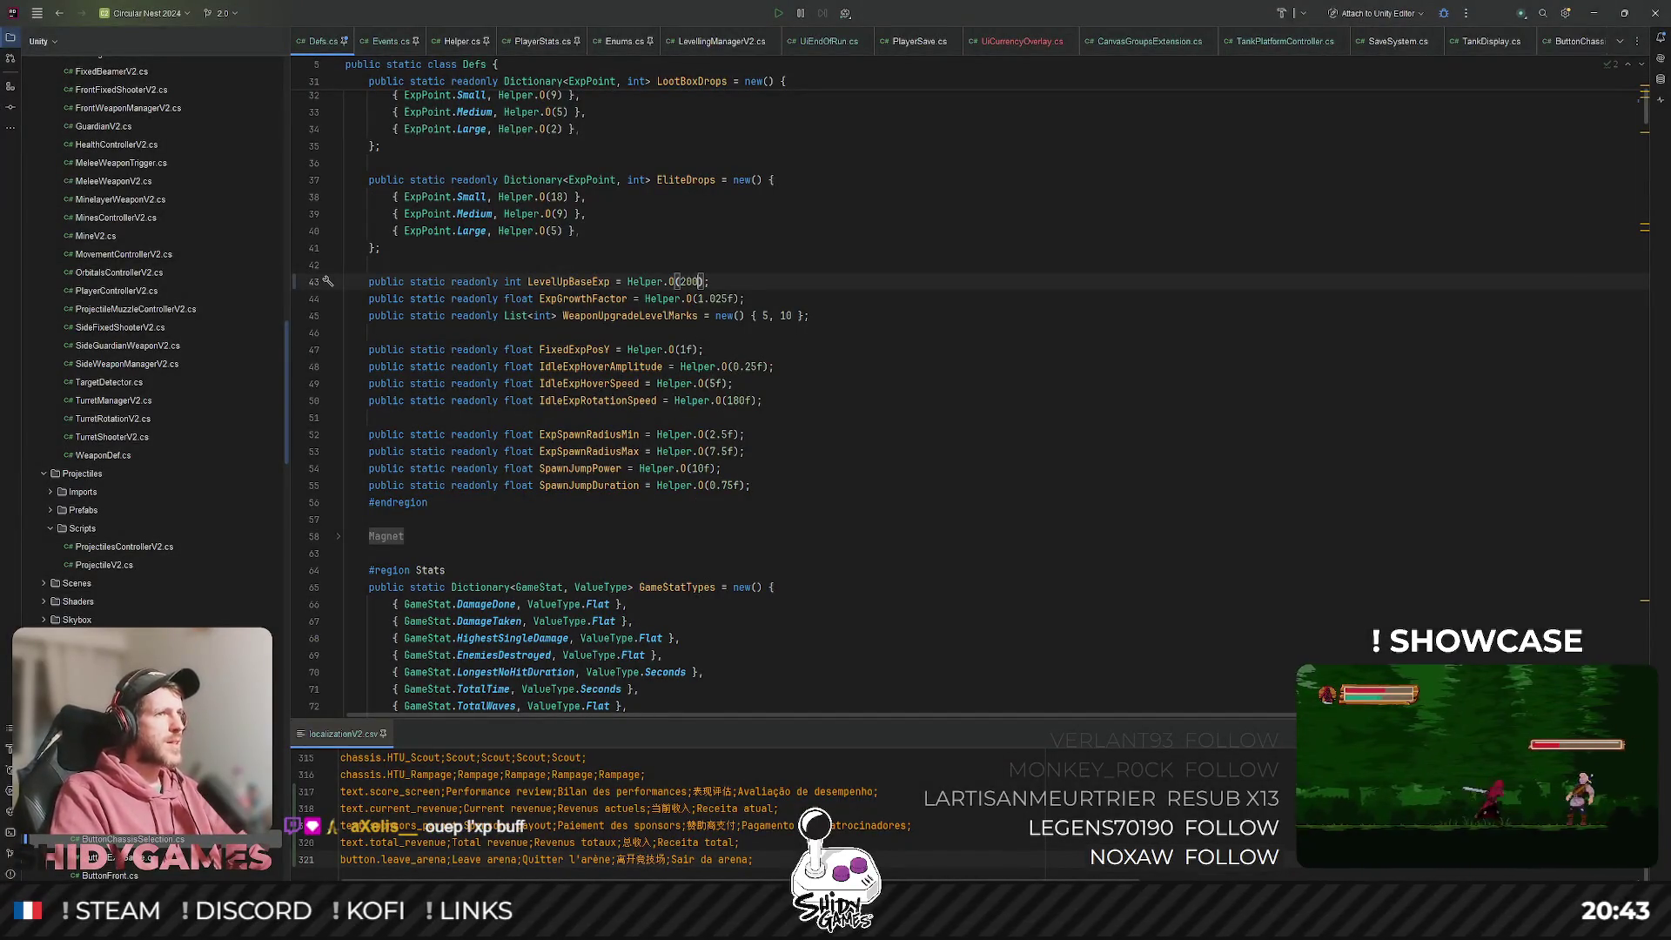
click(1593, 13)
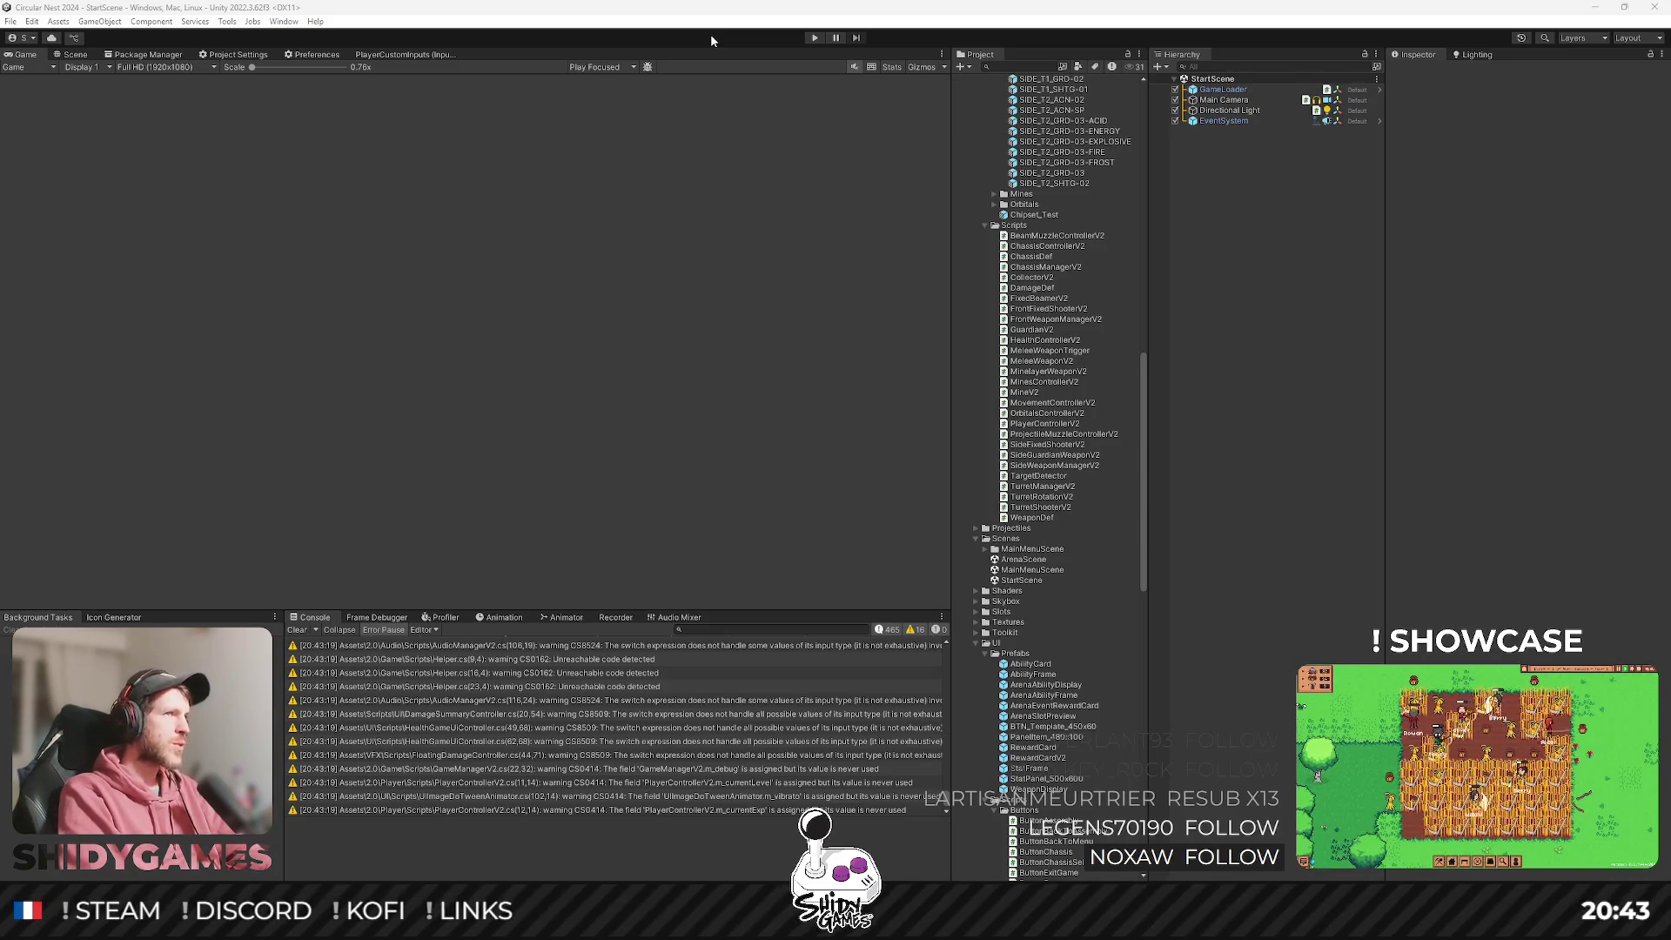
key(ctrl+p)
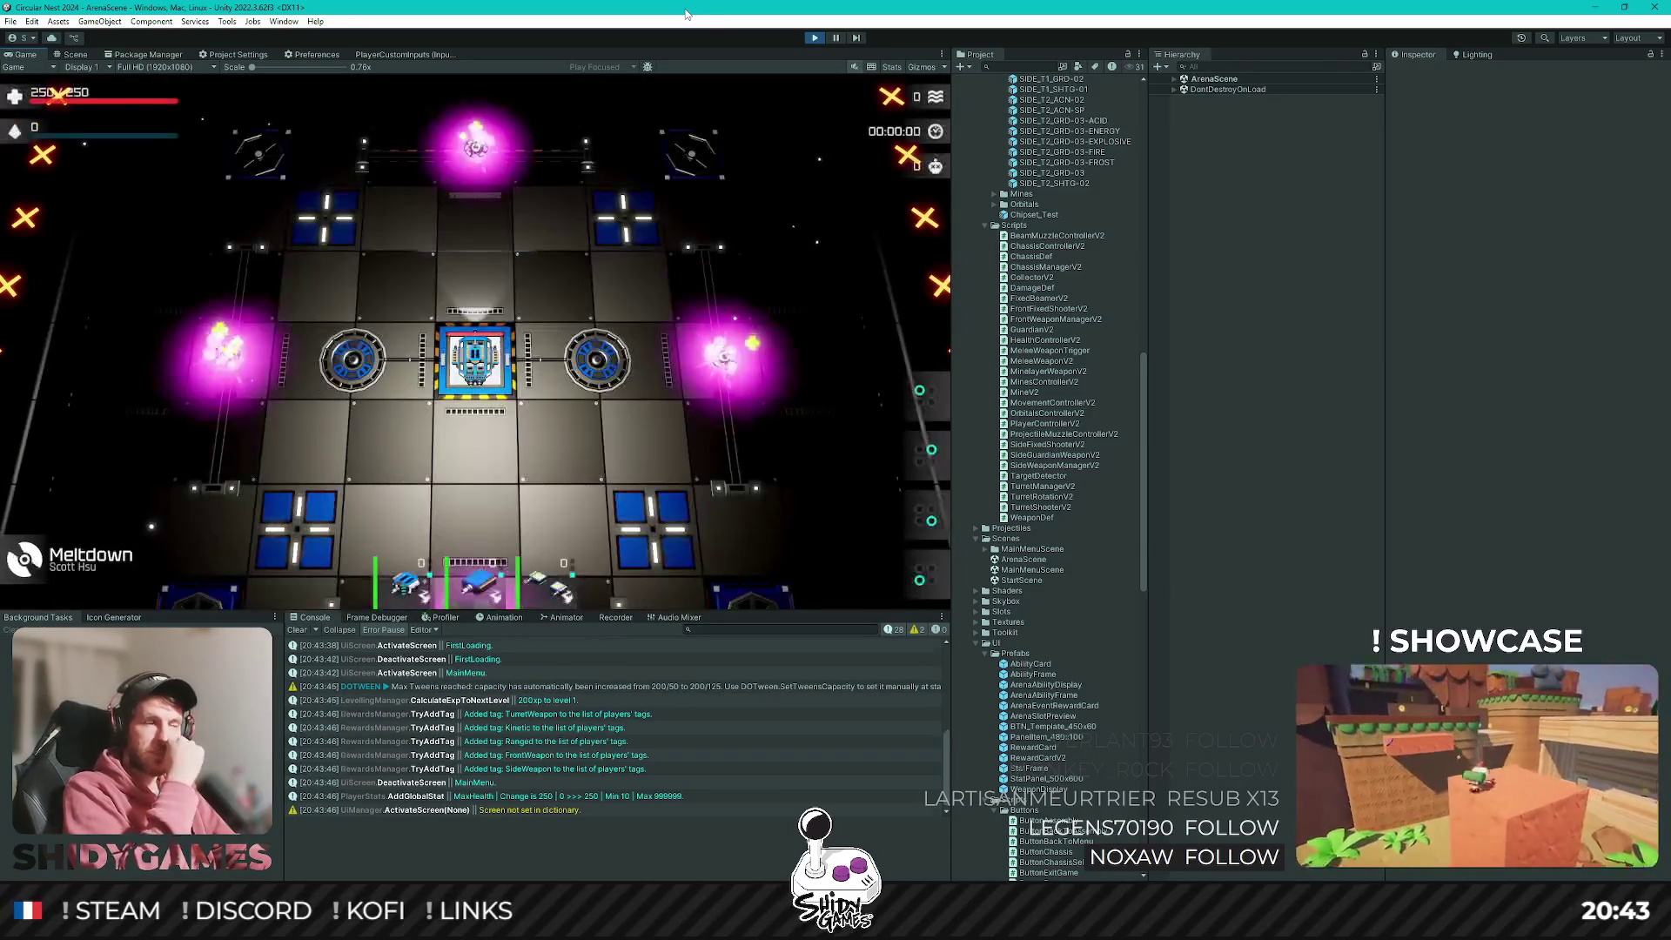
key(w)
key(d)
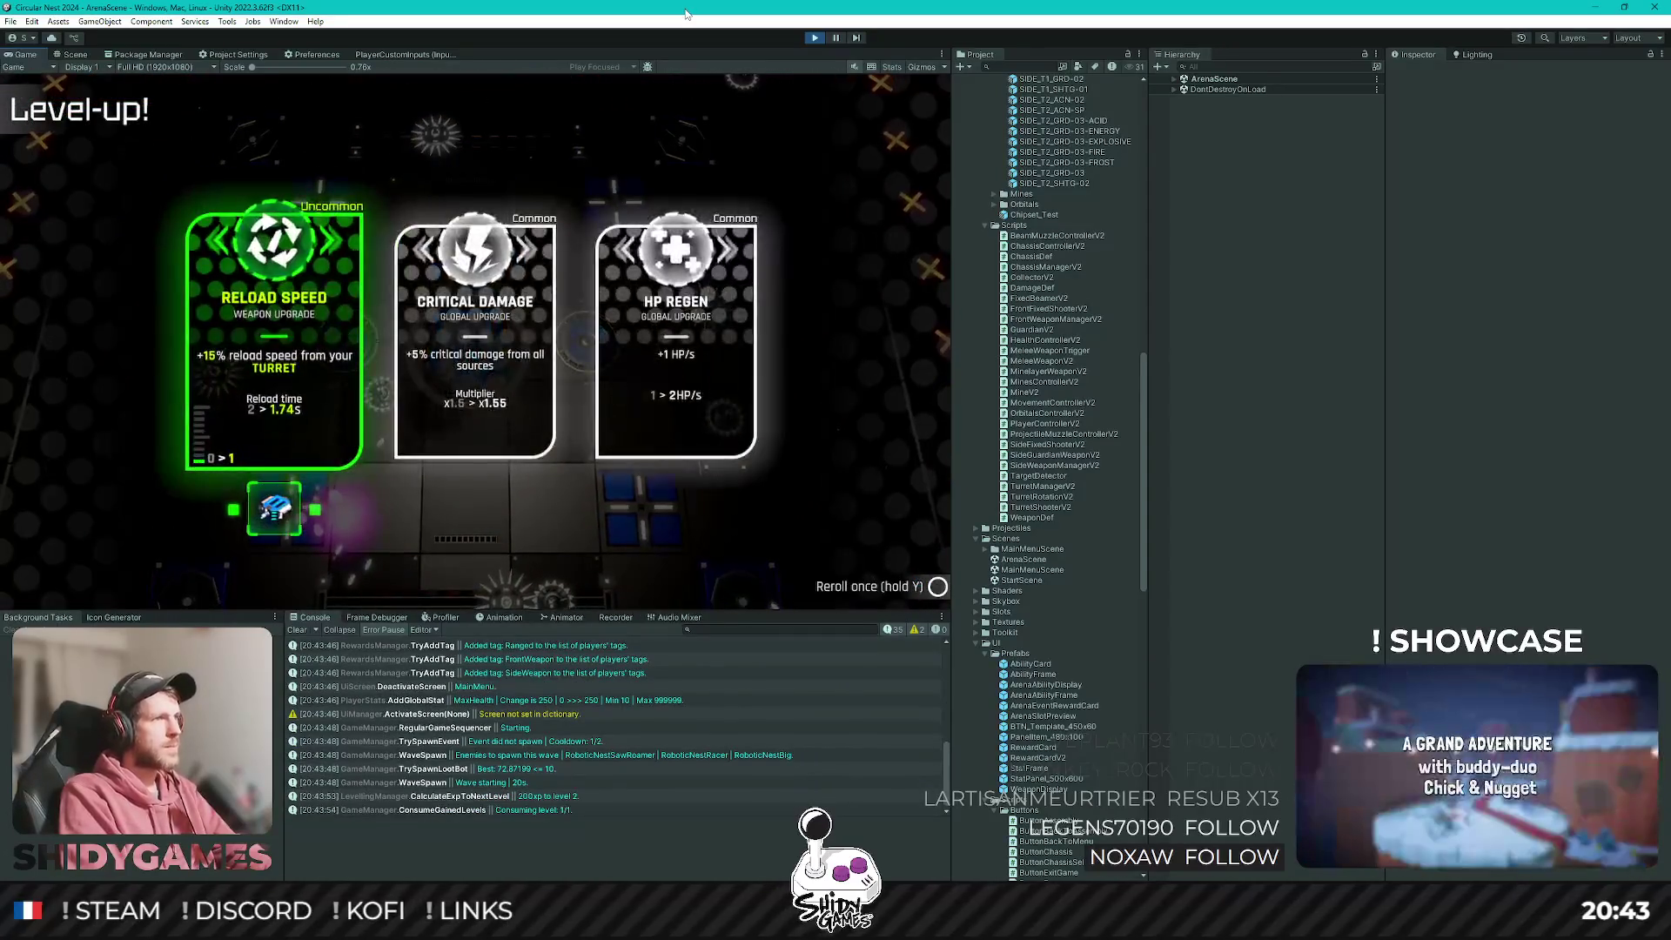
key(Return)
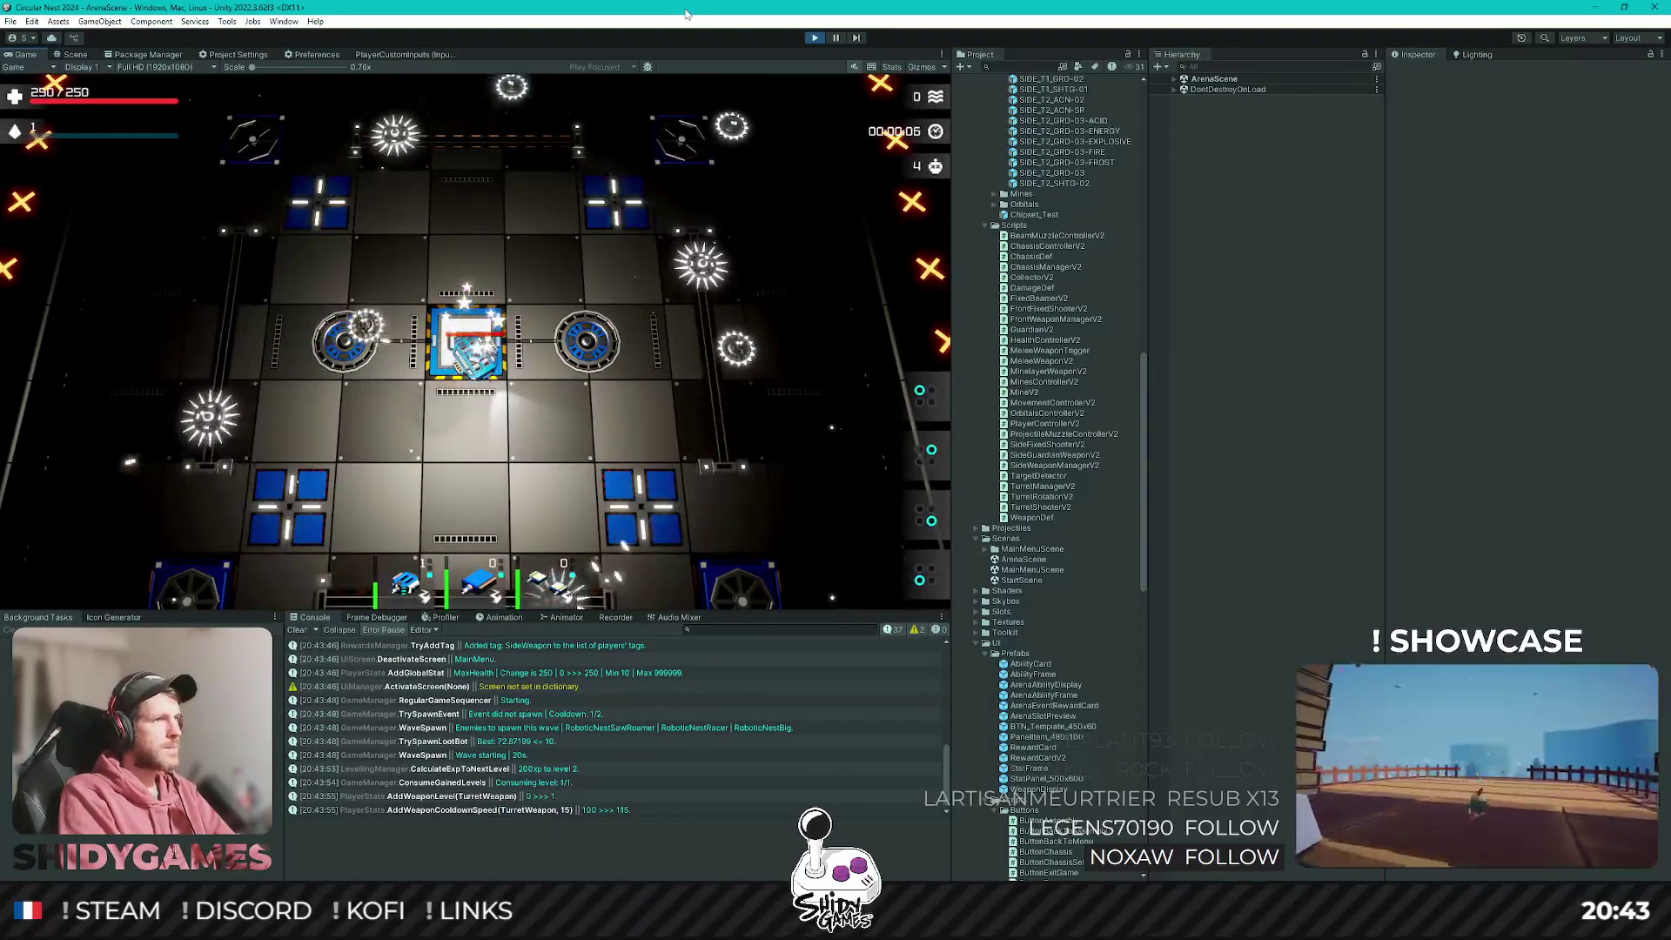
key(w)
key(a)
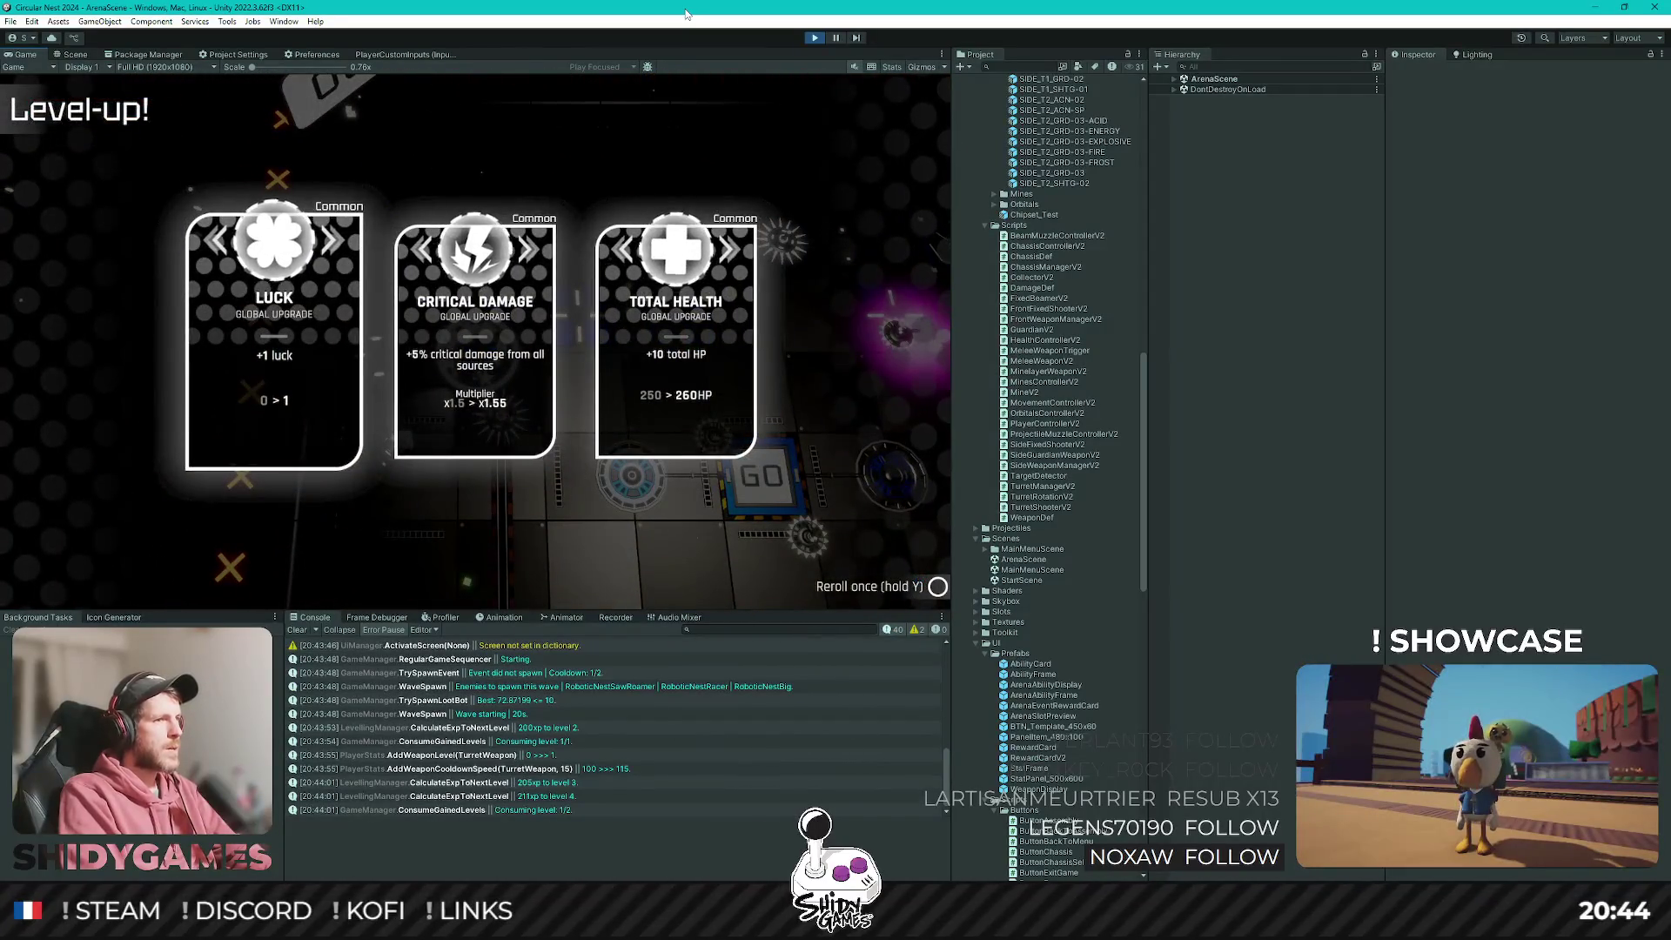
key(Return)
key(Return)
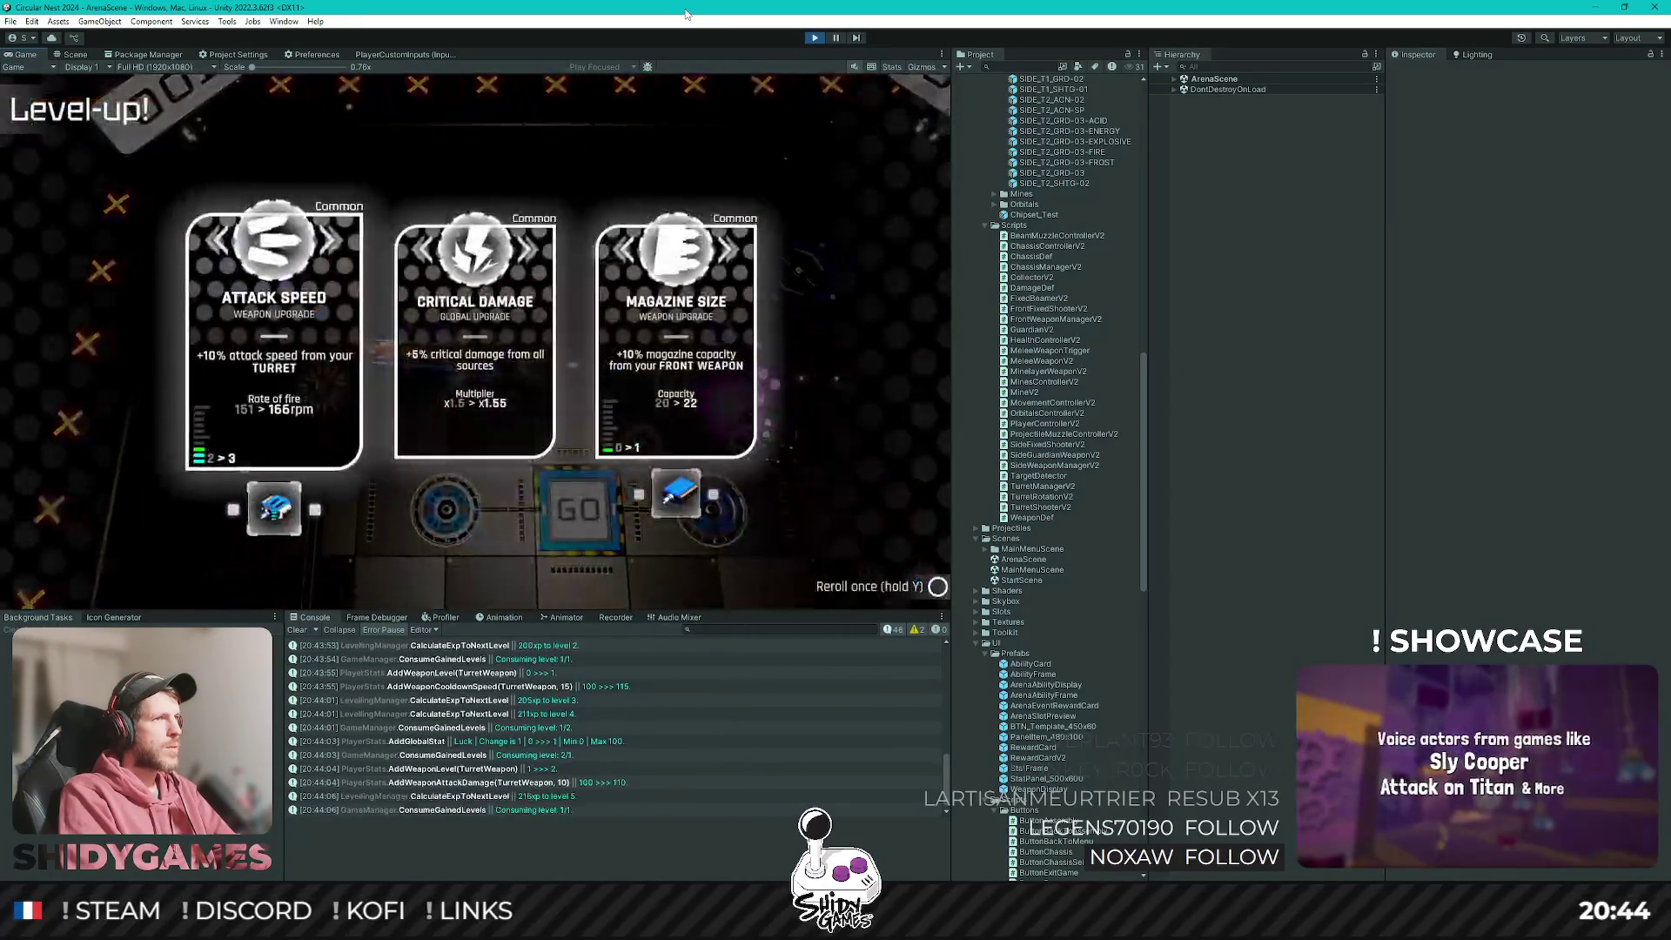
key(Return)
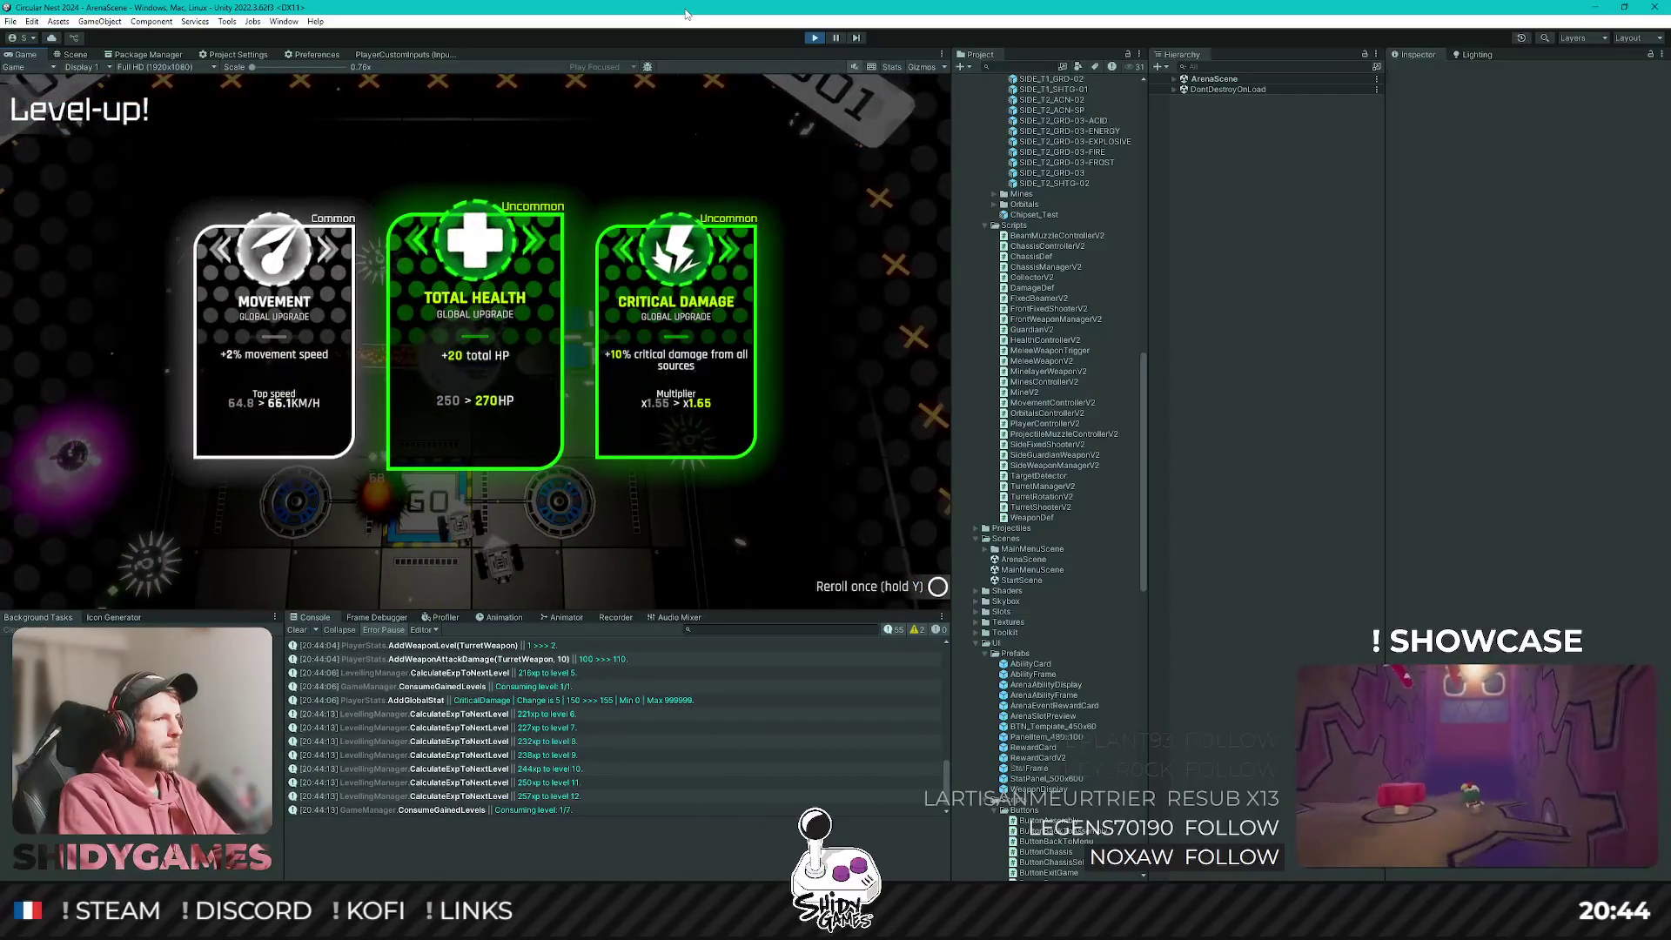
key(Return)
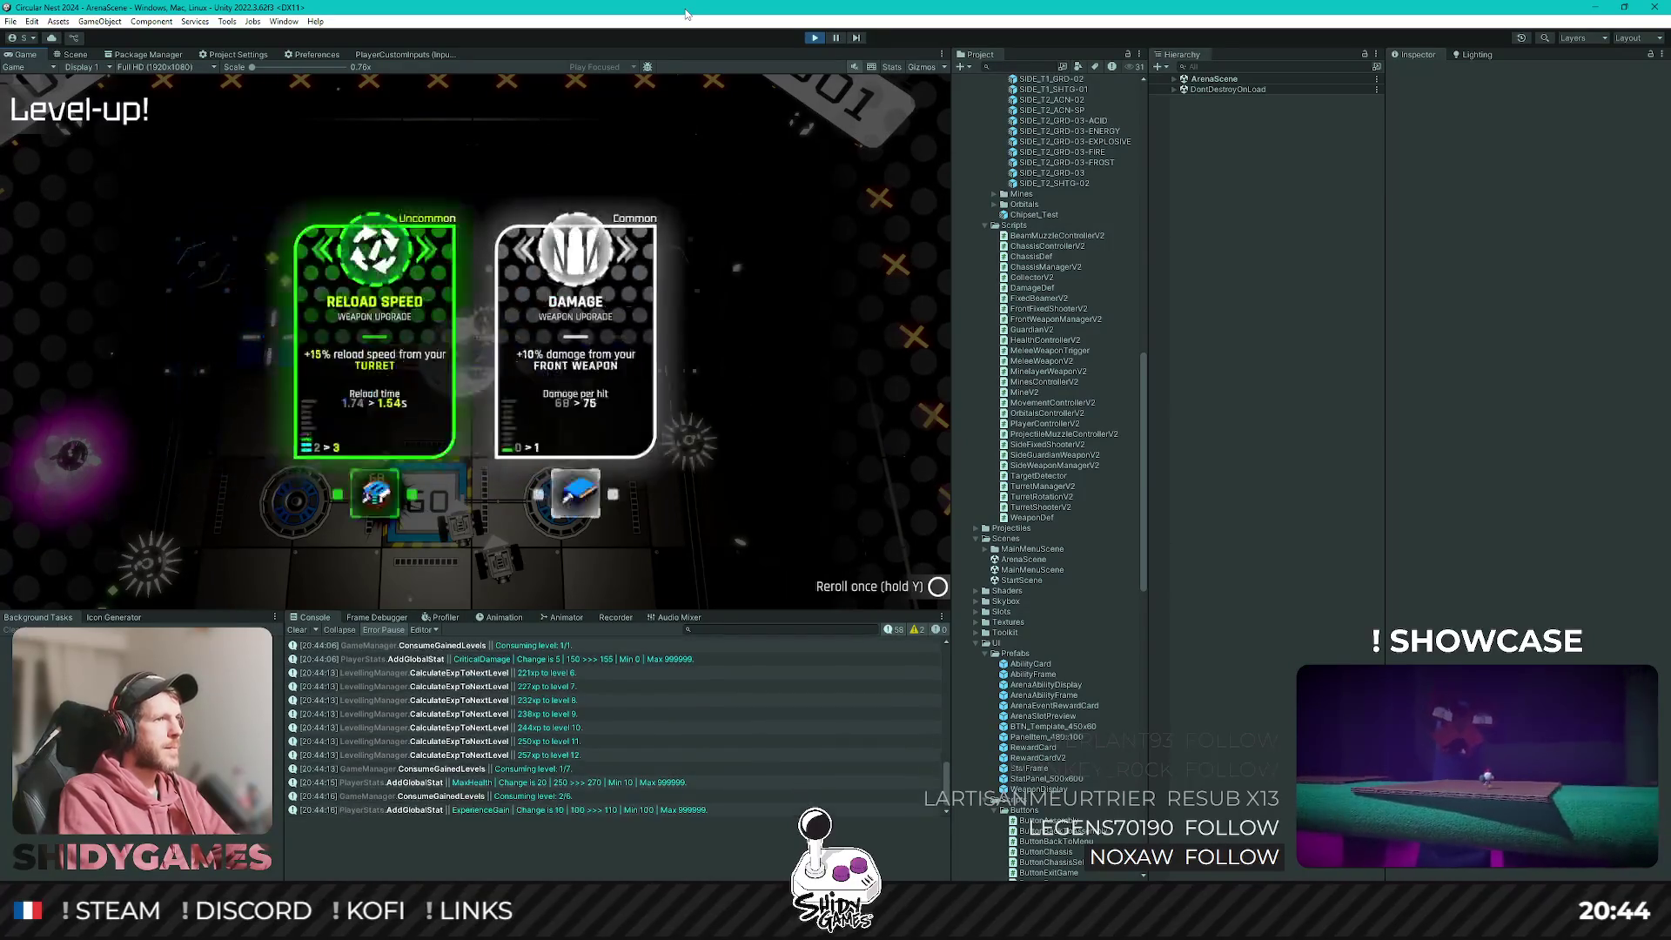
key(Return)
key(Return)
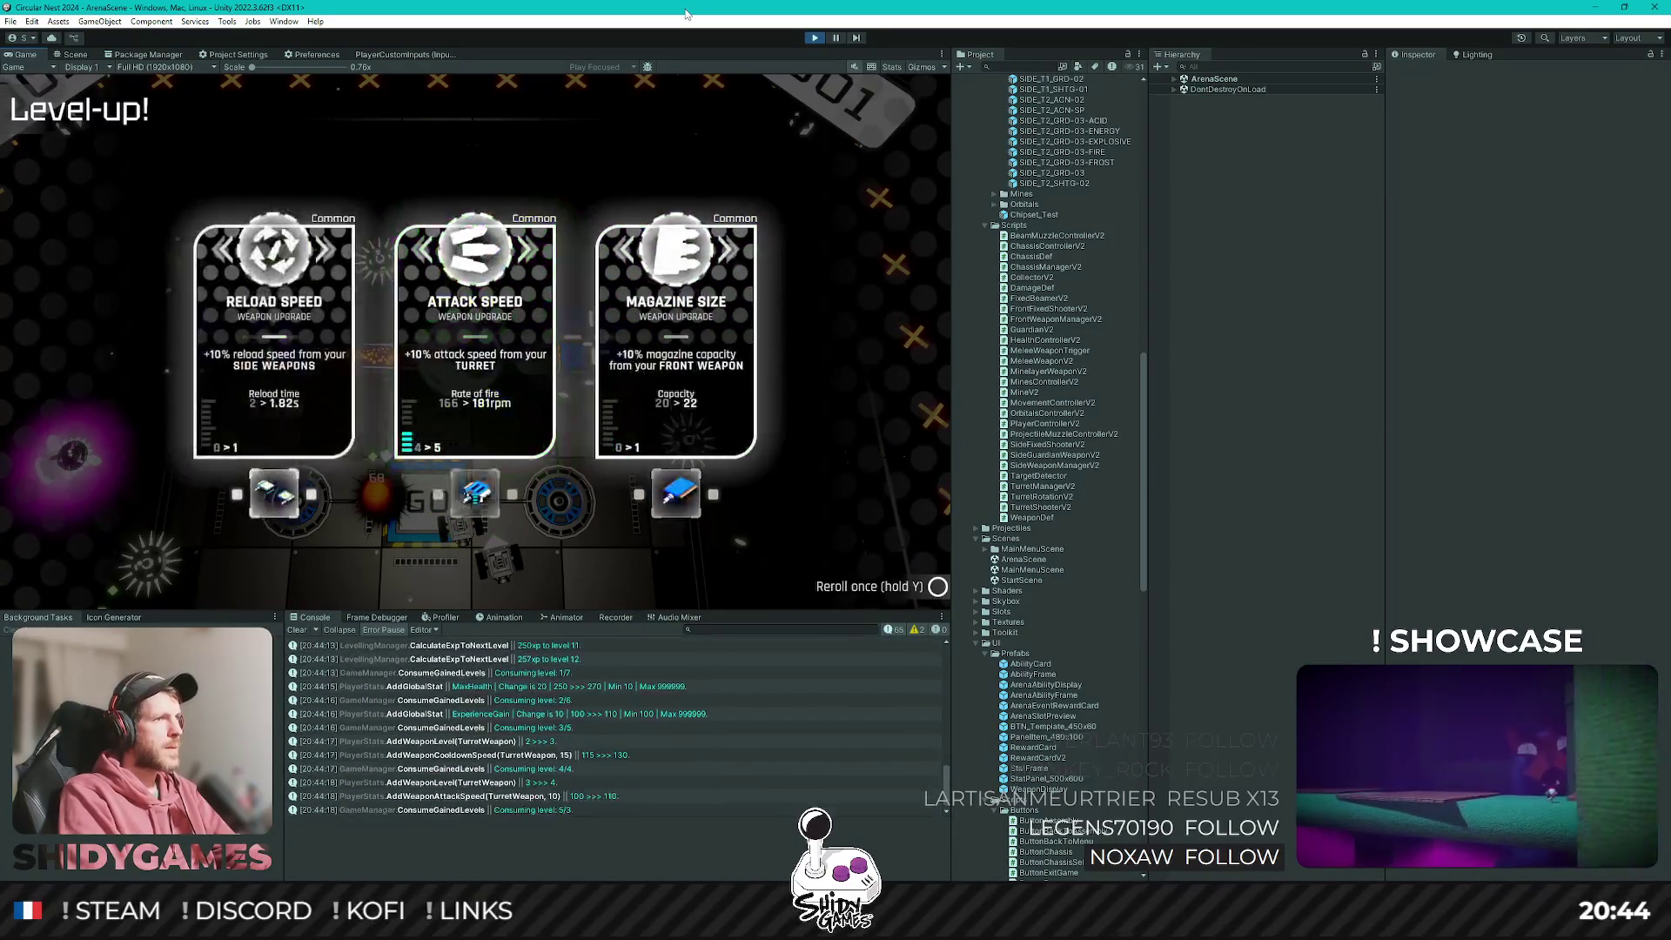
key(Return)
key(Return)
key(Return)
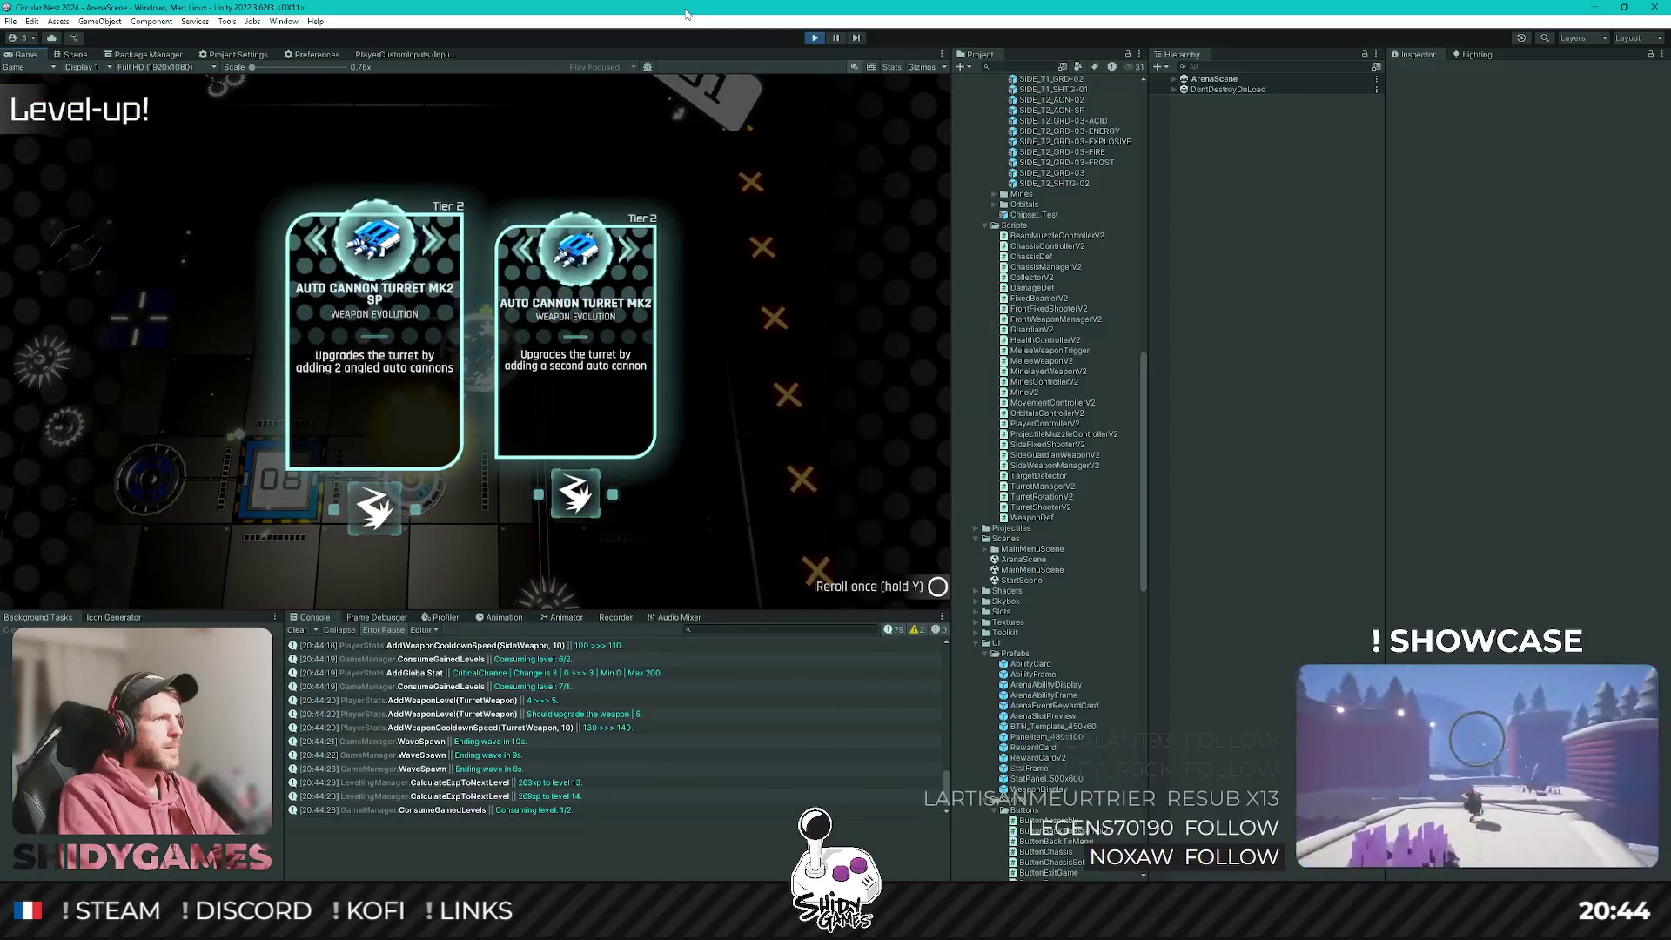
key(Return)
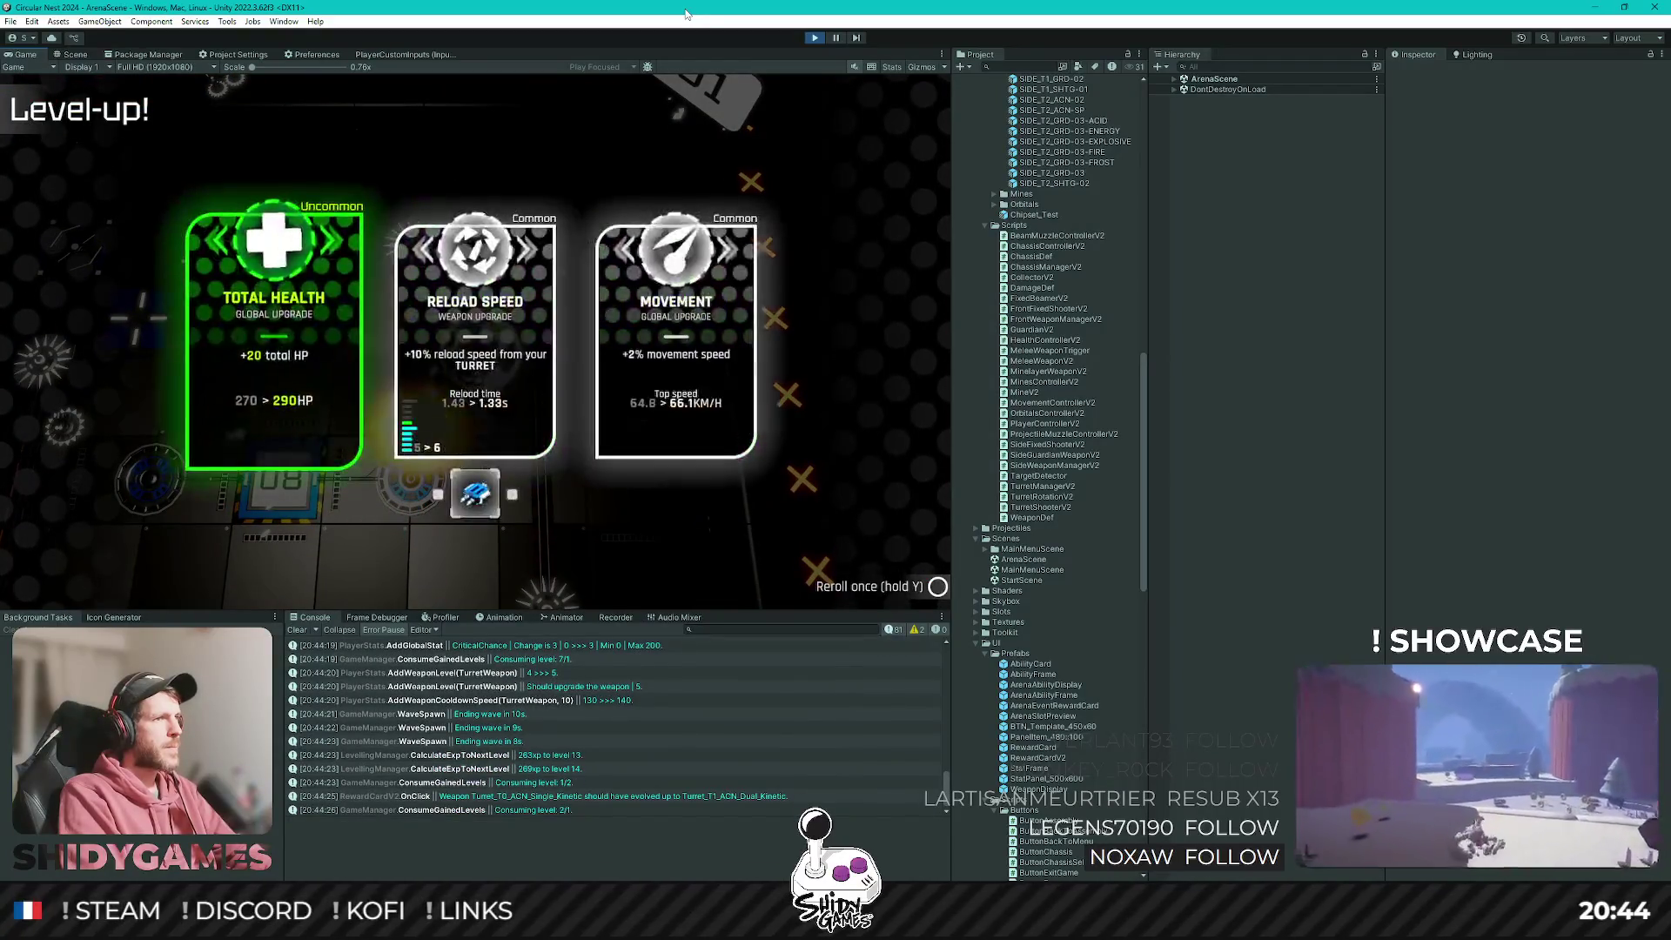
key(Return)
key(Return)
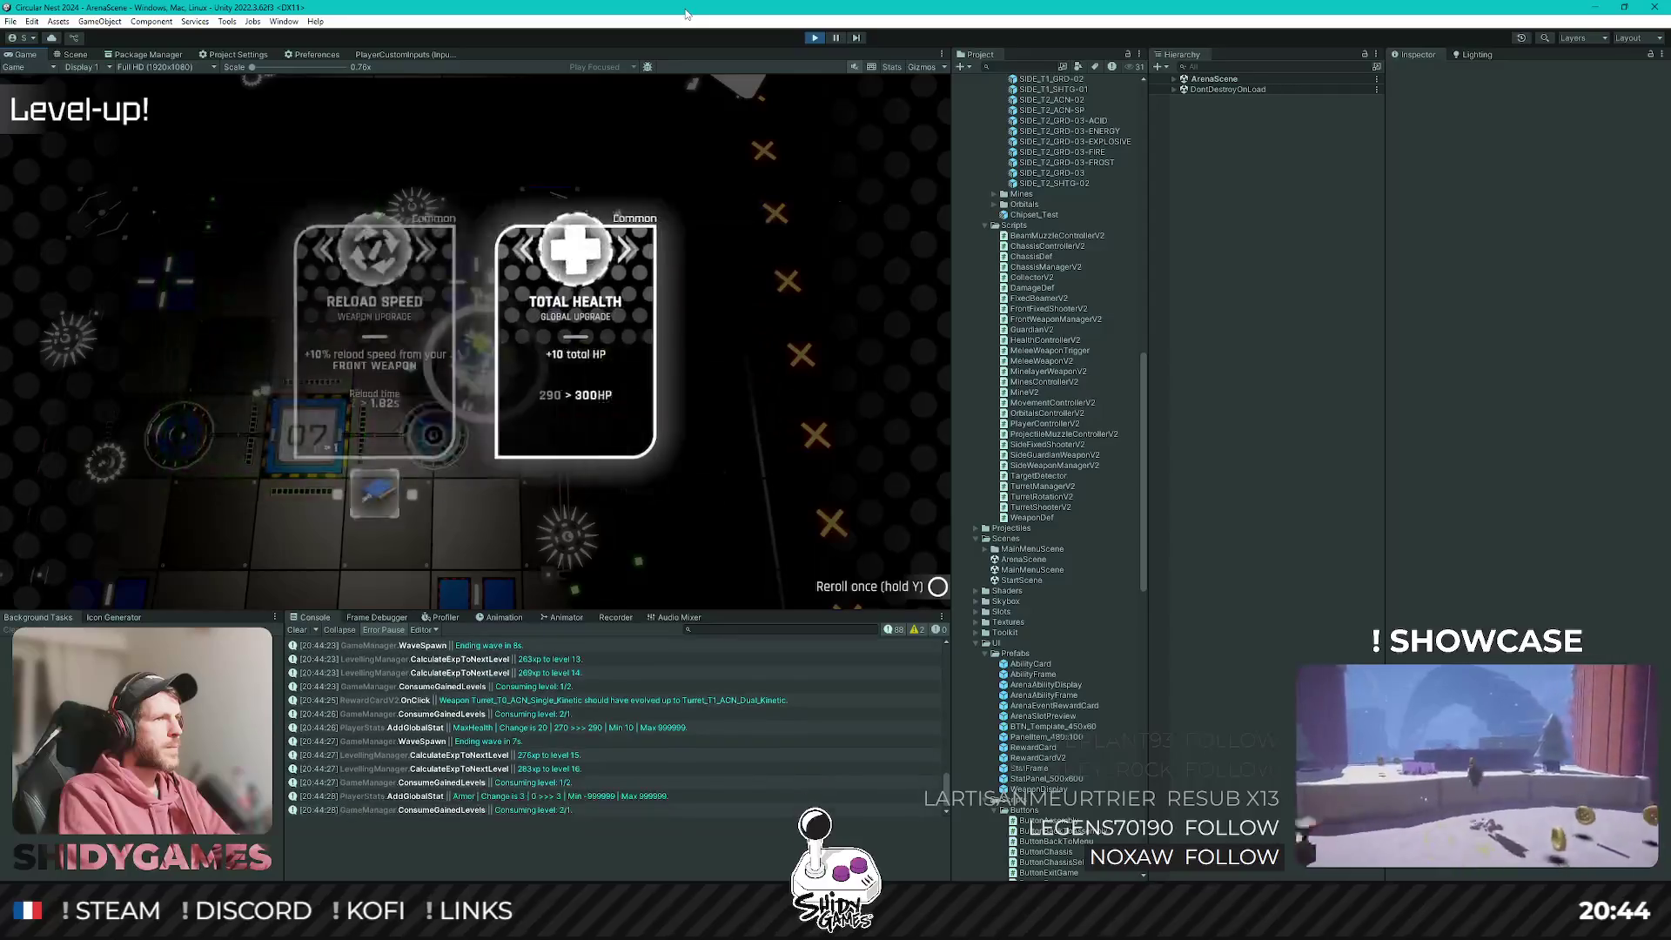
key(Return)
key(Return)
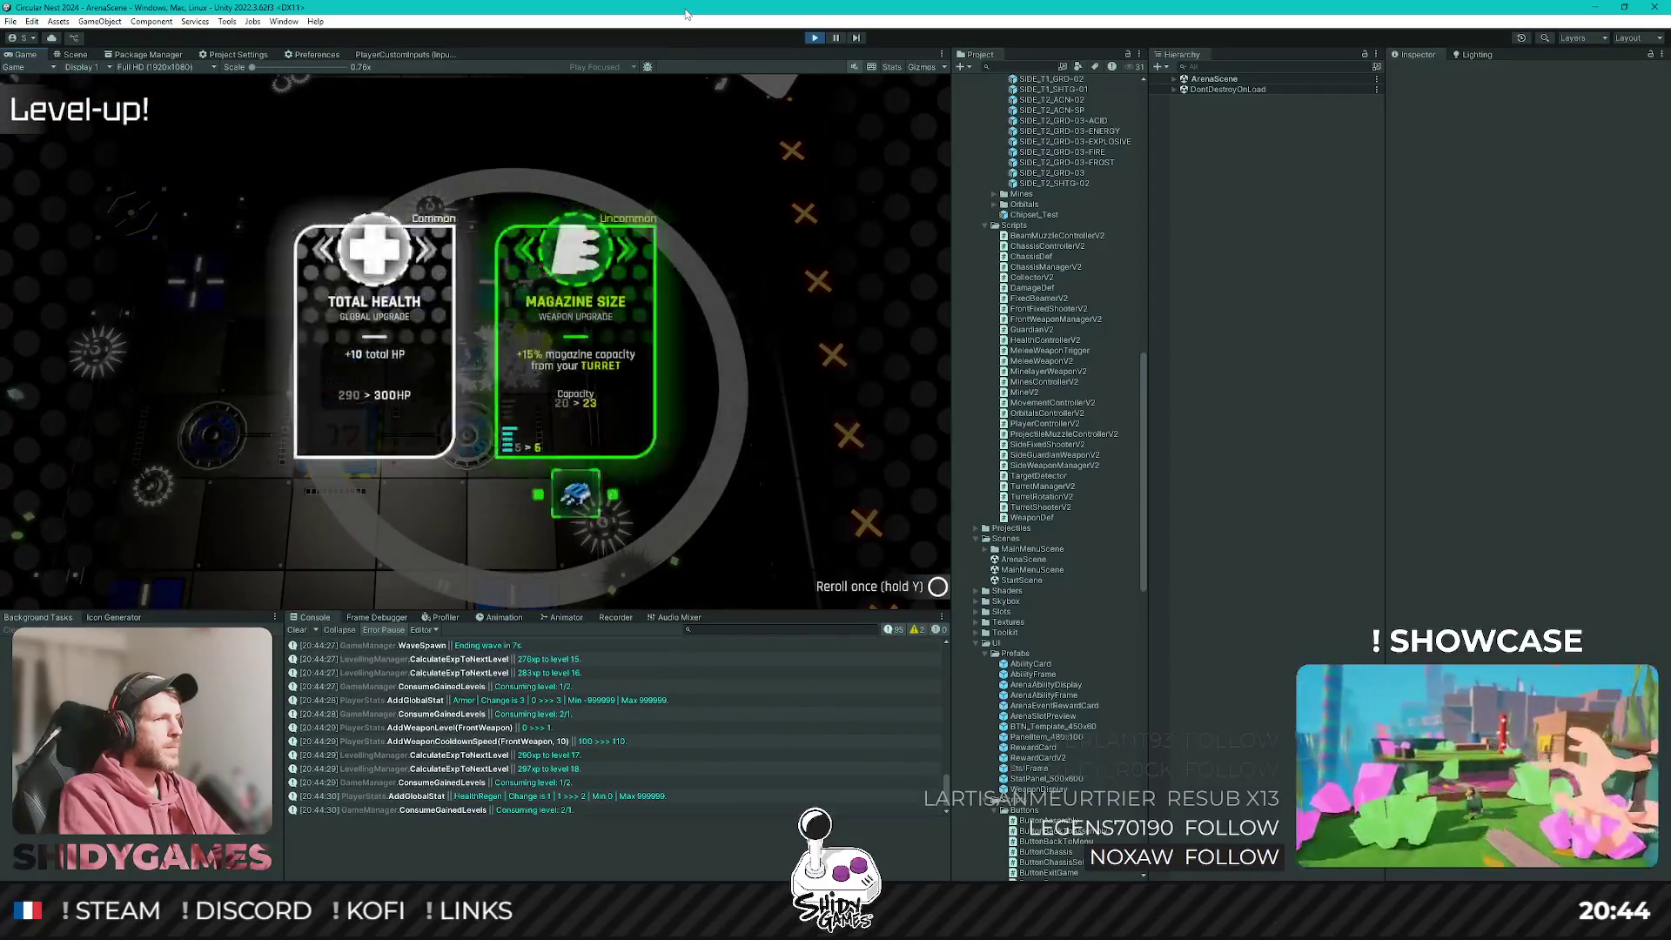
key(Return)
key(Return)
key(Return)
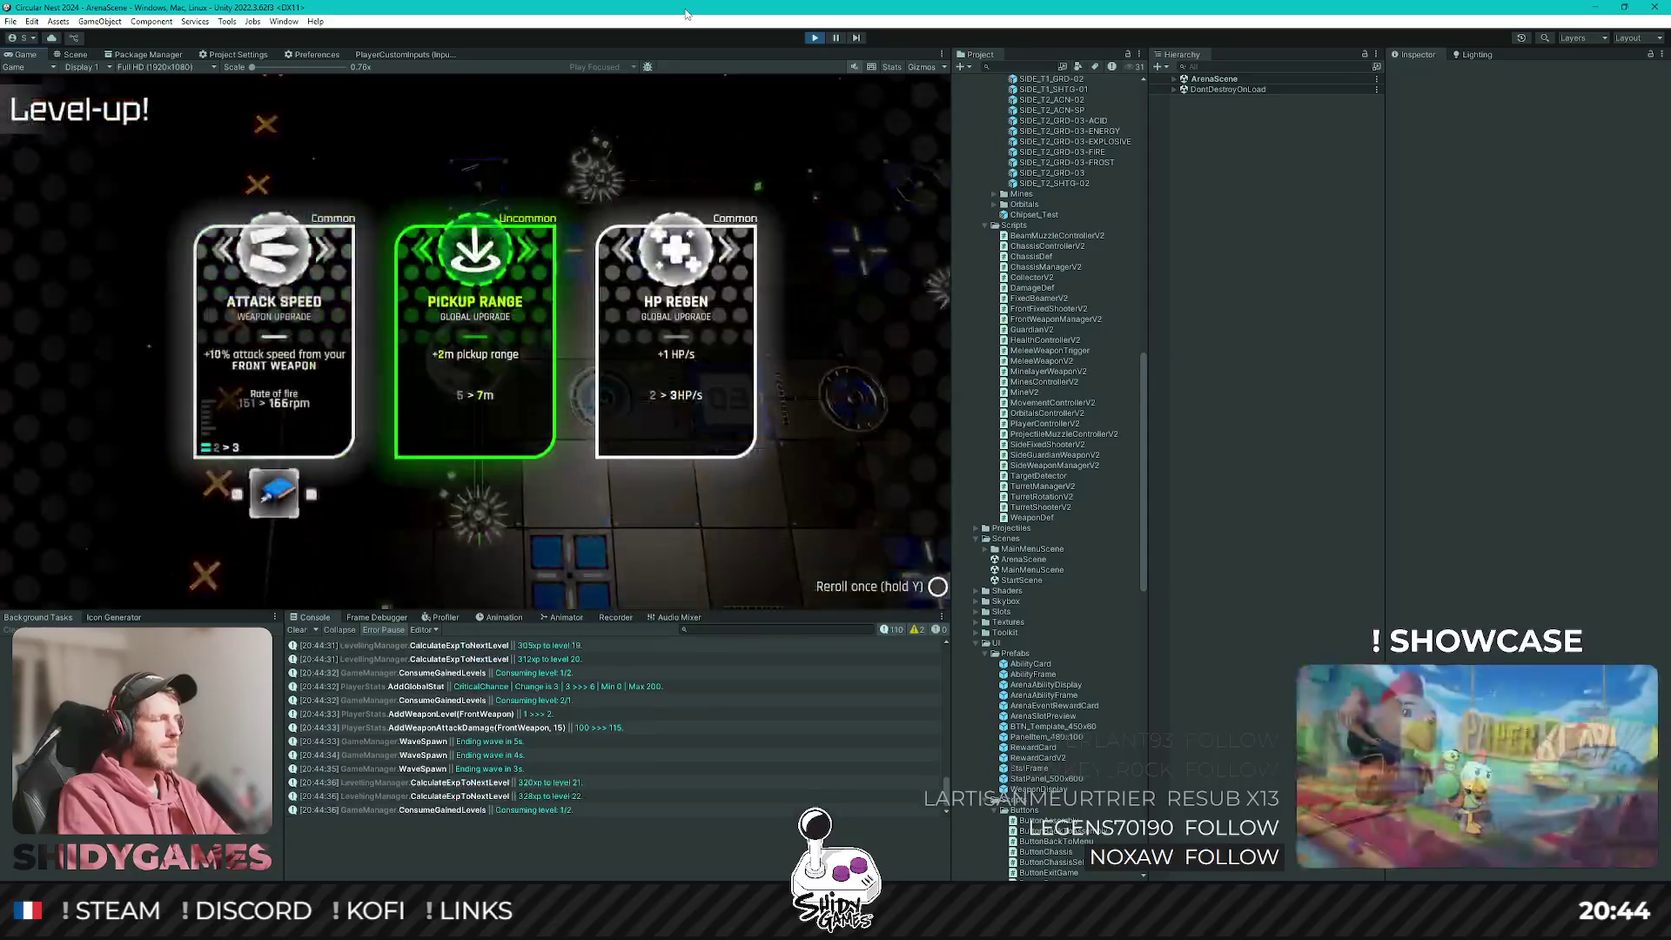
key(Return)
key(Right)
key(Right)
key(Return)
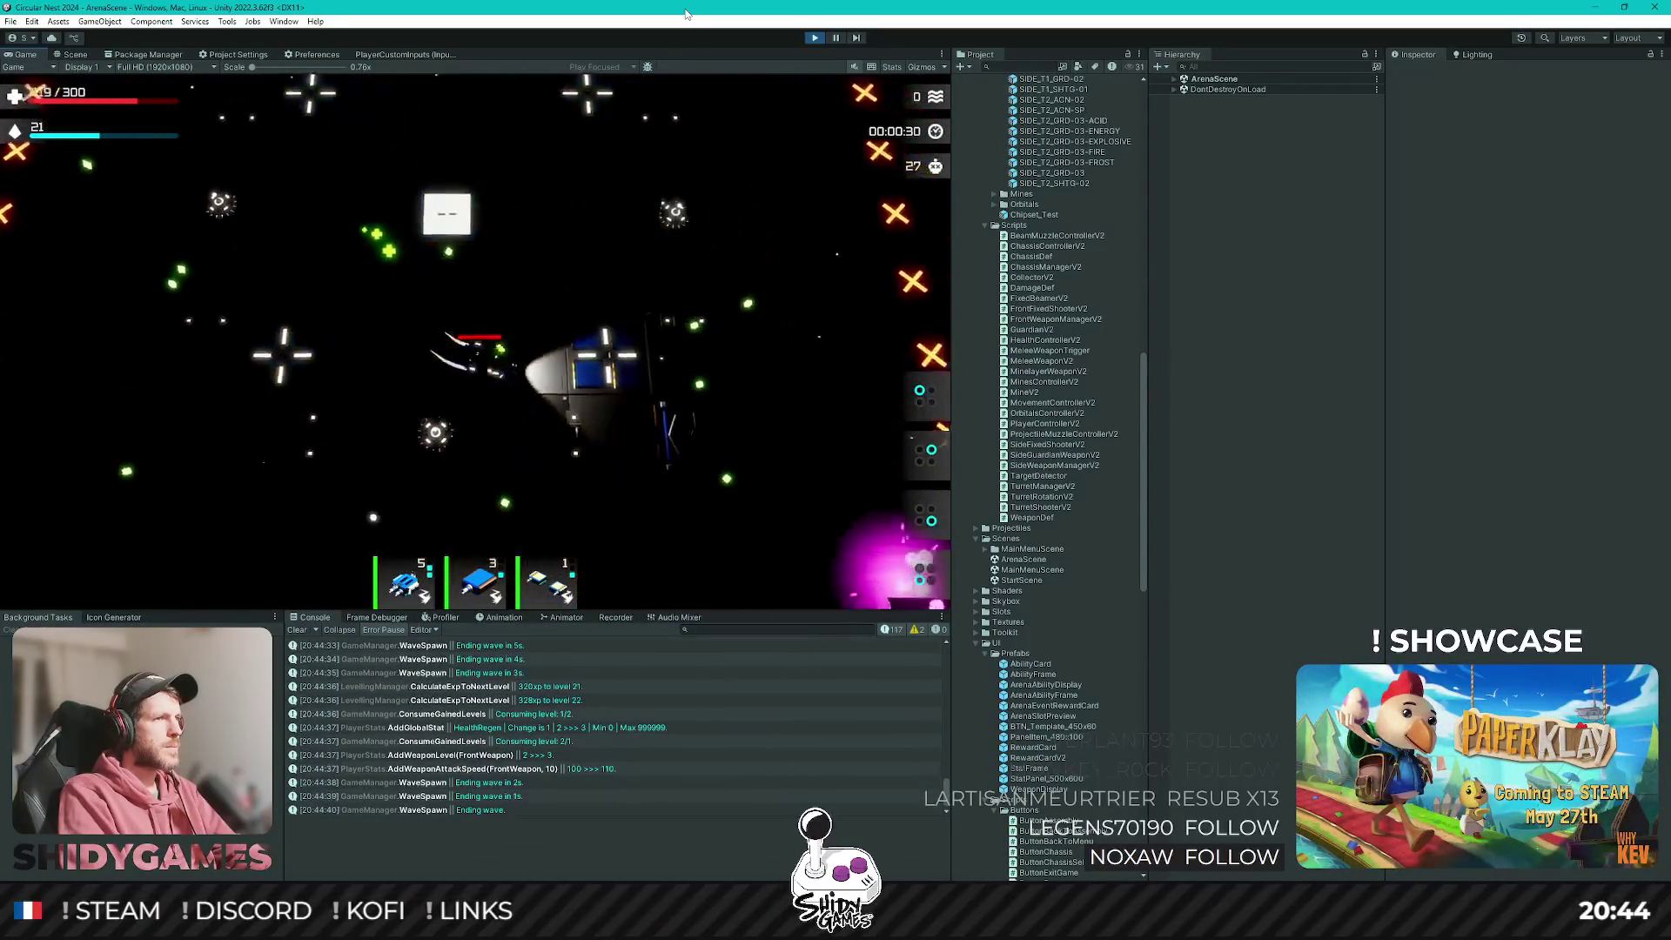
key(Return)
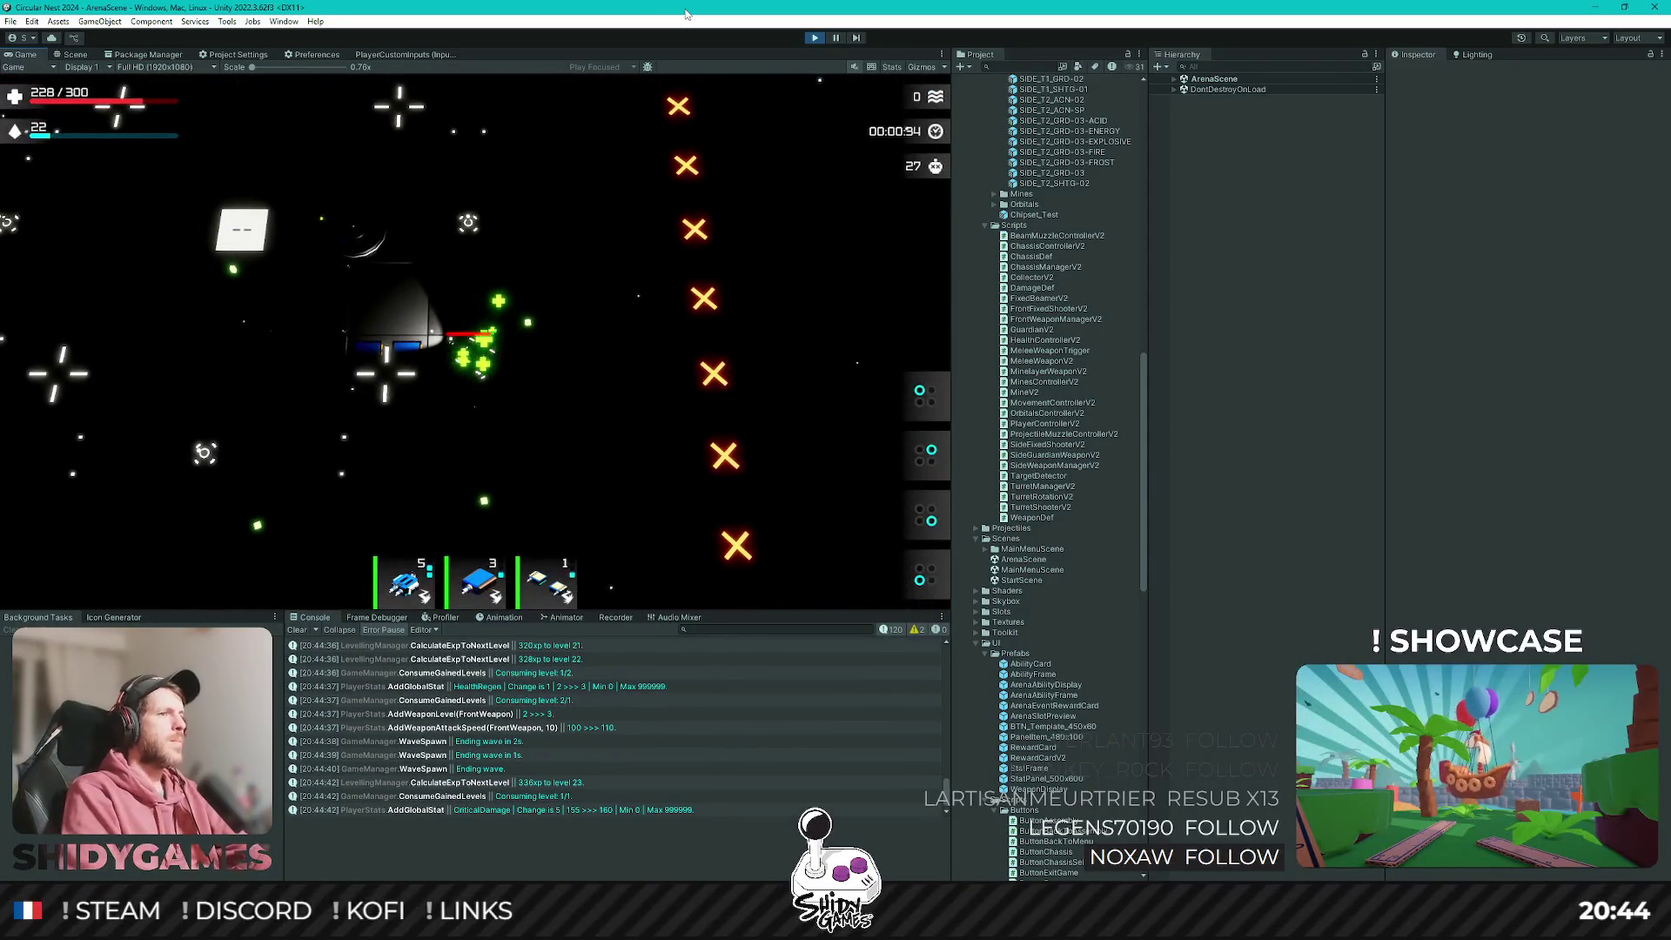
click(817, 37)
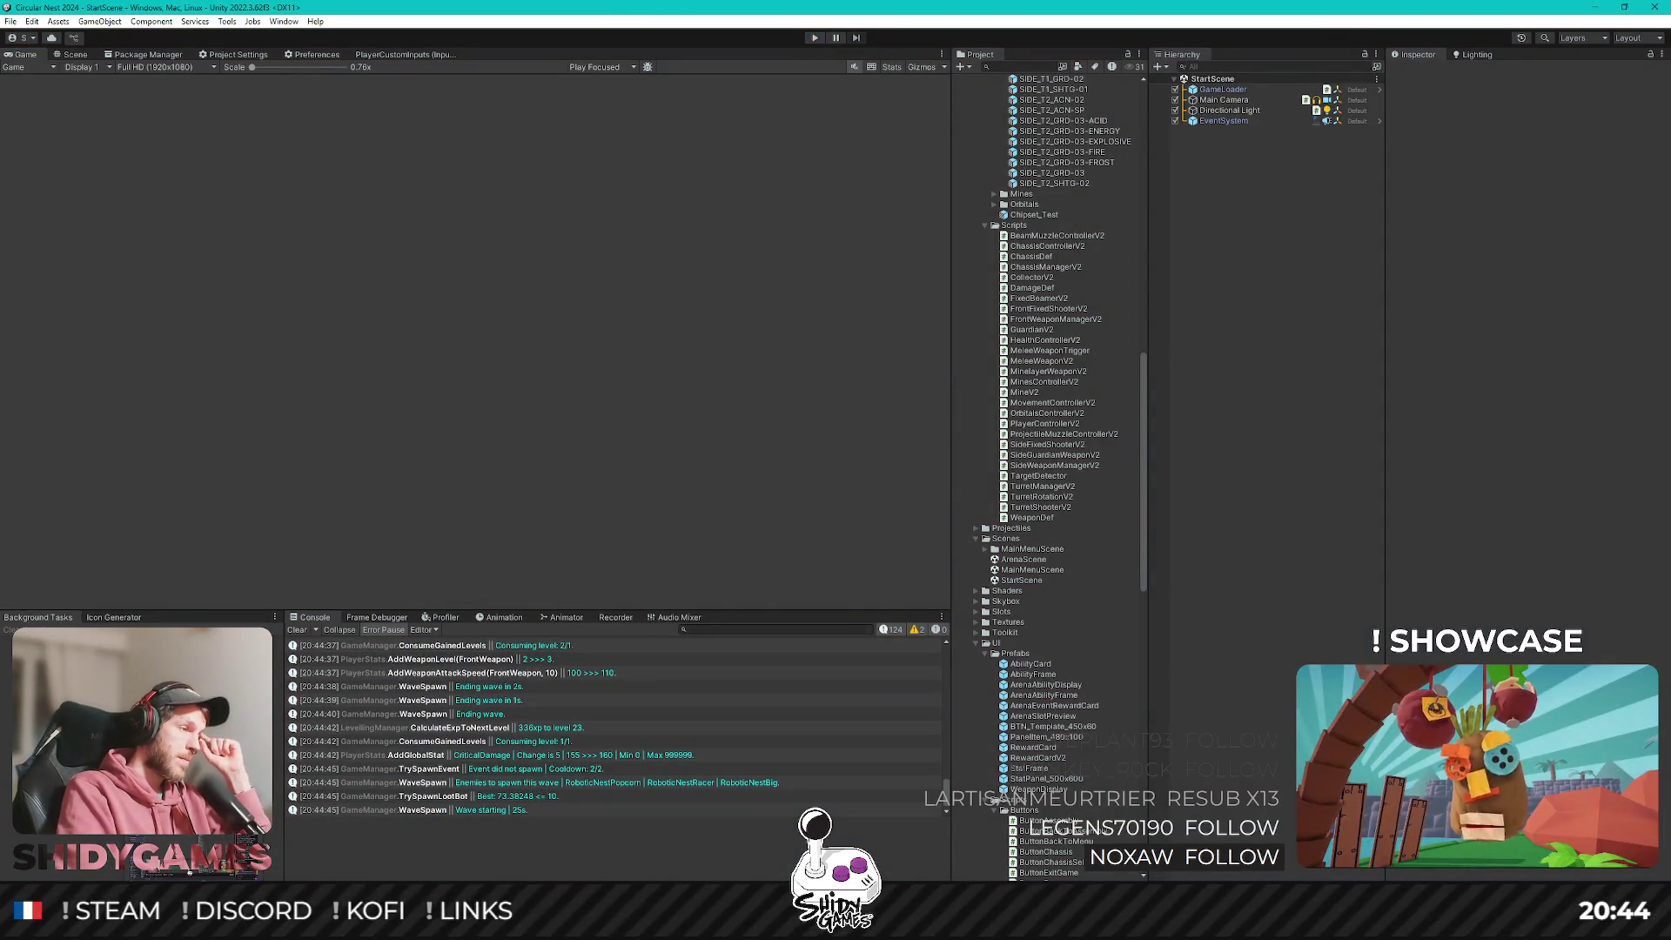
In Defs.cs, change LevelUpBaseExp from Helper.O(200) to Helper.O(2000).
key(alt+Tab)
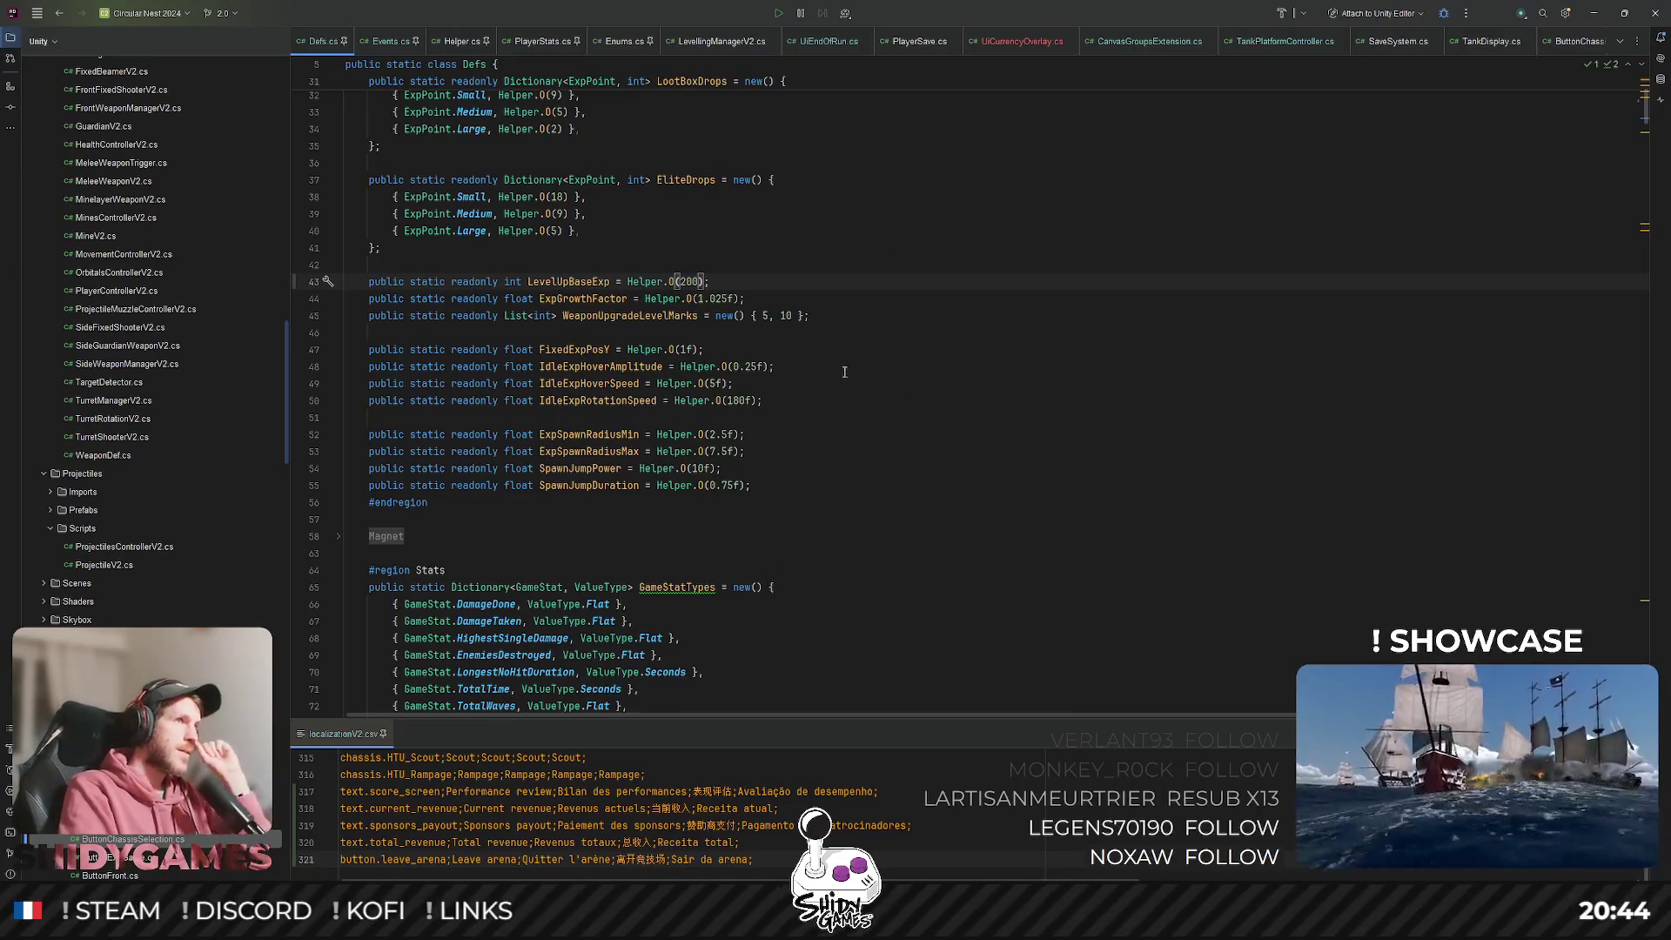
text(0)
click(1053, 182)
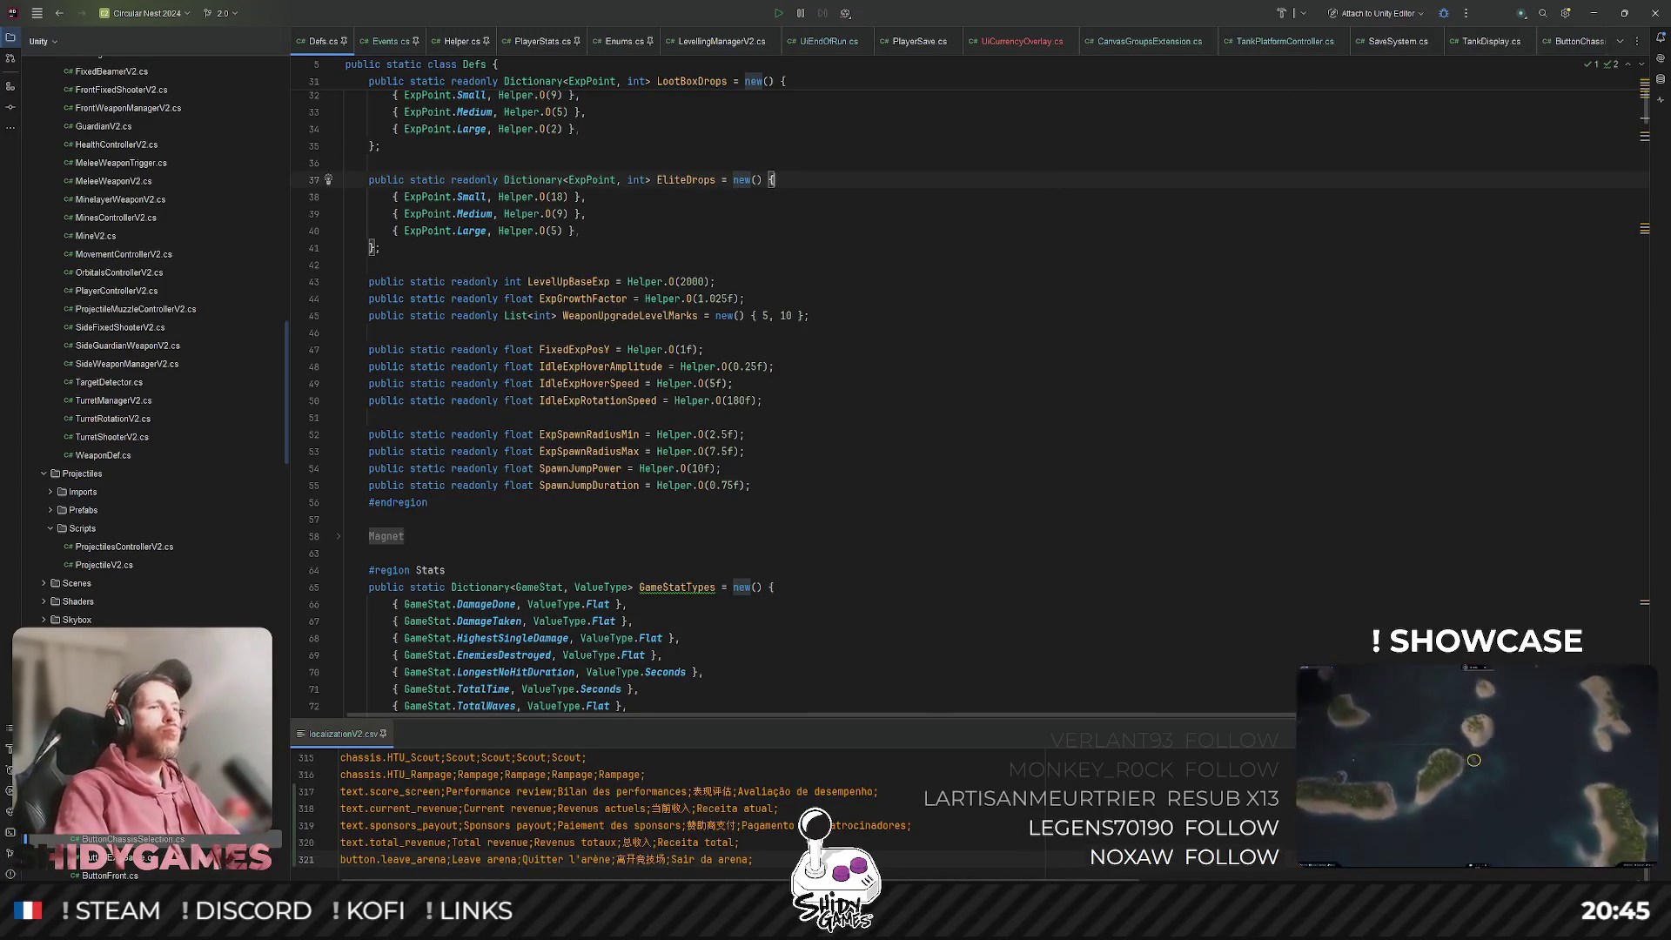
click(1159, 354)
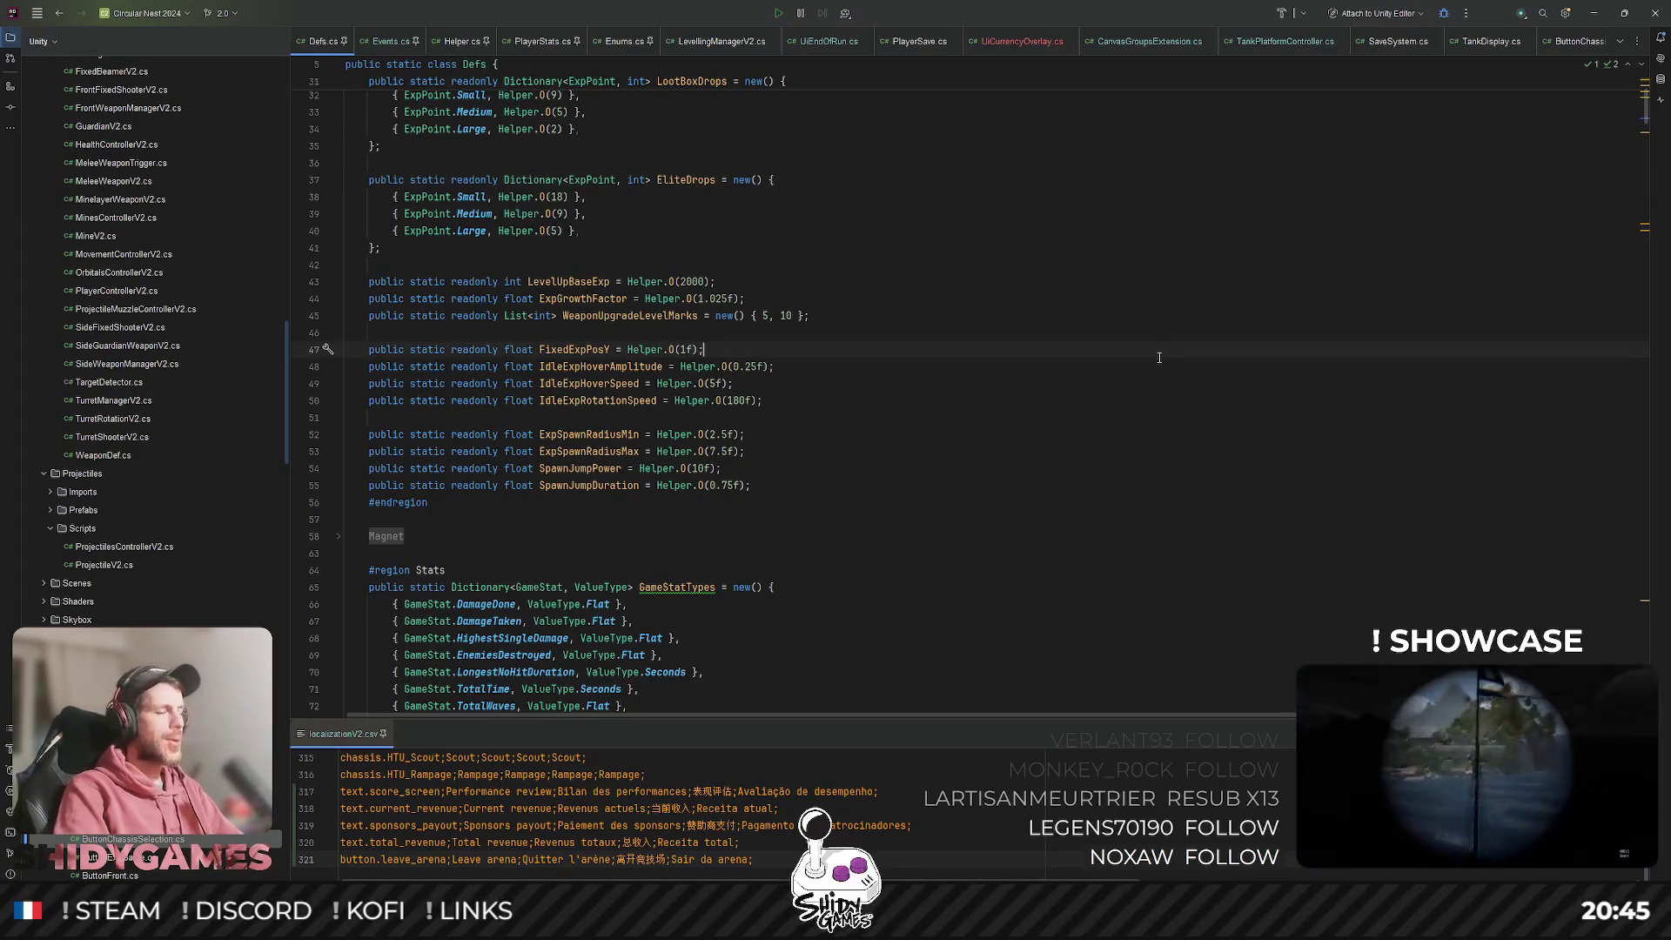
Open RewardsUiManagerV2.cs and scroll down to the ShowCards method.
key(ctrl+shift+n)
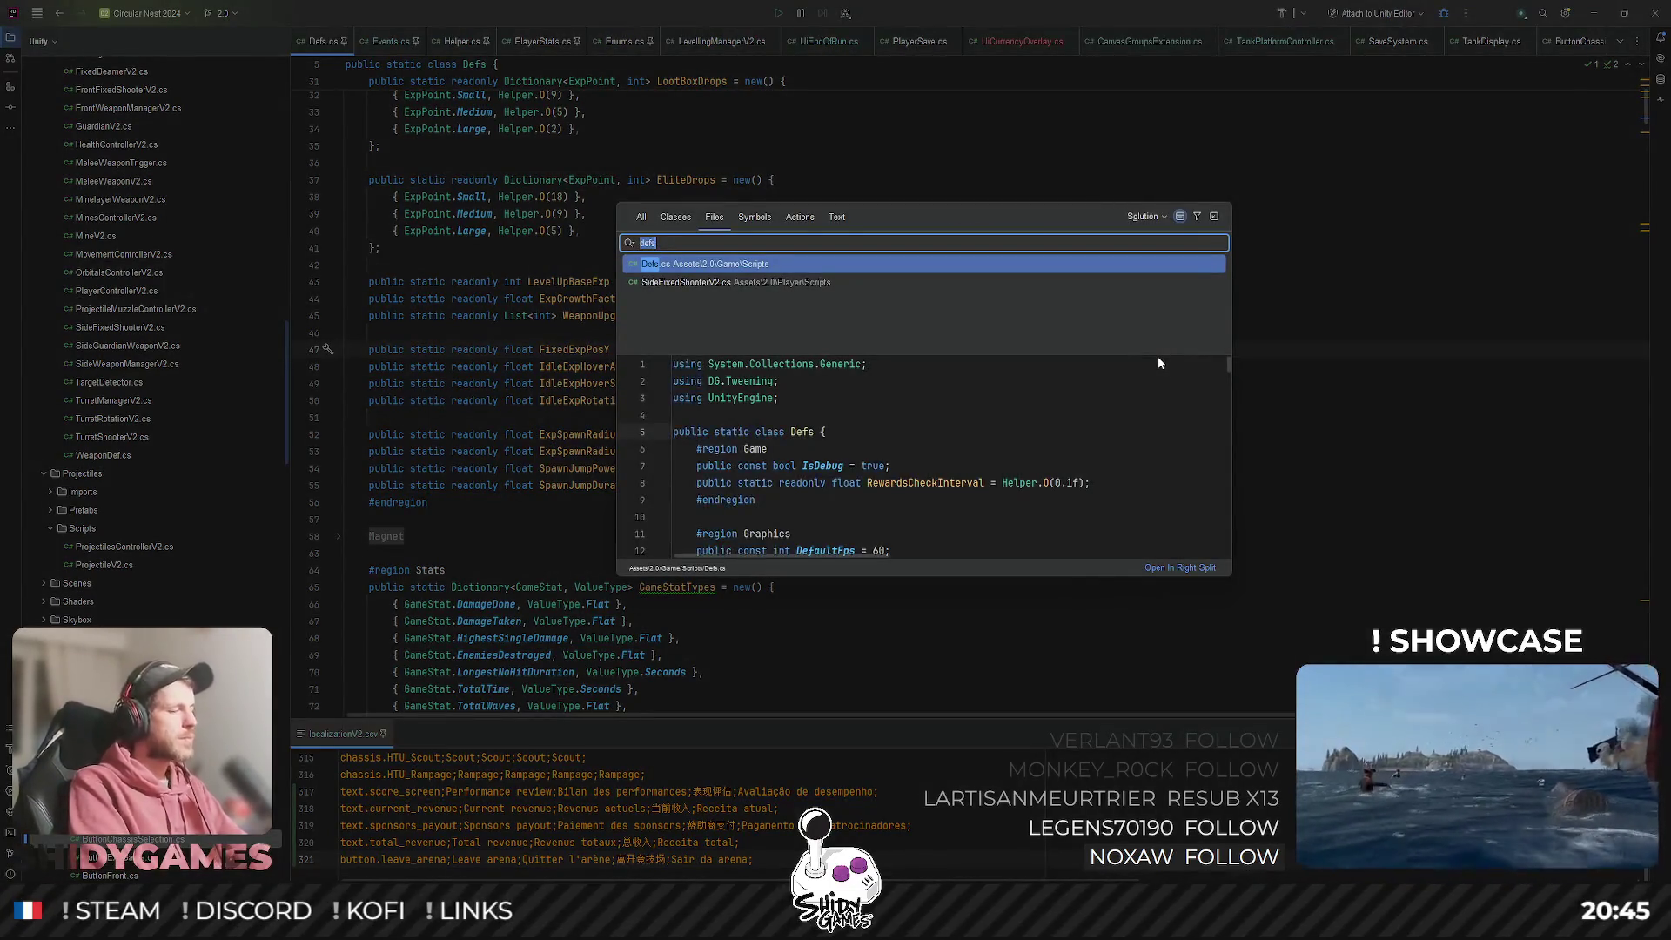
text(rewar)
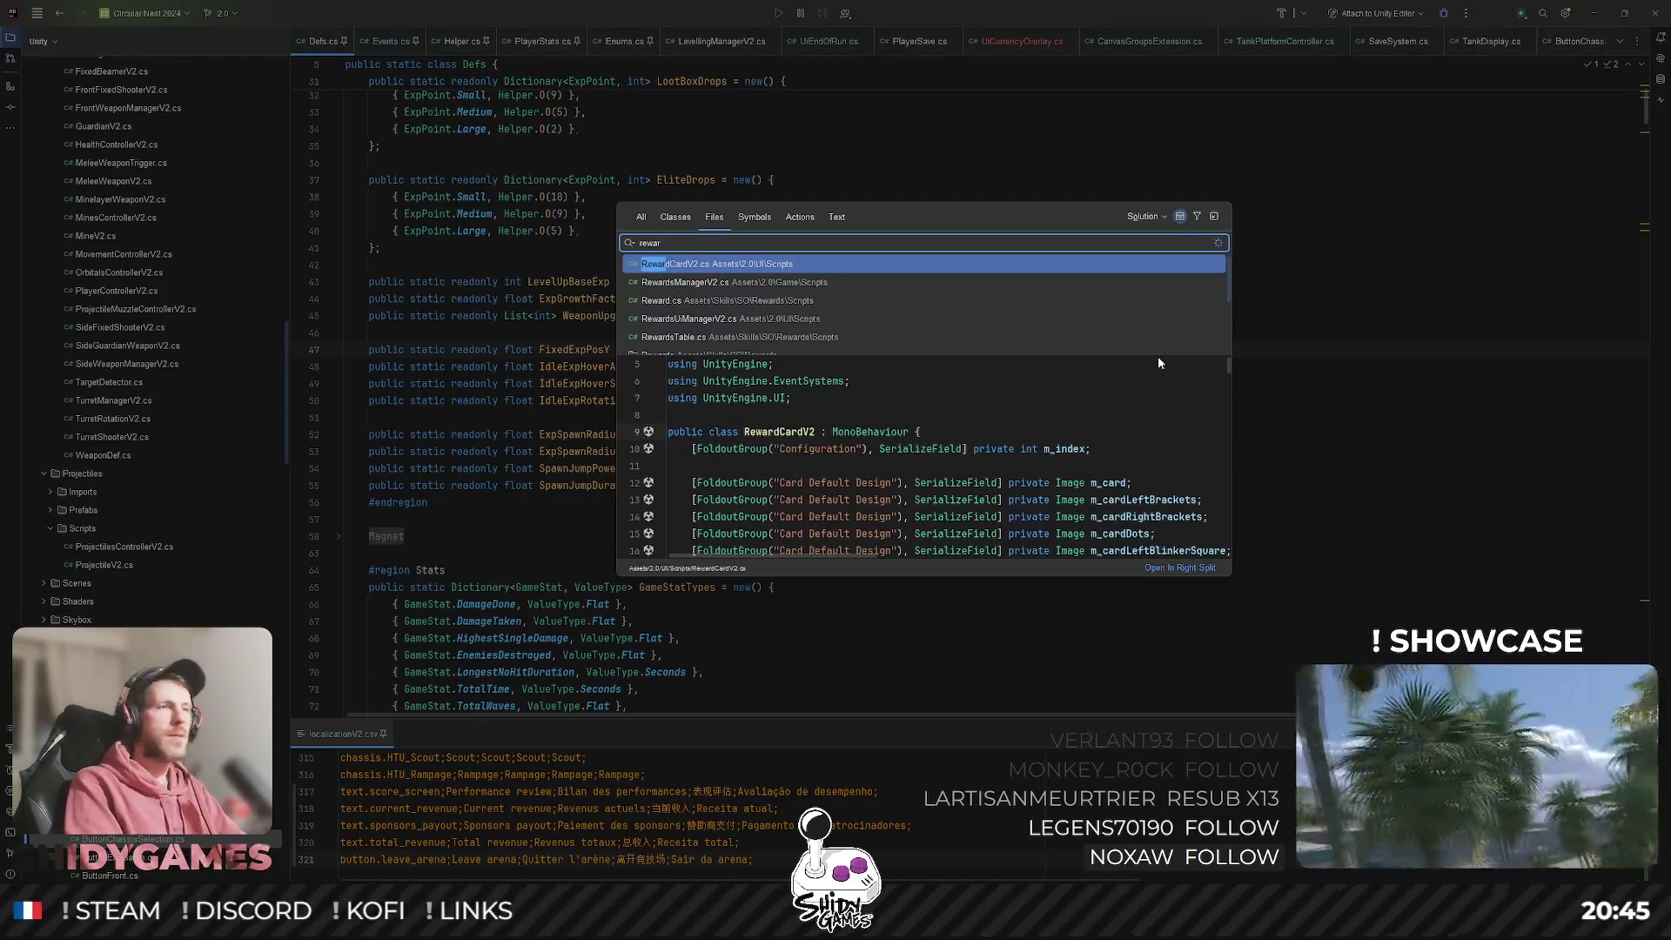
key(Down)
key(Down)
key(Down)
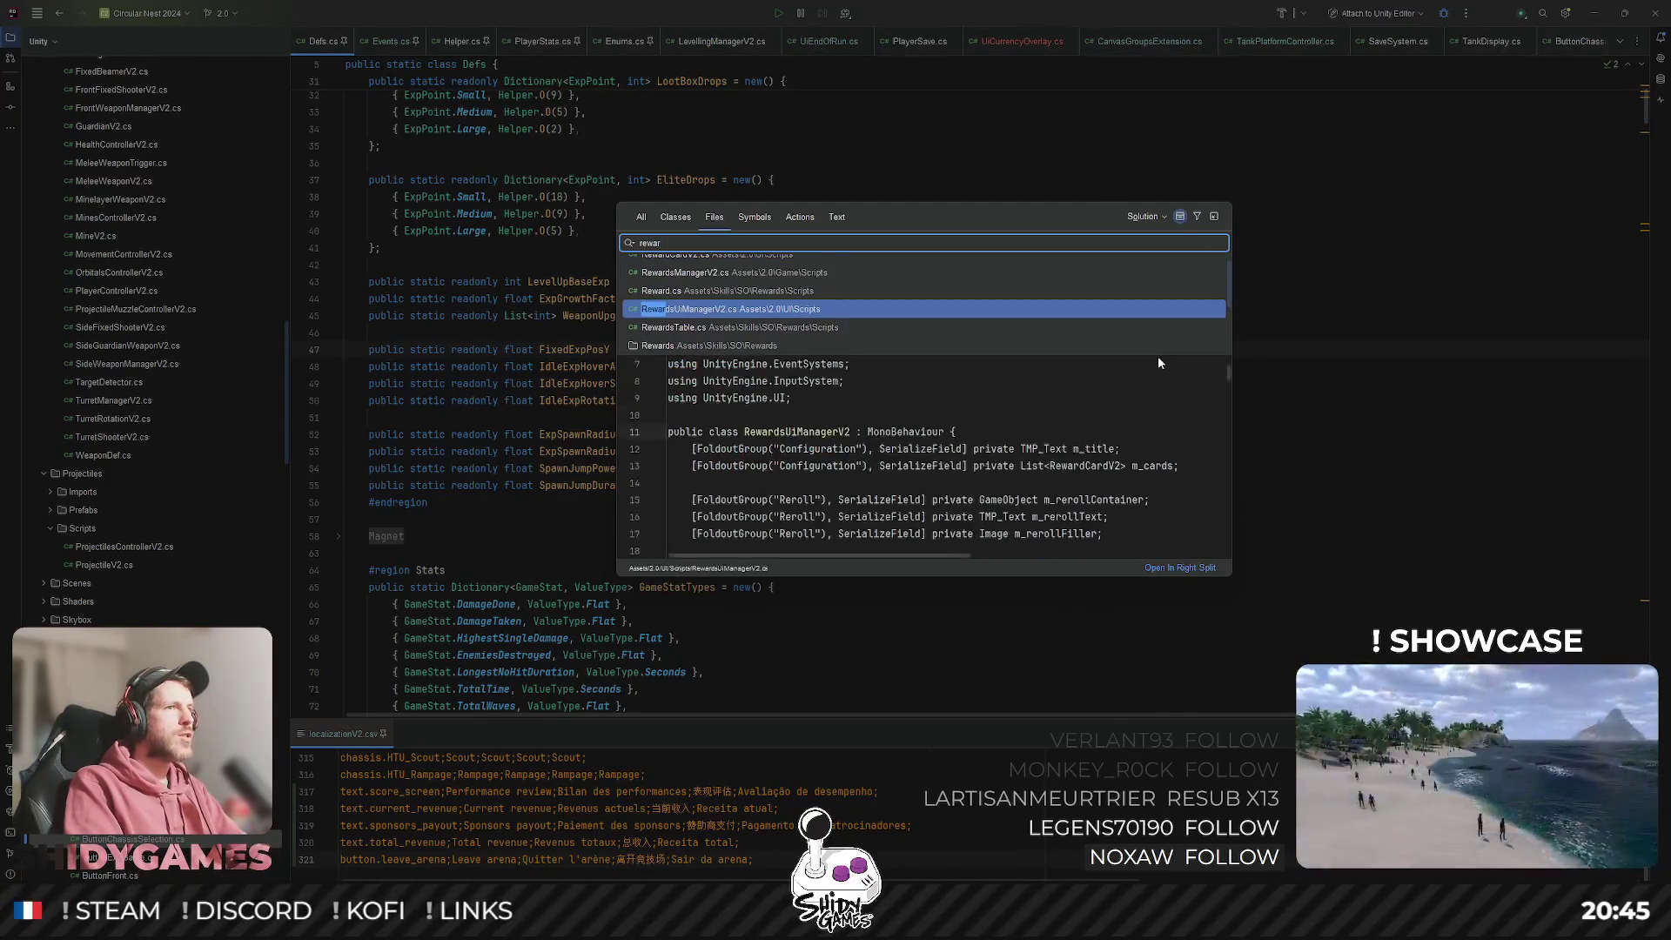
key(Return)
scroll(722, 414, down, 15)
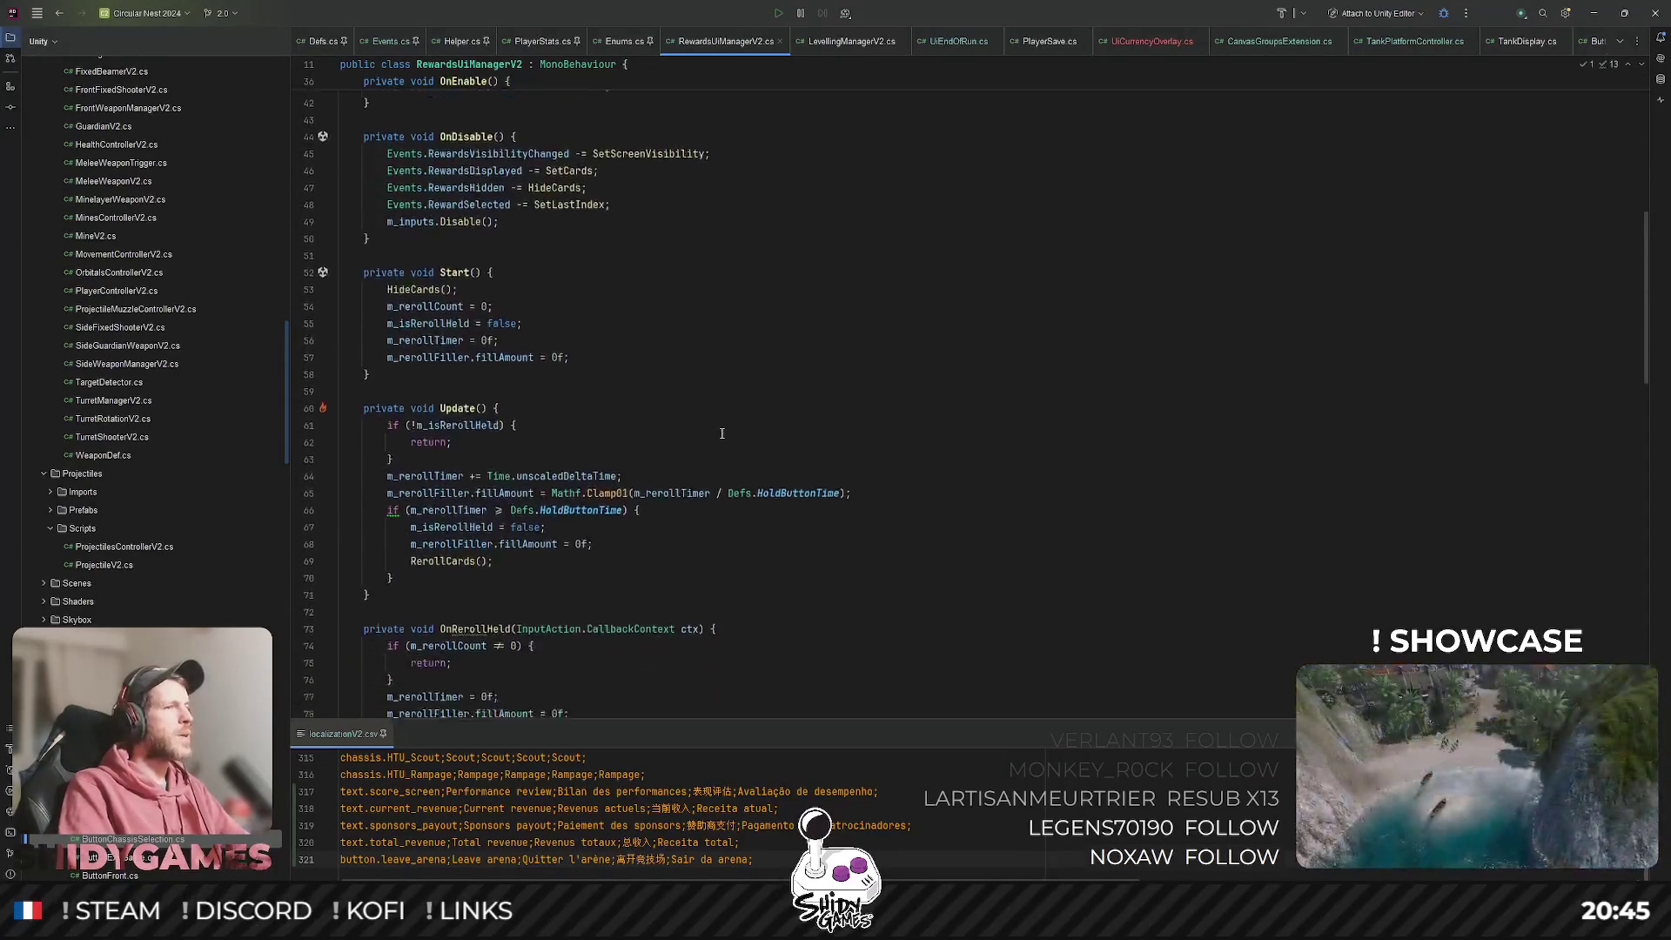
scroll(722, 413, down, 1)
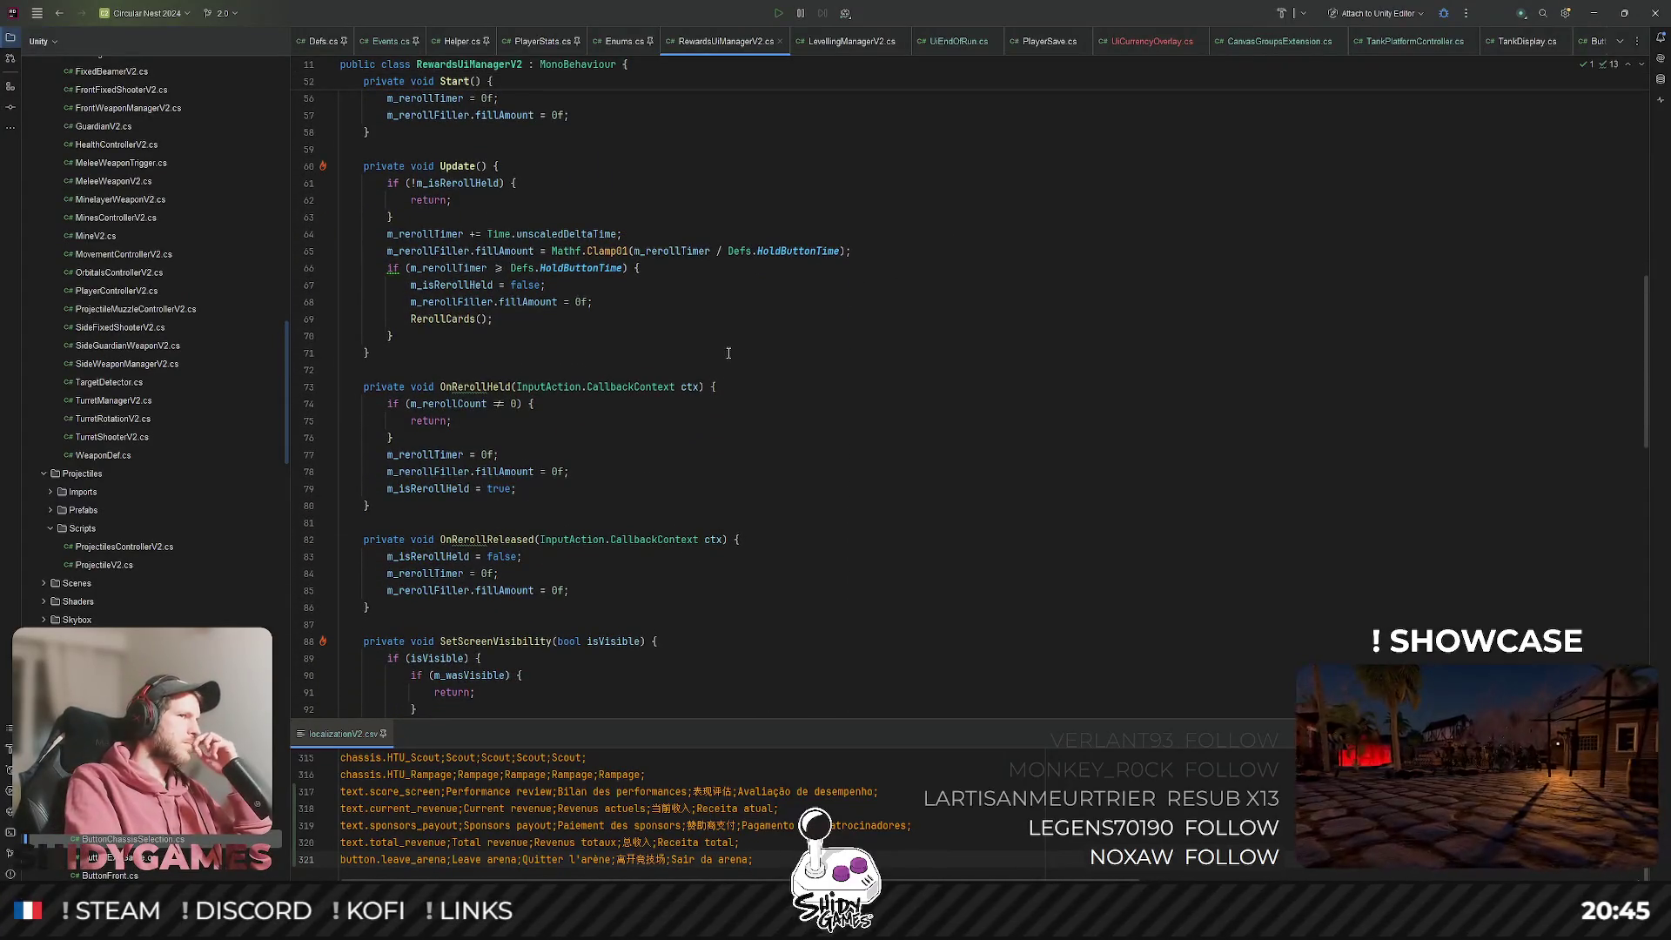
scroll(731, 342, down, 1)
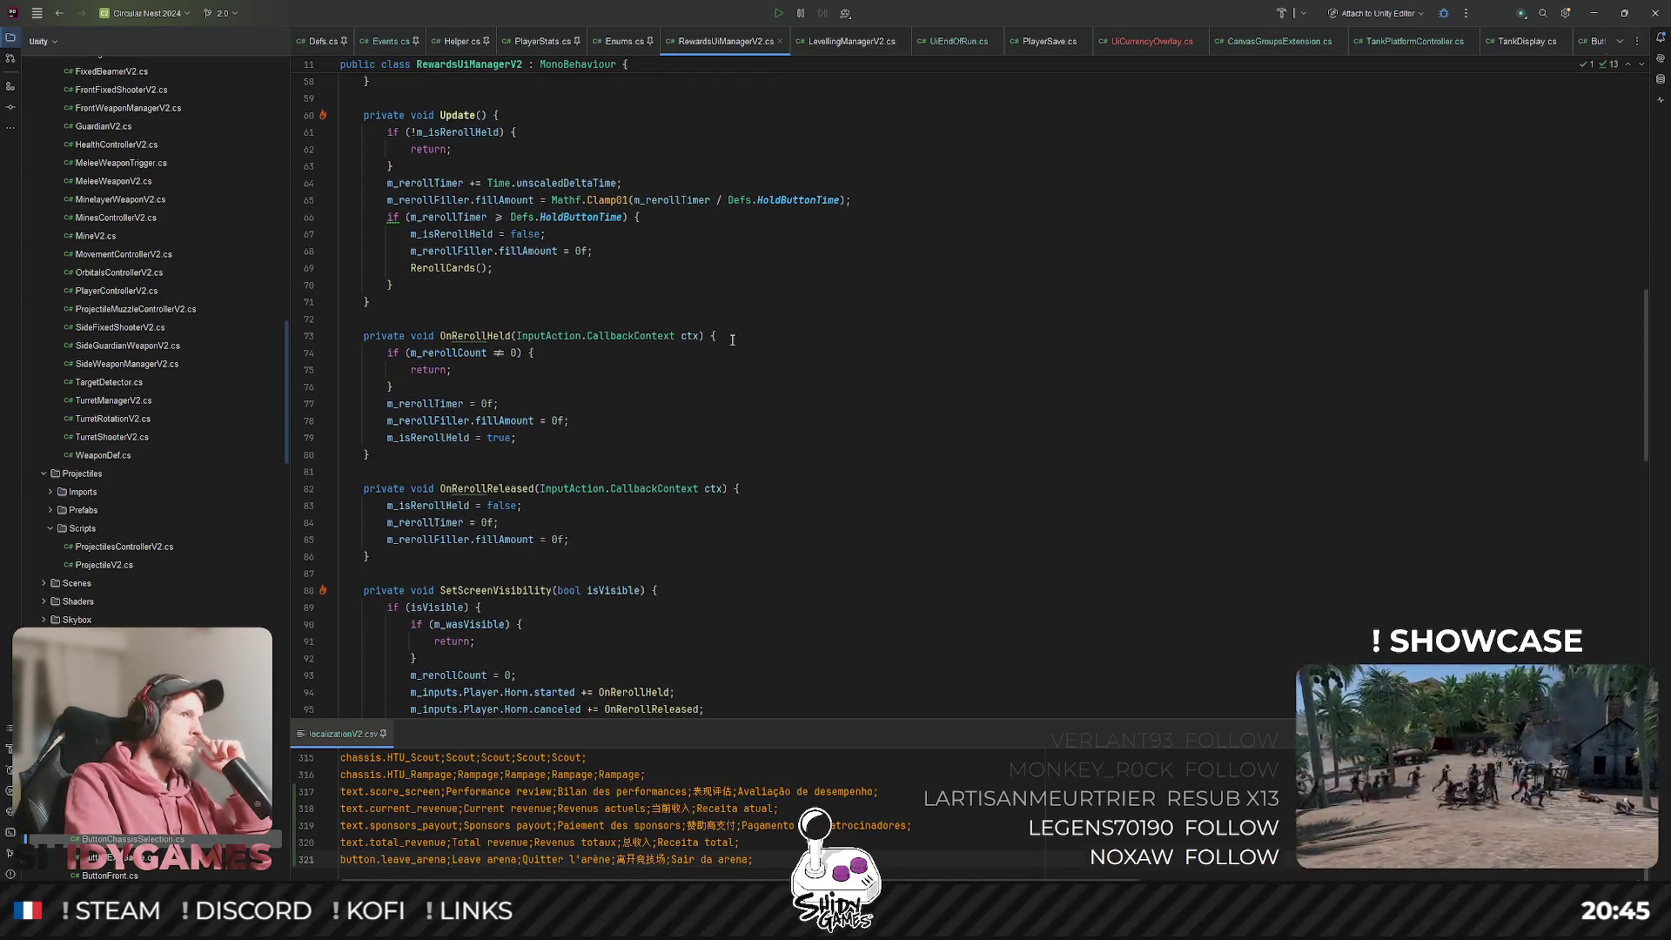
scroll(733, 337, down, 2)
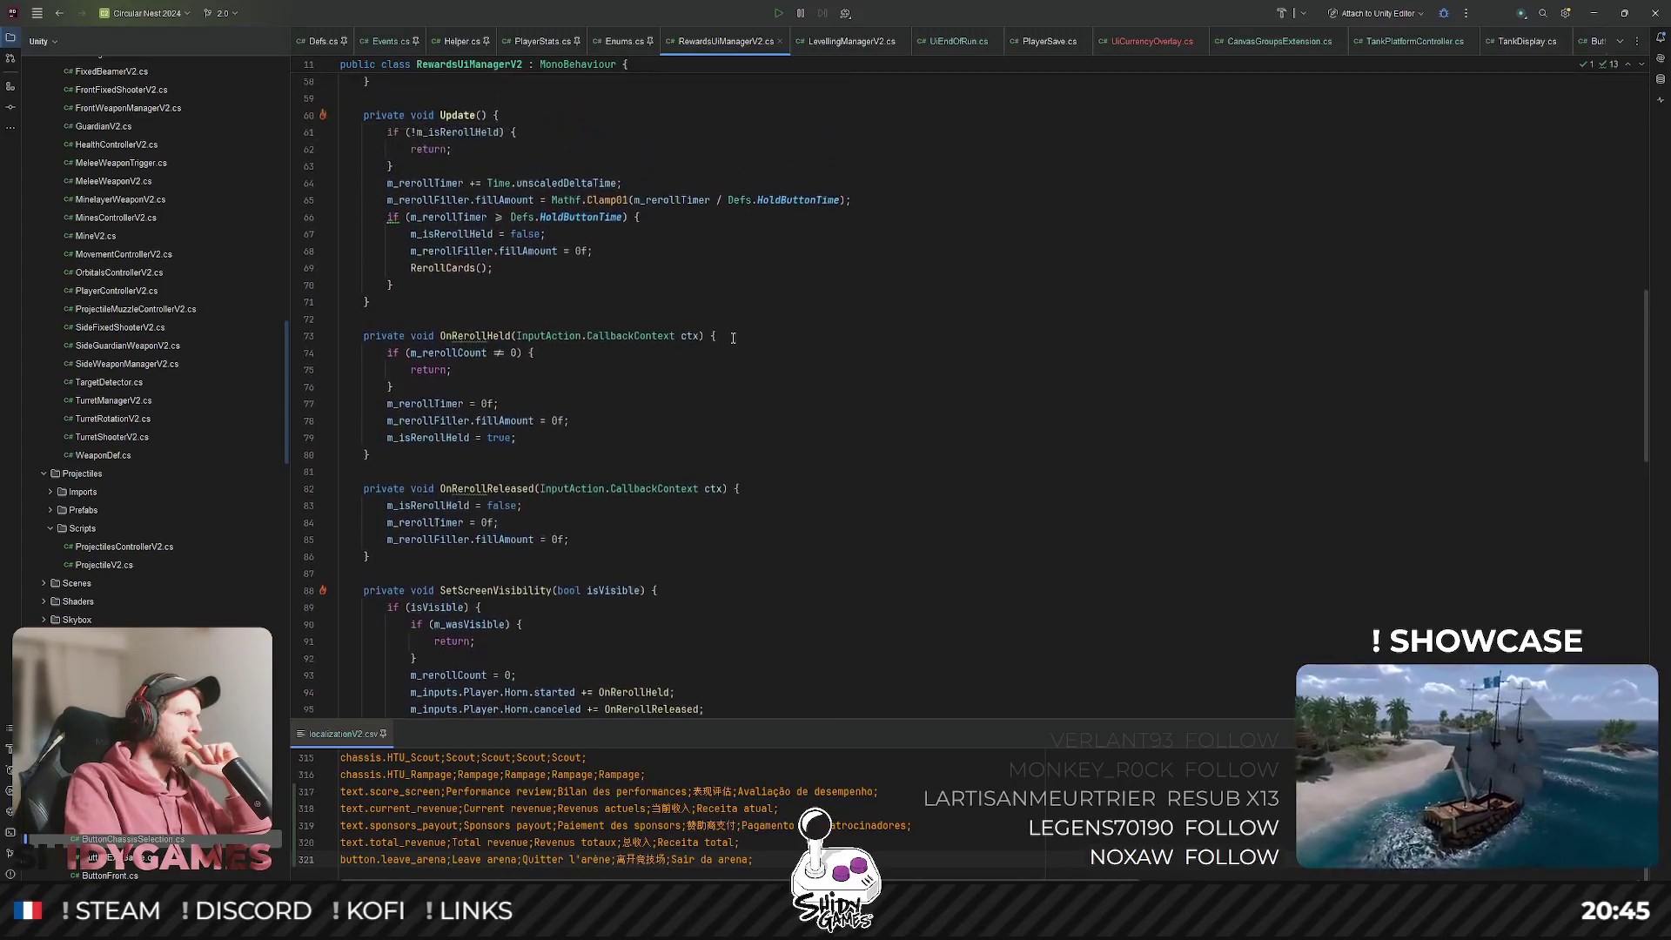
scroll(733, 338, down, 4)
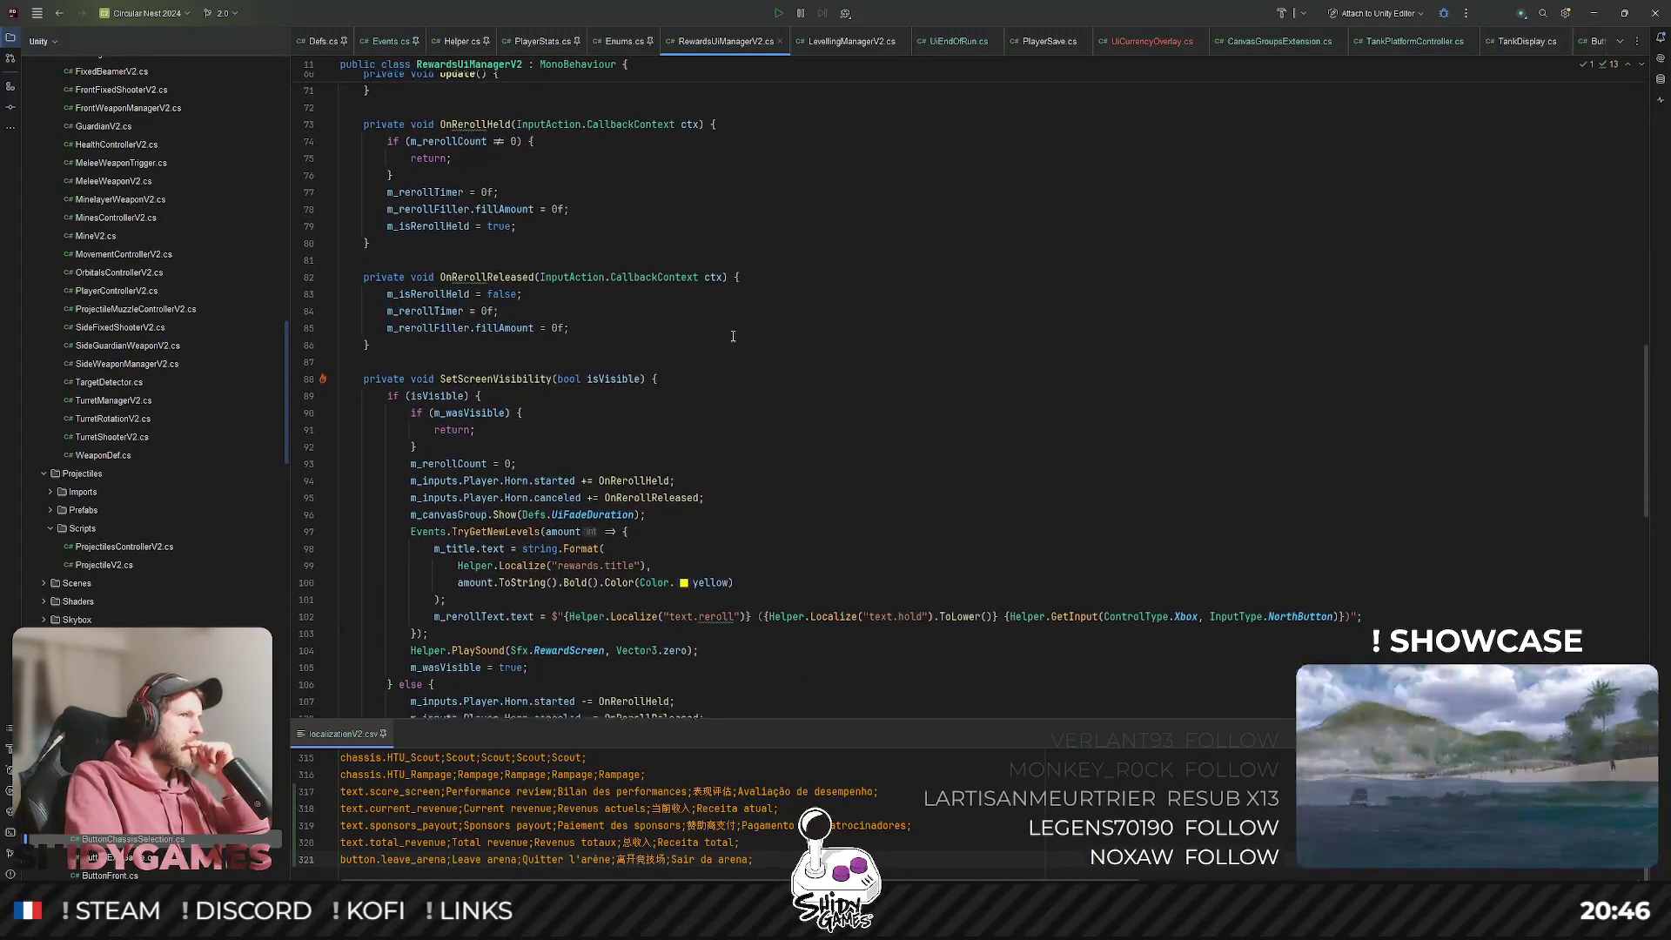
scroll(732, 337, down, 7)
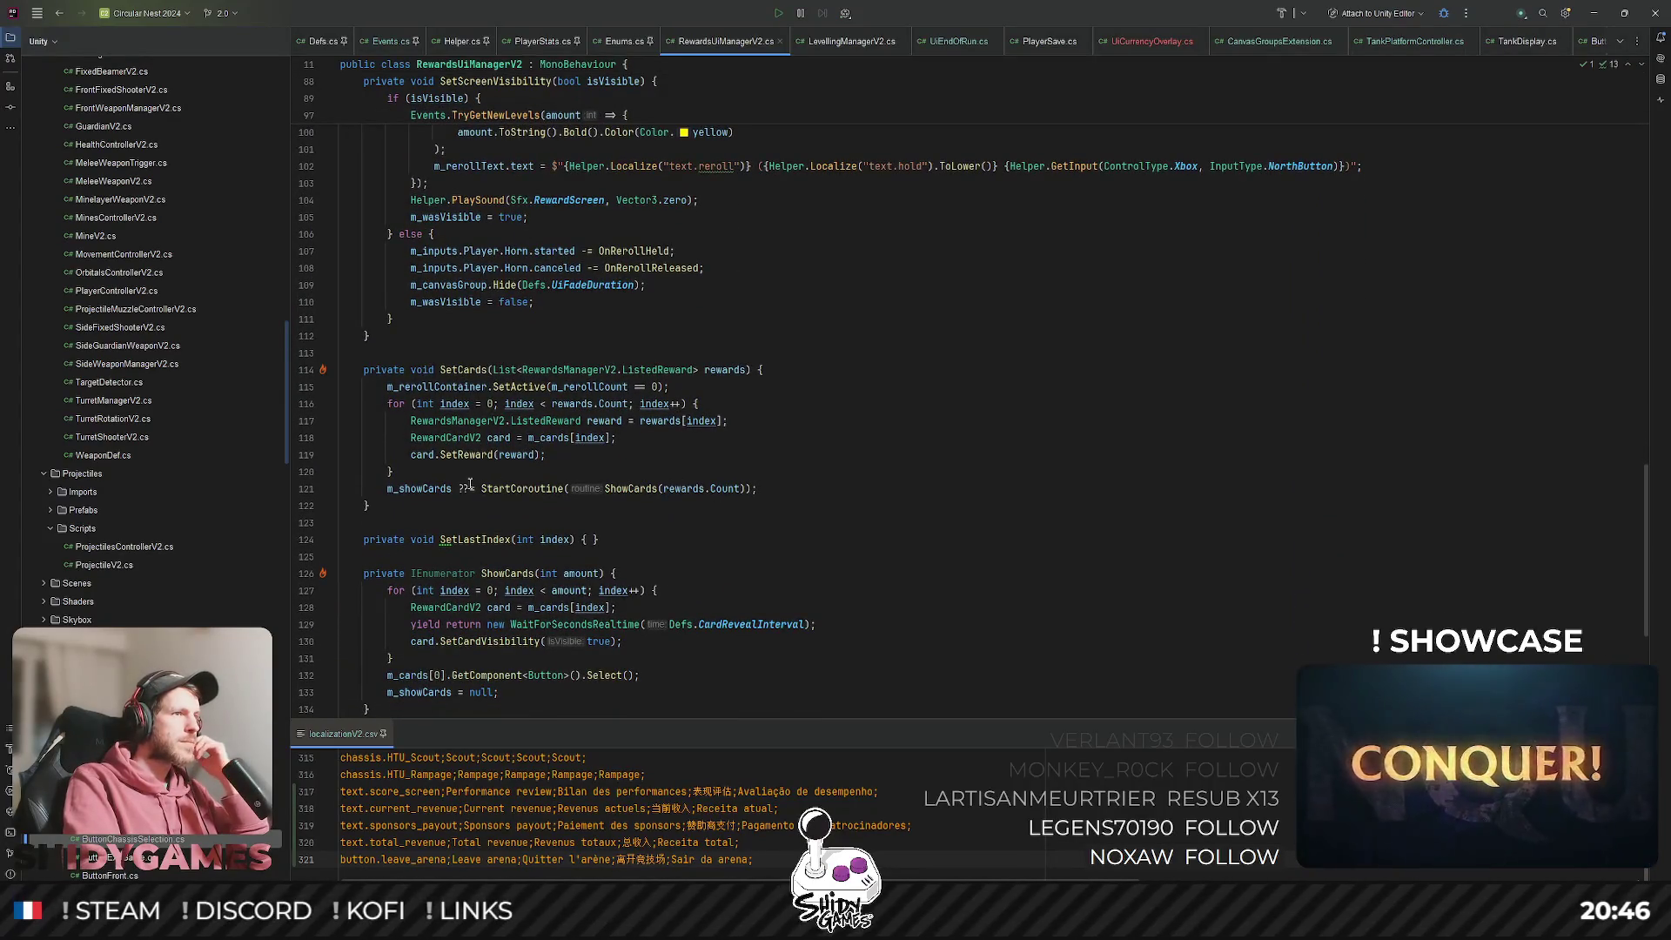
Inspect ShowCards' CardRevealInterval reveal loop and jump to the SetCardVisibility definition.
double_click(651, 488)
scroll(609, 478, down, 4)
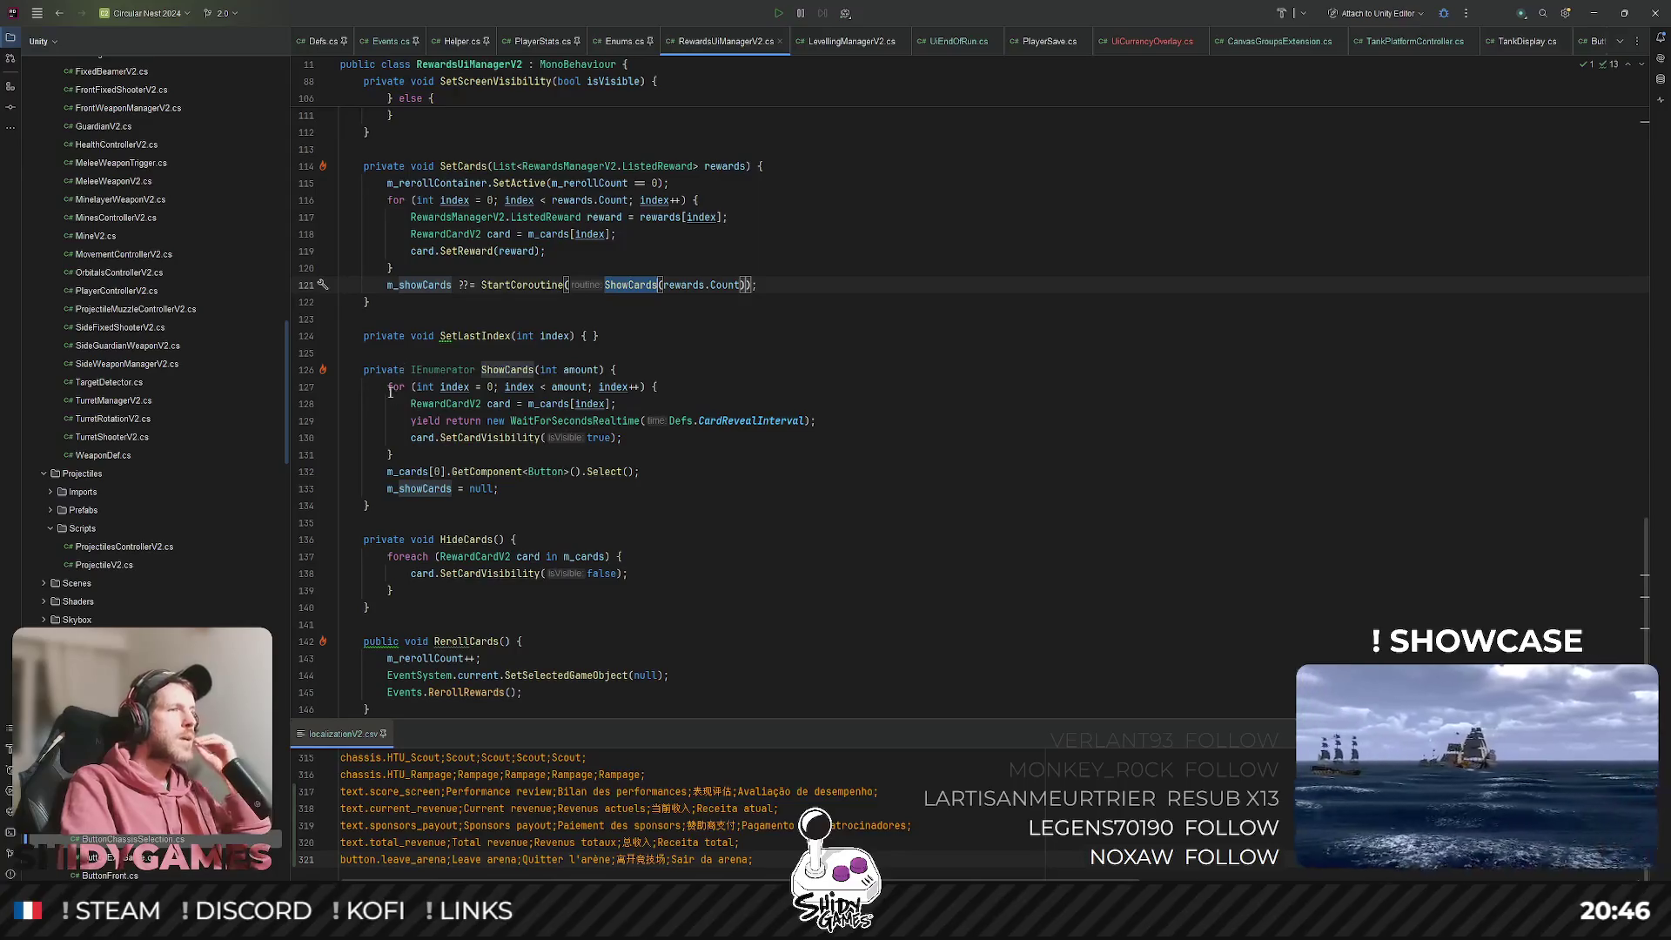
double_click(746, 420)
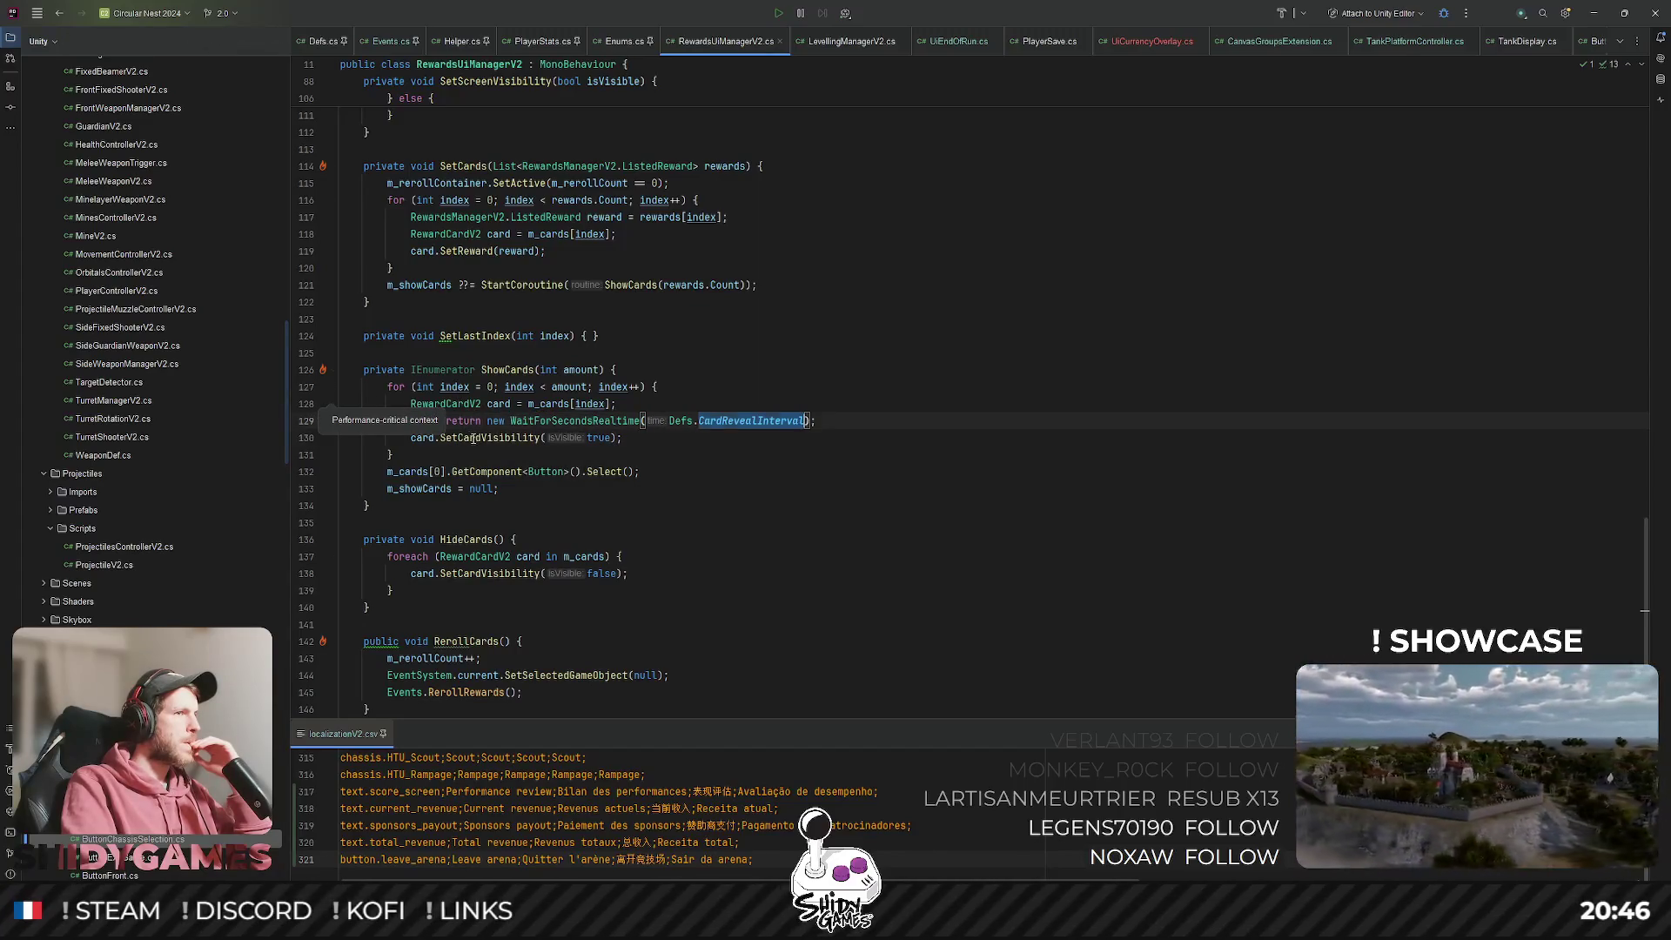
click(432, 438)
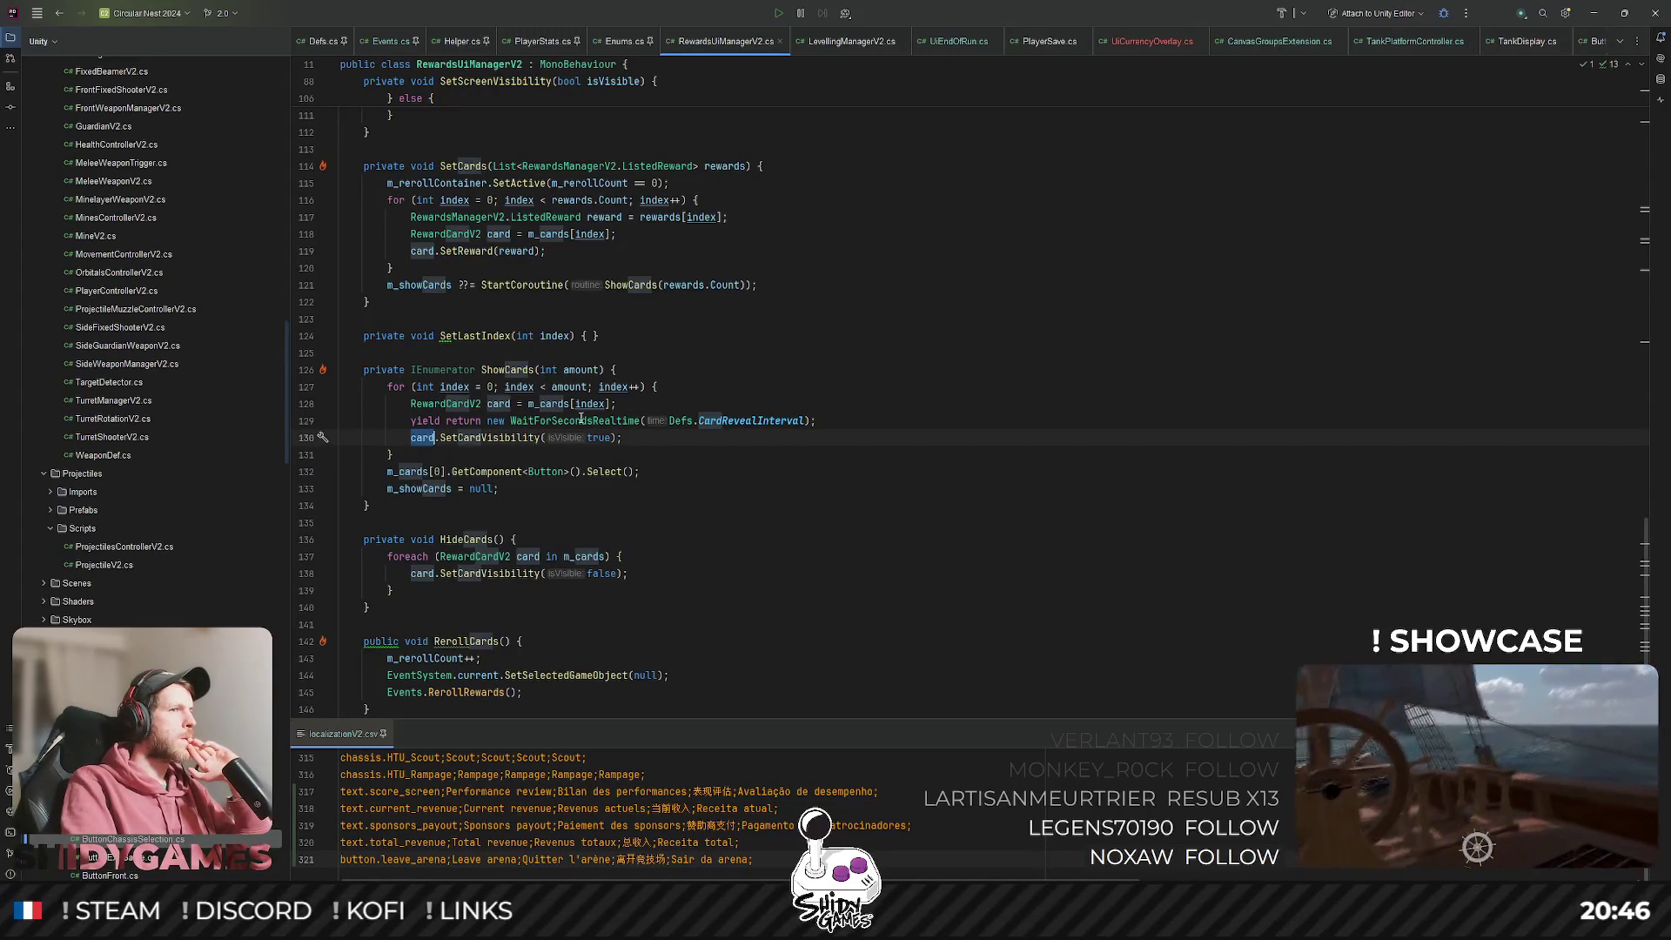
click(481, 450)
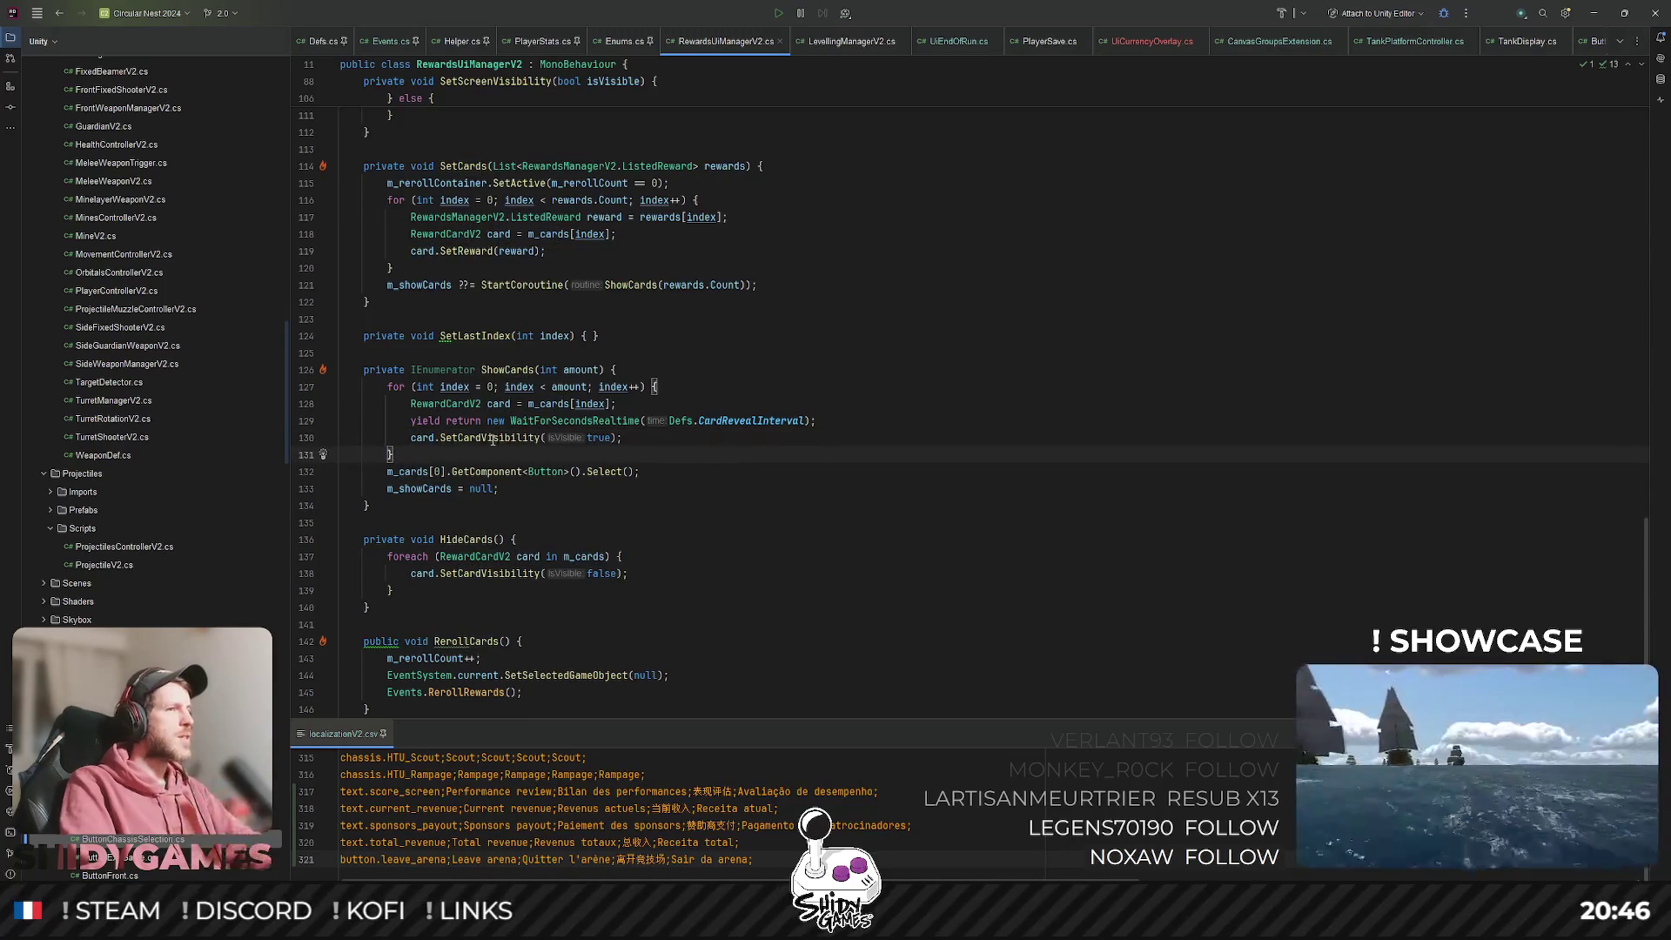
ctrl+click(497, 438)
scroll(572, 424, up, 1)
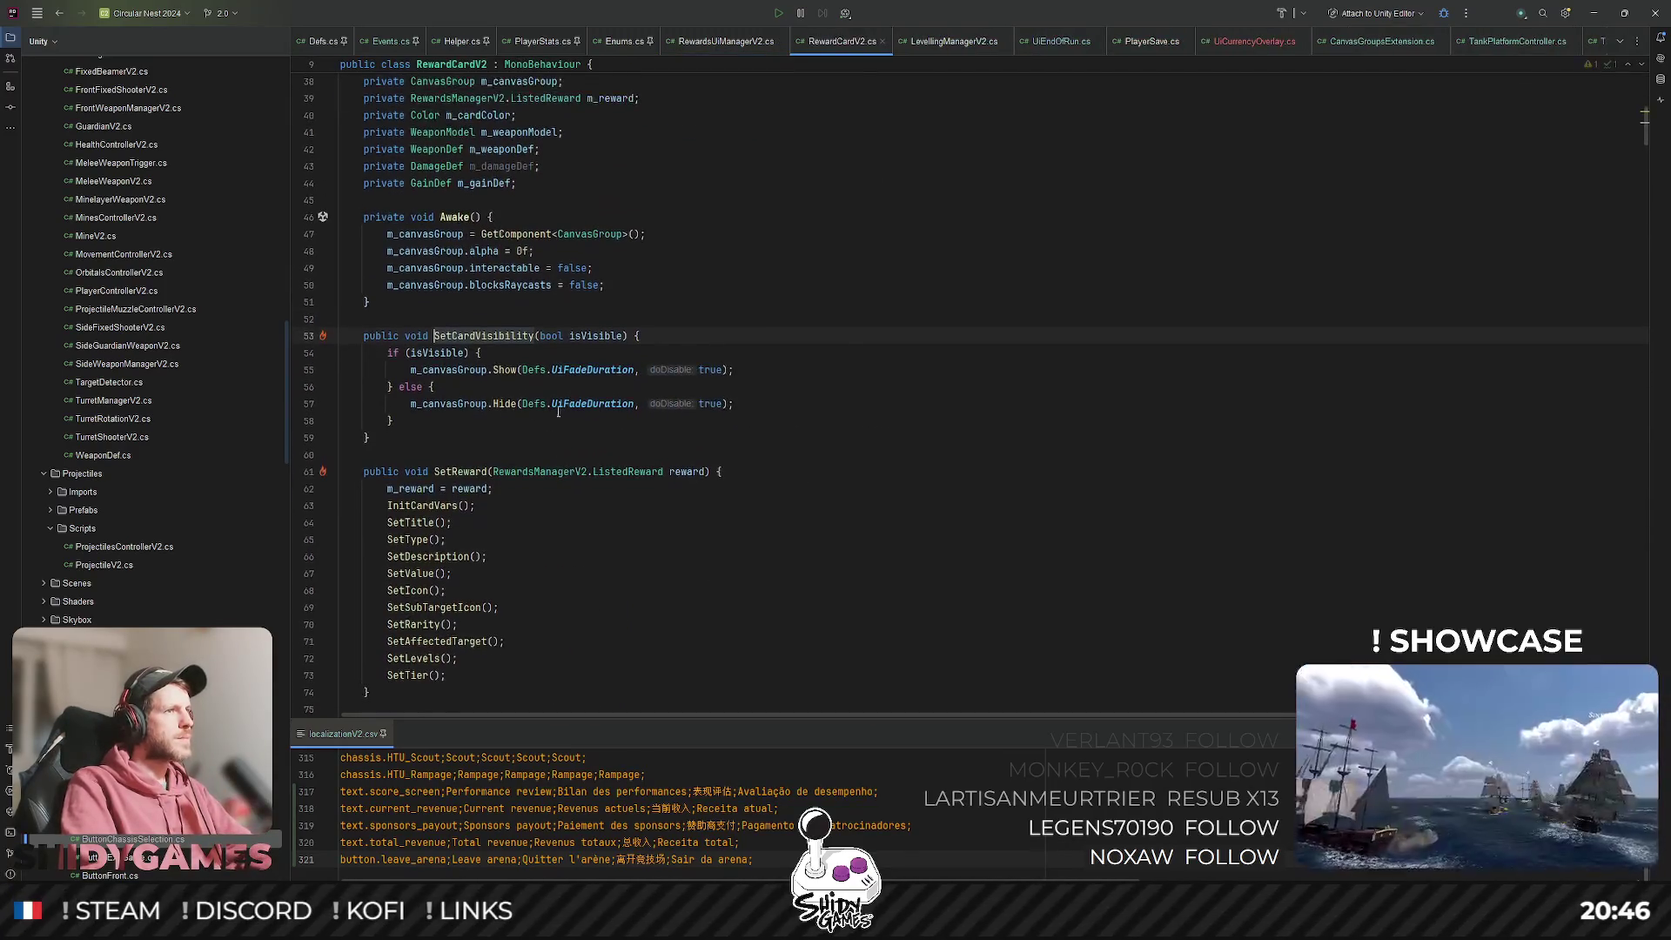
click(734, 369)
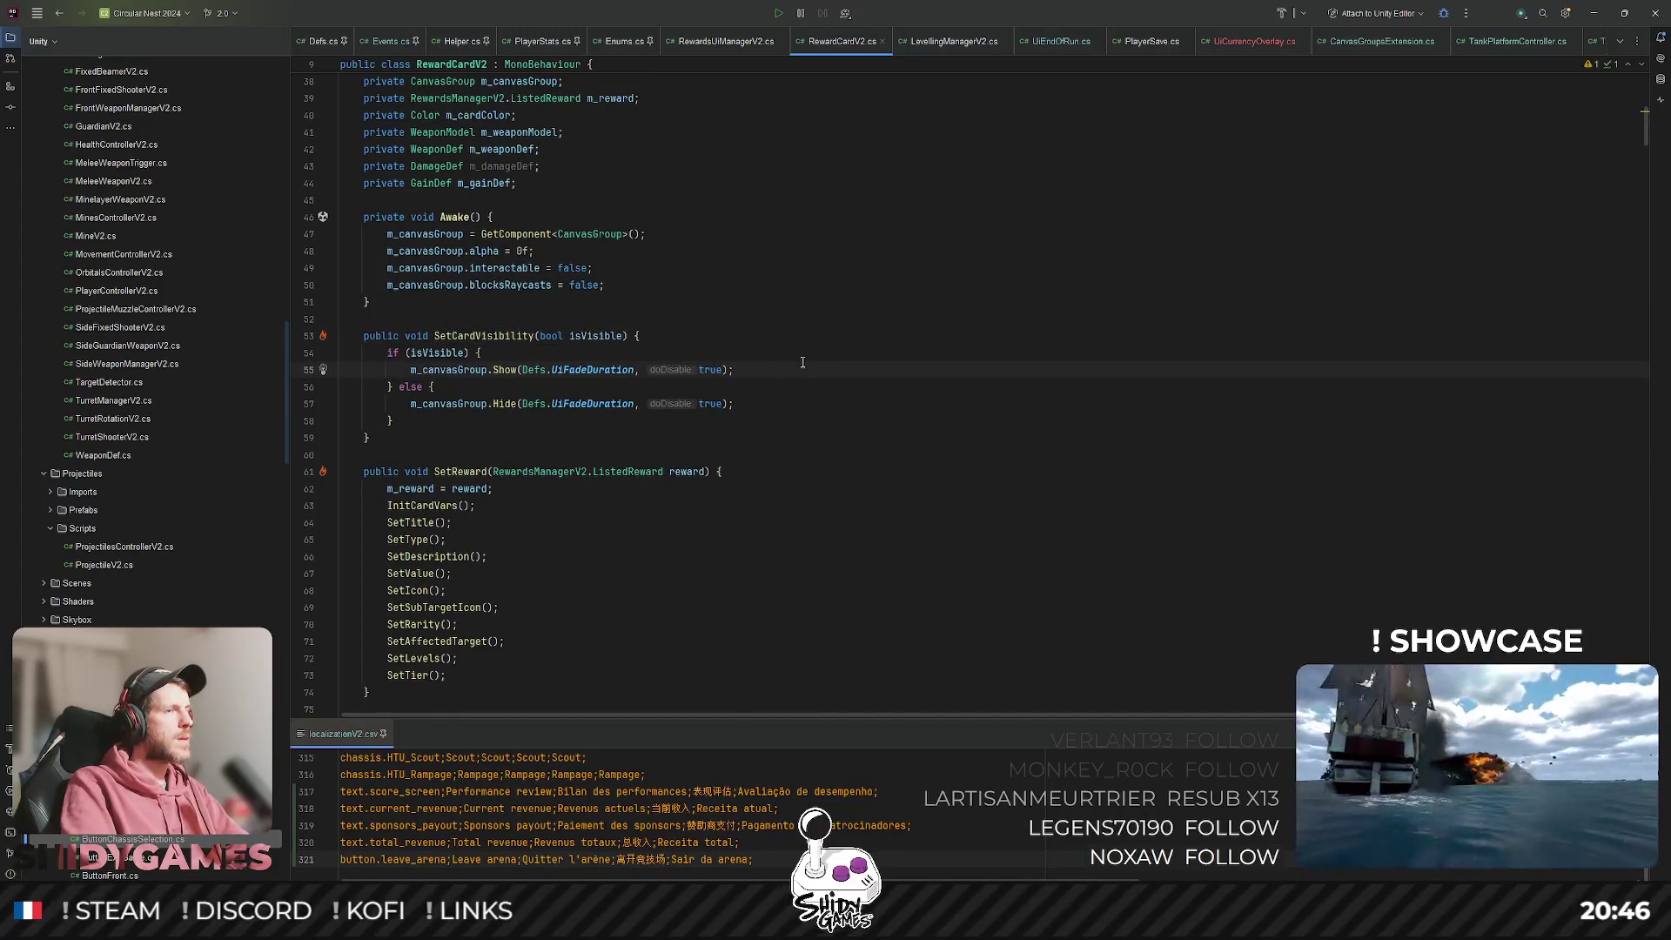
scroll(801, 355, up, 3)
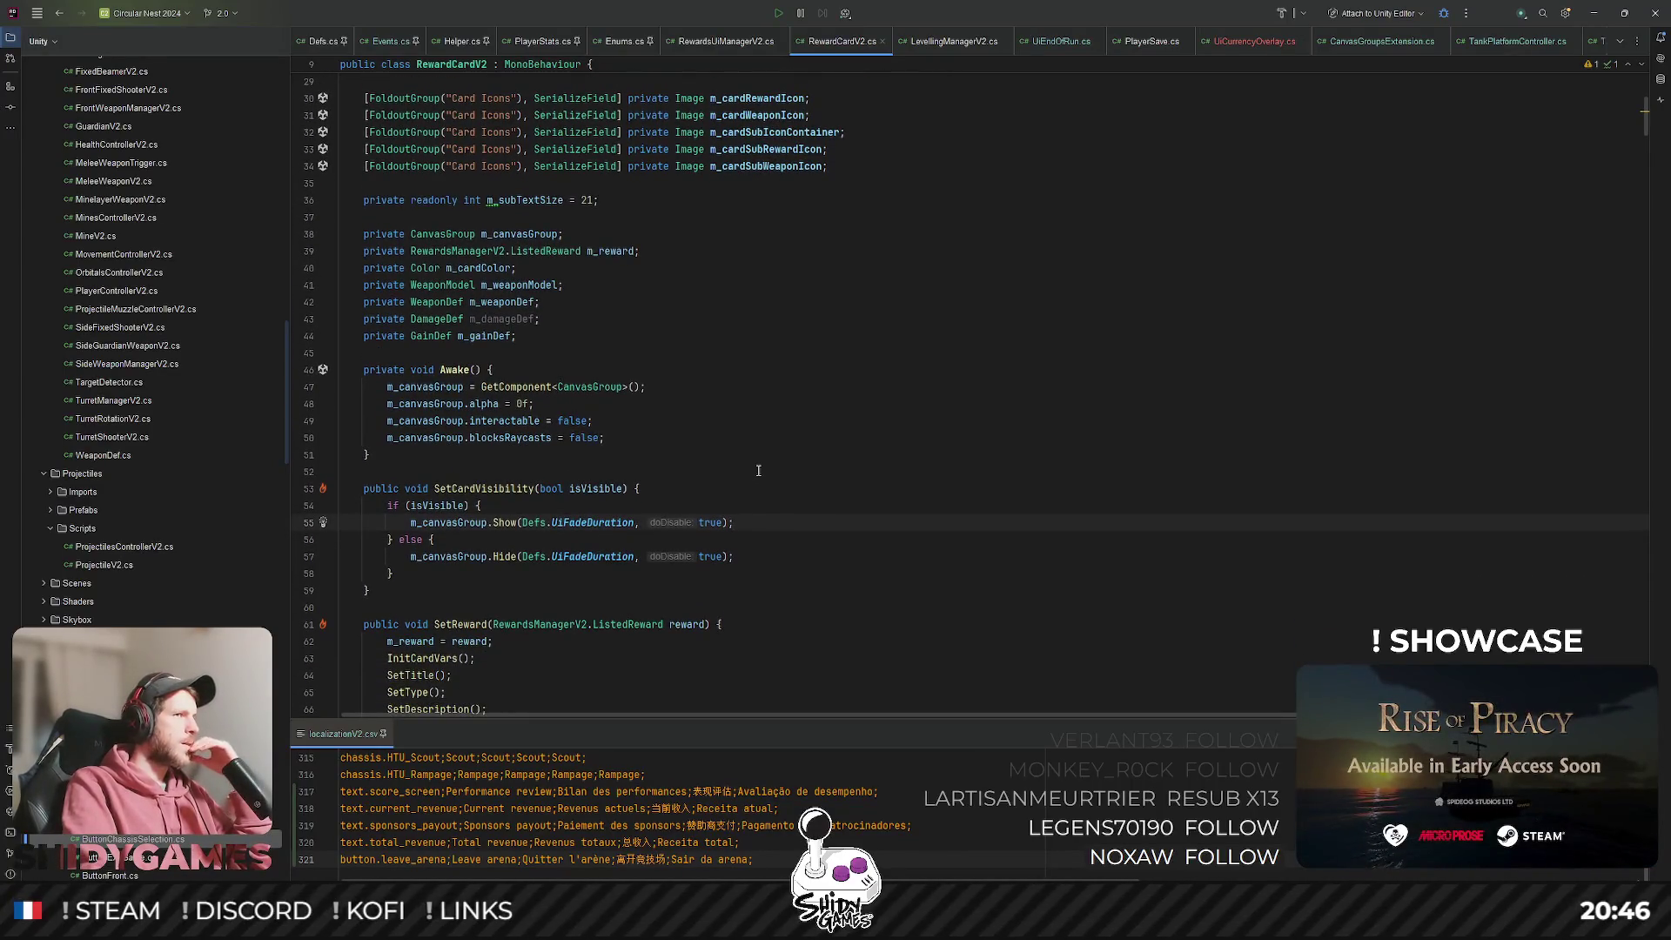
scroll(758, 471, down, 2)
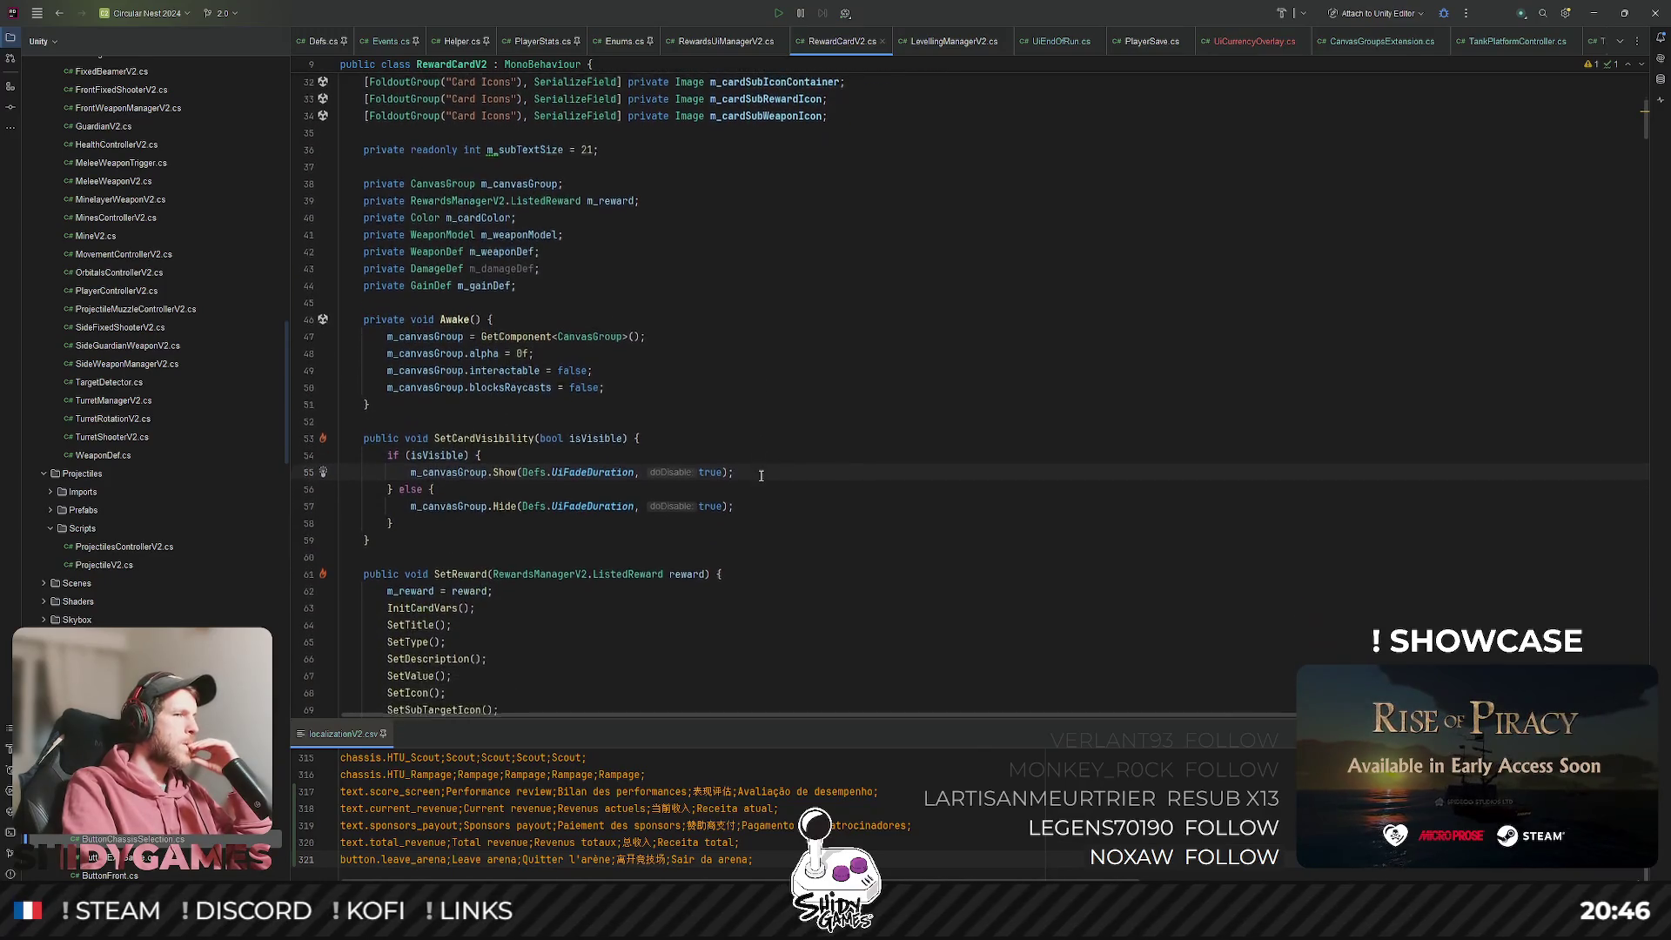
scroll(761, 475, down, 2)
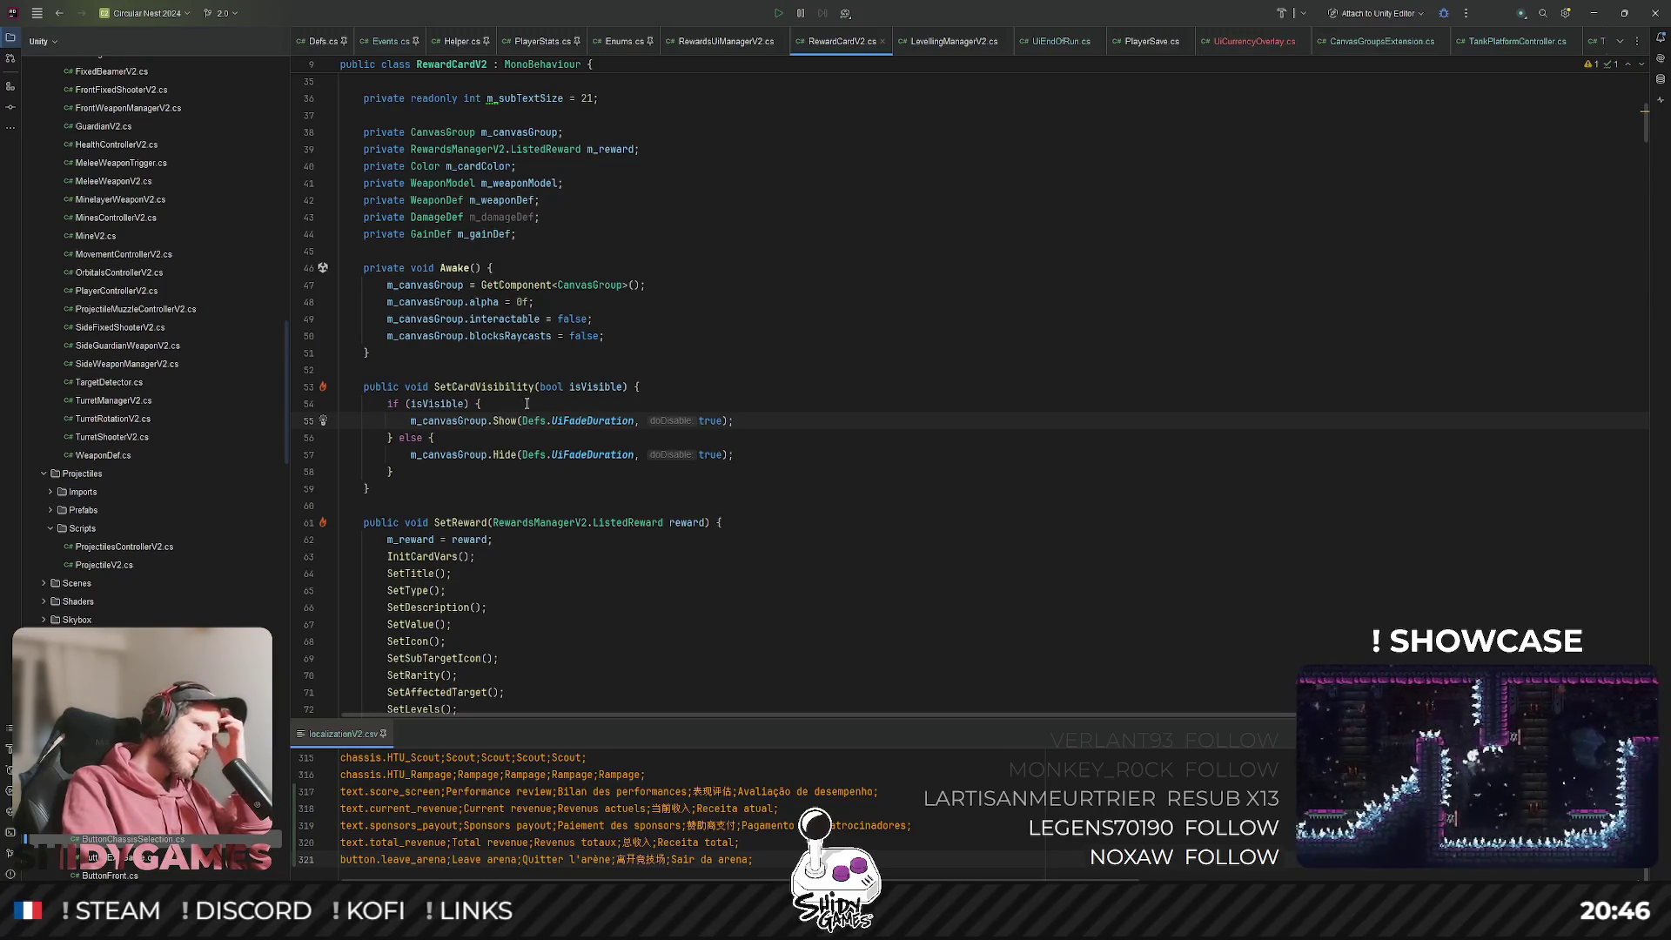
scroll(527, 403, down, 2)
double_click(503, 285)
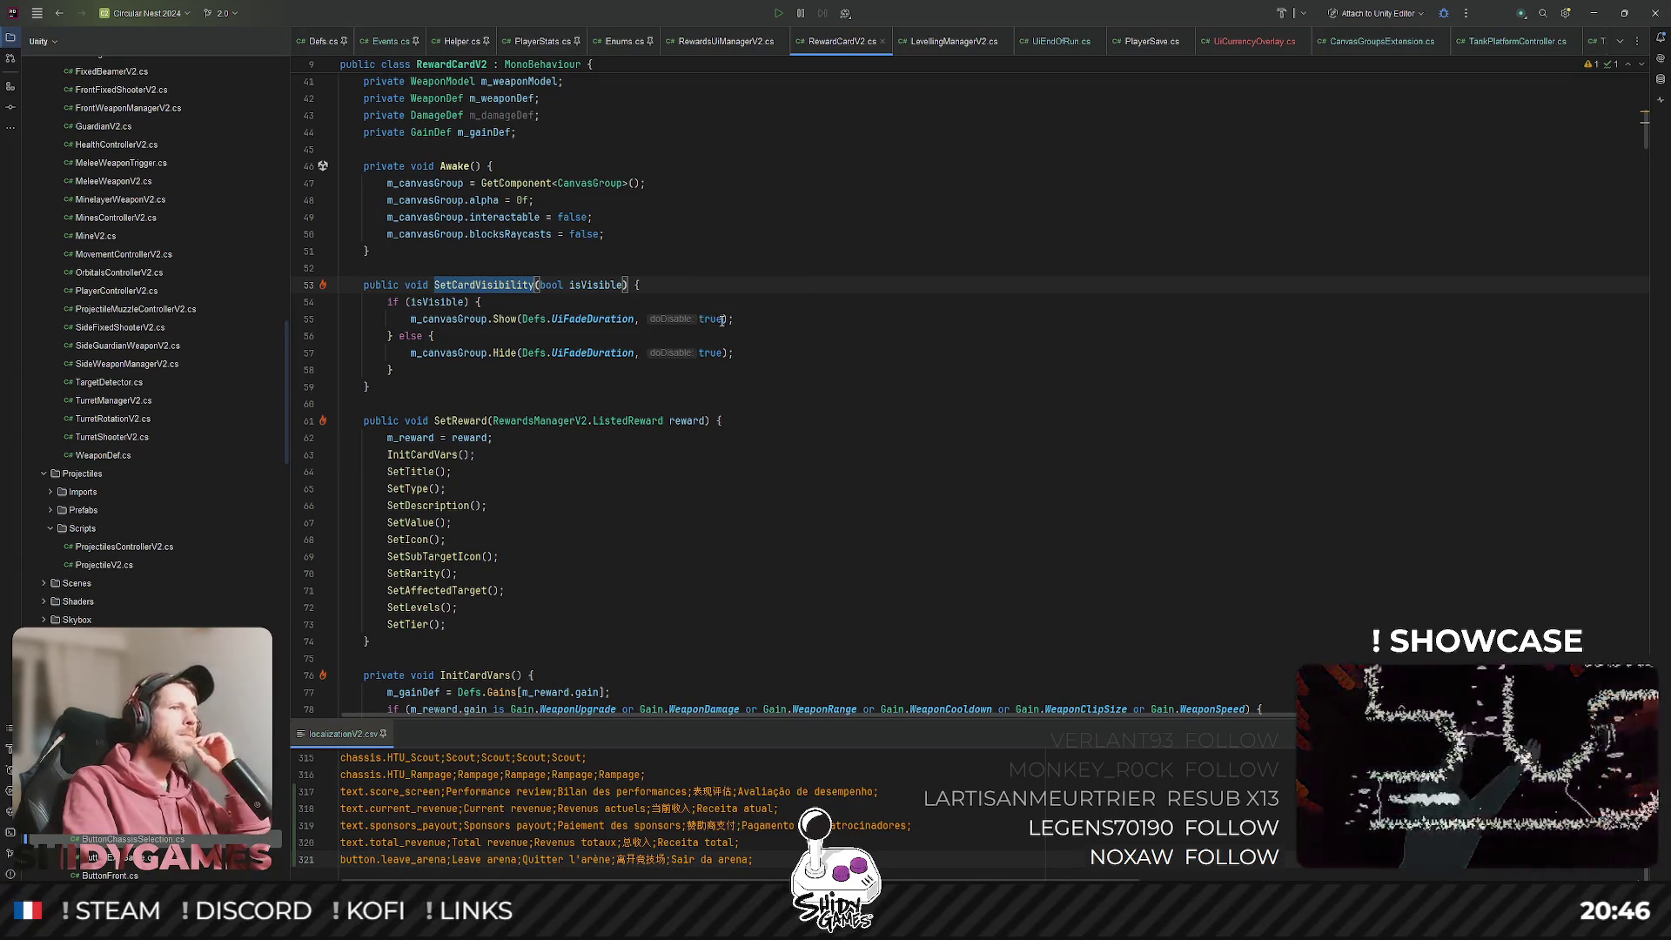
scroll(717, 322, down, 3)
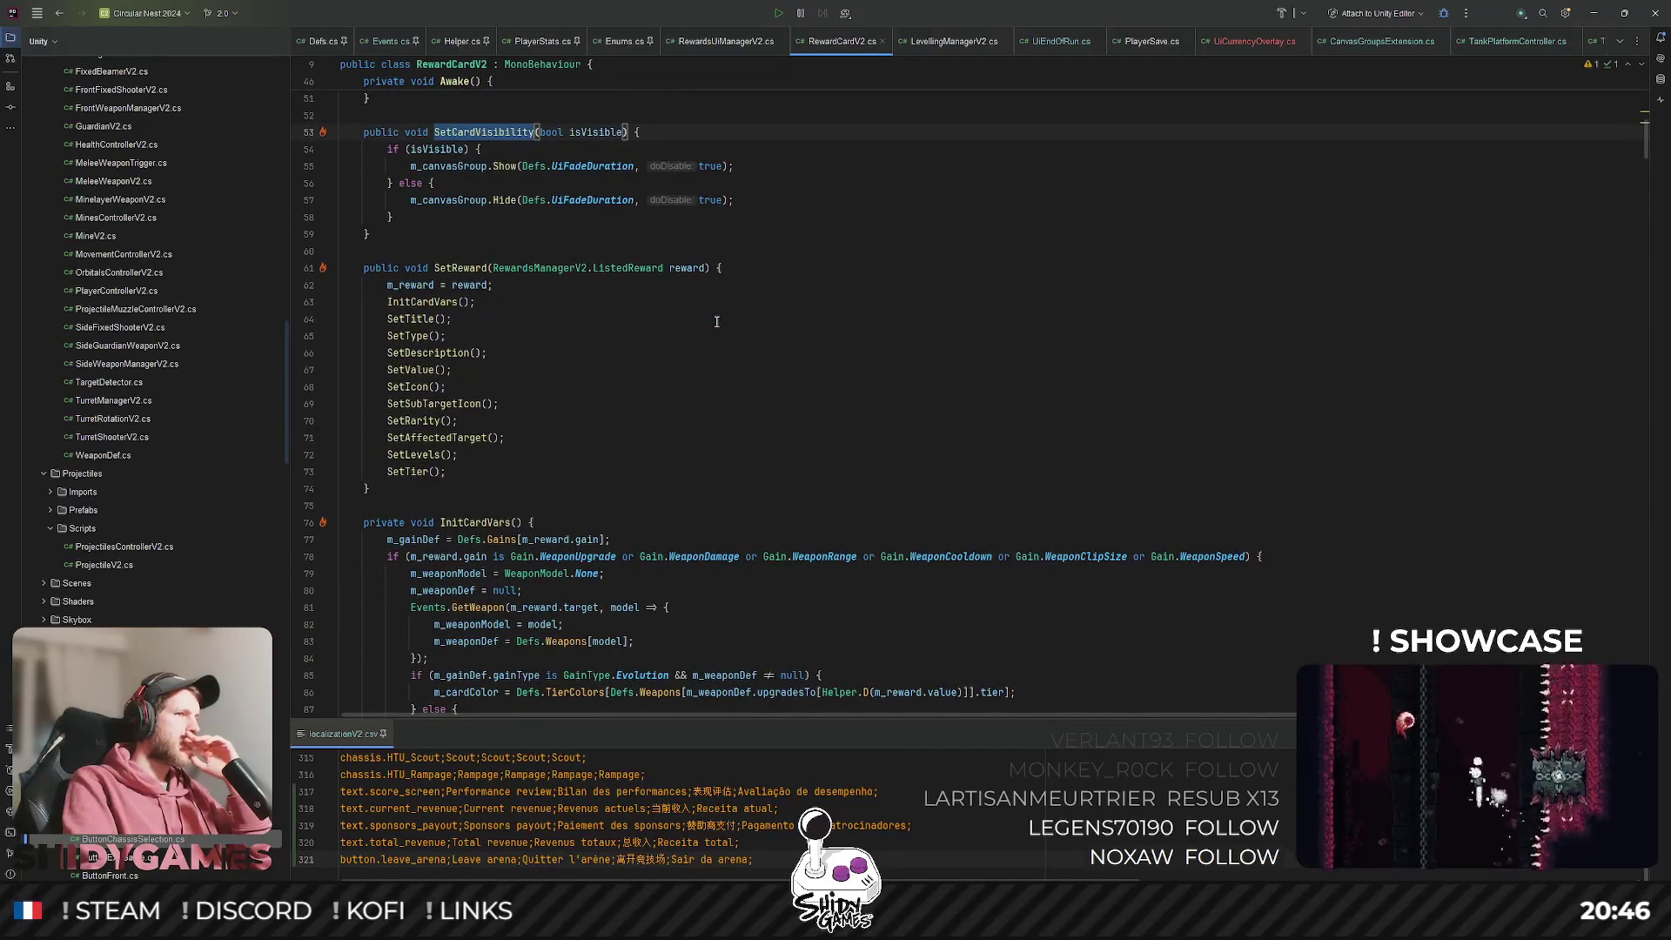
scroll(691, 330, down, 20)
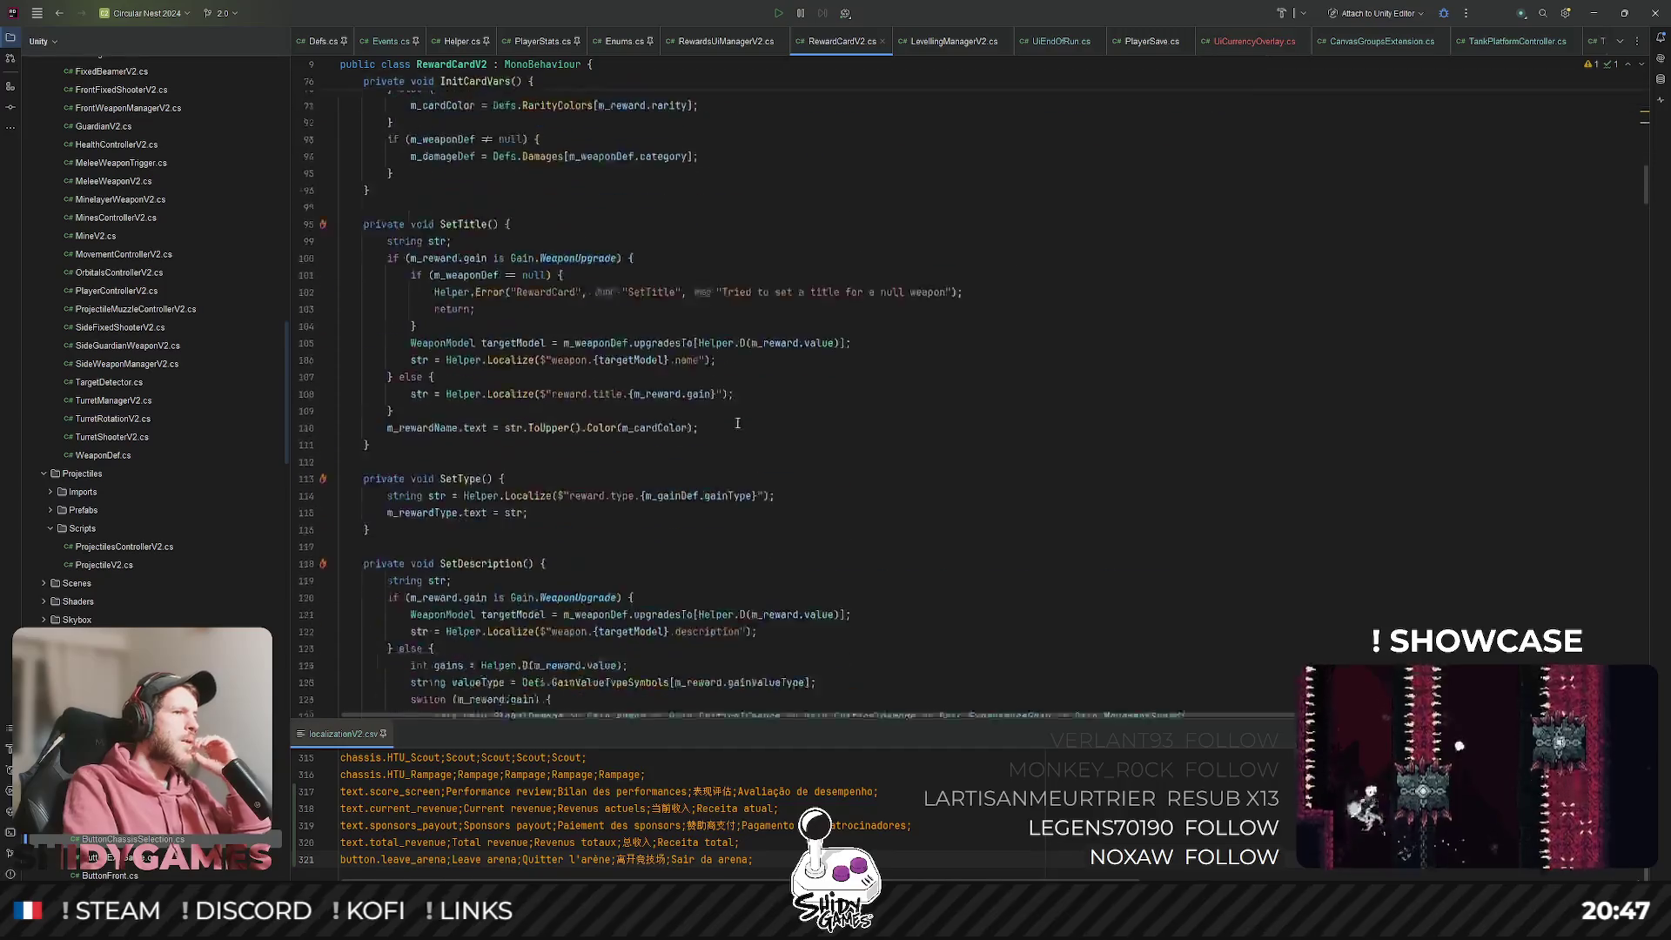
scroll(838, 377, down, 20)
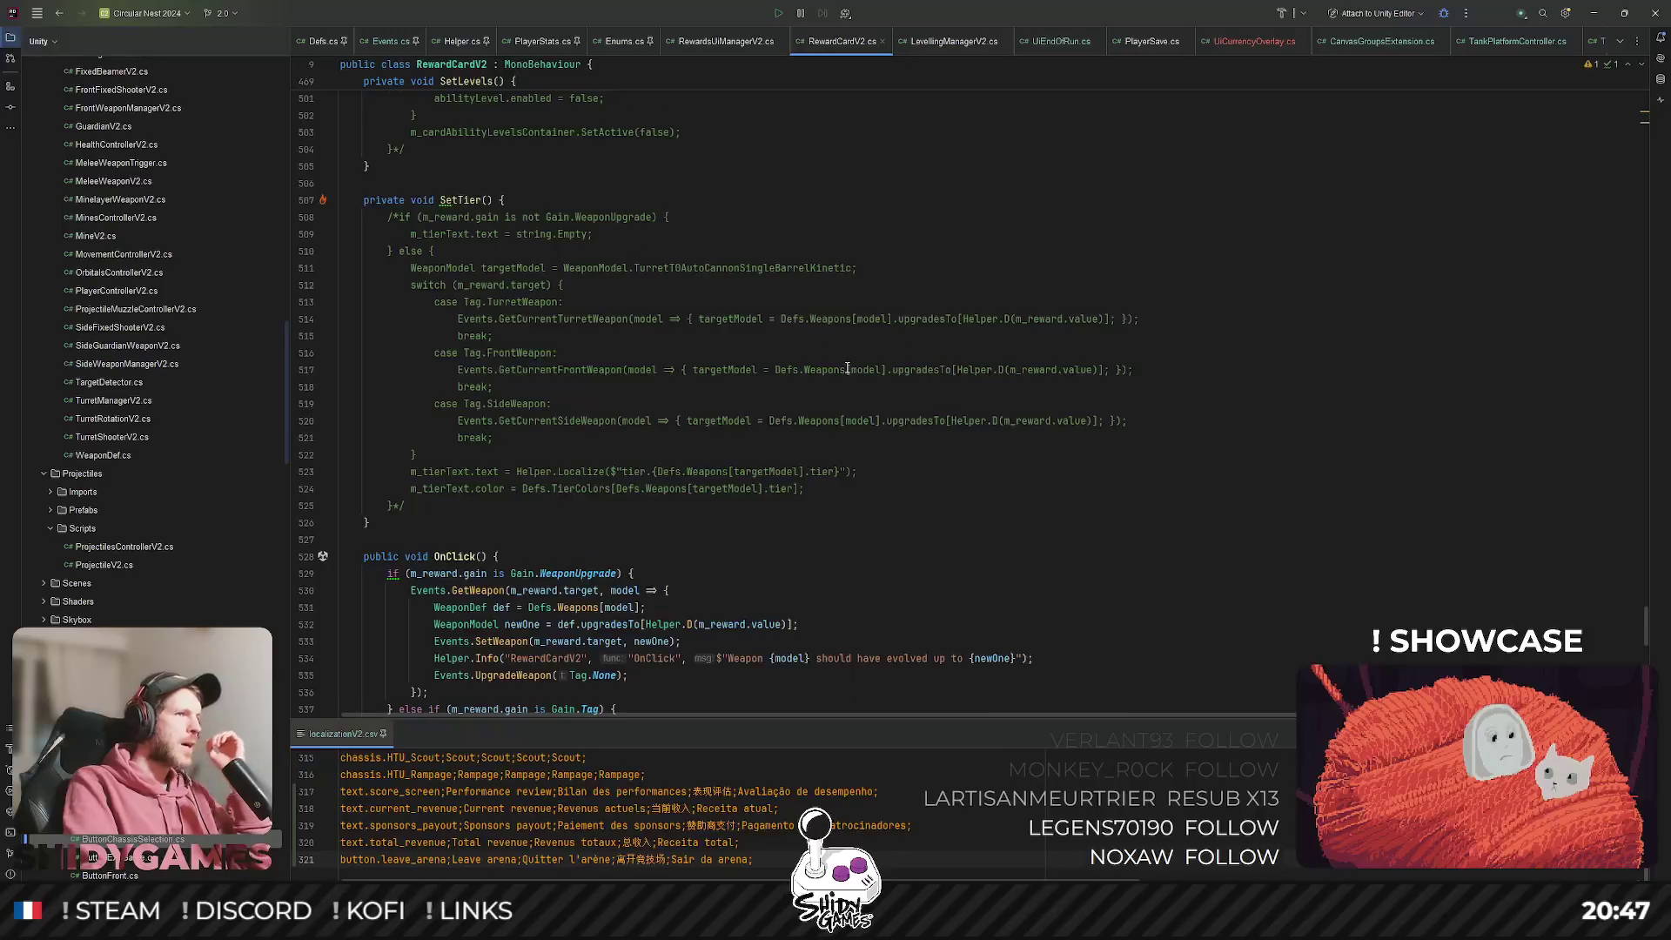
scroll(847, 369, down, 13)
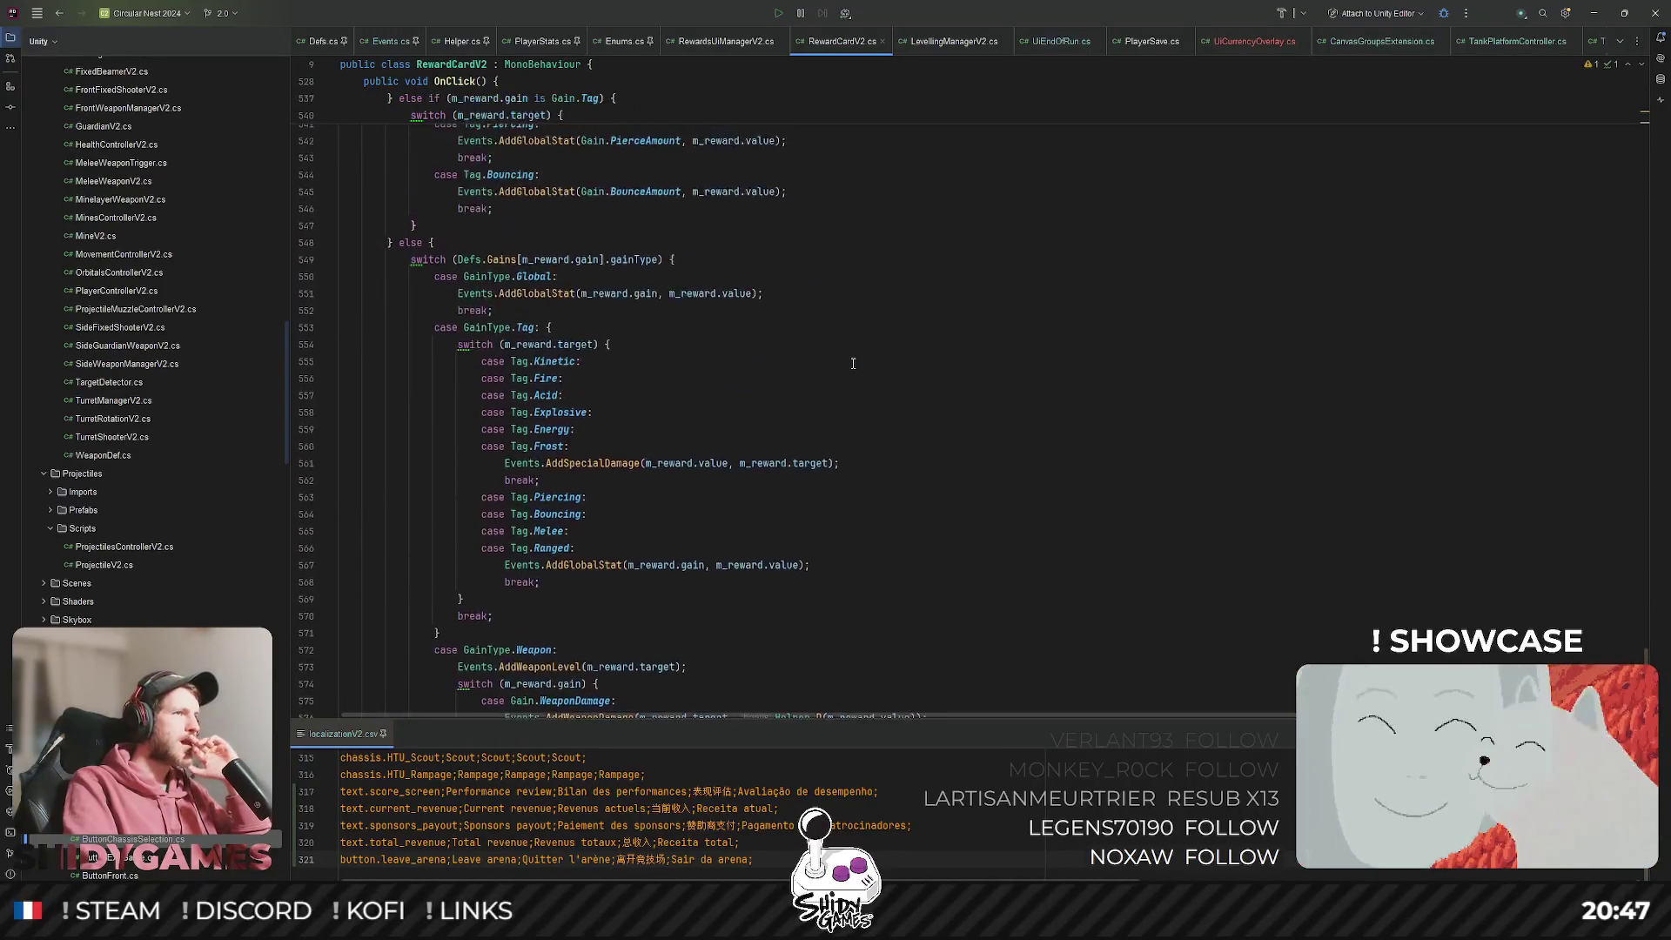
scroll(853, 363, up, 6)
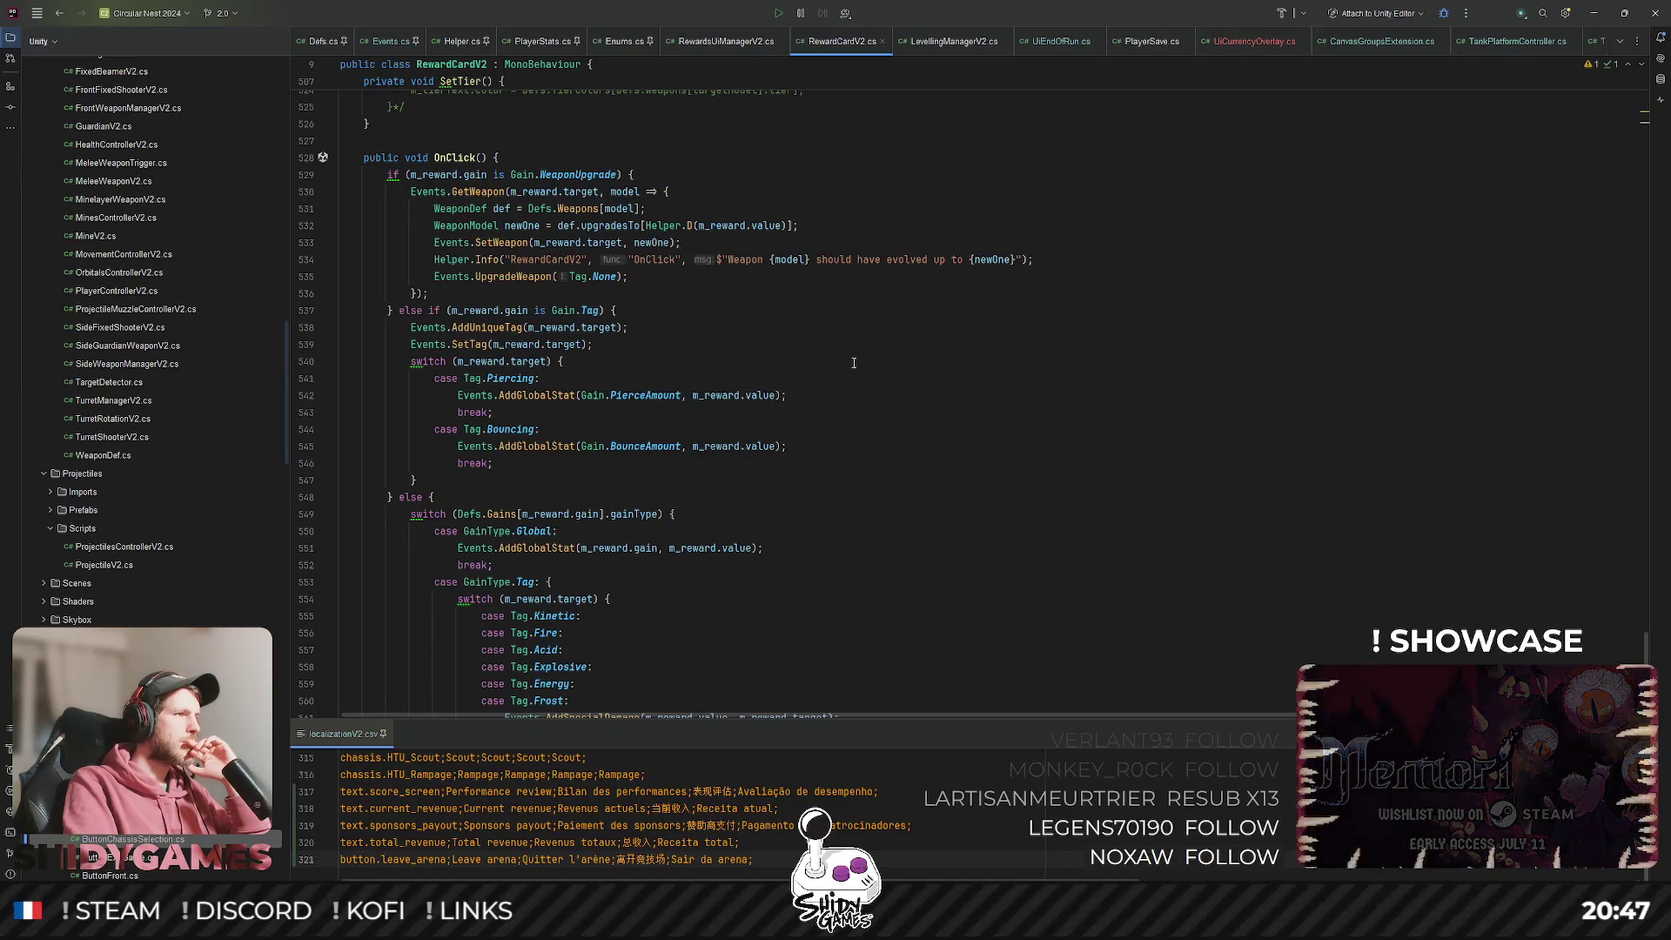
scroll(854, 363, up, 20)
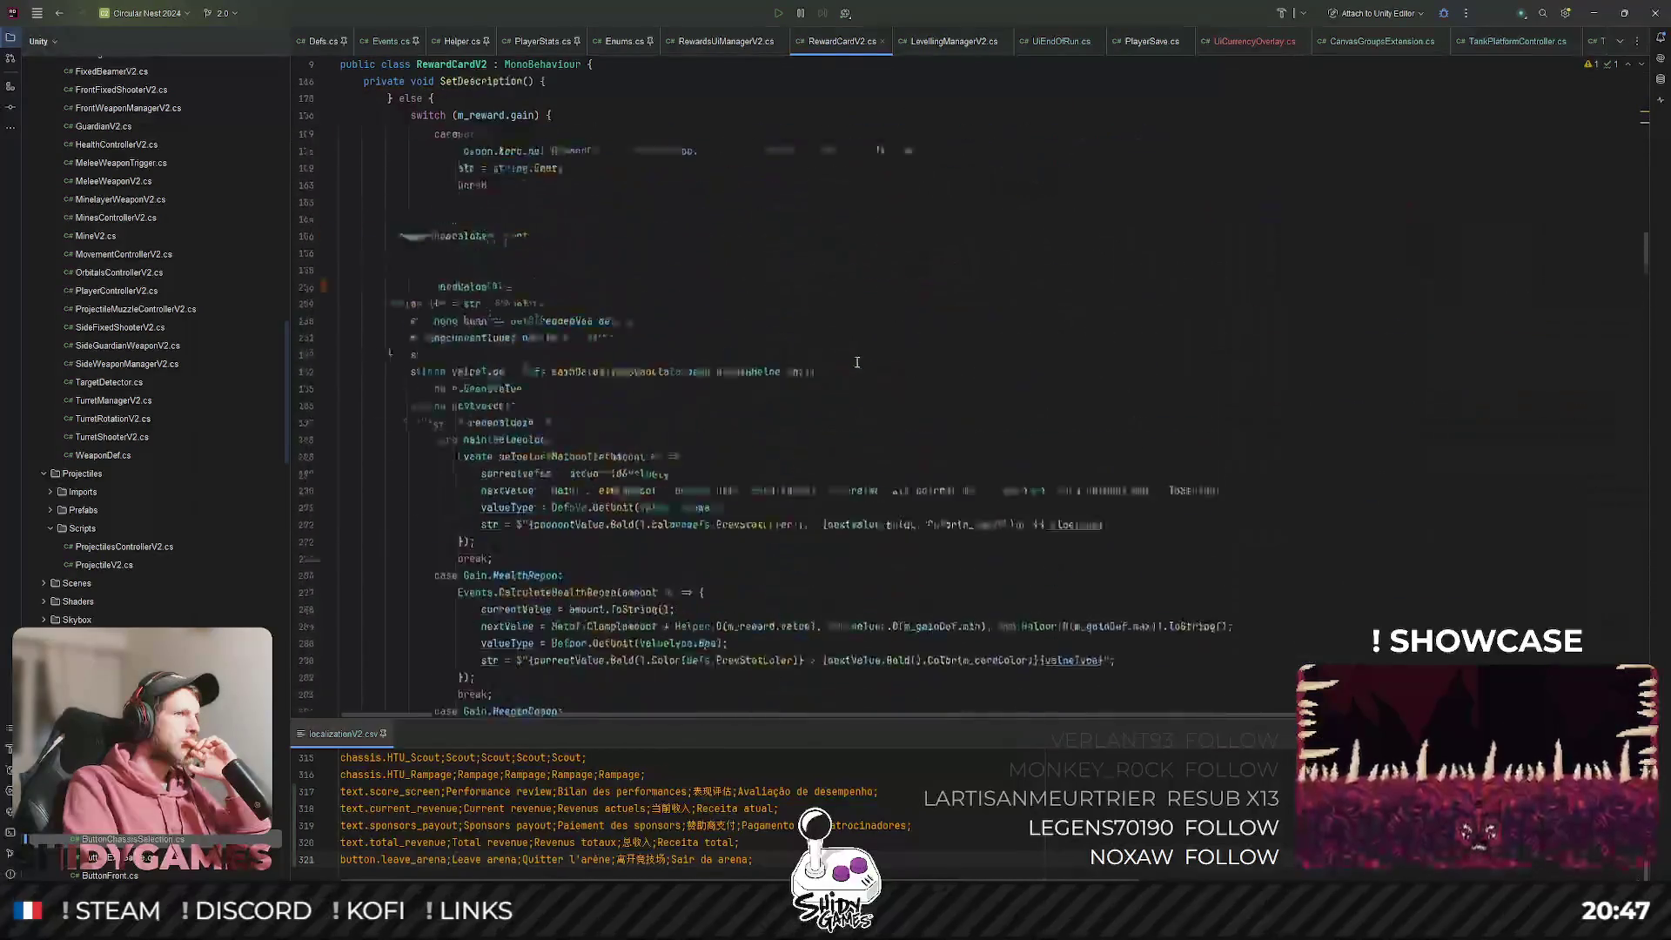
scroll(856, 362, up, 20)
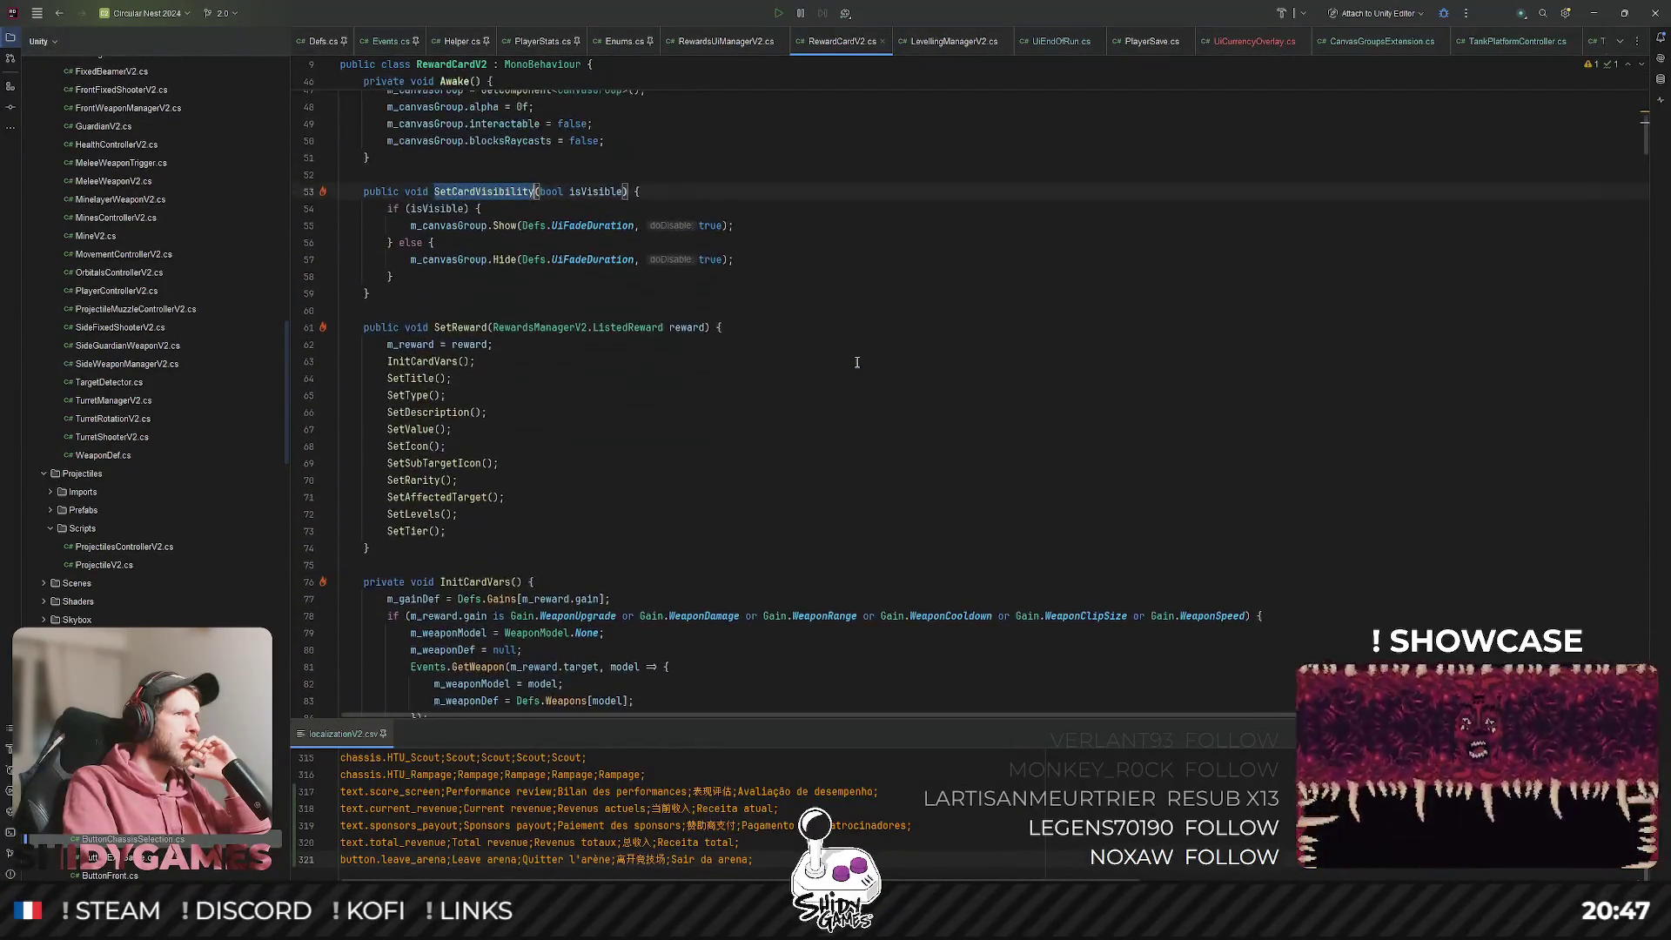
scroll(857, 362, up, 5)
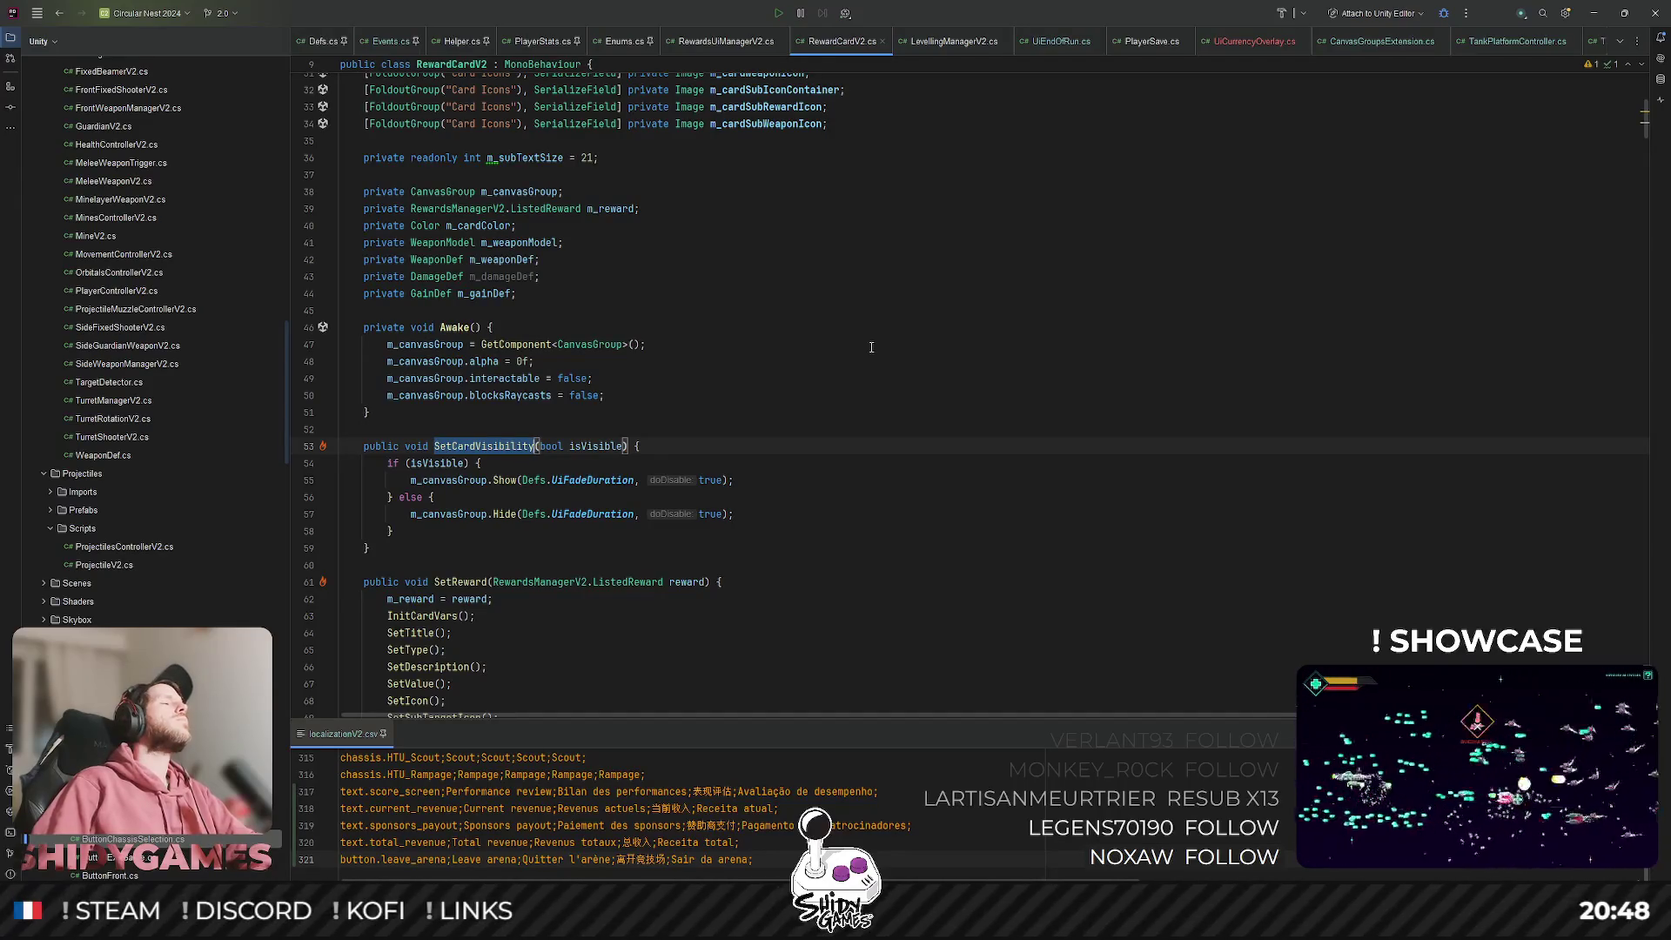
Insert a new line above SetReward and start a 'private IEnumerator' declaration.
click(511, 564)
key(Return)
key(Return)
text(private )
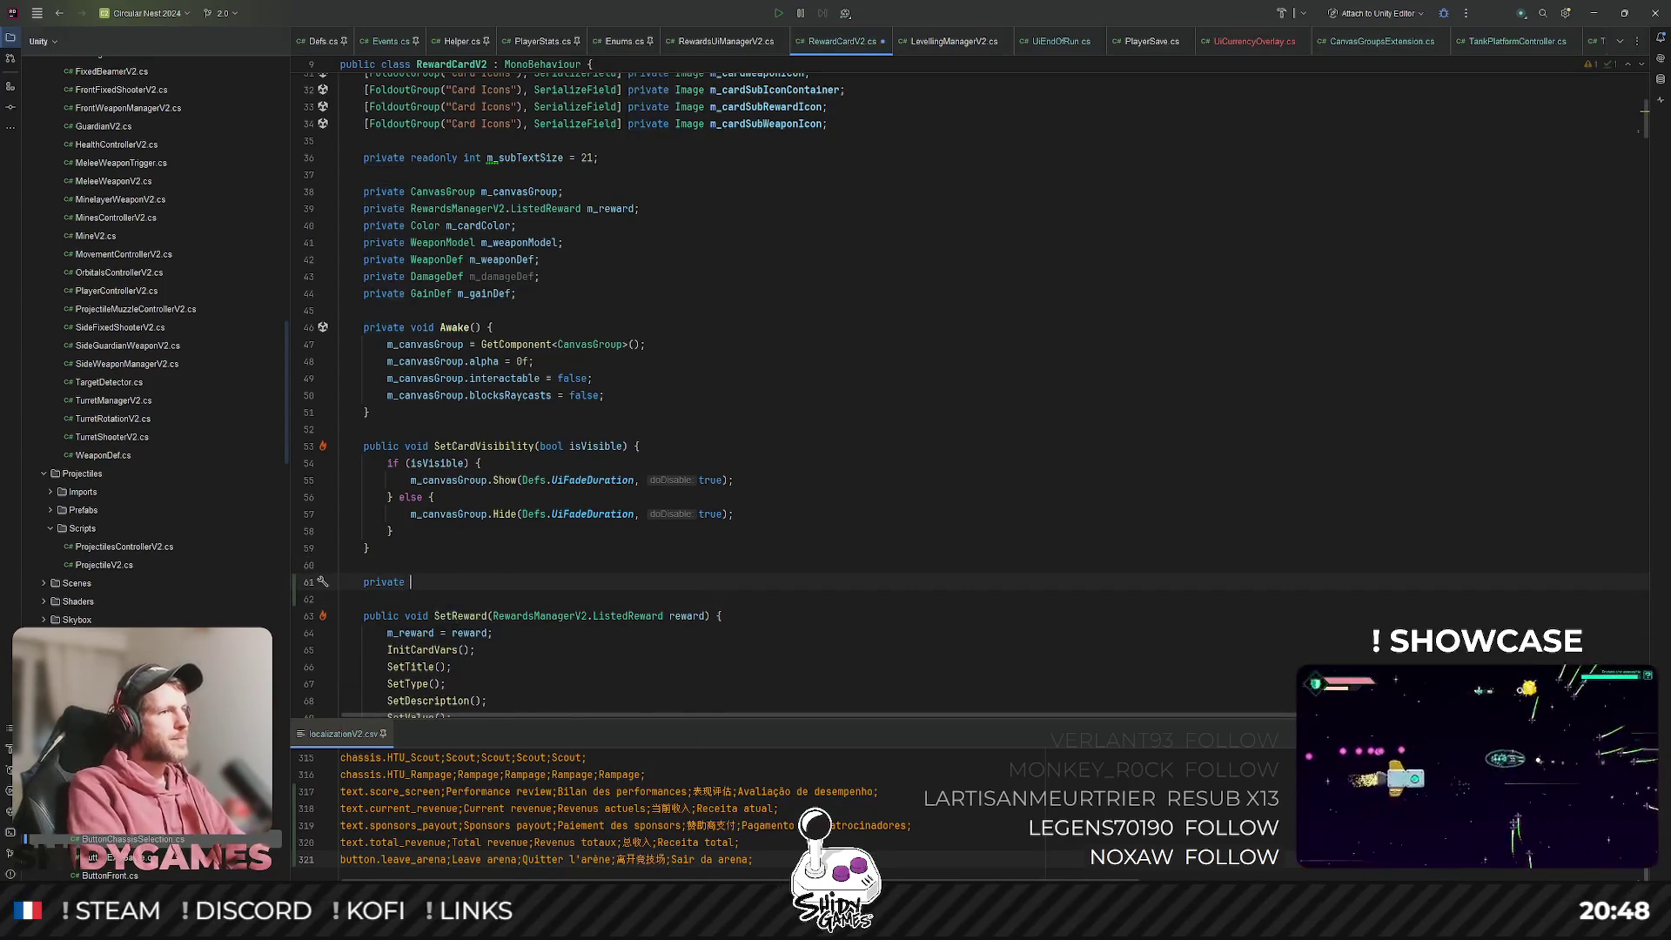
text(IEN)
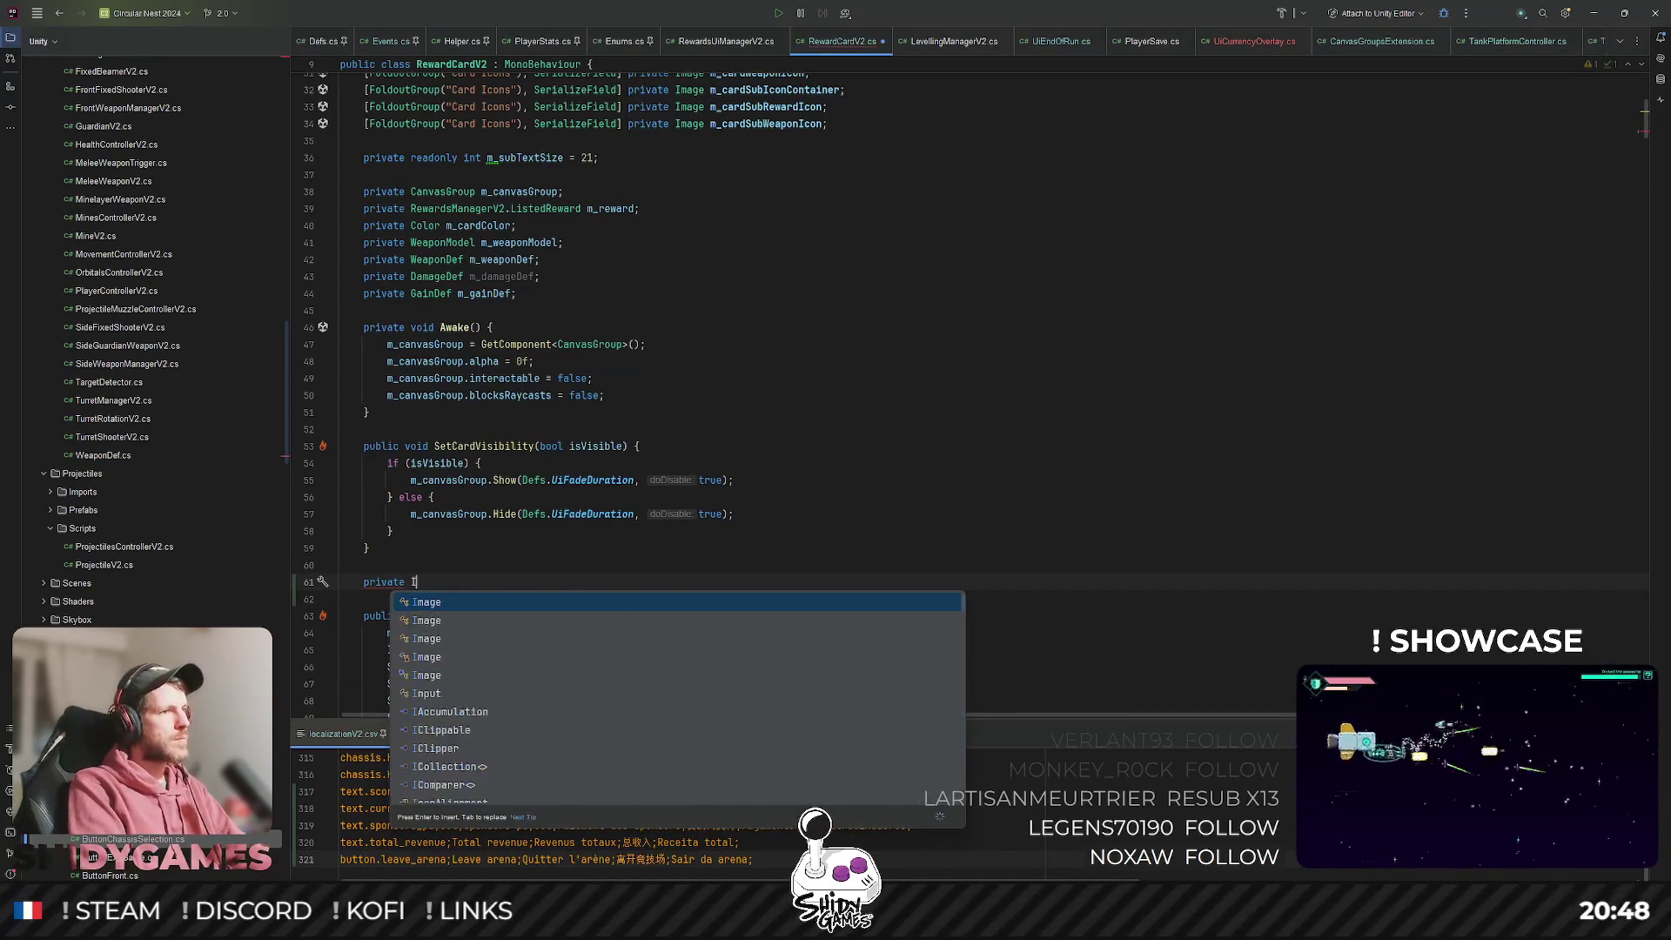
key(Down)
key(Down)
key(Up)
key(Up)
key(Return)
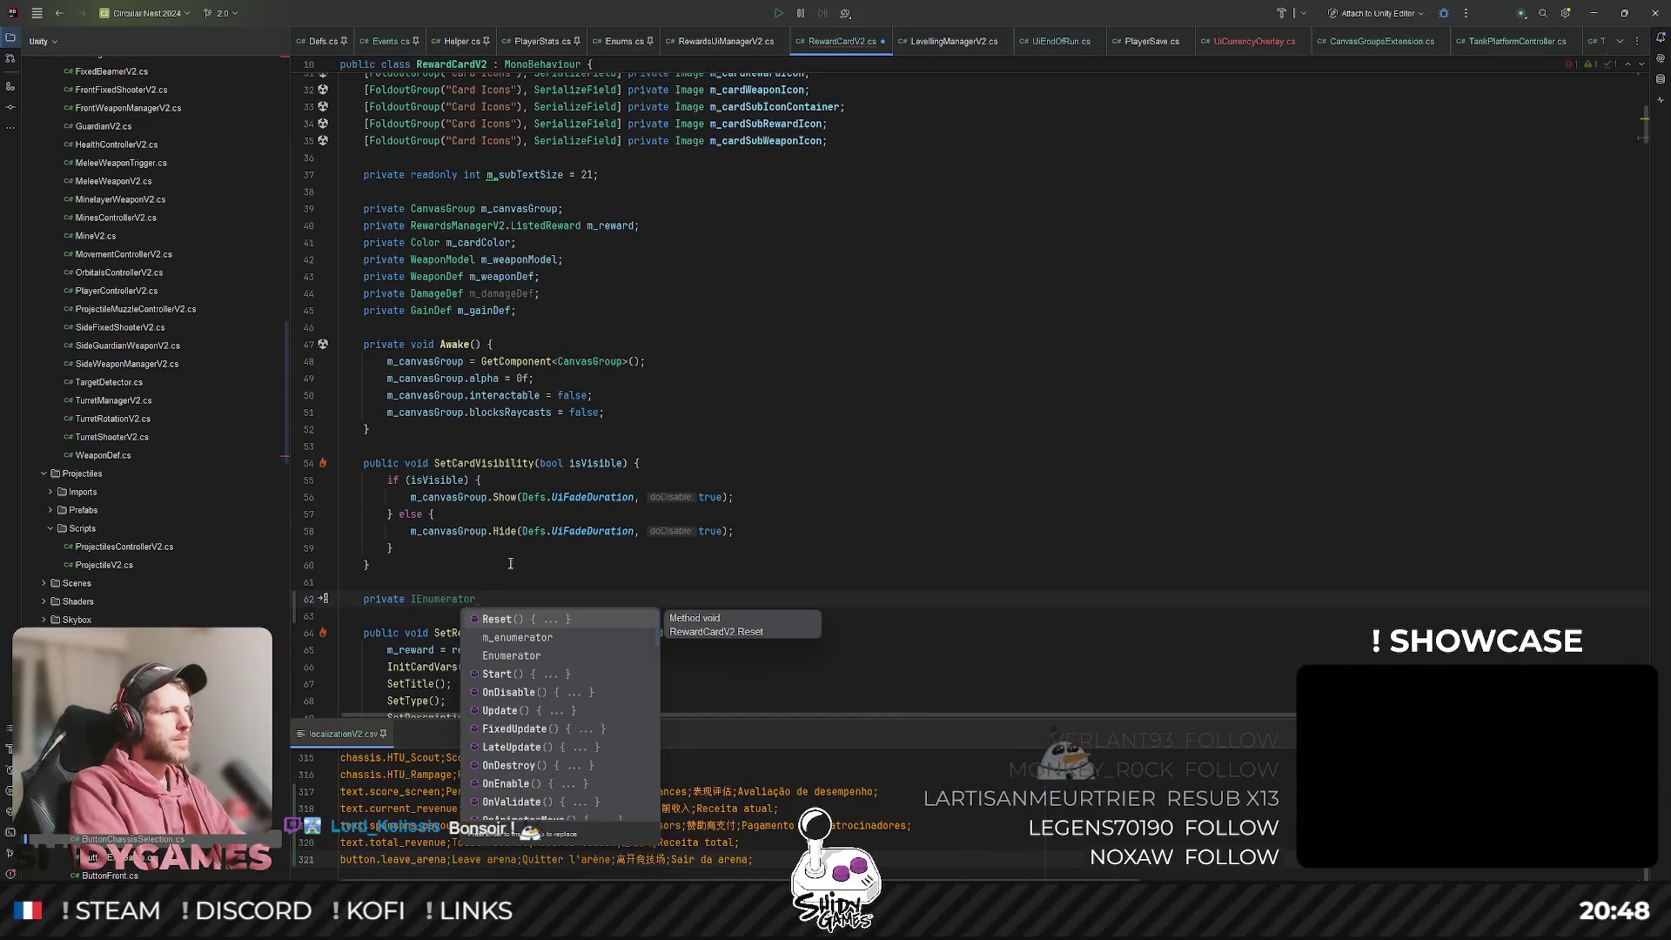
Complete the signature as CardActivation() with an opening brace and empty body.
text(CardActivation()
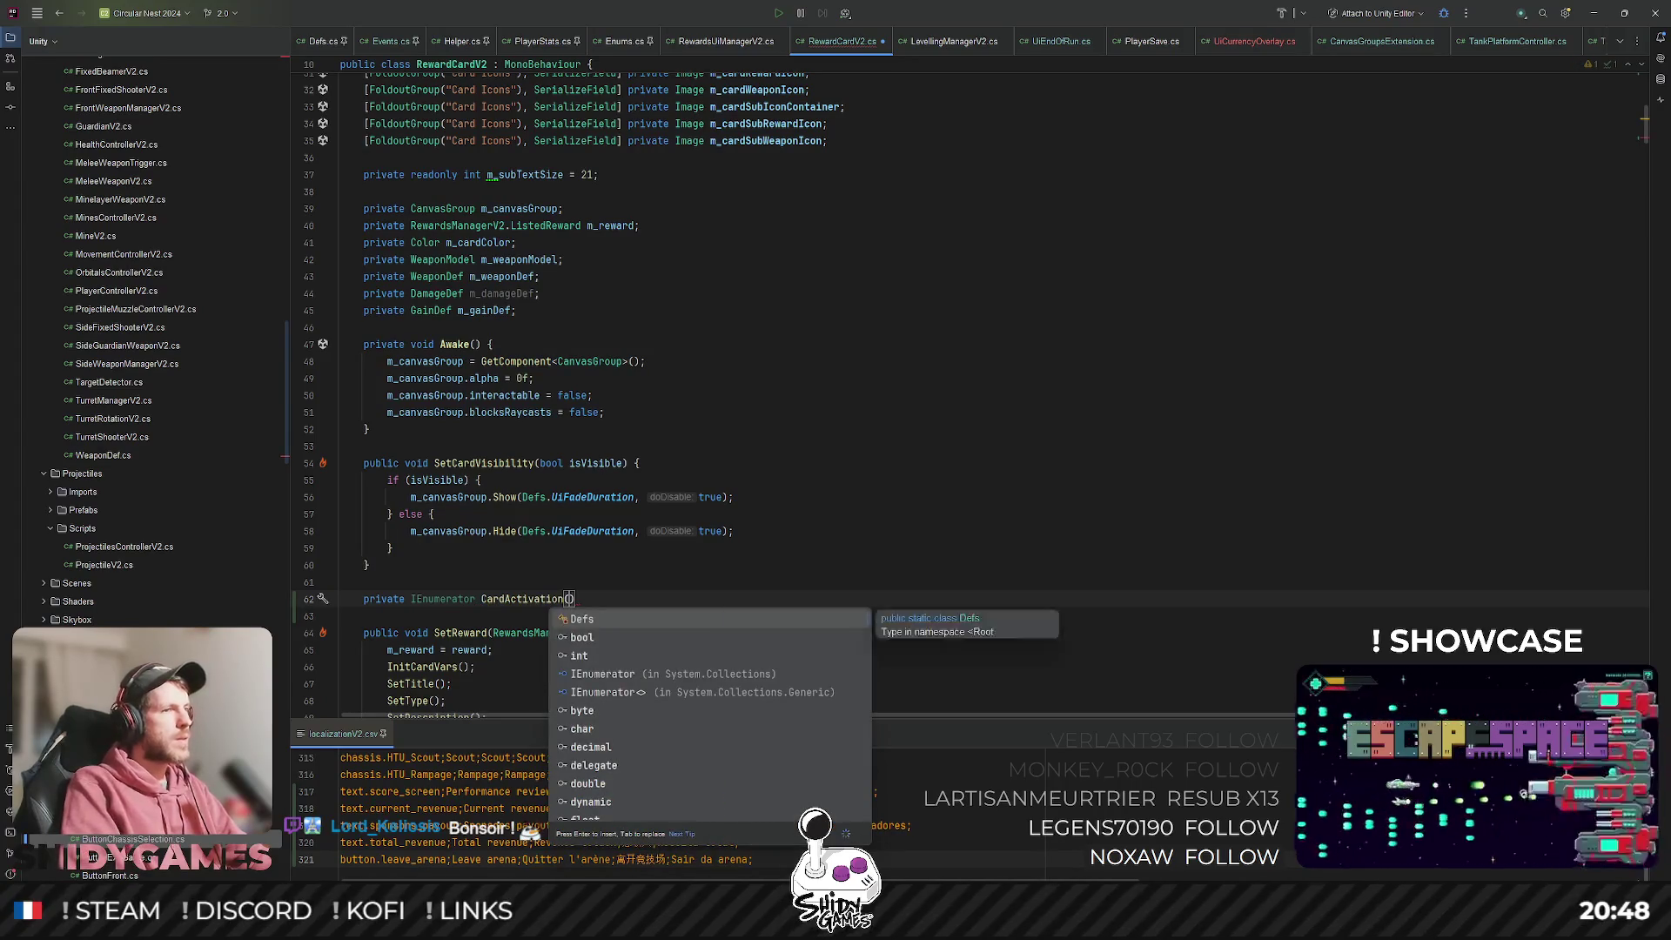
key(Escape)
key(End)
text({)
key(Return)
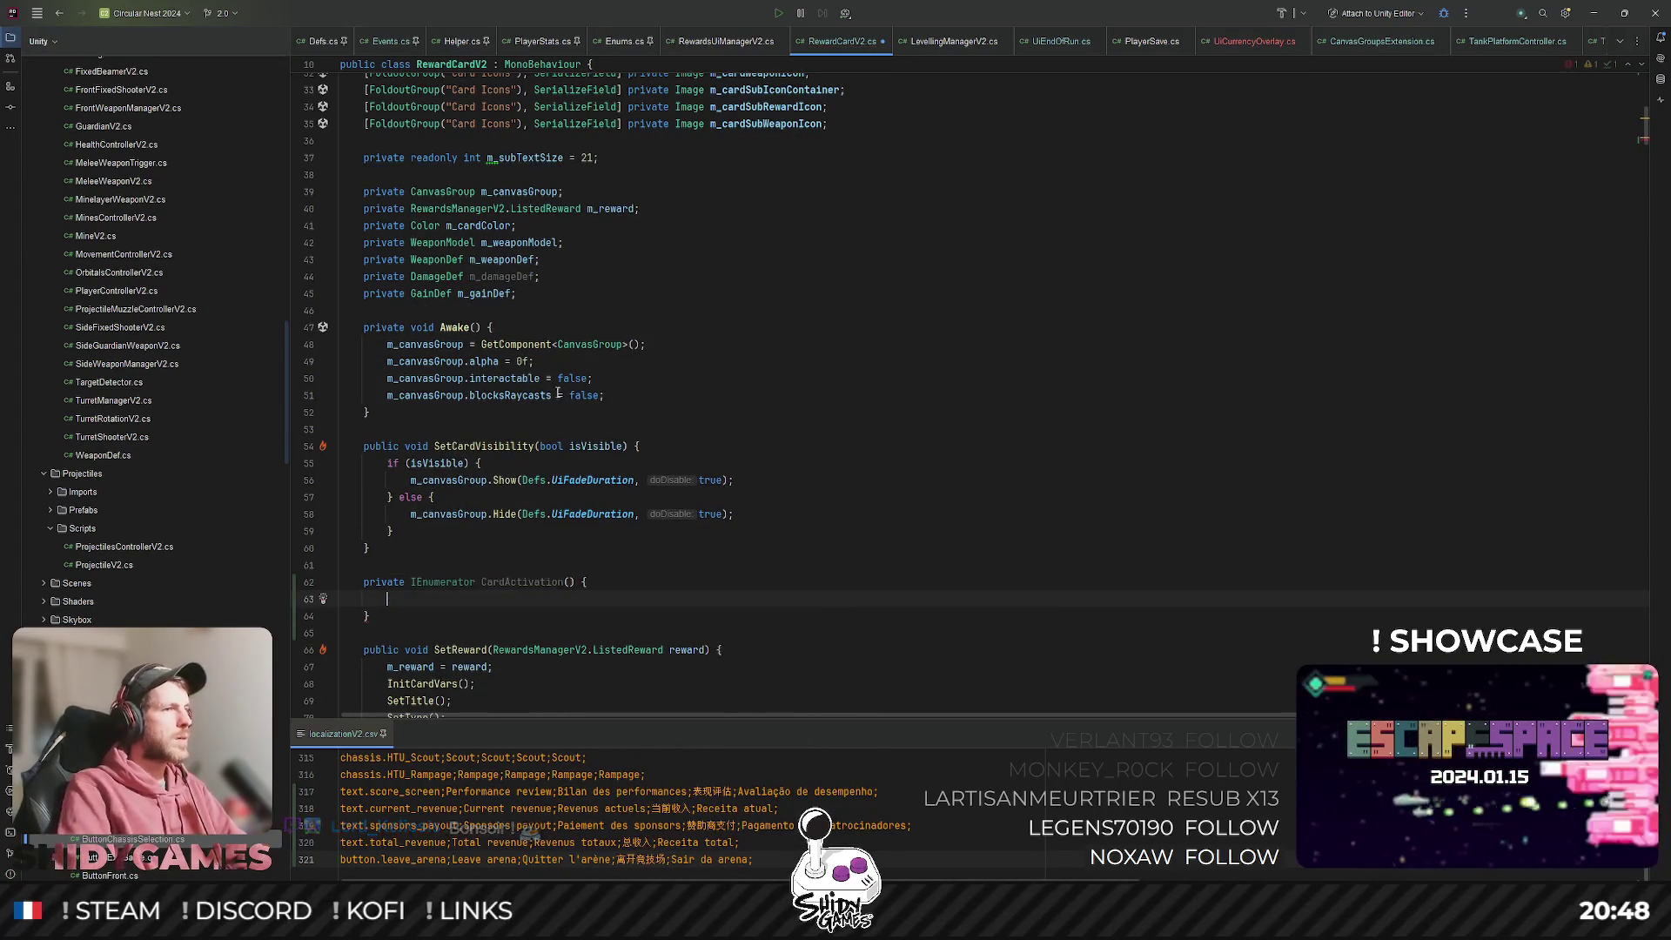
click(577, 481)
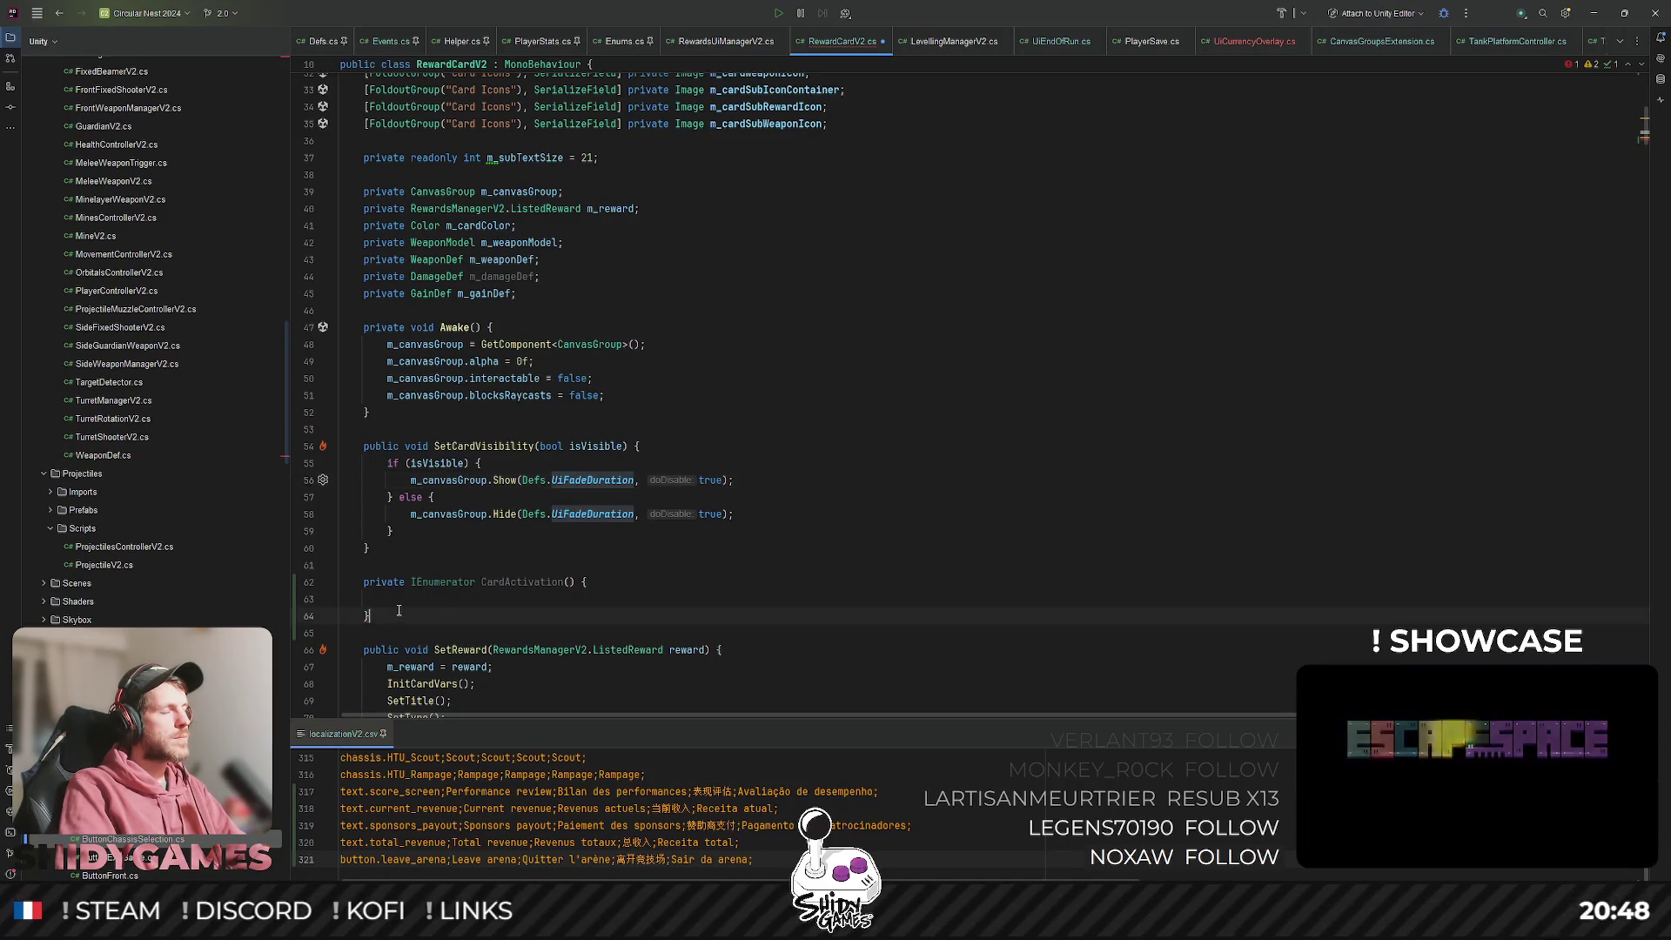
click(501, 596)
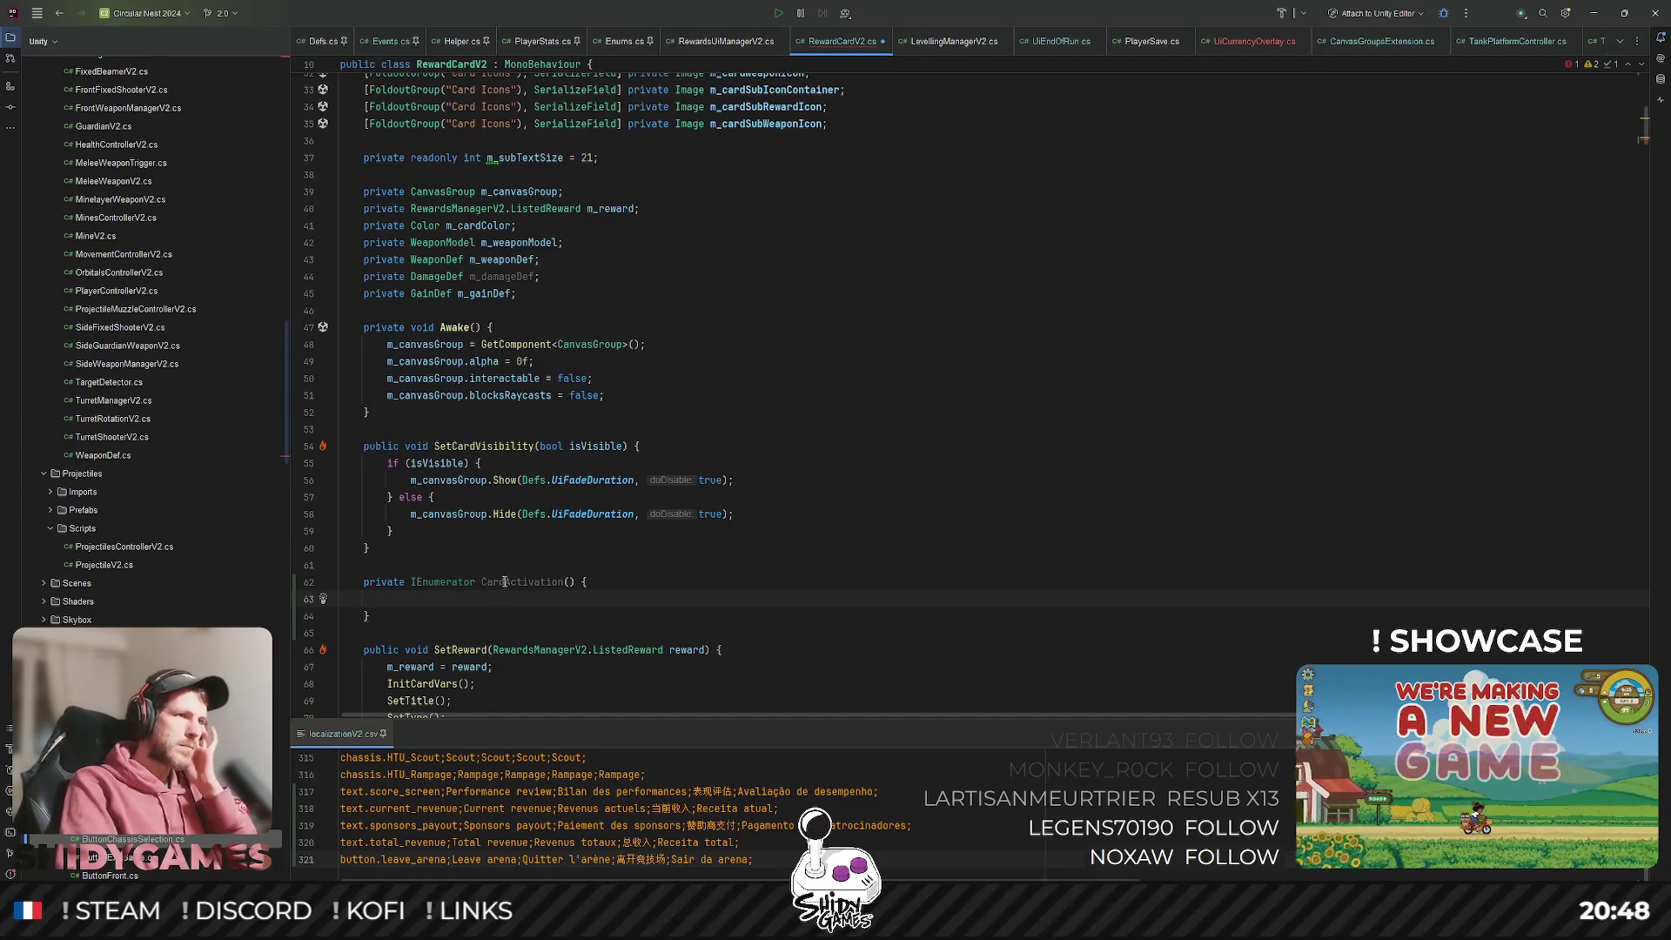
double_click(489, 446)
key(ctrl+f)
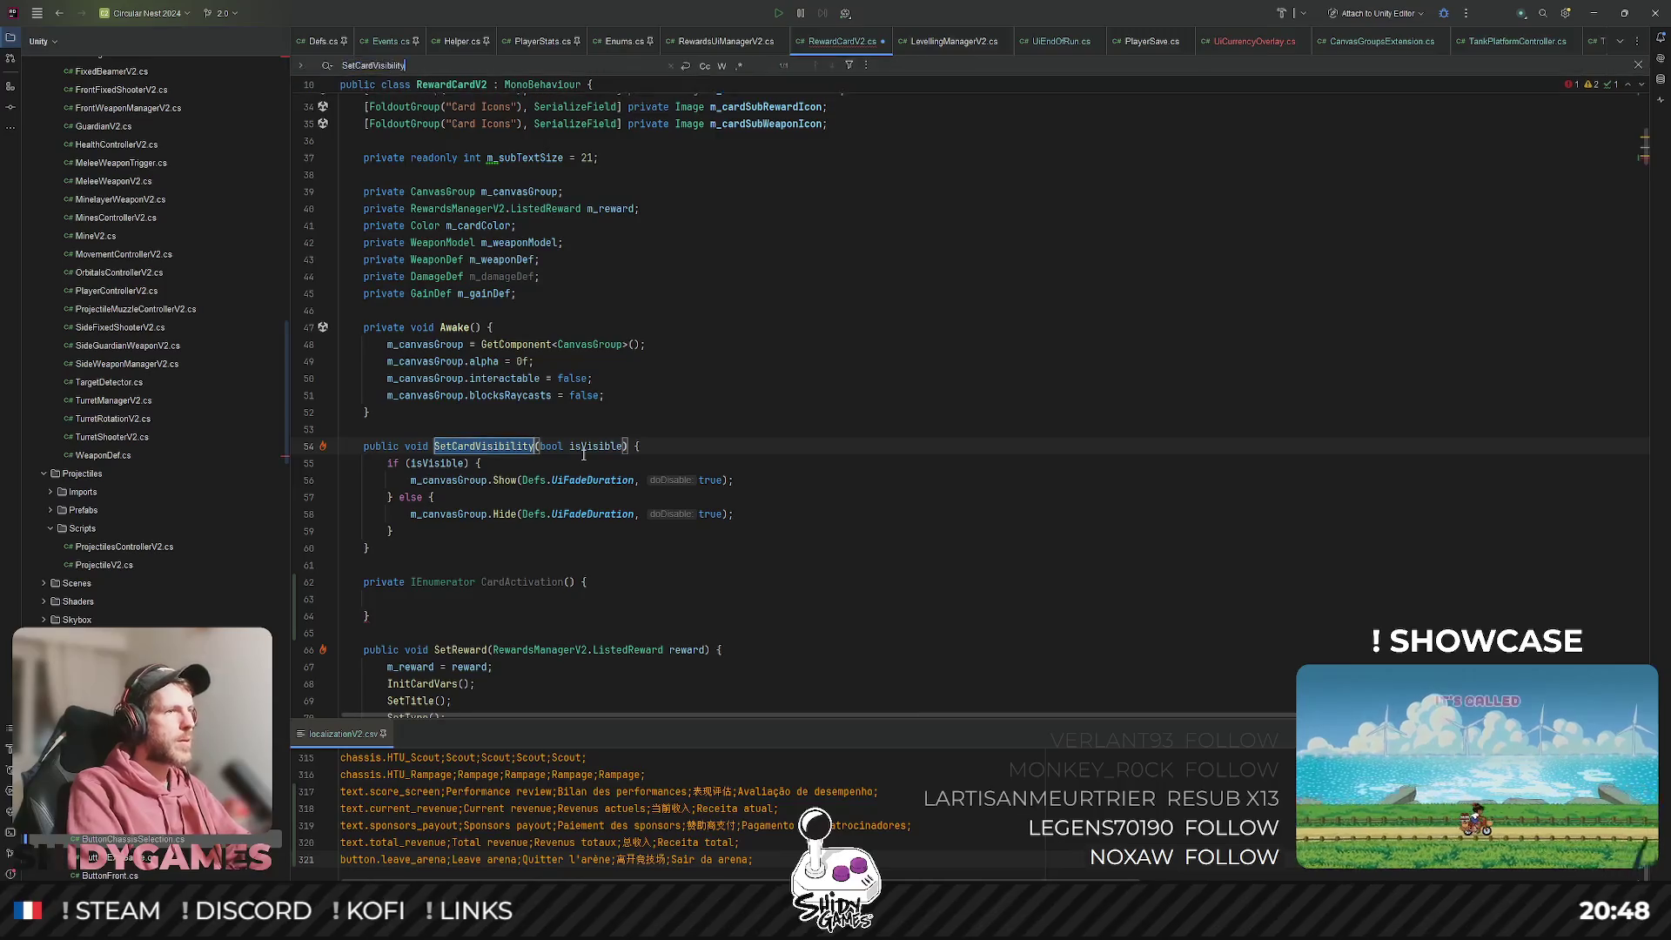
key(Return)
key(Escape)
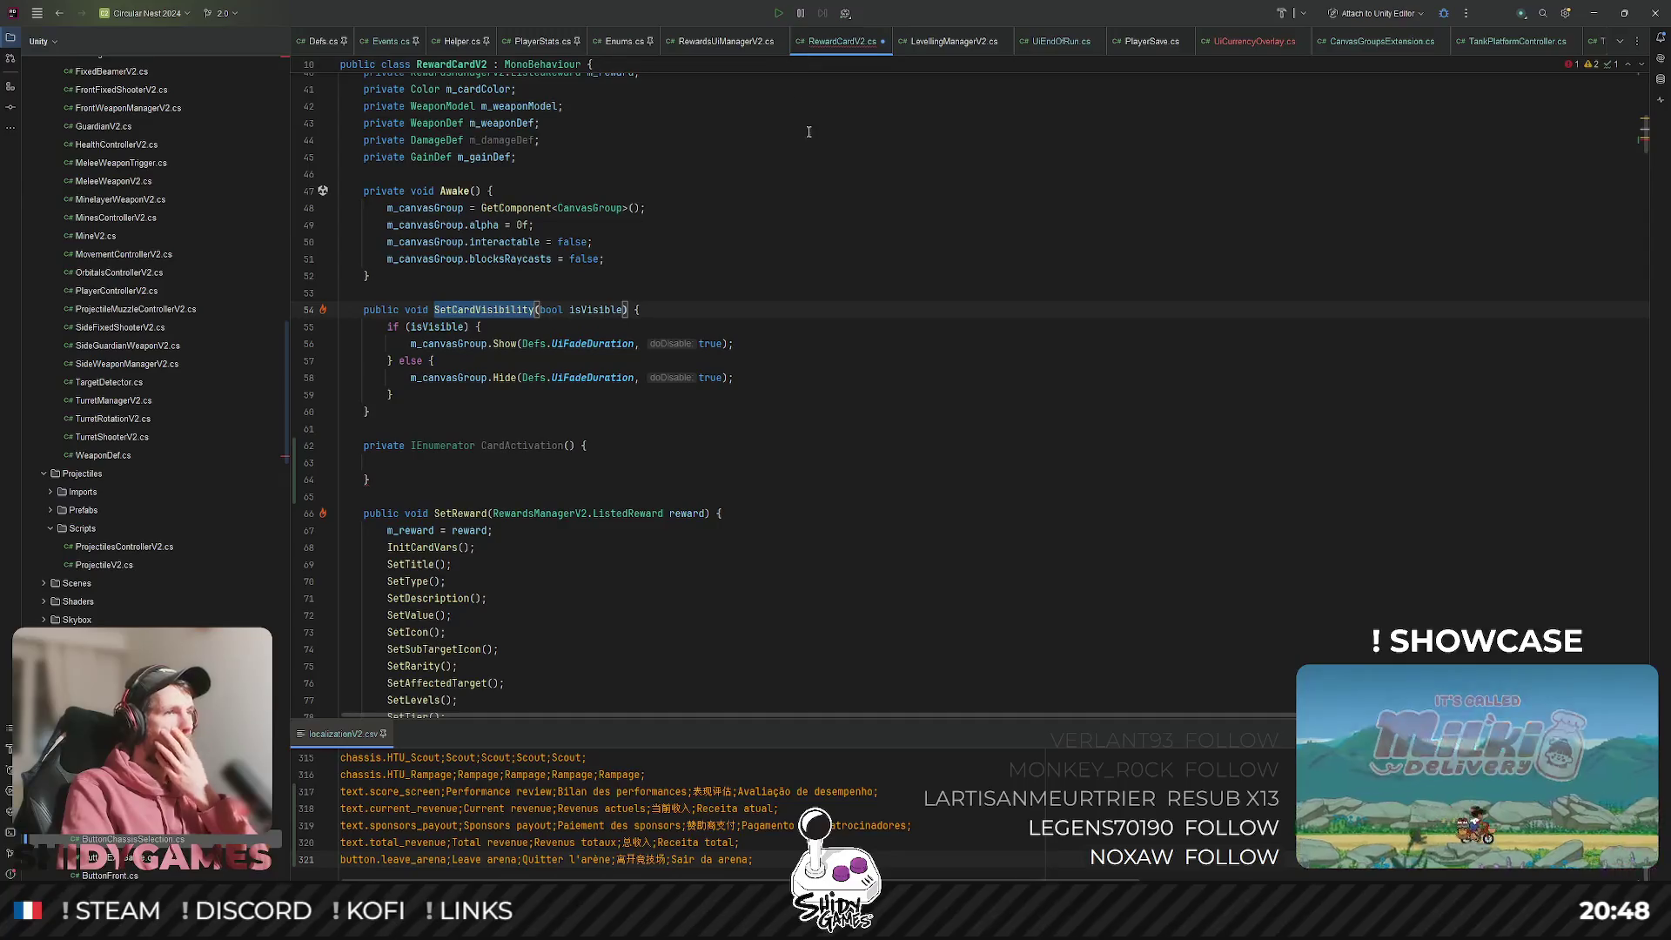
scroll(1646, 185, down, 10)
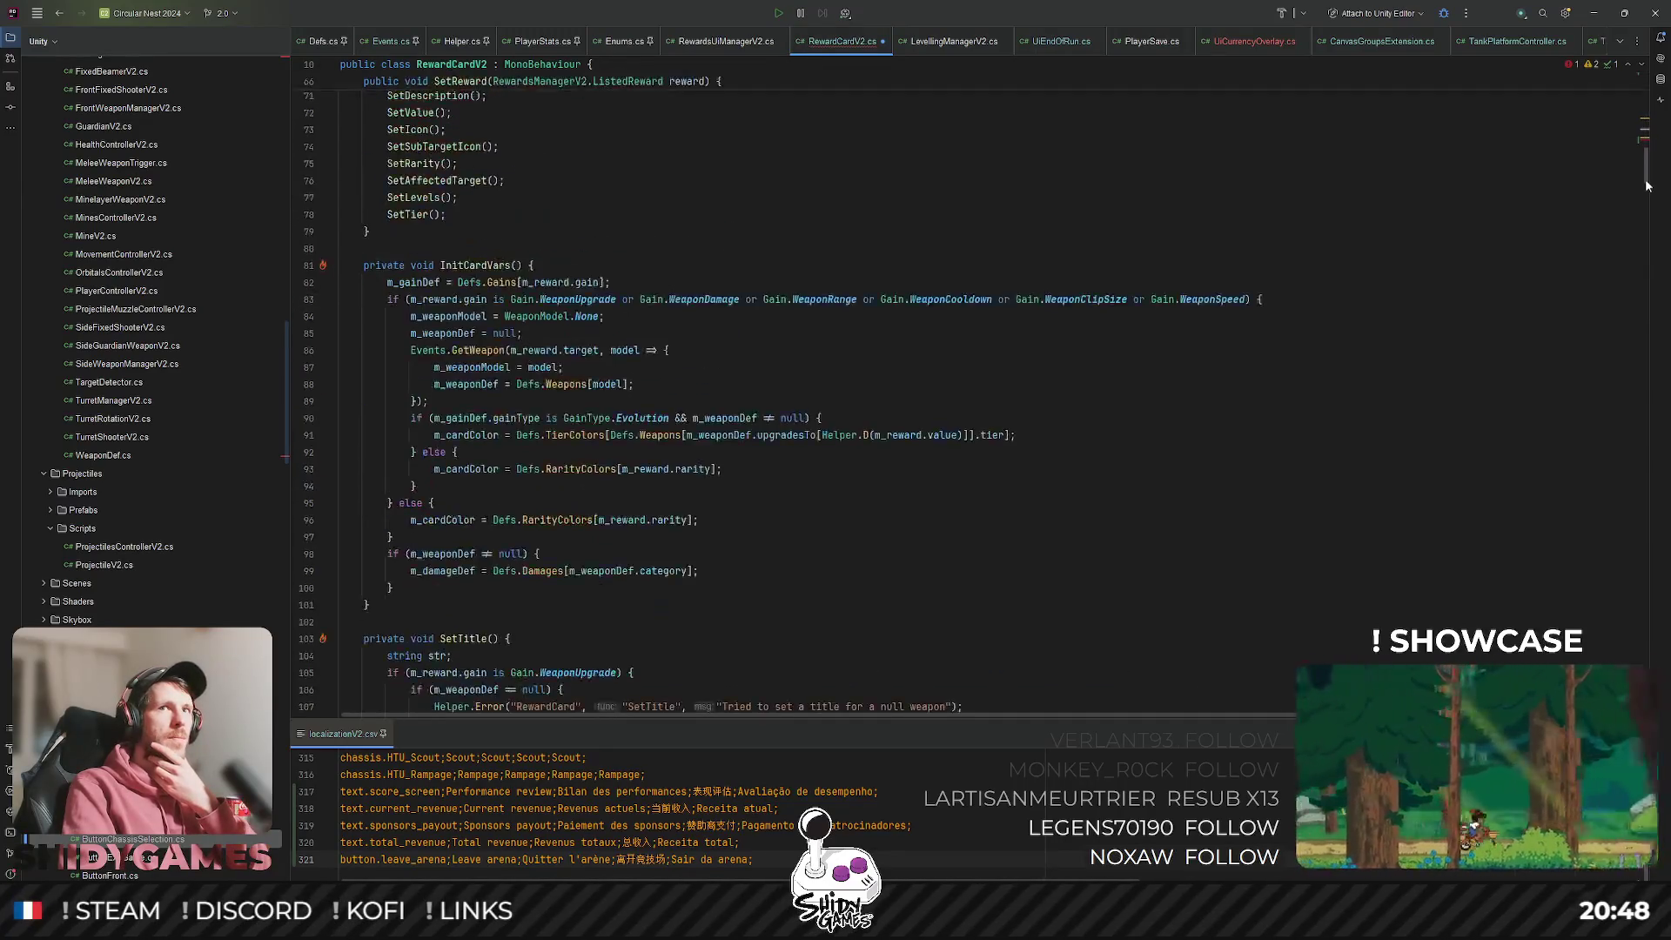
scroll(1646, 185, down, 20)
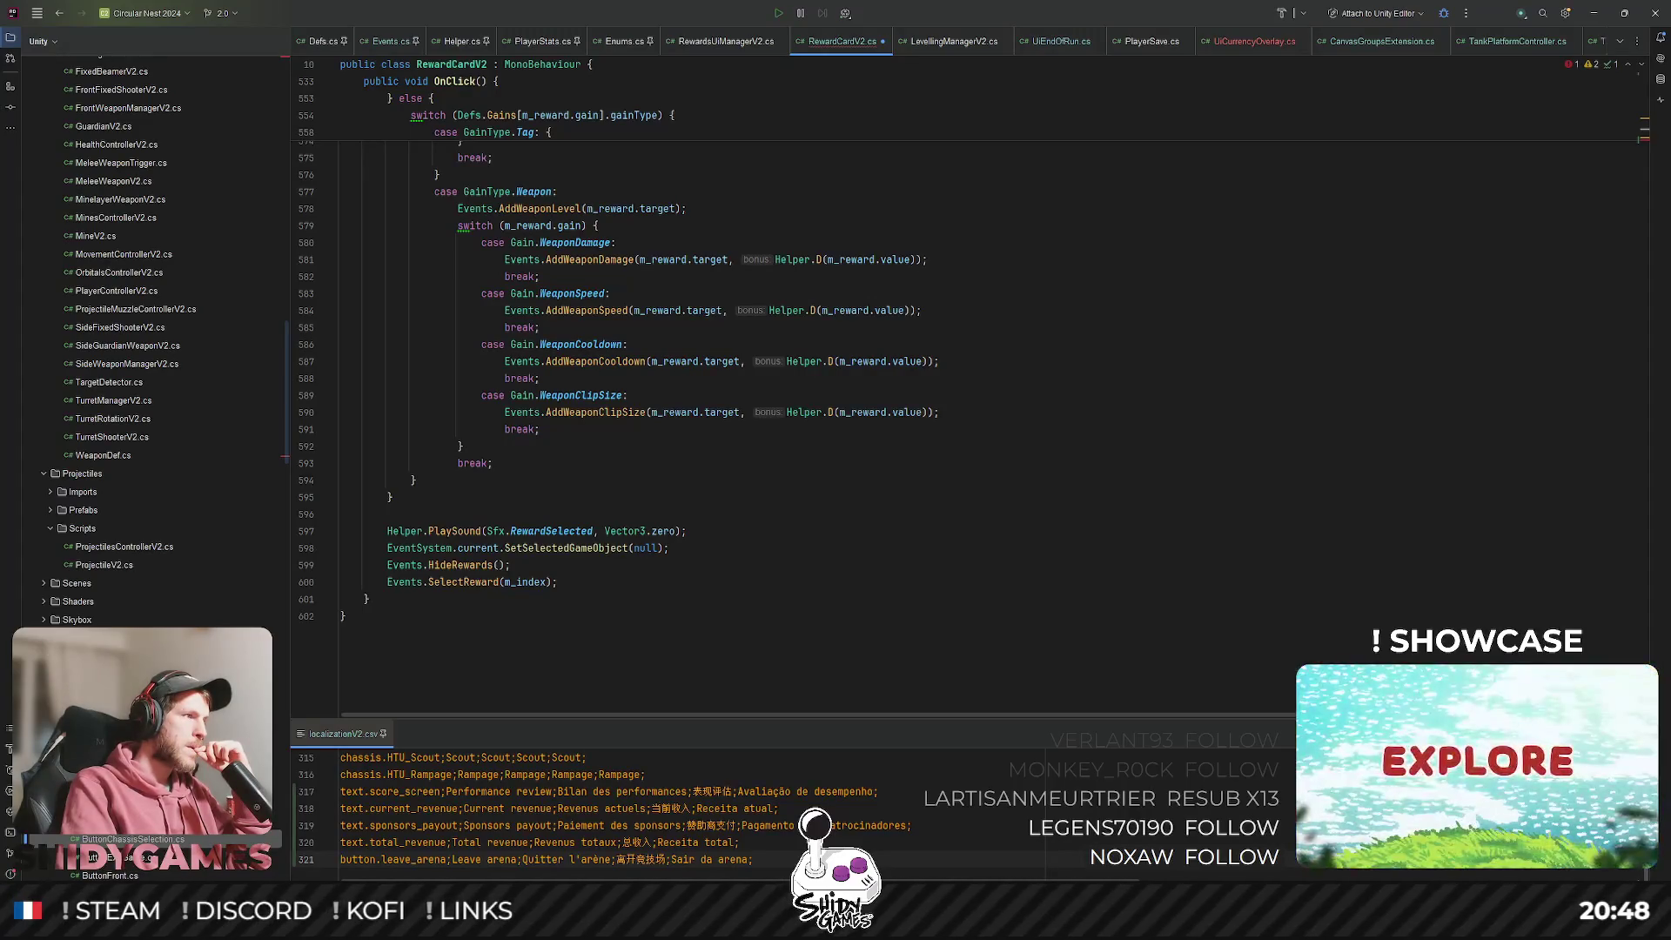
scroll(464, 484, up, 20)
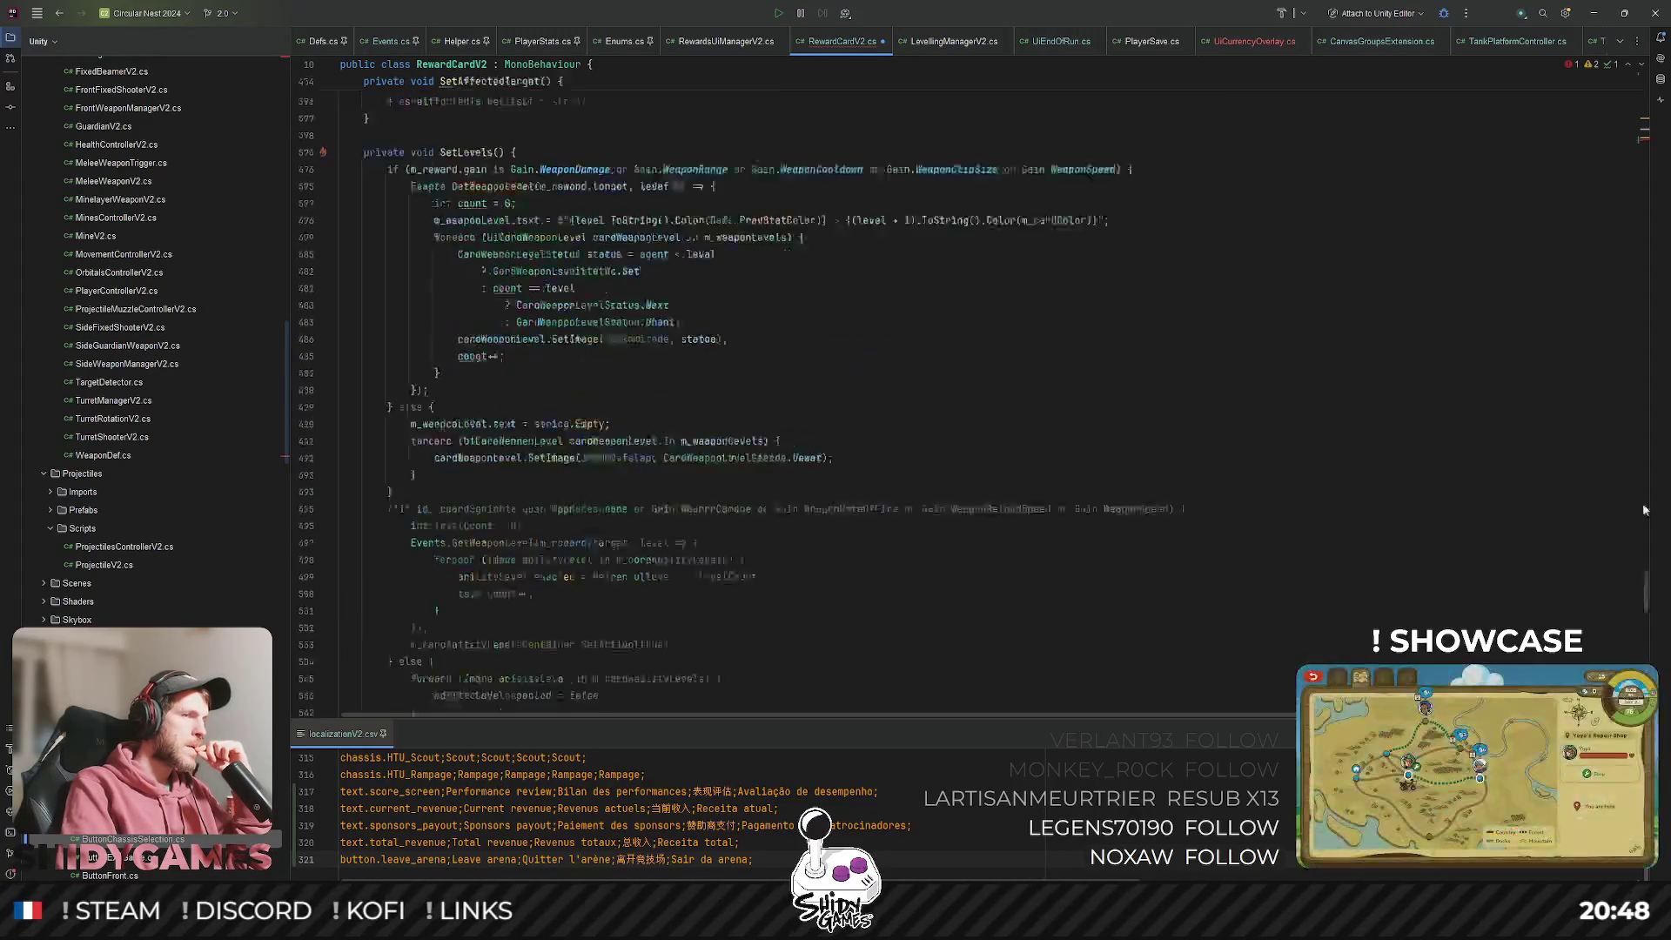
scroll(464, 484, up, 2)
click(667, 608)
Add a 'private Coroutine m_activation;' field after m_gainDef.
click(556, 314)
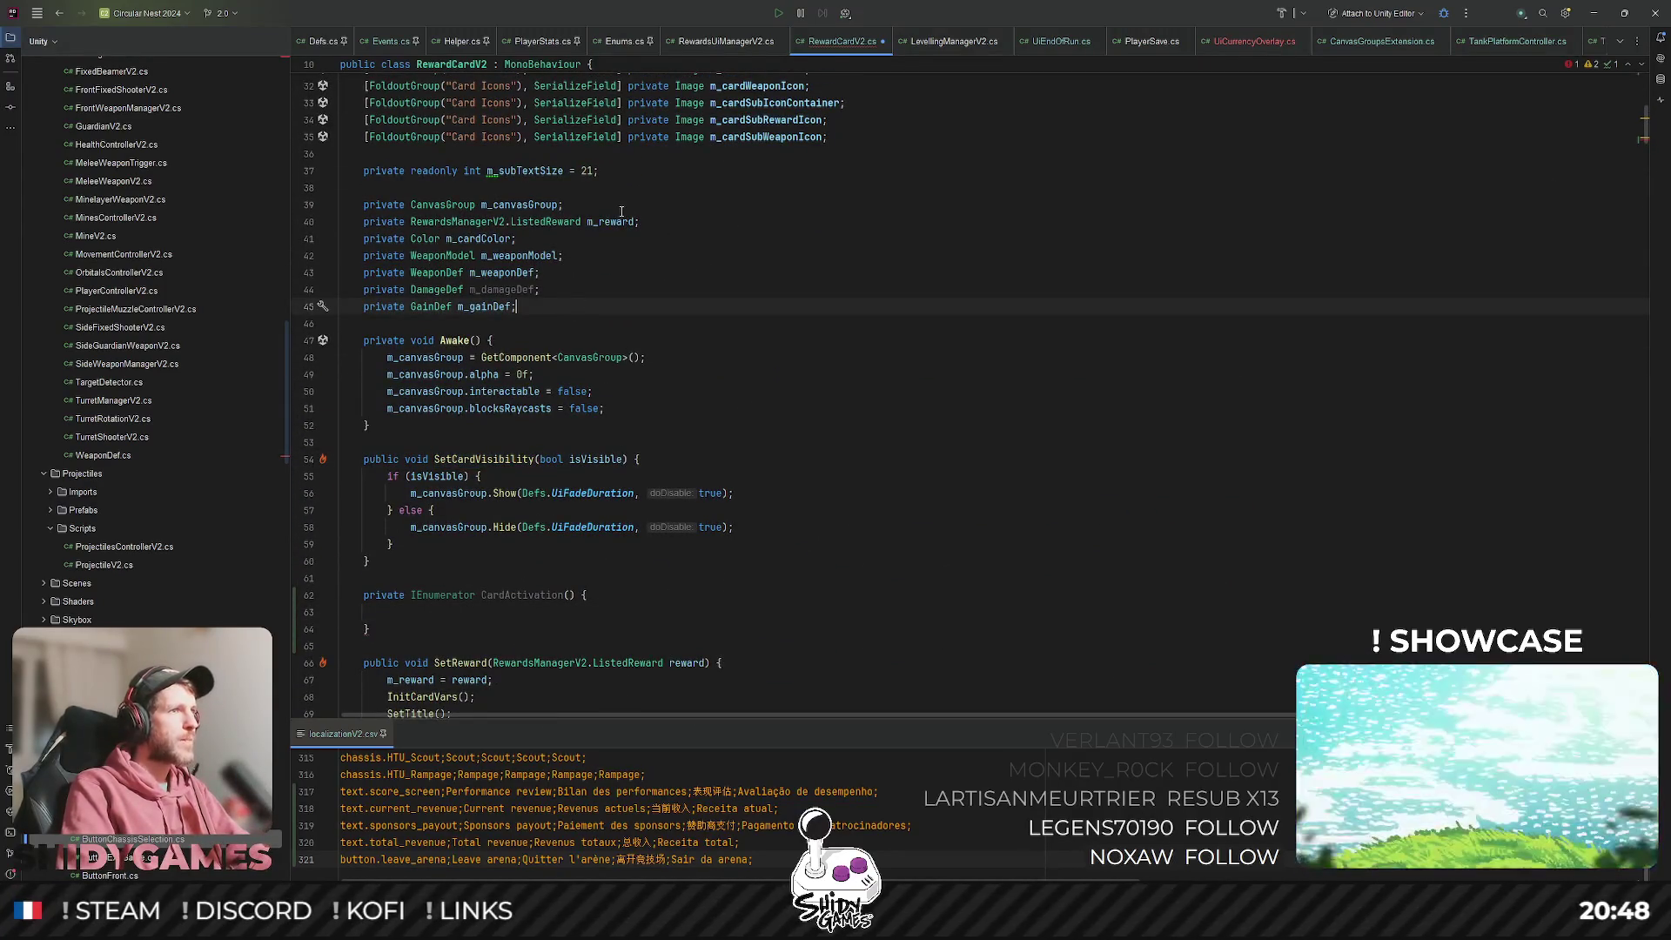
key(Return)
text(private Corou)
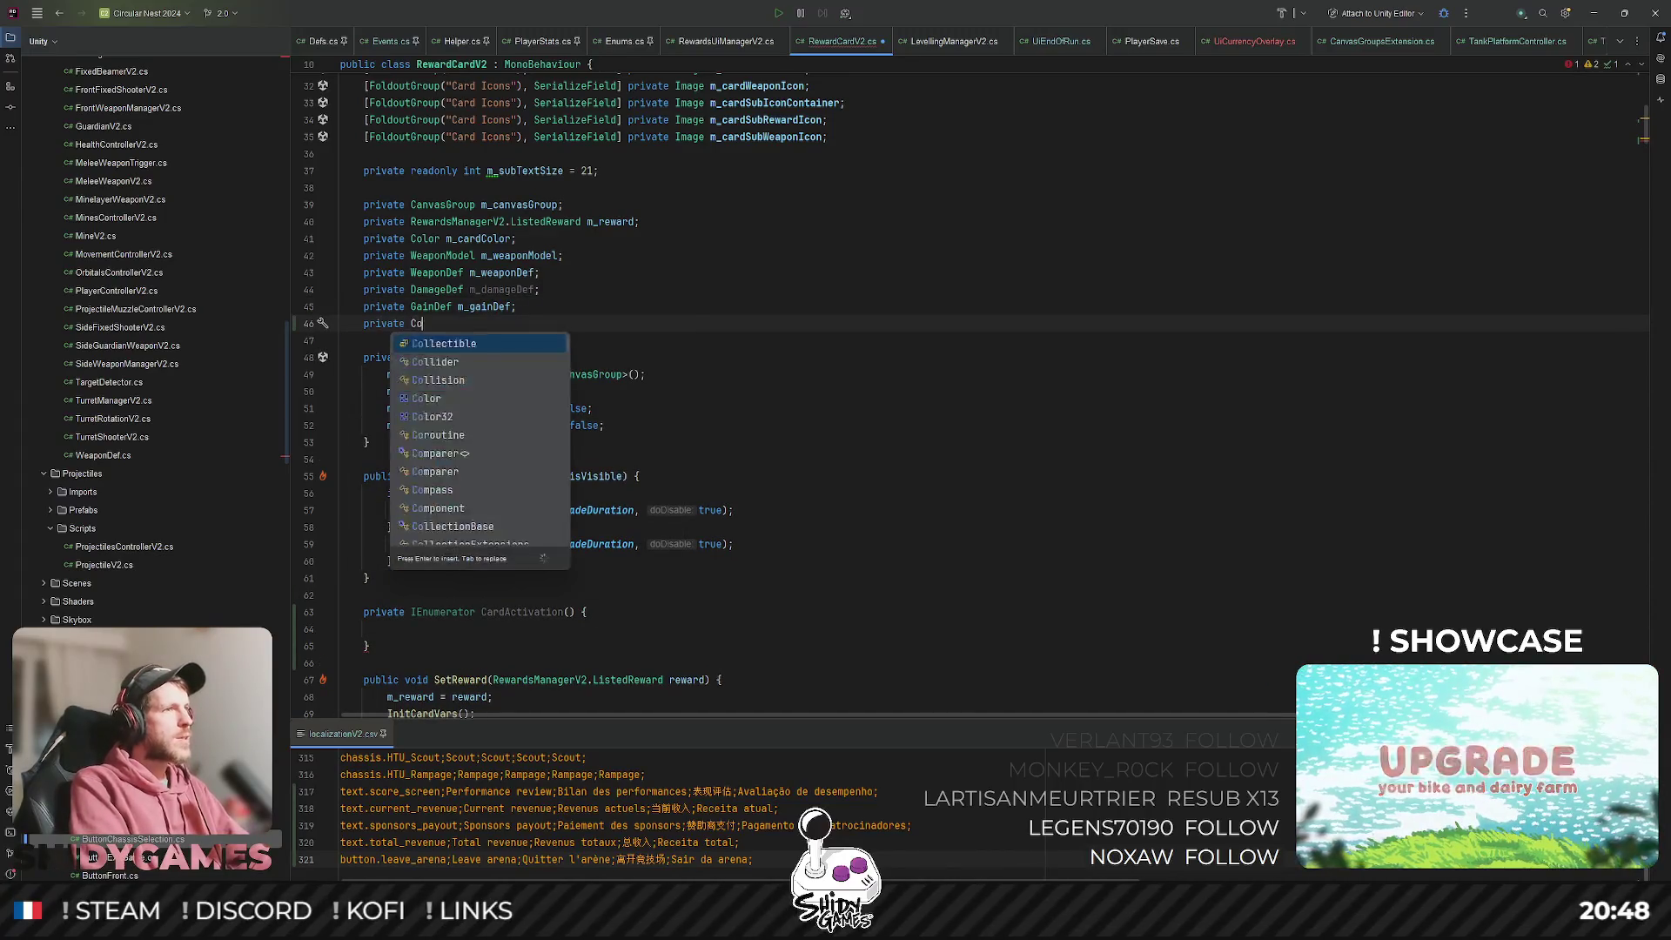
key(Return)
text(m_)
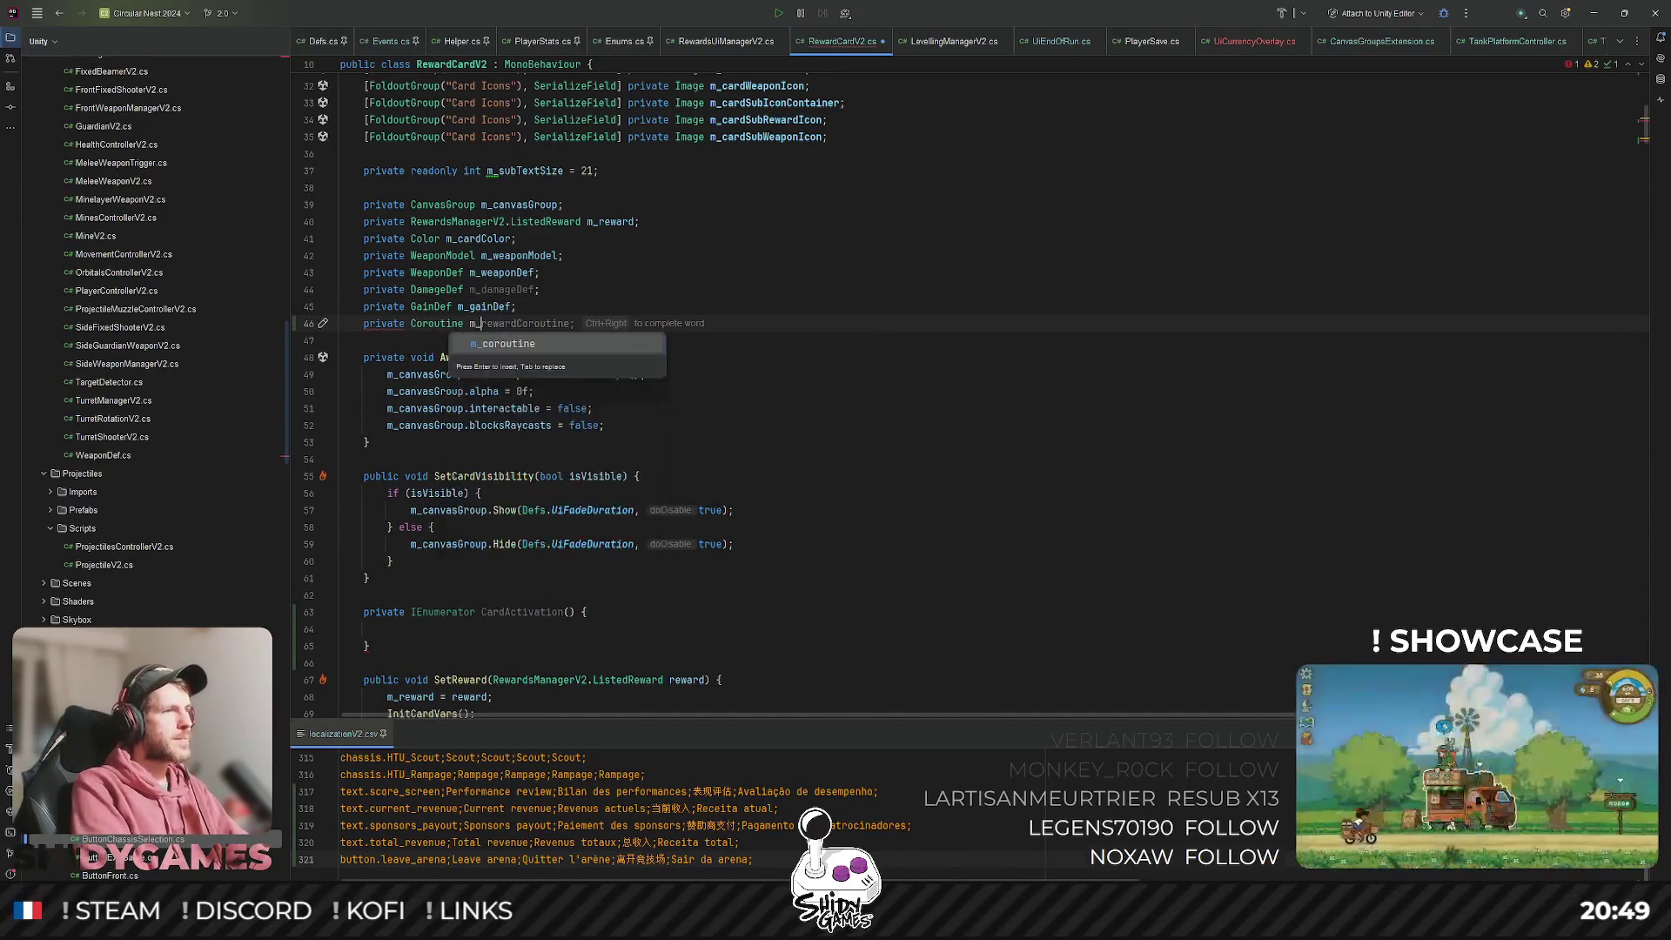
text(activation;)
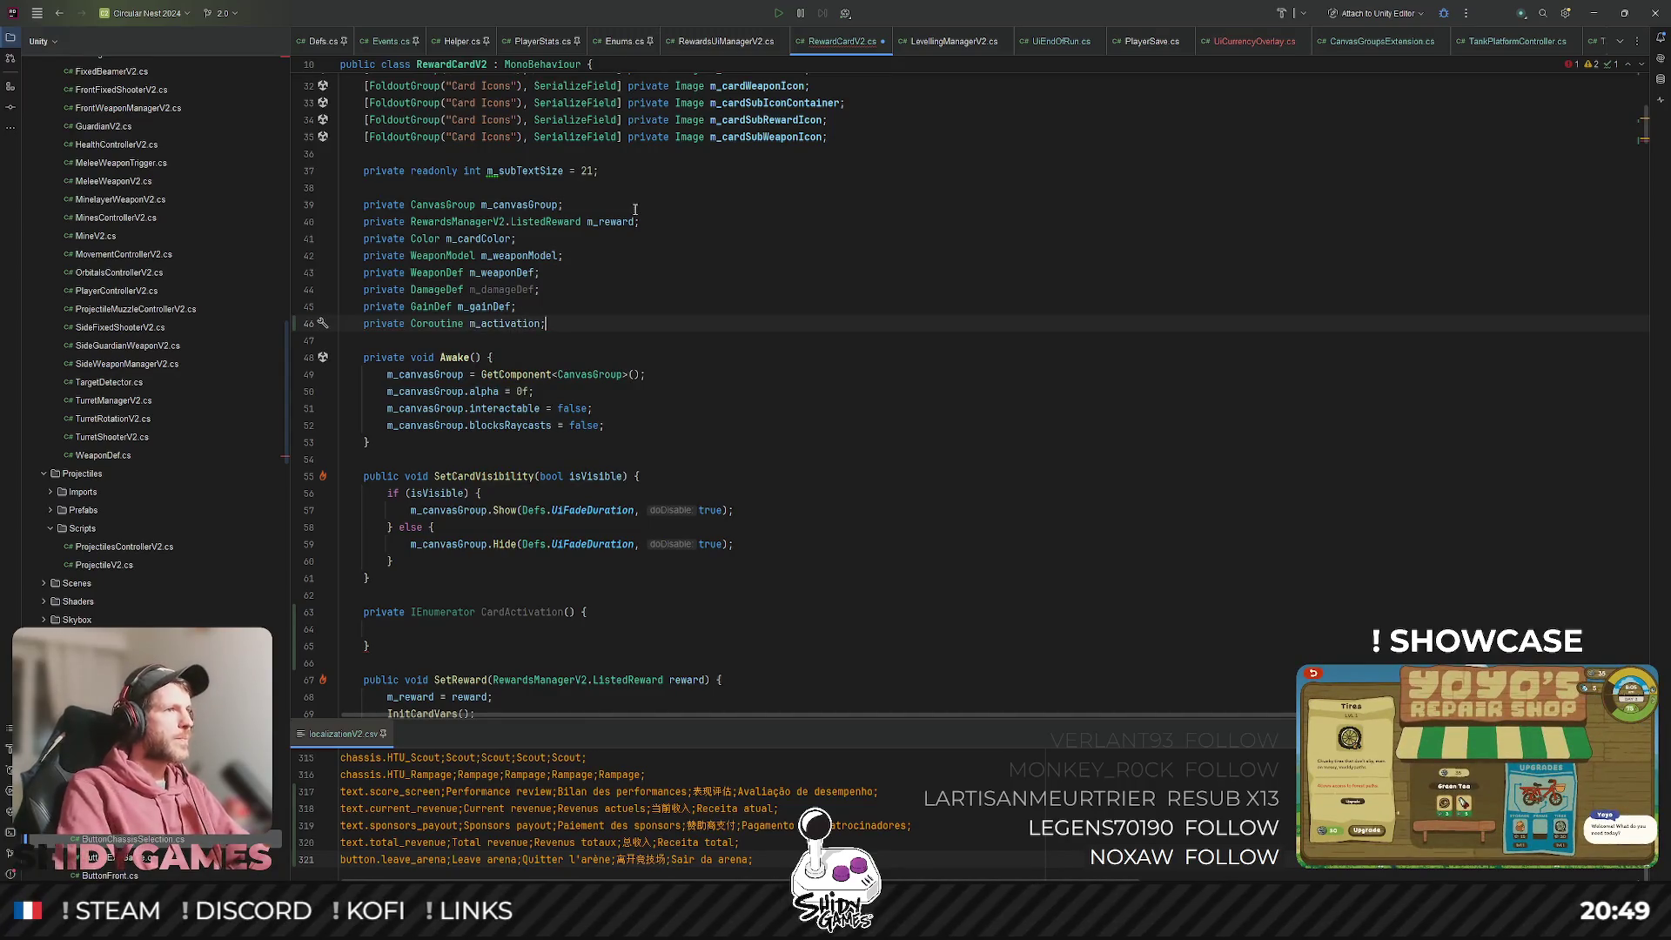
In SetCardVisibility's isVisible branch, add 'm_activation ??= StartCoroutine(CardActivation());'.
click(527, 494)
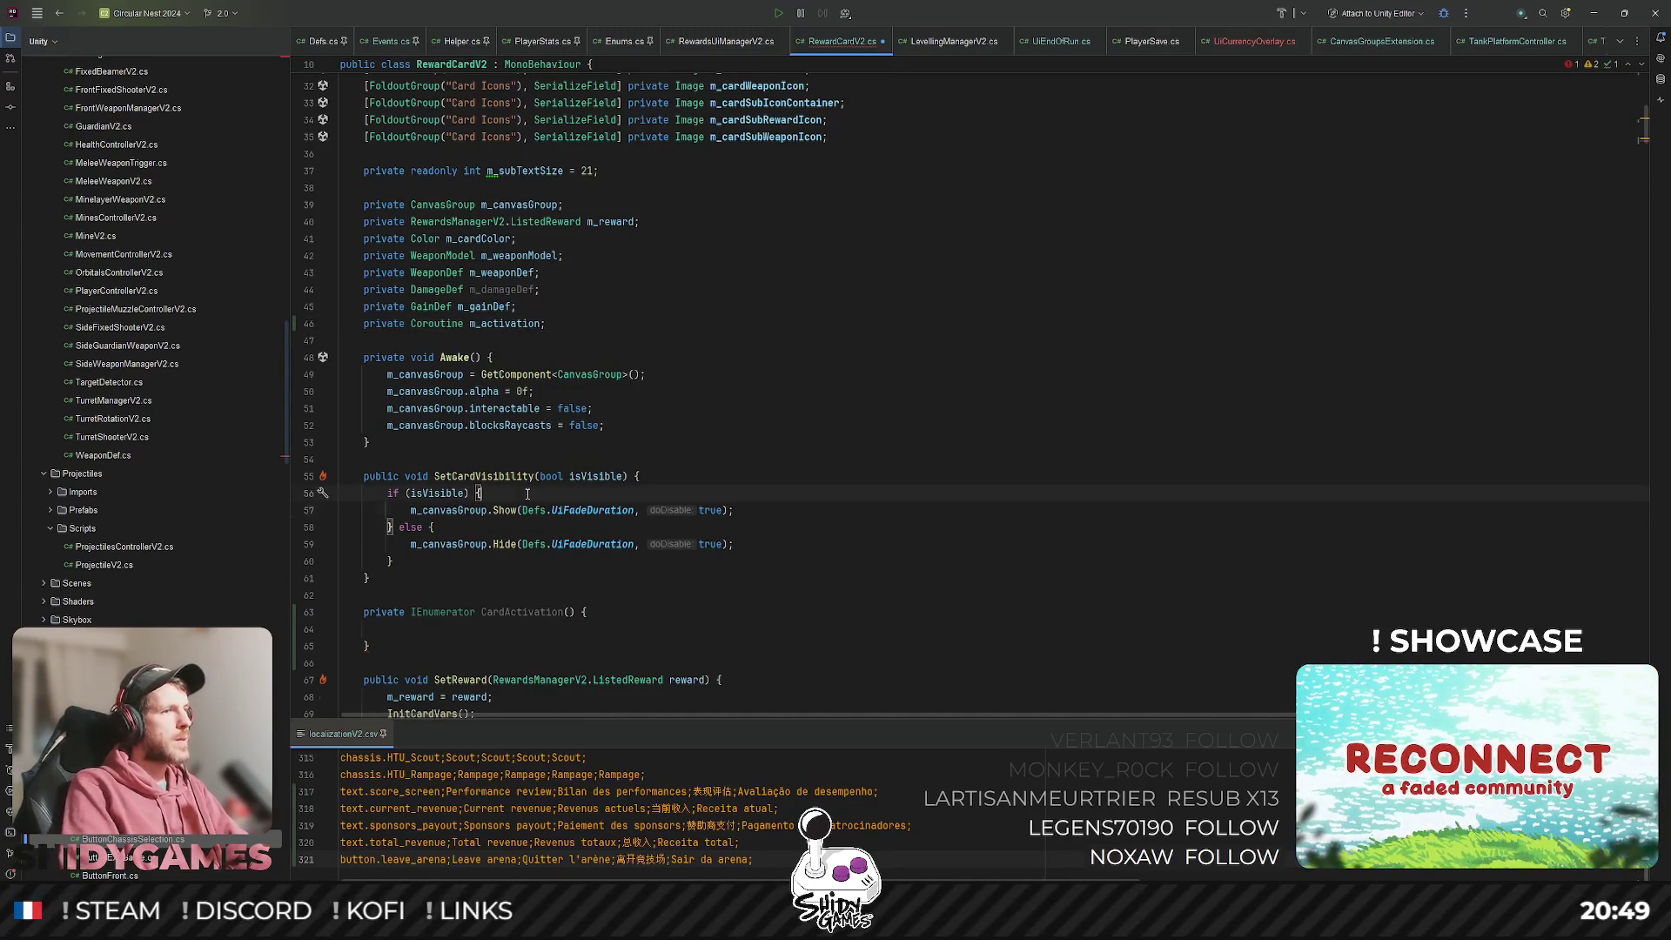
key(Return)
text(m_activation ??= )
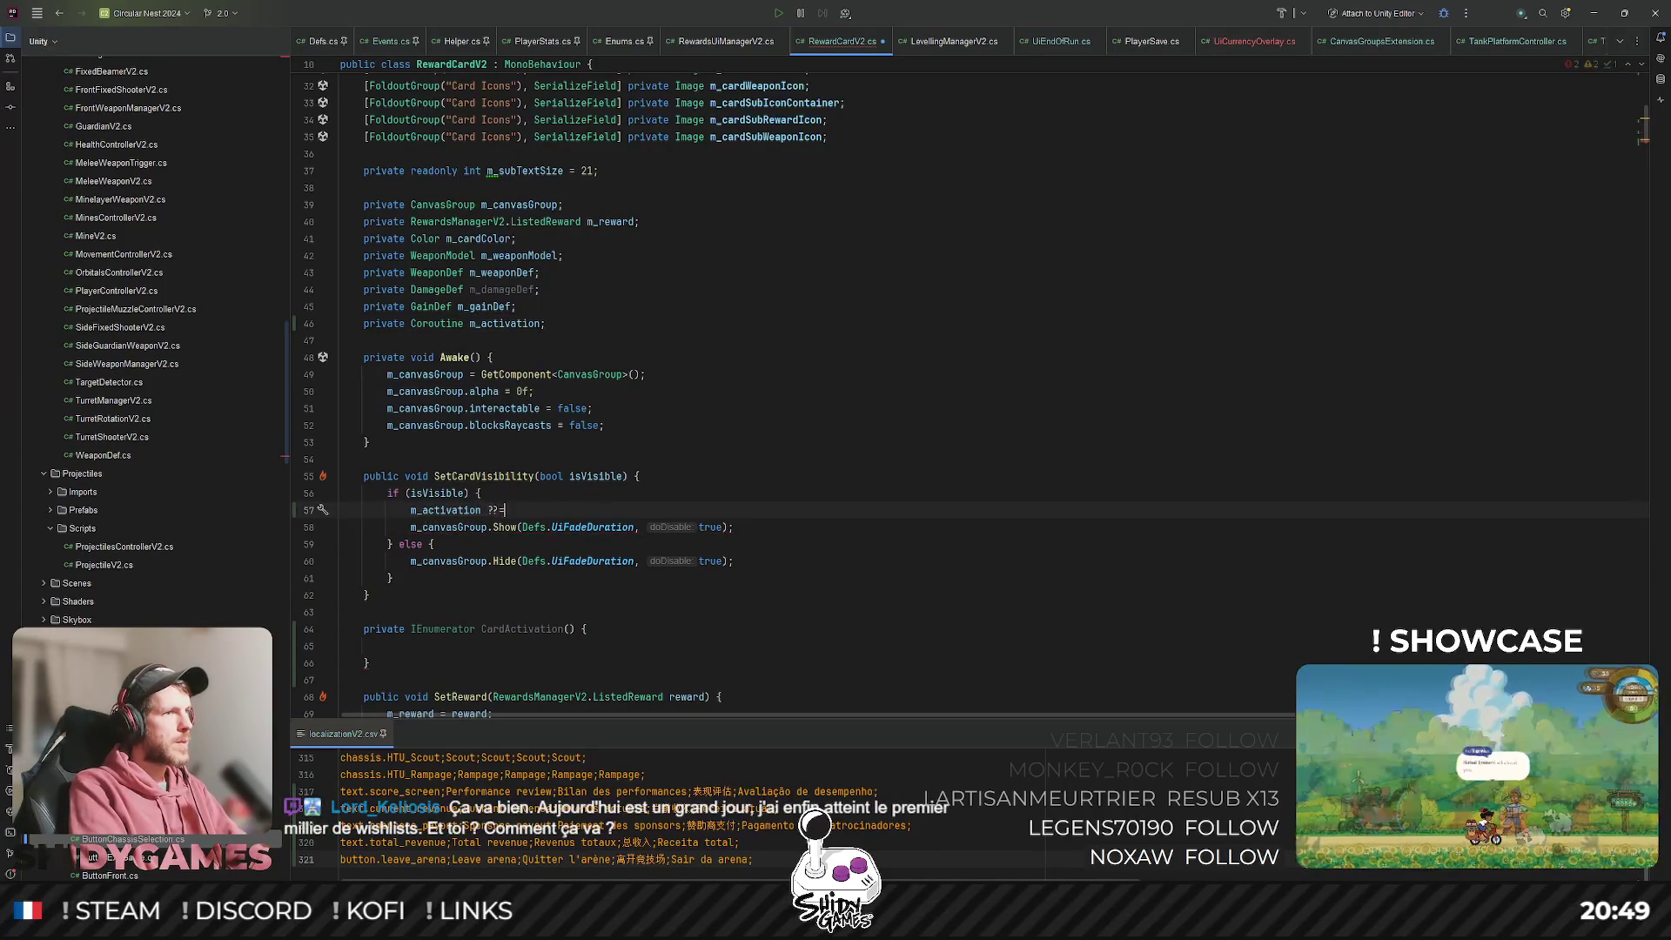
text(St)
key(Return)
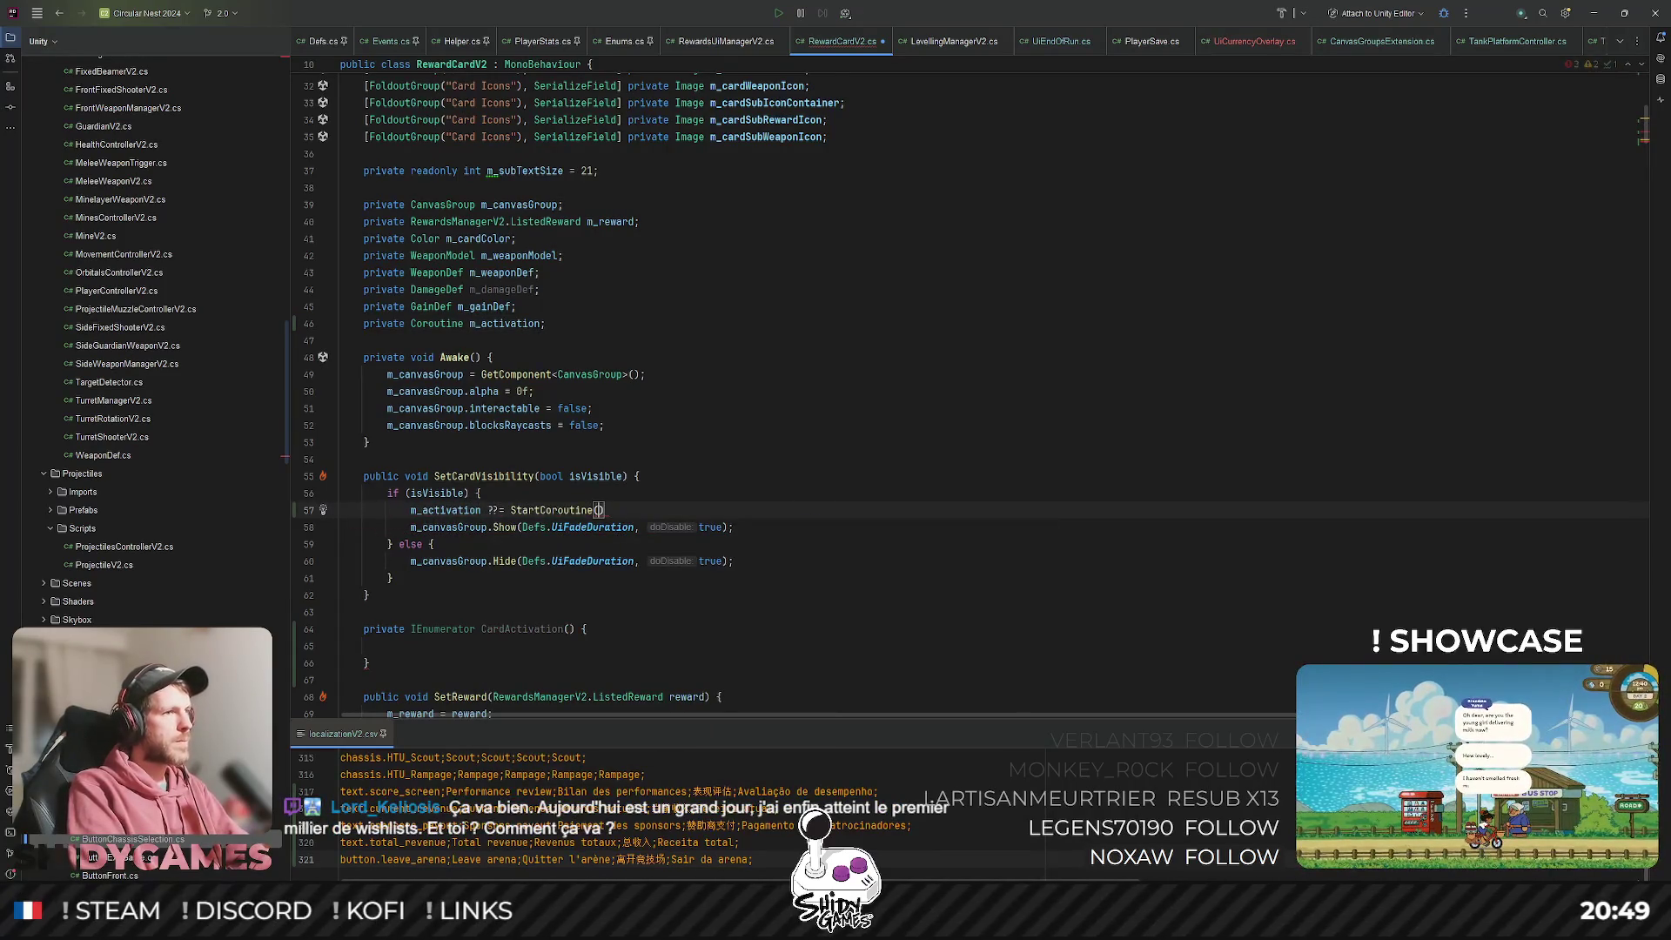
text(CardActivation()
key(Return)
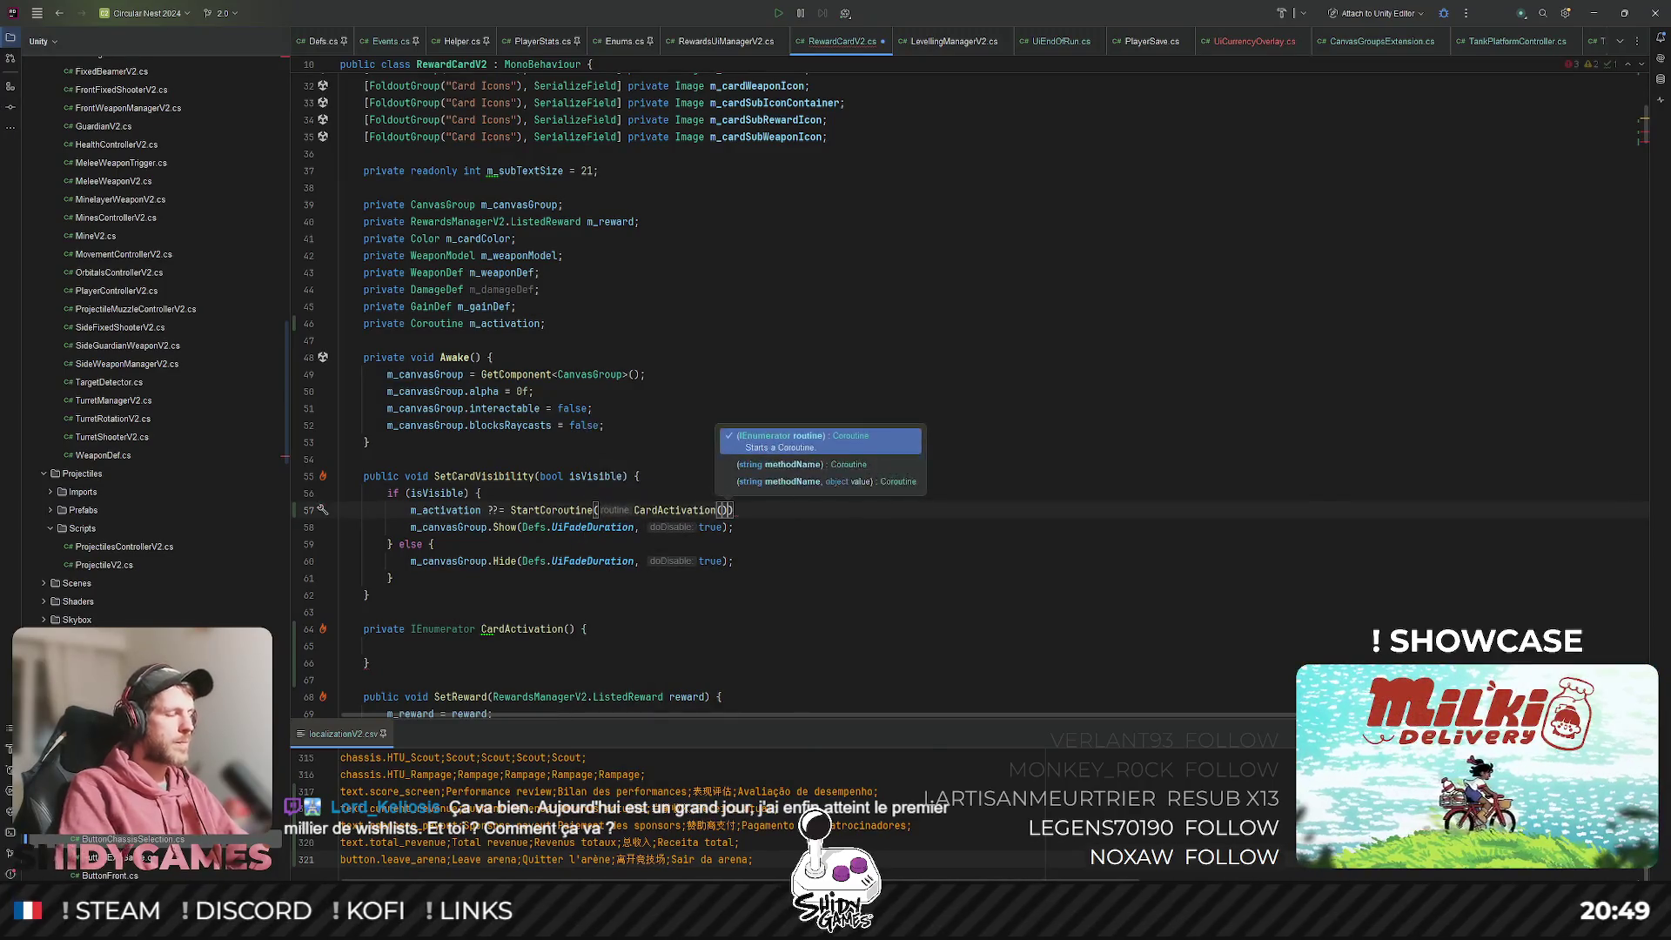
text(;)
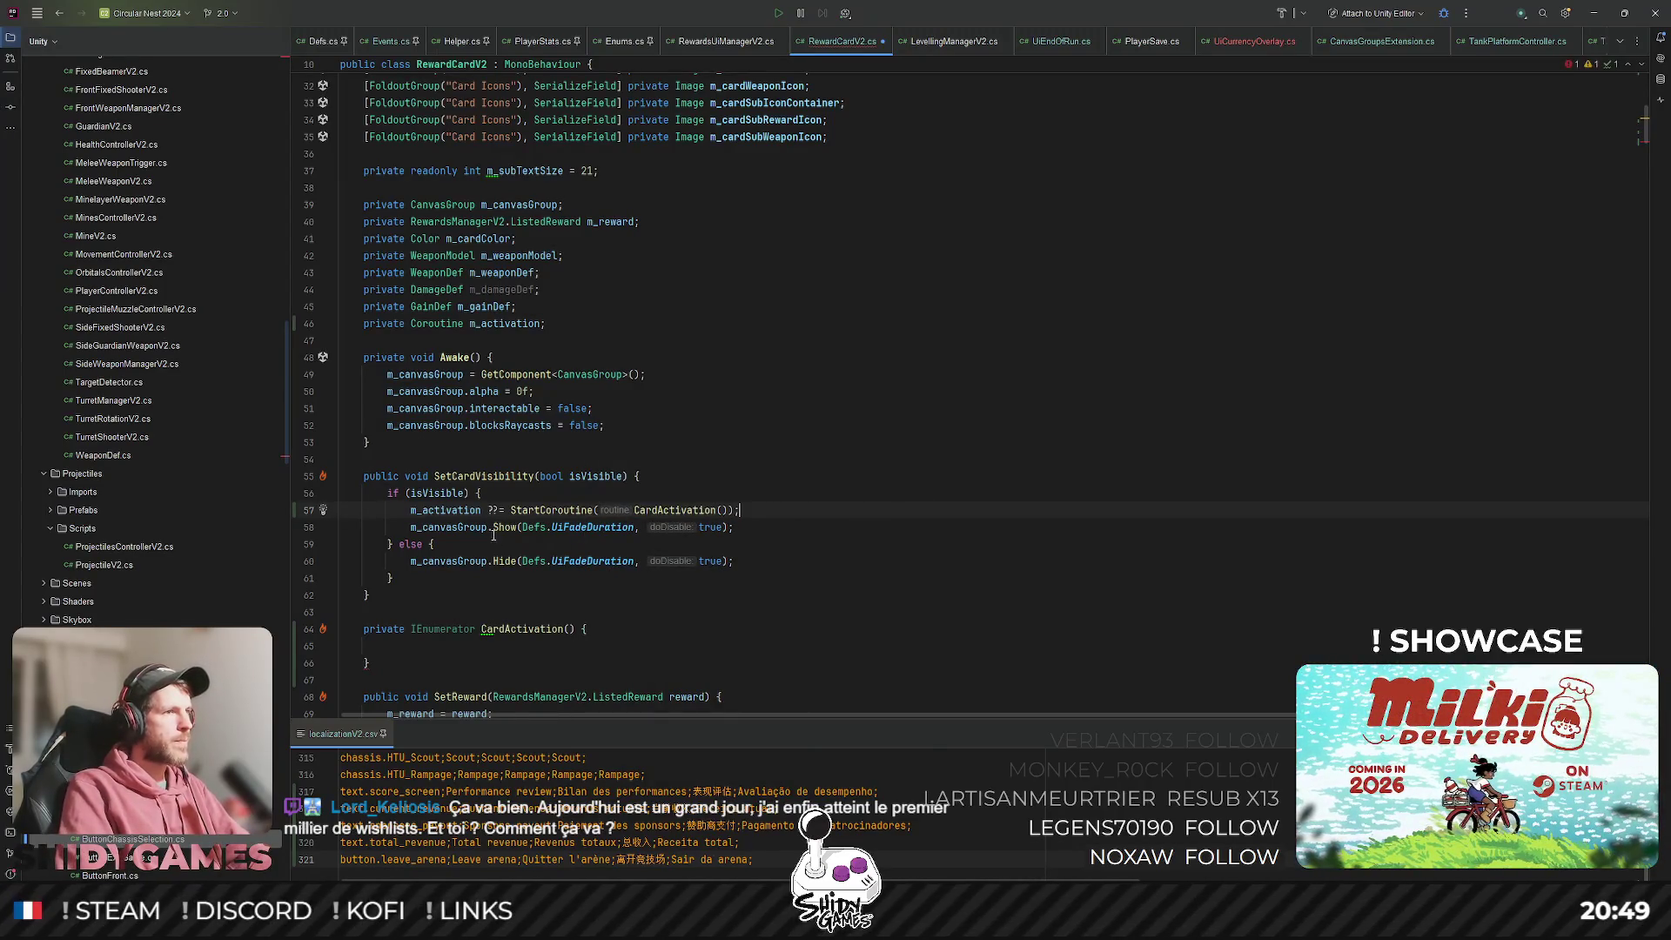
Move the Show call into CardActivation, followed by a WaitForSecondsRealtime yield for the fade duration.
scroll(493, 536, down, 2)
key(Down)
key(ctrl+x)
key(Down)
key(Down)
key(Down)
key(ctrl+v)
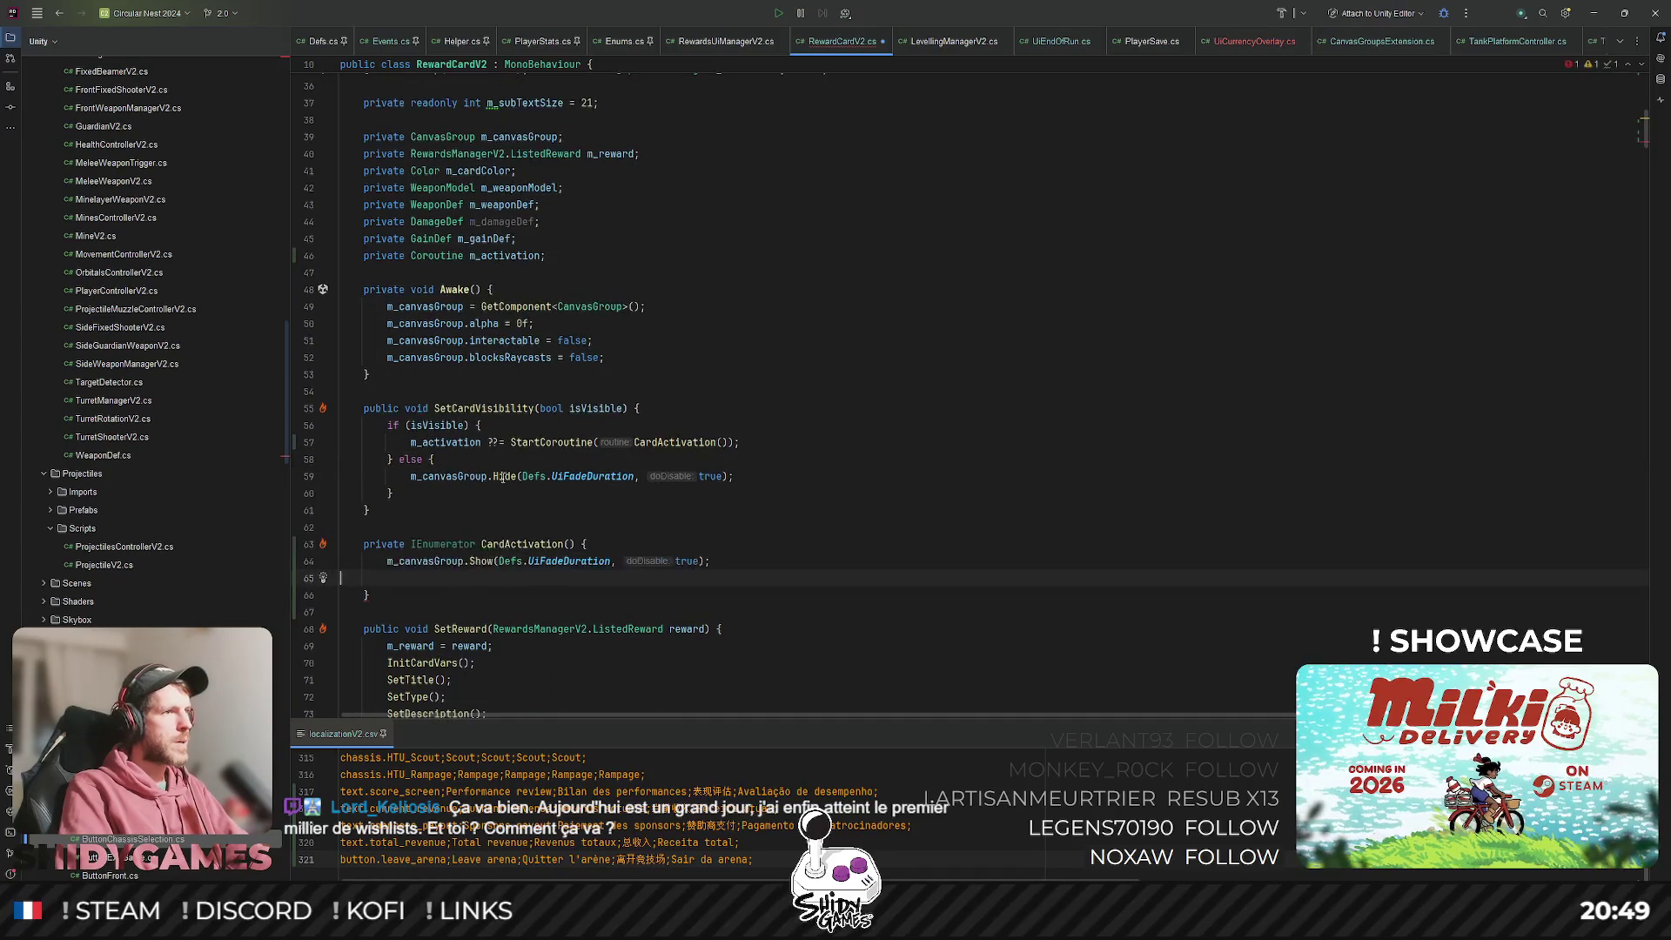
text(y)
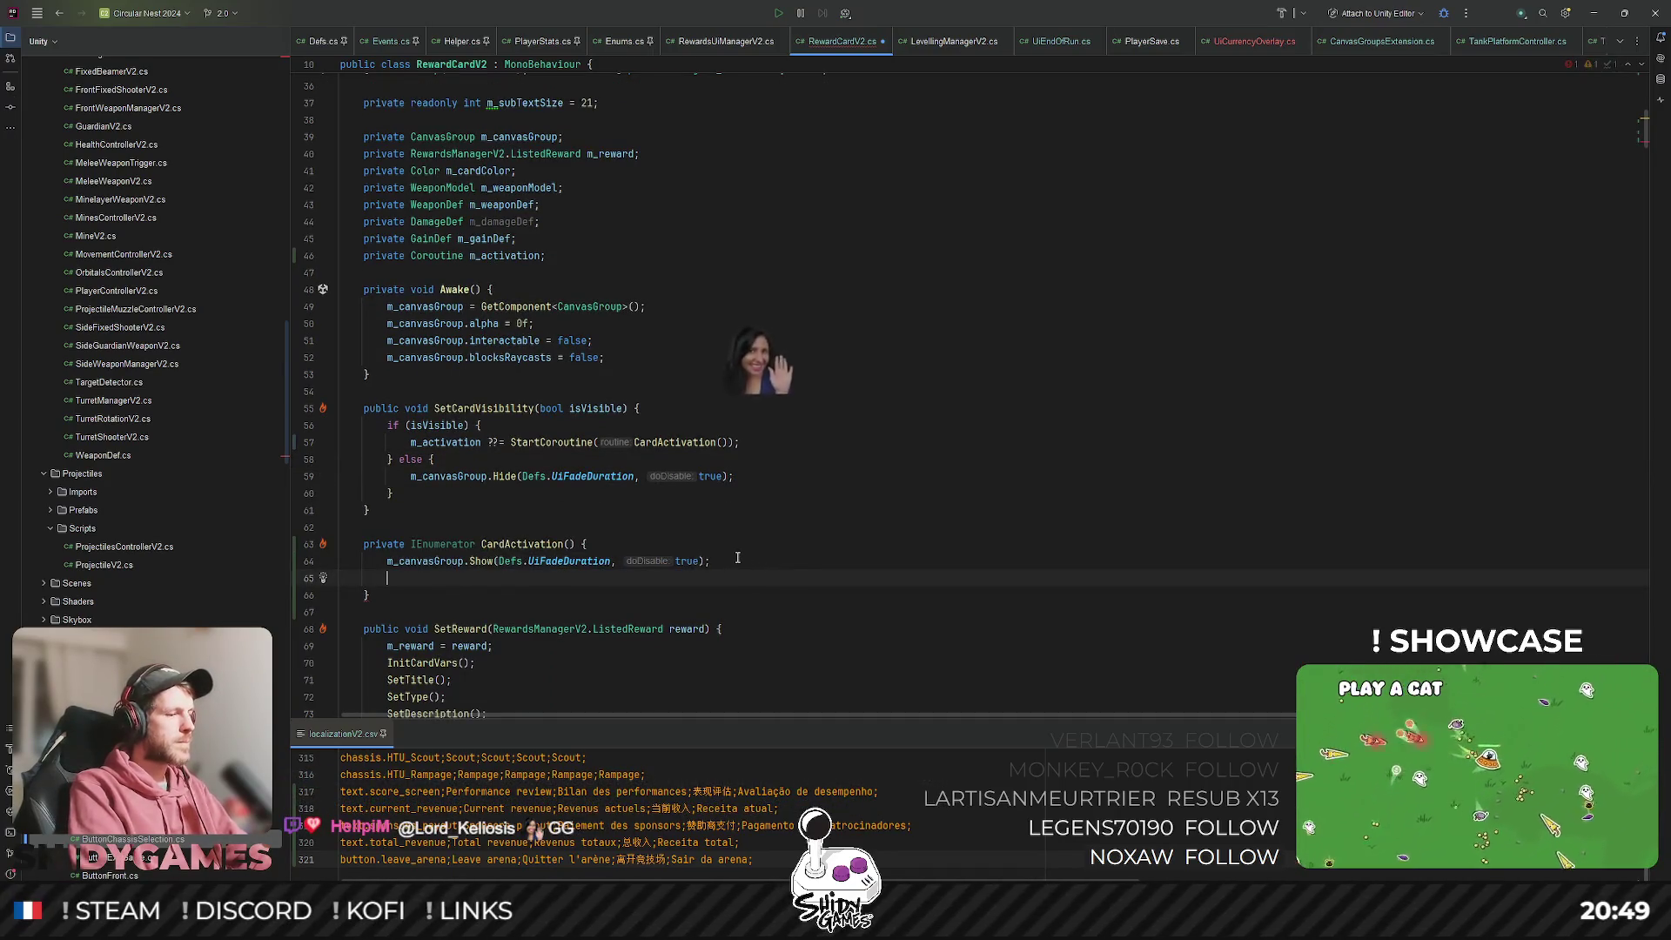
text(ield return n)
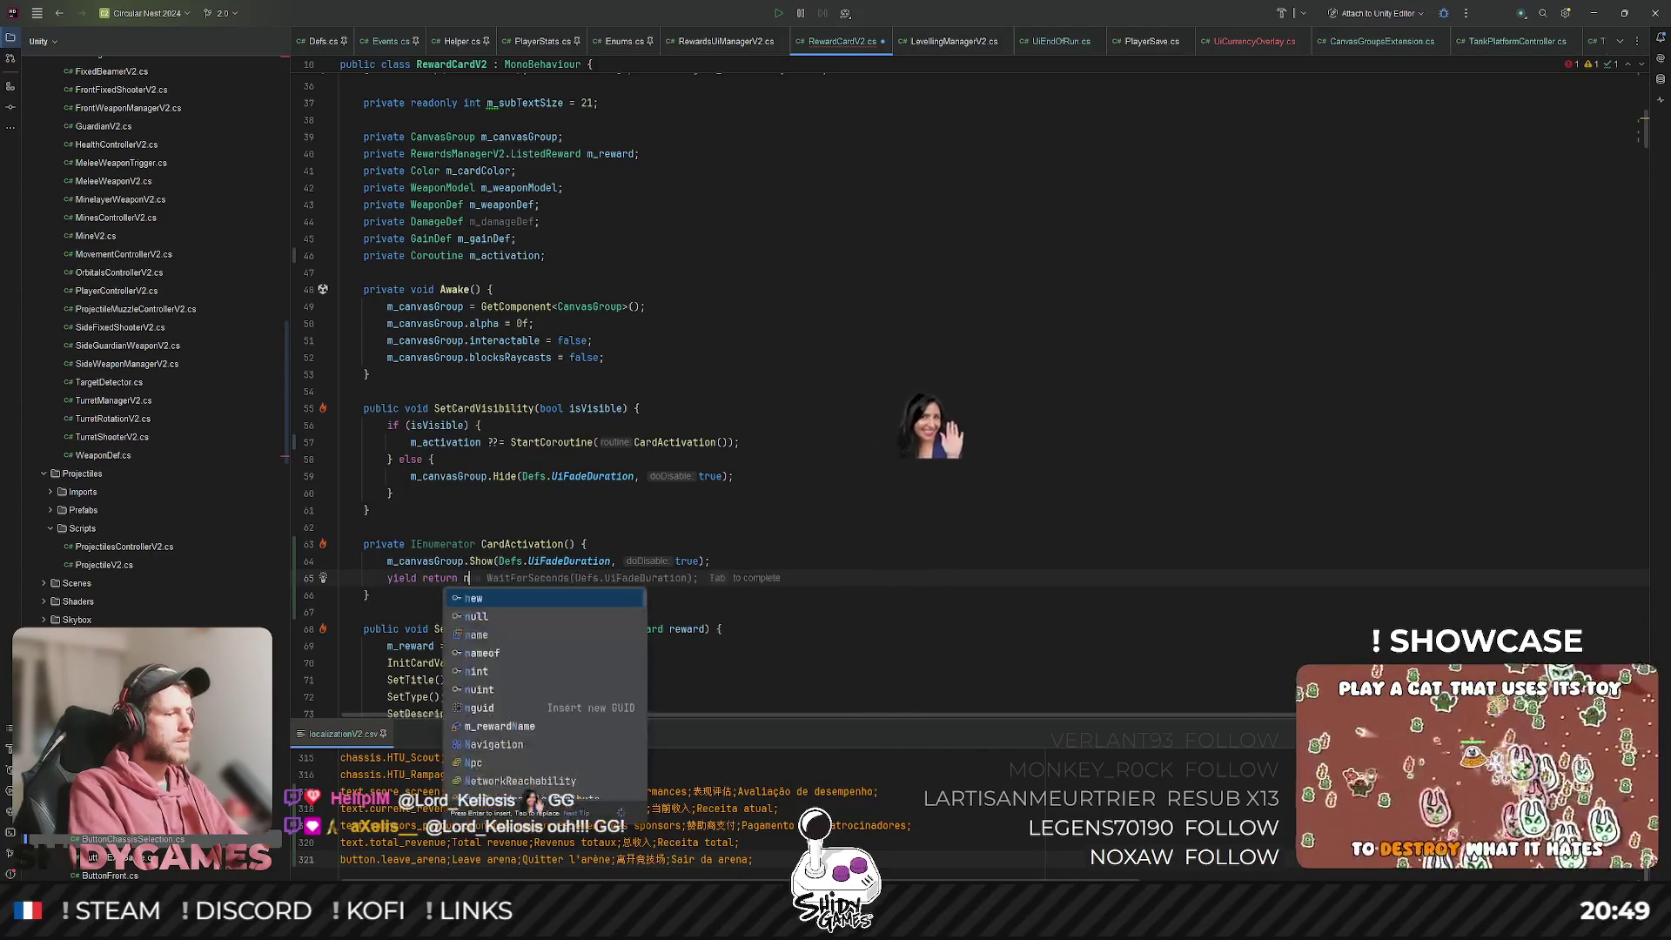
key(Tab)
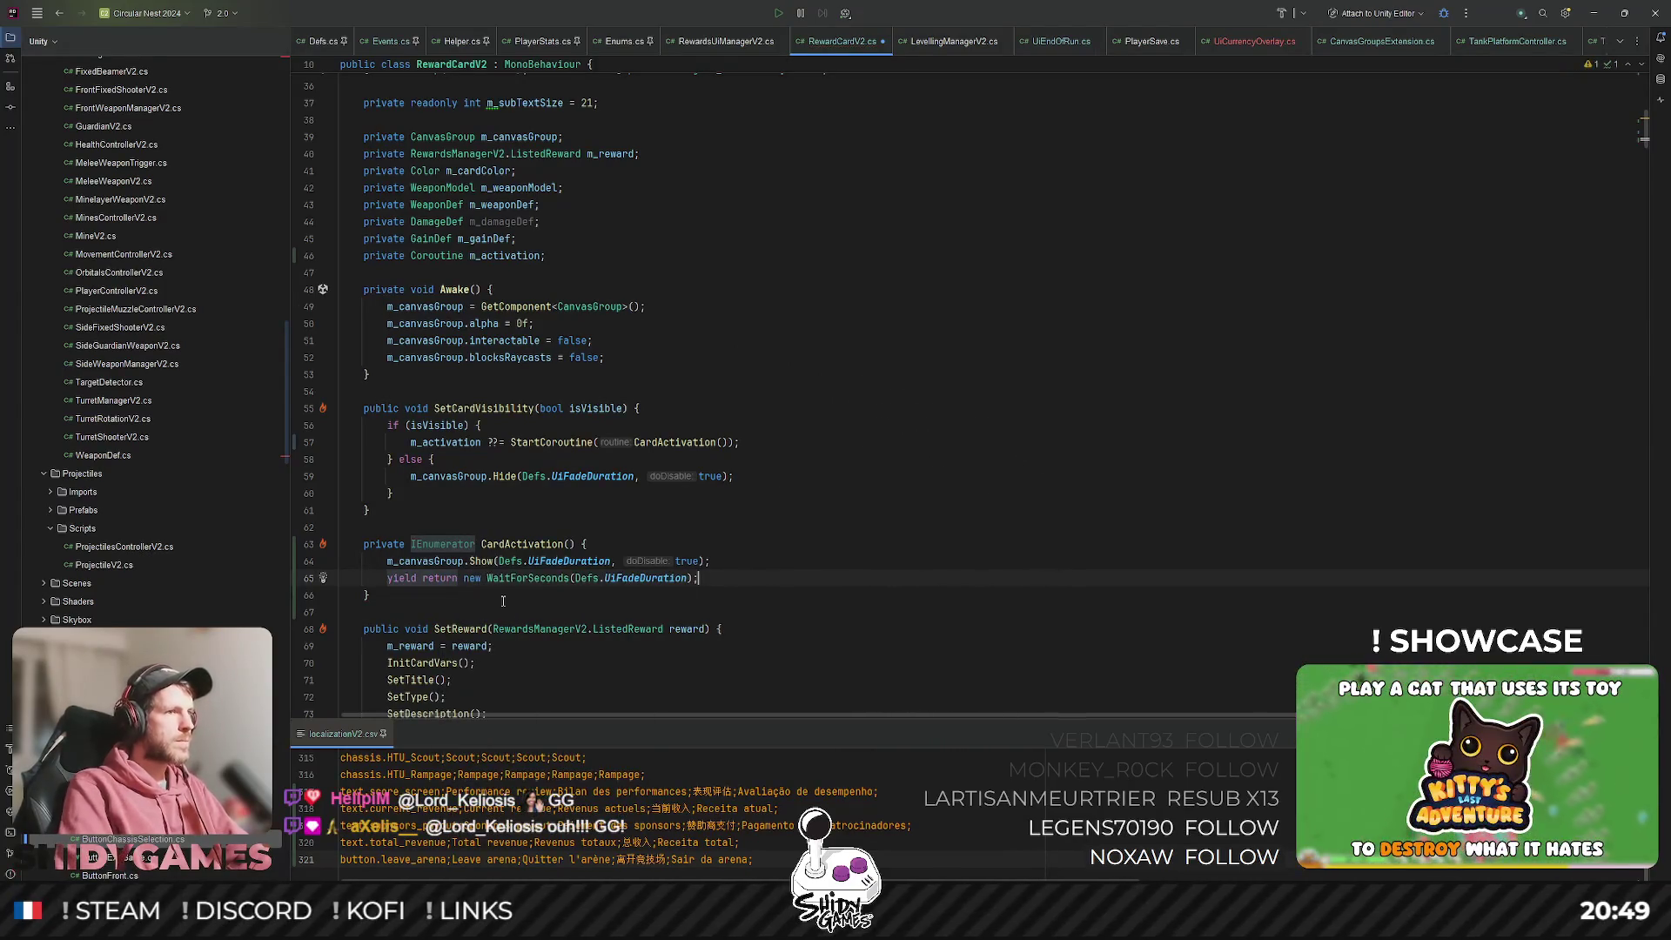
click(570, 577)
text(R)
key(Tab)
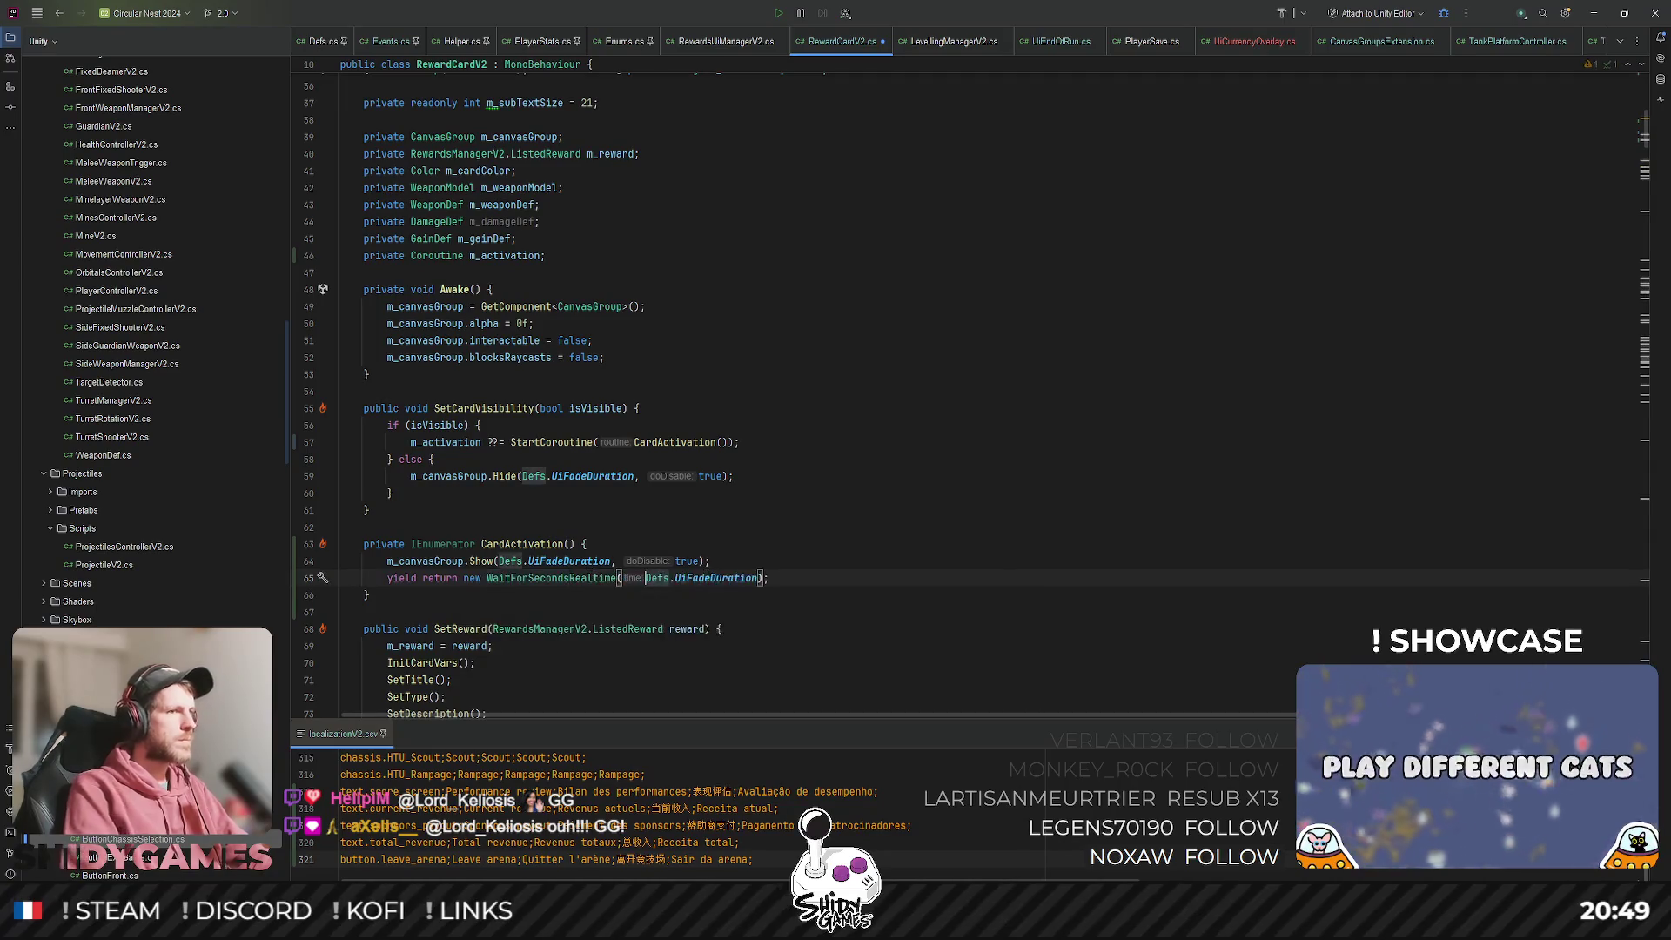
Add 'm_activation = null' after the wait in CardActivation.
click(757, 521)
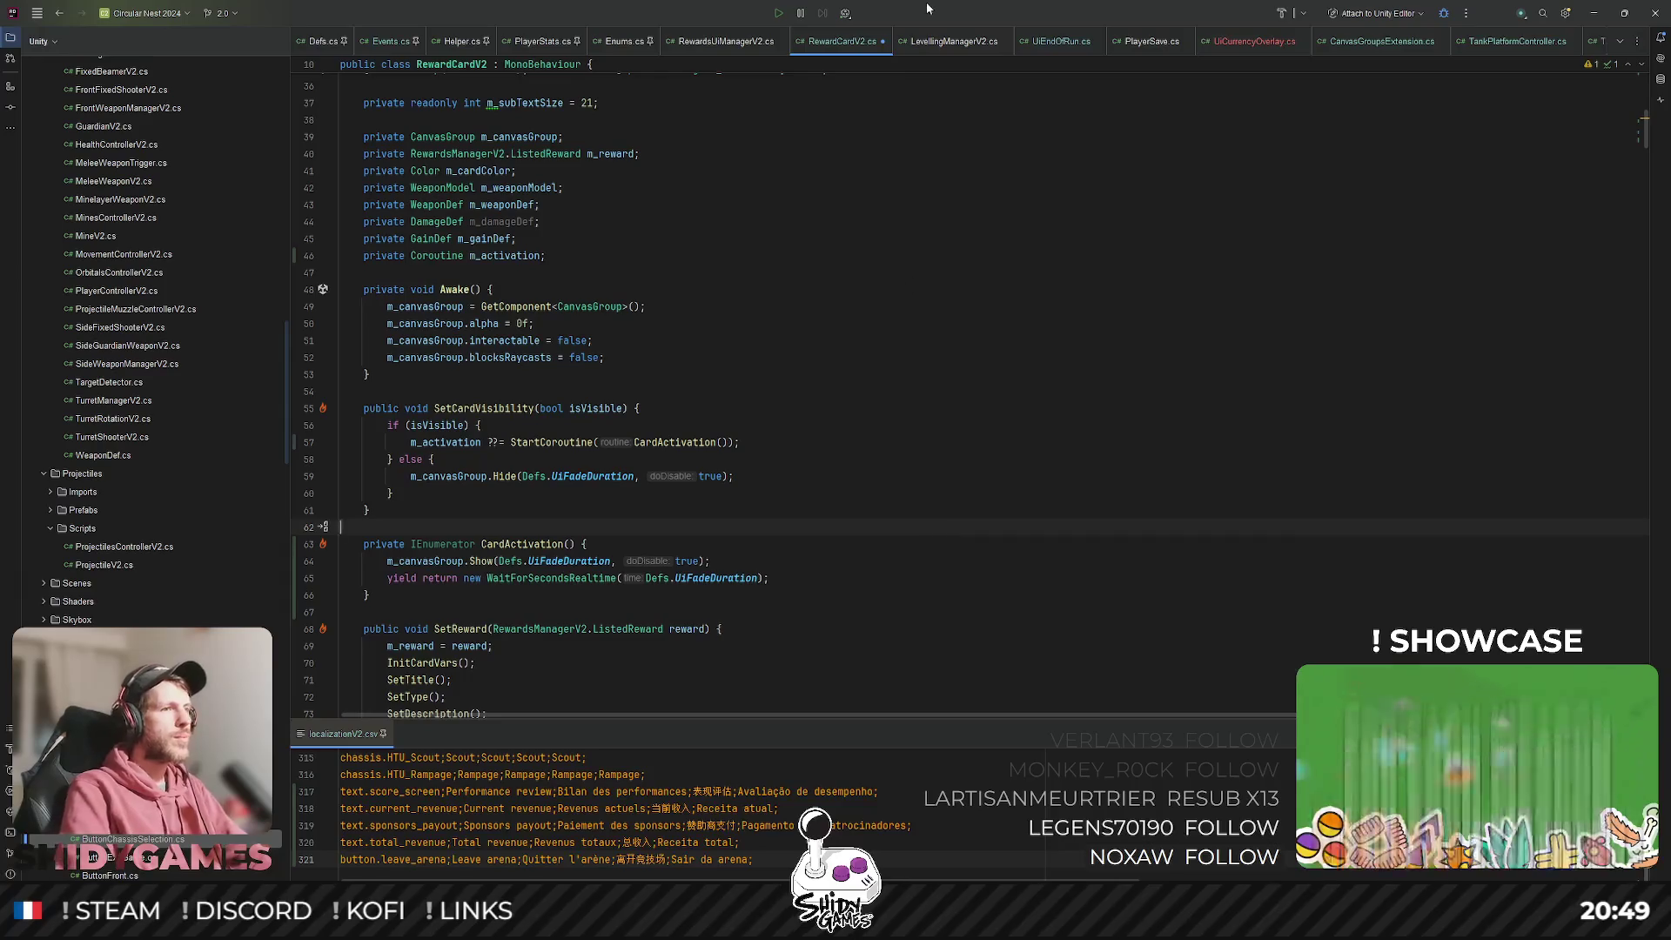
click(915, 360)
click(881, 492)
click(889, 576)
key(Return)
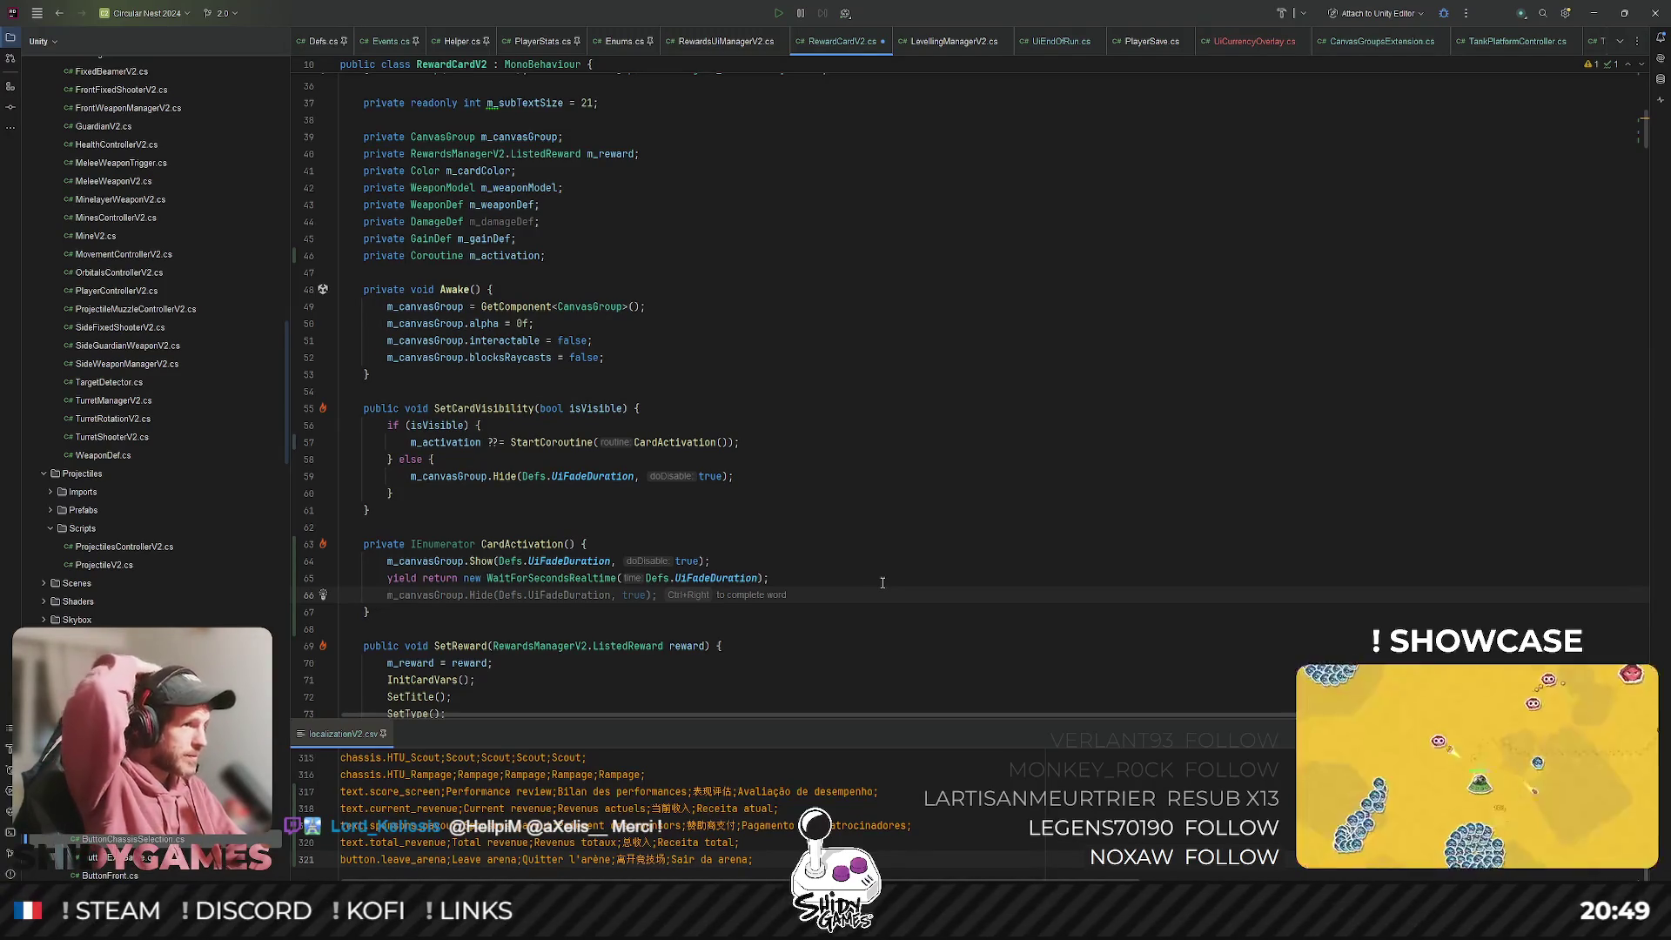
click(435, 458)
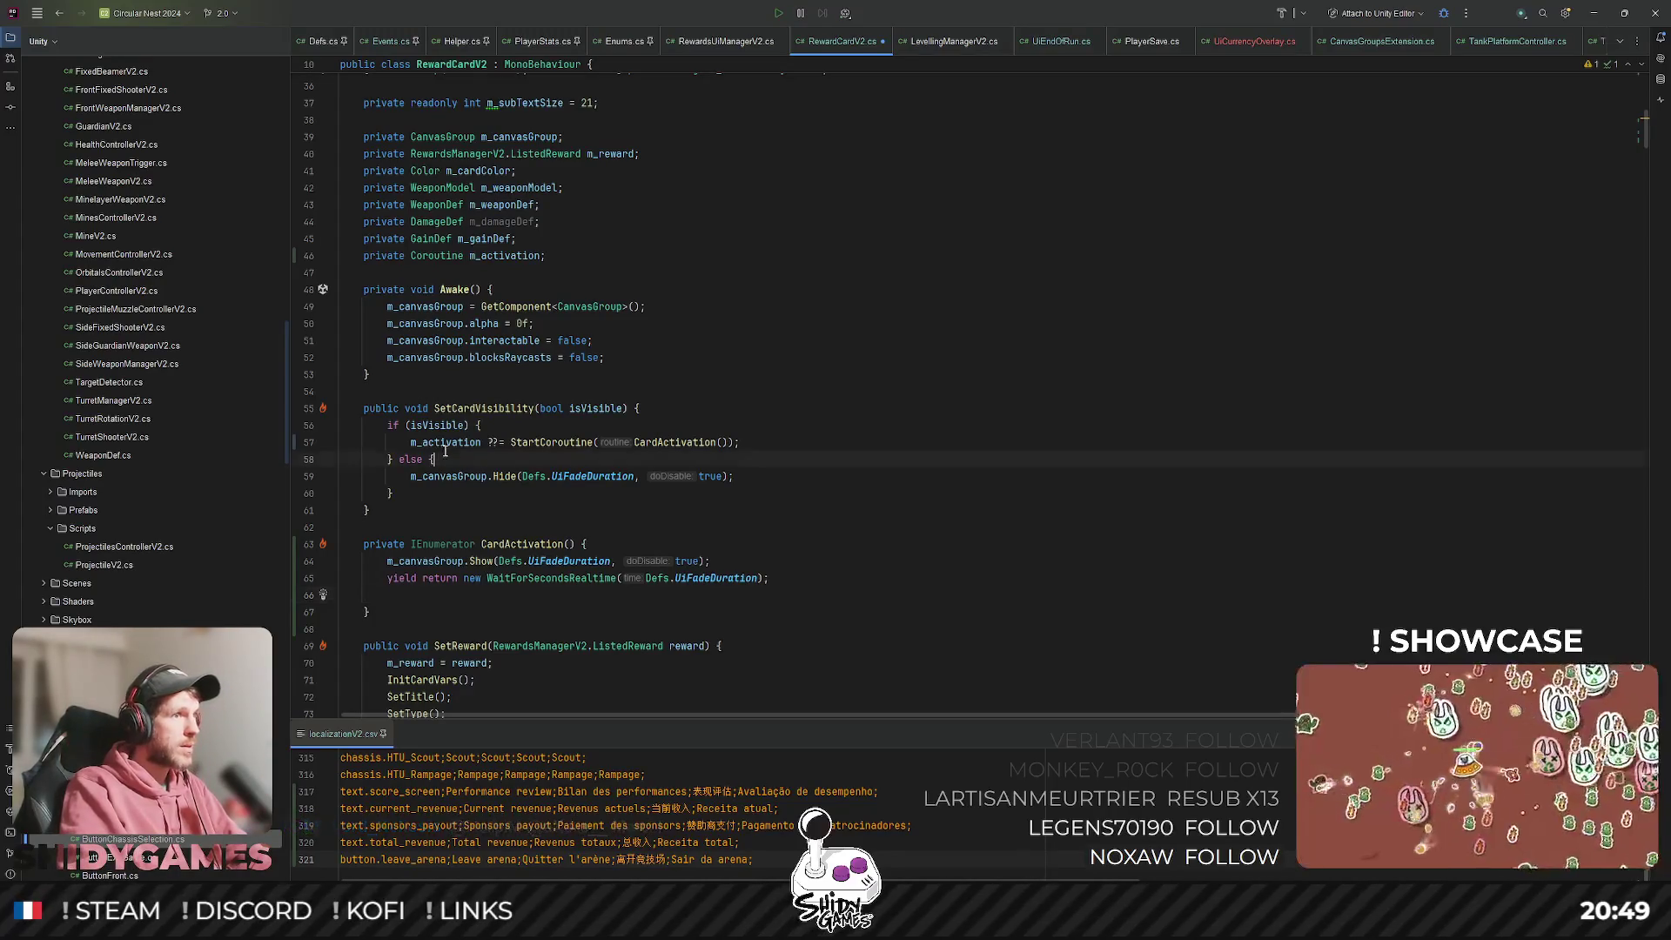
click(388, 594)
text(m_activation)
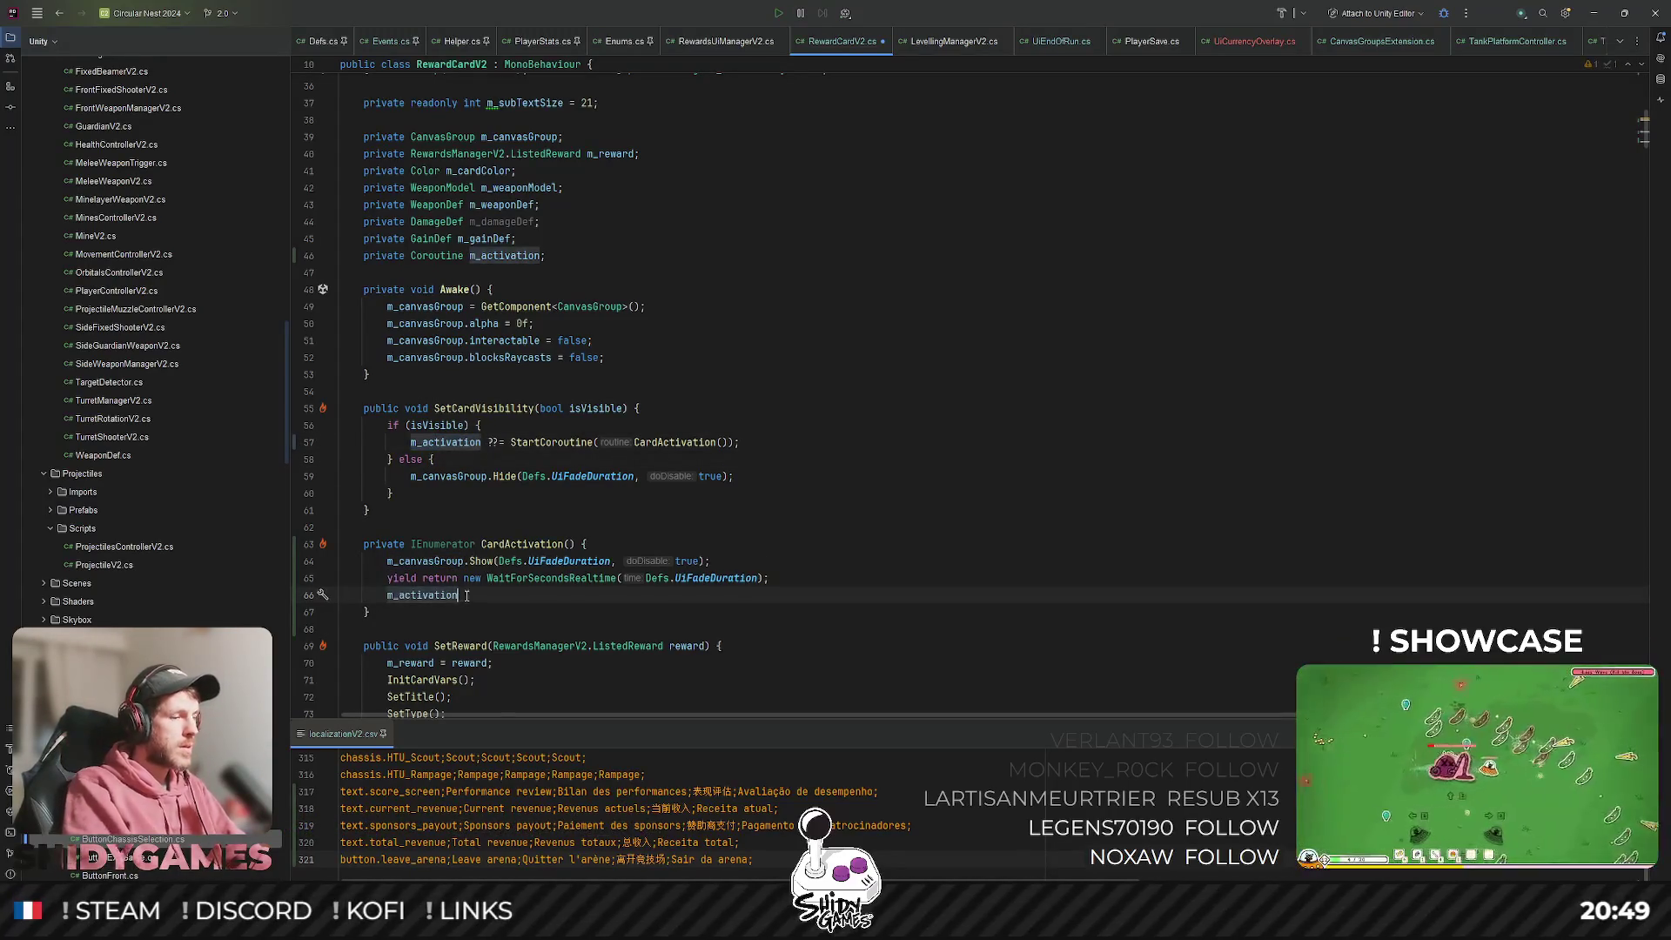
text( = null;)
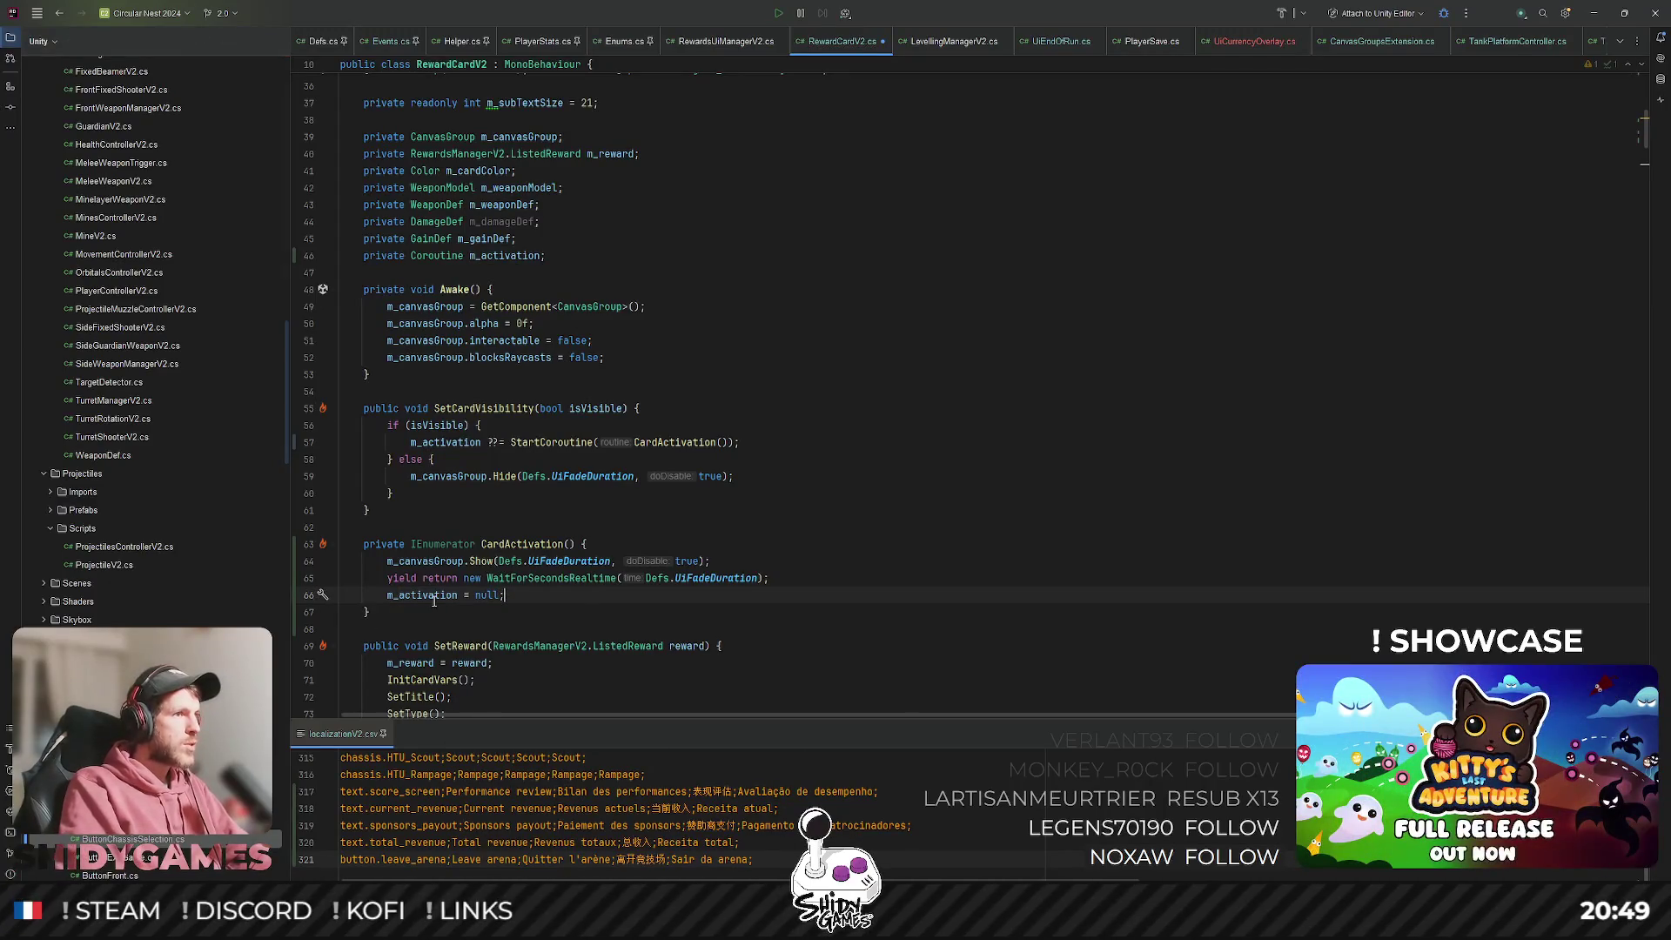
double_click(422, 594)
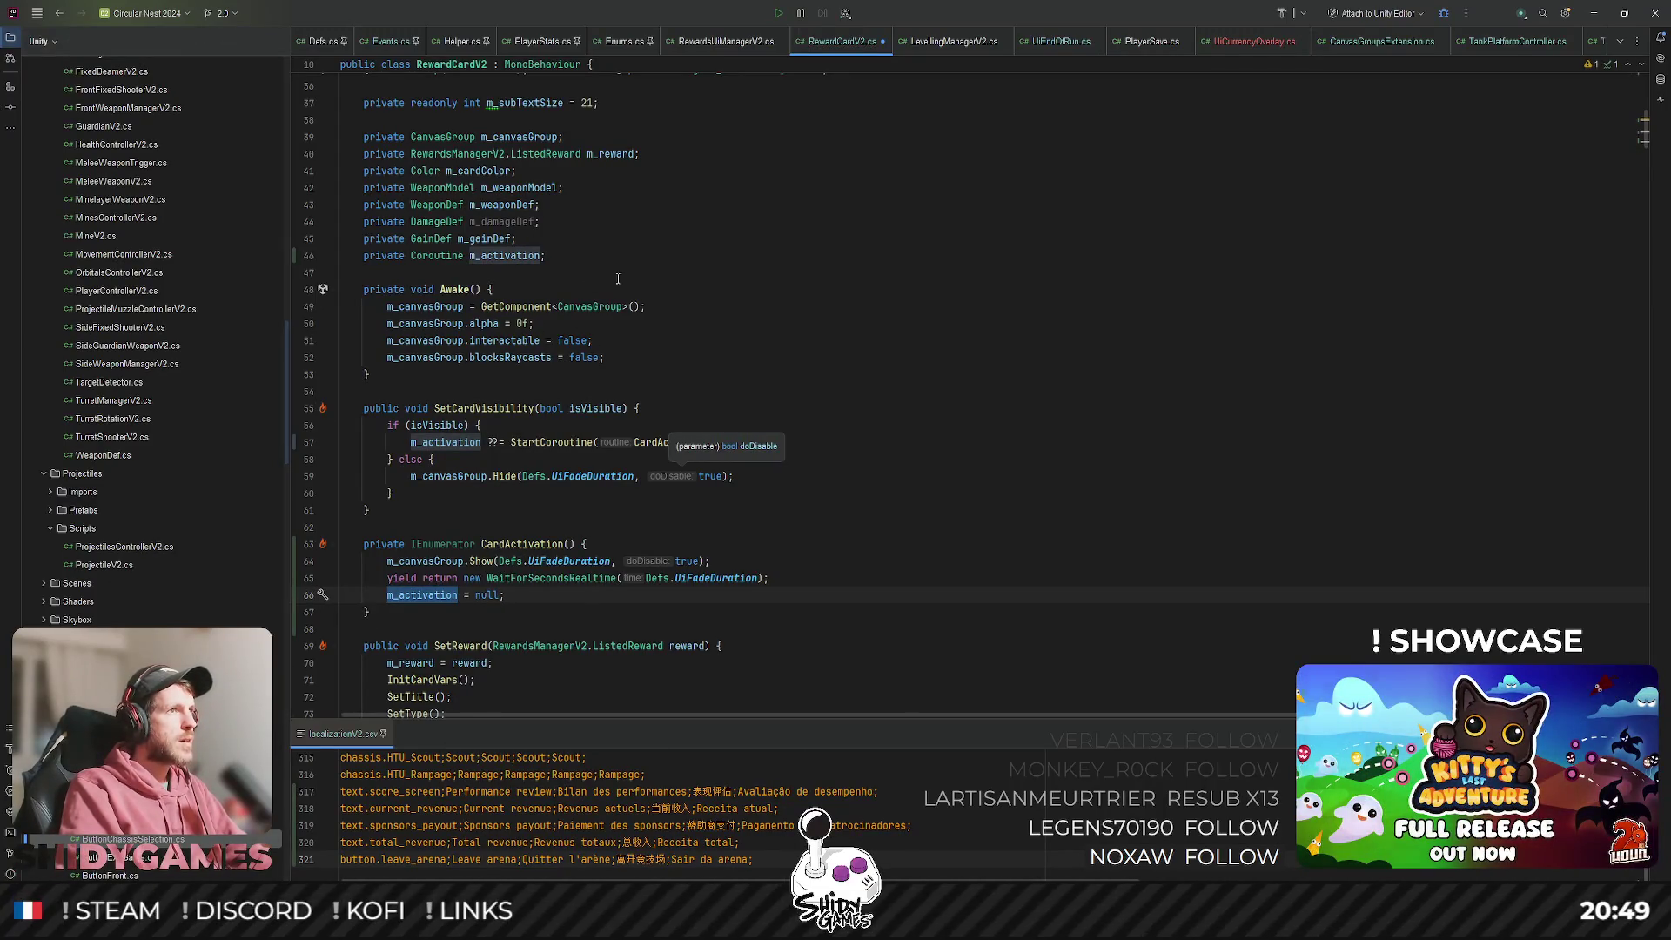
scroll(618, 278, down, 20)
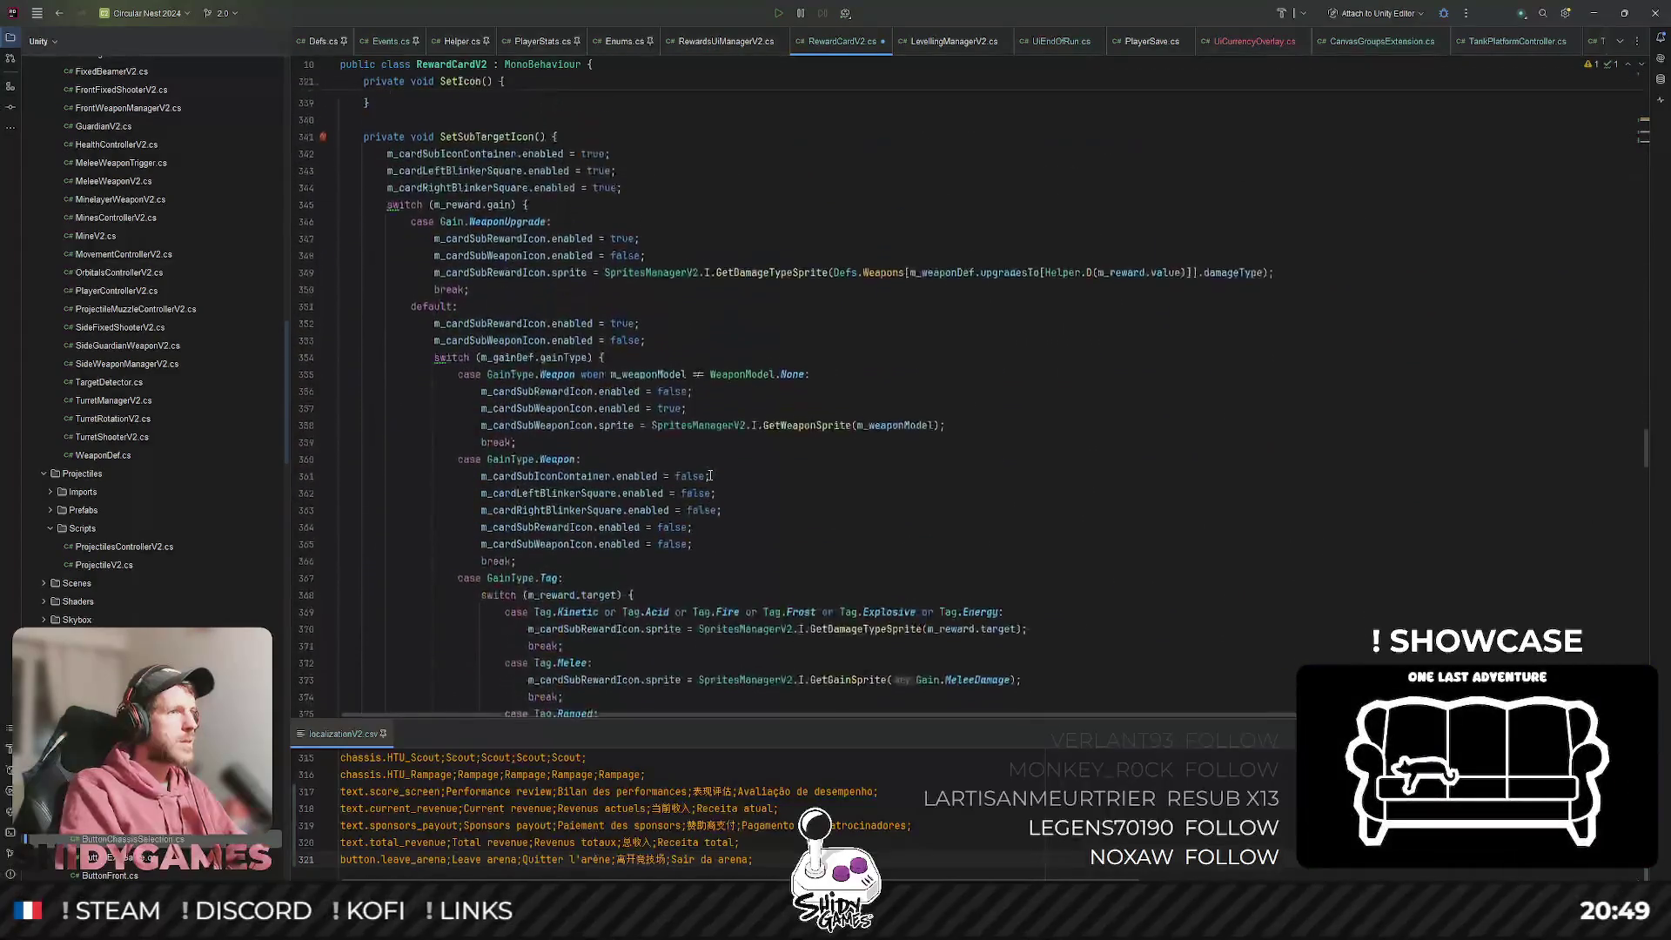
Add a 'private bool m_isReady;' field after m_activation.
scroll(710, 476, up, 20)
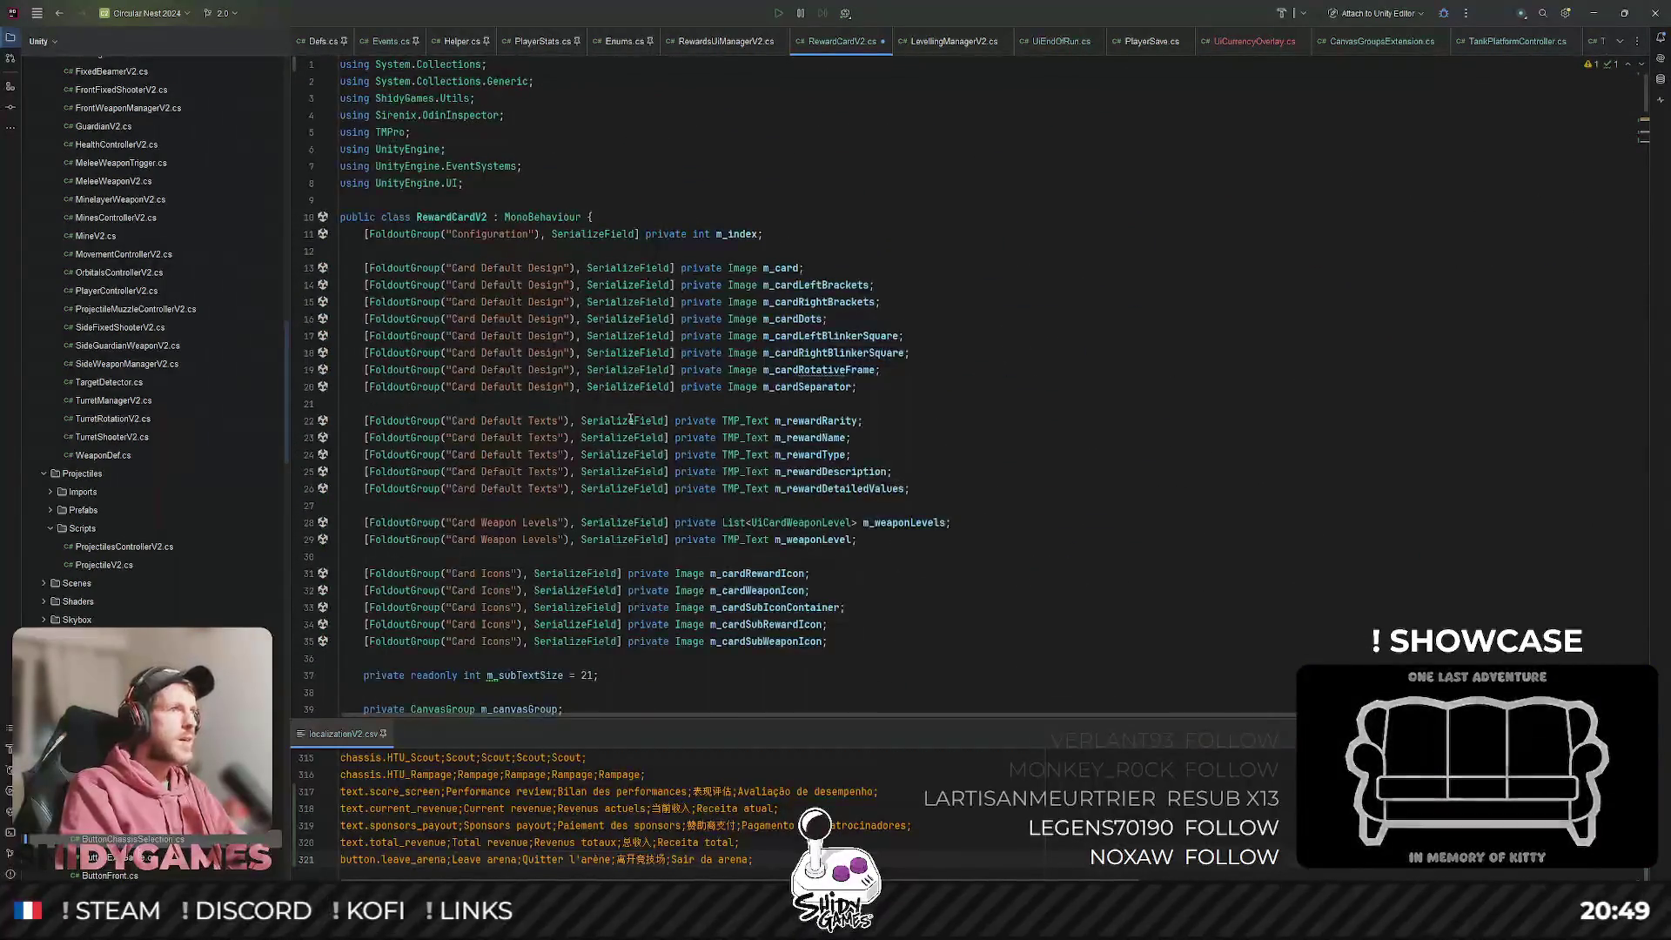
scroll(630, 401, down, 13)
scroll(616, 289, up, 2)
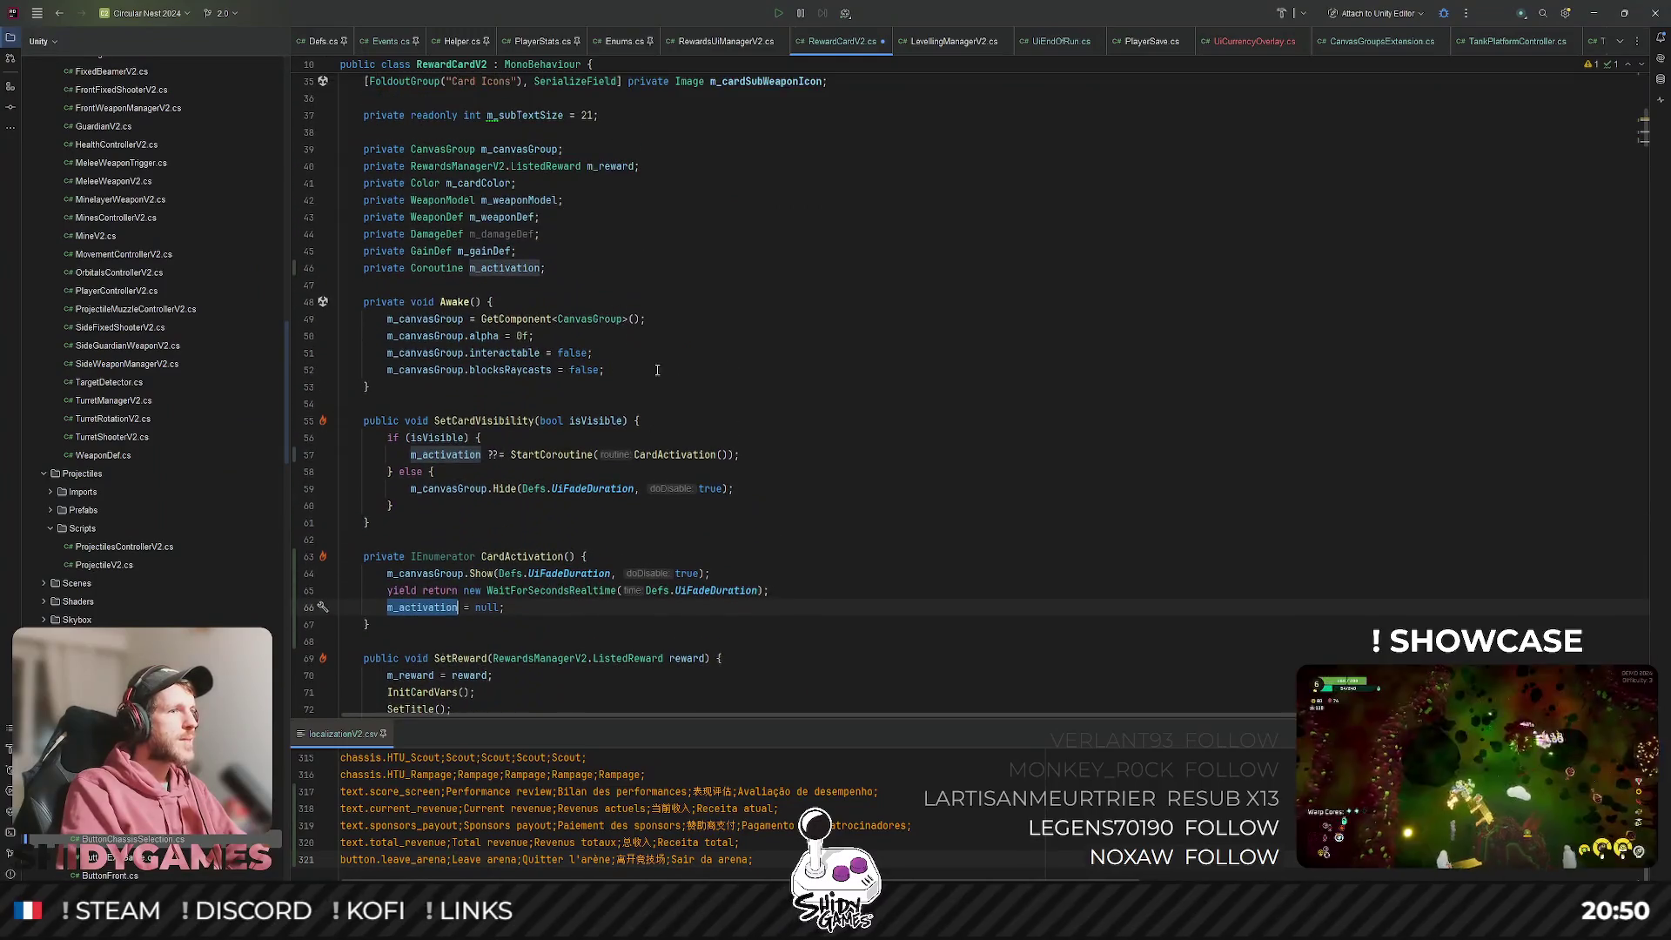
click(483, 475)
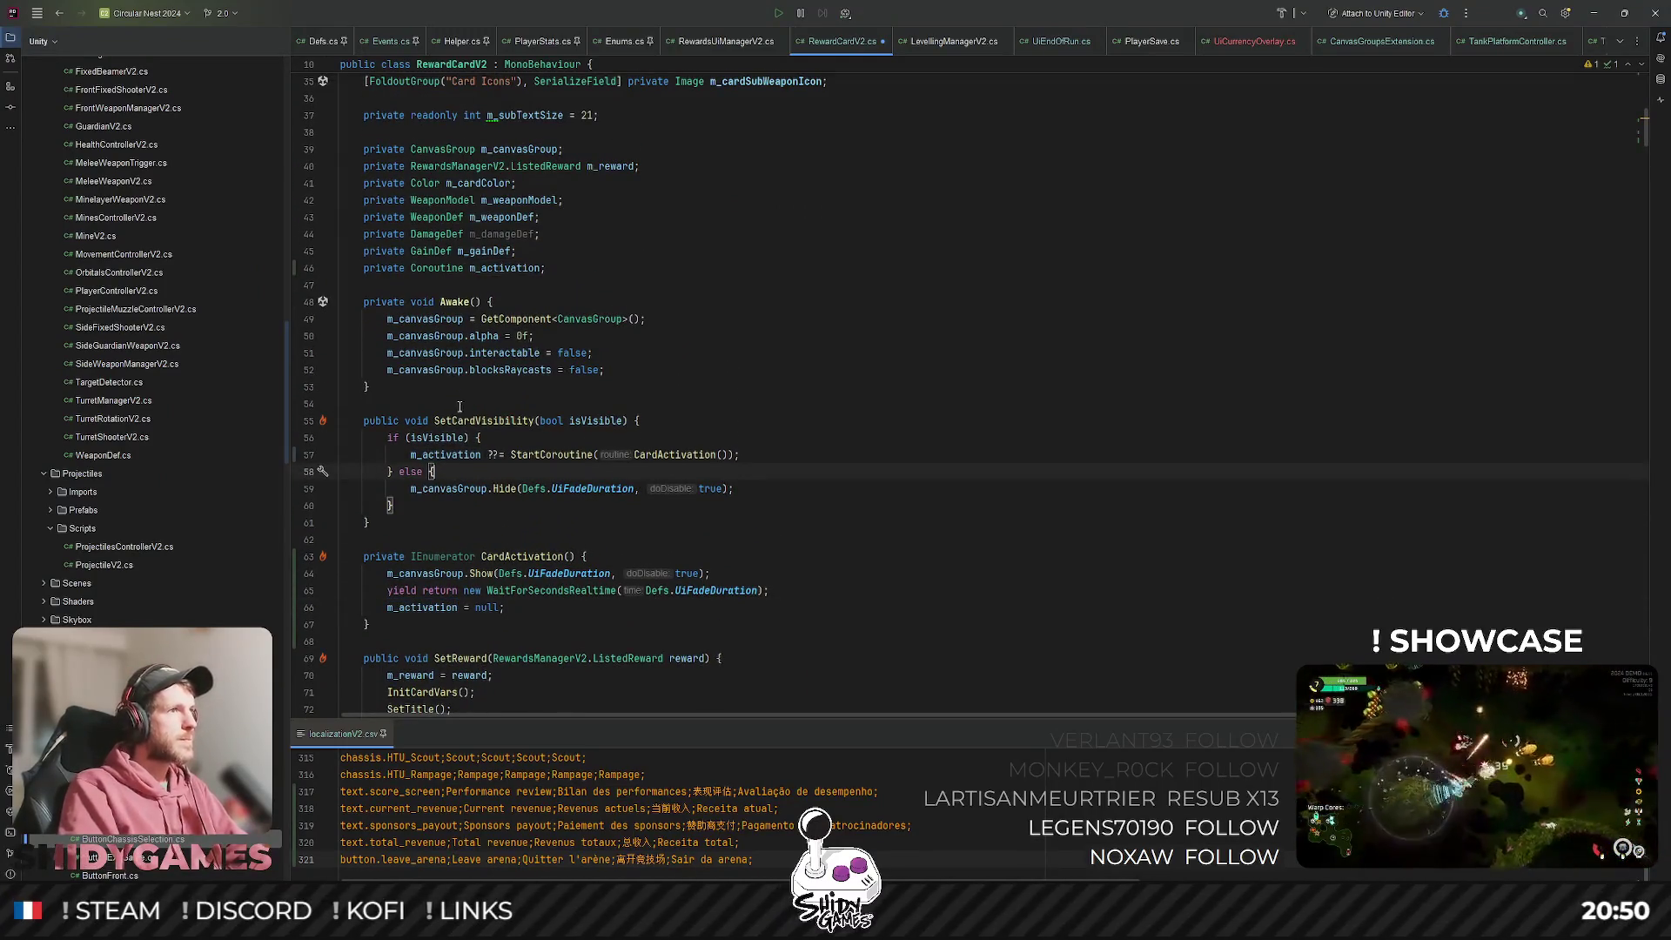
scroll(488, 453, up, 6)
click(575, 578)
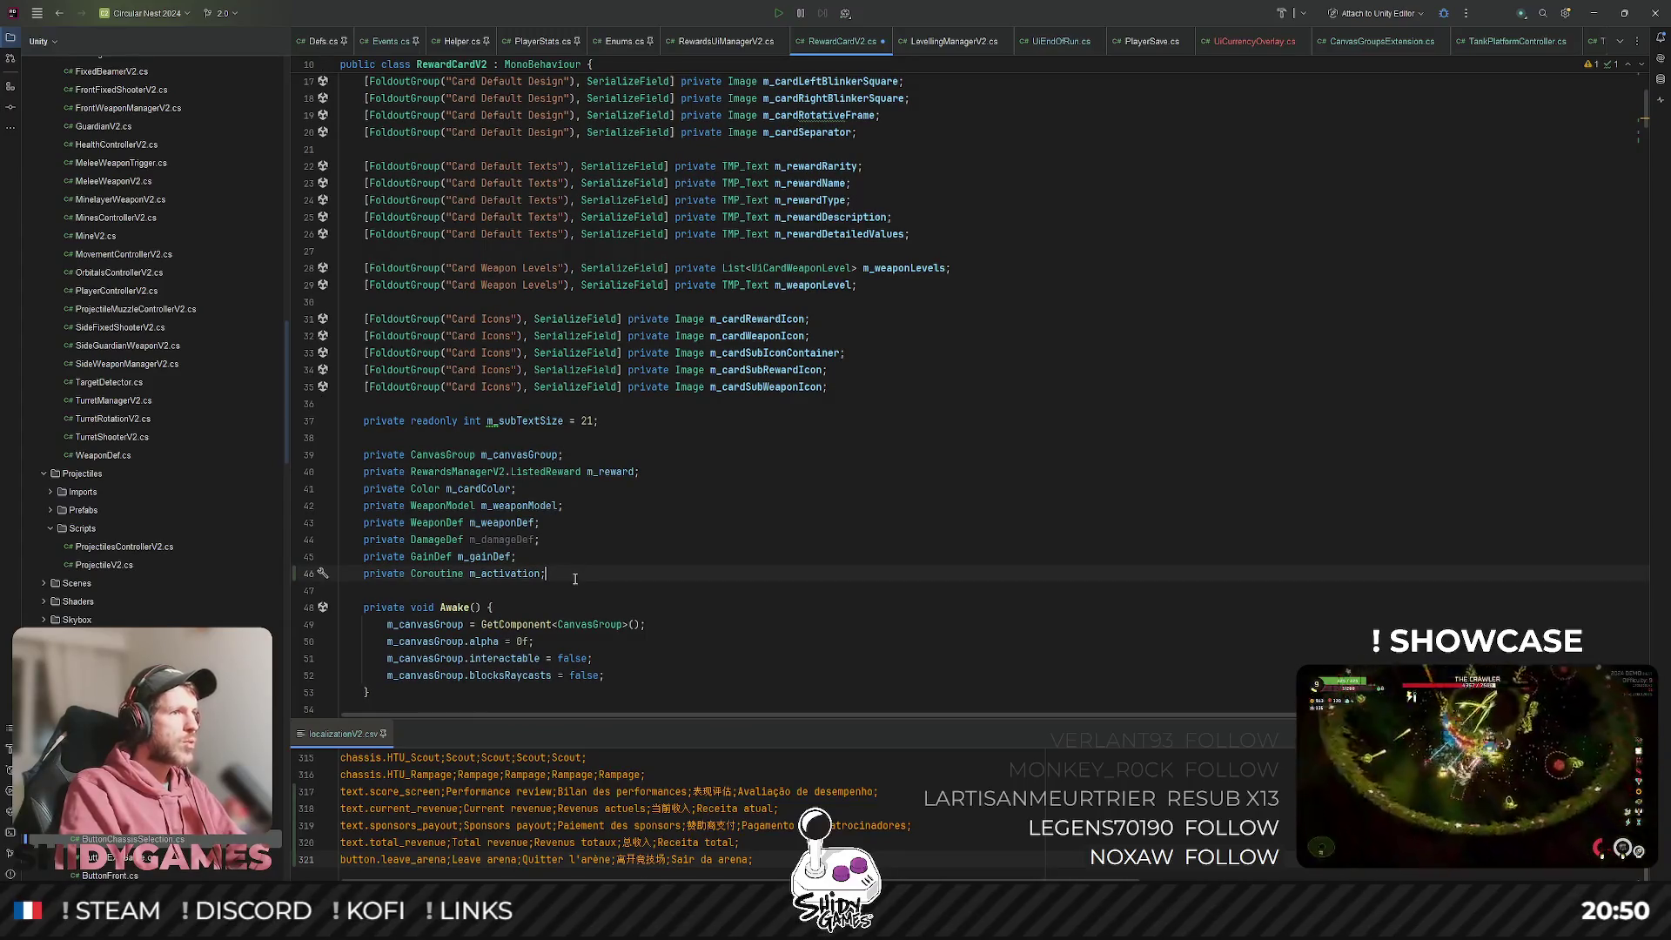
key(Return)
text(private bool m_isReady;)
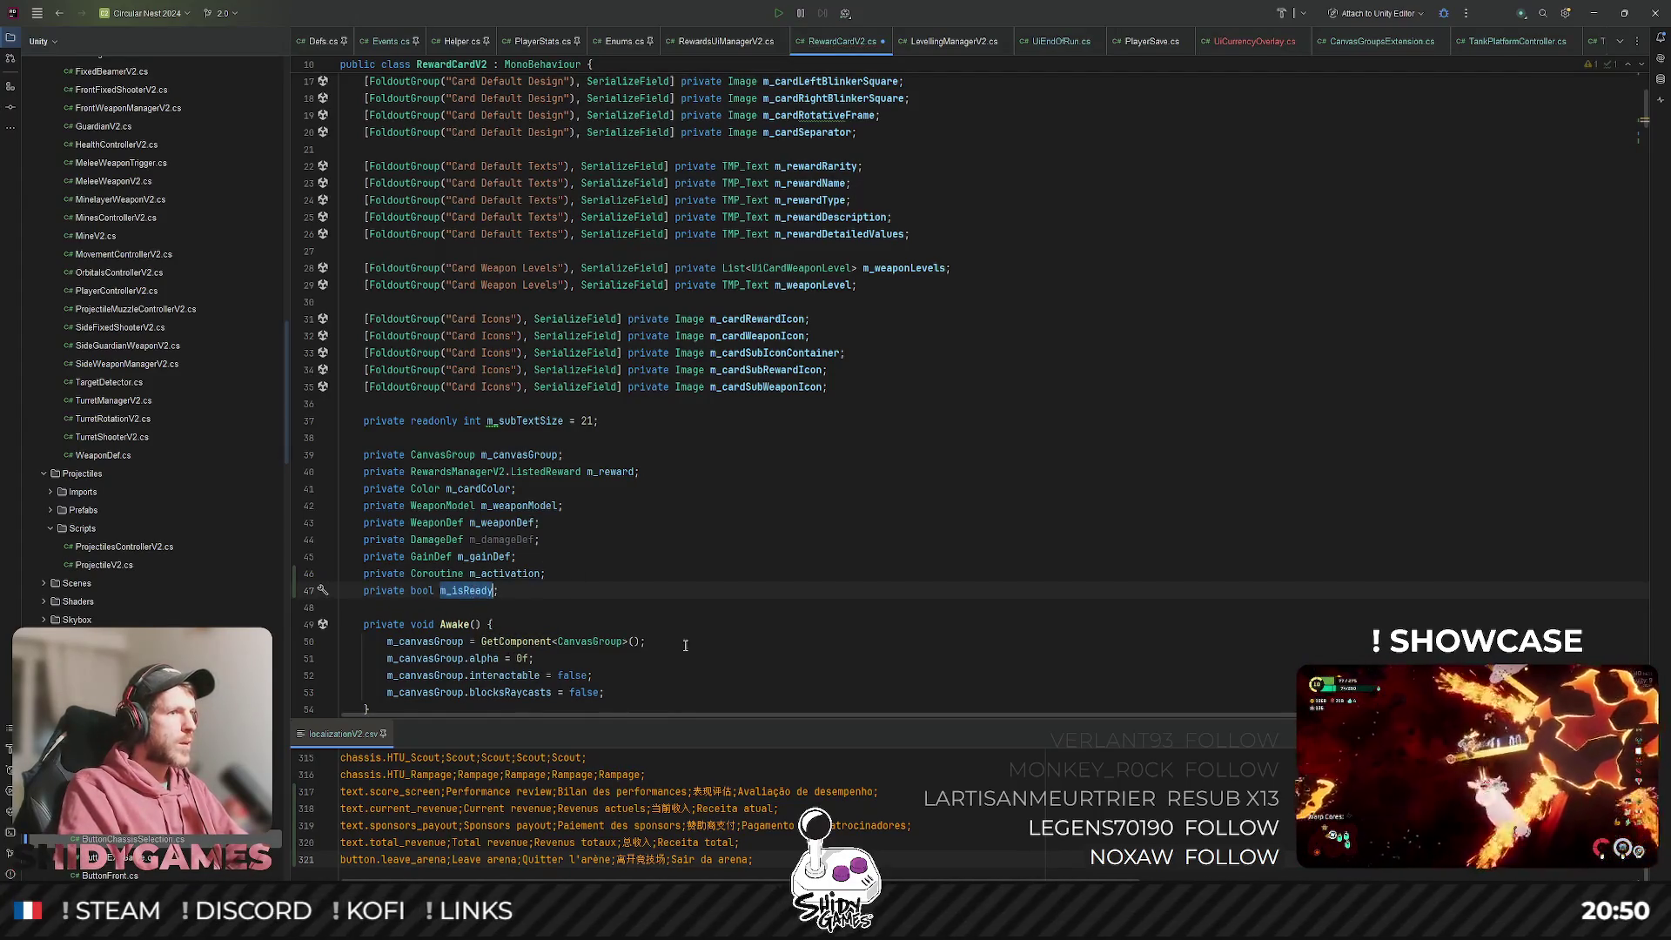
Add 'm_isReady = false;' at the top of Awake.
click(661, 625)
key(Return)
text(m_isReady)
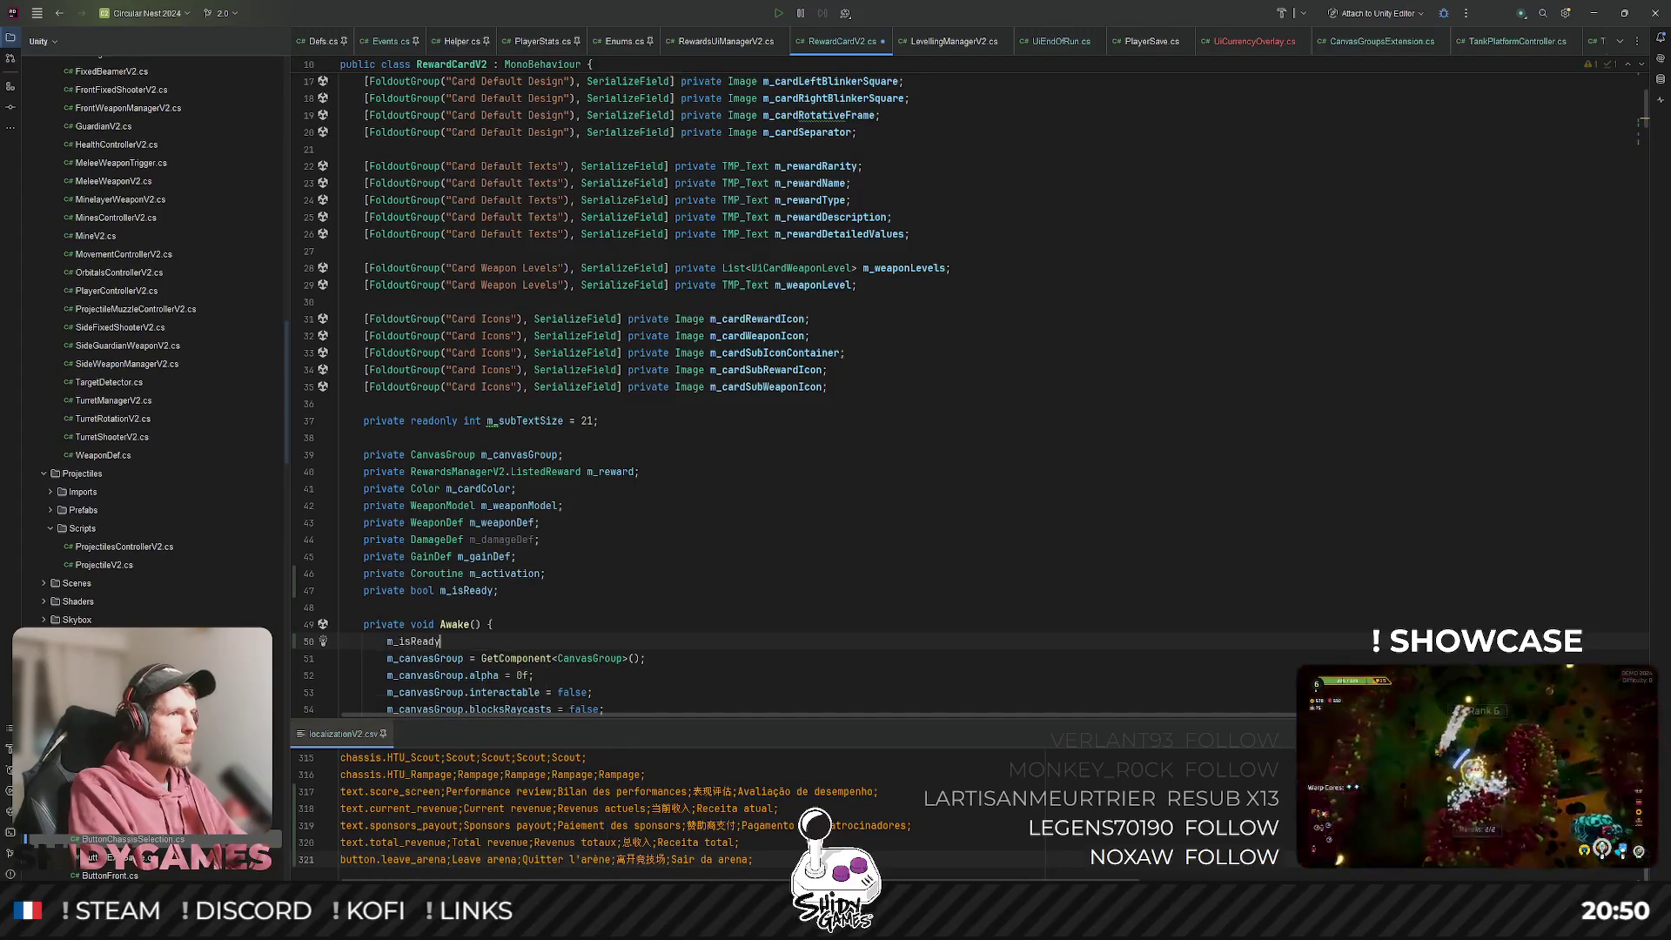
text( = false;)
Add 'm_isReady = true;' after CardActivation's fade wait.
scroll(523, 587, down, 7)
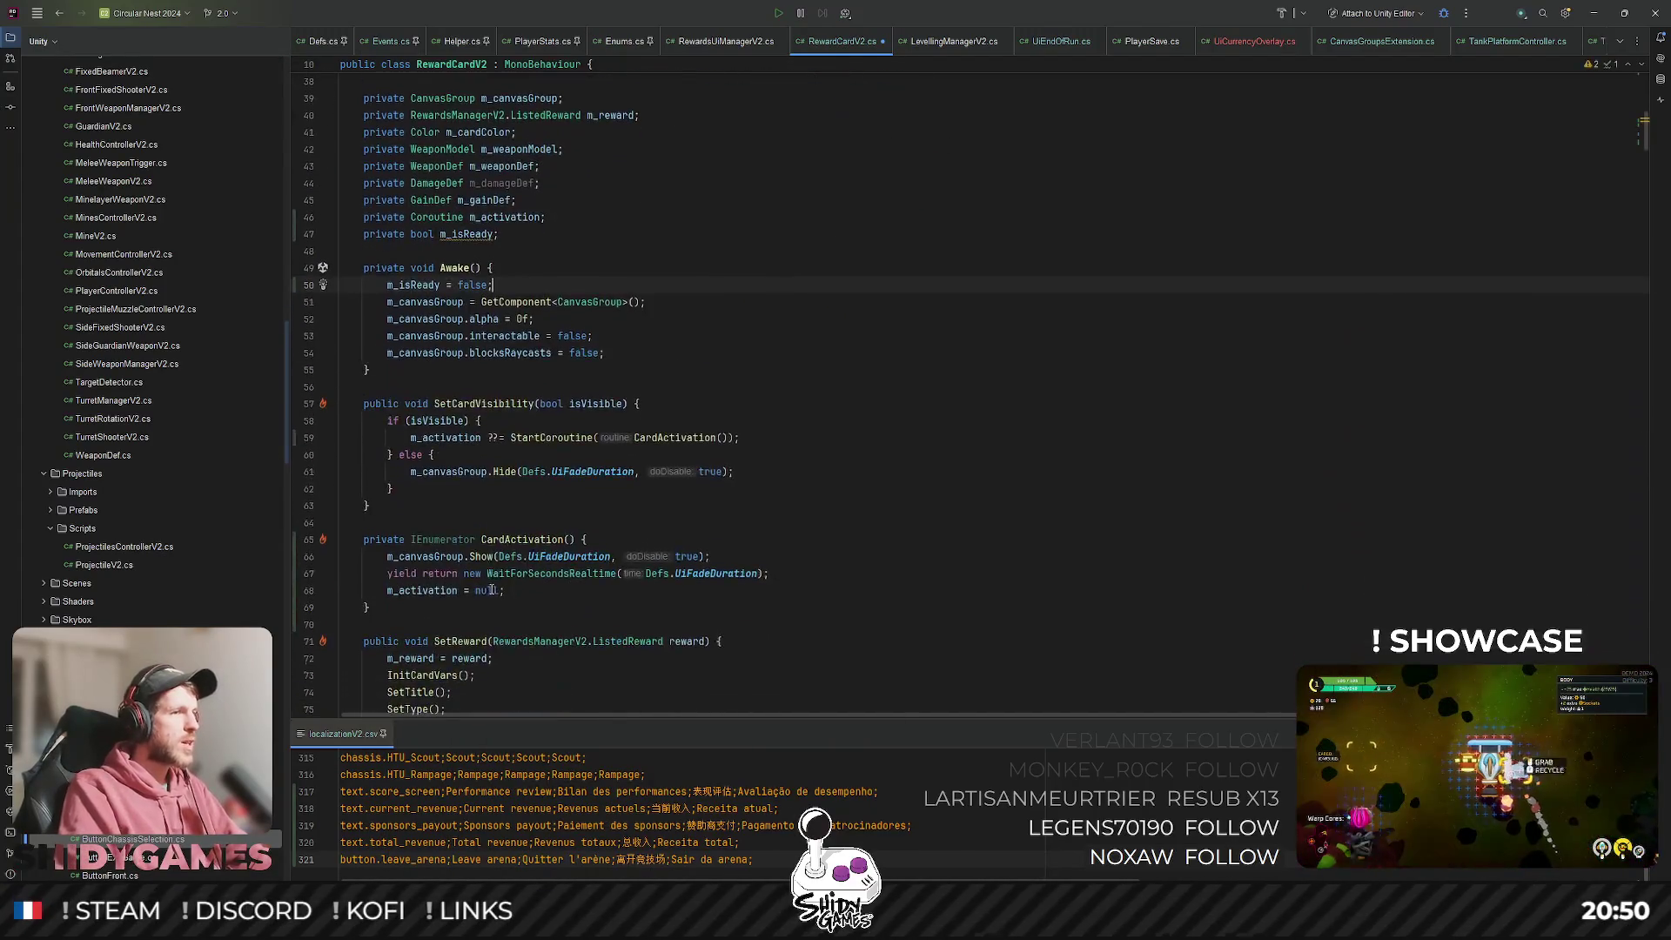
click(769, 573)
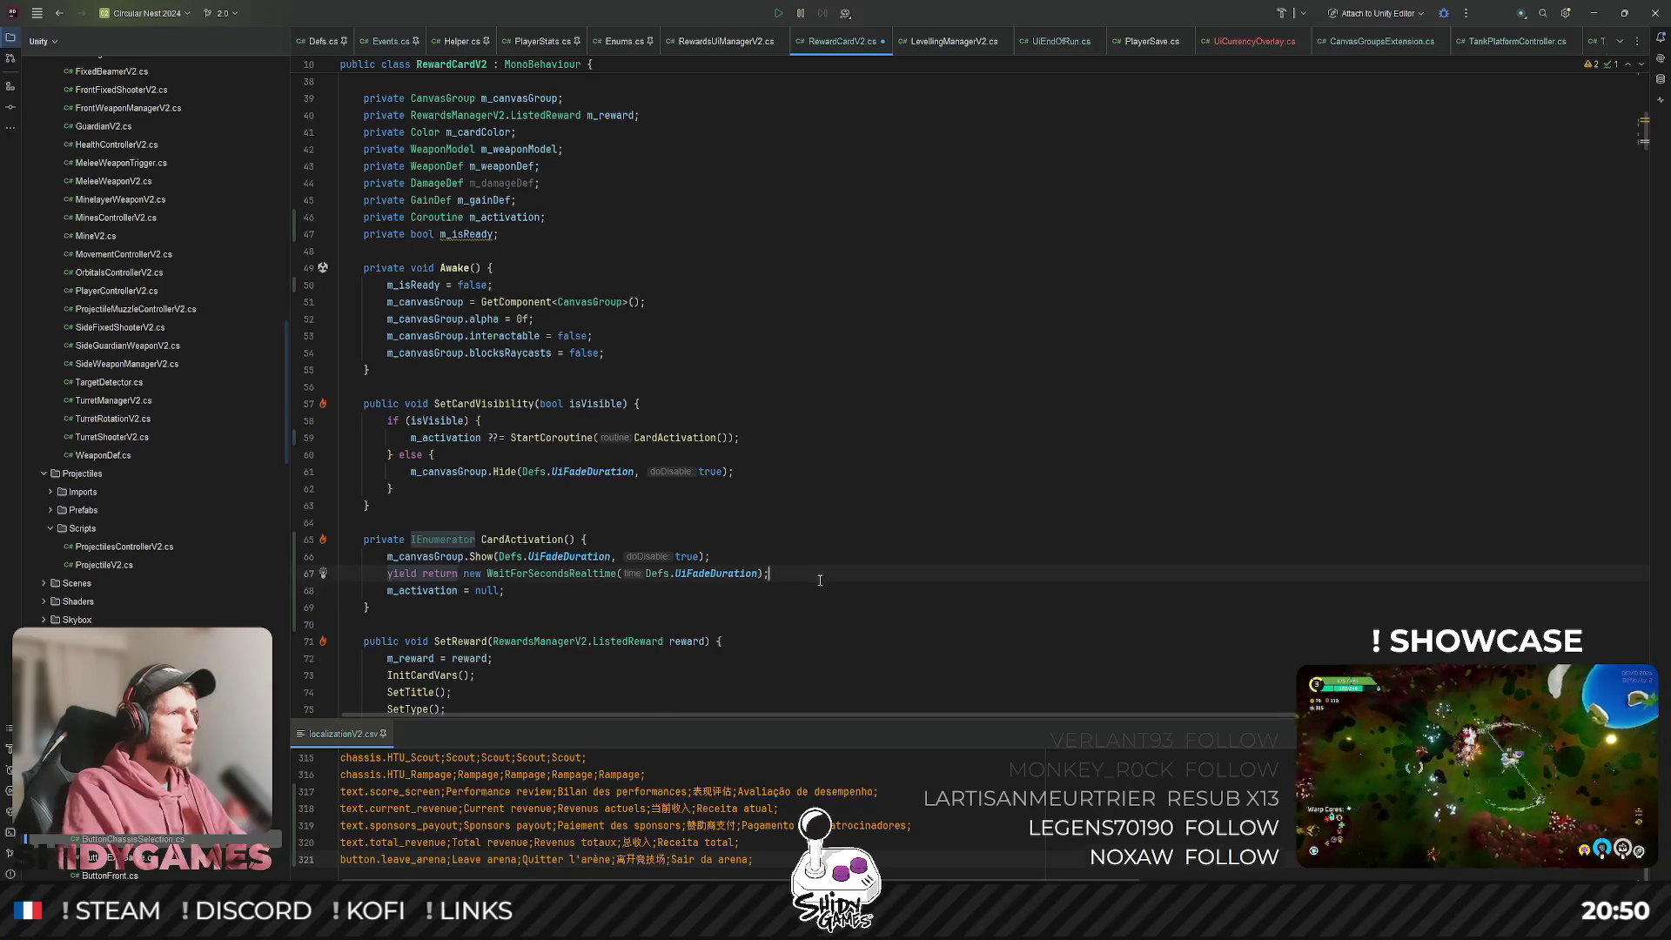
key(Return)
text(m_isReady = true;)
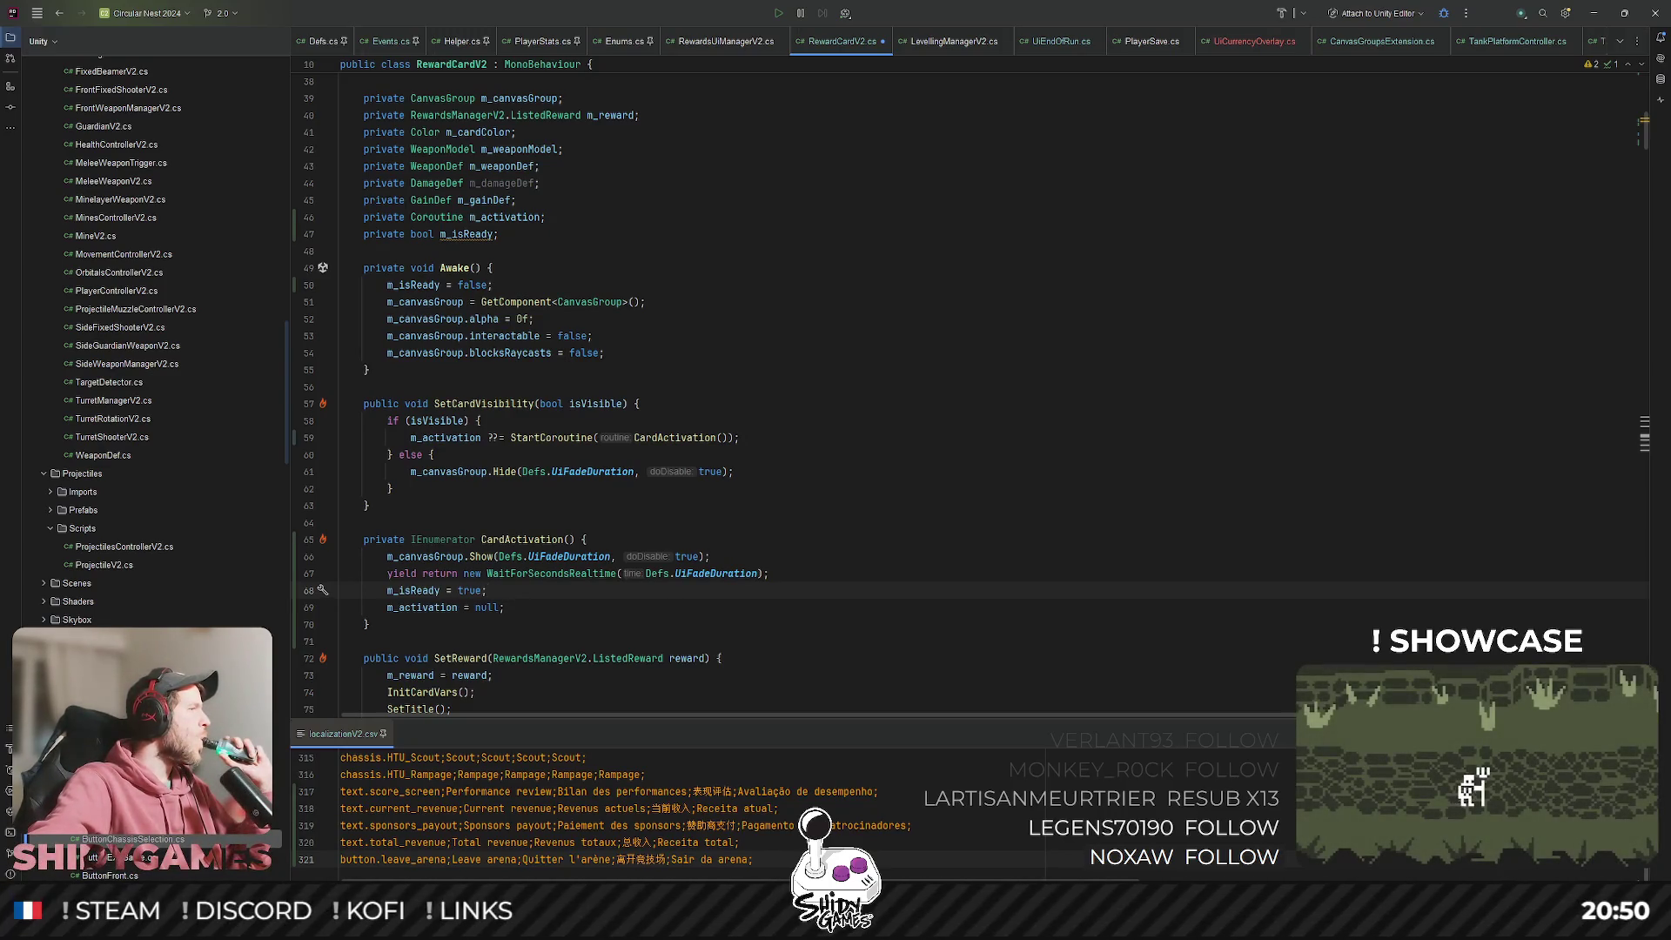
scroll(949, 505, down, 1)
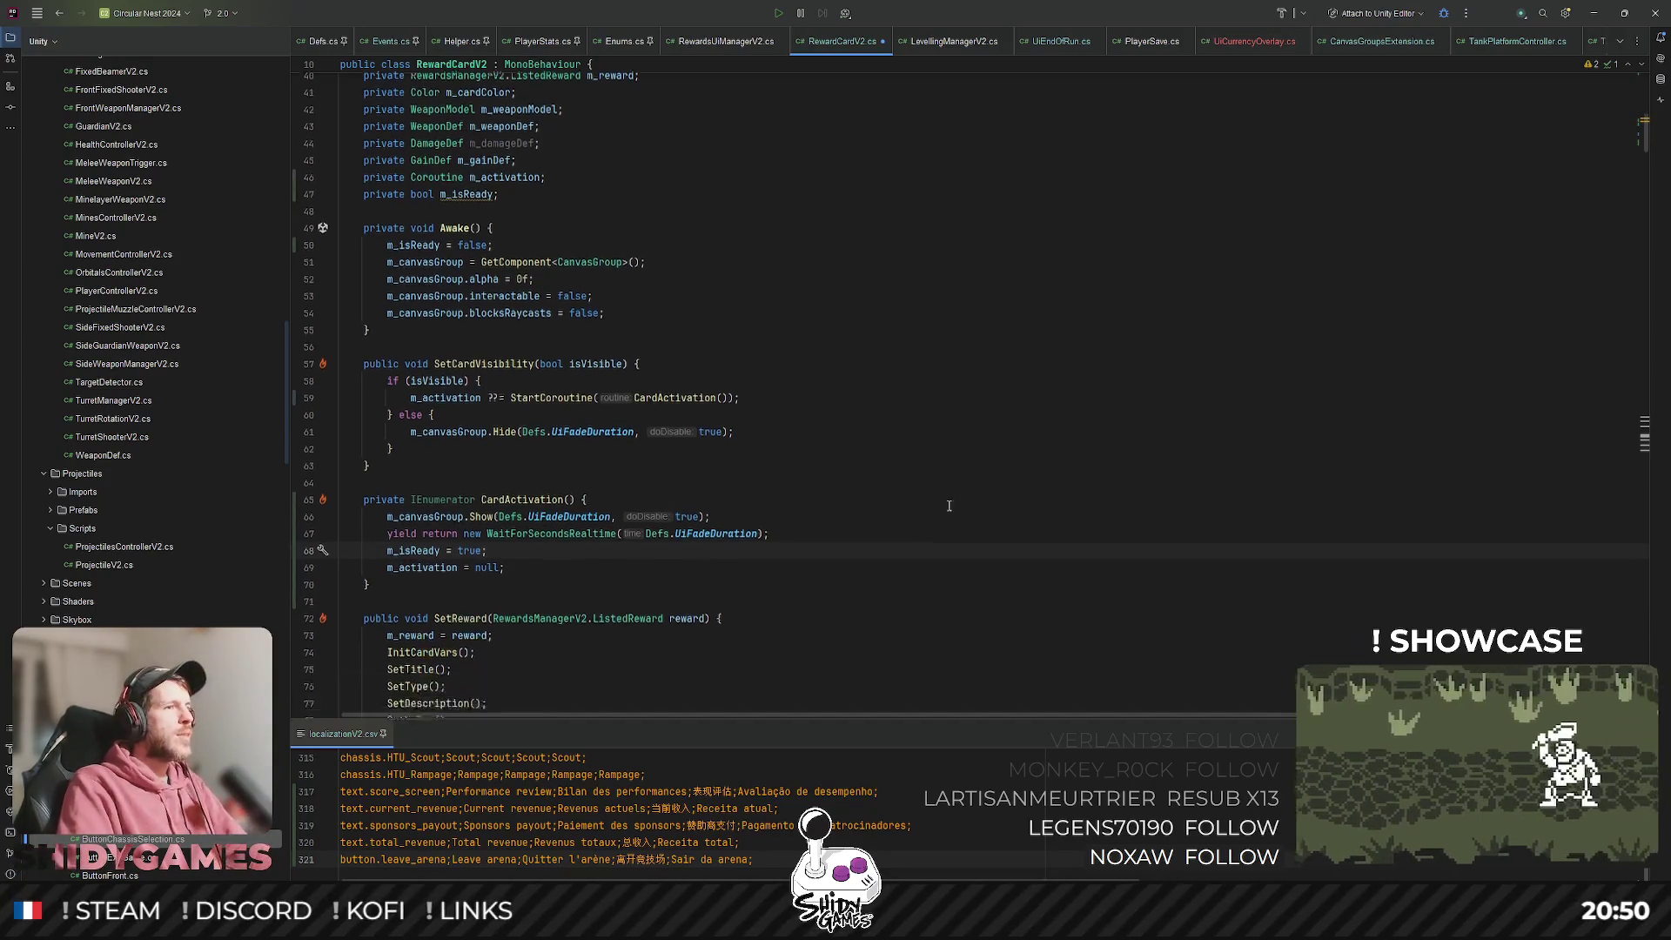
Add an 'if (!m_isReady) { return; }' guard at the top of OnClick.
scroll(680, 535, down, 15)
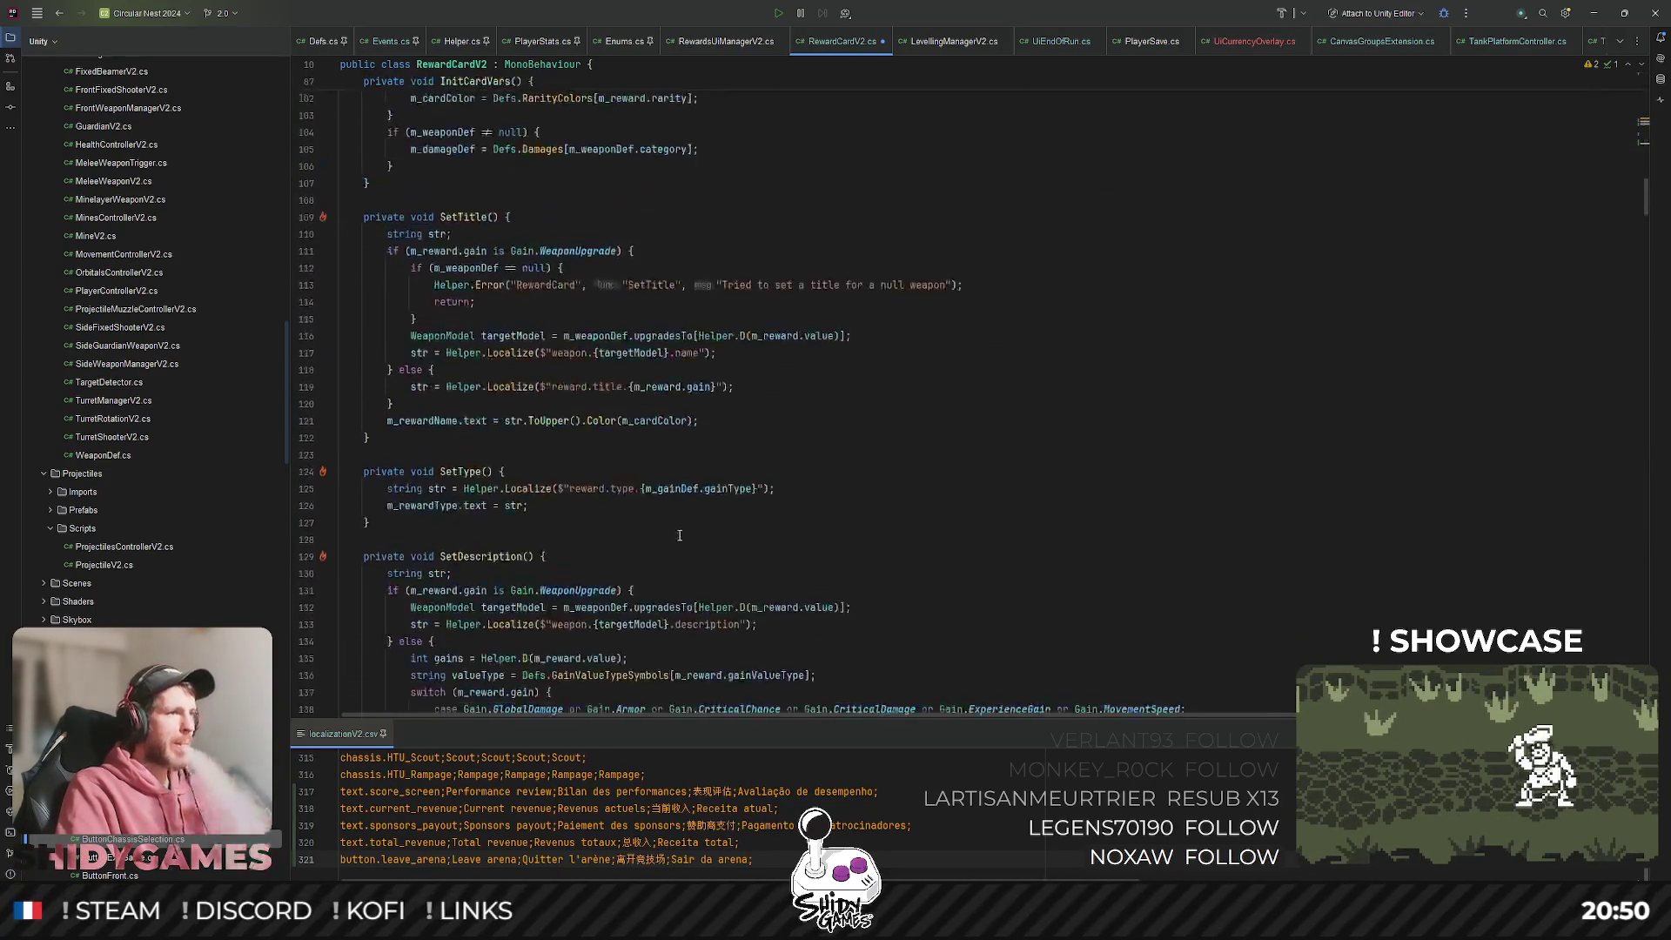
scroll(680, 535, down, 20)
scroll(698, 537, down, 20)
scroll(651, 512, down, 5)
scroll(647, 538, up, 3)
scroll(647, 539, up, 8)
click(500, 259)
key(Return)
text(if)
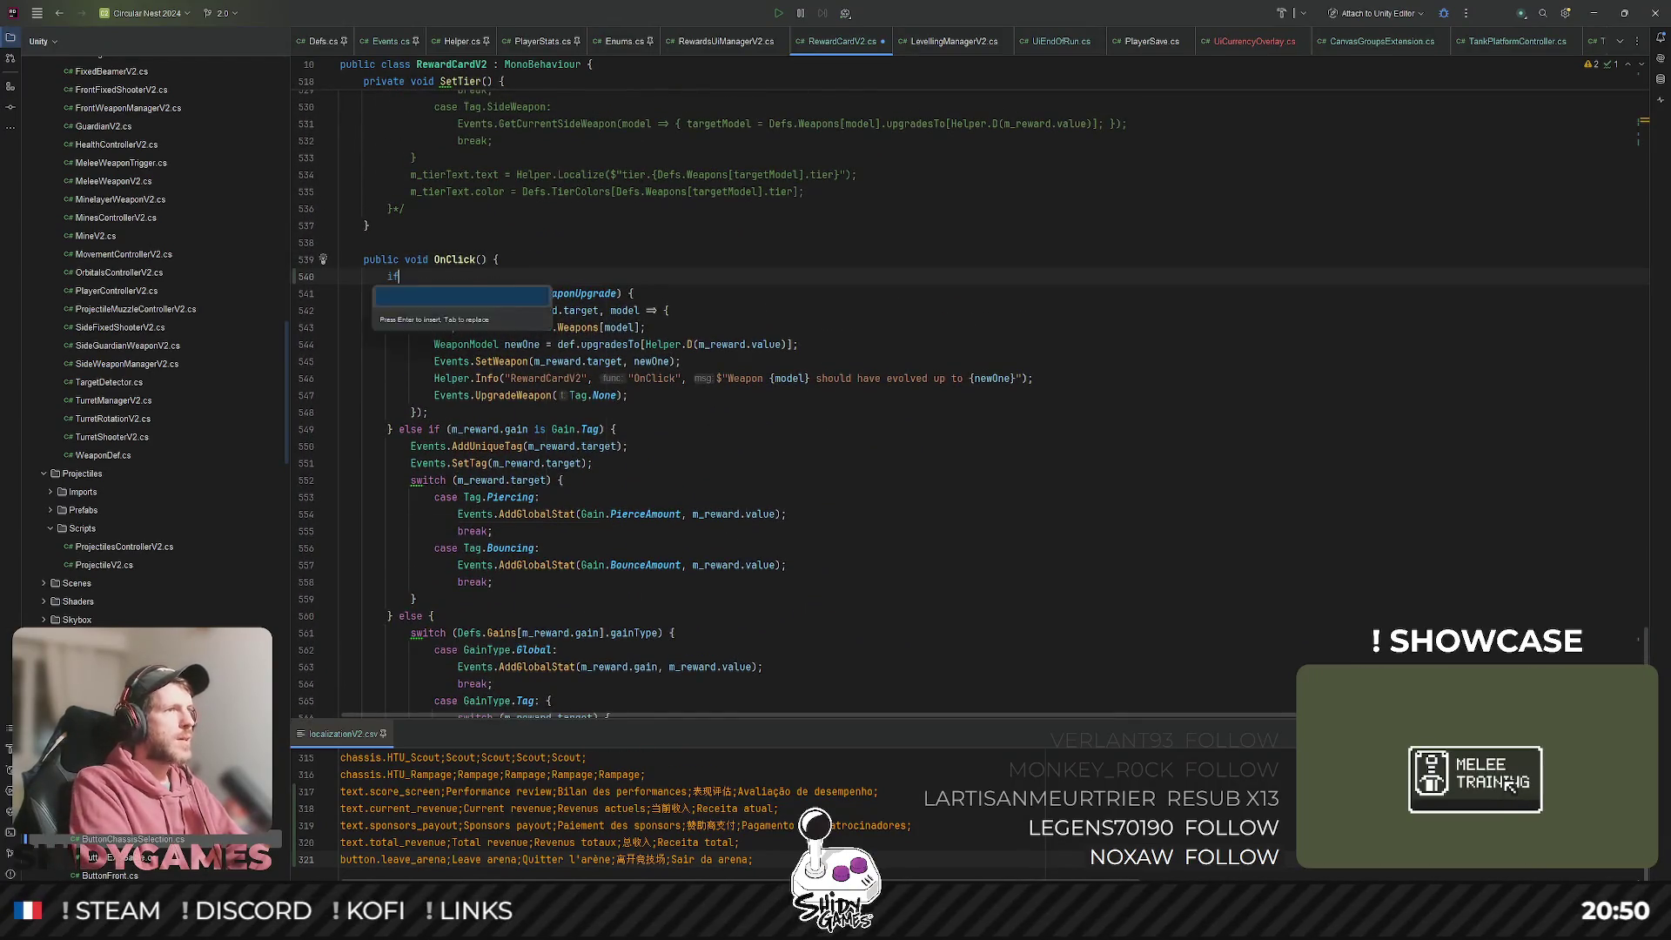
text( (!m_isReady))
key(Return)
text({)
key(Return)
text(return;)
Insert 'm_isReady = false;' before OnClick's final calls and save RewardCardV2.cs.
scroll(785, 488, down, 5)
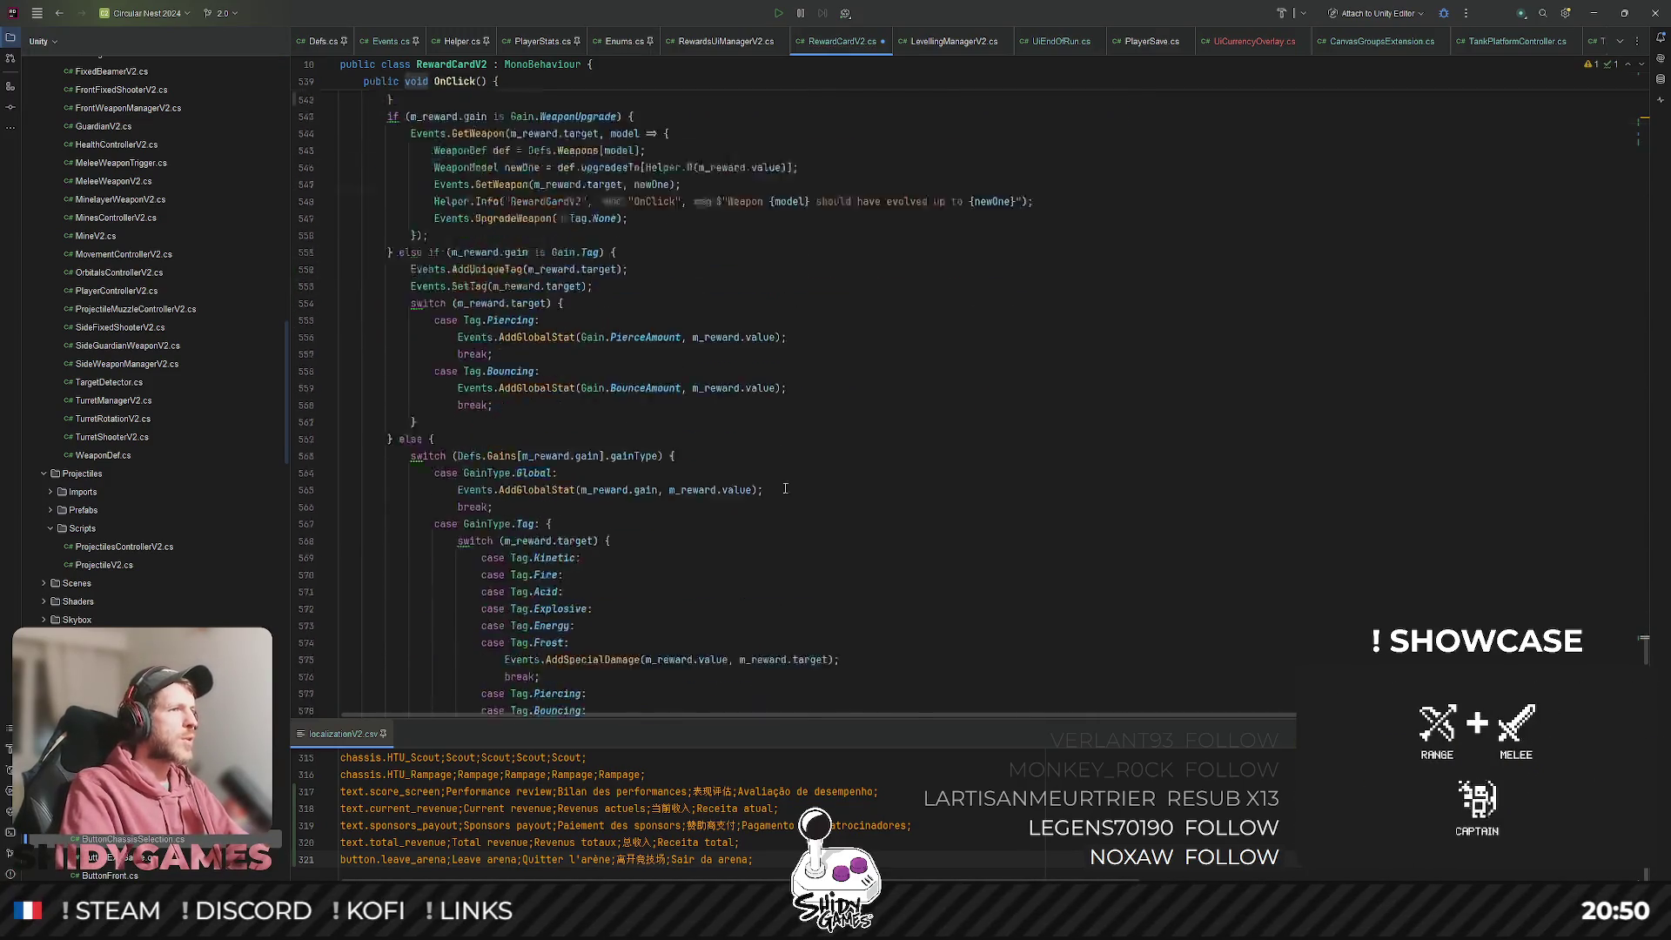
scroll(785, 488, down, 10)
click(468, 517)
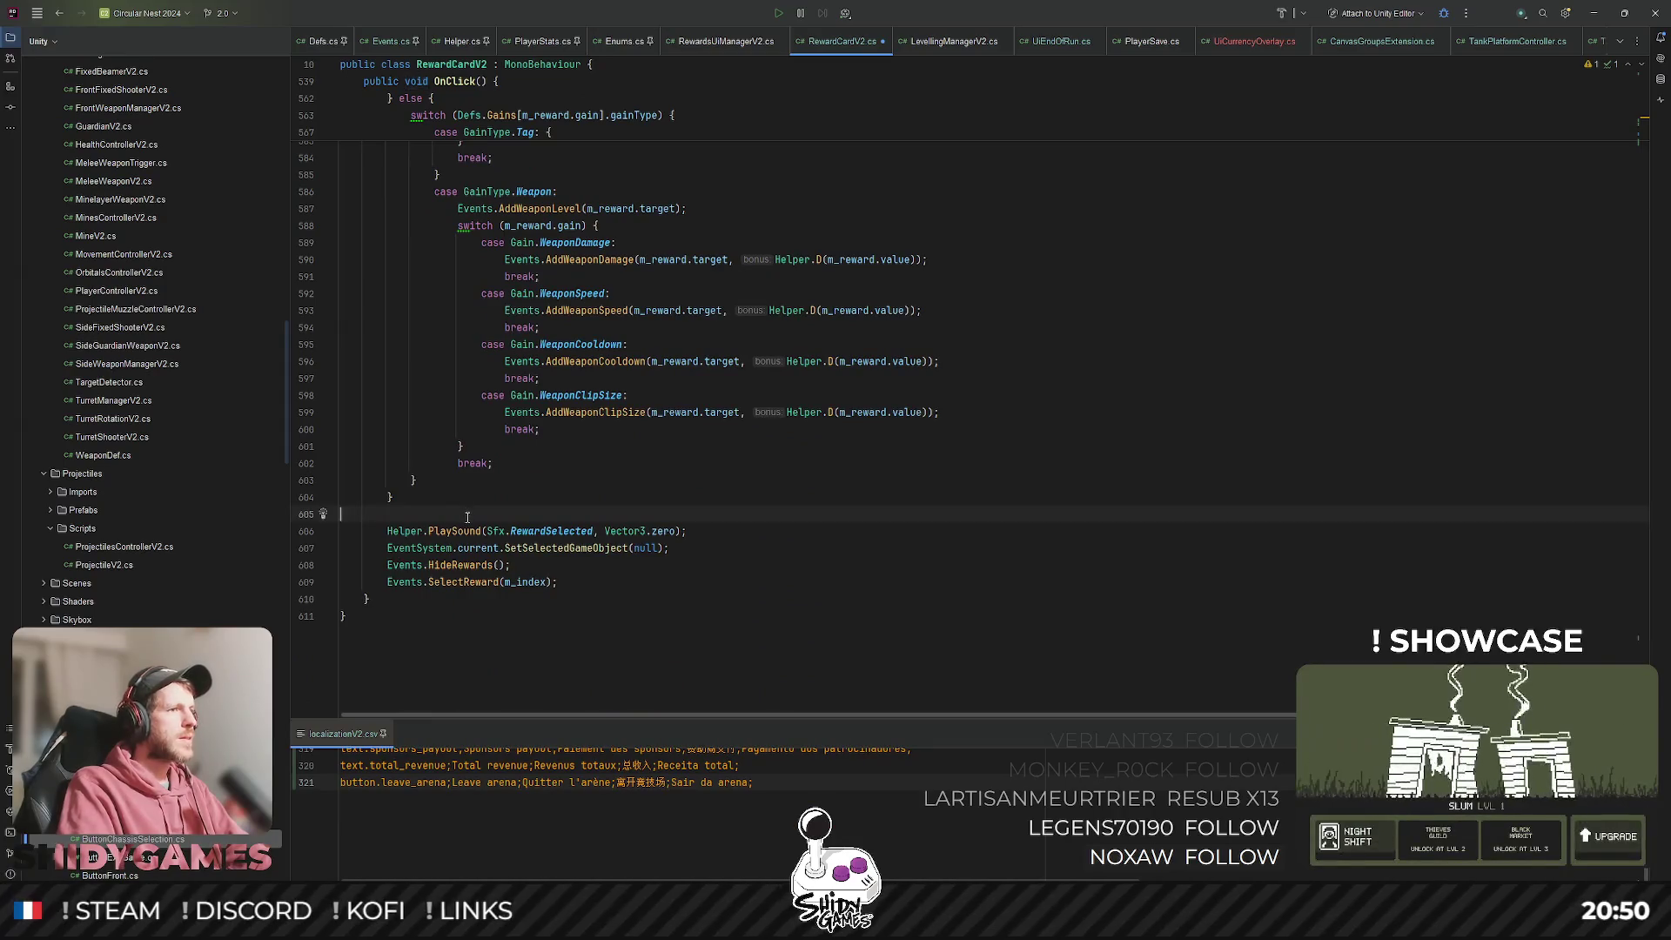
text(m_isReady)
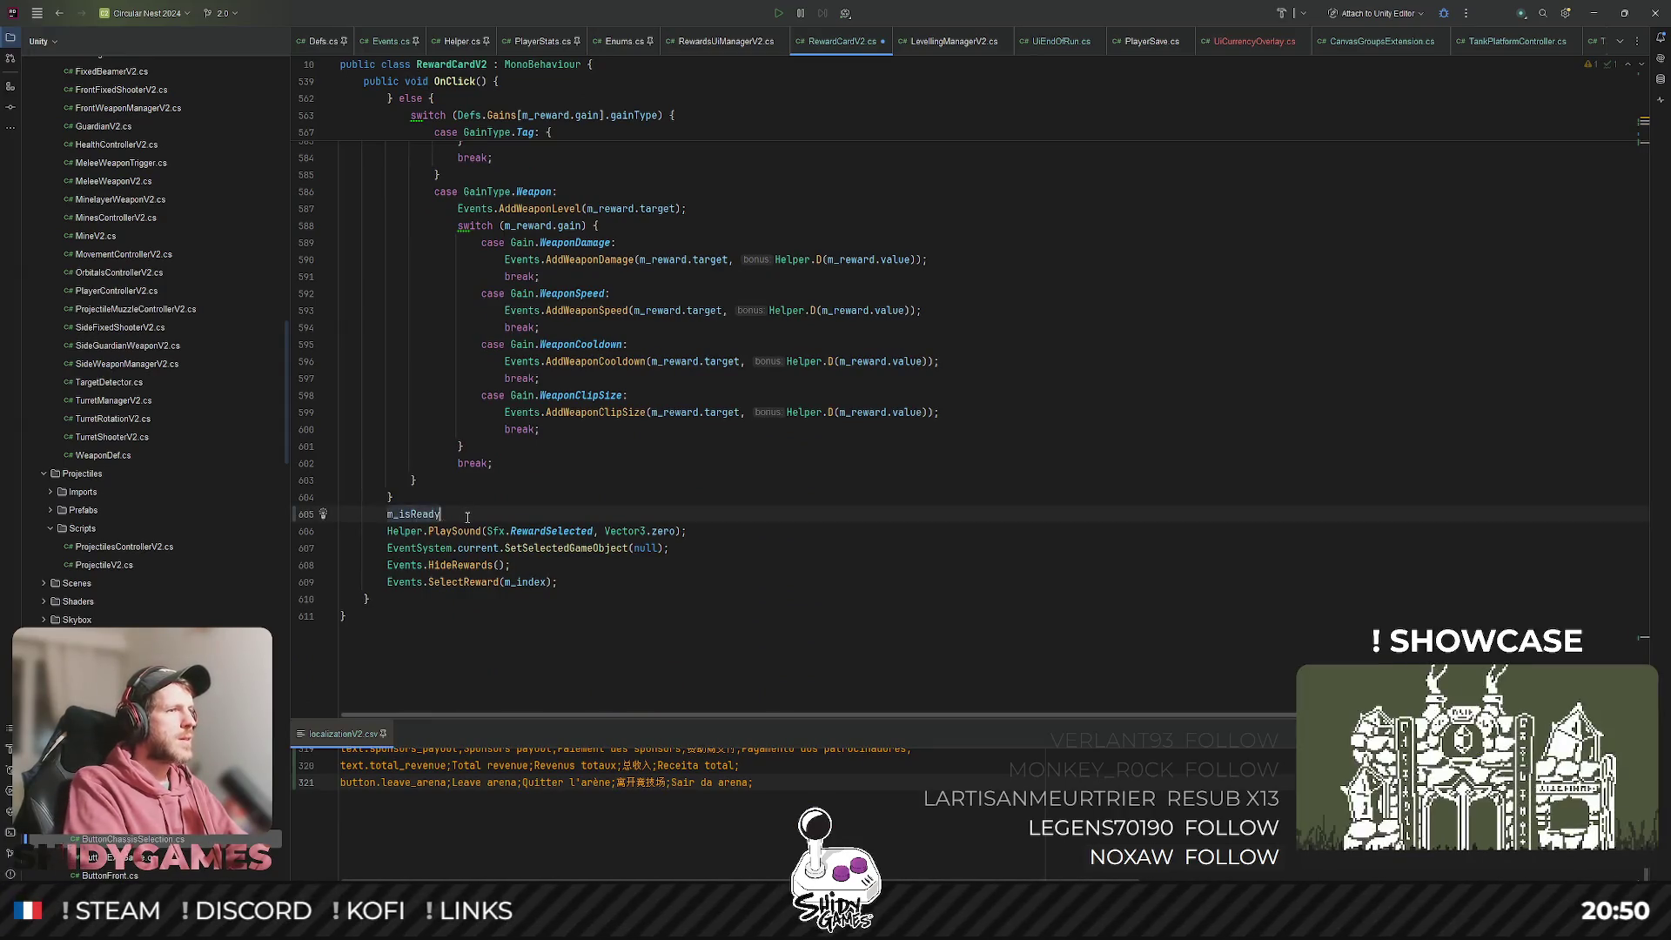
text( = tr)
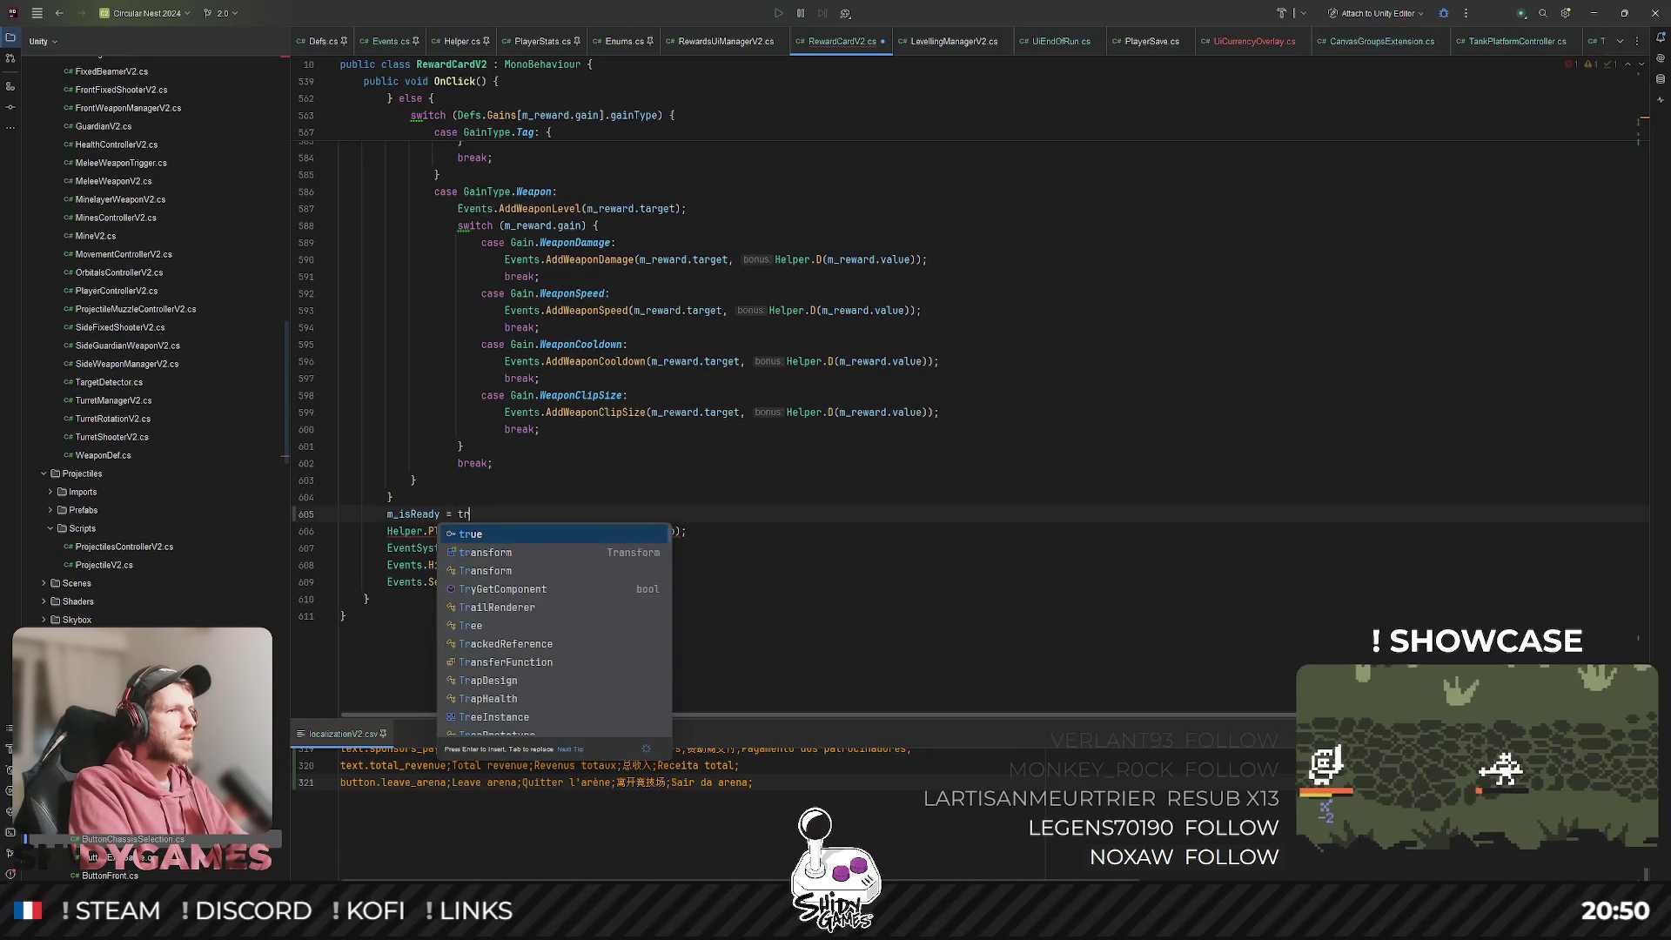
key(BackSpace)
key(BackSpace)
text(false;)
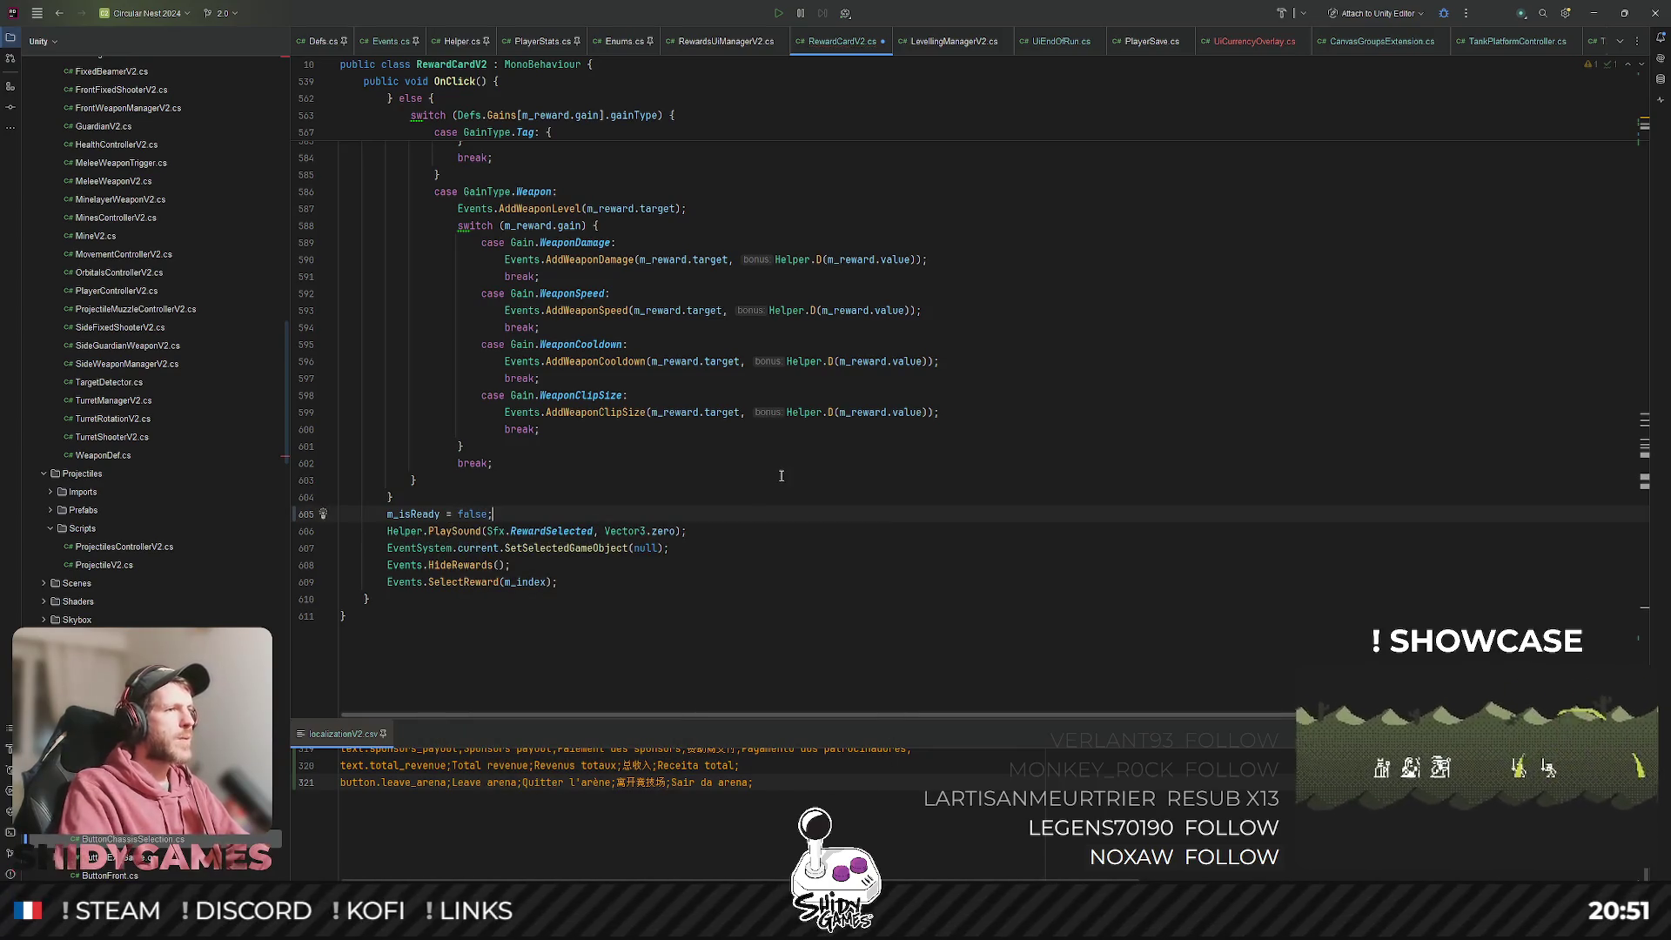
key(ctrl+s)
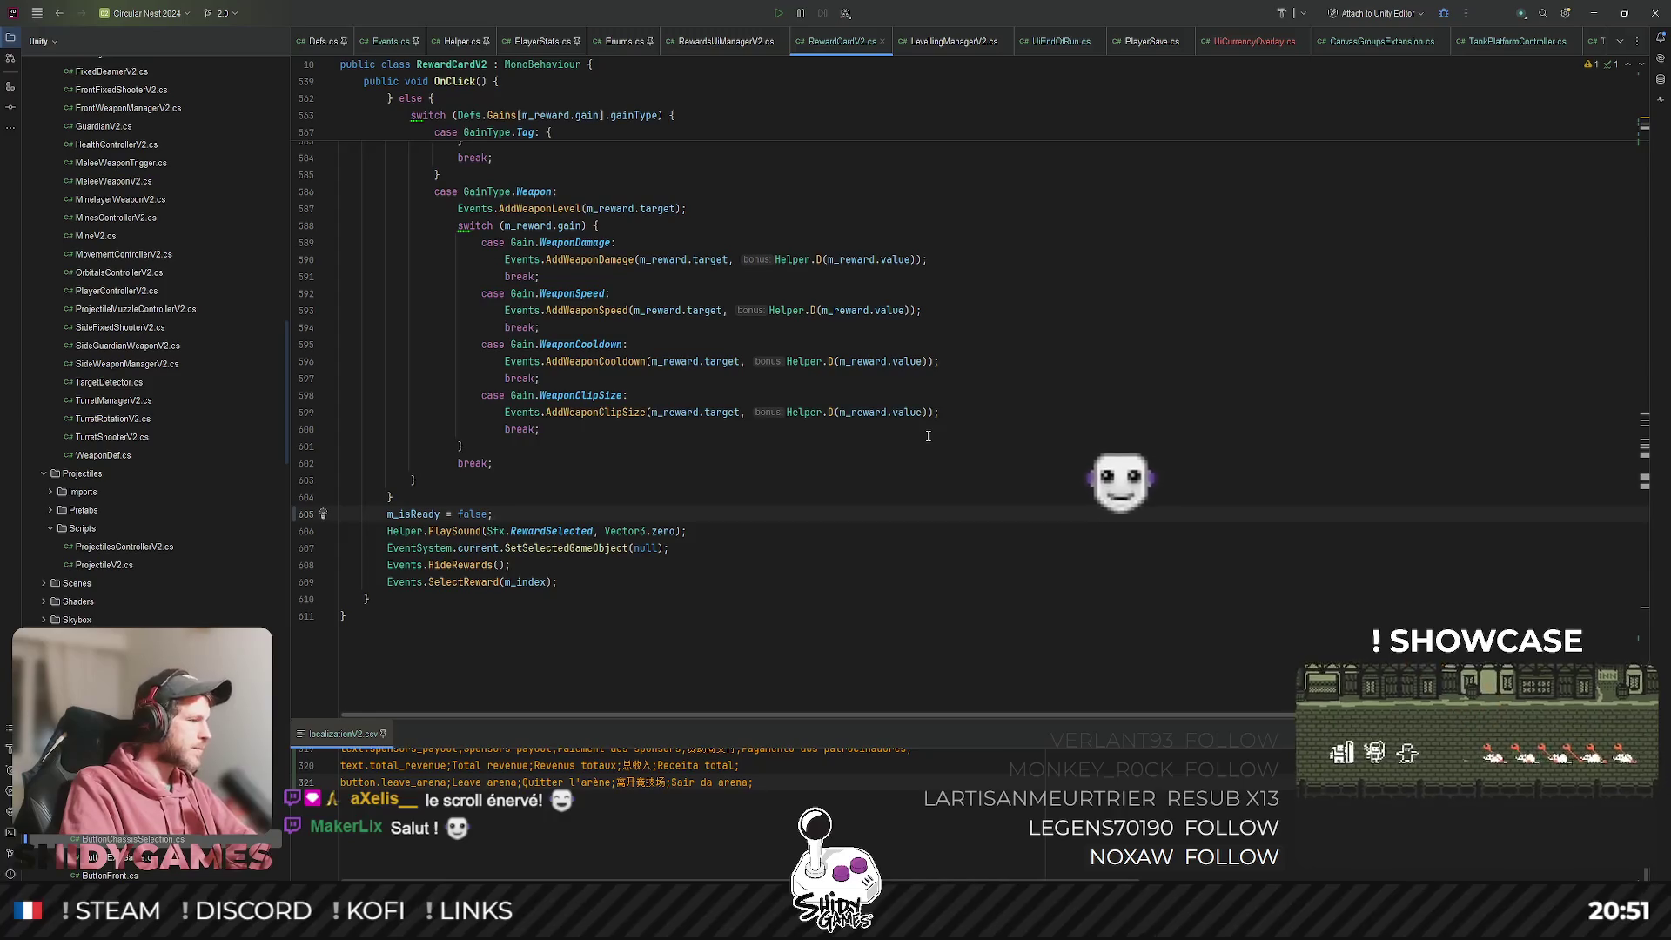
scroll(1114, 444, up, 10)
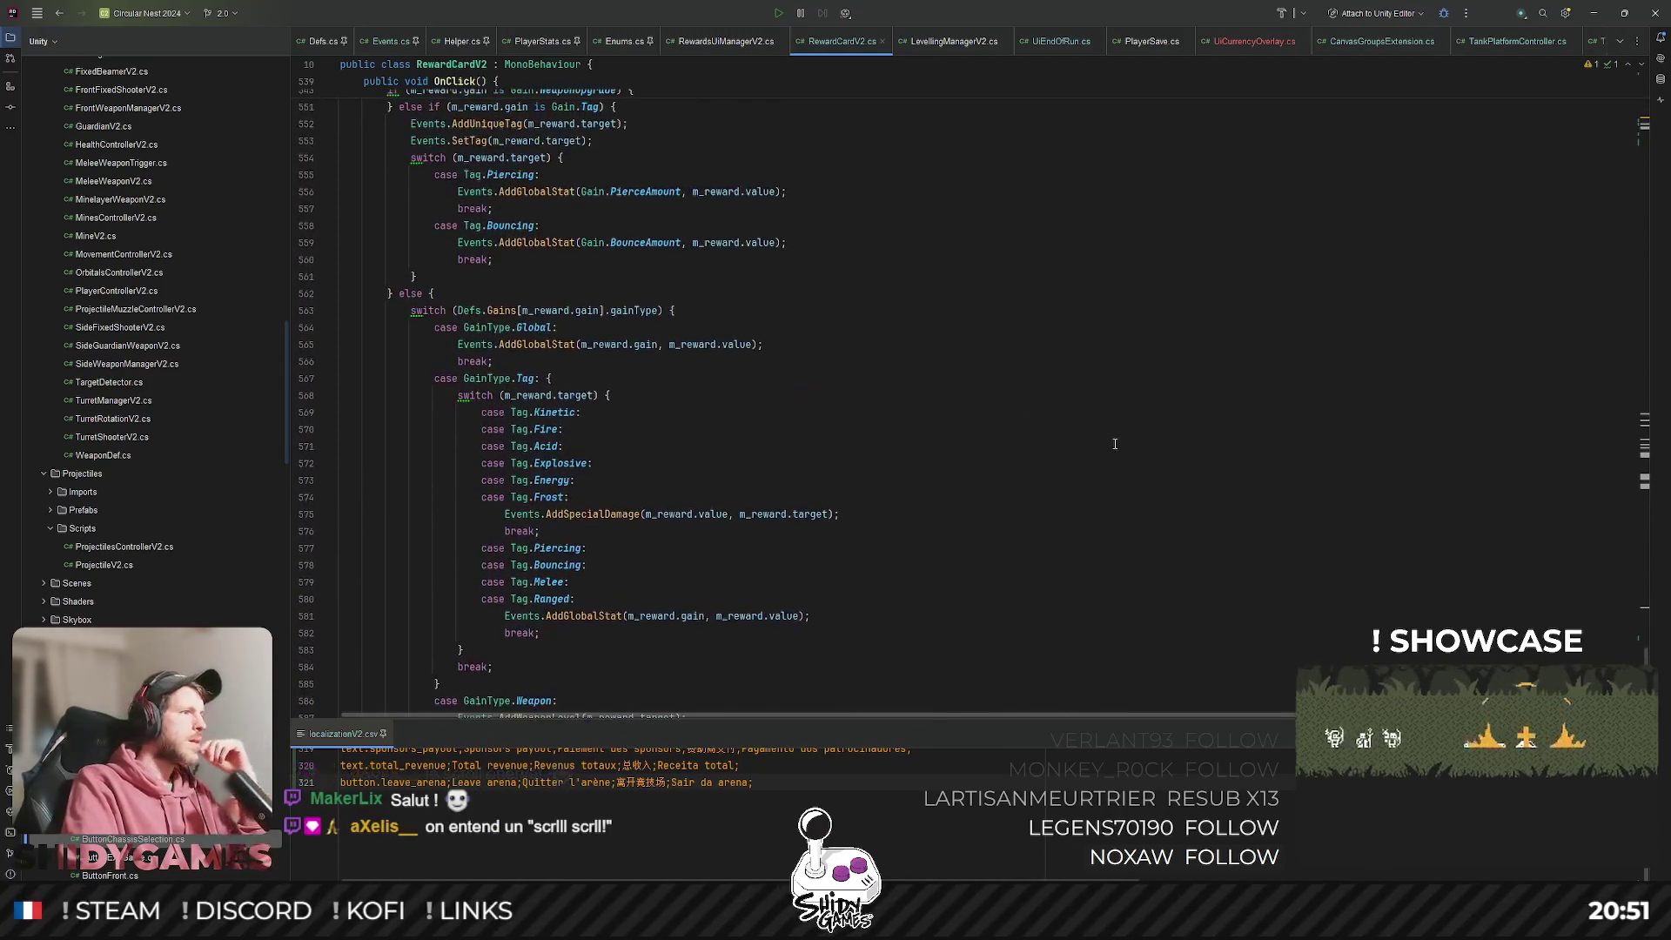
scroll(1114, 444, up, 9)
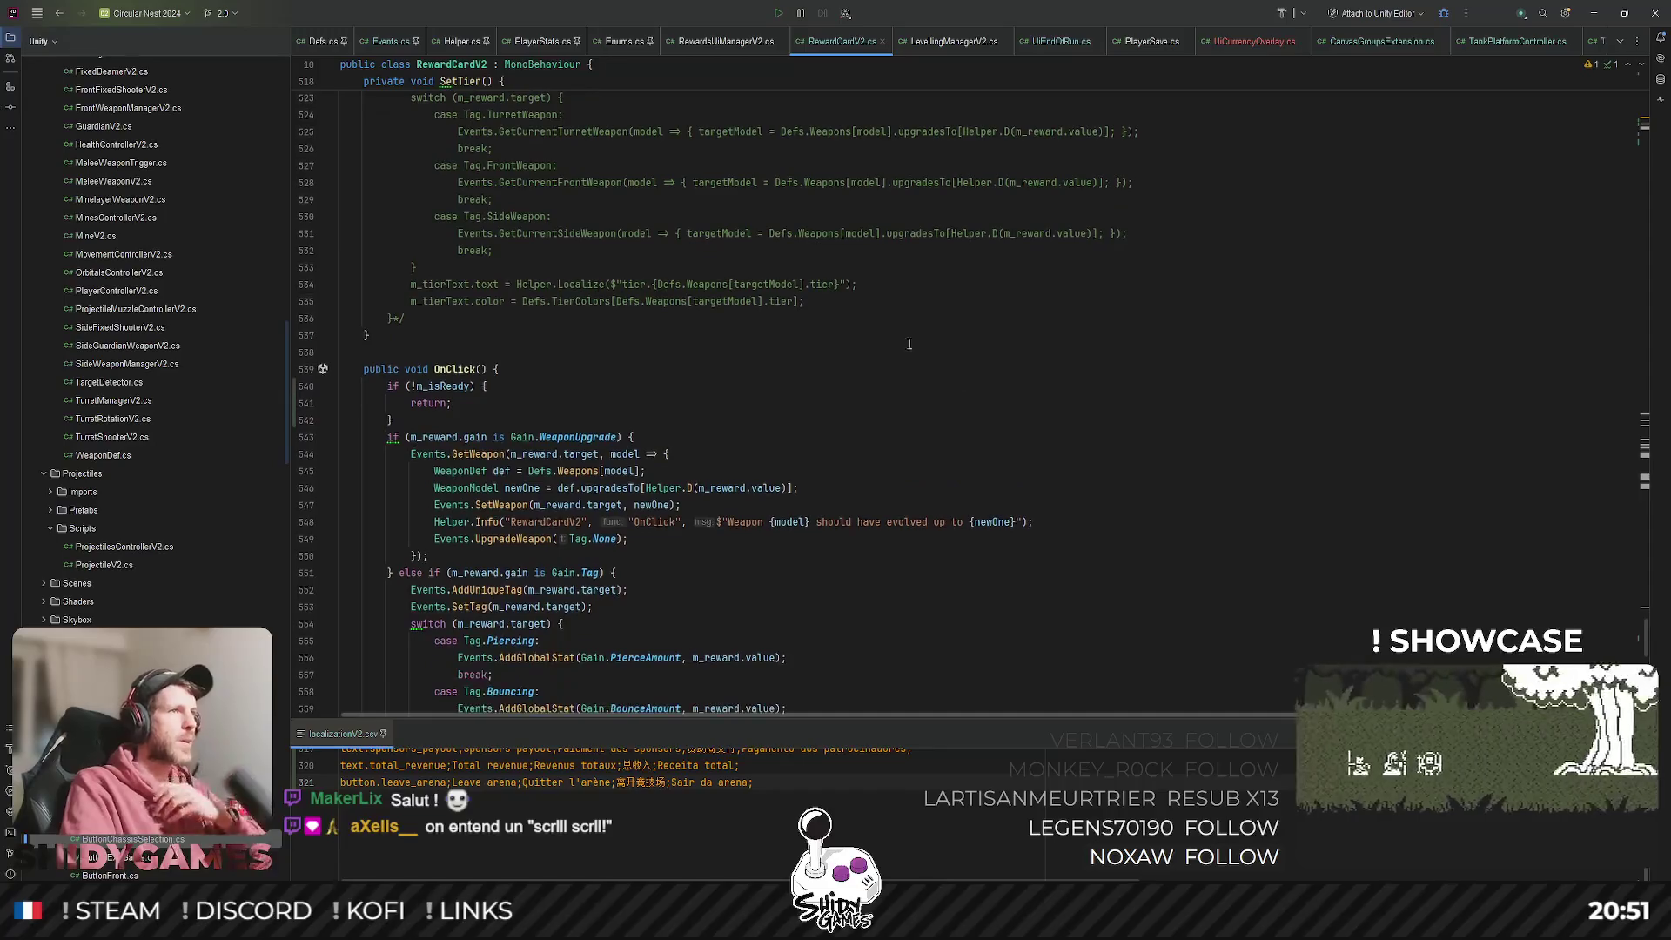
click(1219, 367)
text(s)
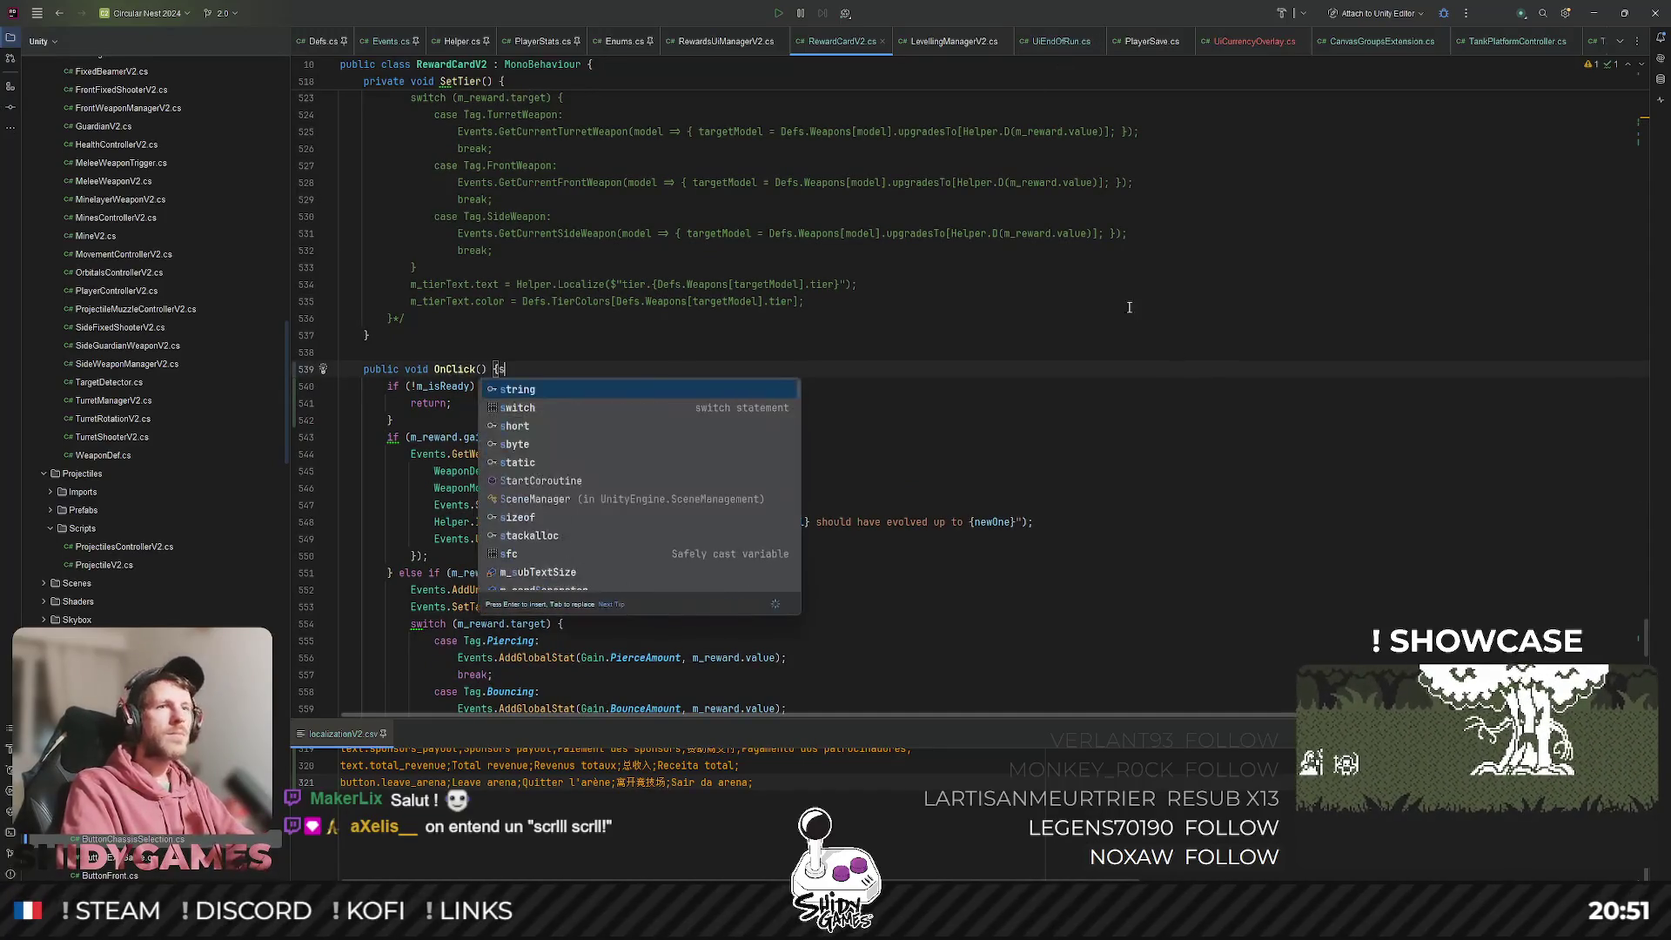
key(BackSpace)
click(1091, 253)
scroll(1091, 253, up, 3)
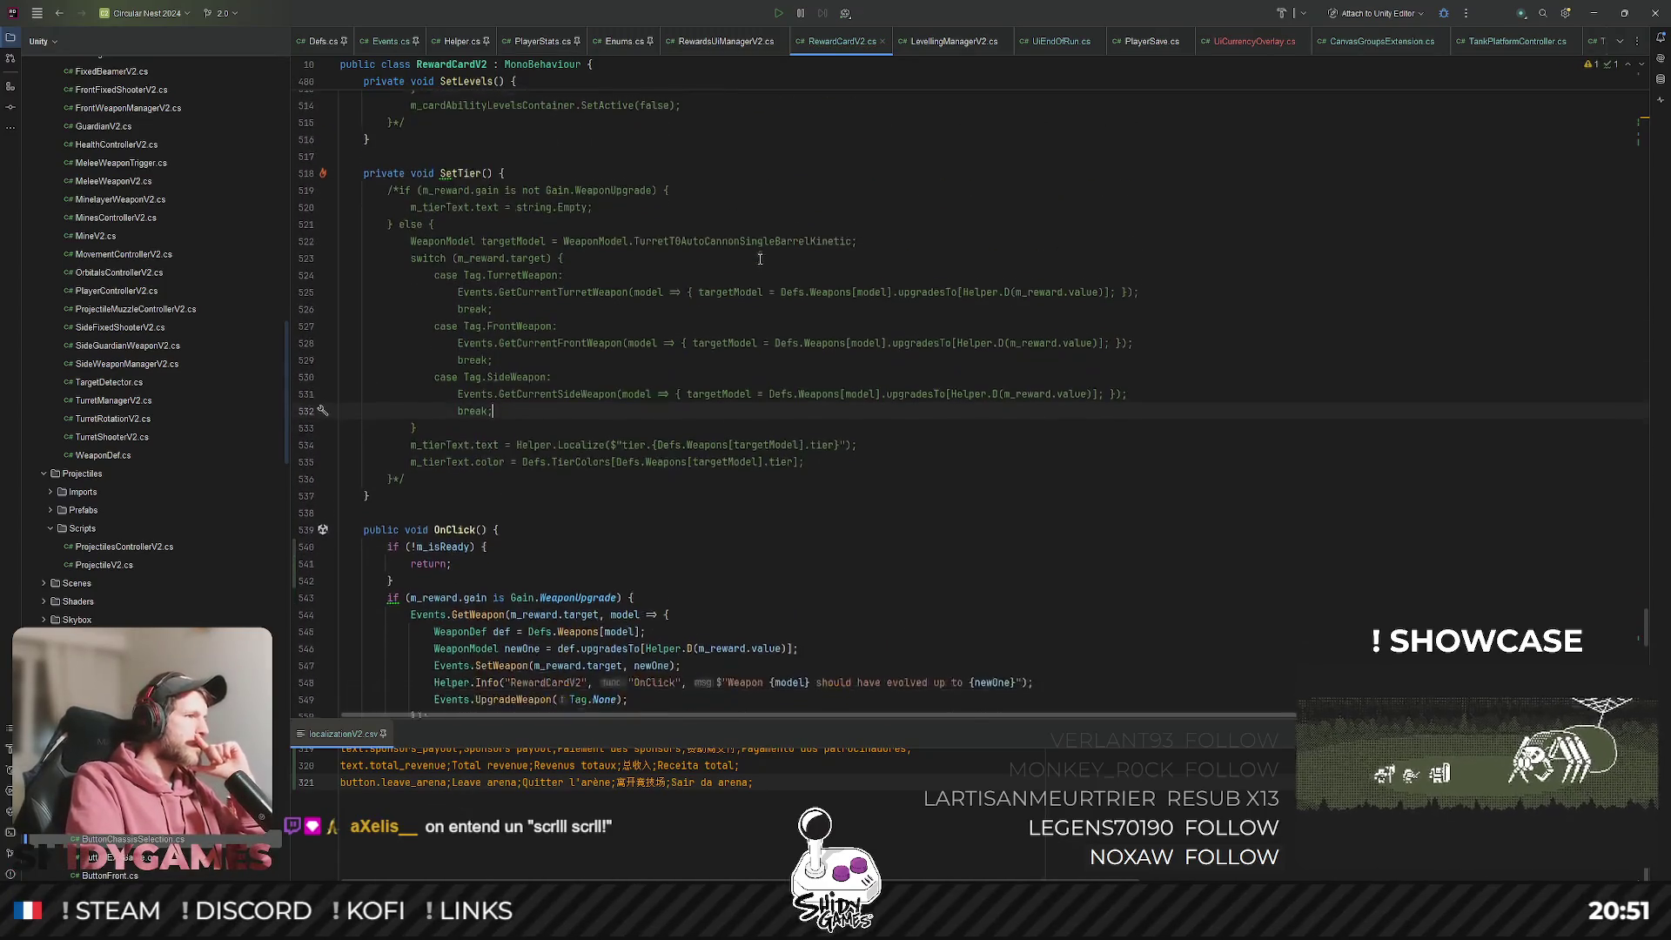
scroll(760, 259, down, 1)
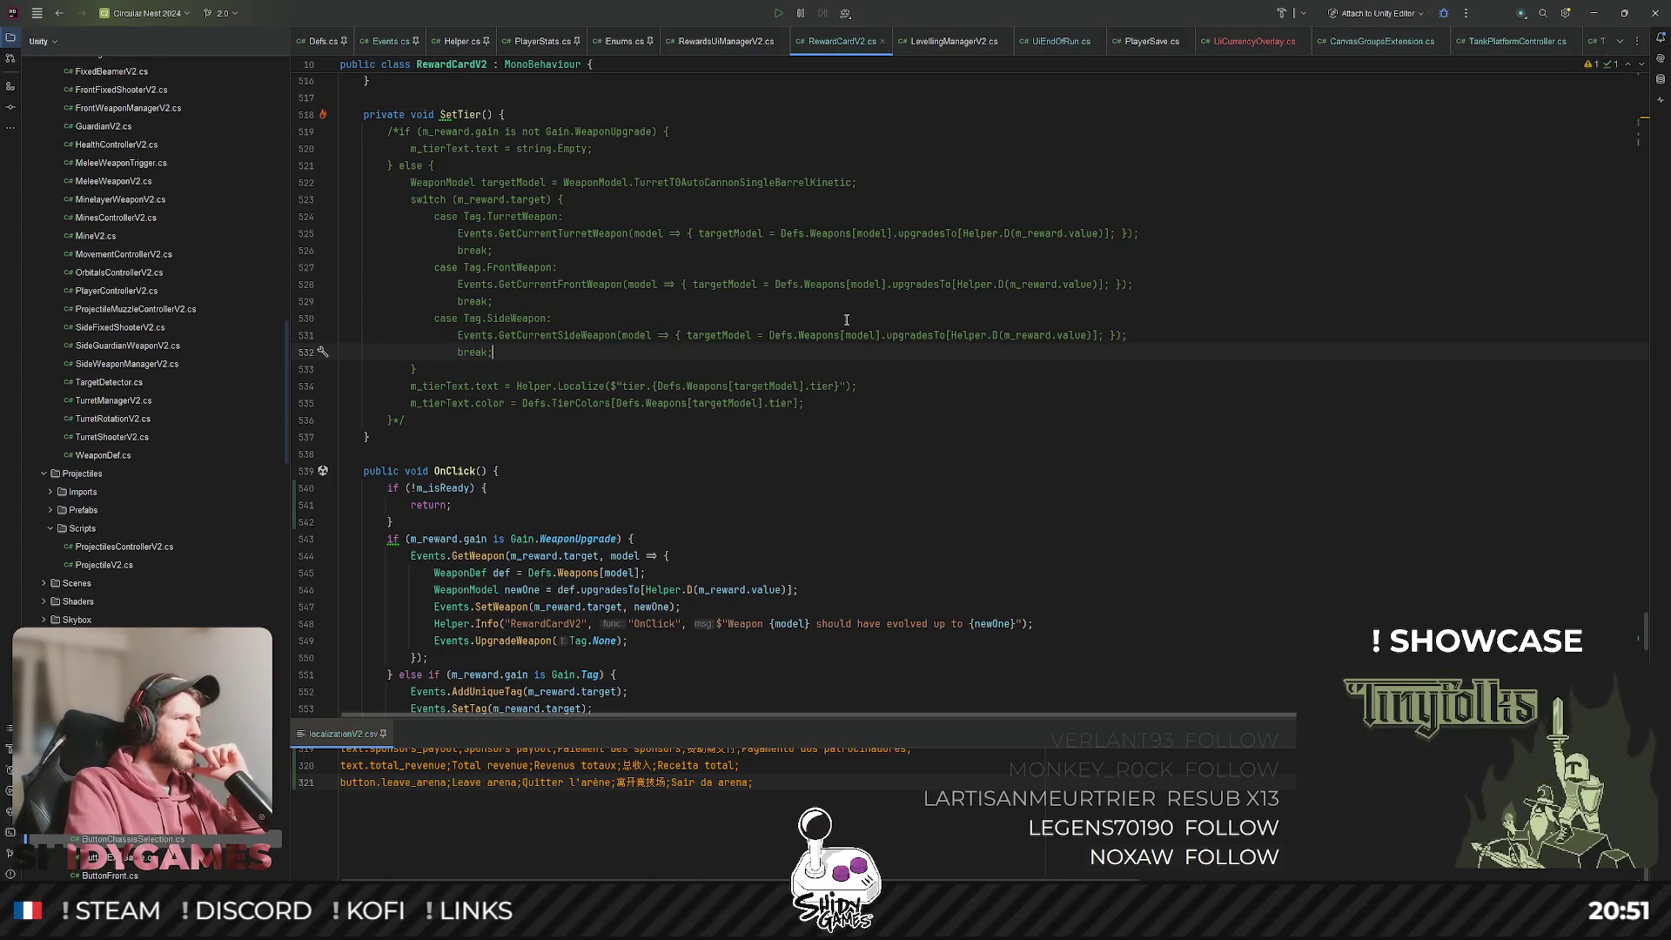
scroll(845, 319, down, 1)
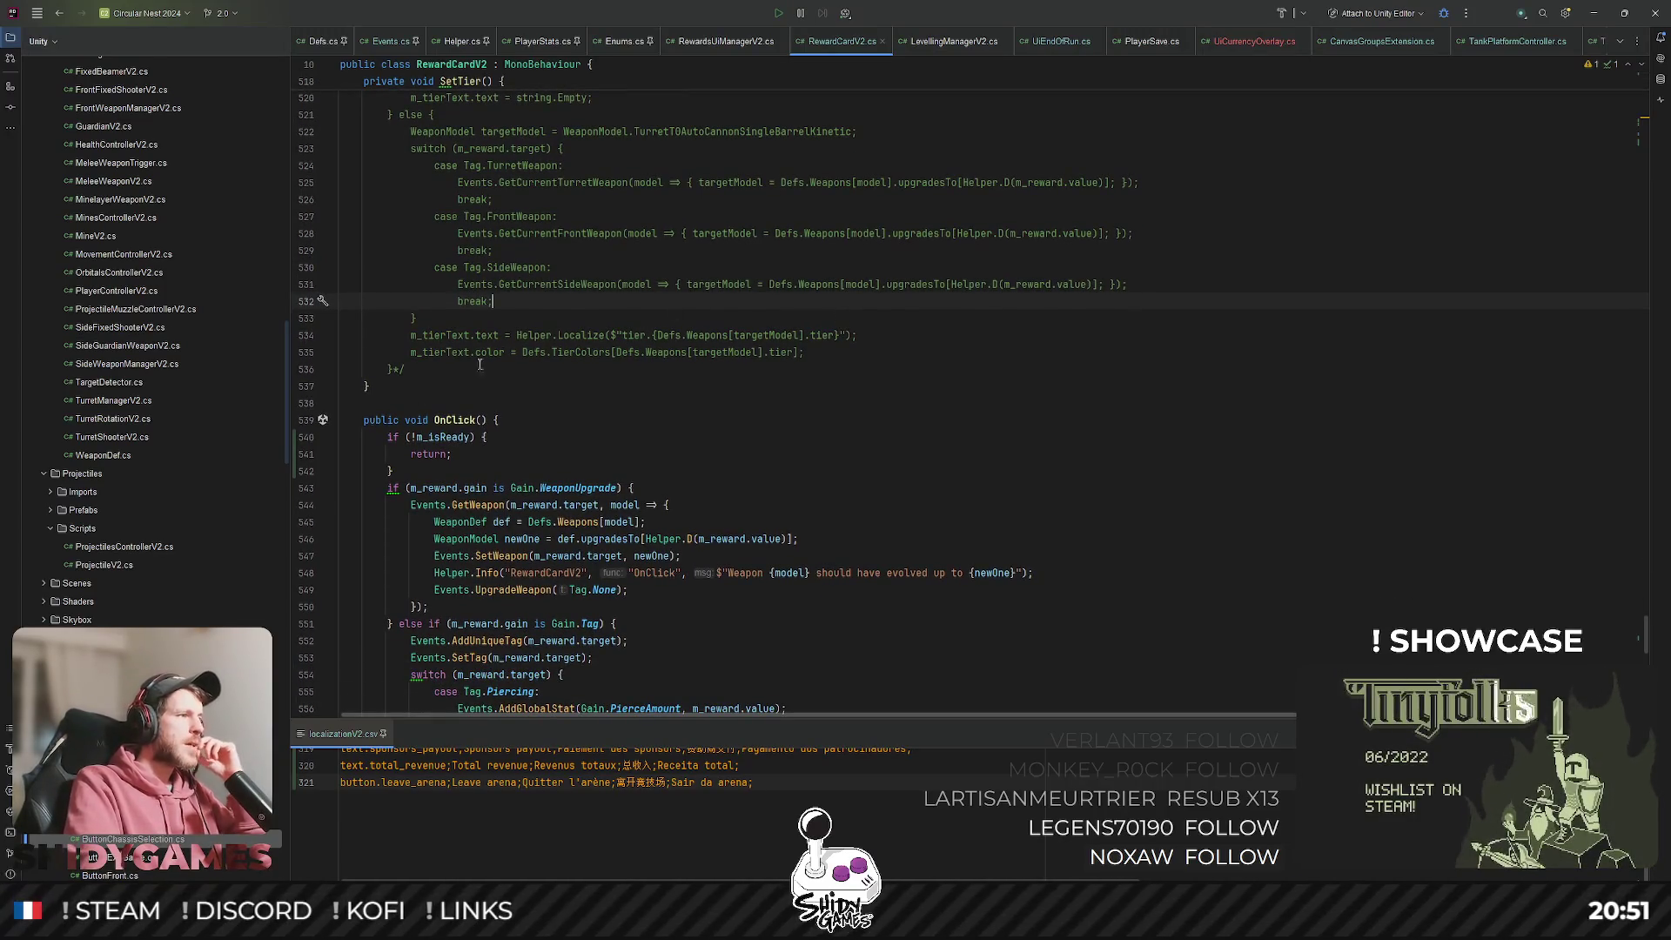
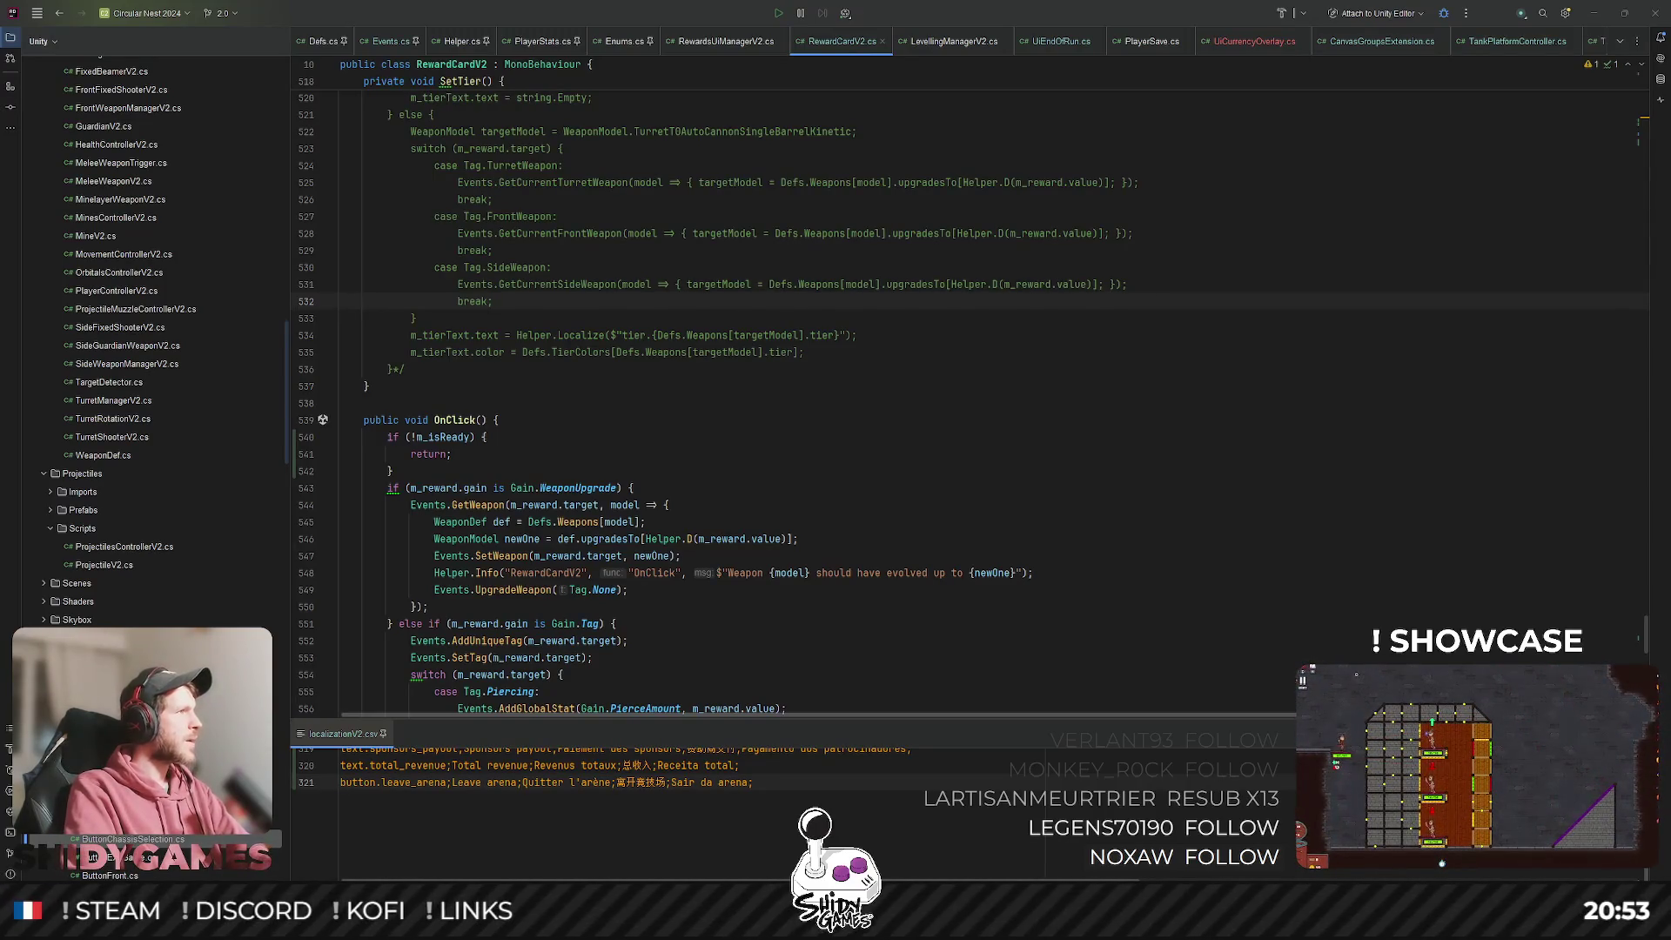
Bring the Chrome window showing the Steam wishlist to the front, maximized.
double_click(1009, 259)
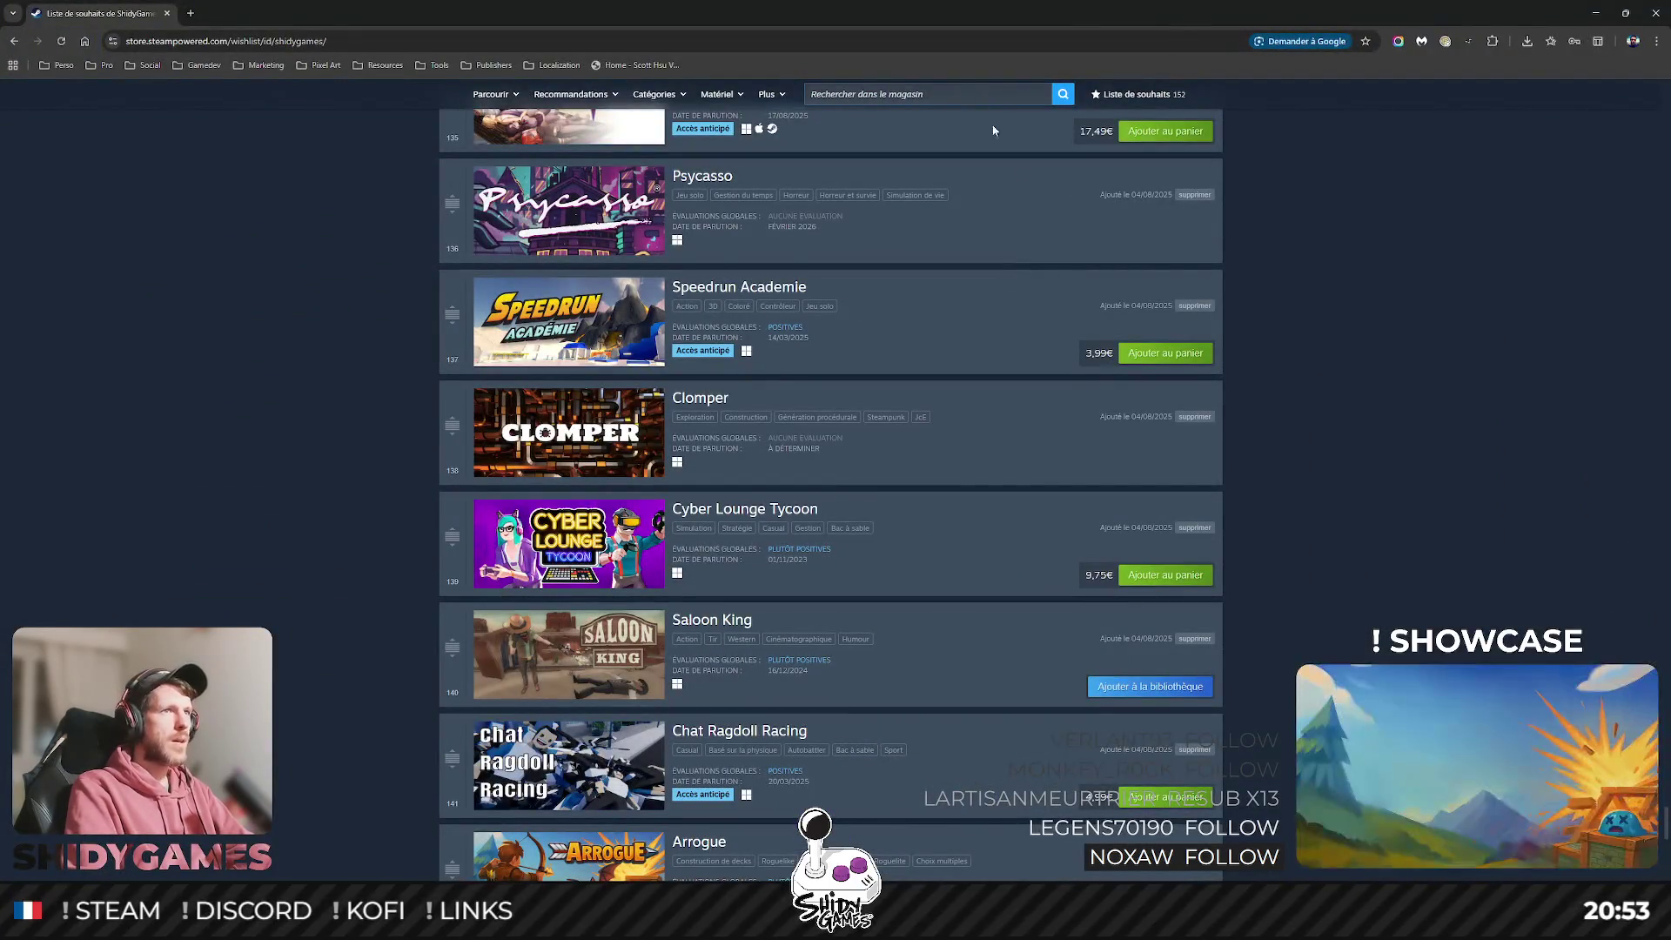
Search the Steam wishlist page for 'viking'.
scroll(1145, 388, up, 10)
scroll(1246, 451, up, 10)
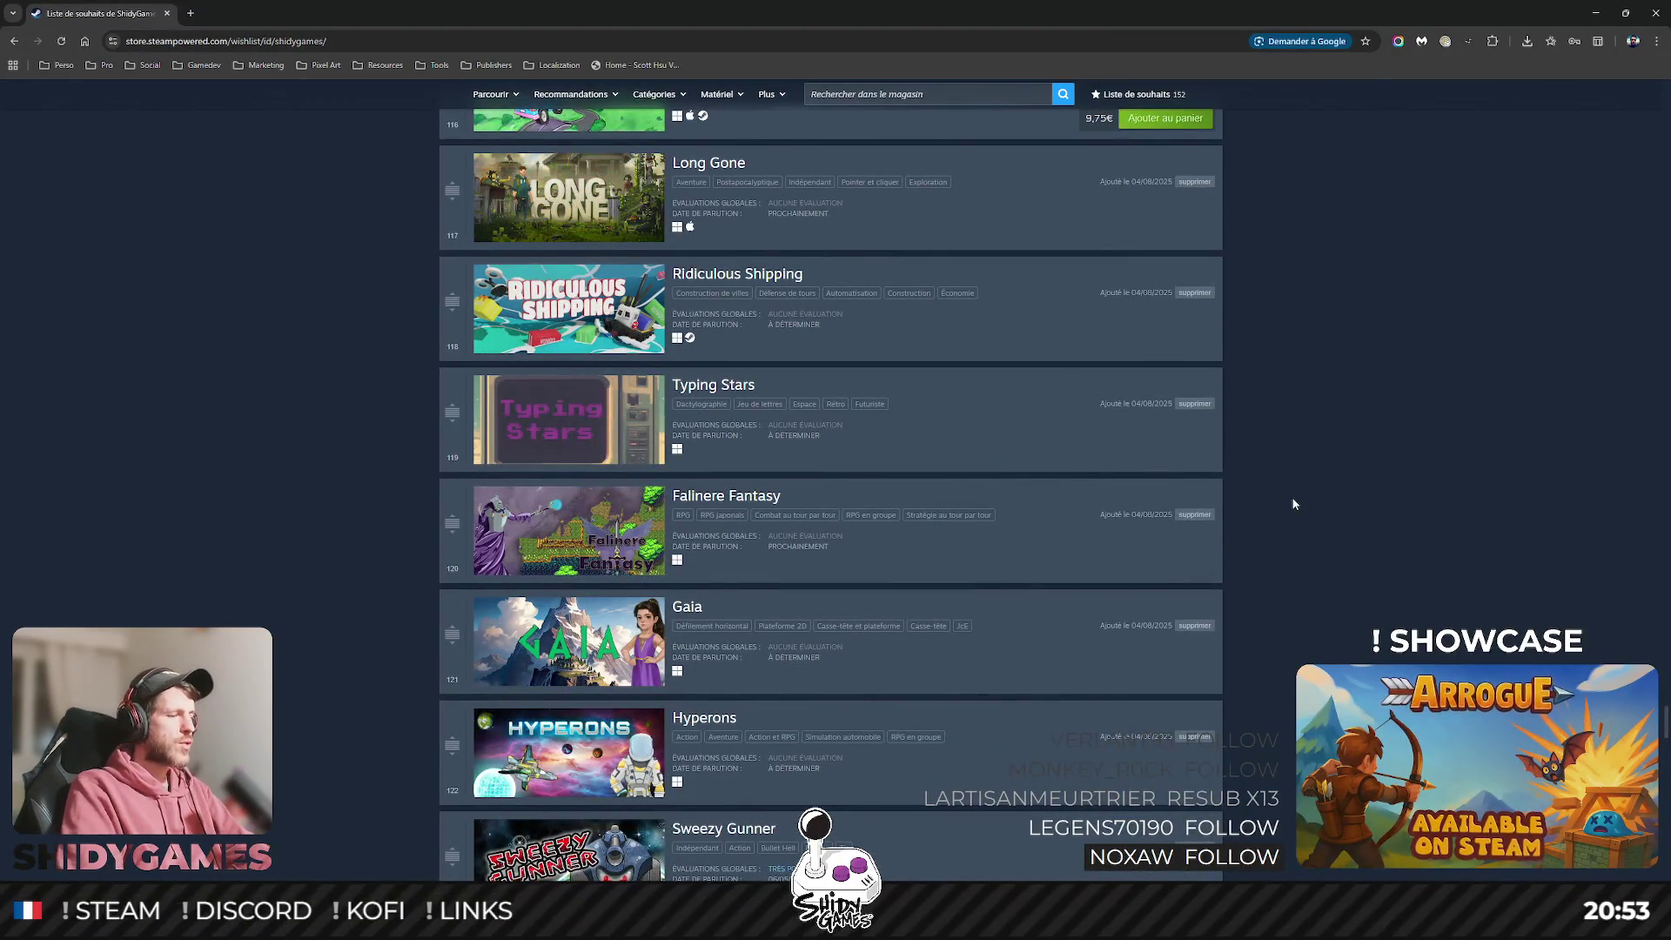
key(ctrl+f)
key(BackSpace)
key(BackSpace)
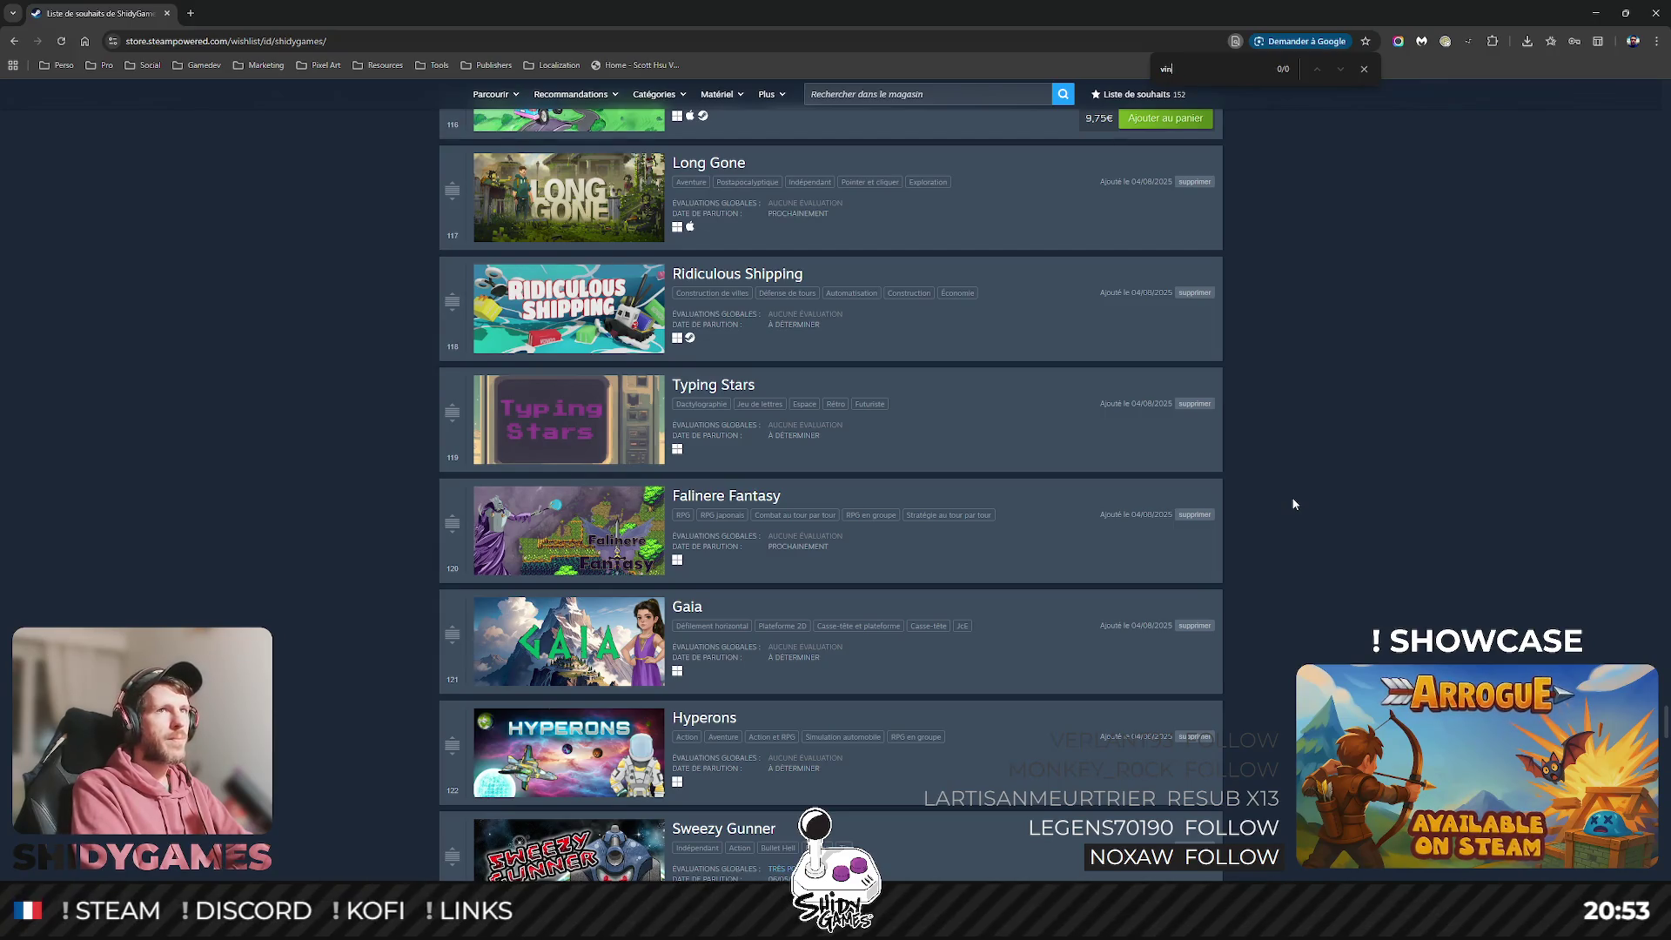
text(ing)
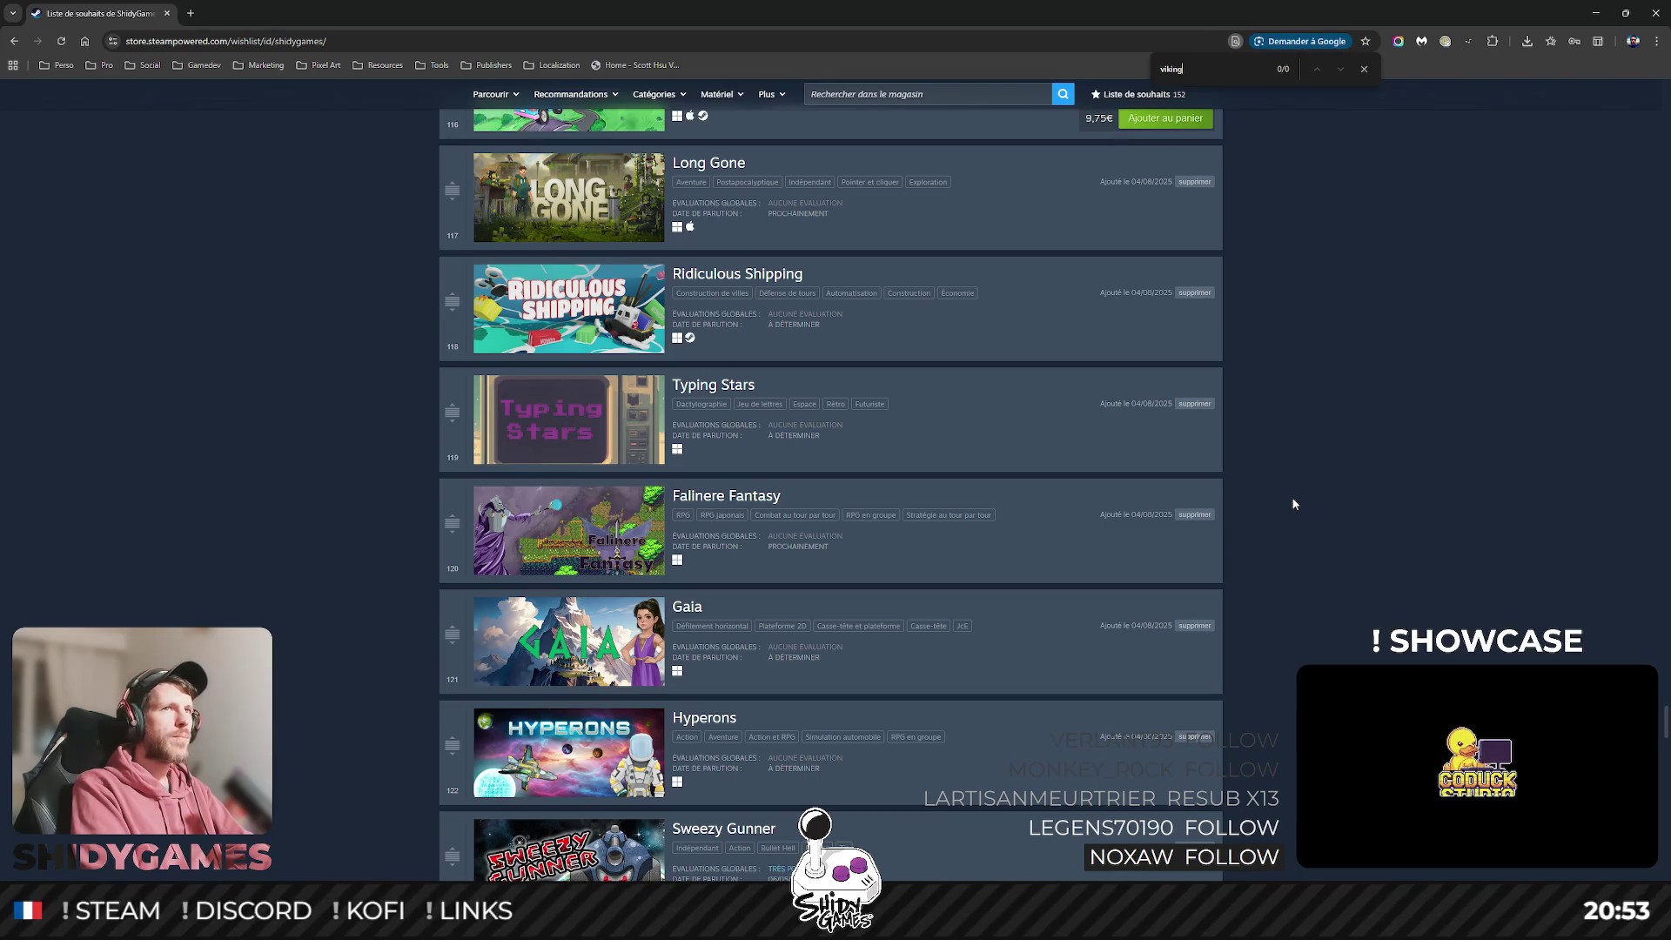
Search the Steam store for 'viking - sagas' and open the VIKING - Sagas of the Norse Lands page.
click(909, 96)
text(v)
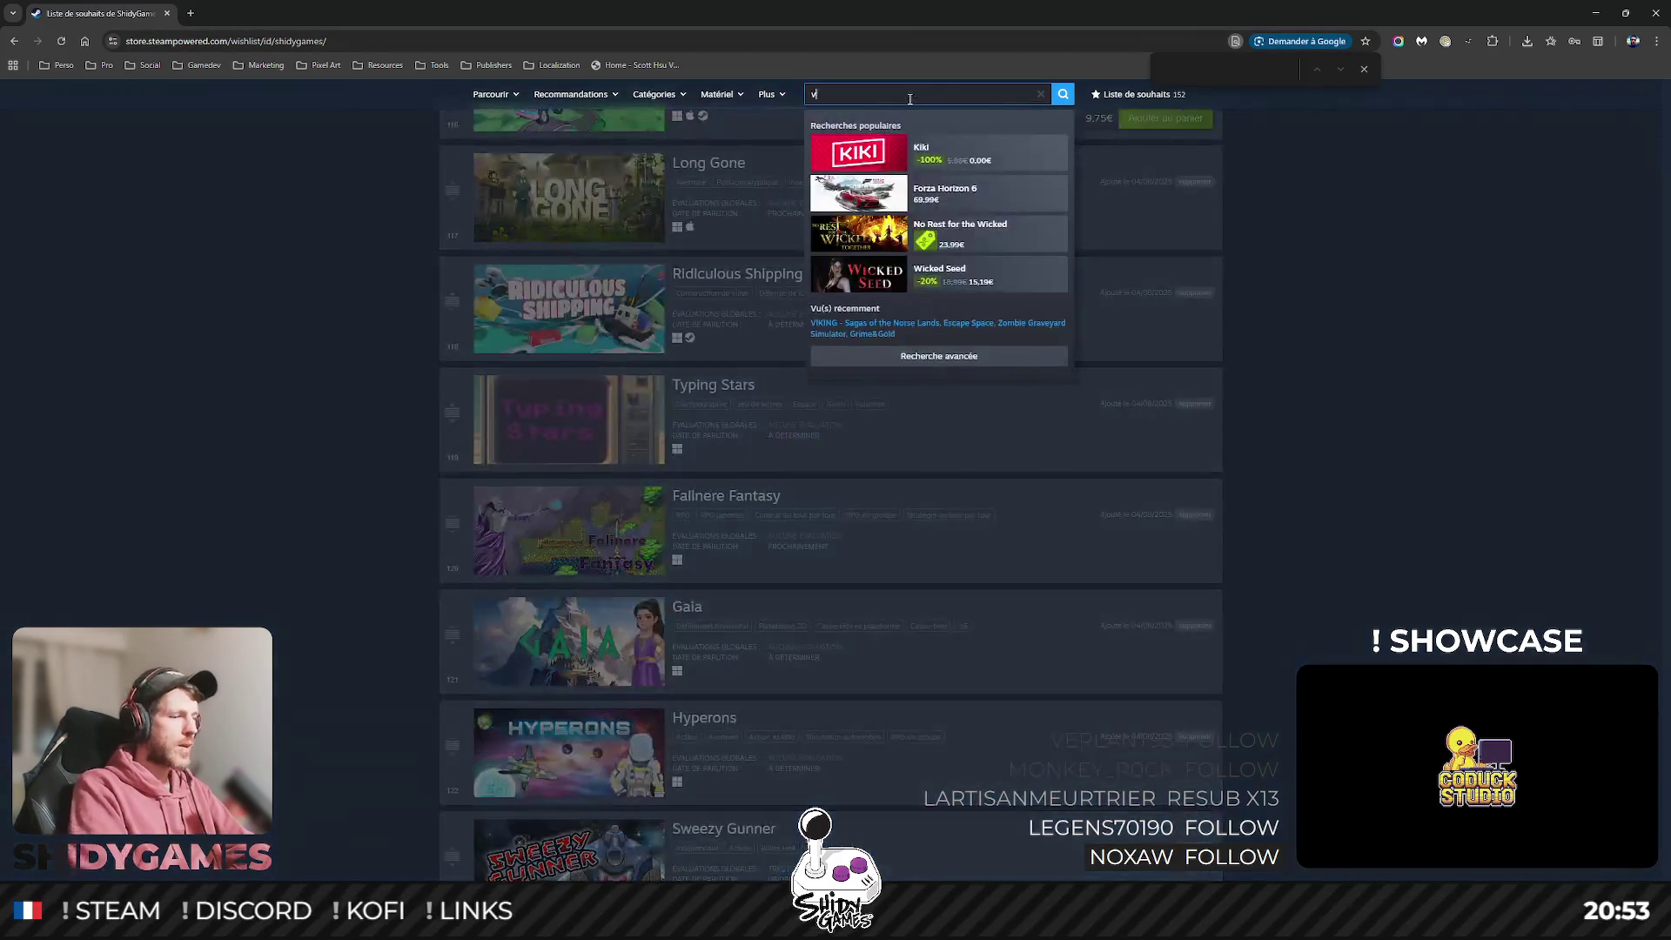
text(iking -)
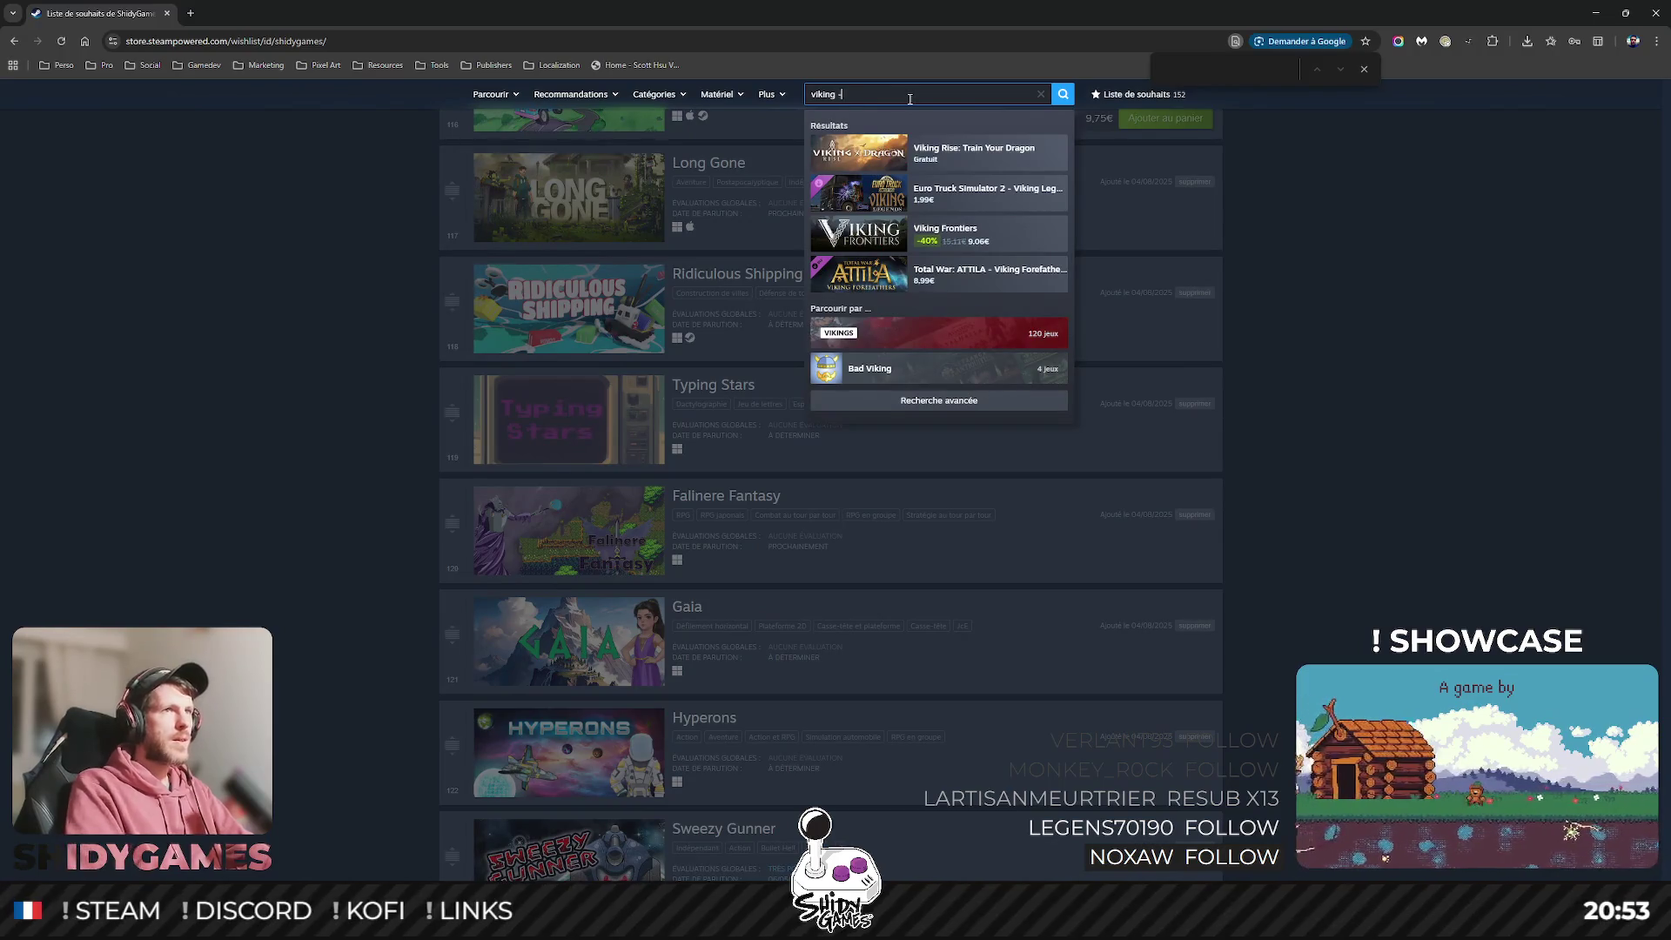
text( sagas)
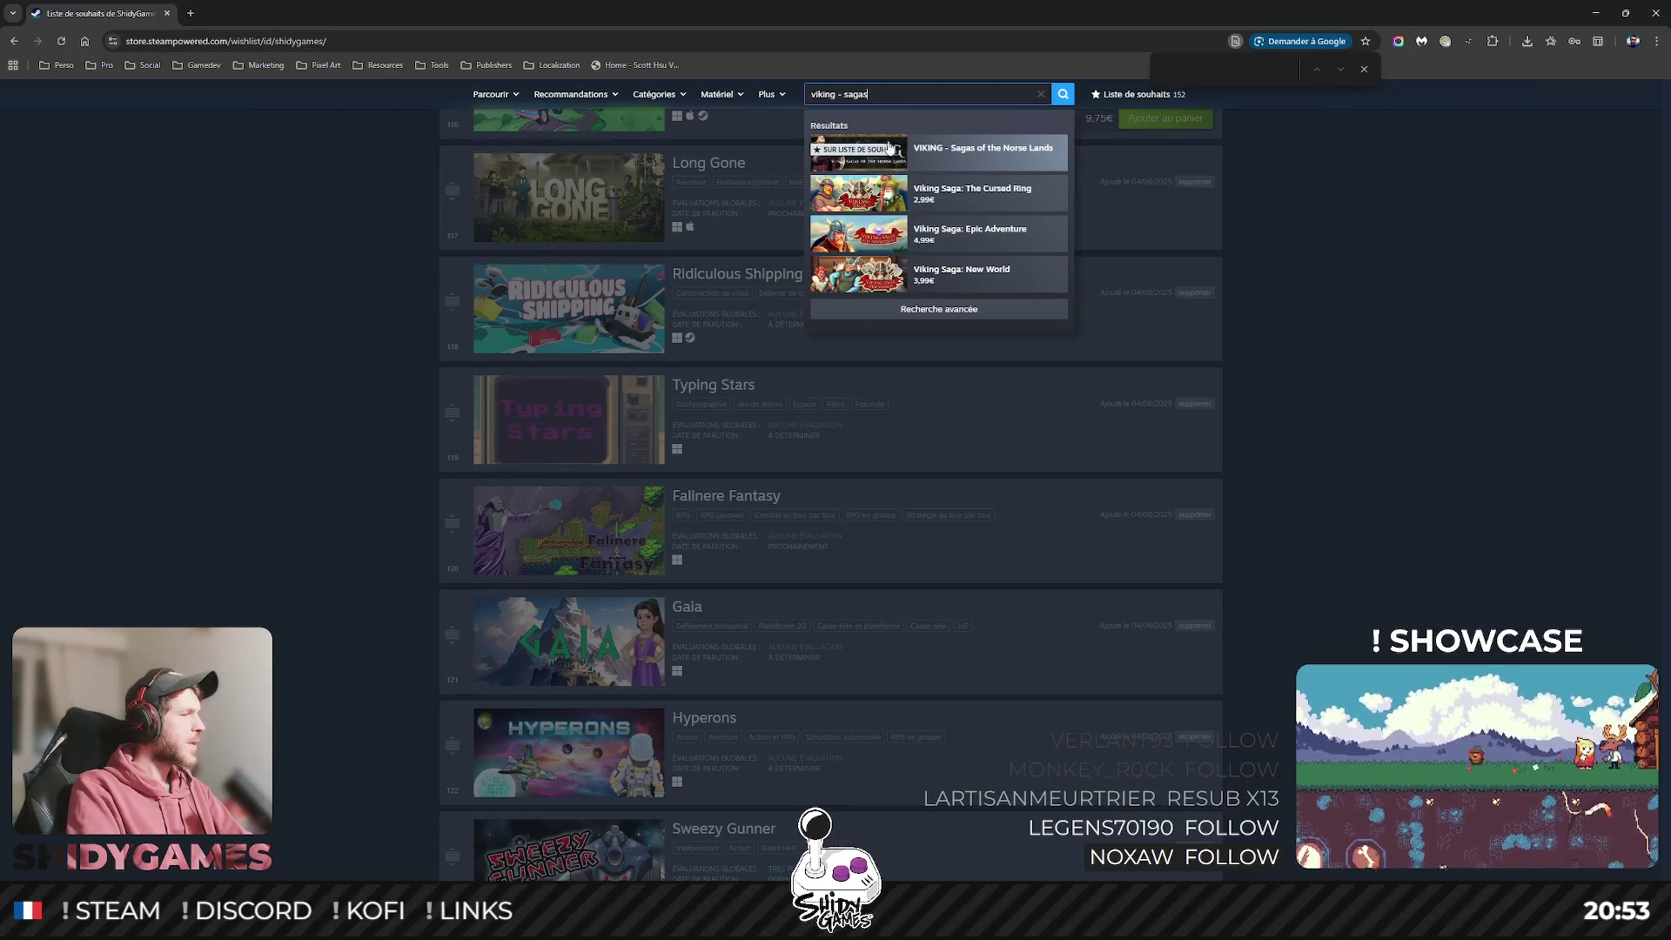
click(982, 158)
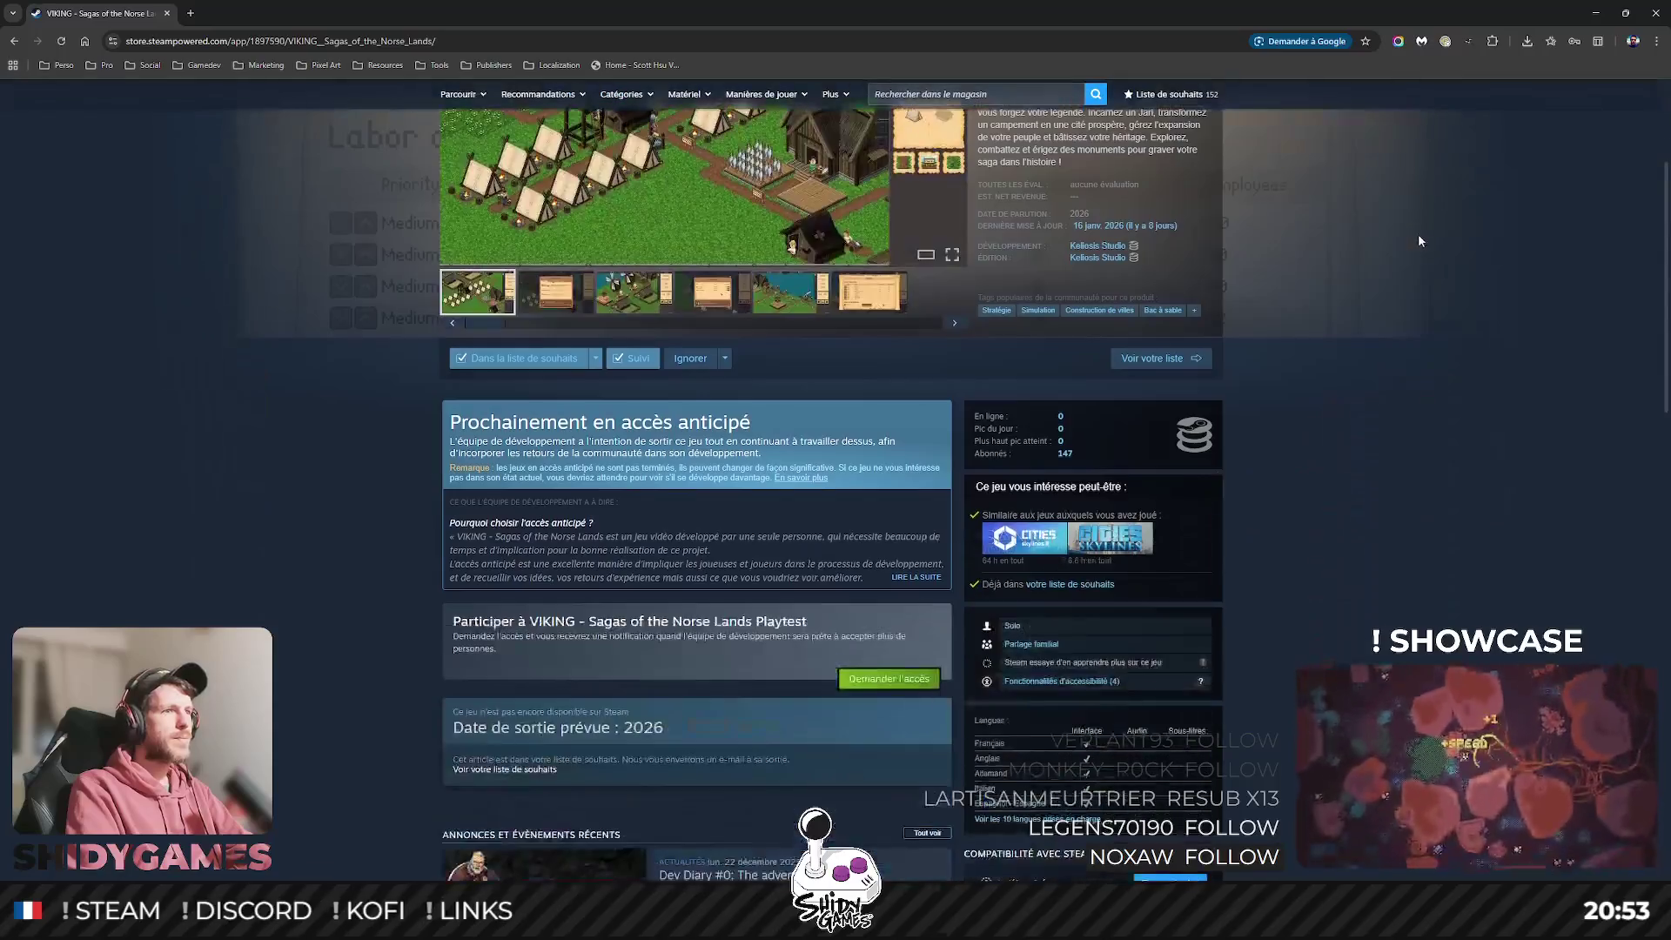
Copy the VIKING store page link from the address bar.
scroll(1443, 348, down, 1)
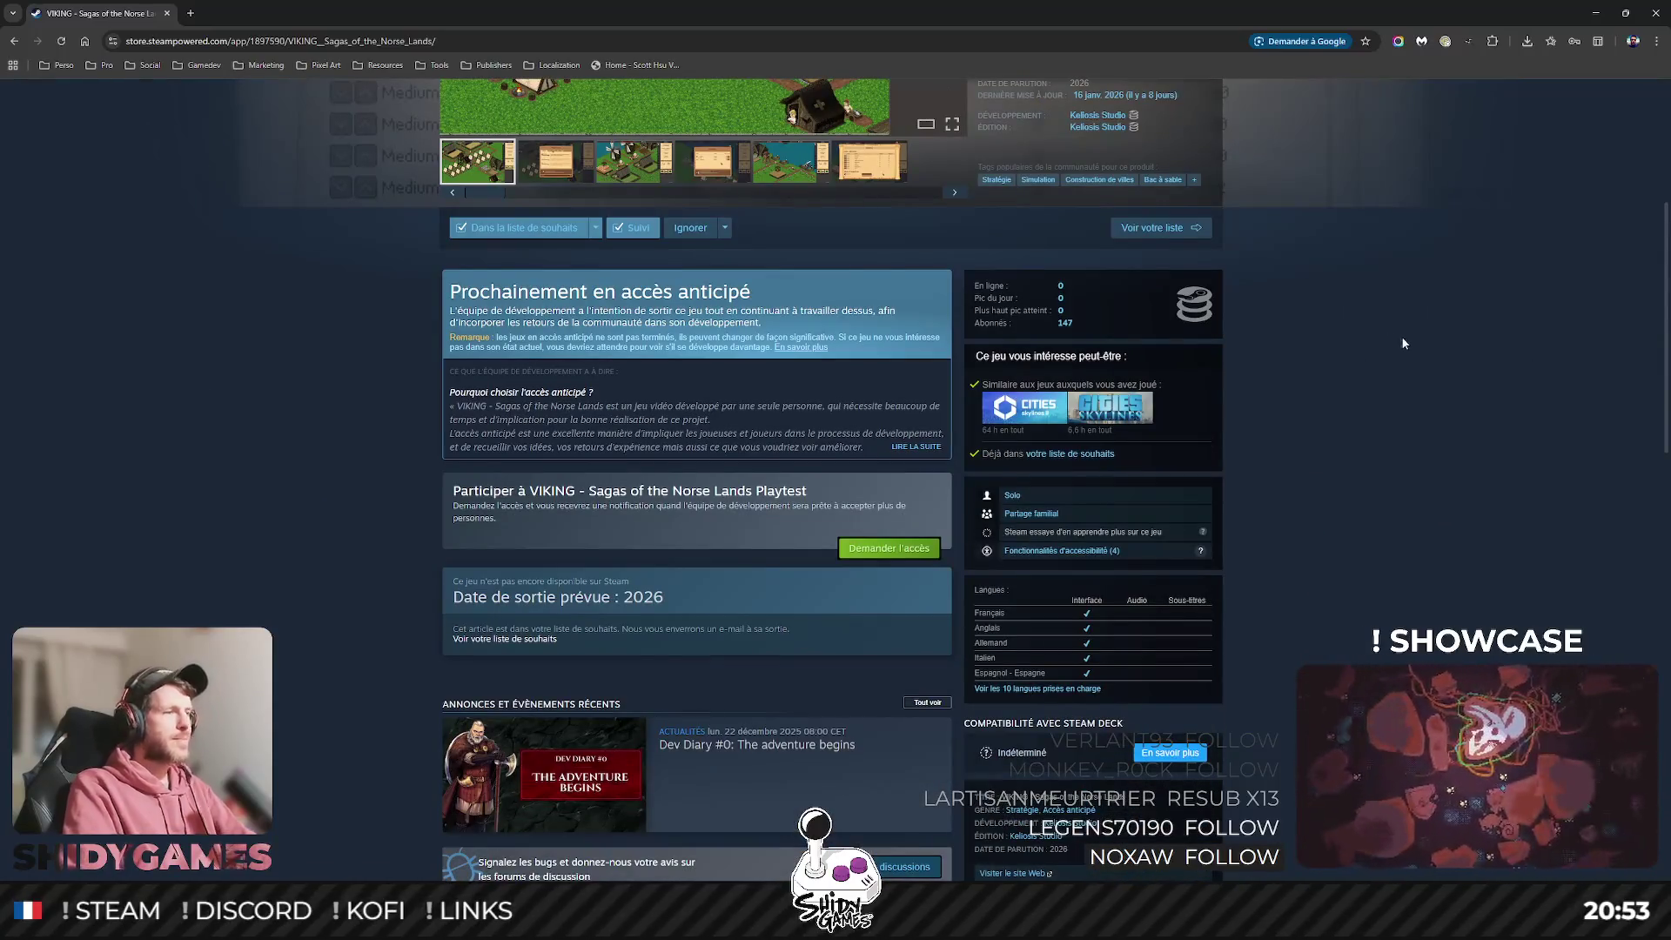
click(505, 41)
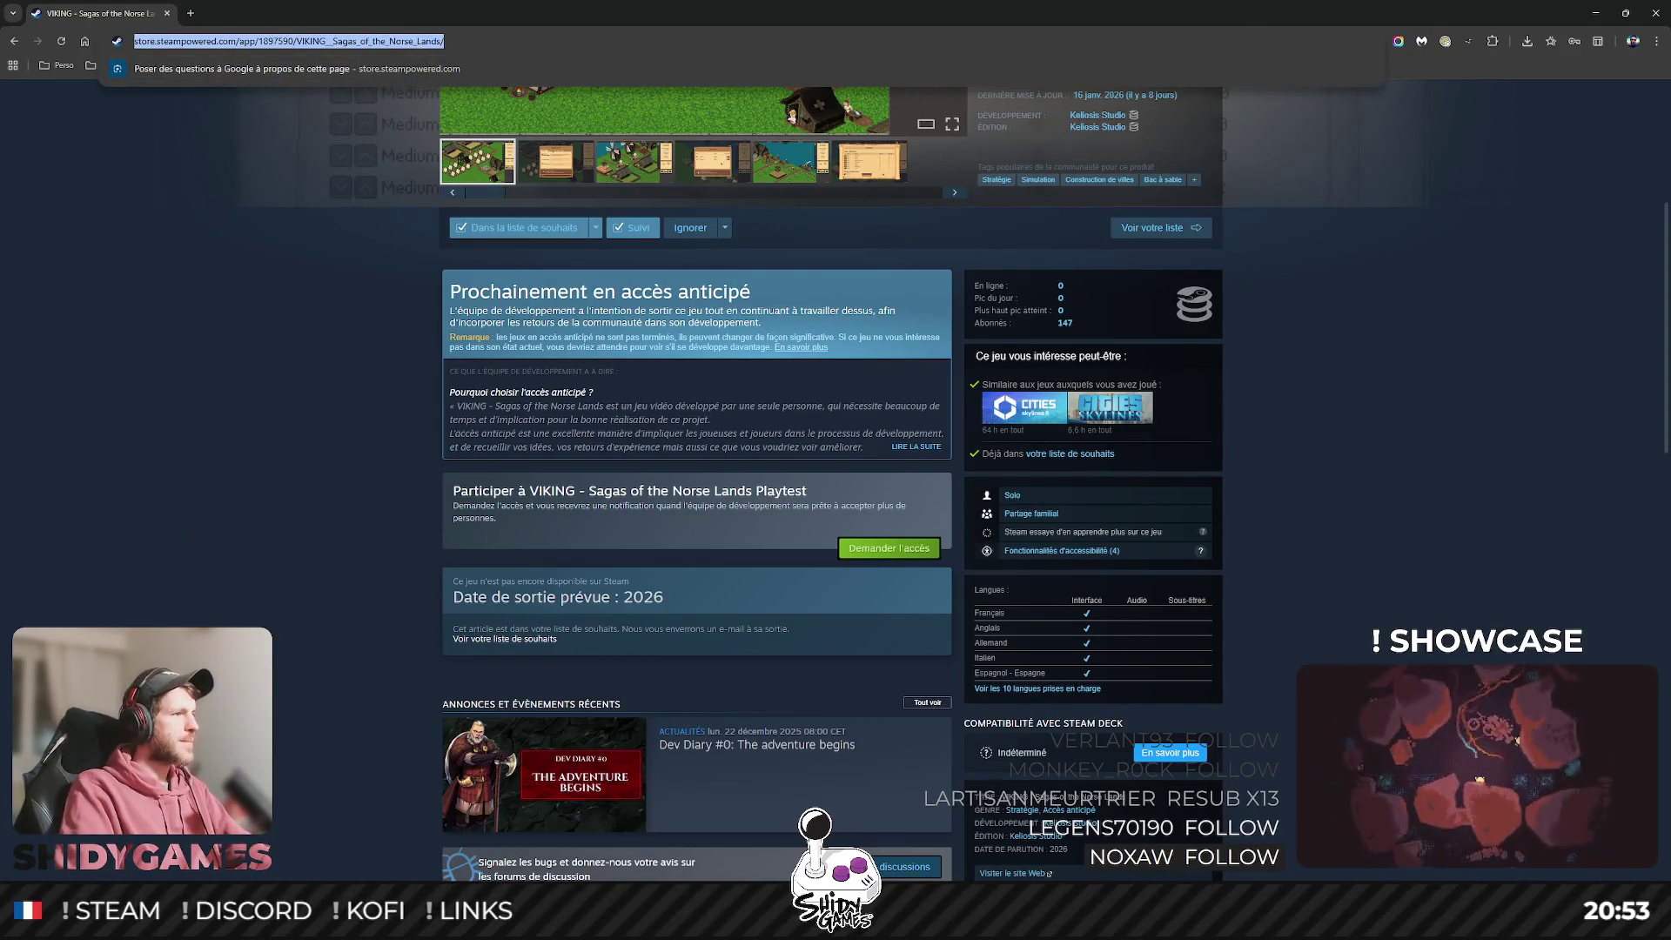
key(alt+Tab)
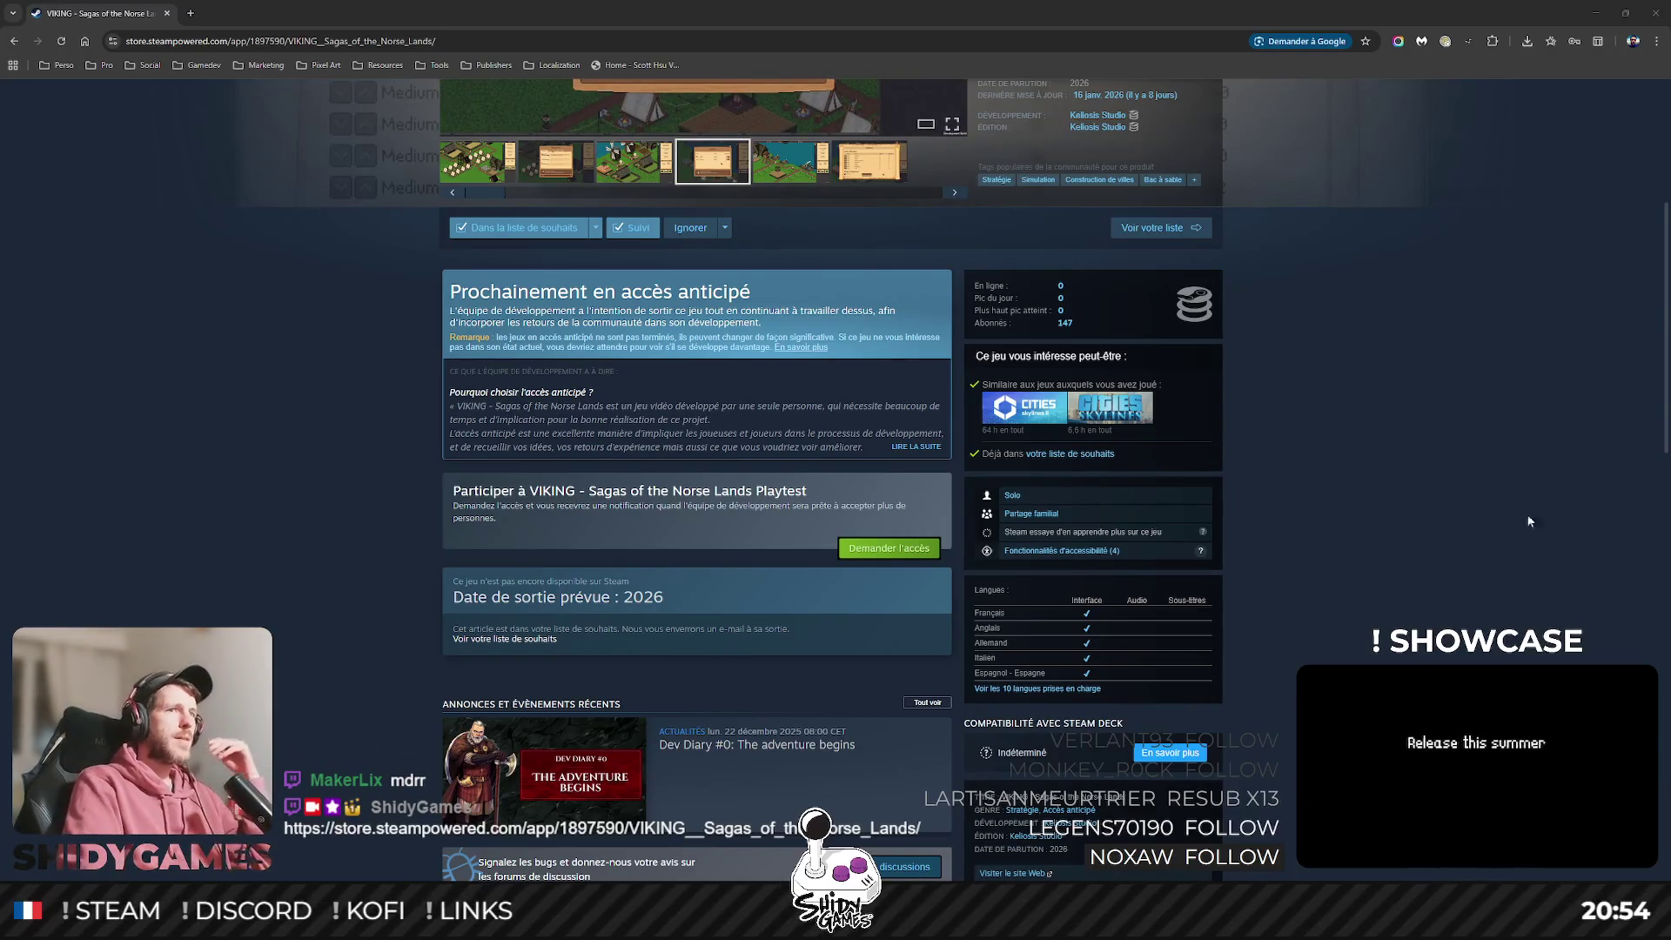
View the game's screenshots full-size, then close Chrome to return to Rider.
scroll(1344, 497, up, 5)
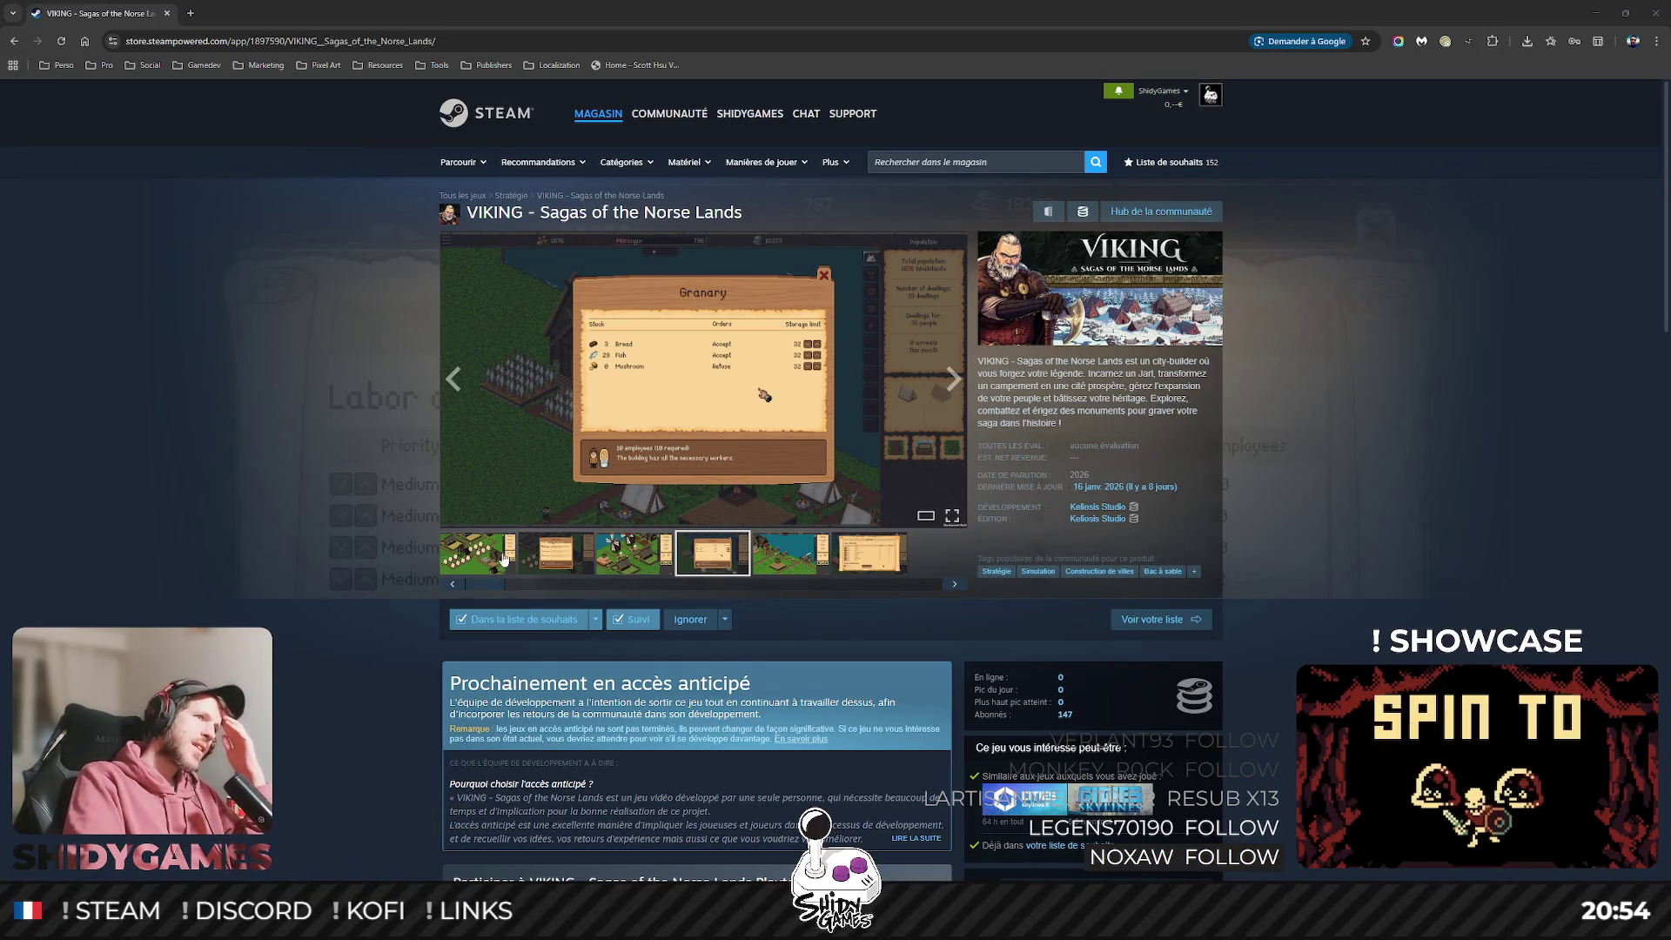
click(478, 566)
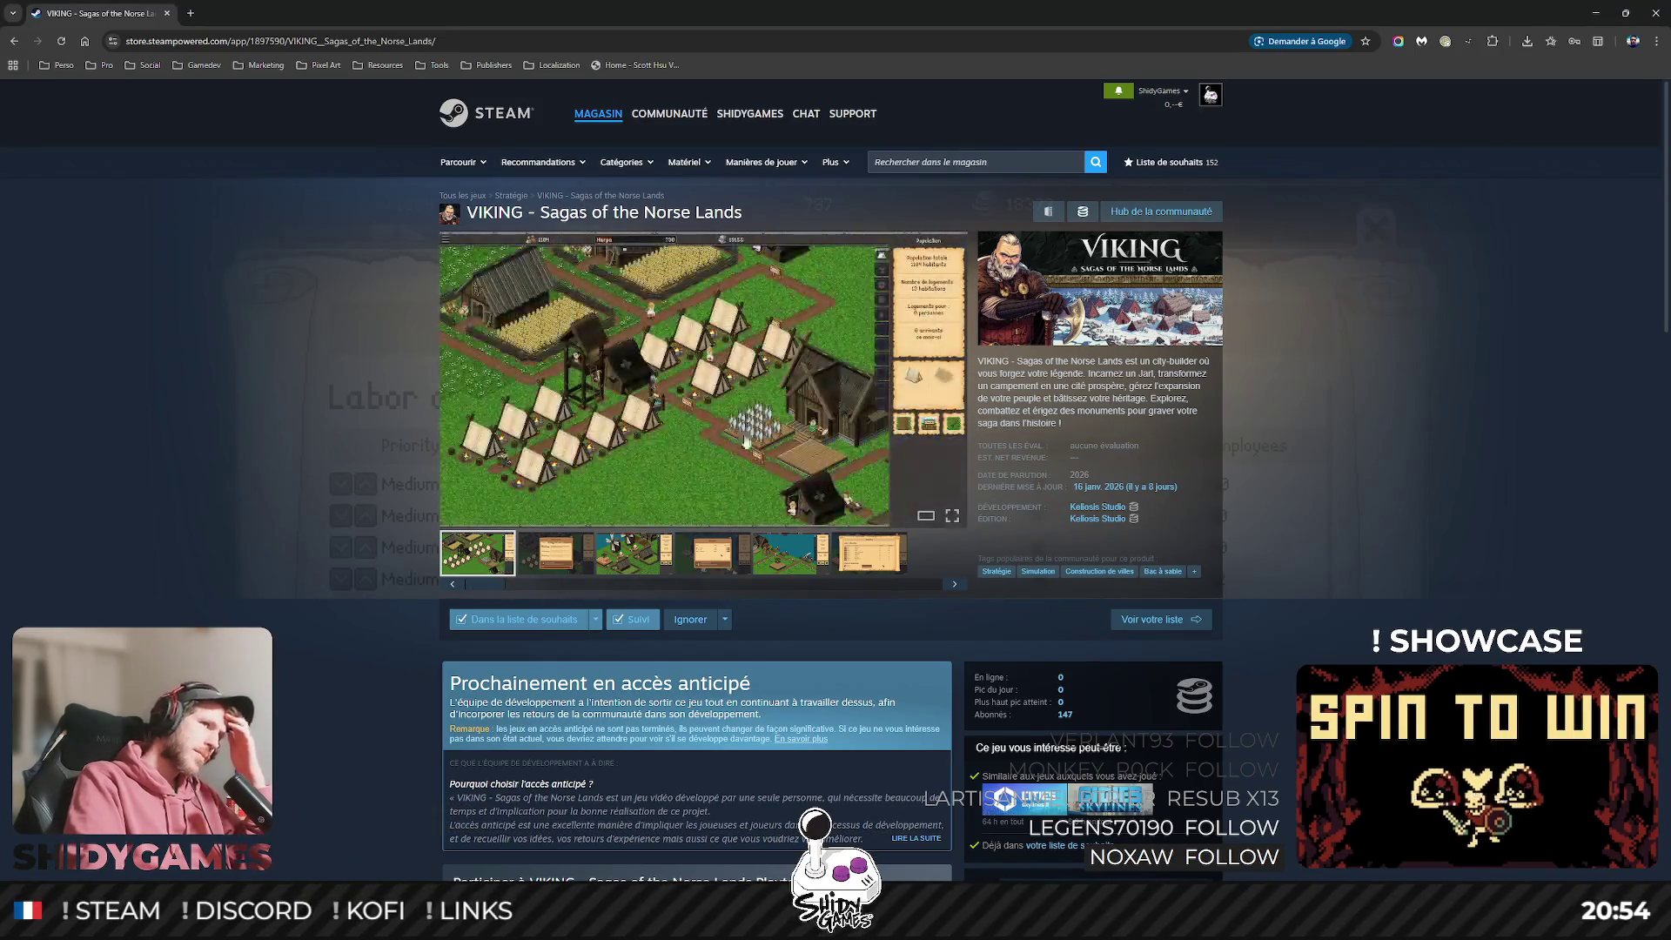
click(746, 442)
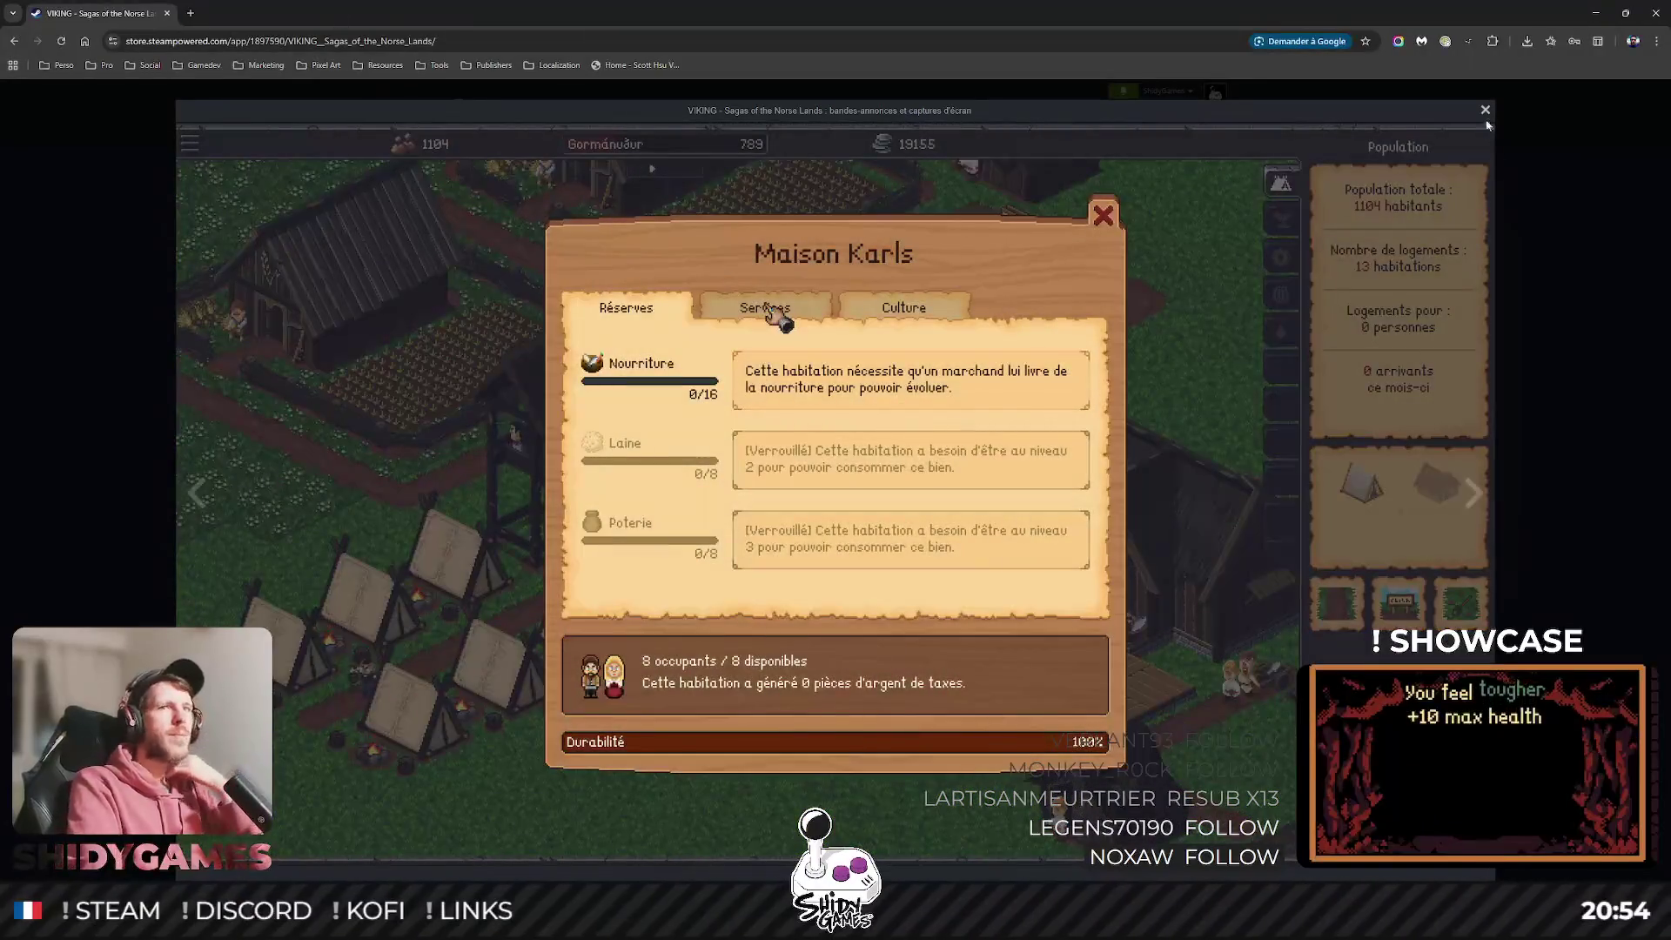
key(Escape)
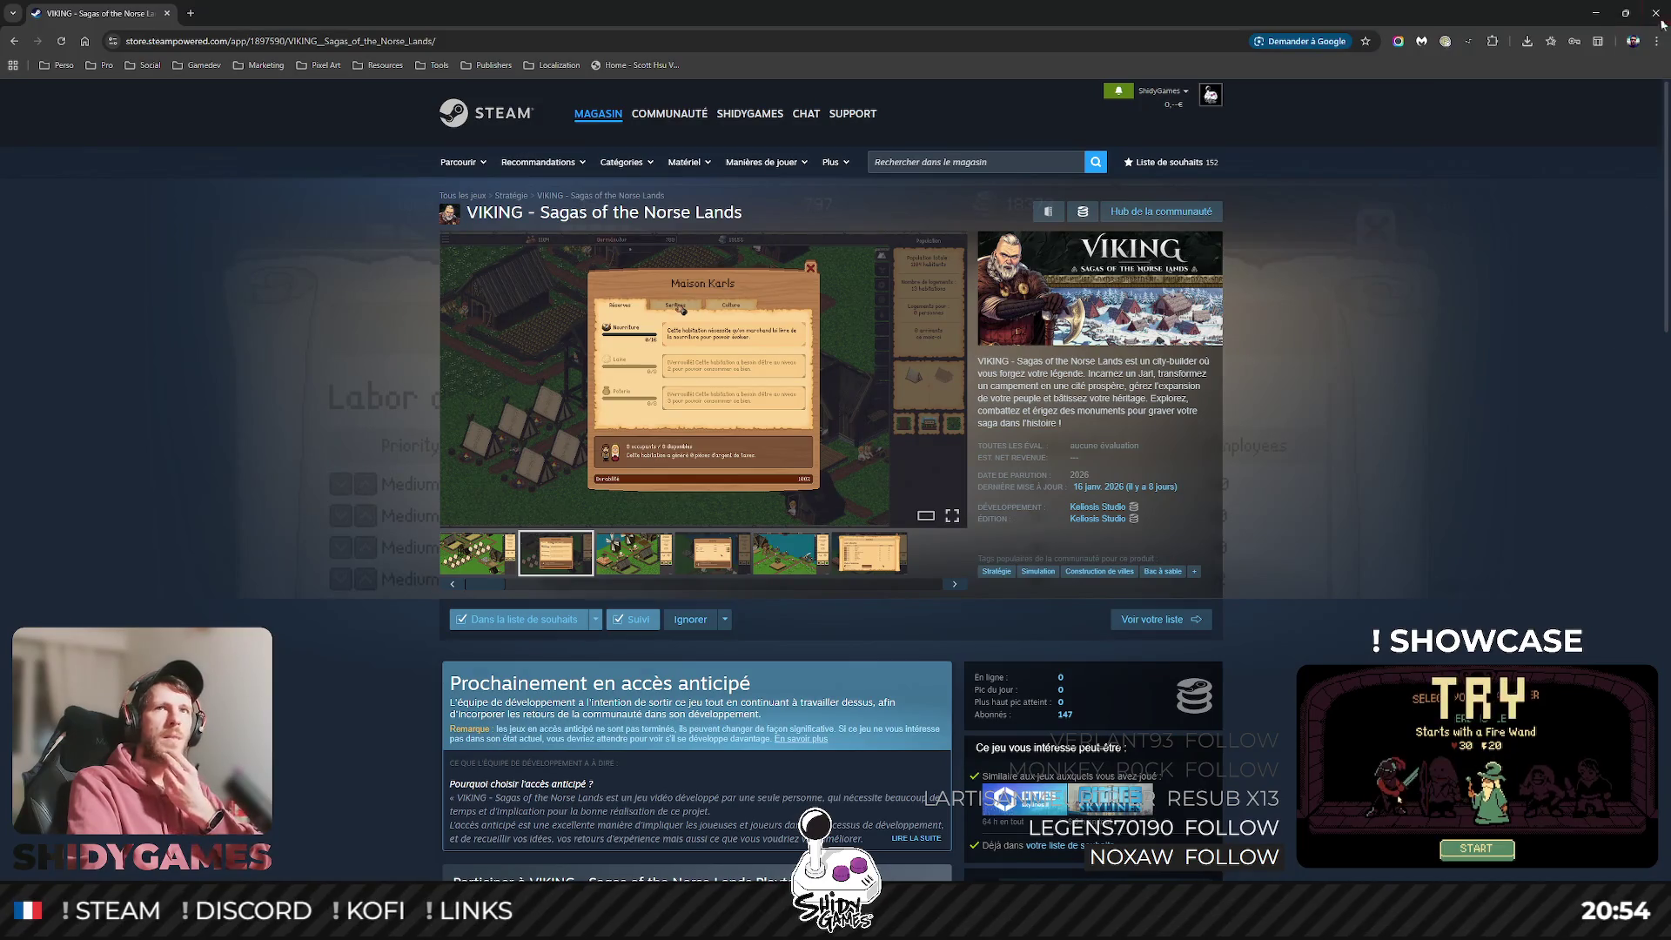
click(1654, 12)
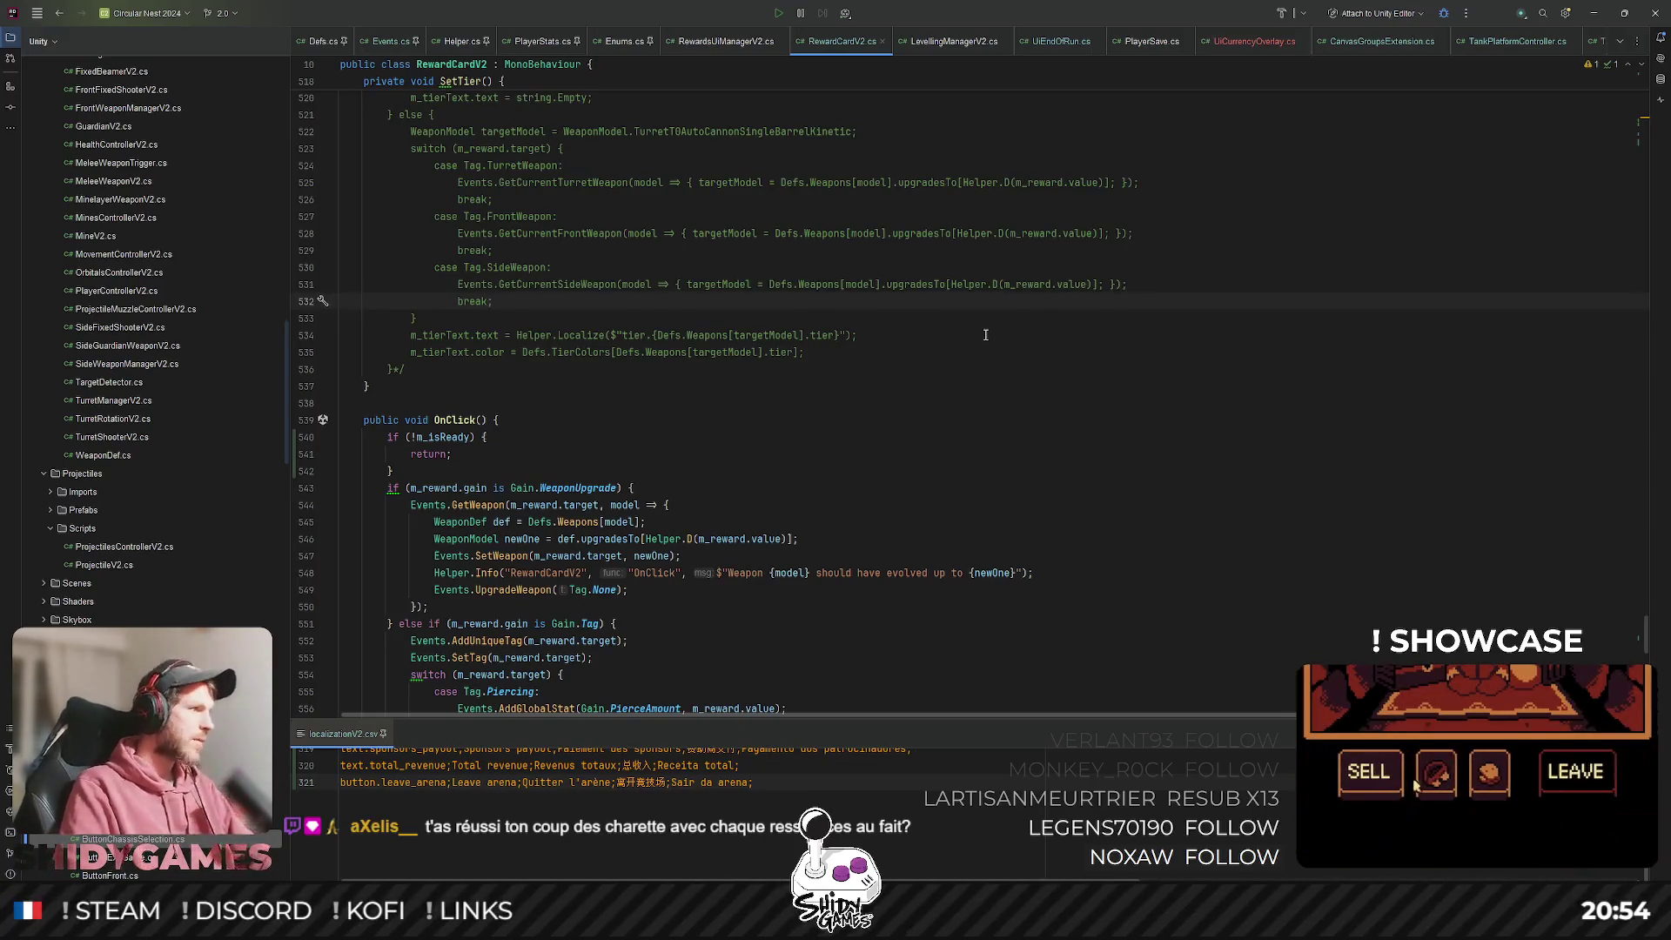
Open RewardsUiManagerV2.cs through the file search for 'rewa'.
click(1044, 375)
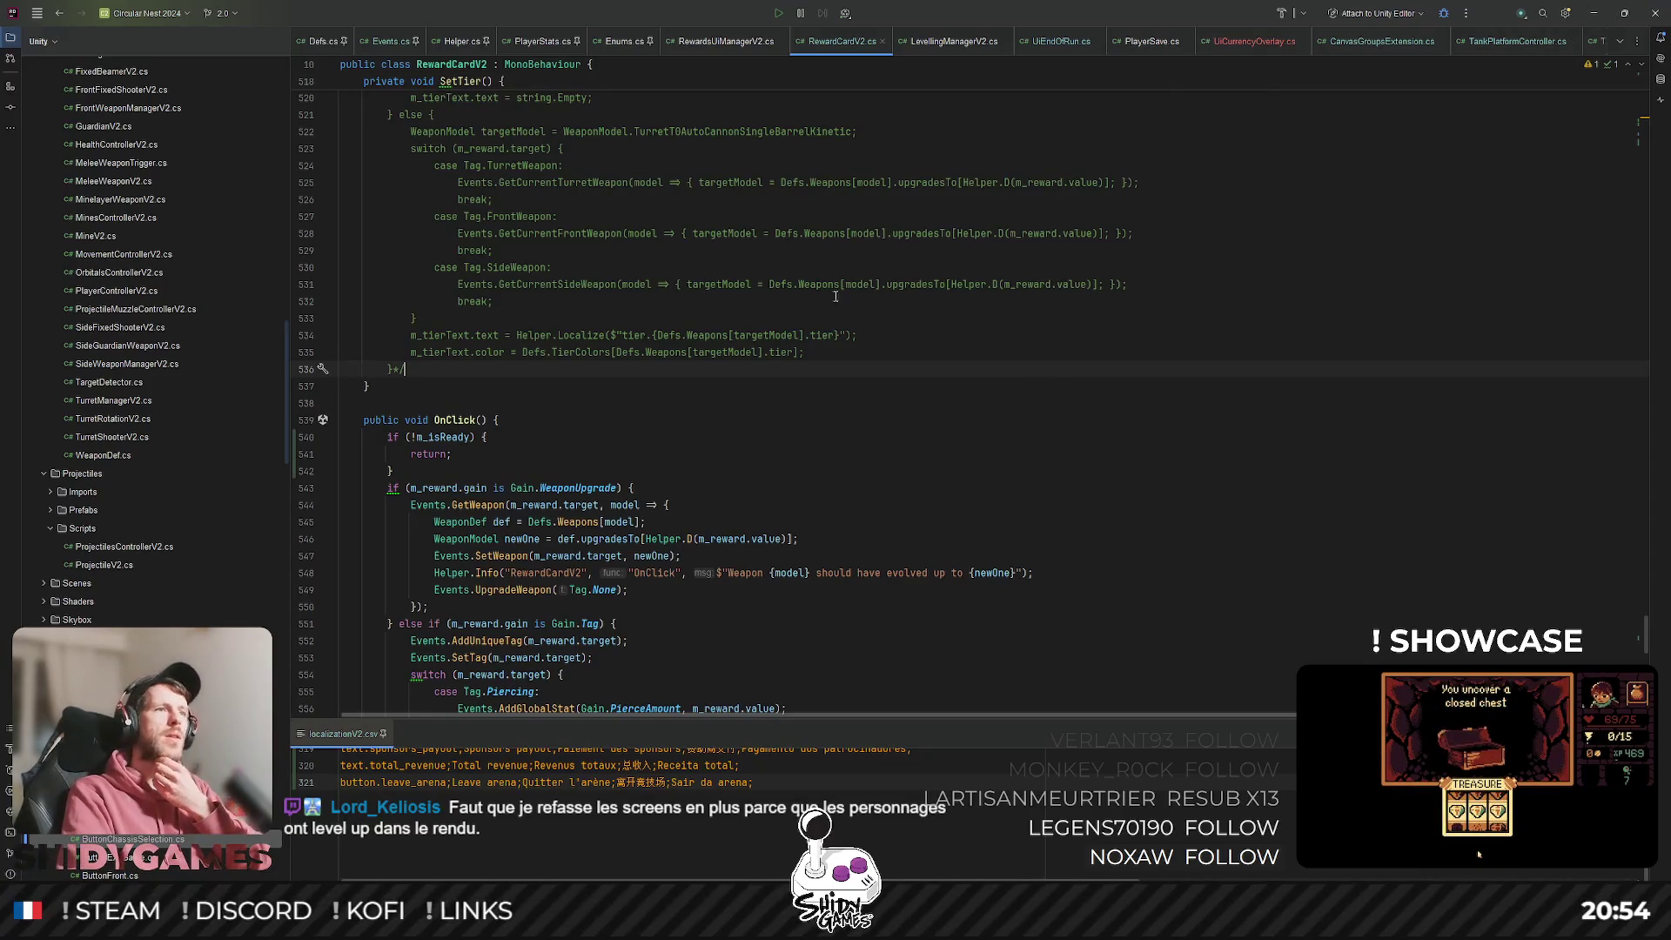
click(1198, 352)
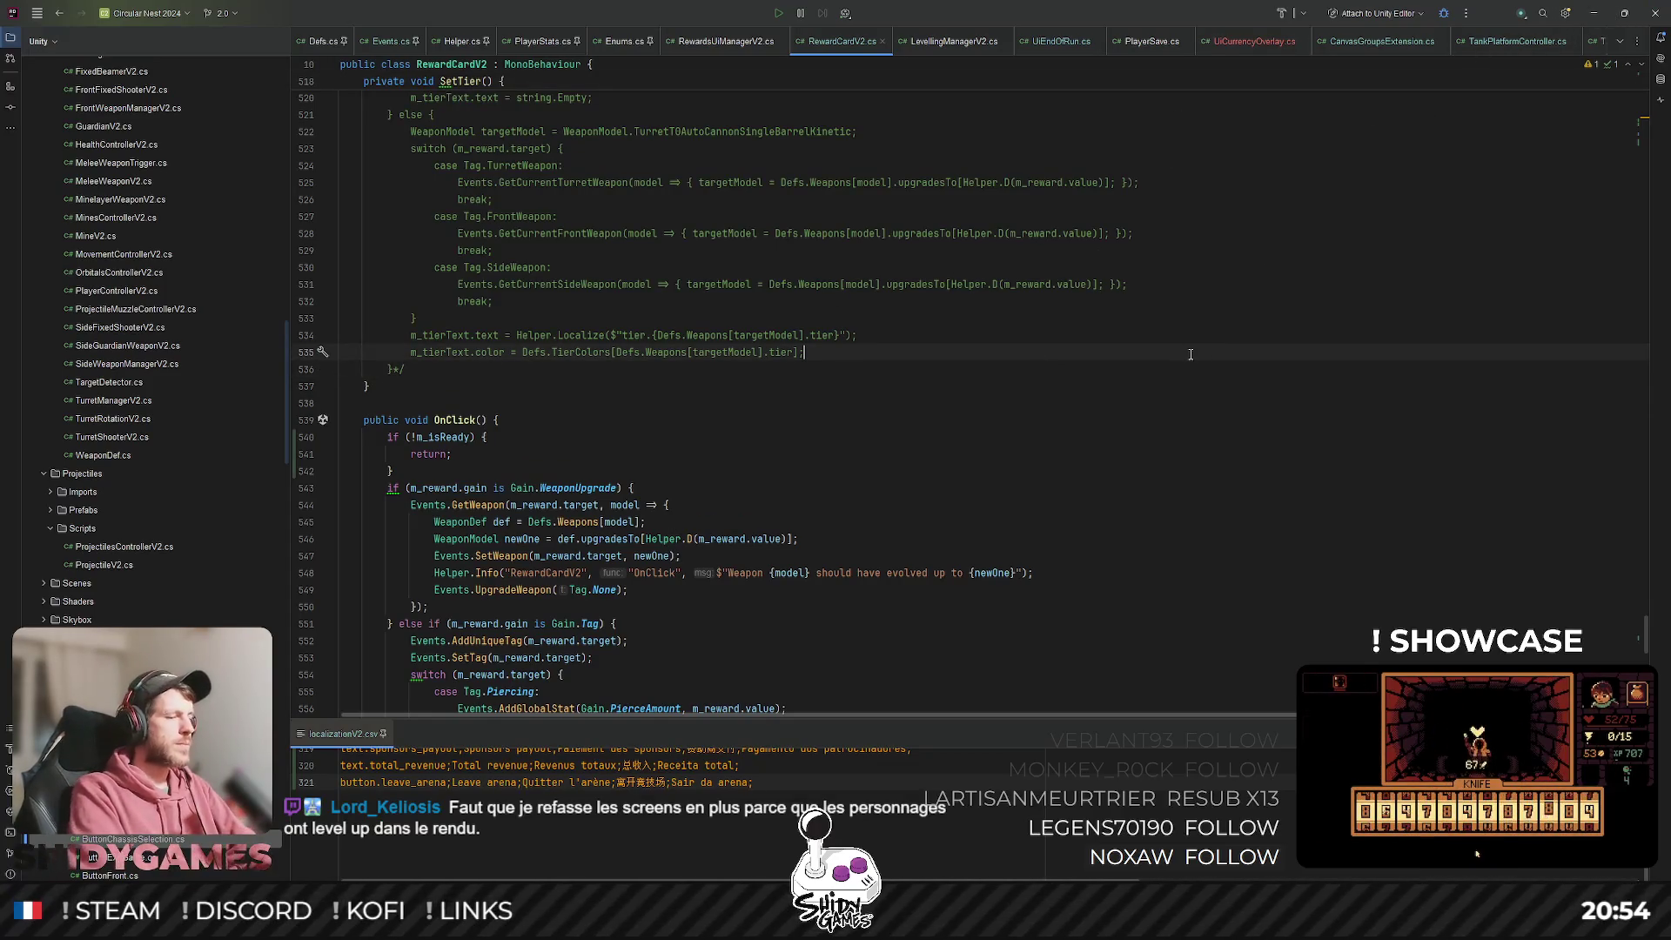
key(ctrl+shift+n)
text(rewa)
key(Down)
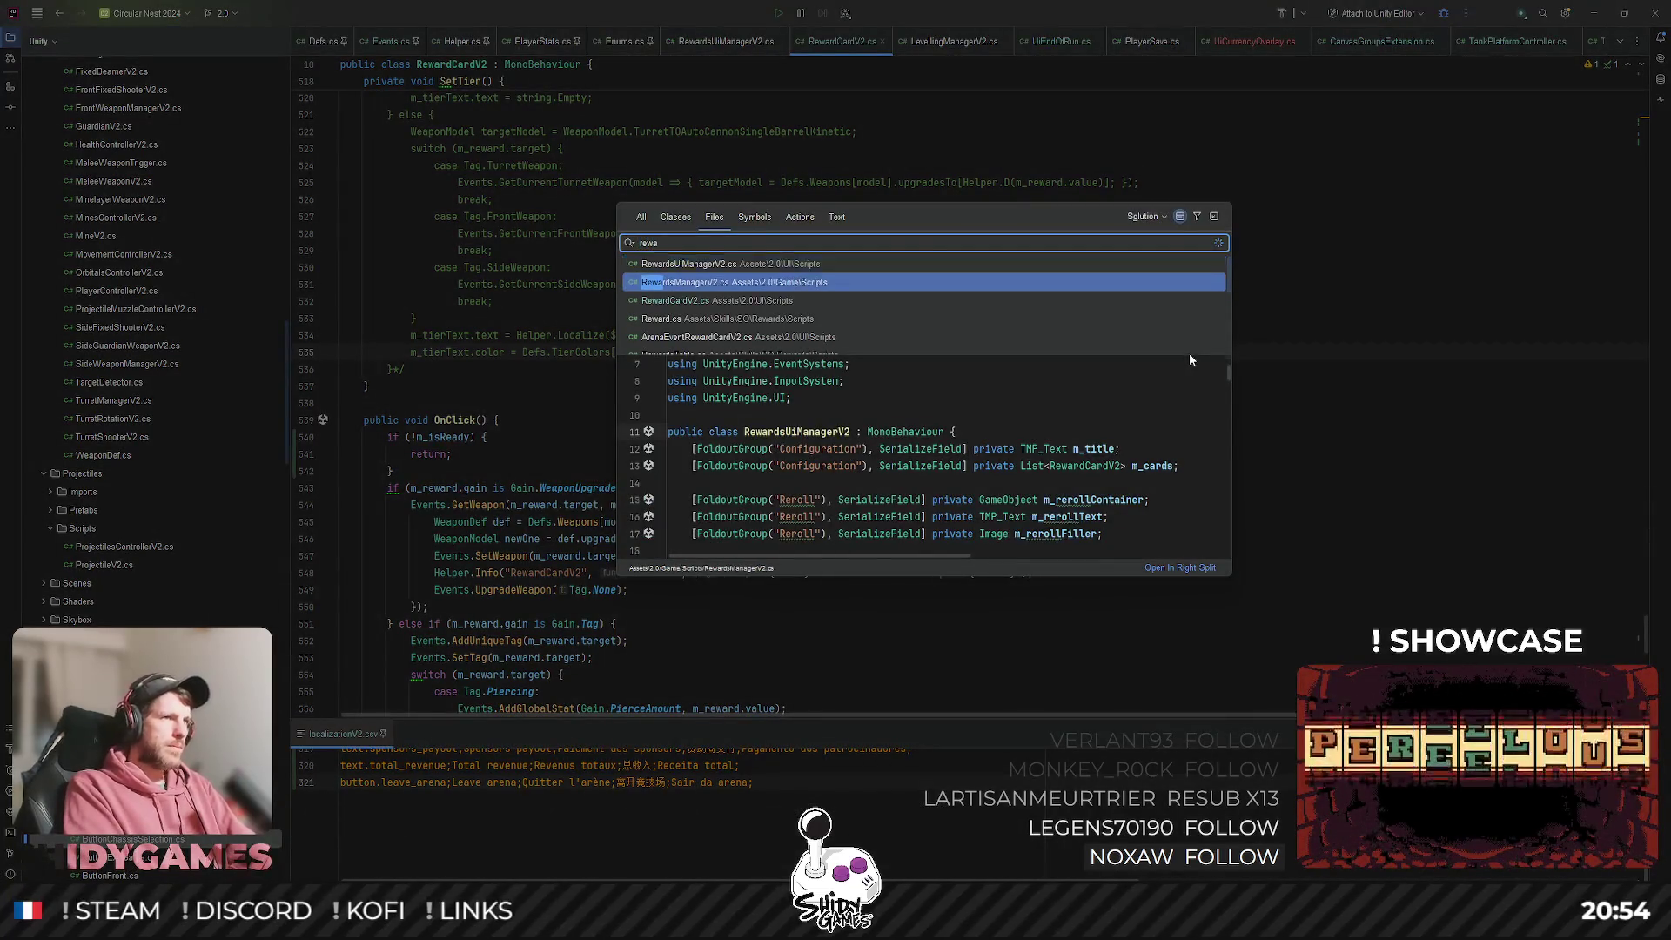
key(Down)
key(Up)
key(Up)
key(Return)
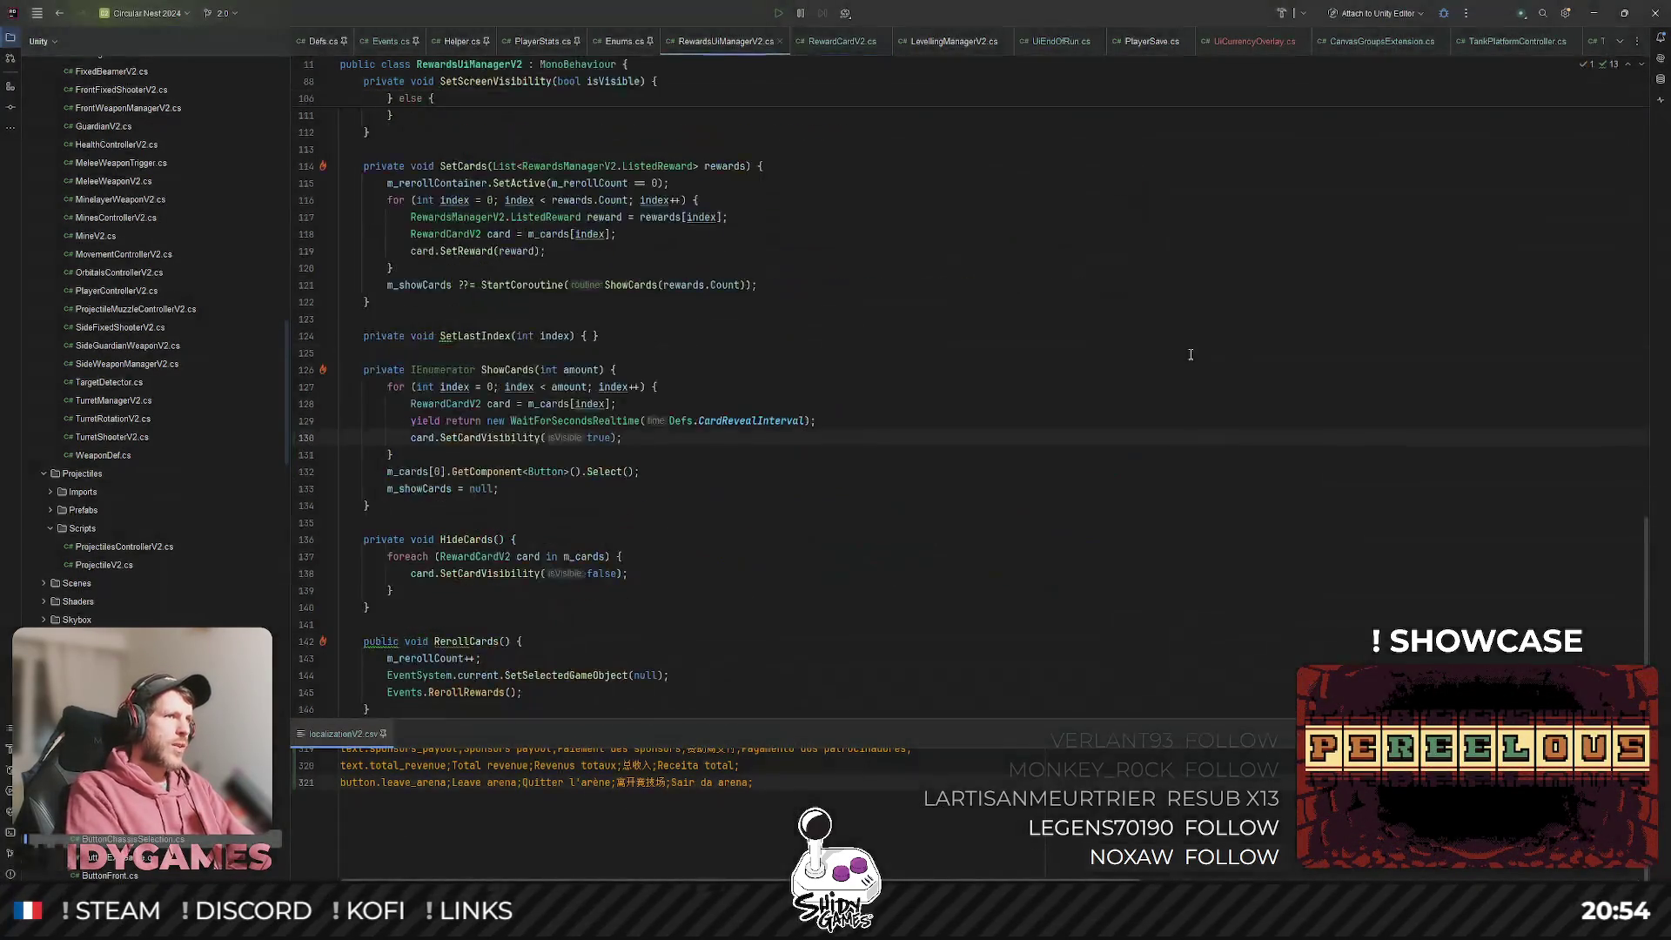
Comment out the WaitForSecondsRealtime(Defs.CardRevealInterval) line in ShowCards and jump to the CS0161 error.
click(414, 426)
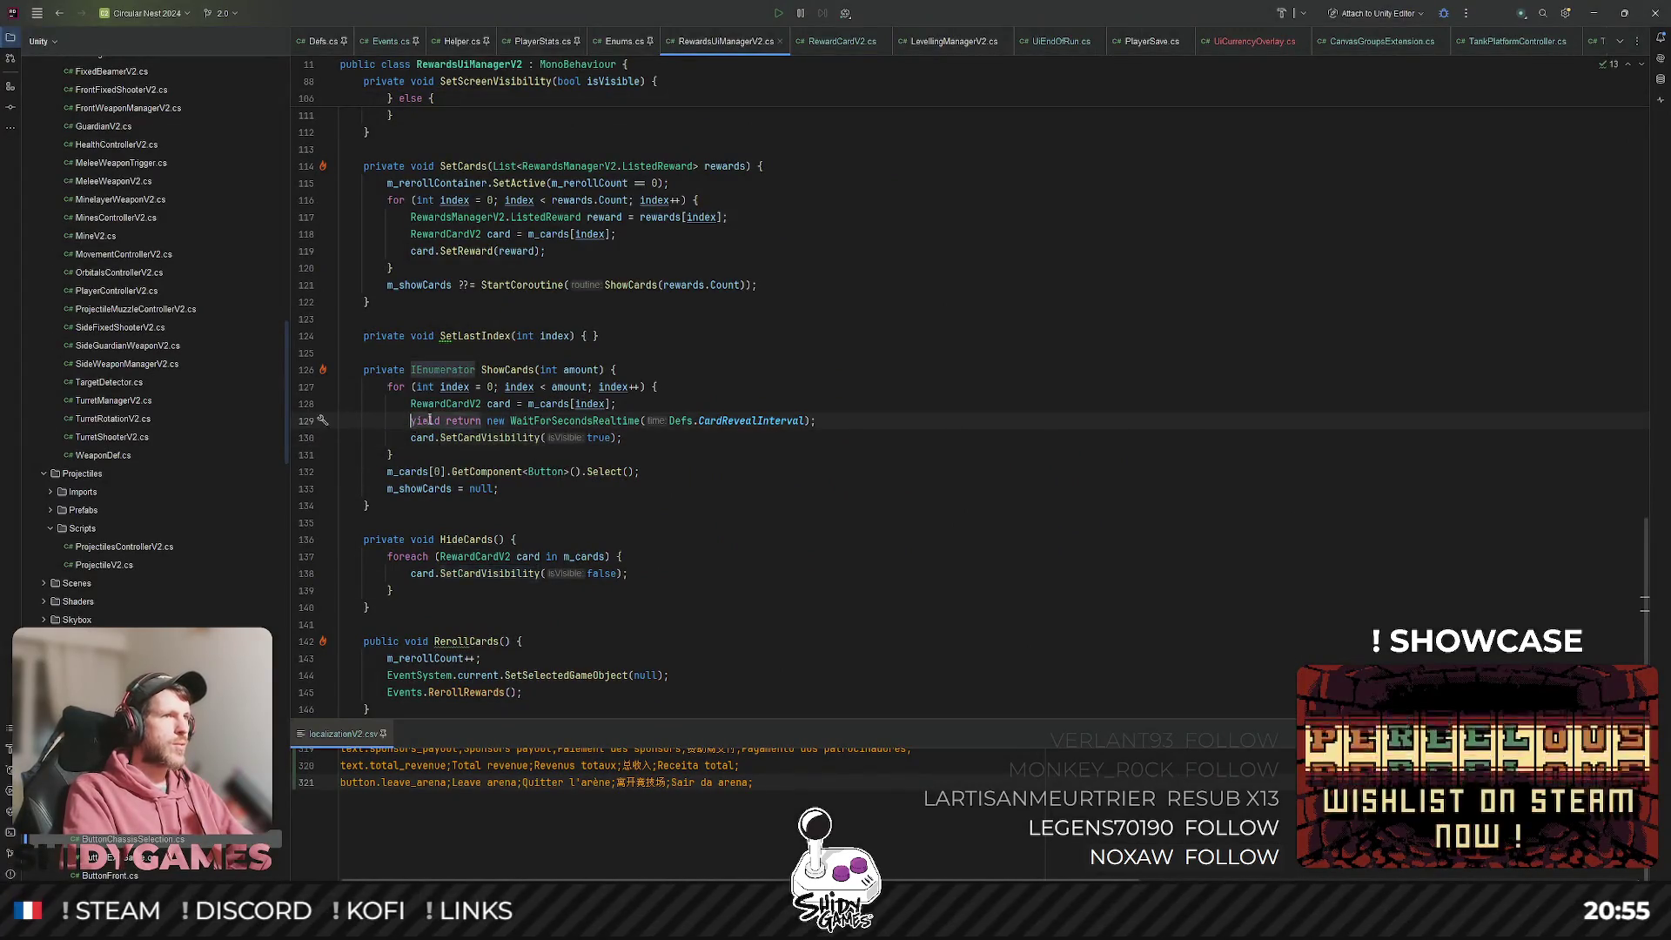
key(ctrl+slash)
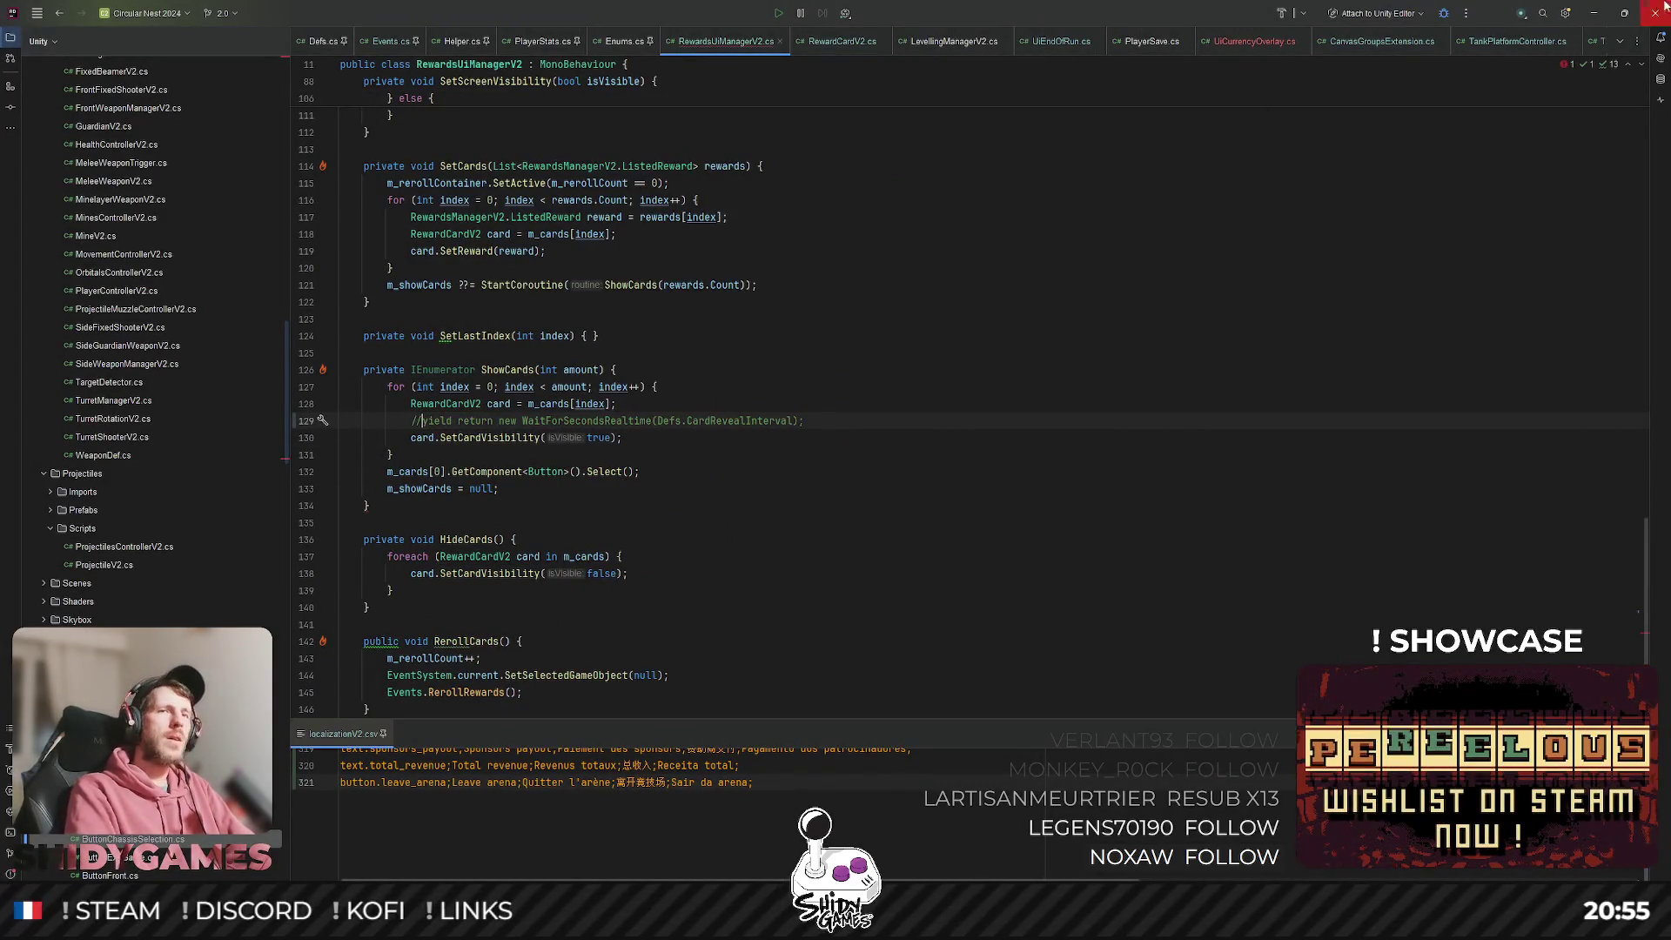
click(1606, 19)
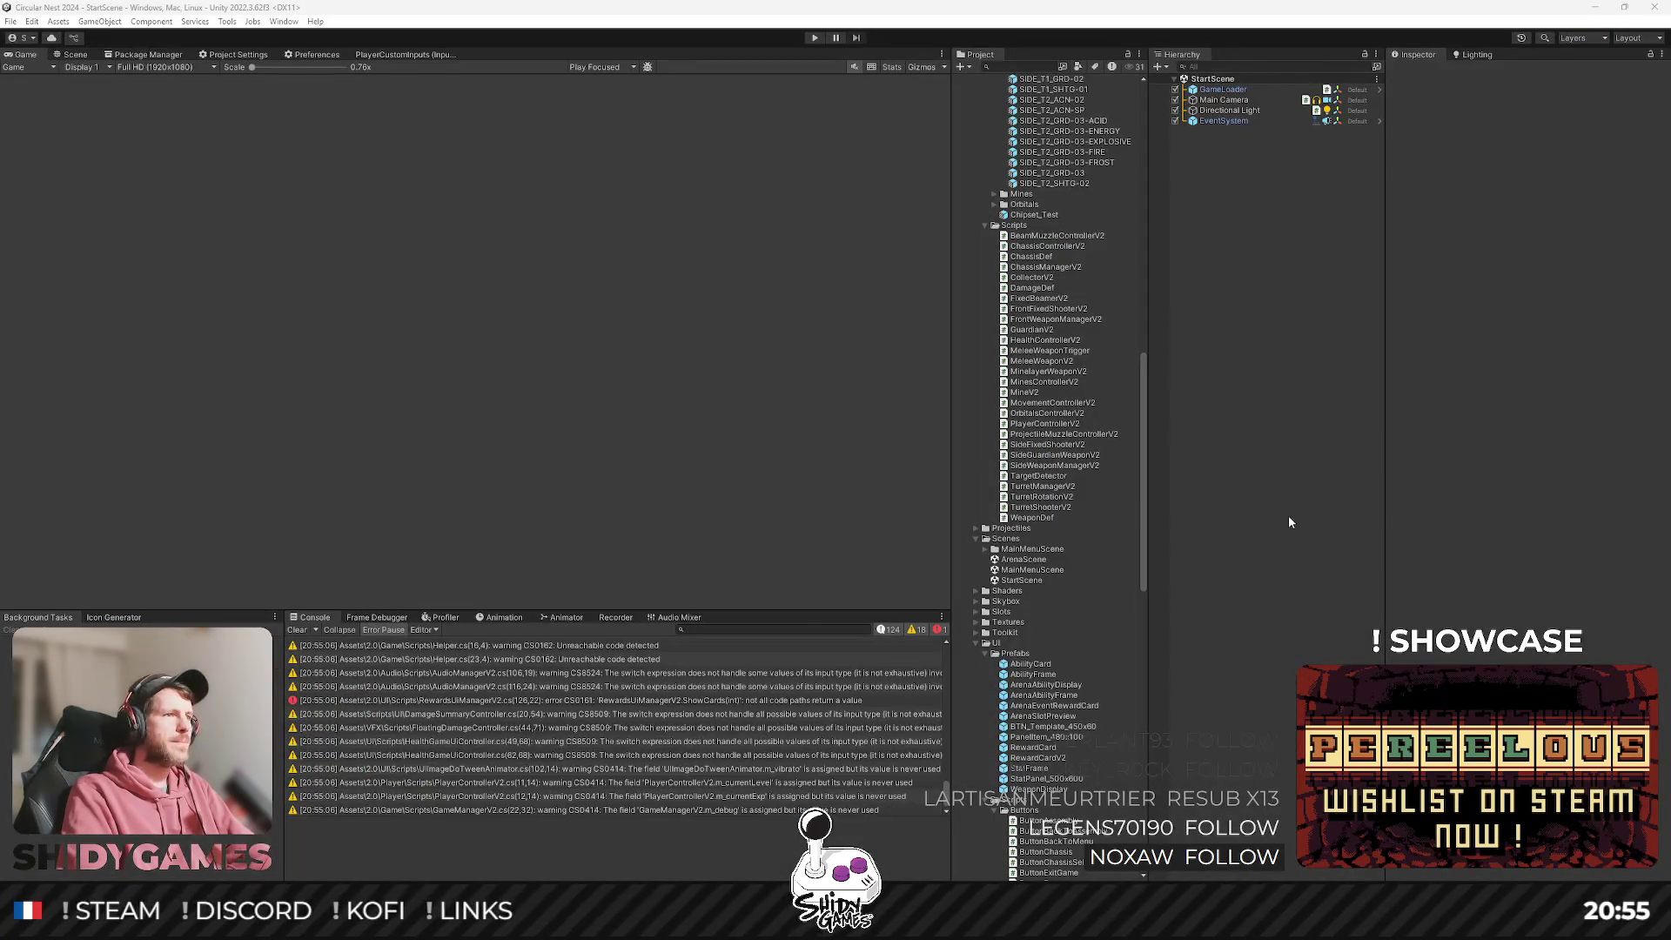
double_click(699, 699)
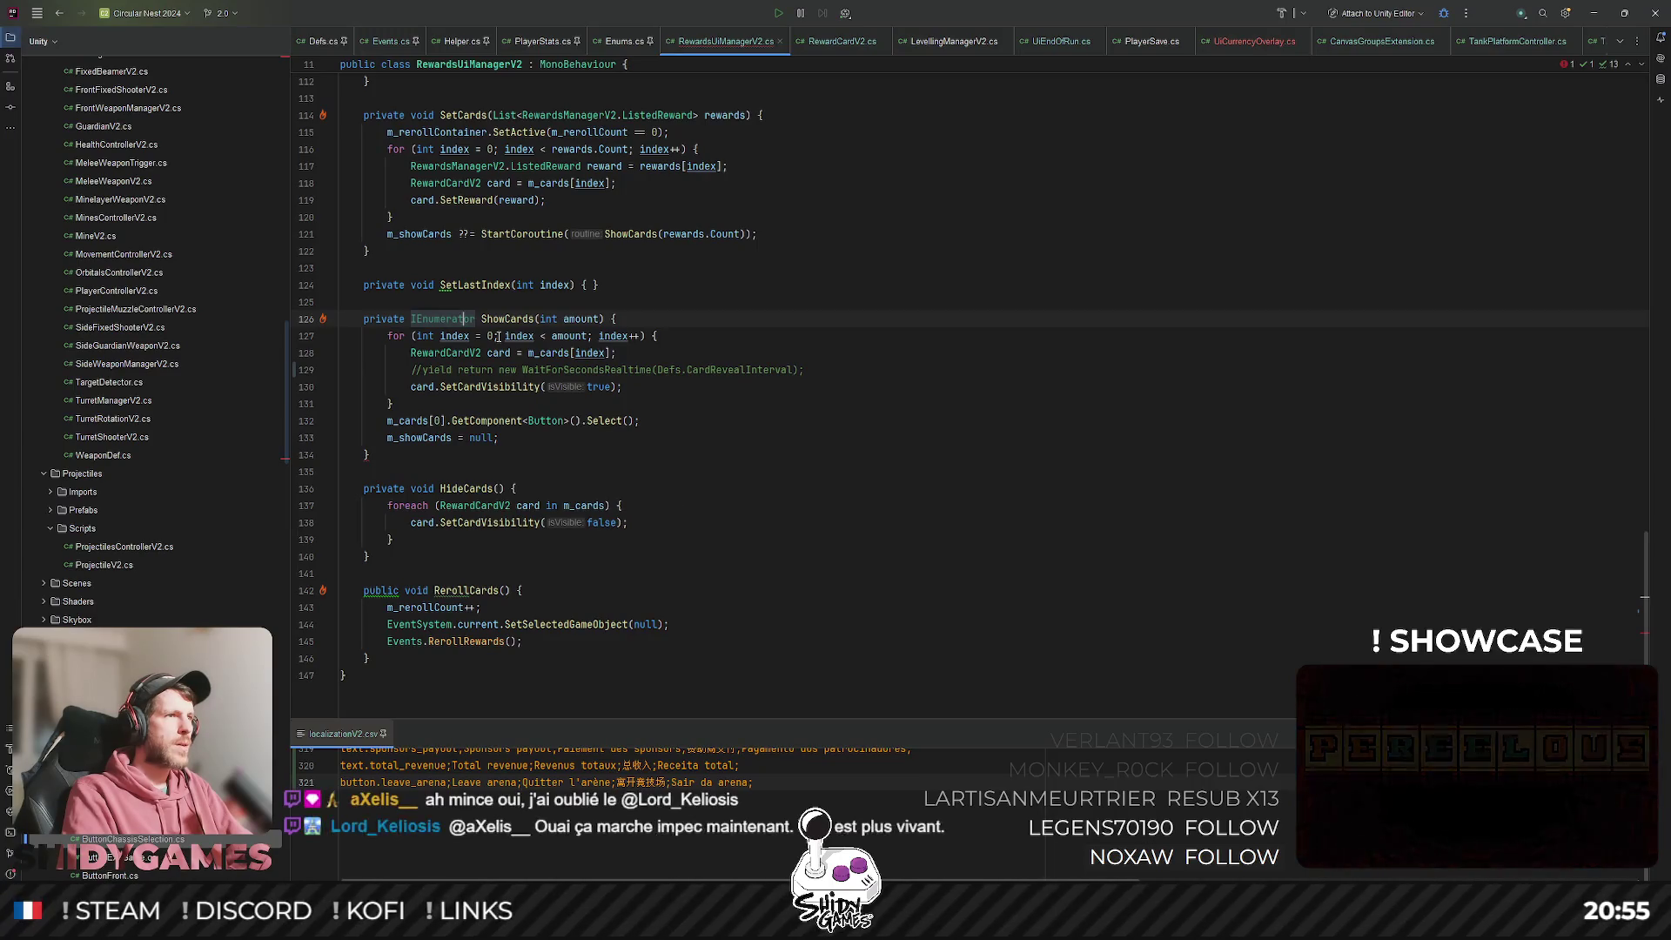
Add 'yield return new WaitForFixedUpdate();' after the card lookup in ShowCards and return to Unity.
click(620, 353)
key(Return)
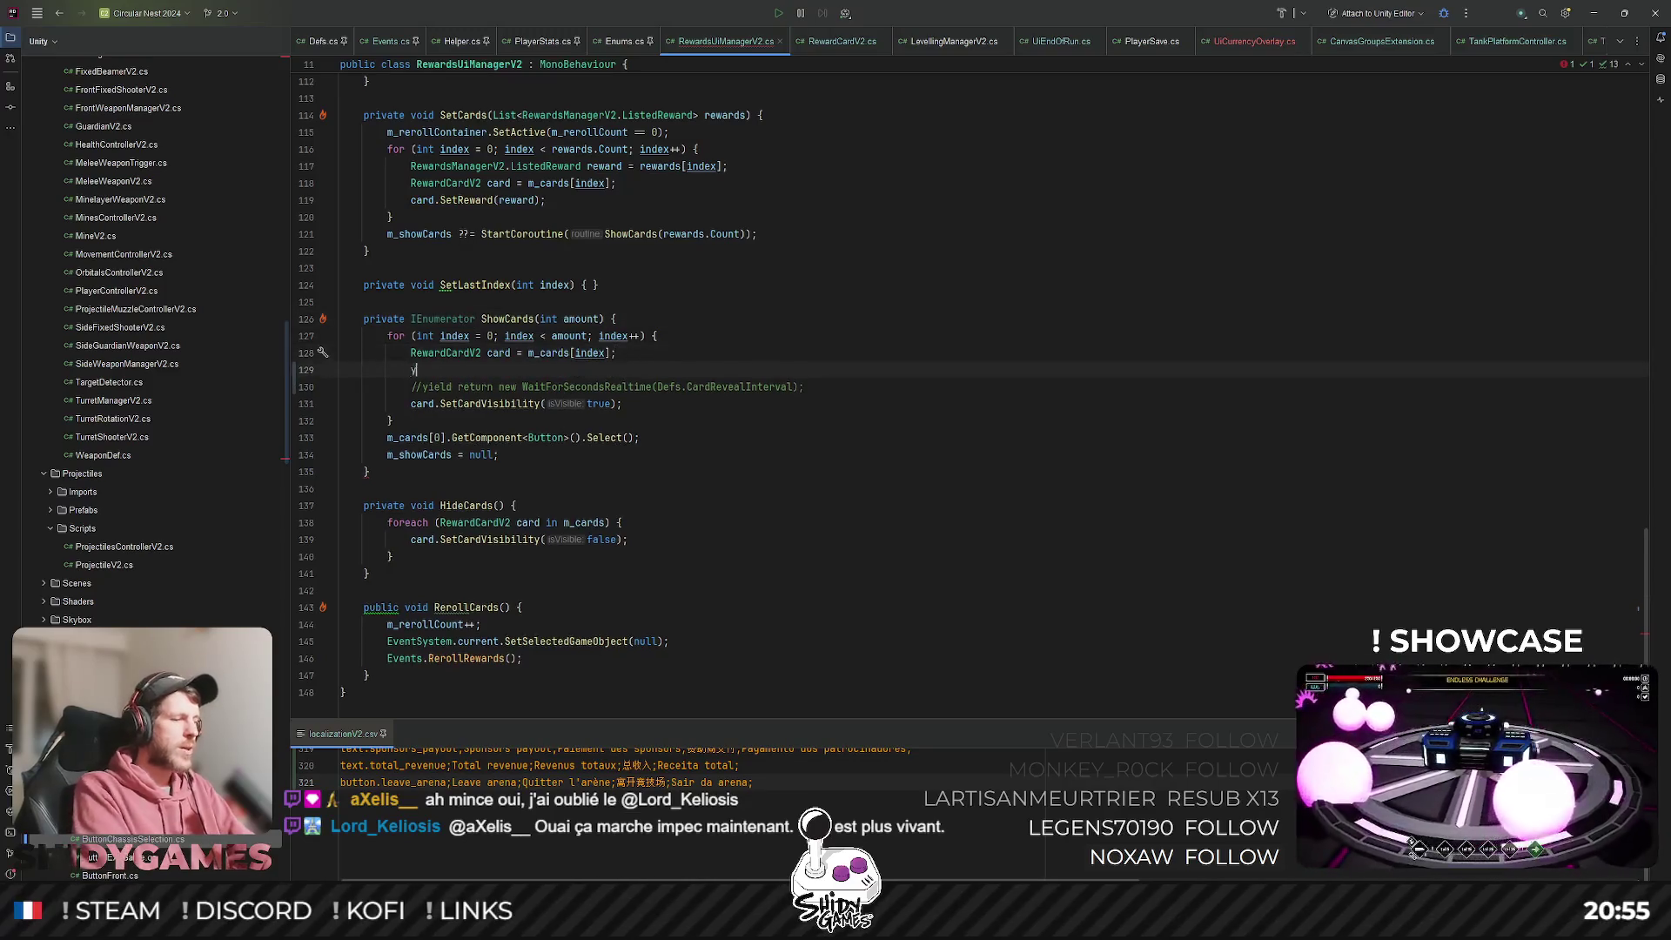
text(yield break;)
key(ctrl+BackSpace)
text(return )
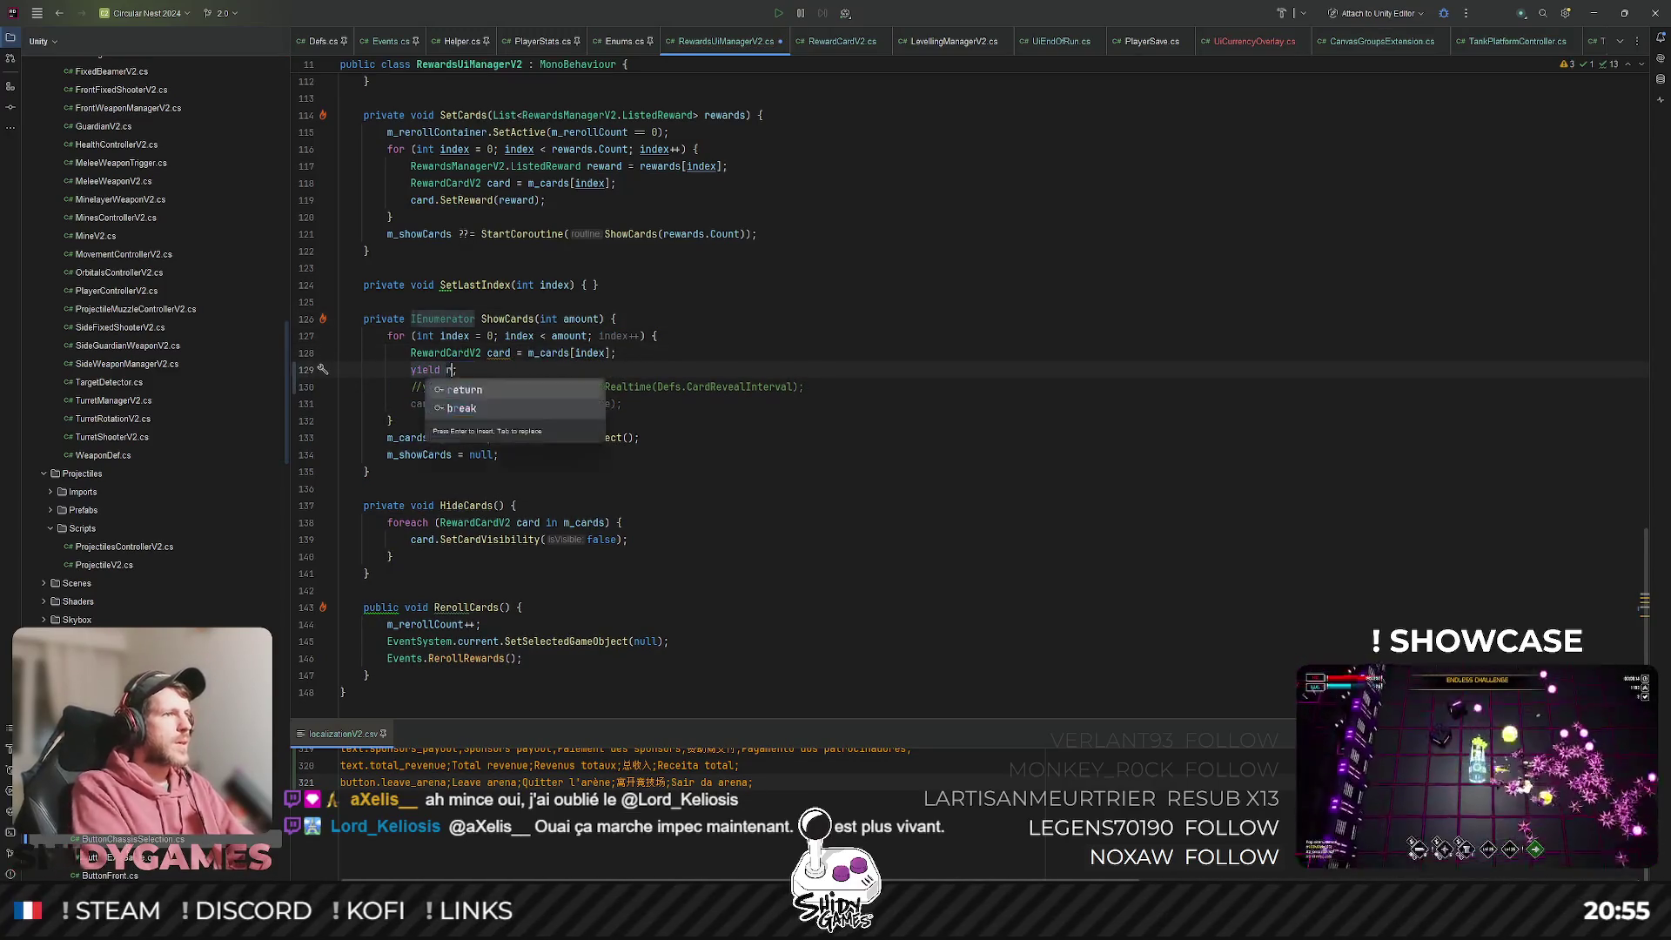
text(new Wai)
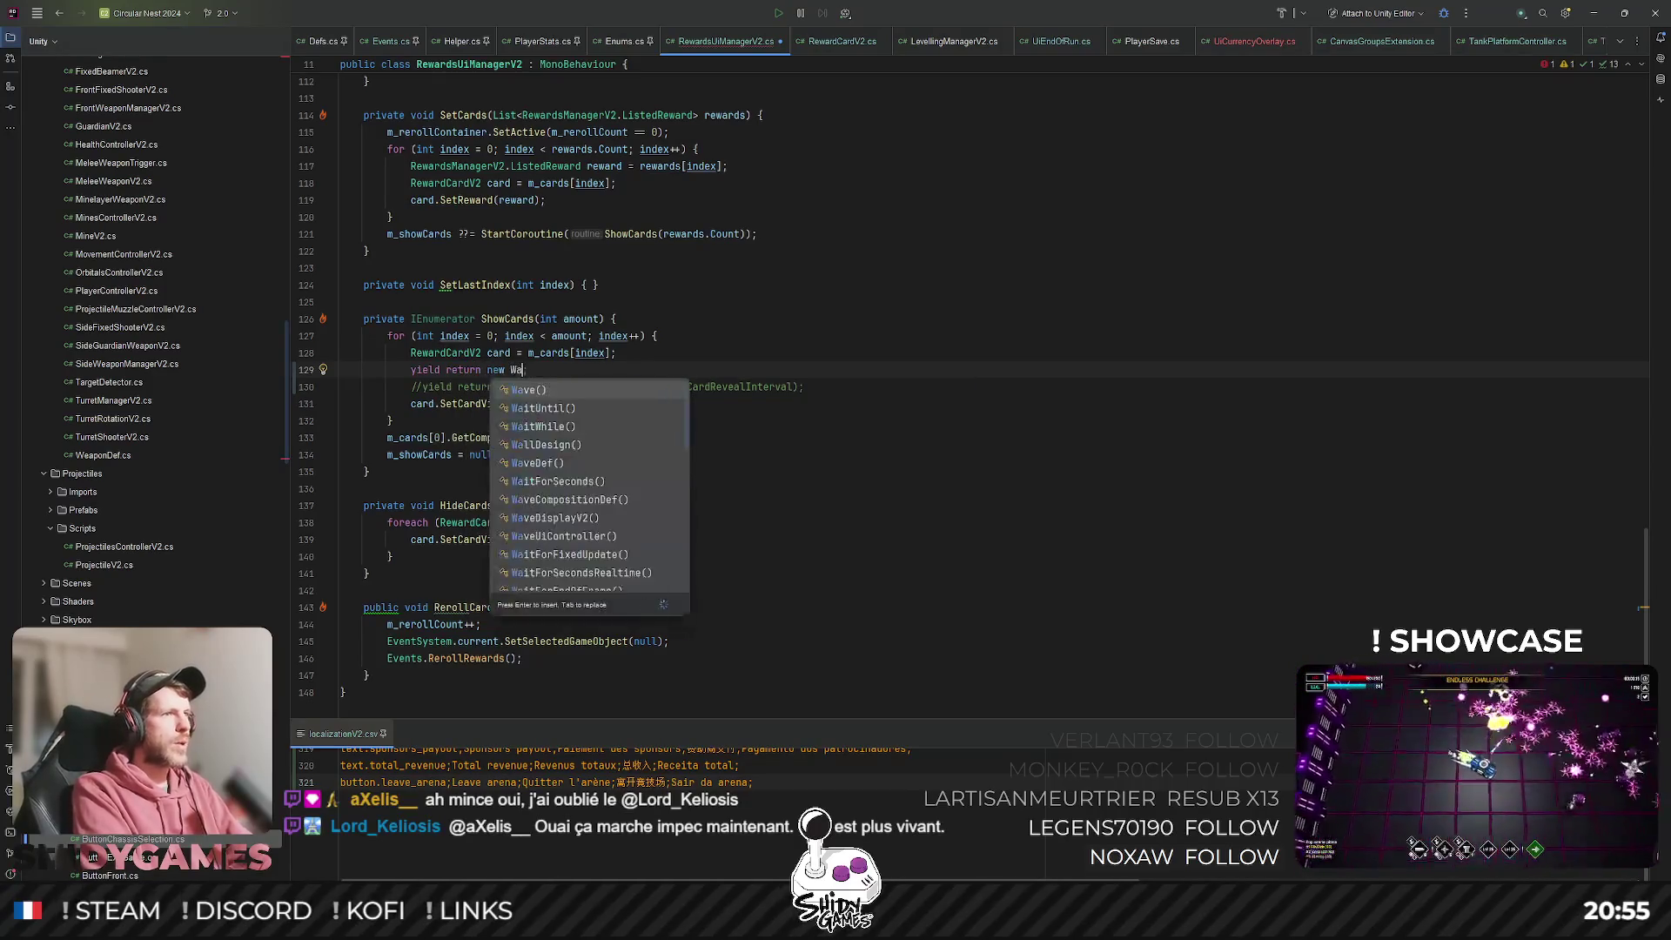
key(Down)
key(Down)
key(Down)
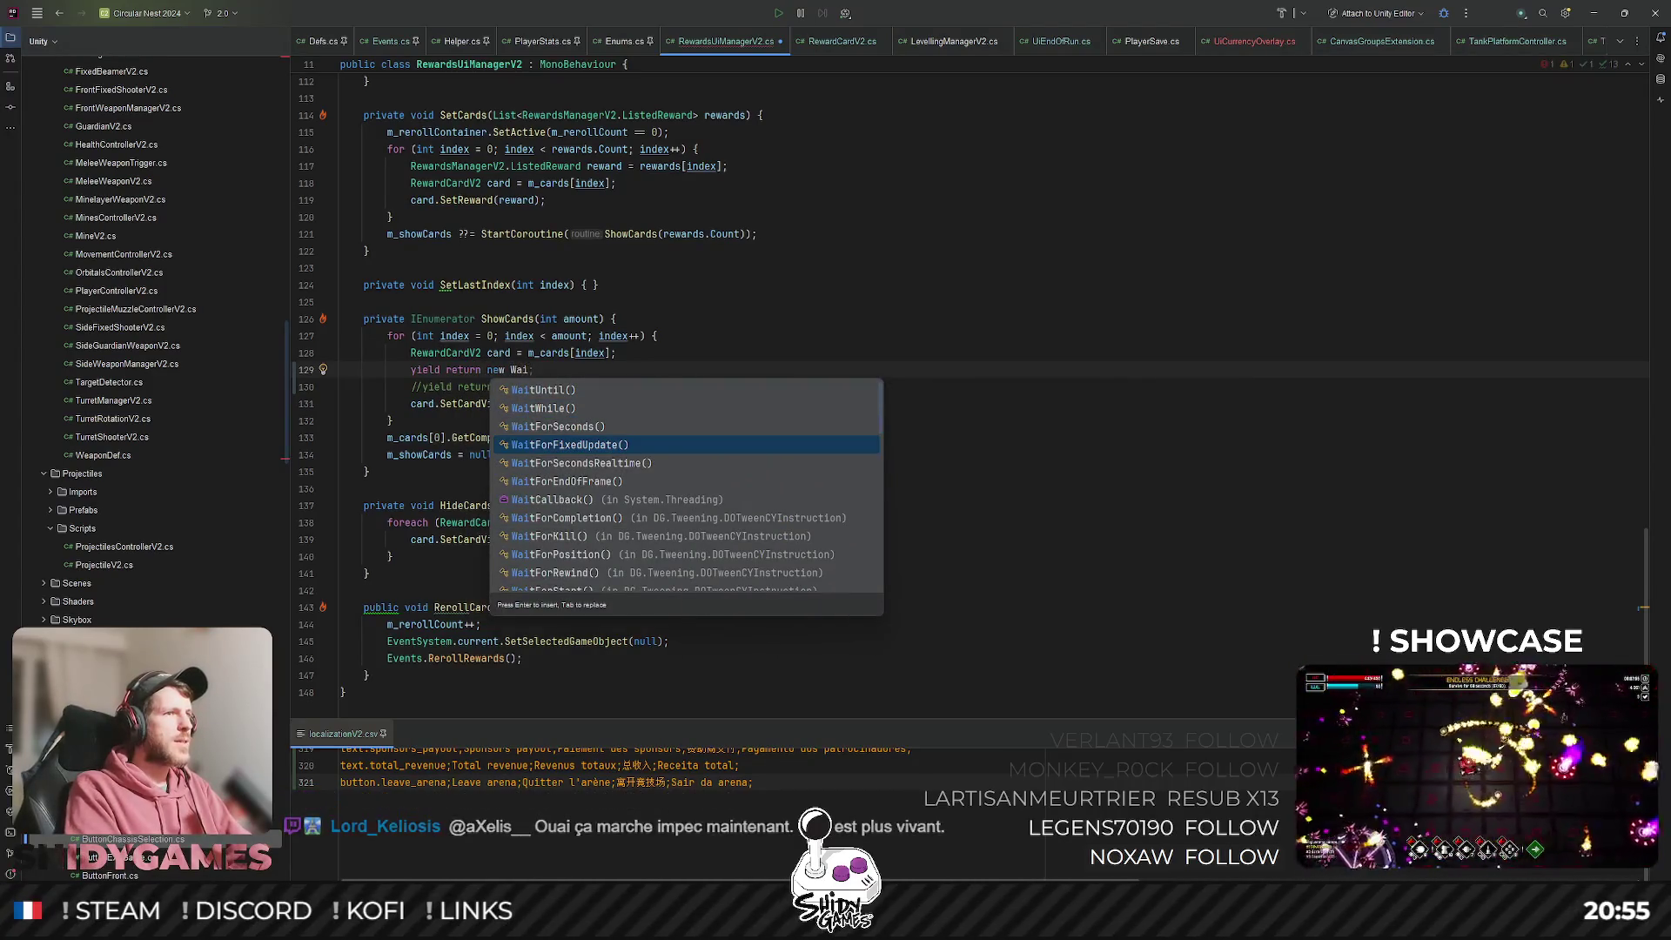
key(Return)
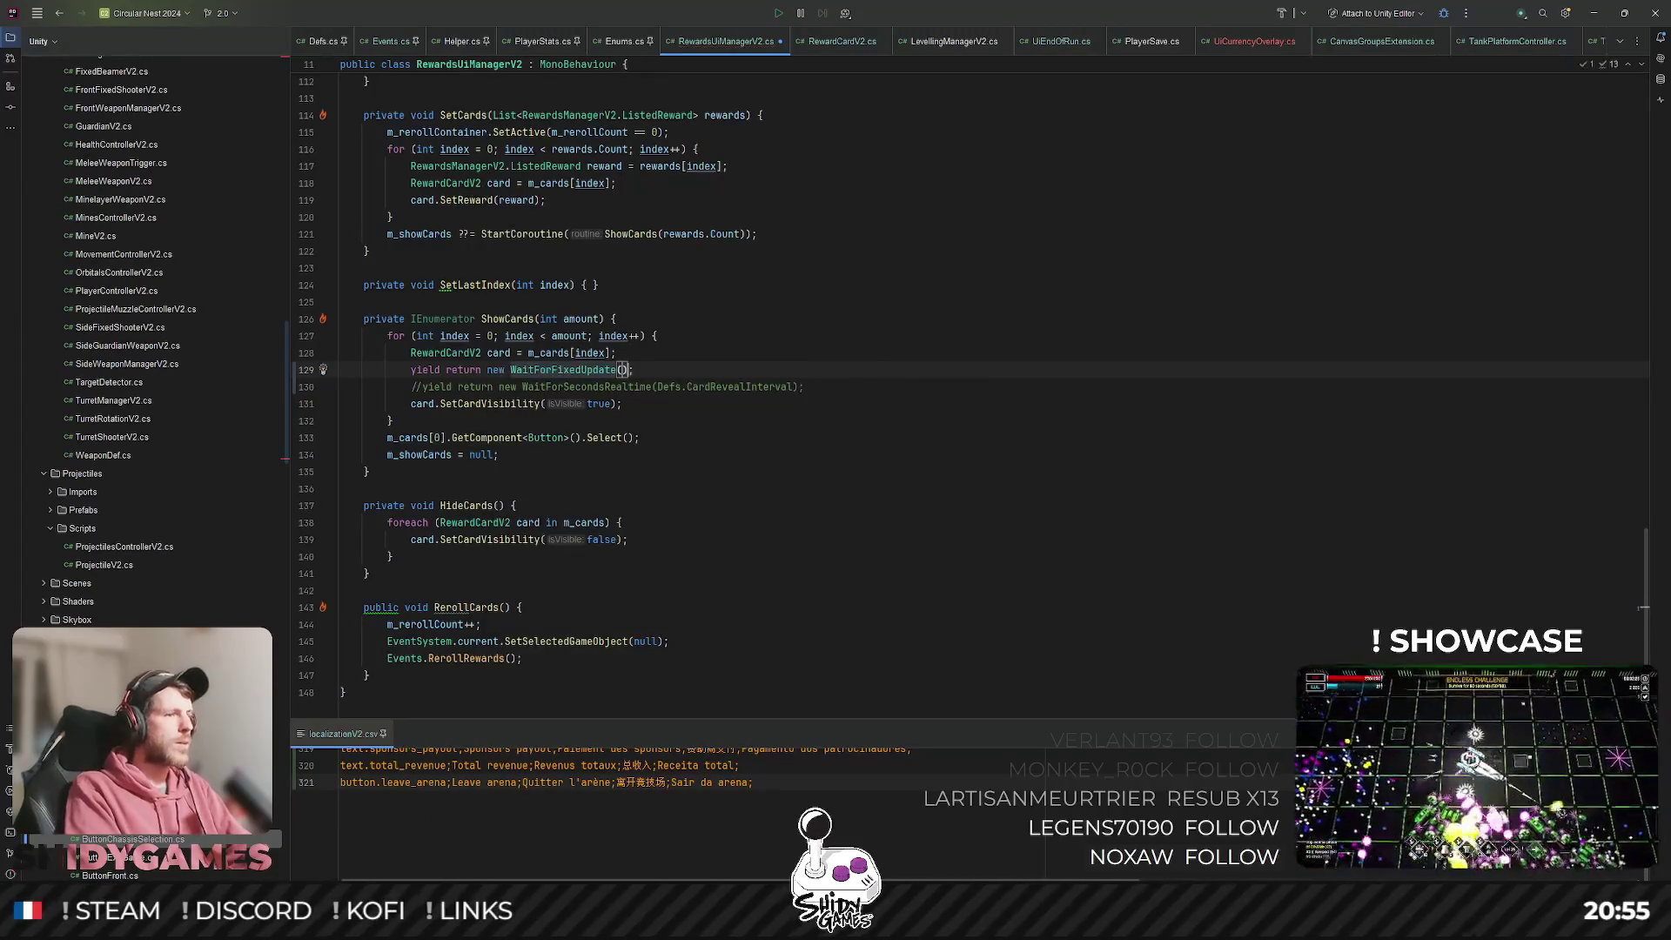
click(1594, 13)
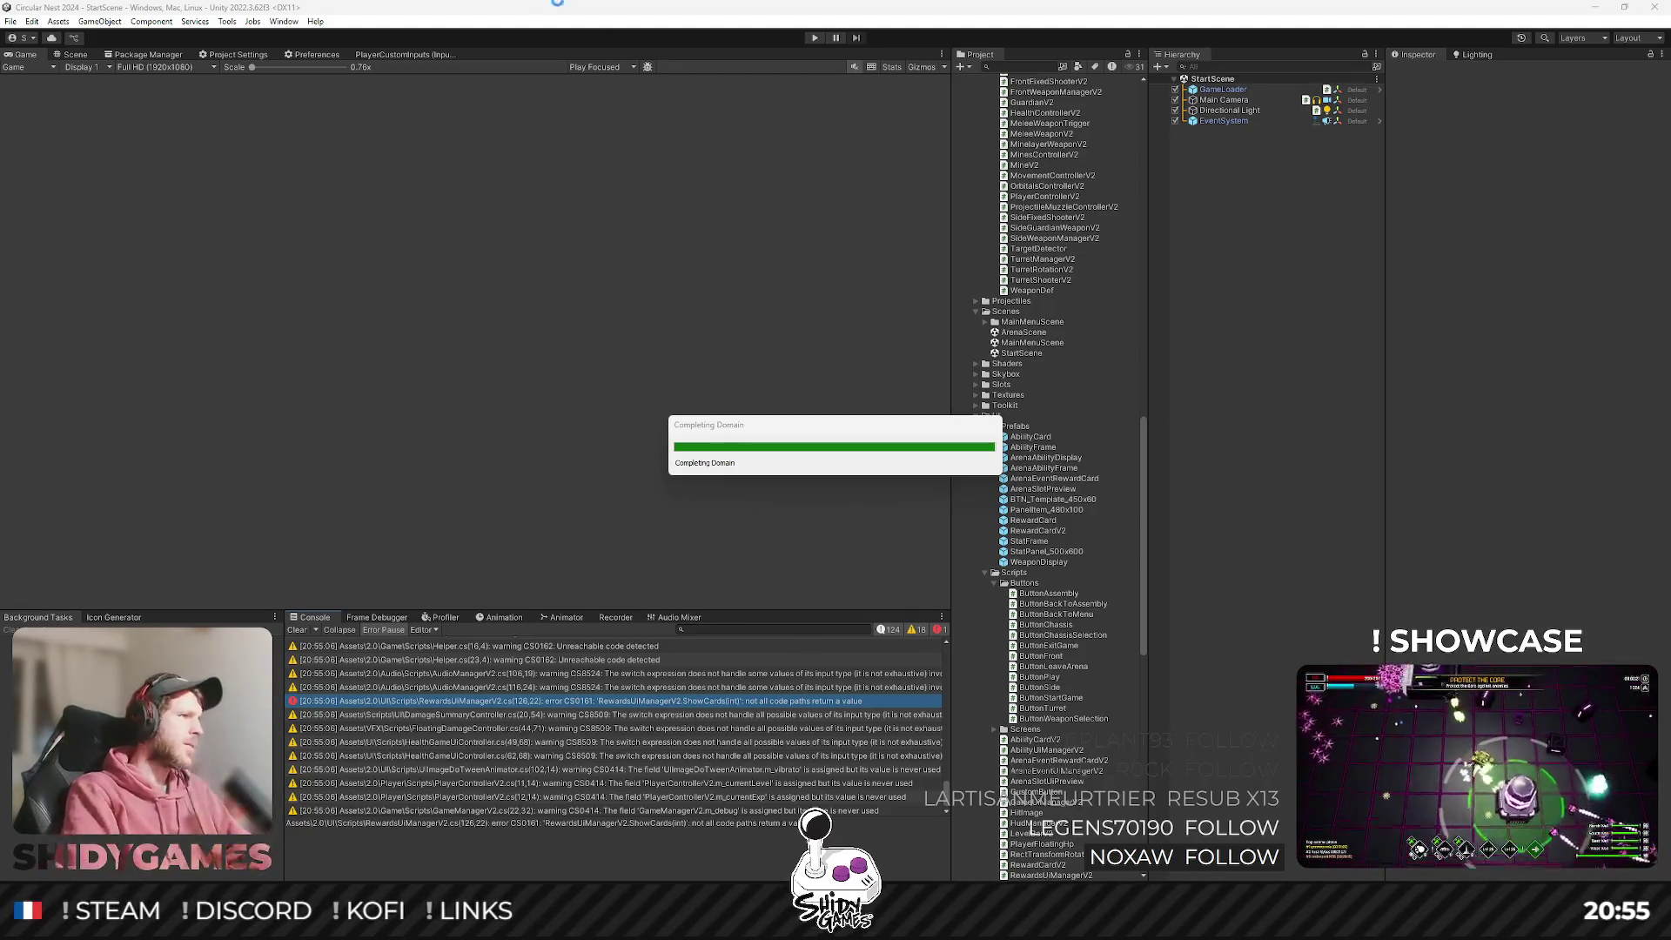
Enter Play mode and browse the turret weapon list on the Assembly screen.
click(814, 38)
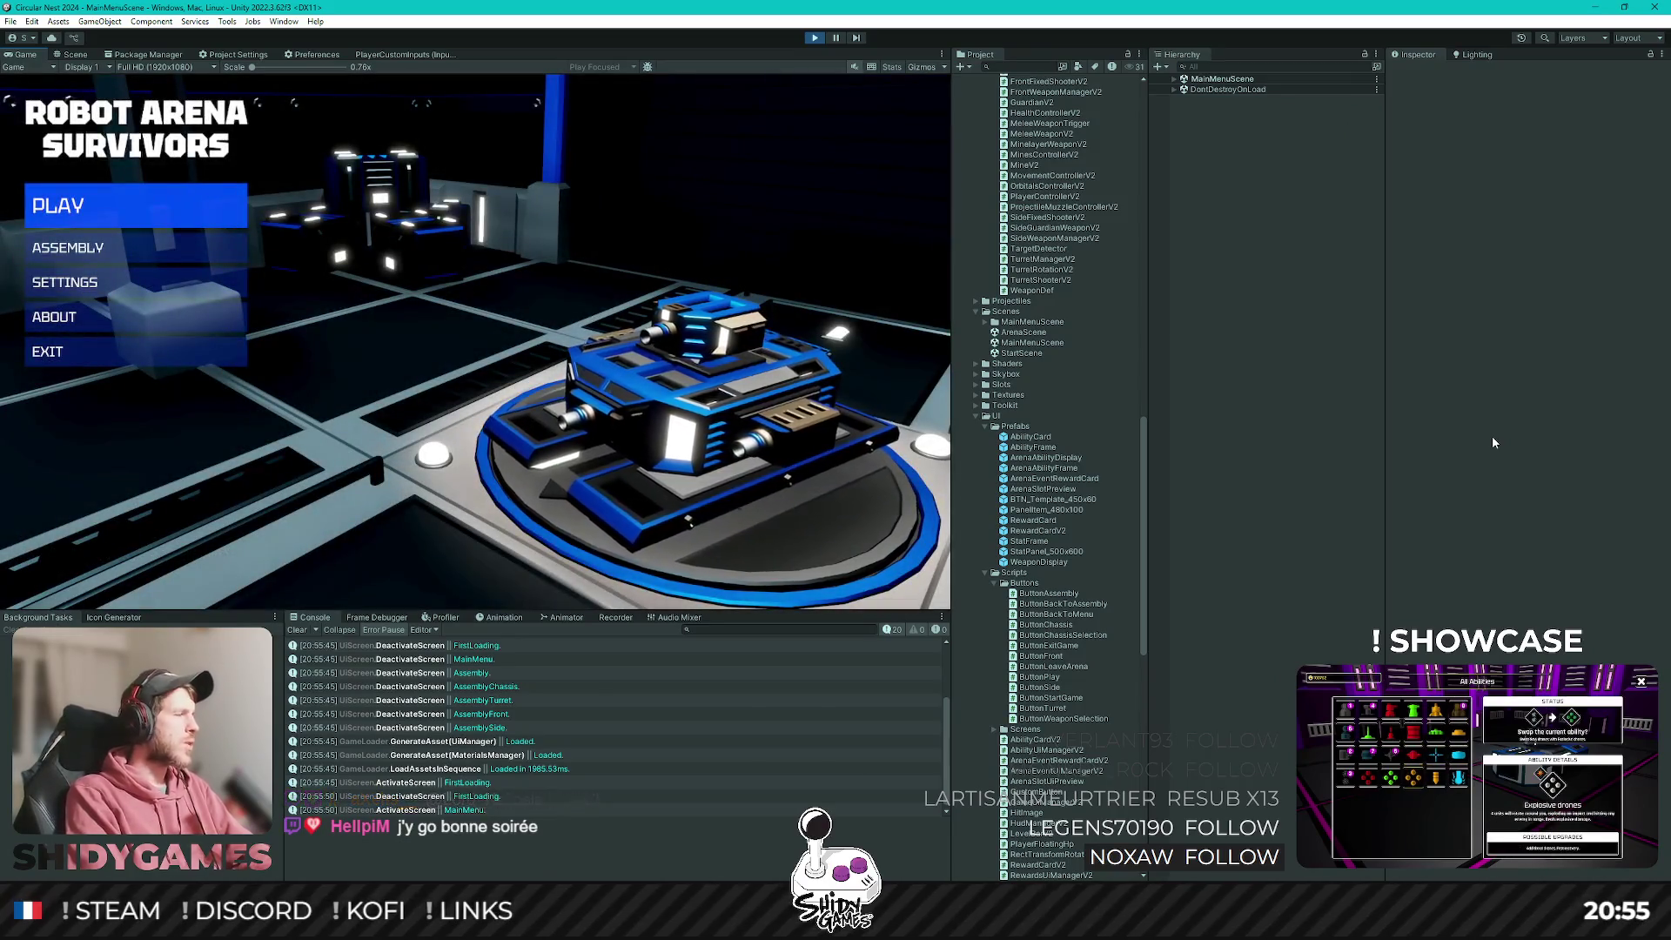
key(Down)
key(Return)
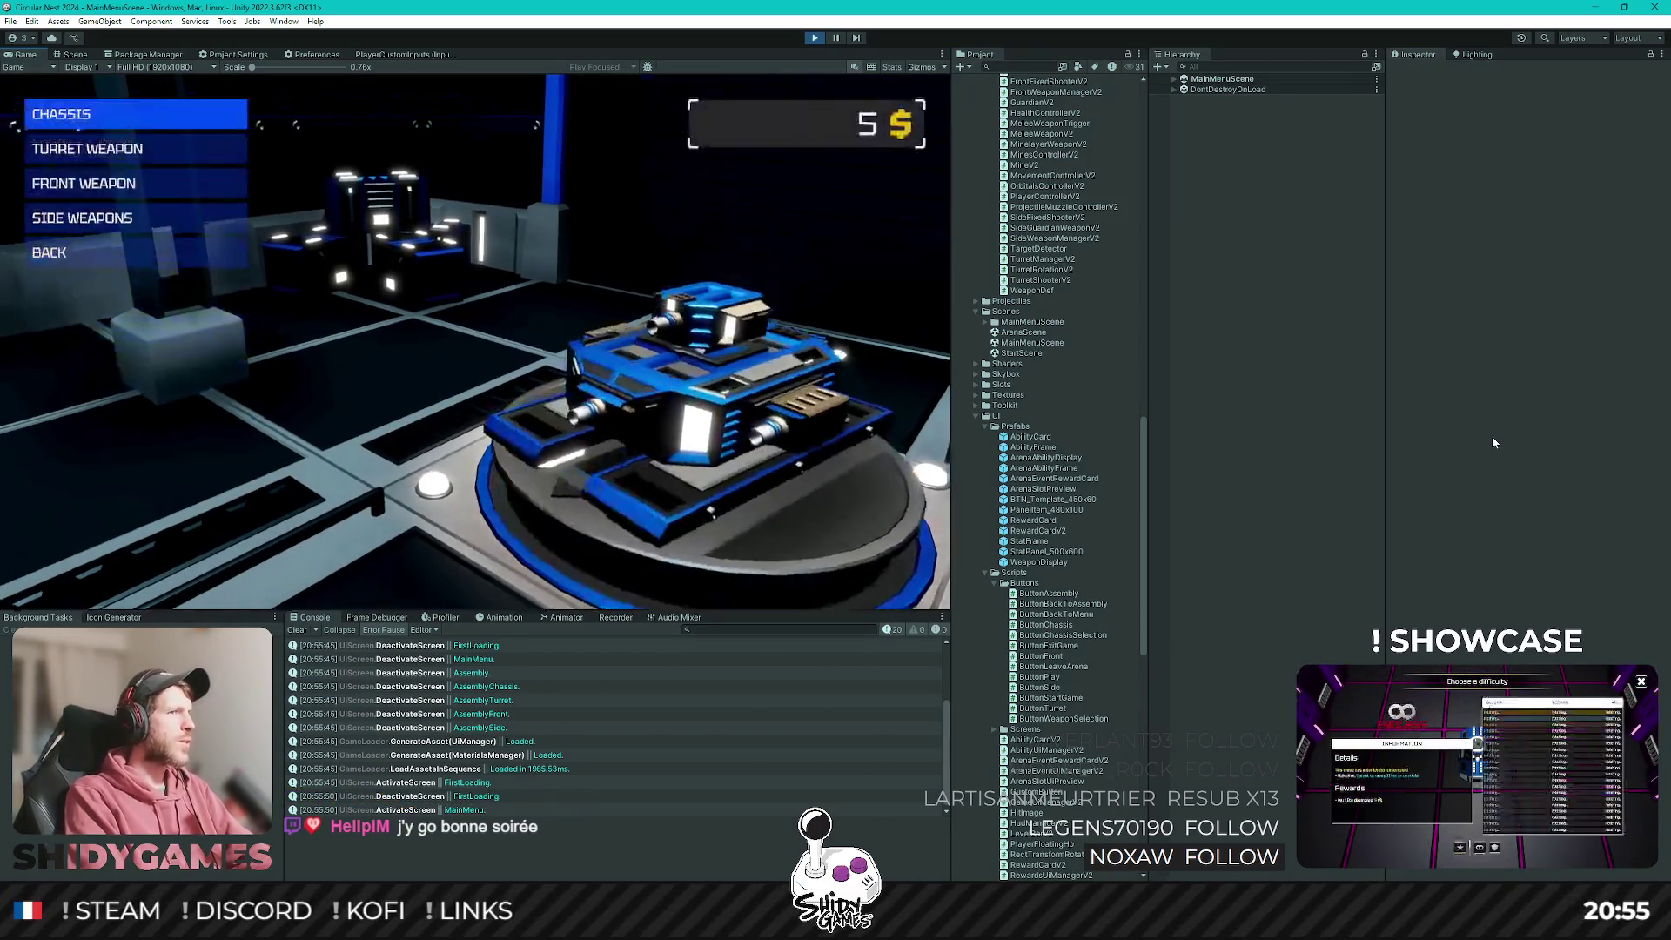
key(Down)
key(Down)
key(Up)
key(Up)
key(Down)
key(Return)
key(Up)
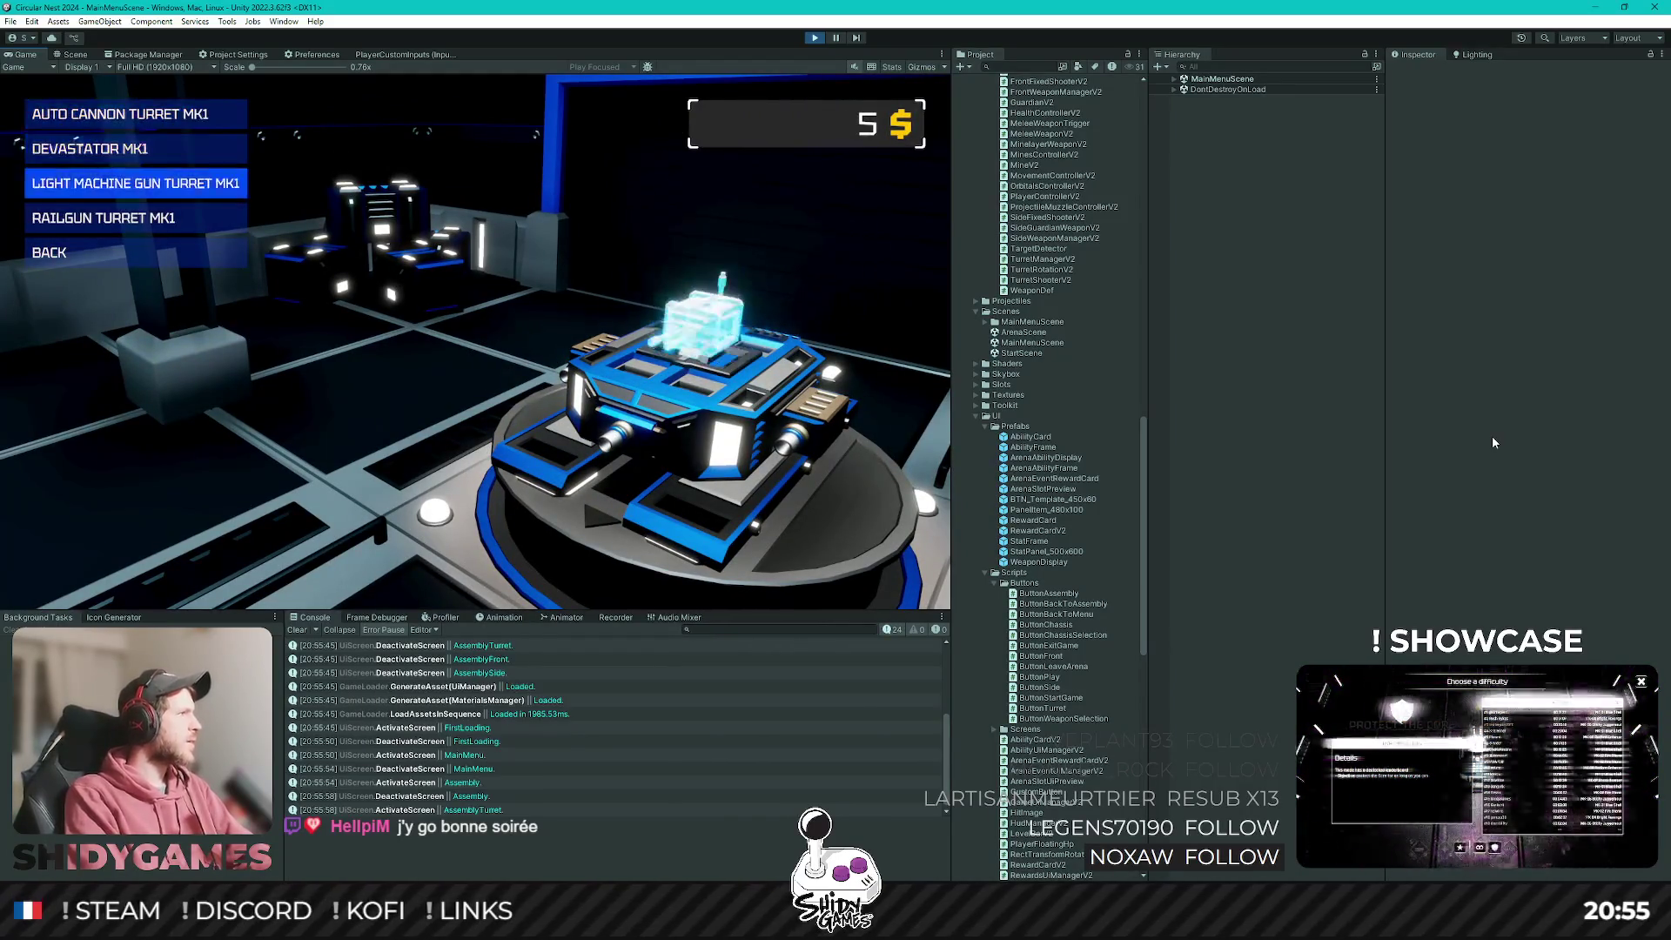
Browse the front and side weapon lists, then go Back to the main menu.
key(Up)
key(Up)
key(Up)
key(Down)
key(Escape)
key(Down)
key(Down)
key(Return)
key(Down)
key(Down)
key(Down)
key(Up)
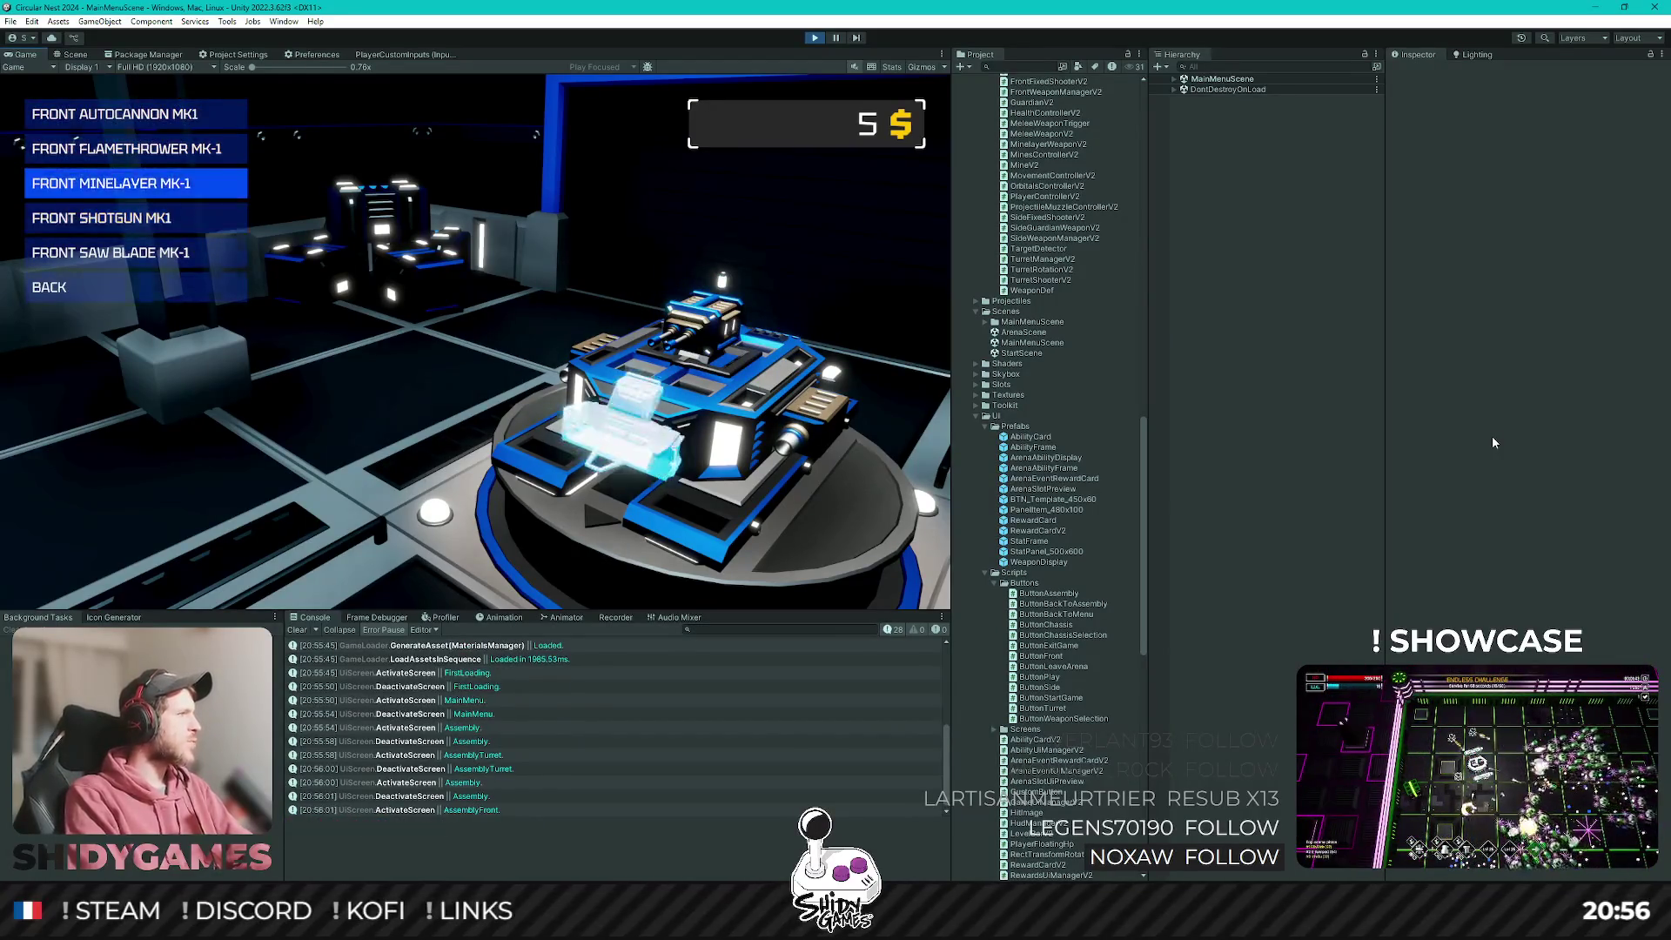
key(Escape)
key(Down)
key(Down)
key(Down)
key(Return)
key(Down)
key(Down)
key(Escape)
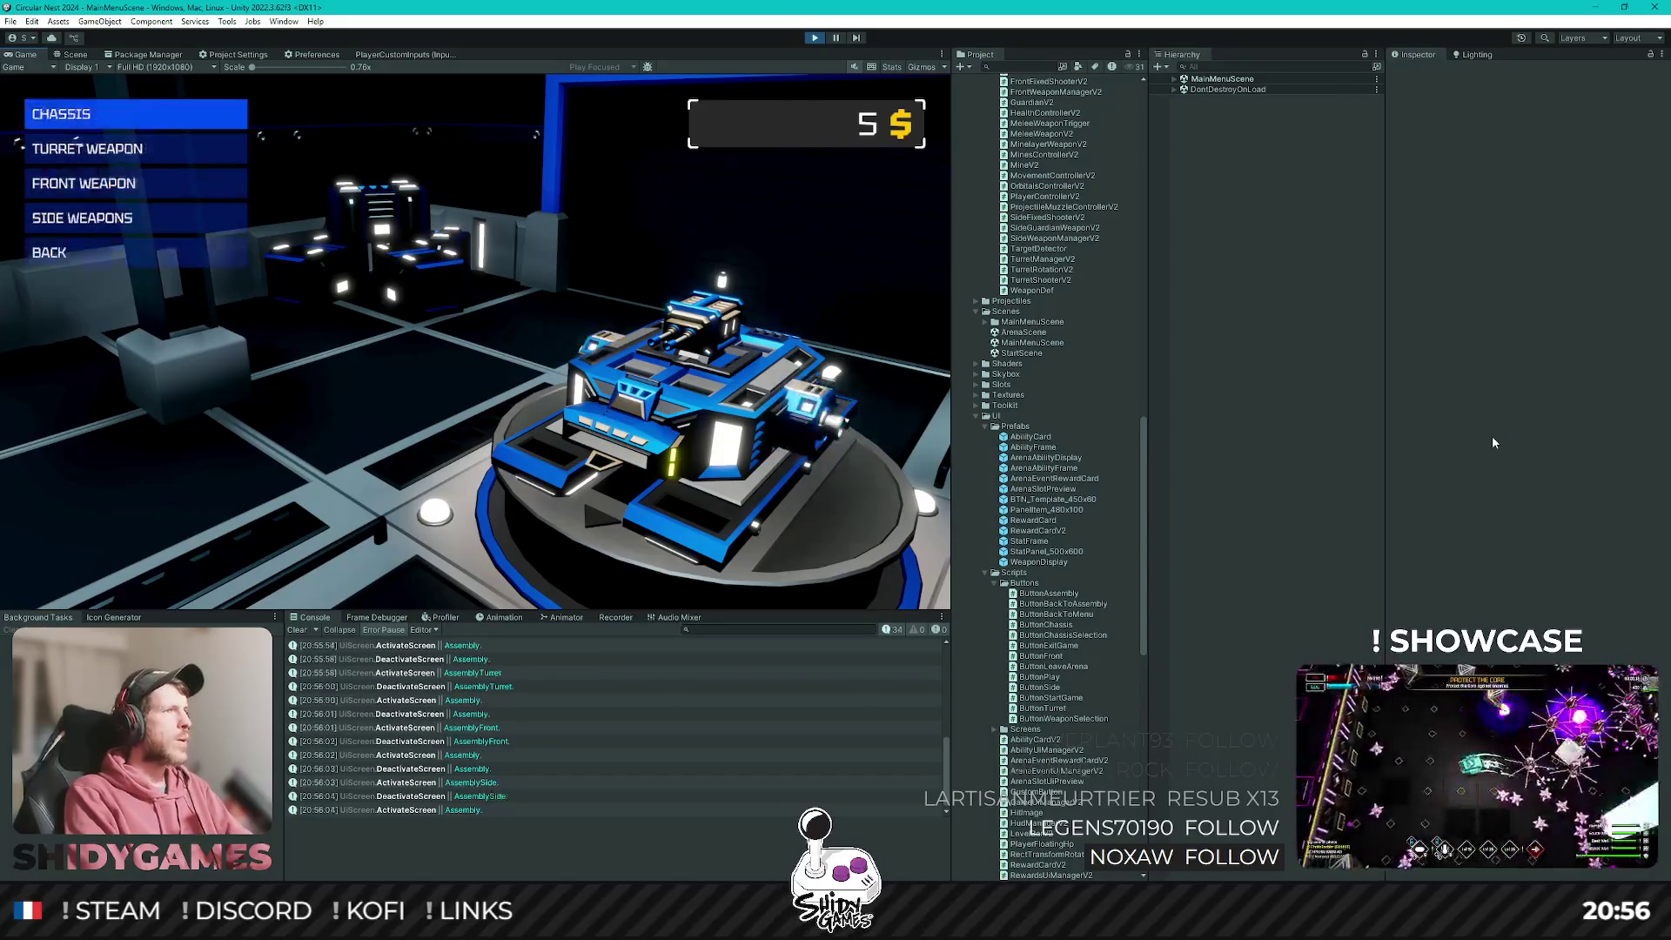
Choose PLAY on the main menu to start an arena run.
key(Down)
key(Down)
key(Down)
key(Down)
key(Return)
key(Down)
key(Up)
key(Down)
key(Up)
key(Down)
key(Up)
key(Down)
key(Up)
key(Down)
key(Return)
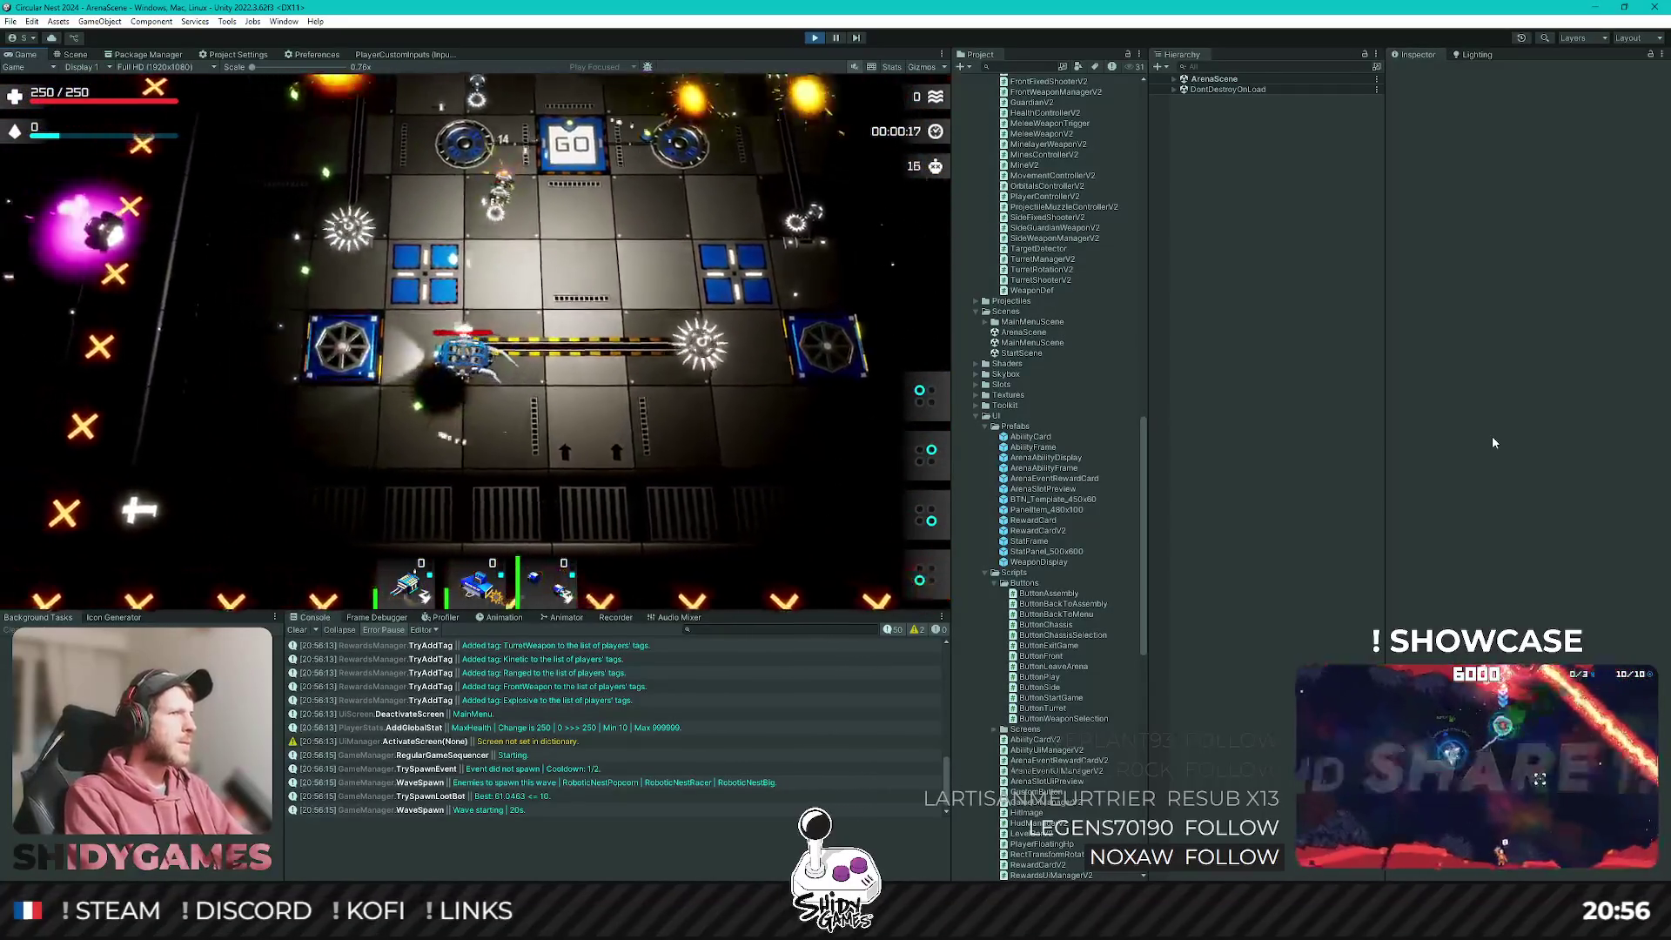
Drive the tank through the arena wave to the Level-up screen, stop Play mode, and return to Rider.
key(w)
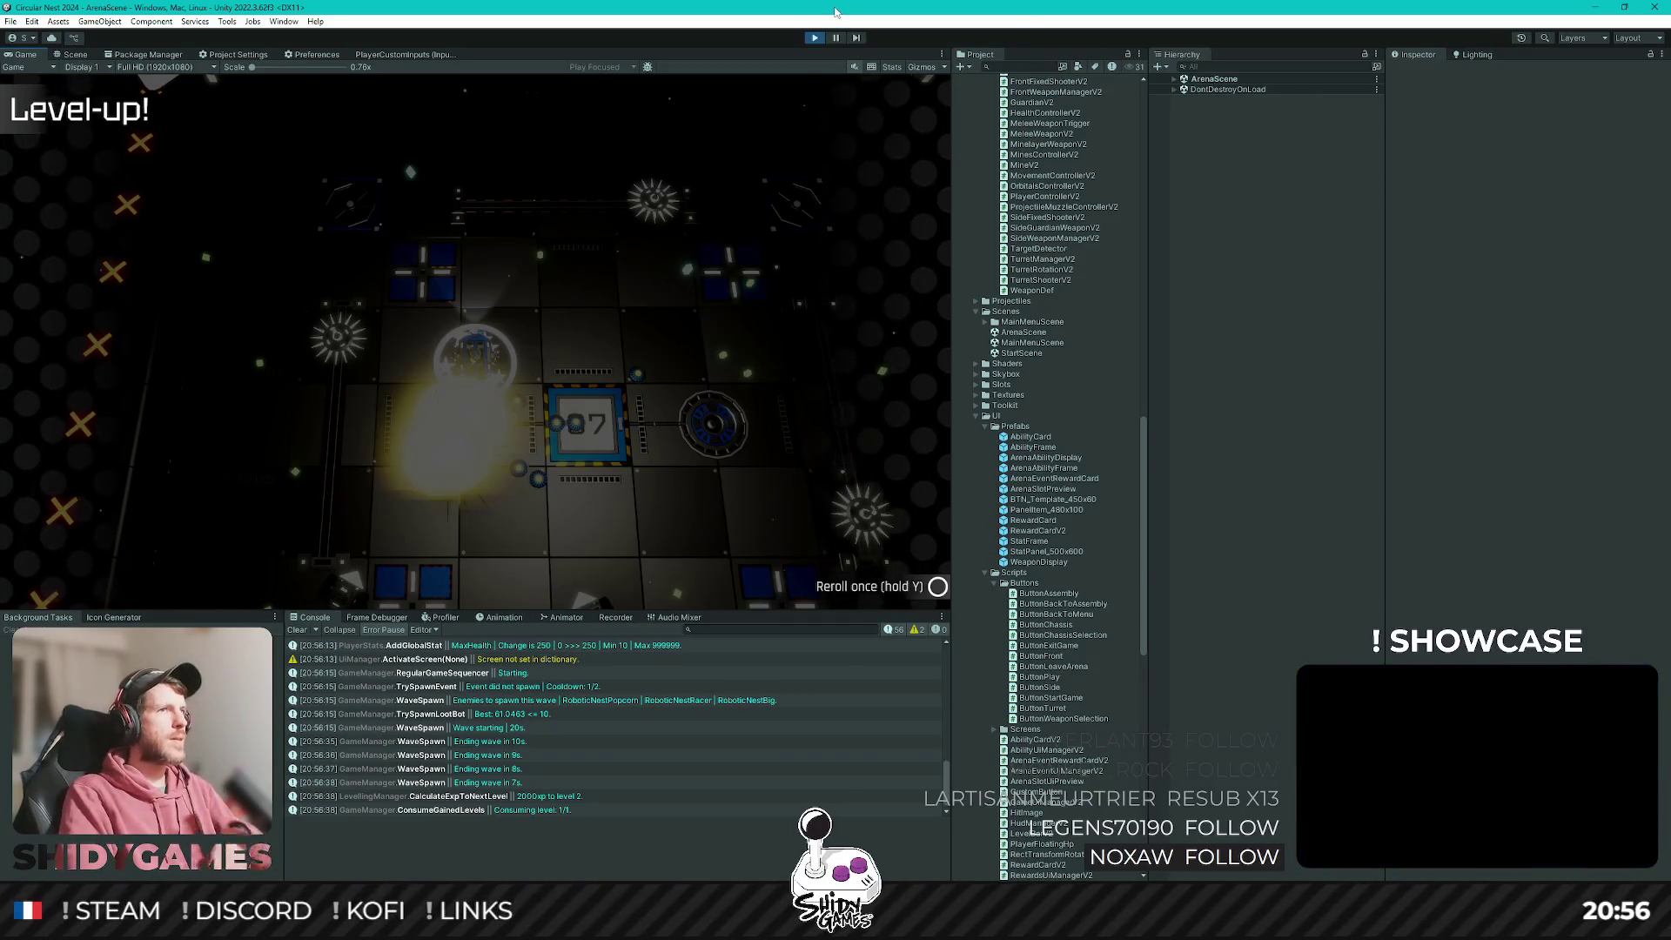
click(812, 38)
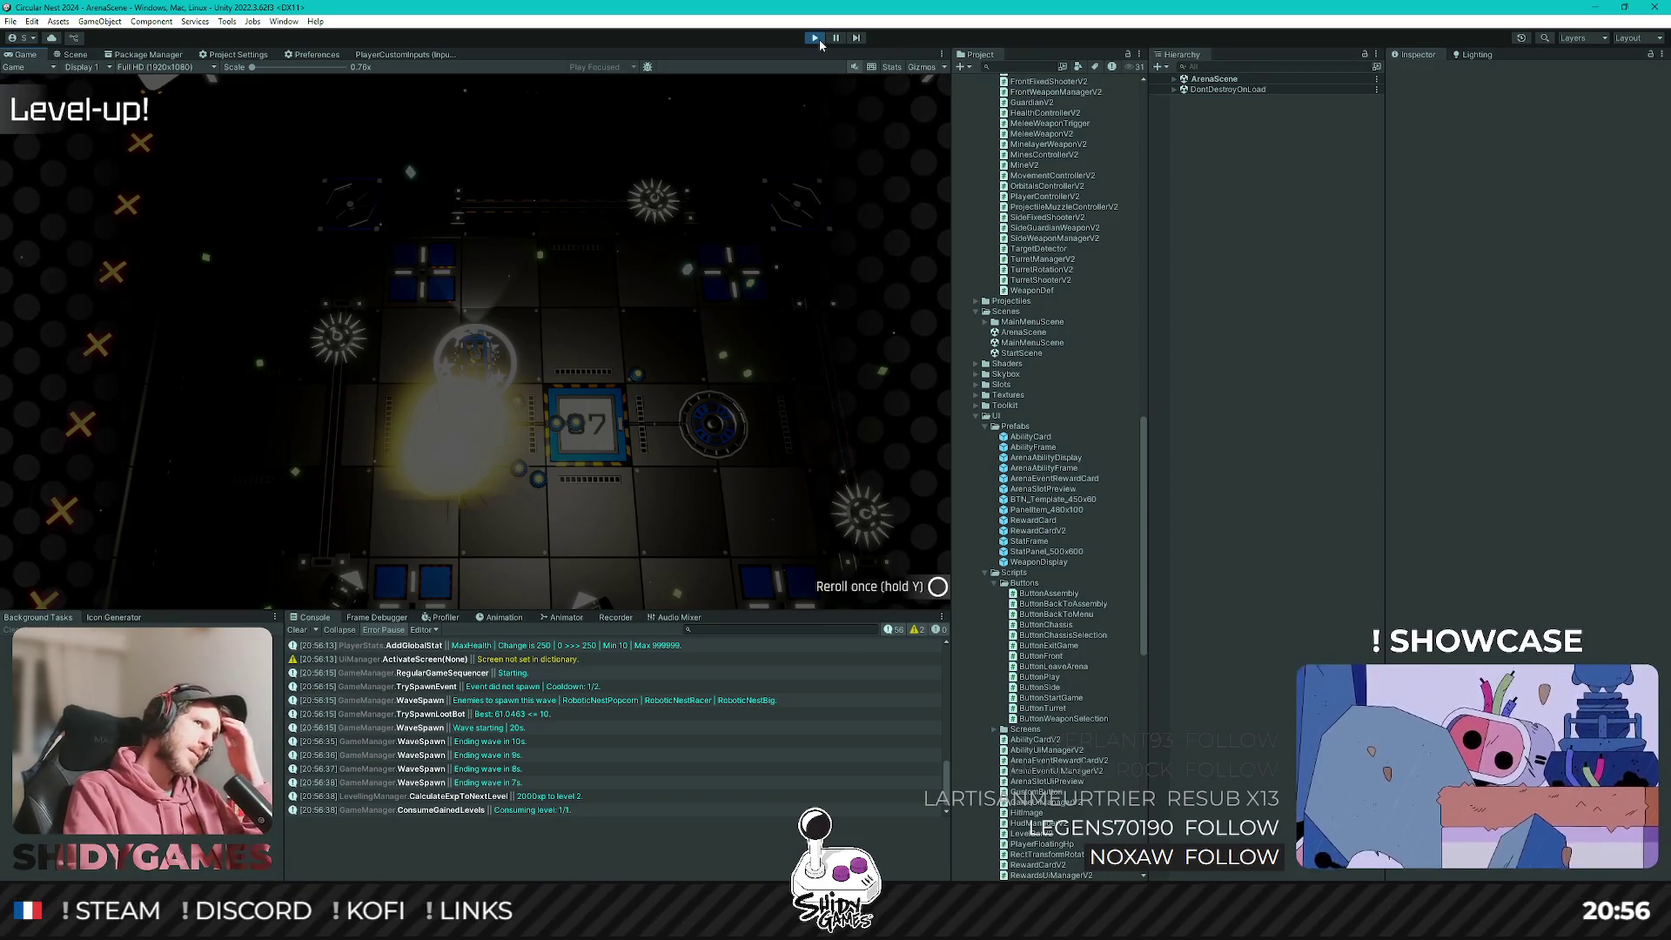
key(alt+Tab)
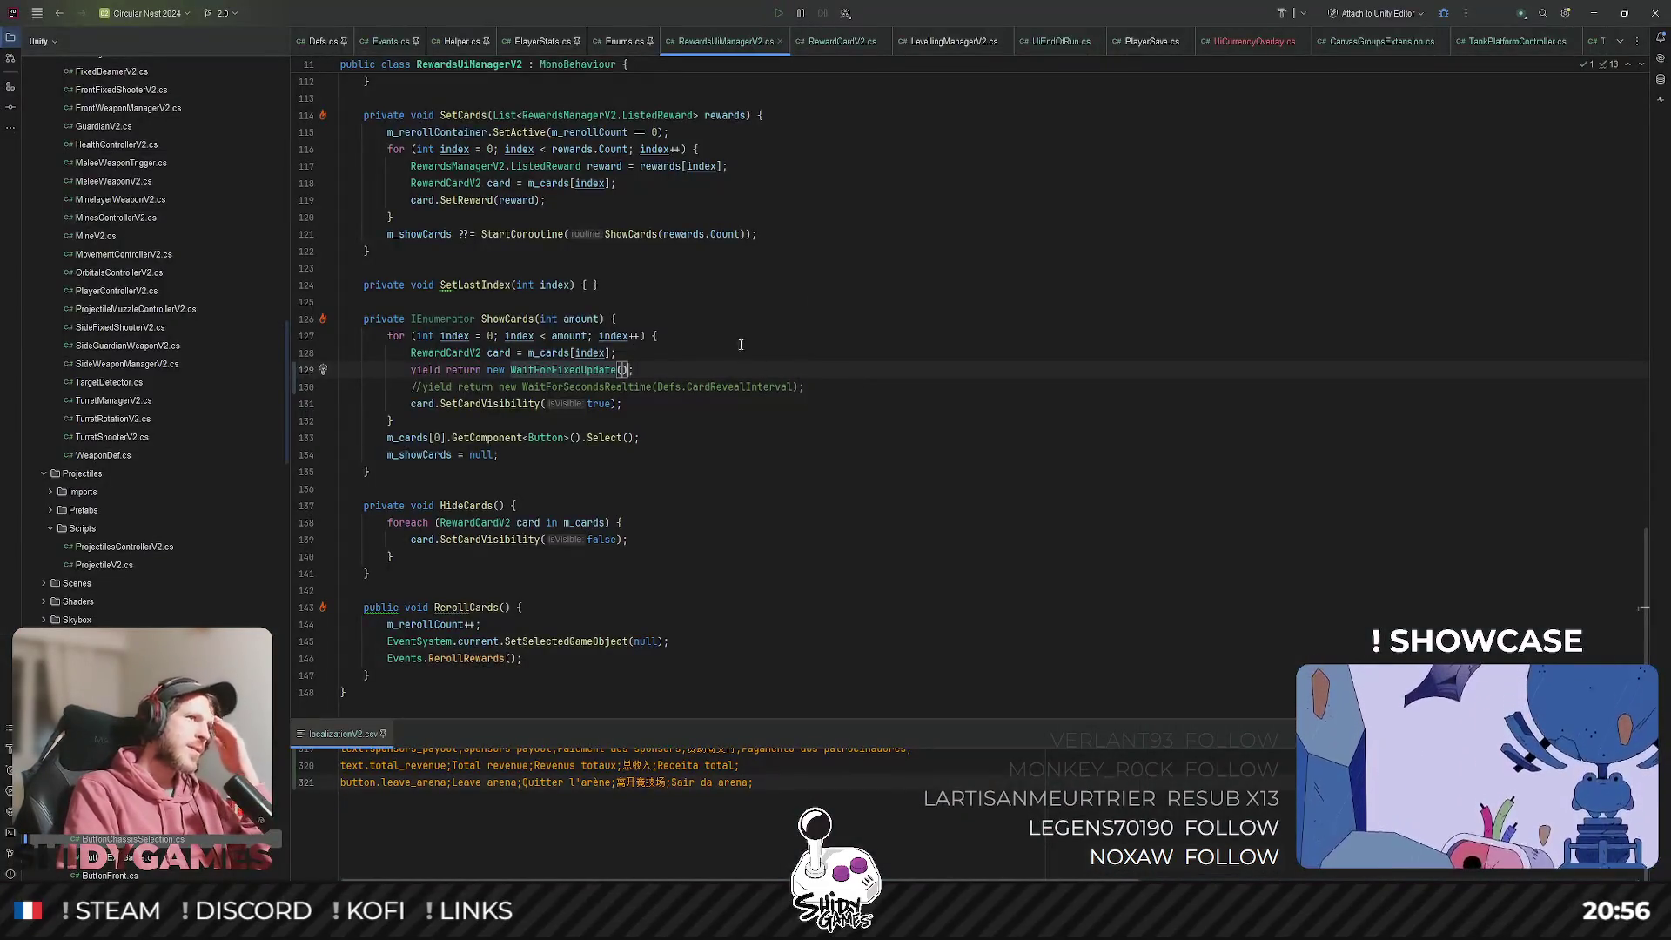
Open RewardCardV2 via SetCardVisibility and add 'm_activation = null;' after 'm_isReady = false;' in Awake.
ctrl+click(501, 404)
double_click(432, 343)
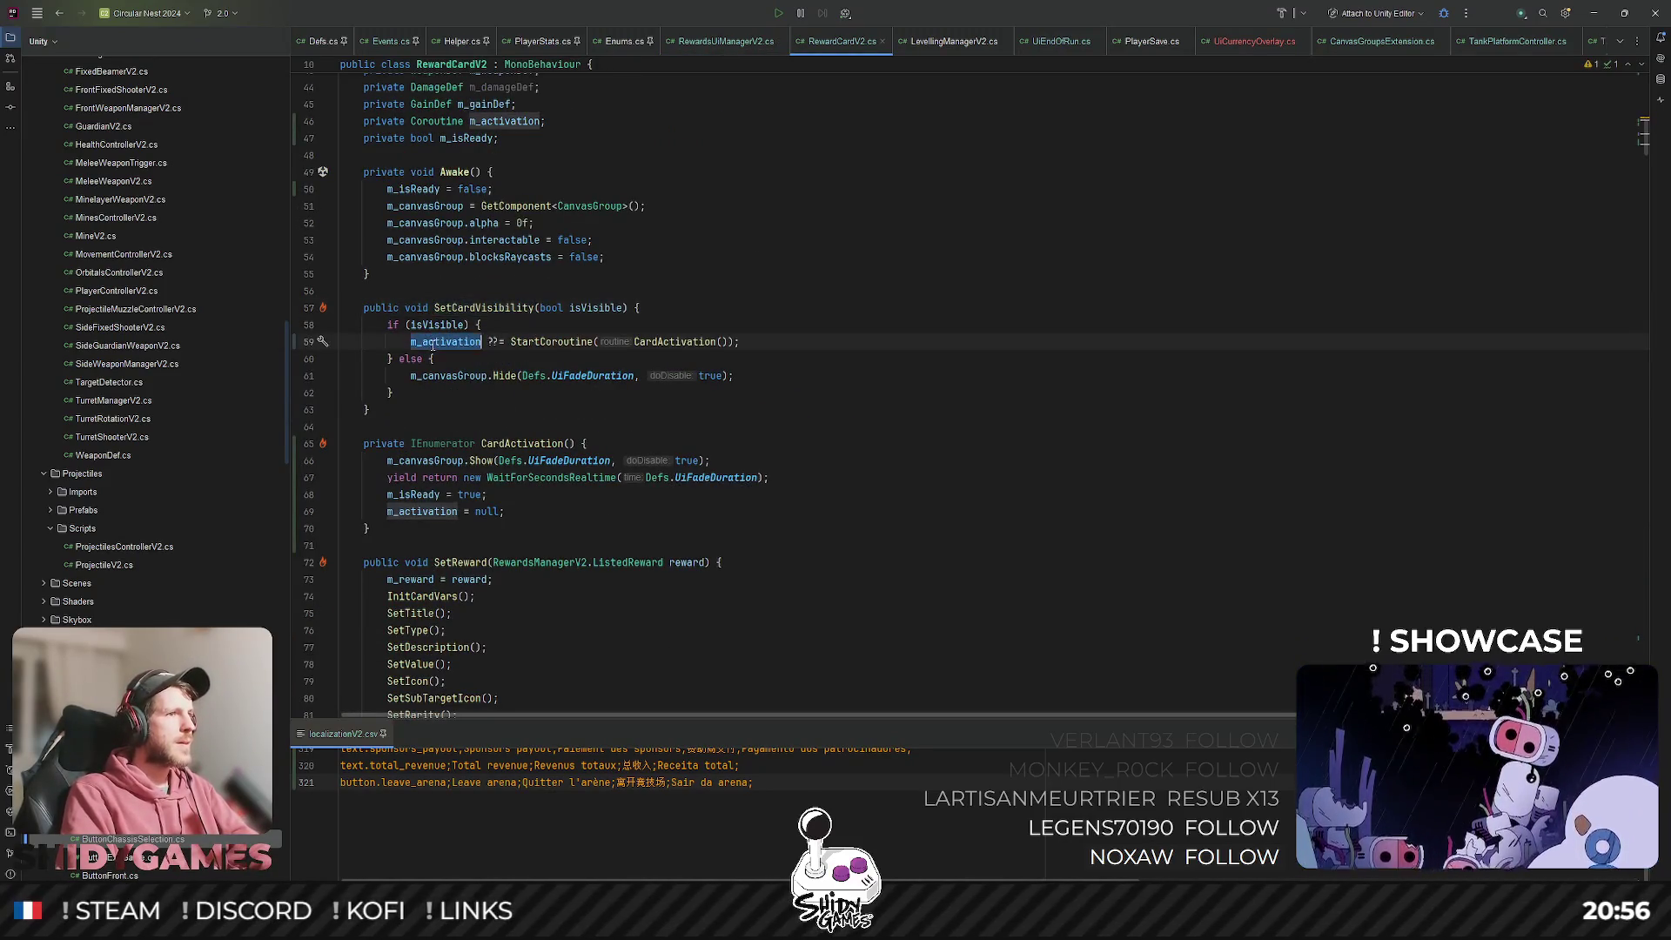
scroll(525, 243, up, 2)
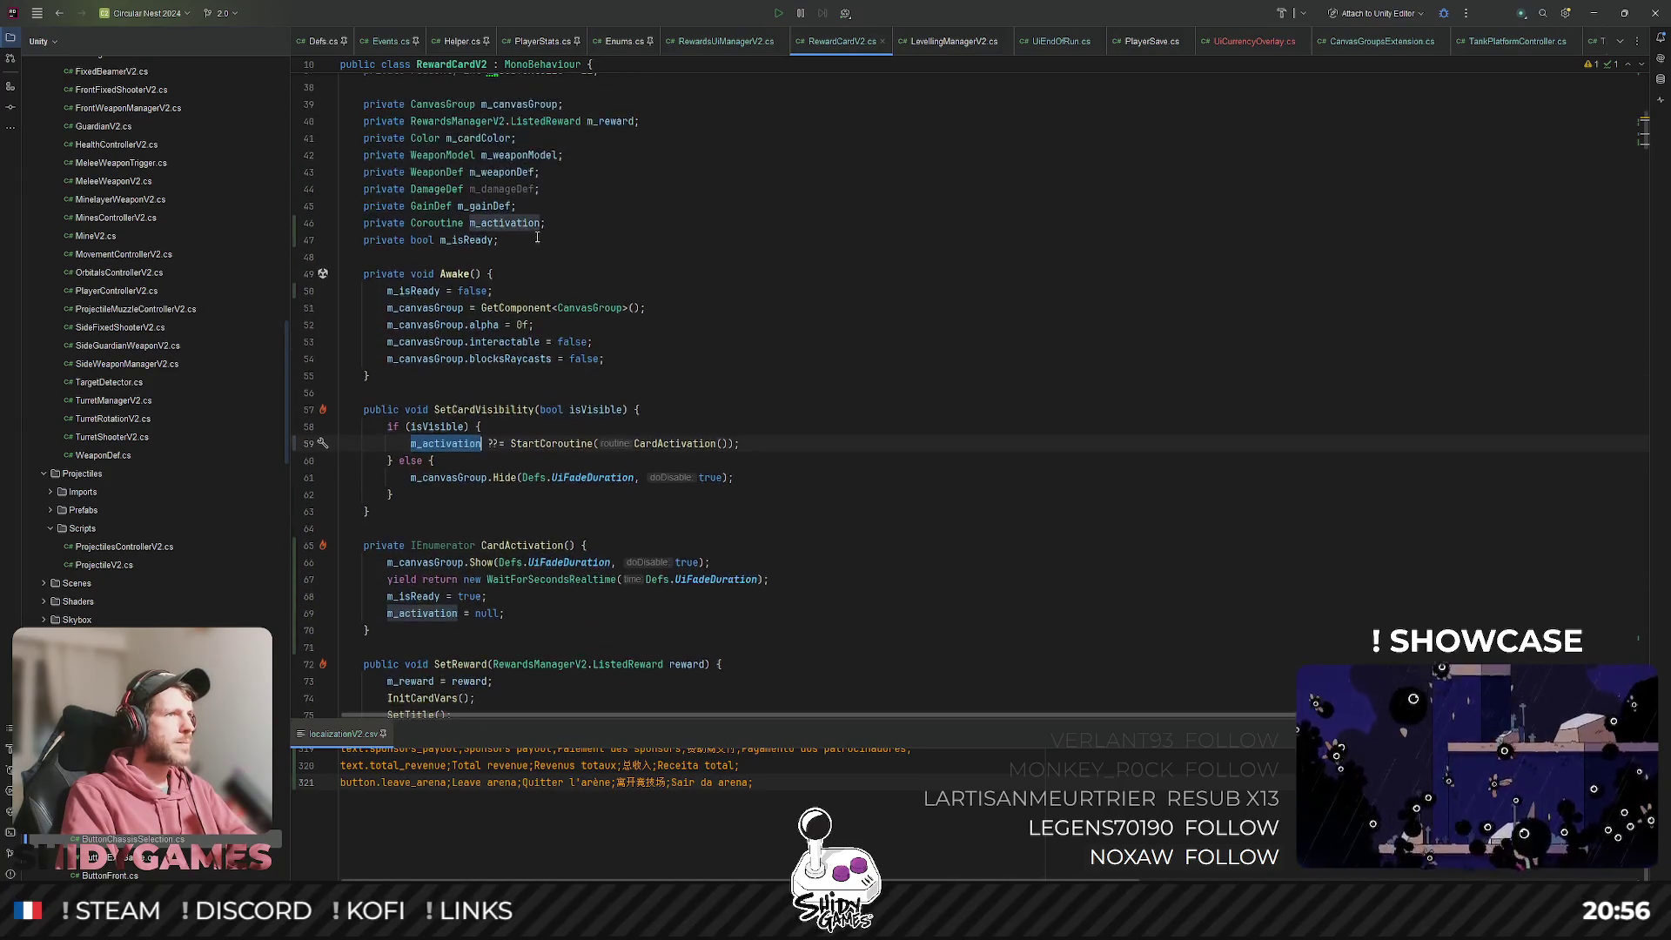
click(537, 283)
key(Return)
text(m_activation = nul)
key(Return)
text(;)
Review the usages of isVisible and m_canvasGroup and the WaitForSecondsRealtime wait in CardActivation.
scroll(487, 387, down, 4)
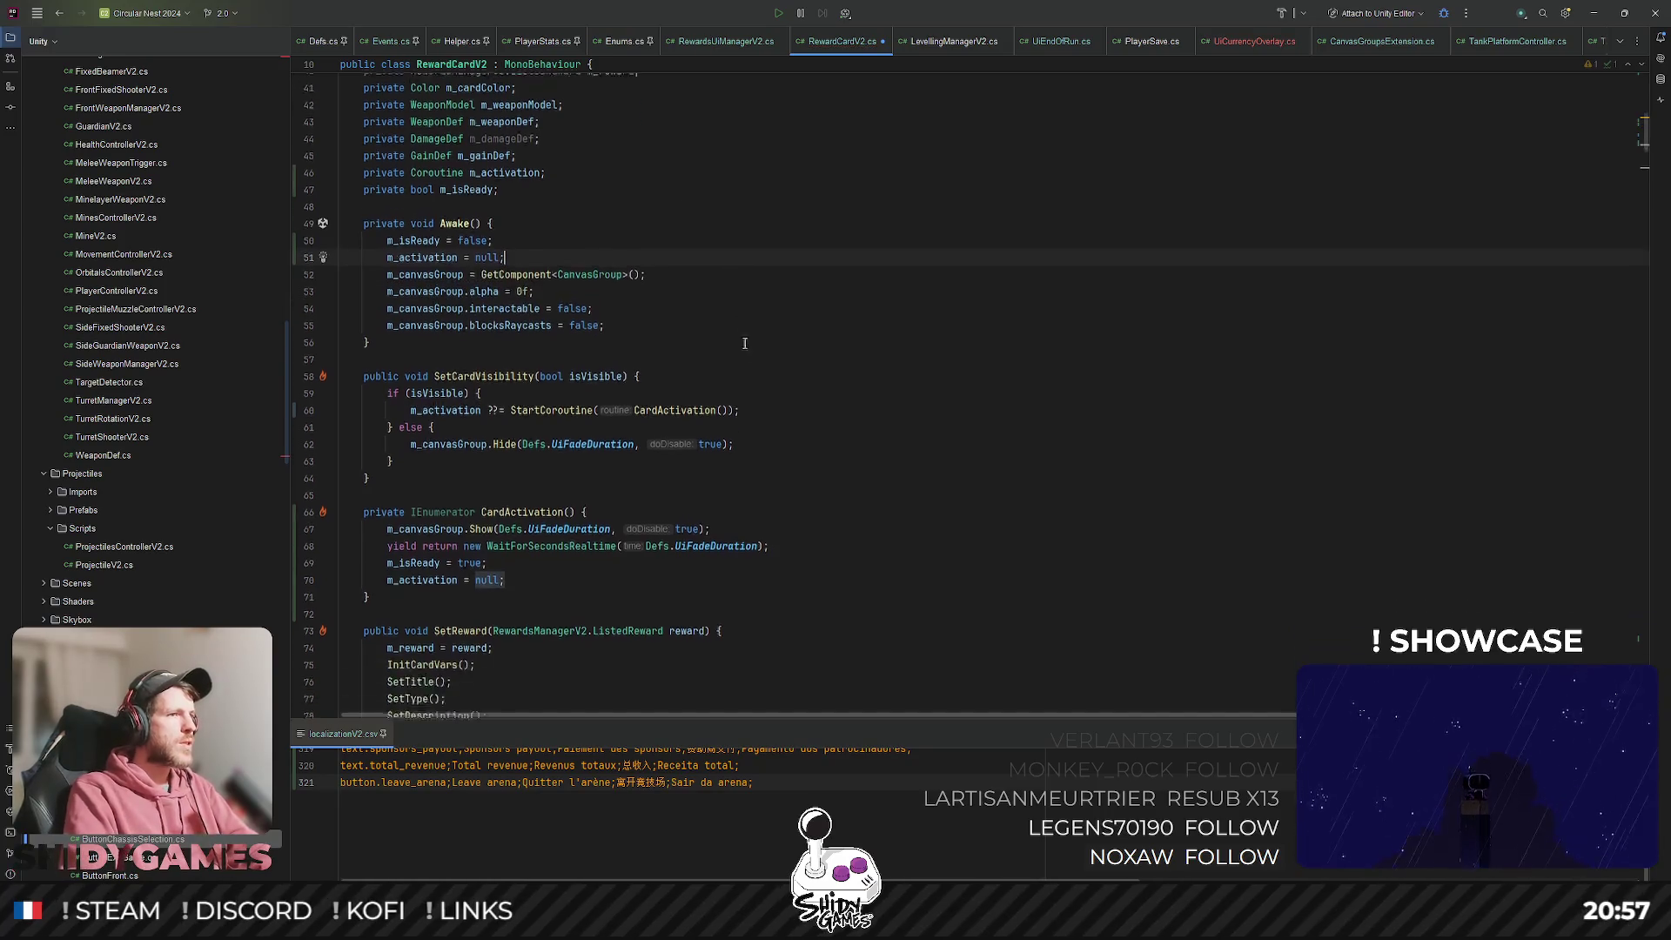
click(583, 225)
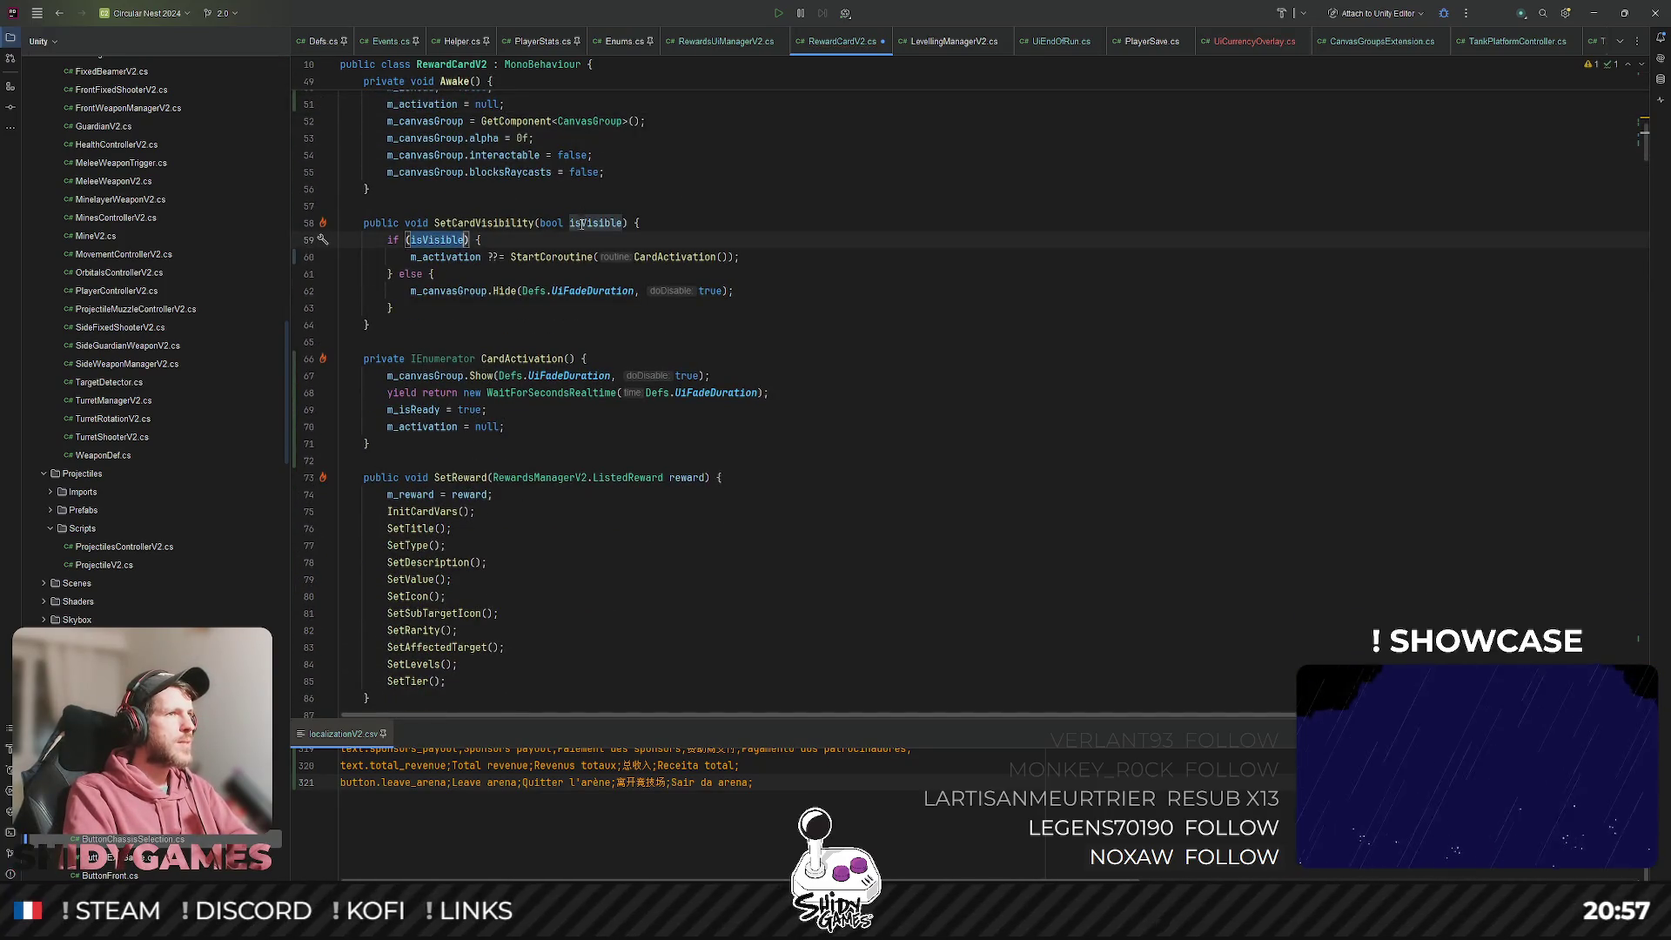
click(587, 336)
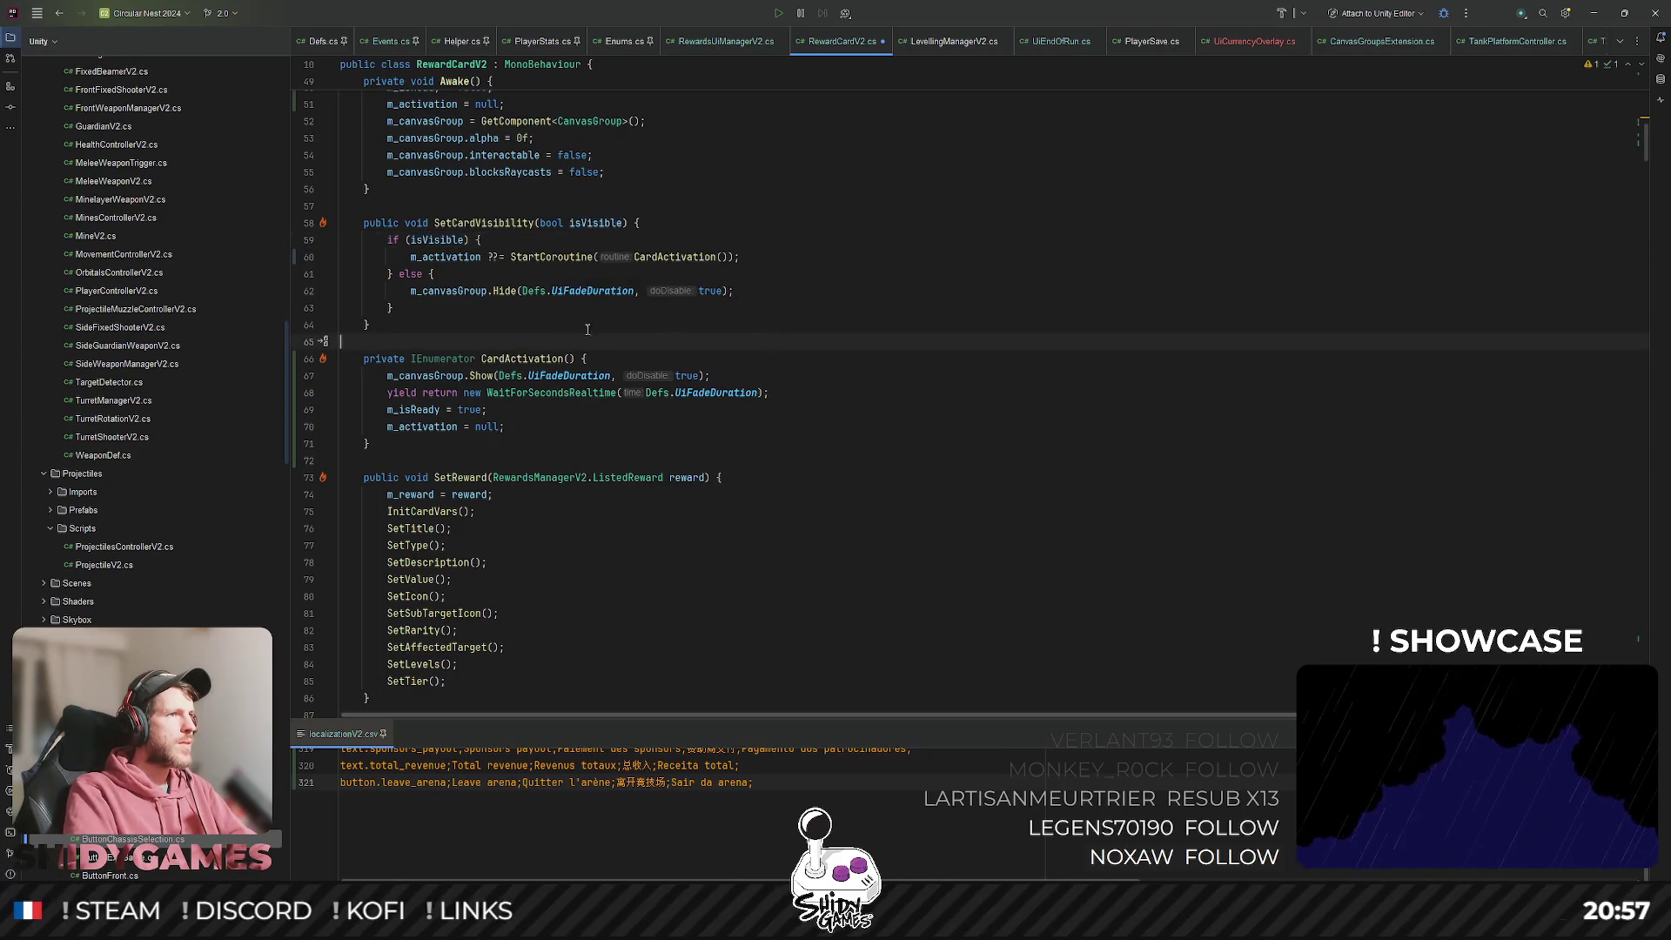
click(464, 375)
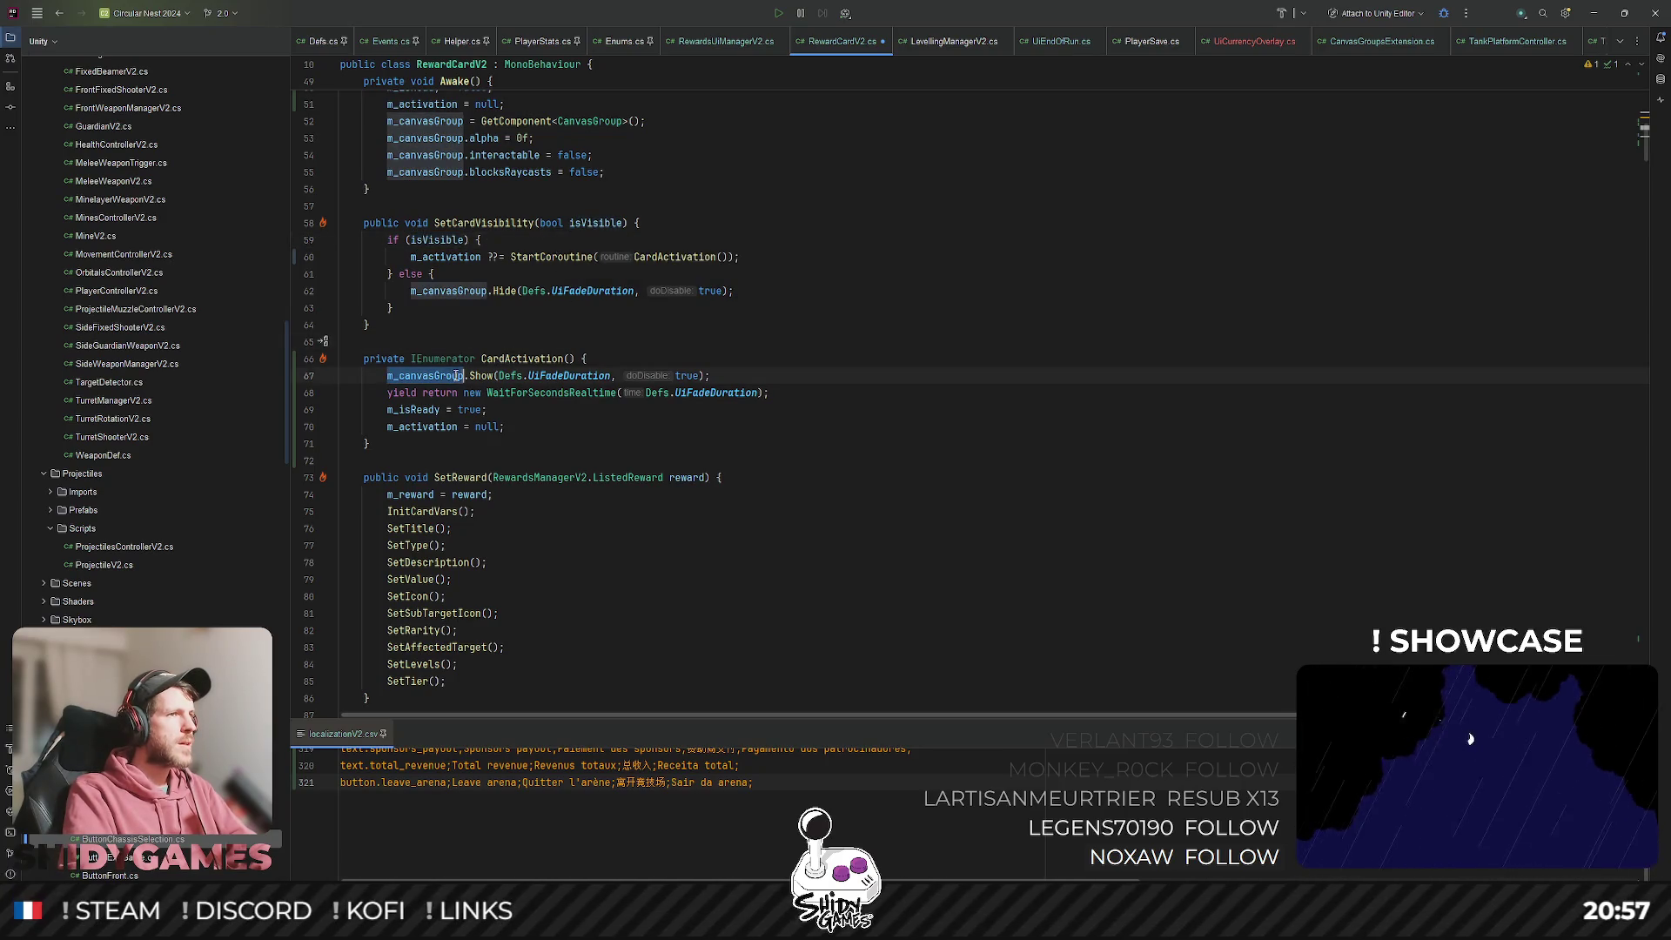
click(603, 393)
scroll(680, 362, up, 1)
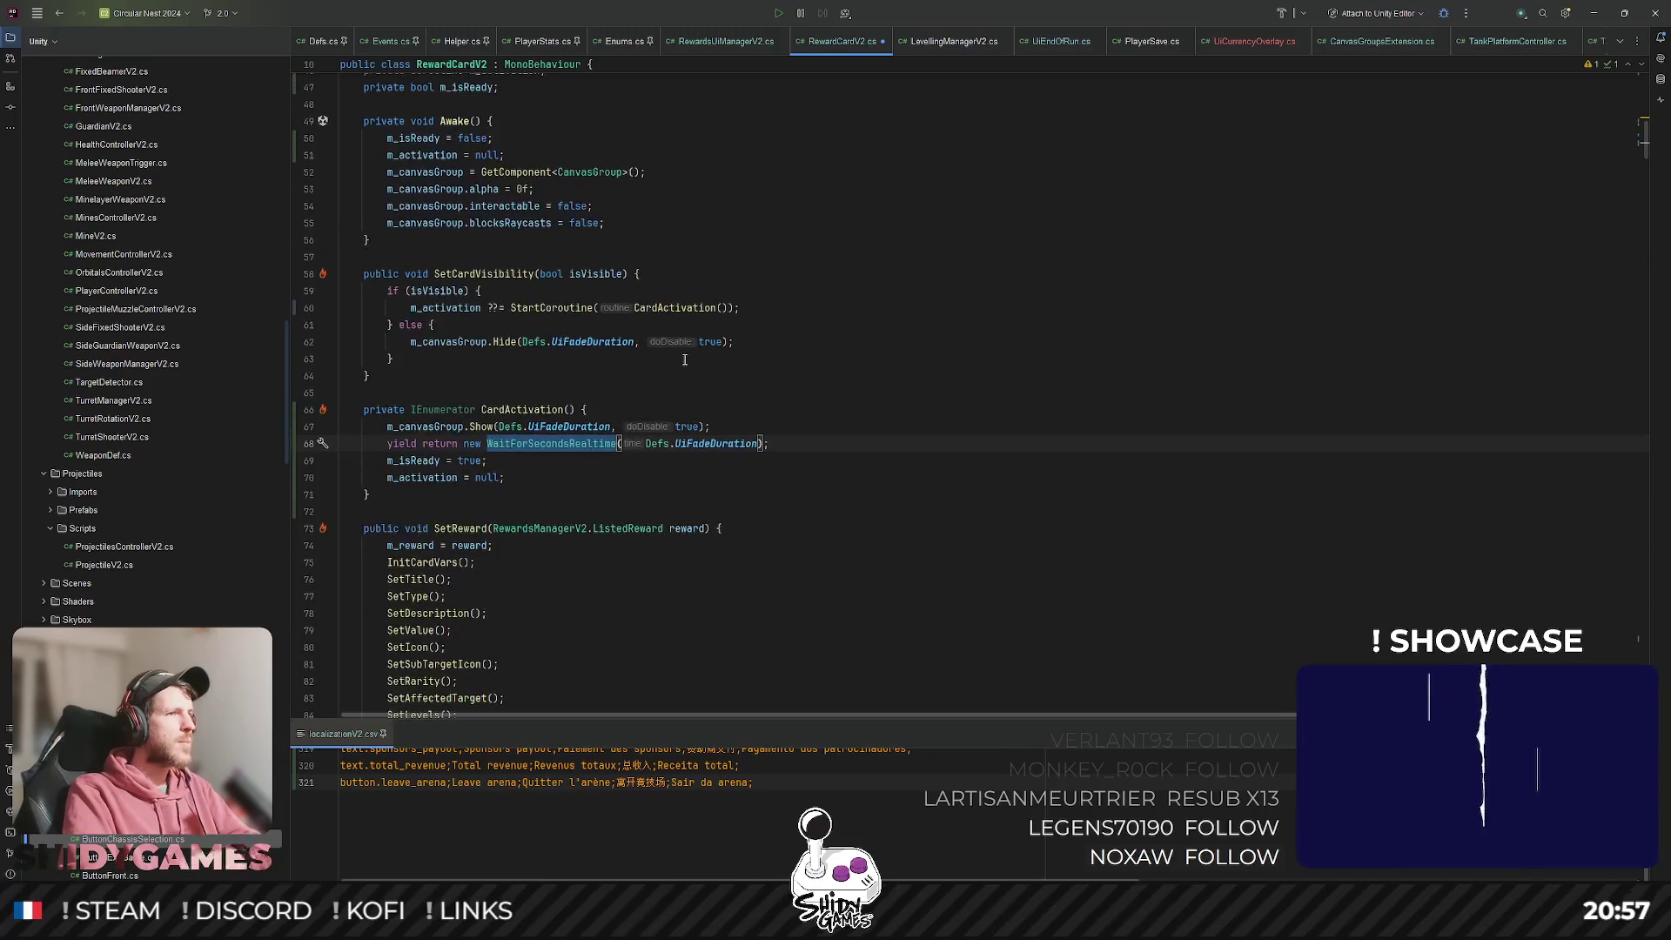